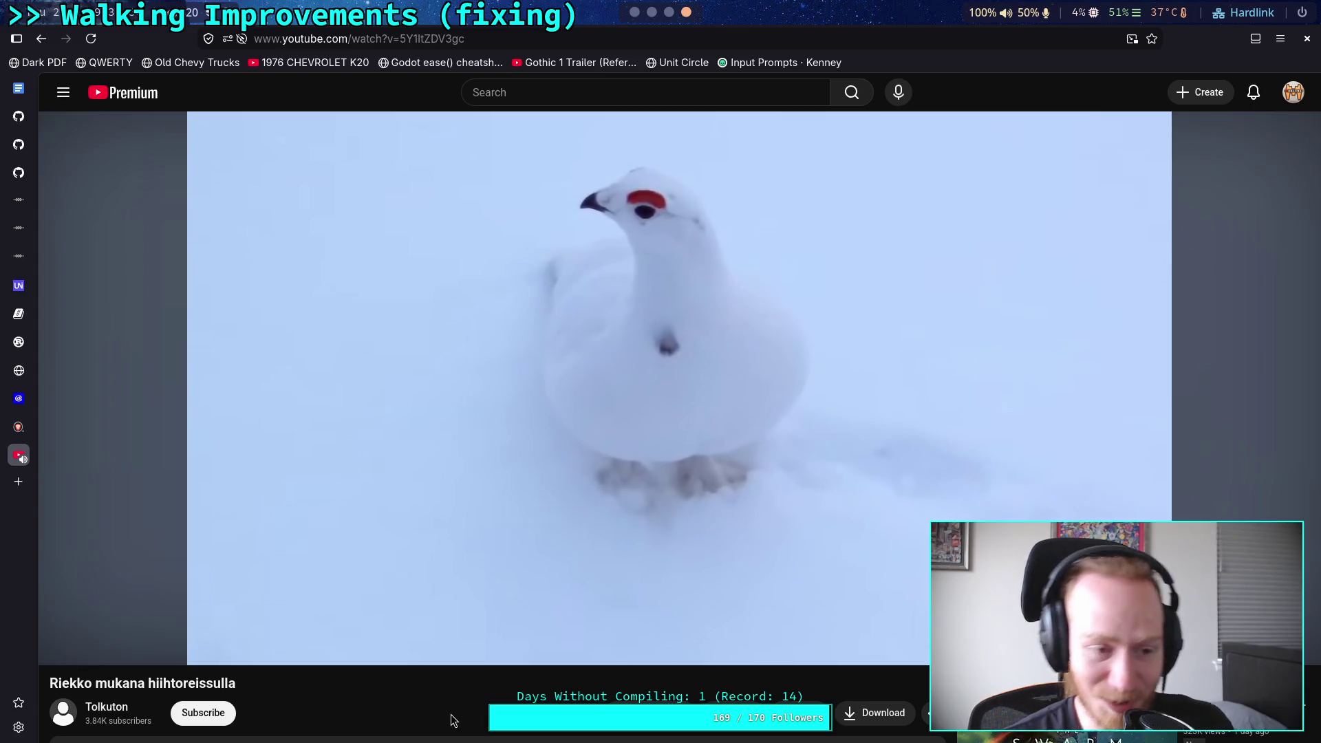
Step: Let the ptarmigan video finish, then return from the octagon search tab to the Godot workspace
mouse_move(449, 582)
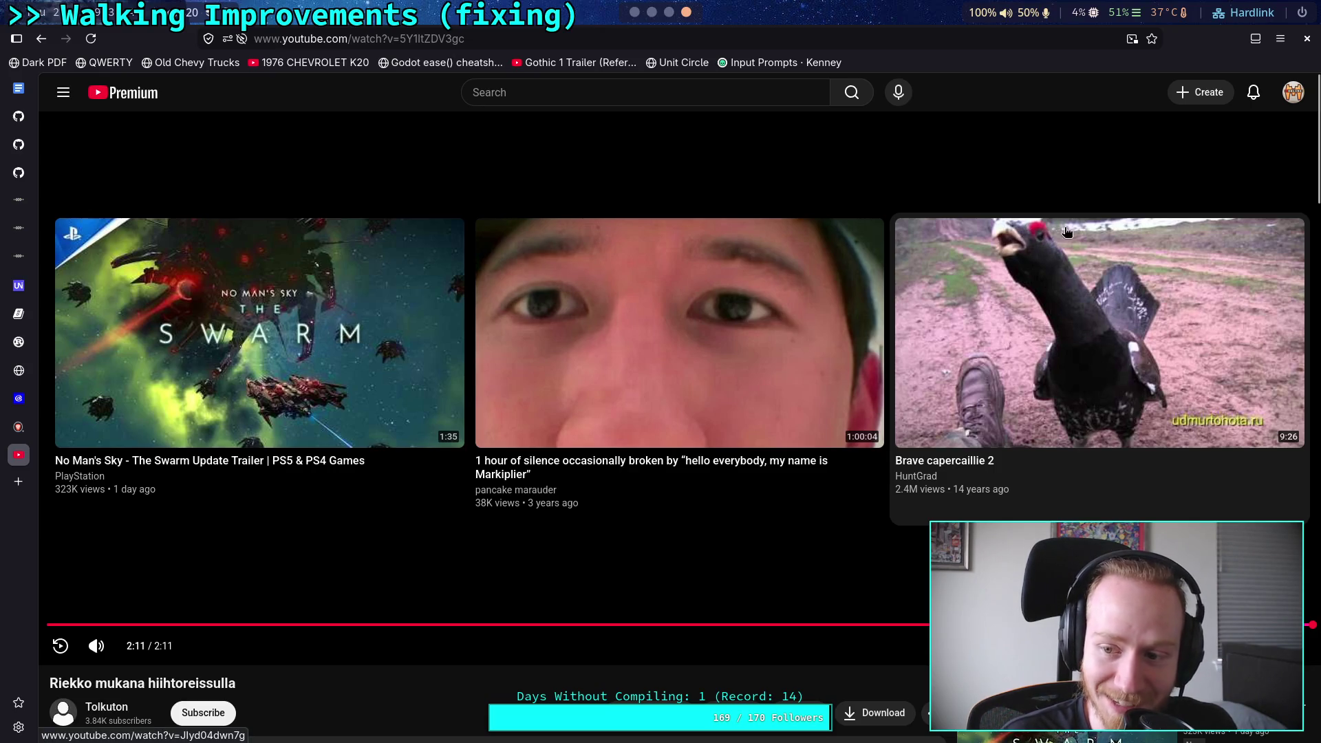
left_click(19, 427)
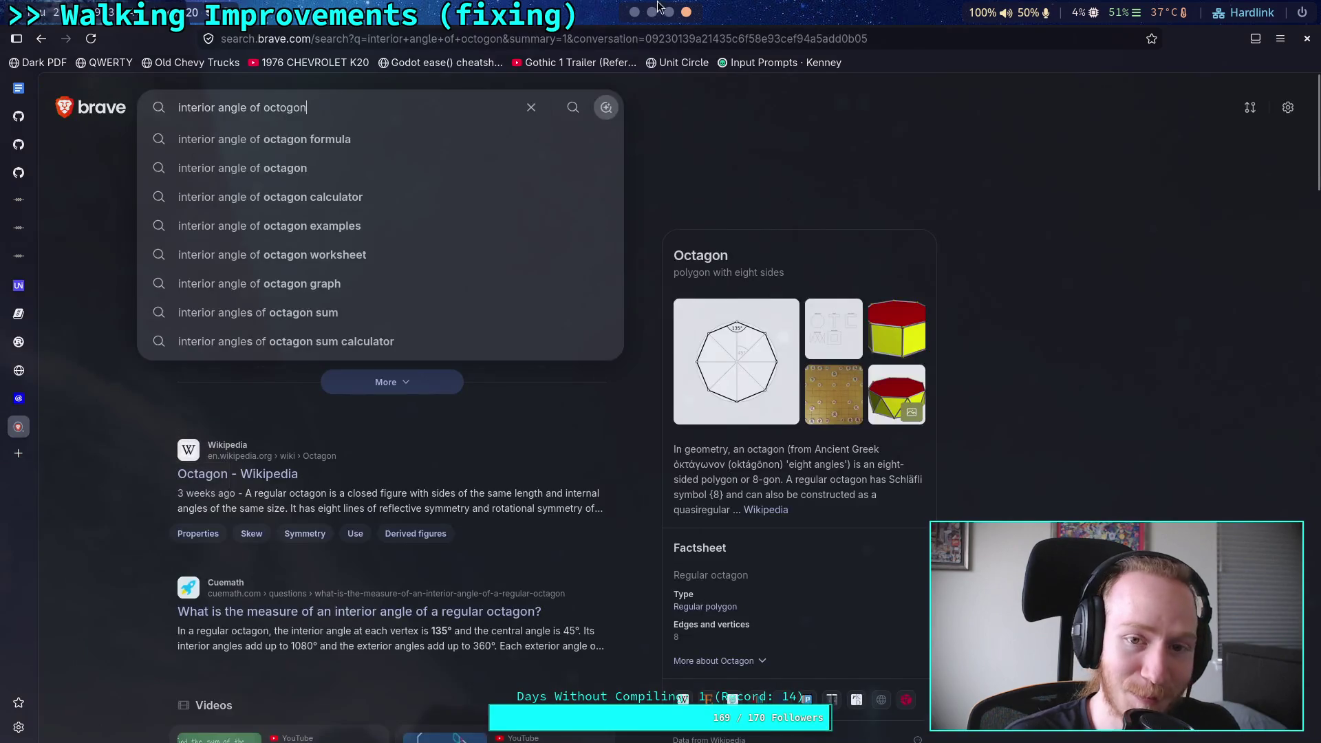
left_click(635, 12)
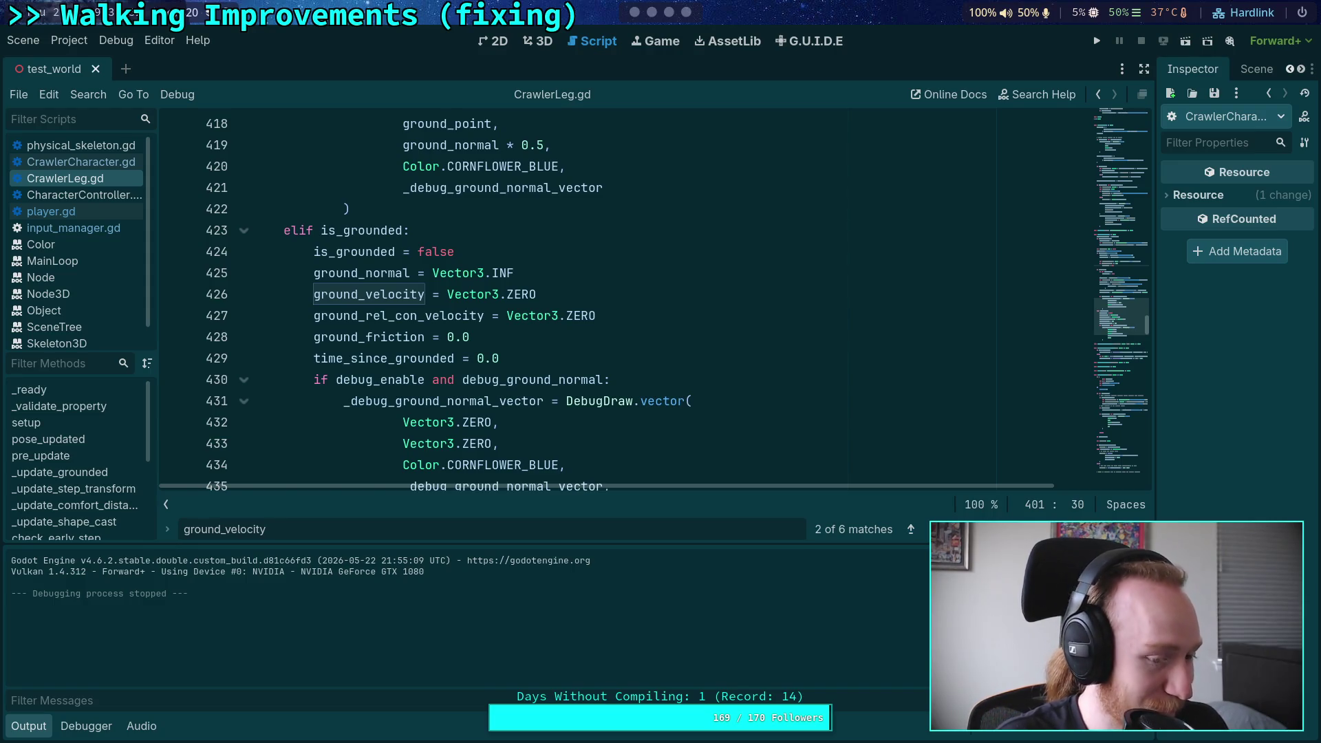
Step: Review the CrawlerLeg.gd code around lines 432 to 438 while the ground_velocity search is open
left_click(691, 424)
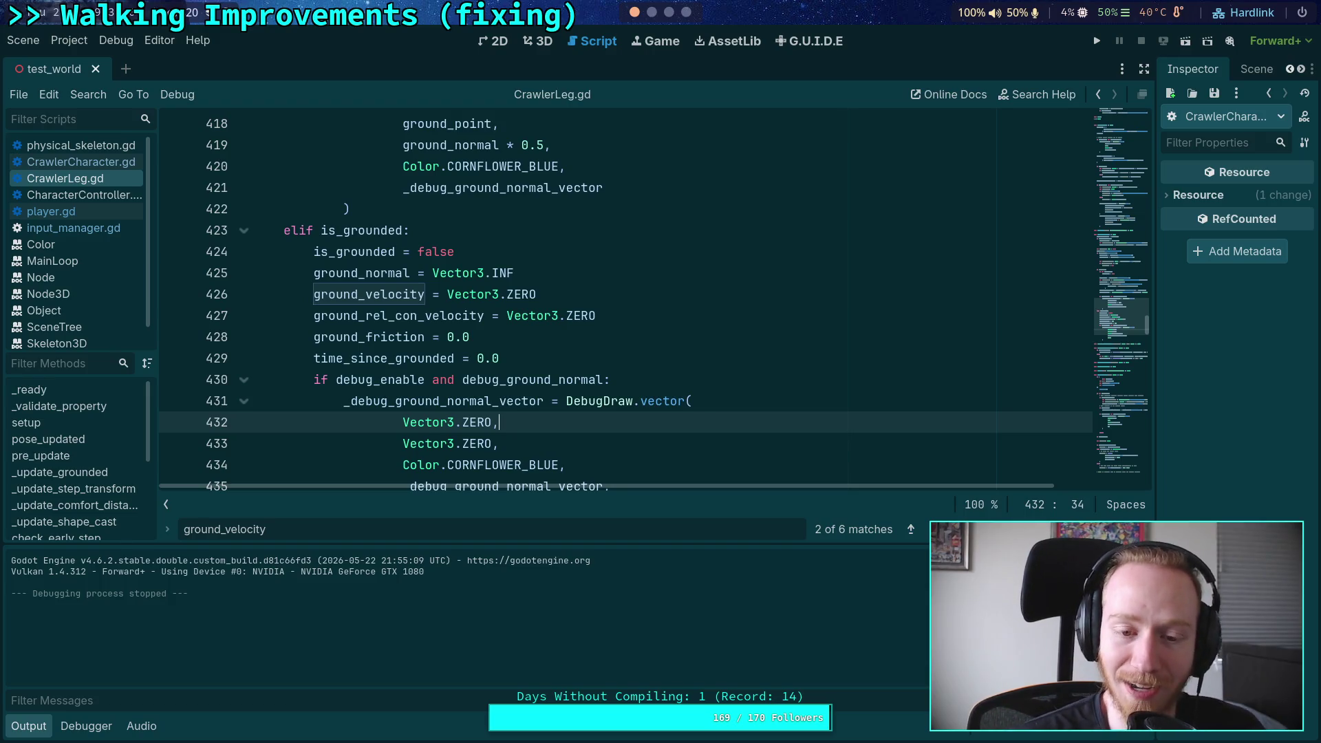
scroll(758, 367, "down", 2)
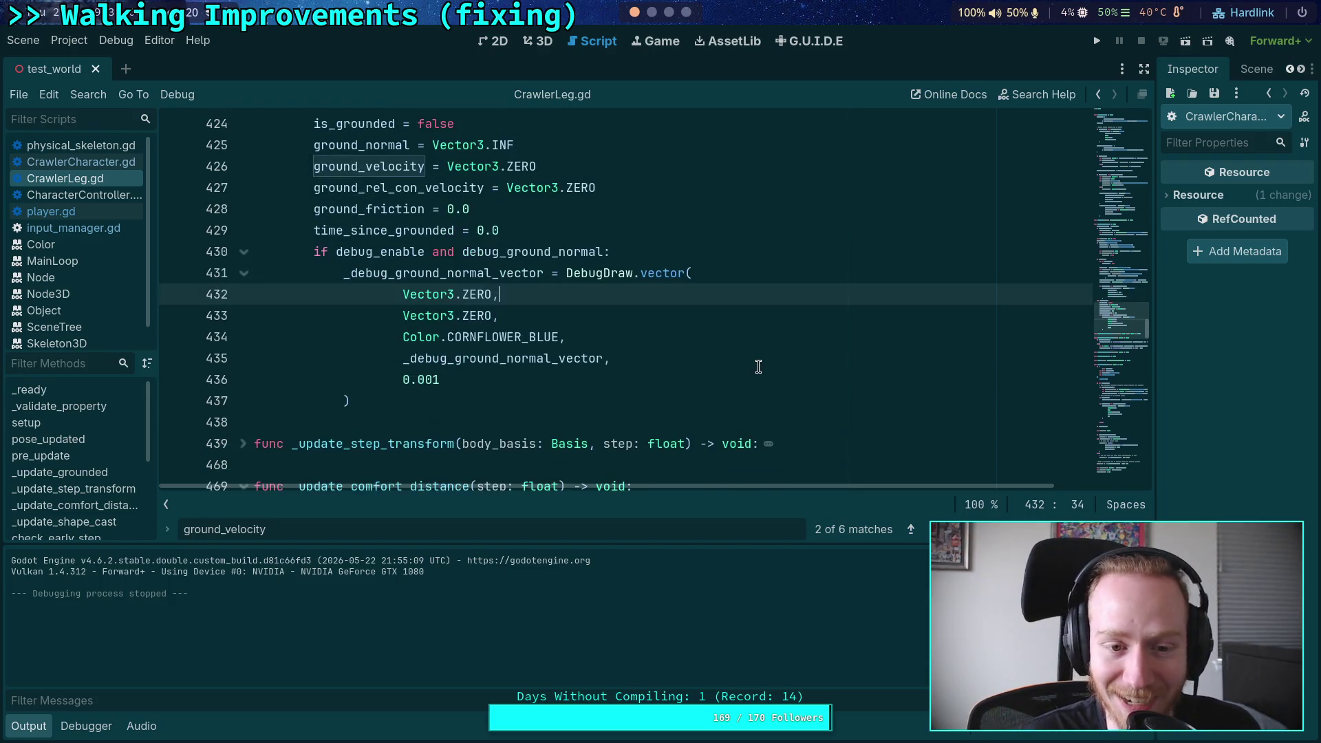
left_click(444, 428)
scroll(451, 405, "up", 1)
scroll(455, 406, "down", 1)
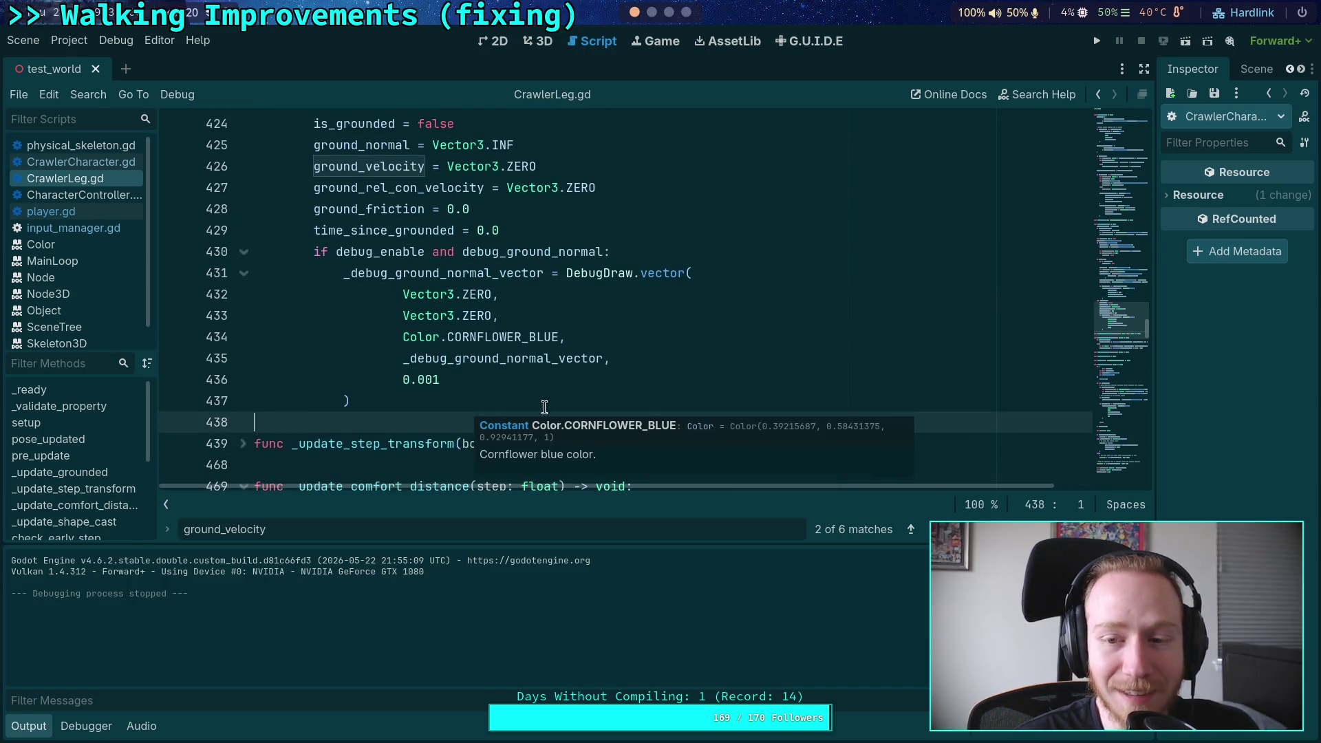
scroll(1137, 339, "up", 1)
scroll(1005, 385, "down", 1)
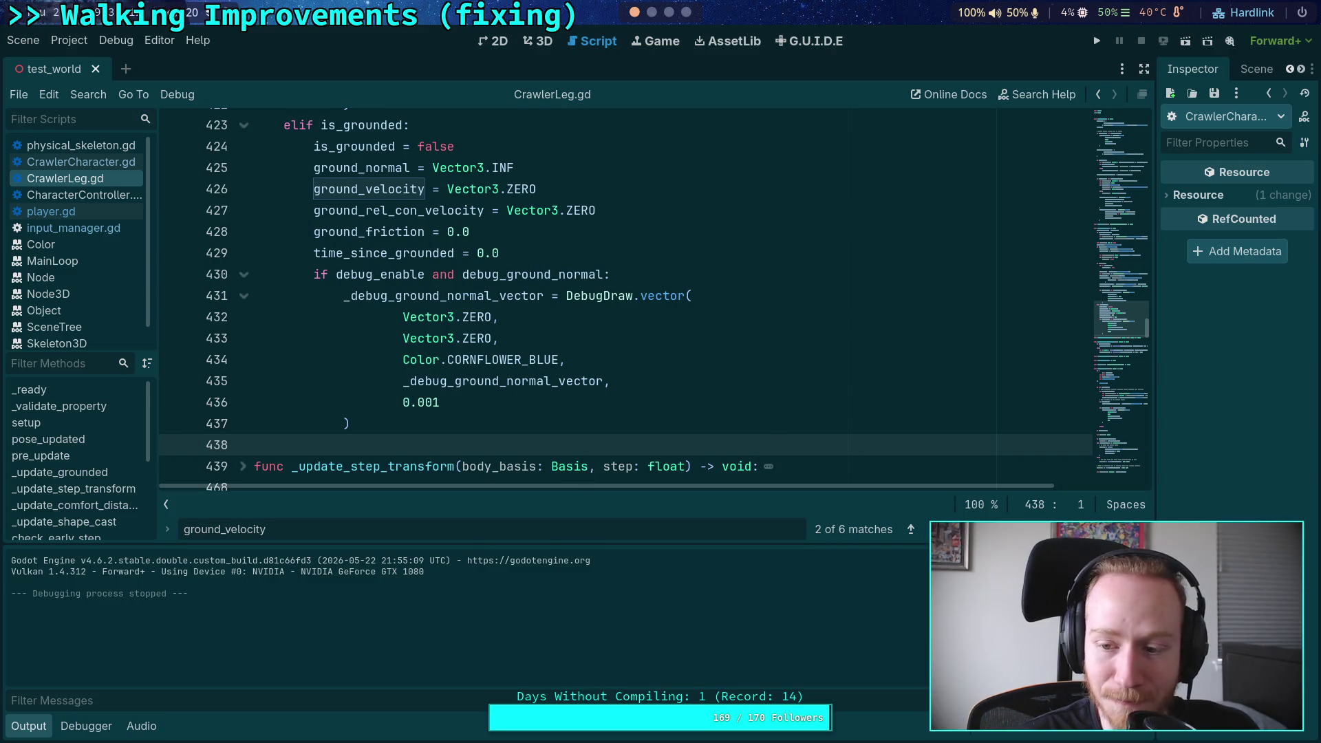
Step: Close the ground_velocity Find bar and scroll up to the start of _update_grounded
key("Escape")
scroll(523, 438, "up", 1)
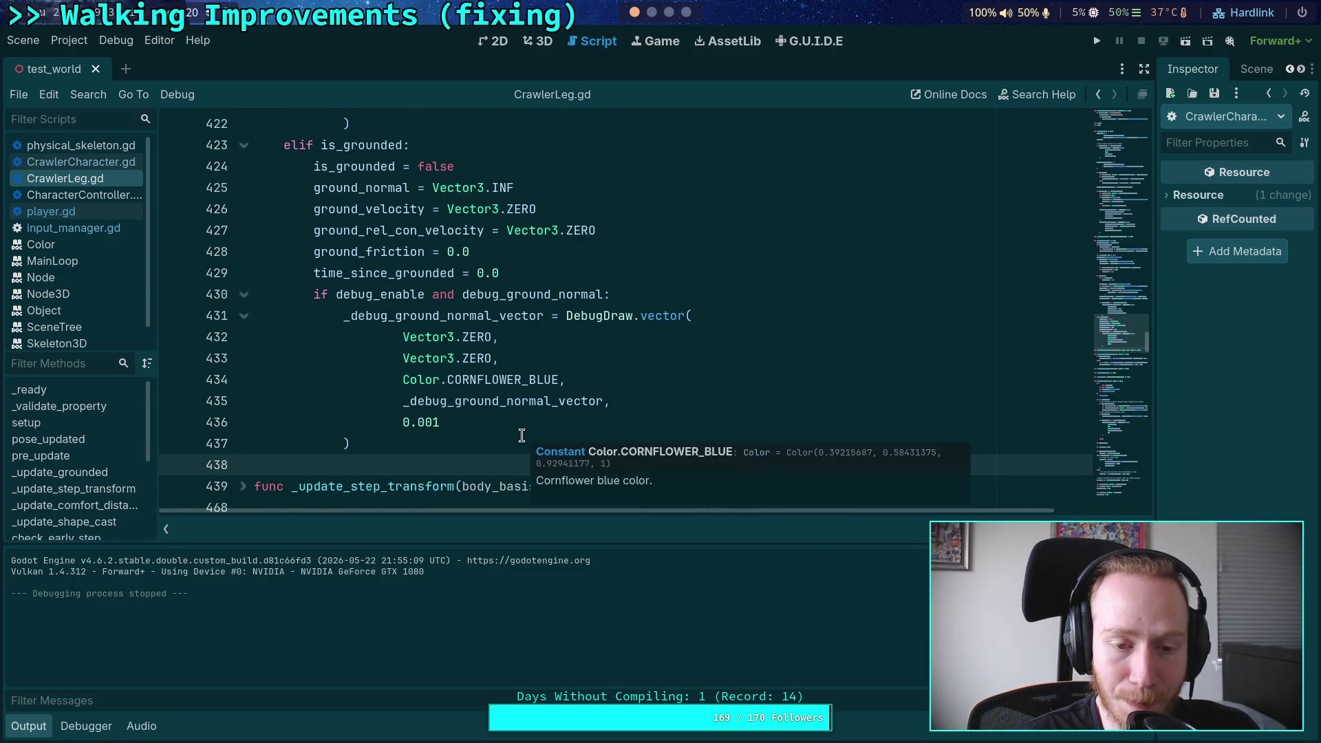
scroll(417, 407, "up", 3)
scroll(435, 404, "up", 20)
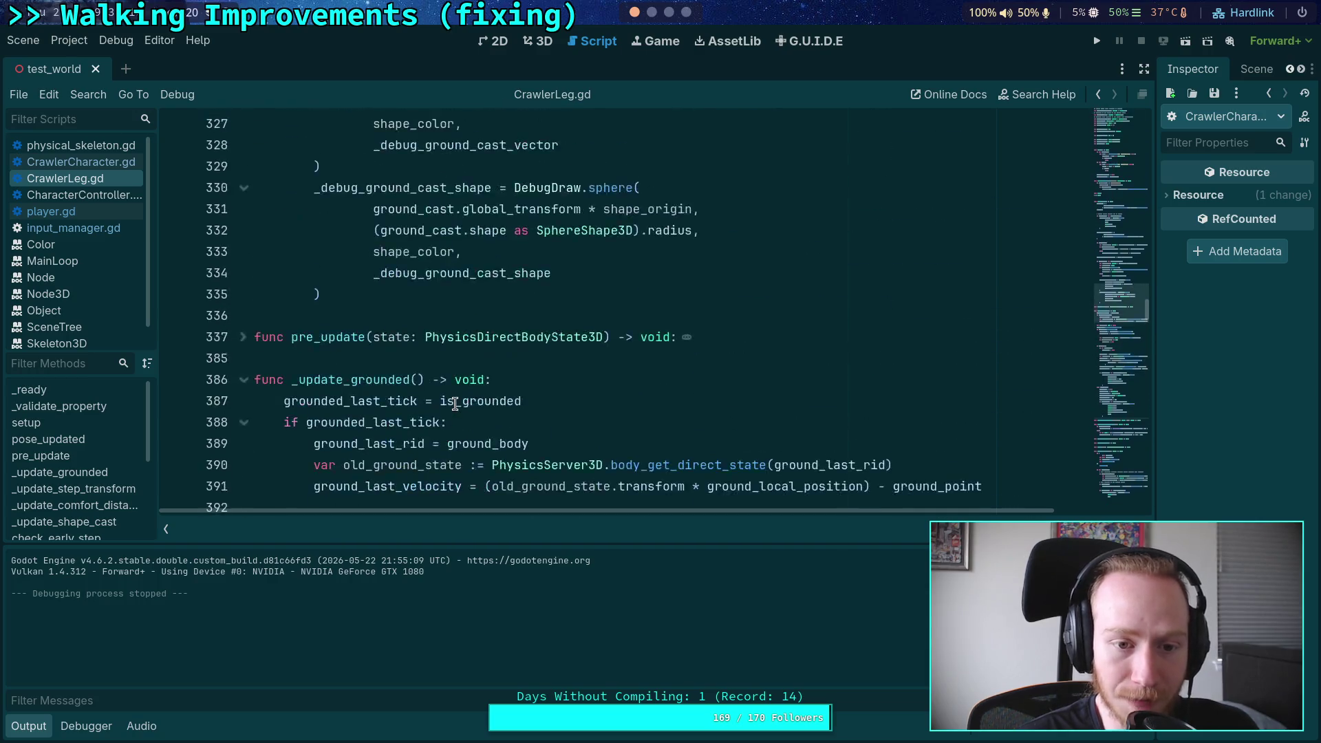
scroll(455, 404, "down", 1)
scroll(455, 404, "down", 7)
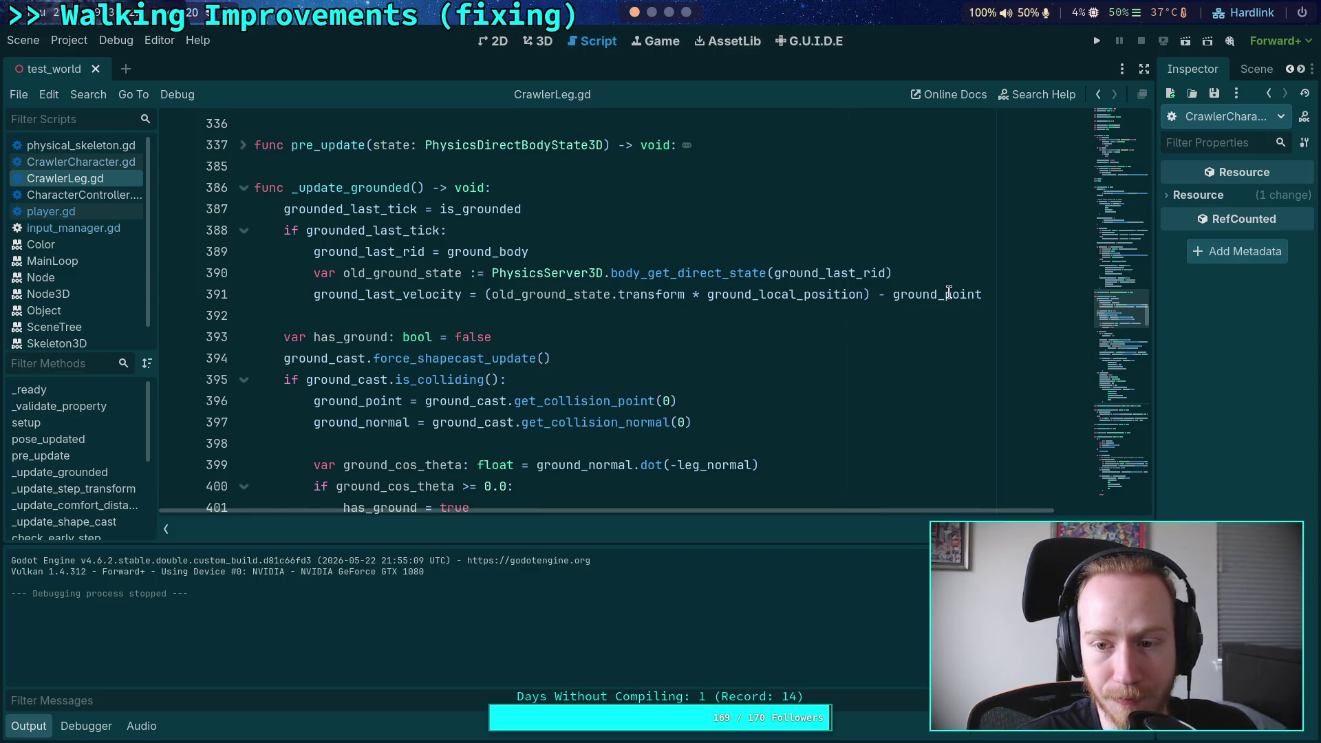
mouse_move(949, 294)
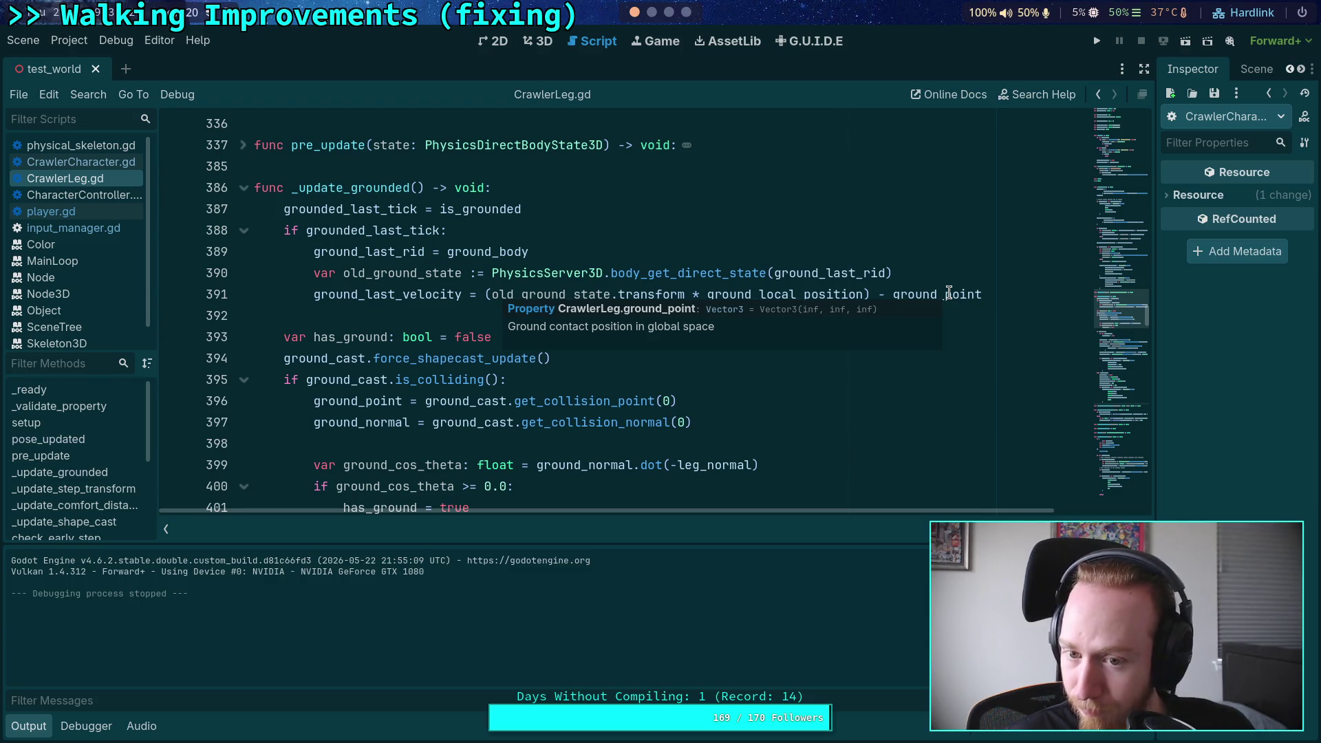
double_click(949, 294)
scroll(769, 360, "down", 3)
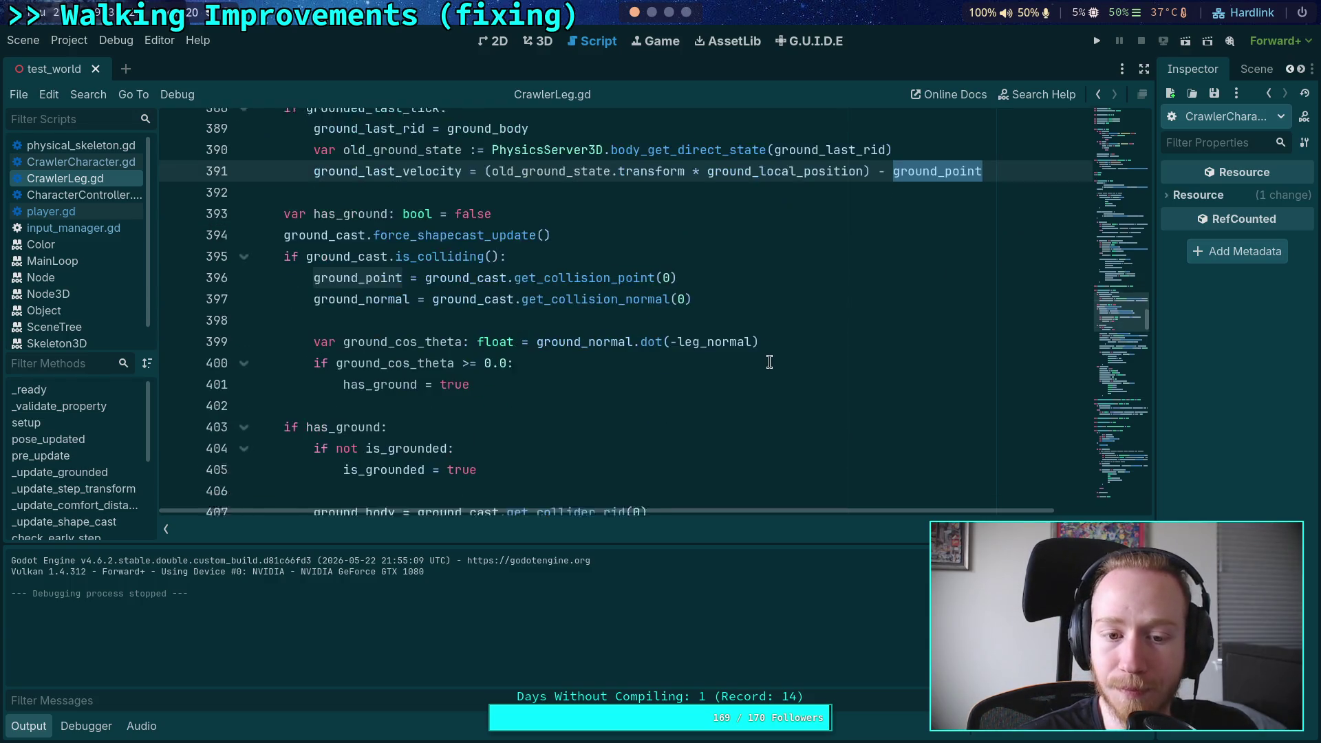
scroll(769, 360, "up", 3)
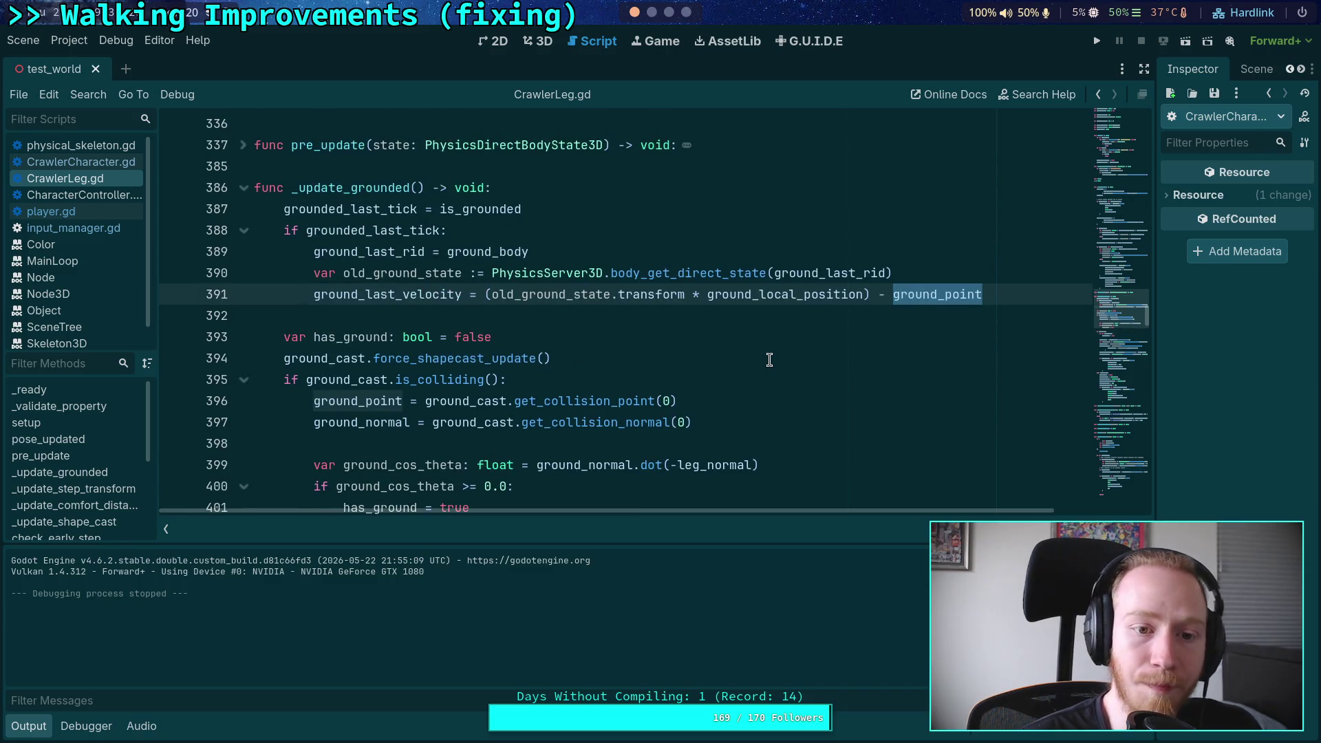
scroll(769, 360, "down", 10)
scroll(769, 360, "up", 7)
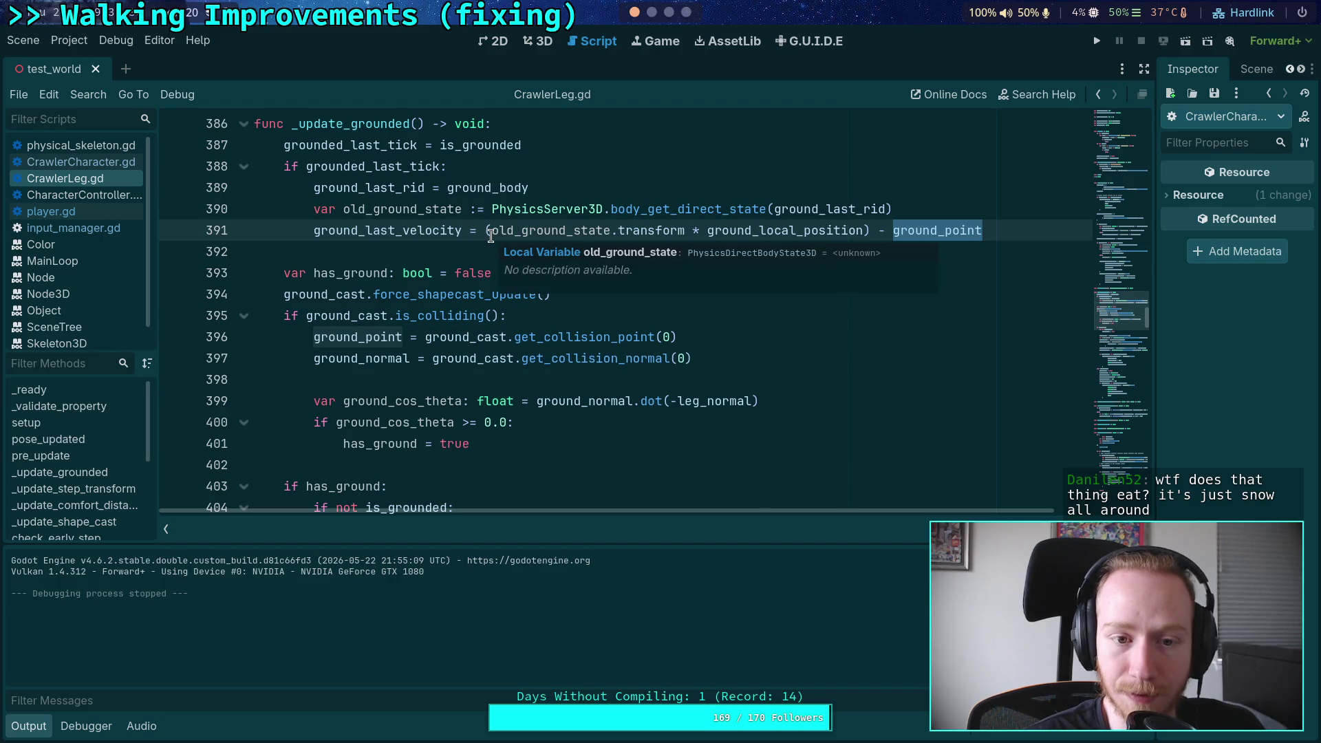
scroll(667, 346, "up", 1)
left_click_drag(486, 298, 1018, 297)
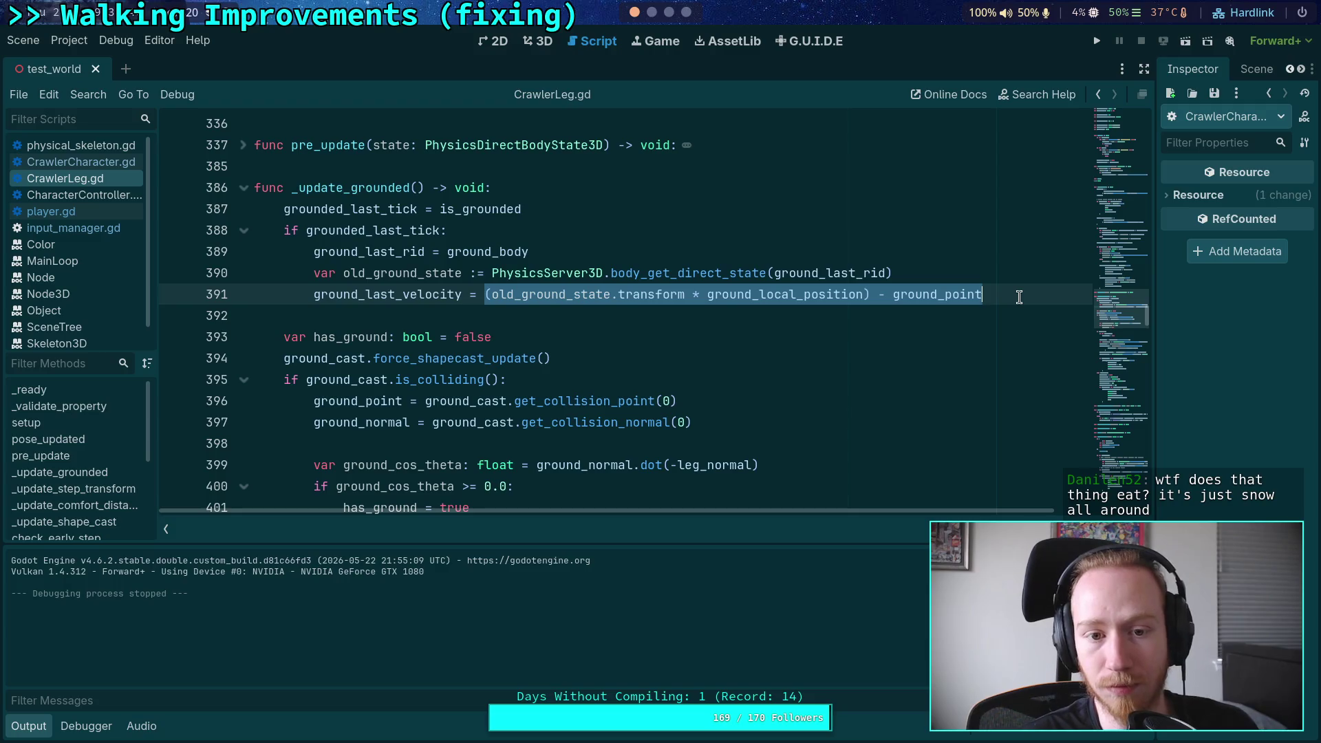
scroll(787, 348, "down", 5)
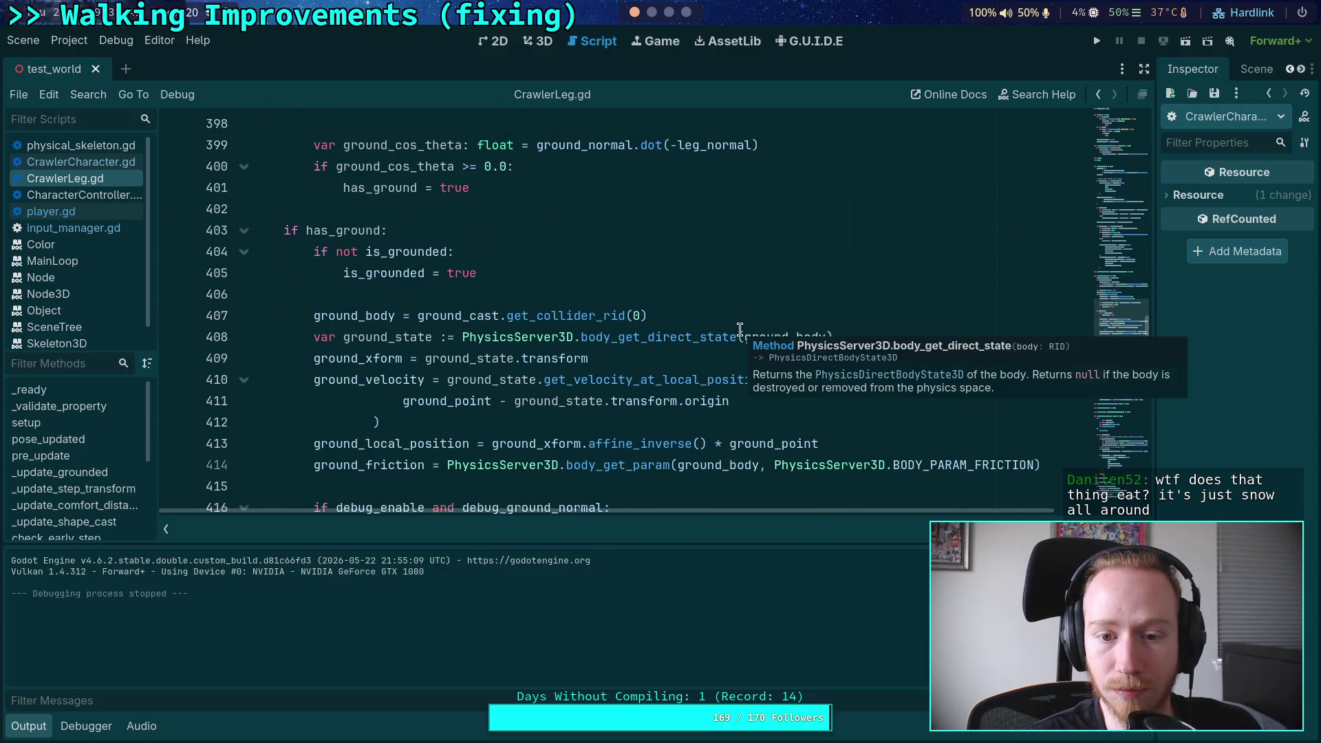
scroll(627, 392, "down", 8)
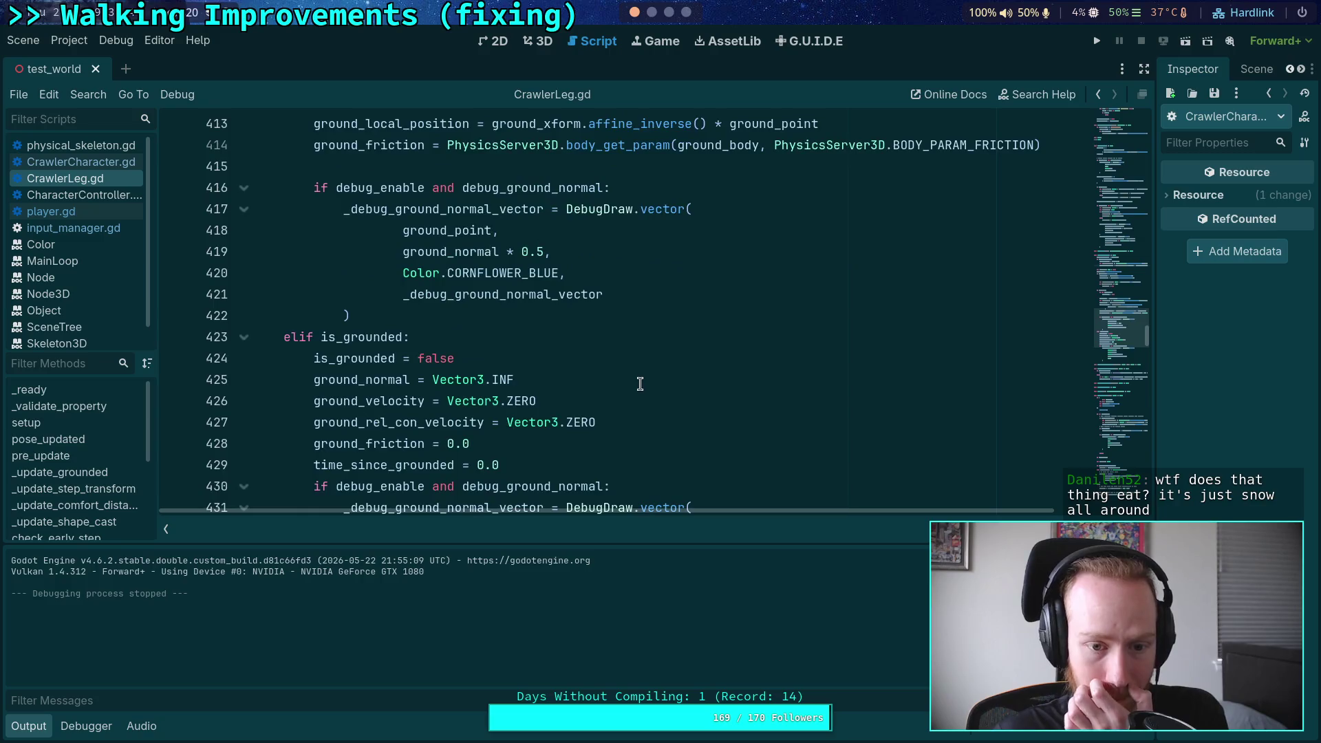
scroll(642, 380, "up", 15)
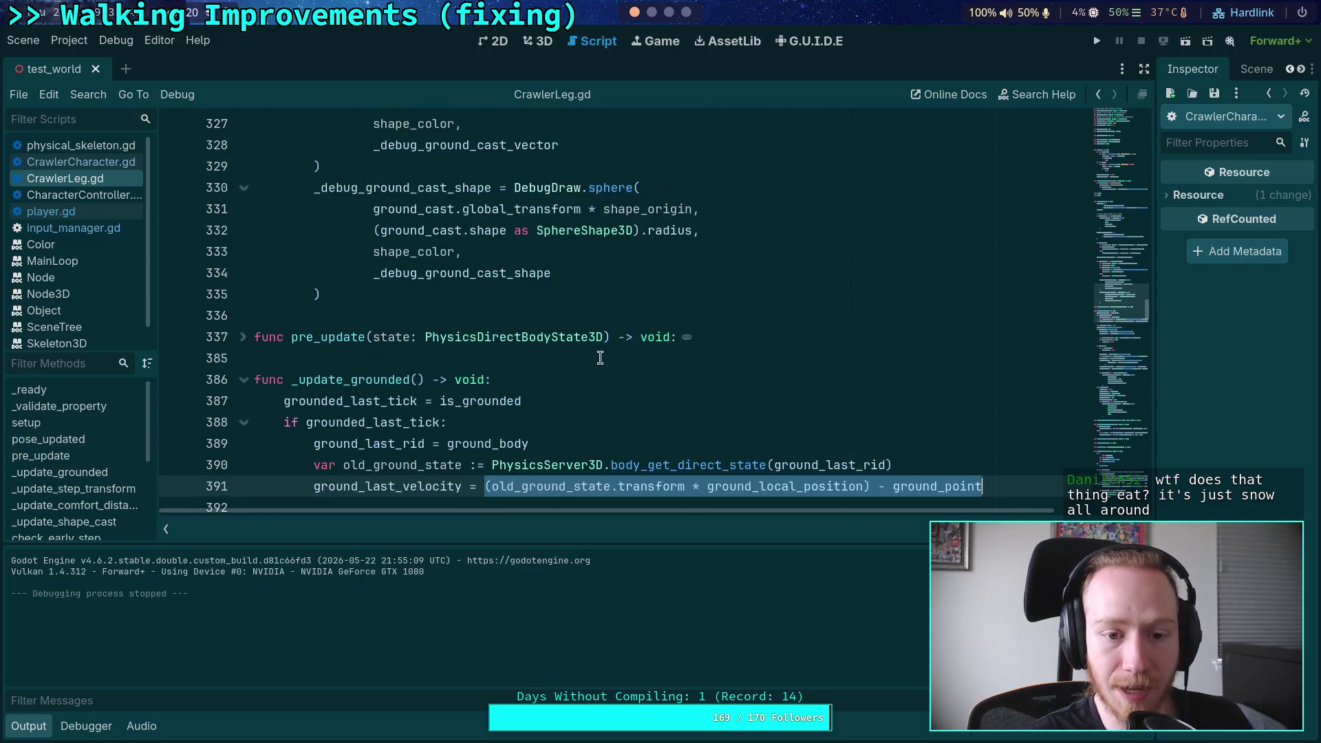
left_click(629, 369)
Step: Search CrawlerLeg.gd for cached_step and jump to its first match
key("ctrl+l")
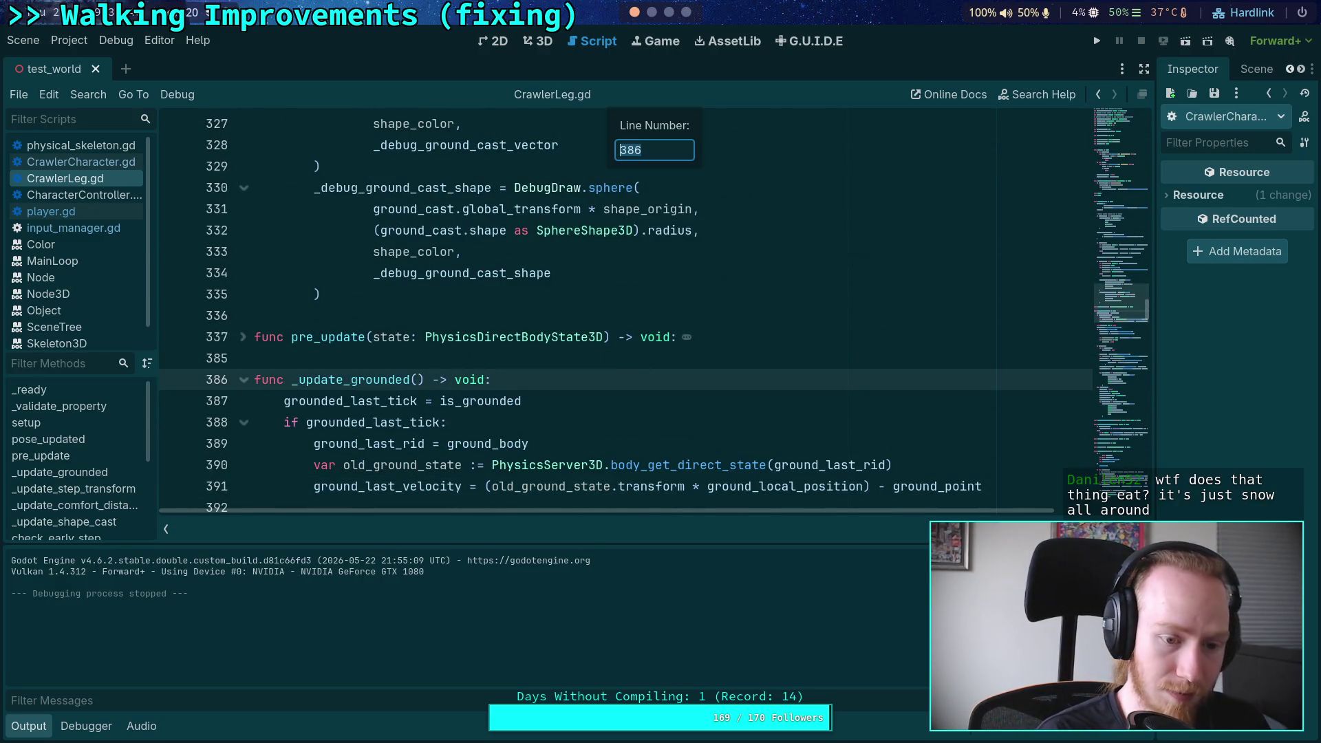
key("Escape")
key("ctrl+f")
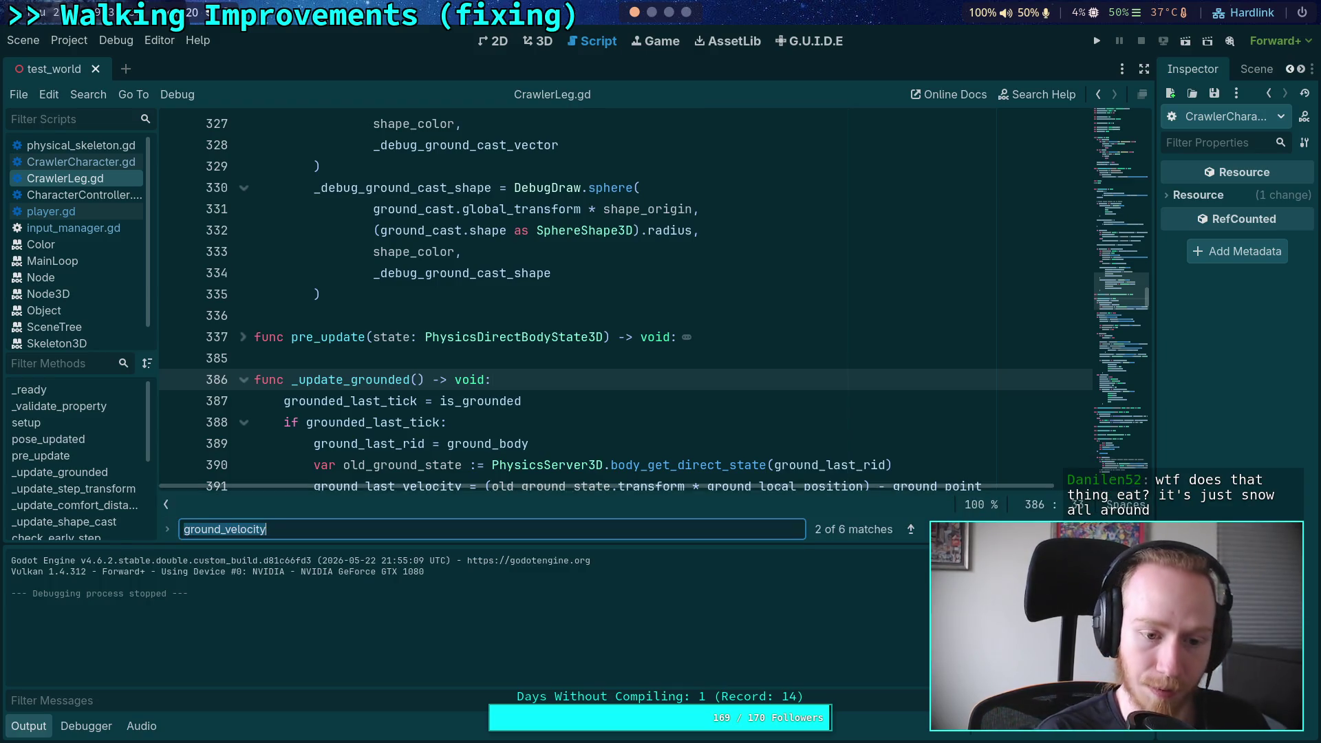
type("cached")
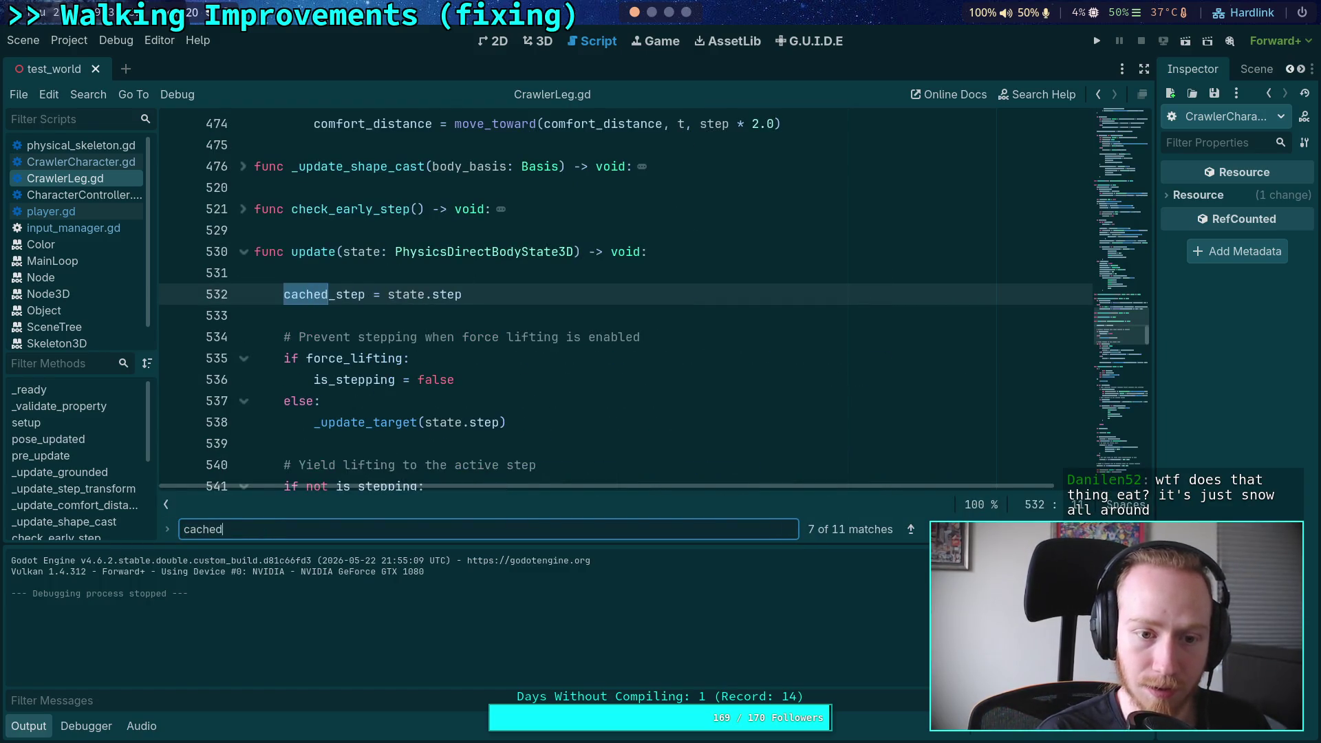
type("_step")
scroll(576, 328, "down", 6)
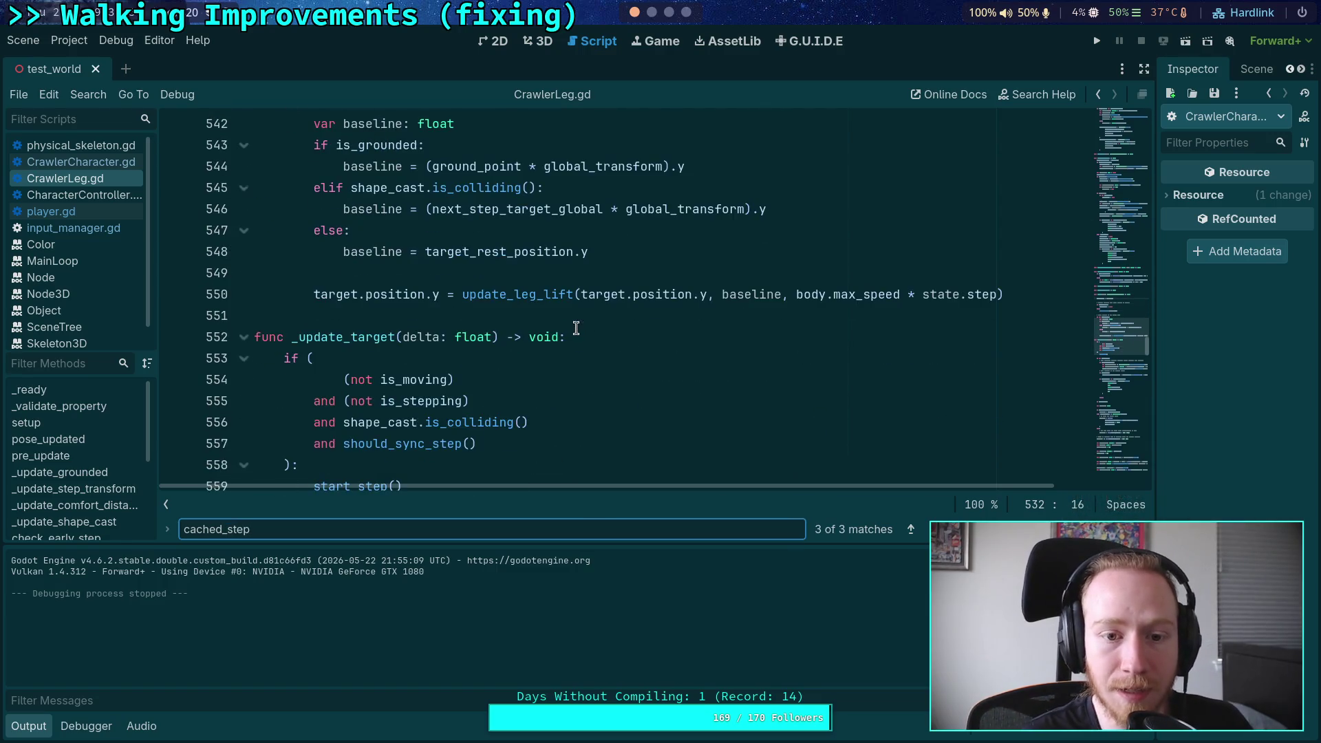
scroll(591, 363, "up", 4)
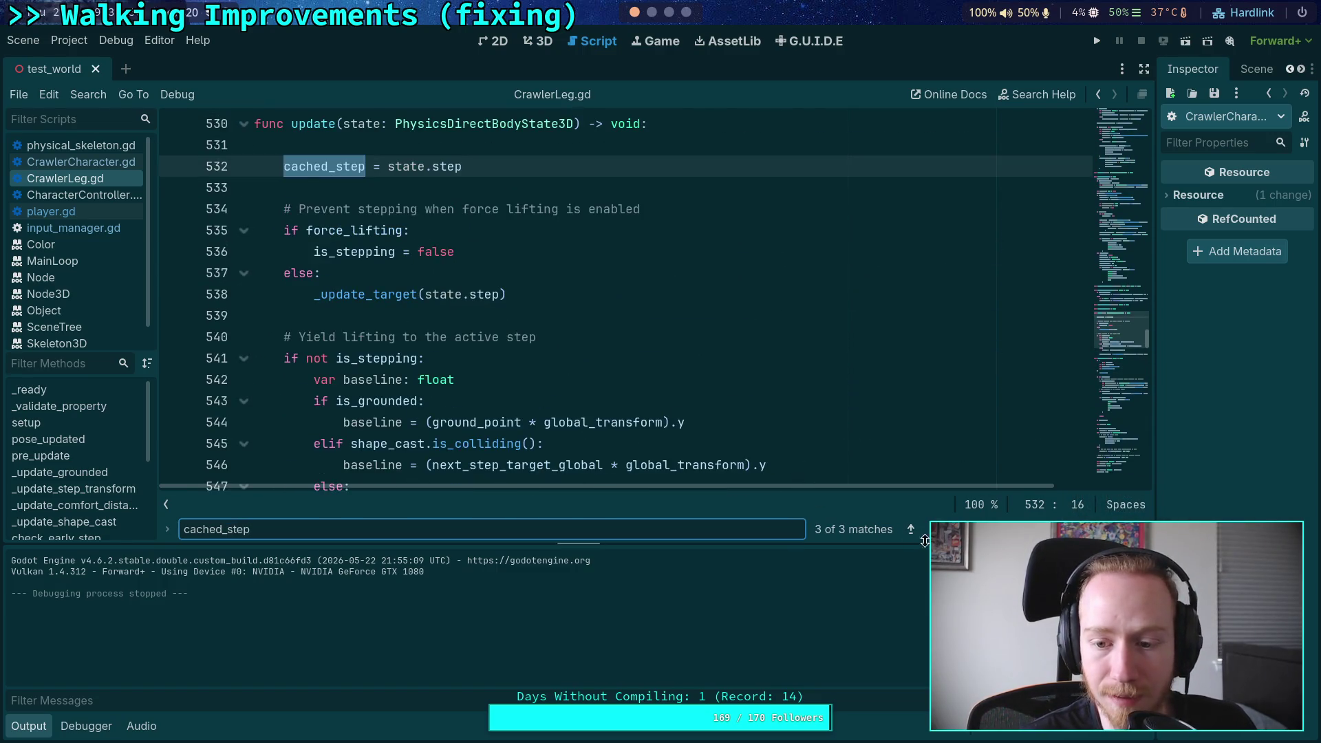
key("Return")
key("Return")
scroll(580, 453, "up", 2)
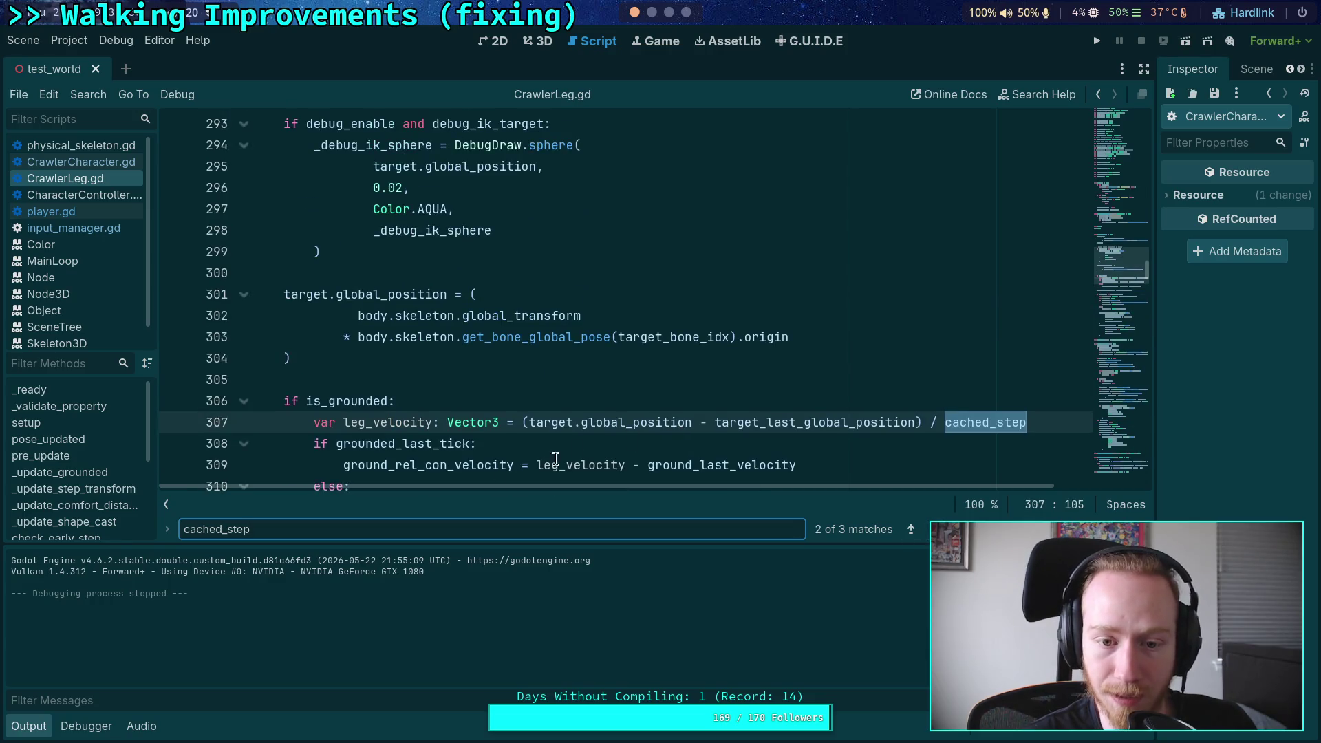
Step: Collapse the output panel to enlarge the code and jump to the next cached_step match
left_click(41, 726)
scroll(400, 438, "up", 4)
scroll(400, 438, "down", 3)
scroll(400, 439, "down", 2)
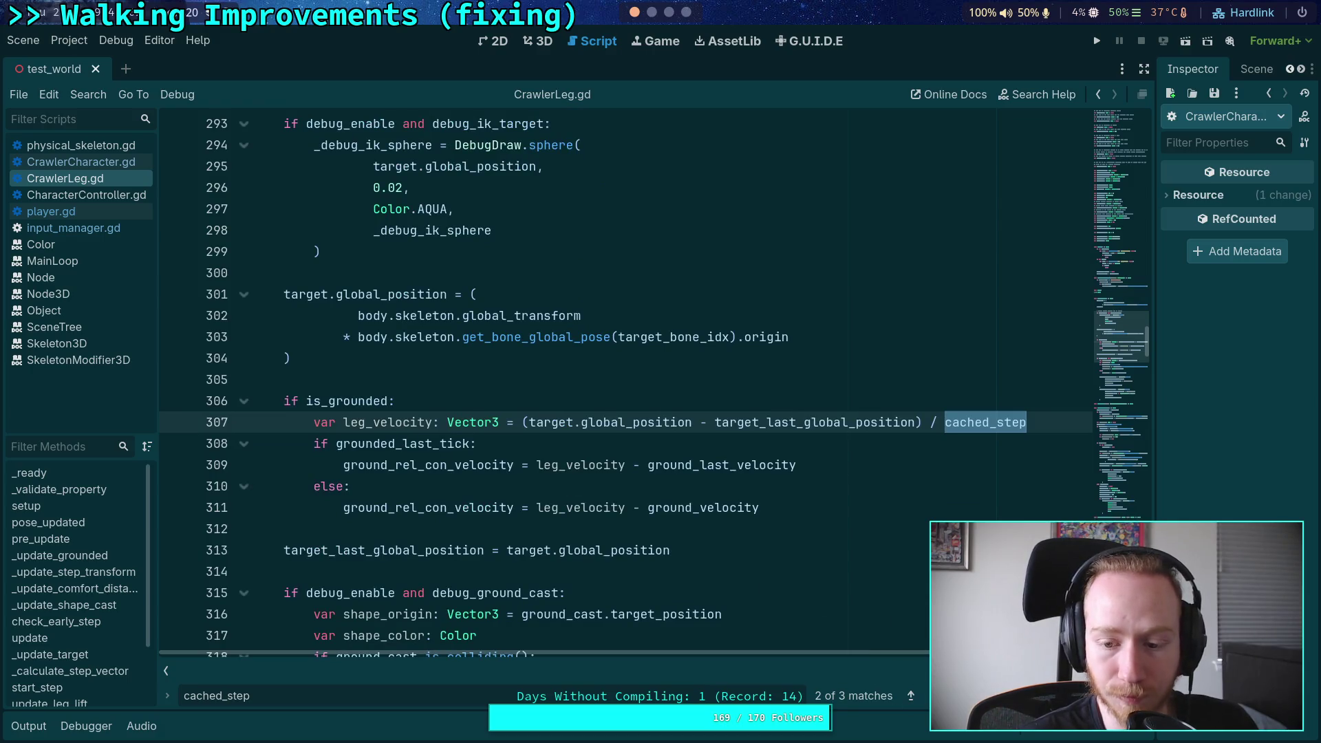
left_click(927, 697)
Step: Fold the update() function body and scan the surrounding code
left_click(523, 447)
left_click(244, 337)
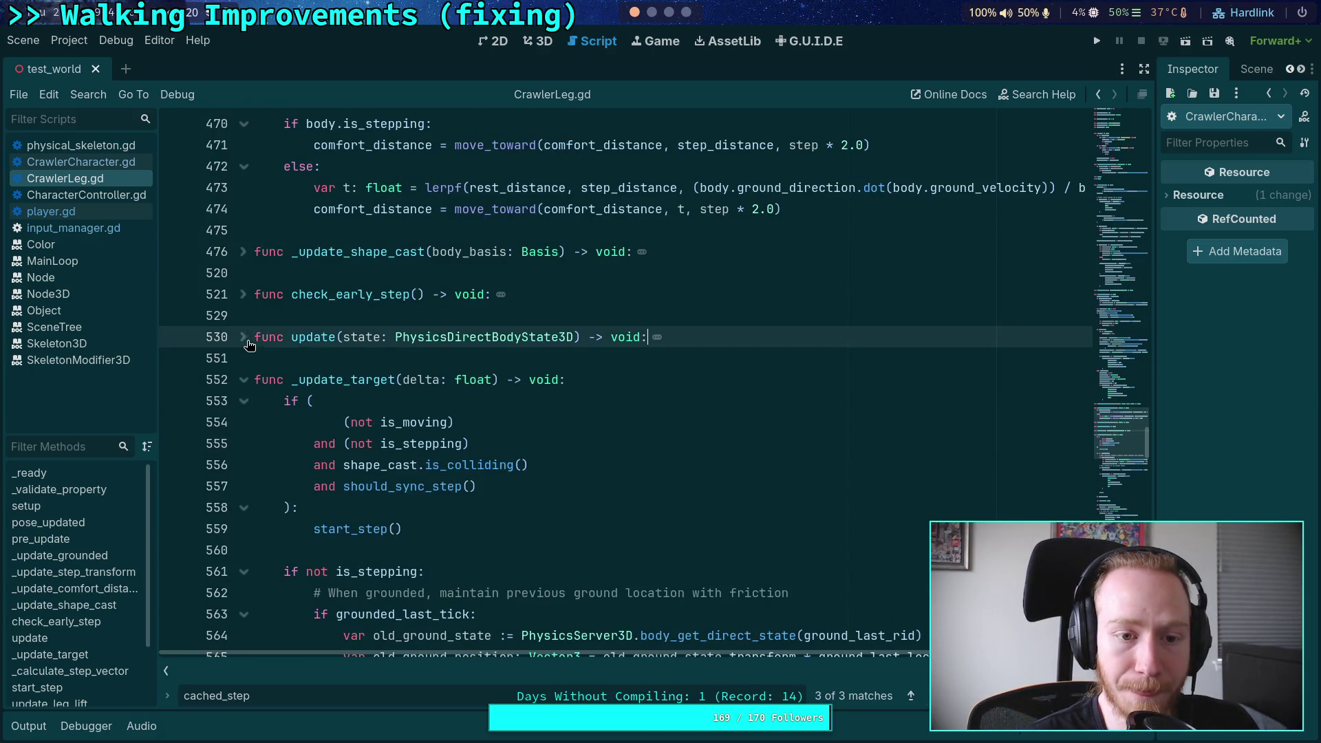
scroll(429, 363, "up", 2)
scroll(429, 363, "down", 4)
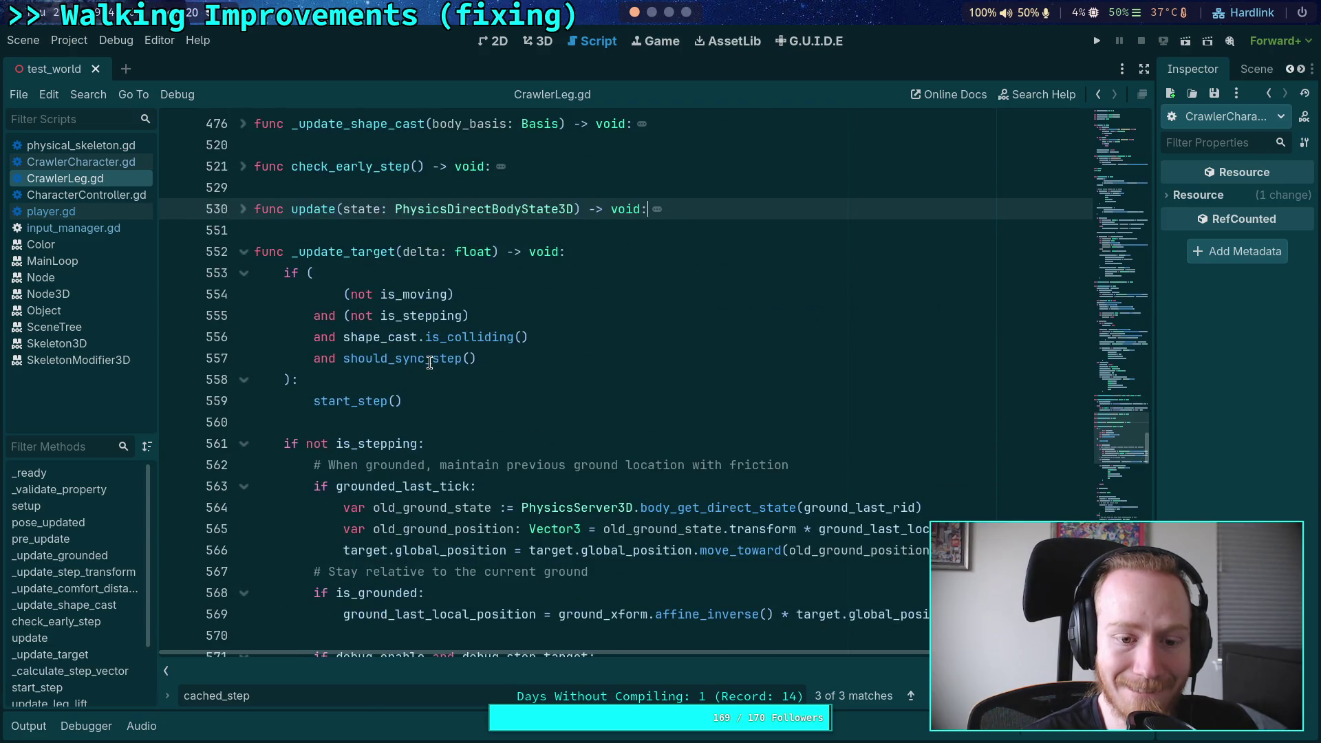
scroll(429, 362, "up", 15)
scroll(429, 362, "down", 3)
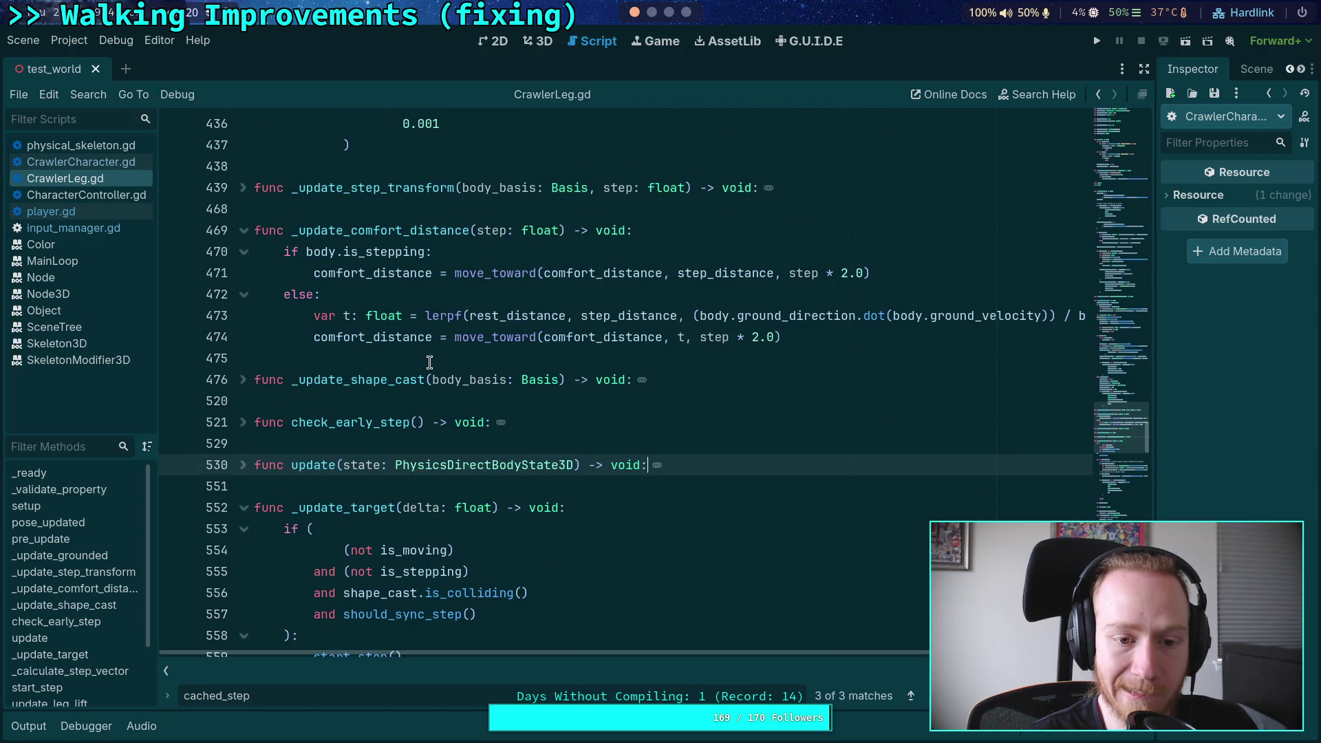
scroll(430, 363, "up", 10)
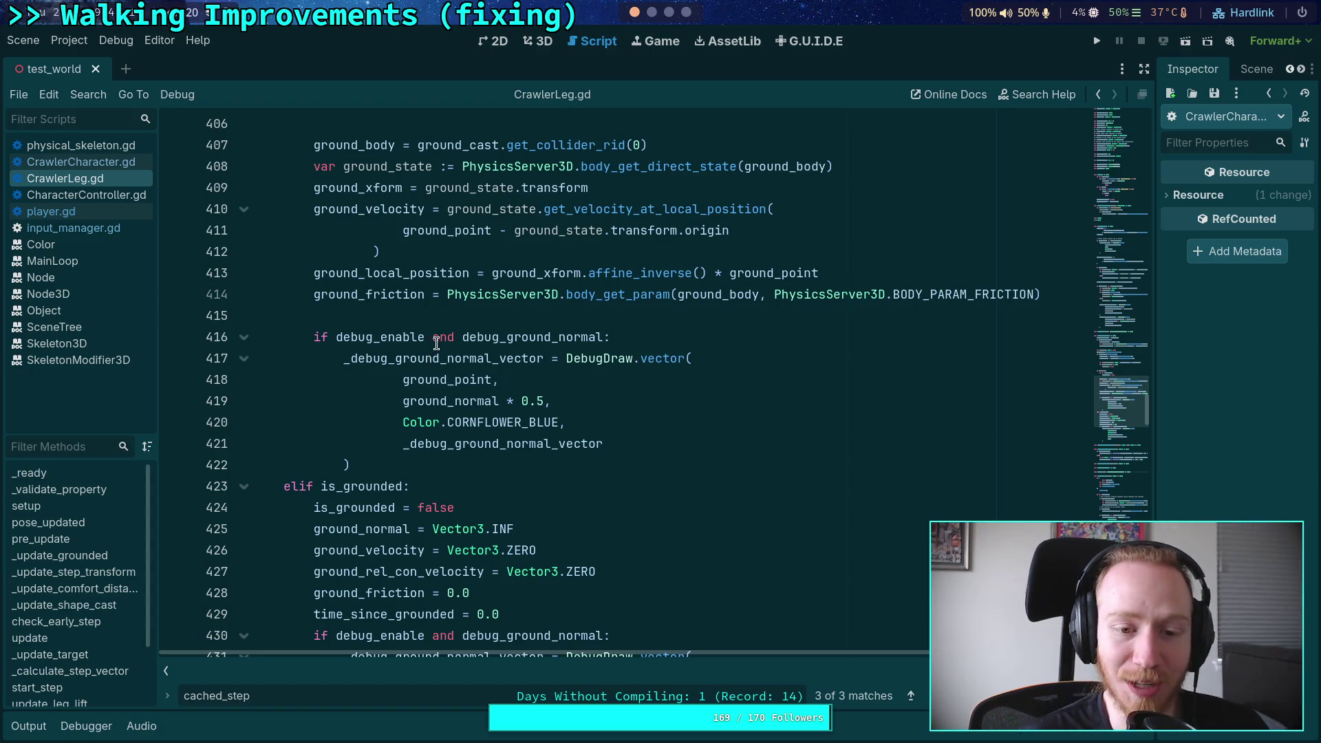
Step: Place the caret on blank line 415 and look over the ground-detection code
left_click(498, 318)
scroll(589, 329, "up", 4)
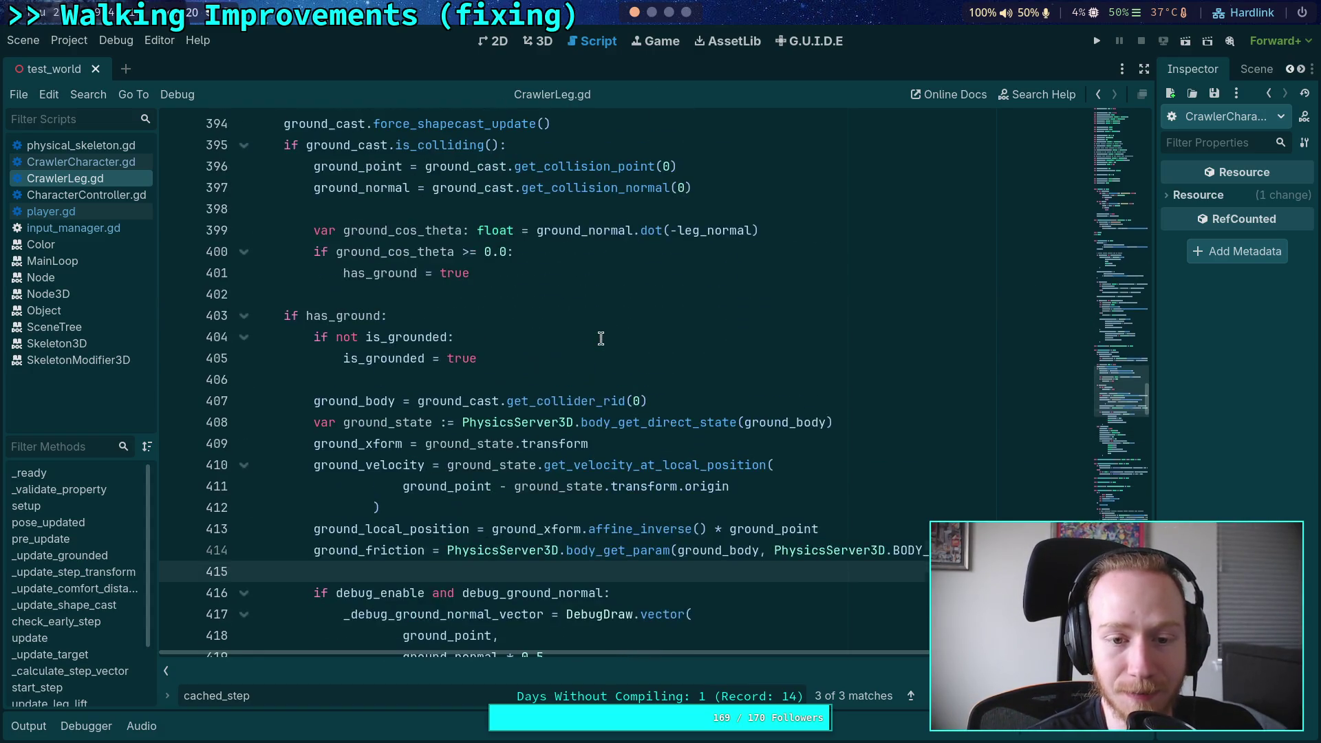
scroll(657, 26, "down", 3)
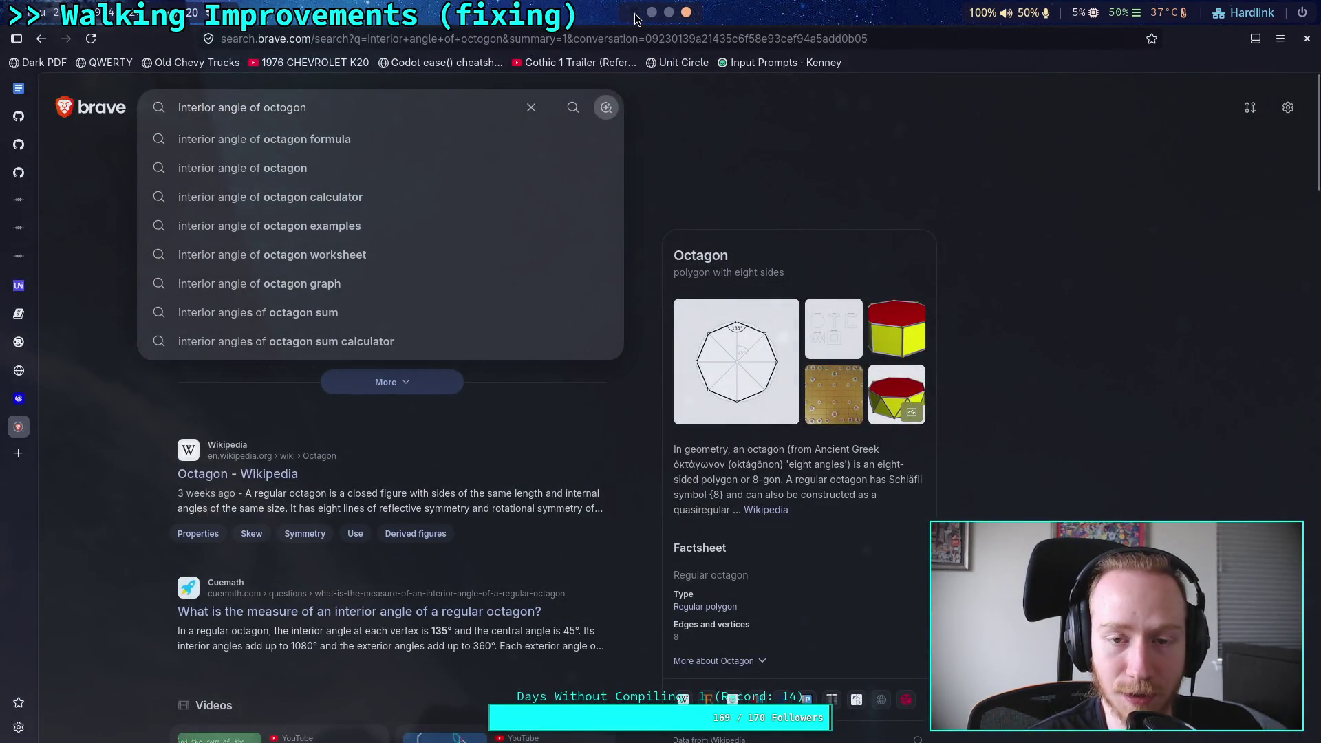
Step: Open the shared youtu.be link in a new tab, then close it and the octagon search tab
key("ctrl+t")
type("https://youtu.be/5Y1ltZDV3gc")
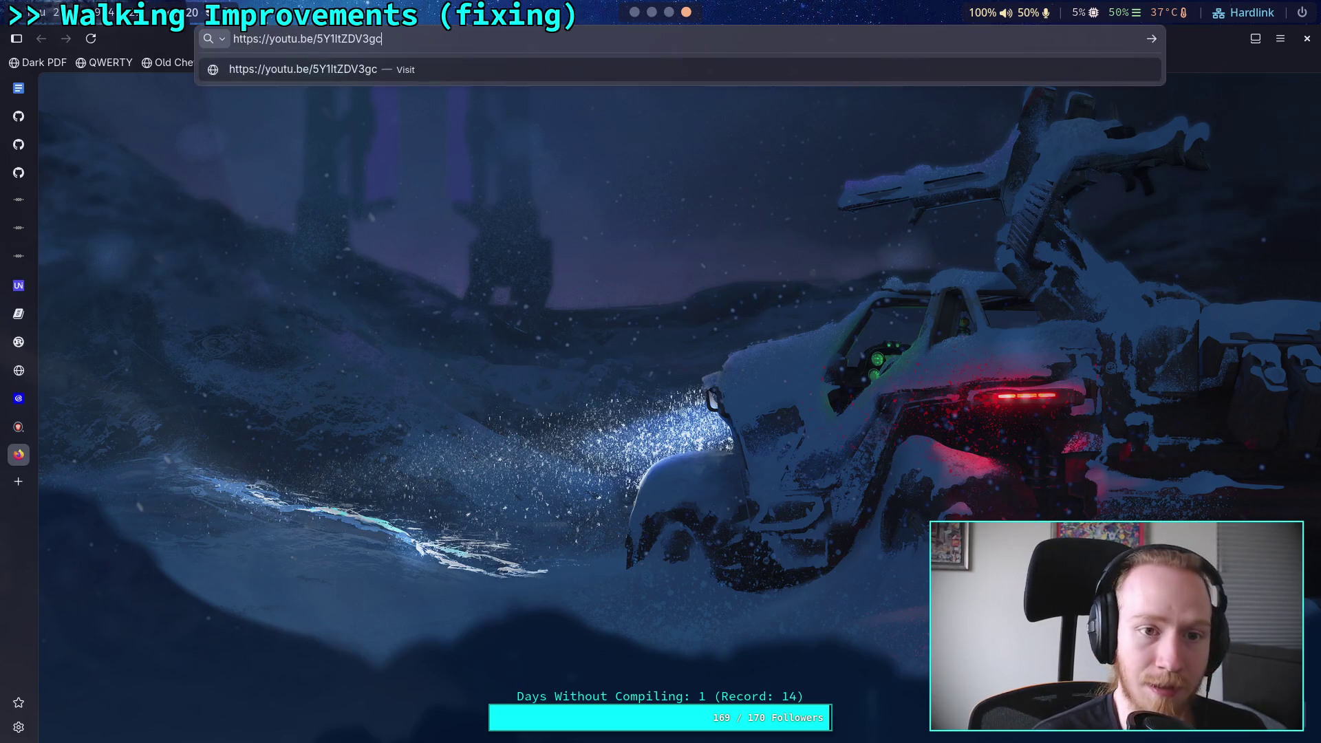
key("Return")
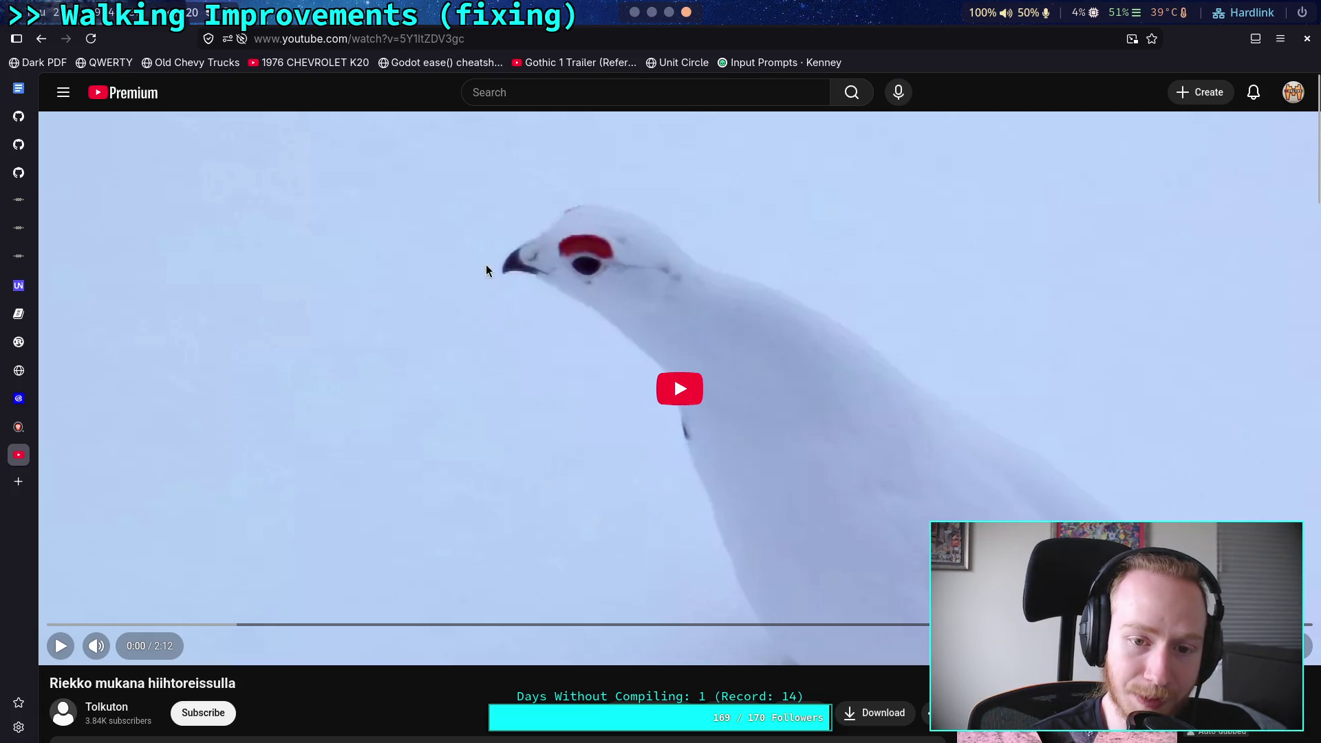
left_click(8, 445)
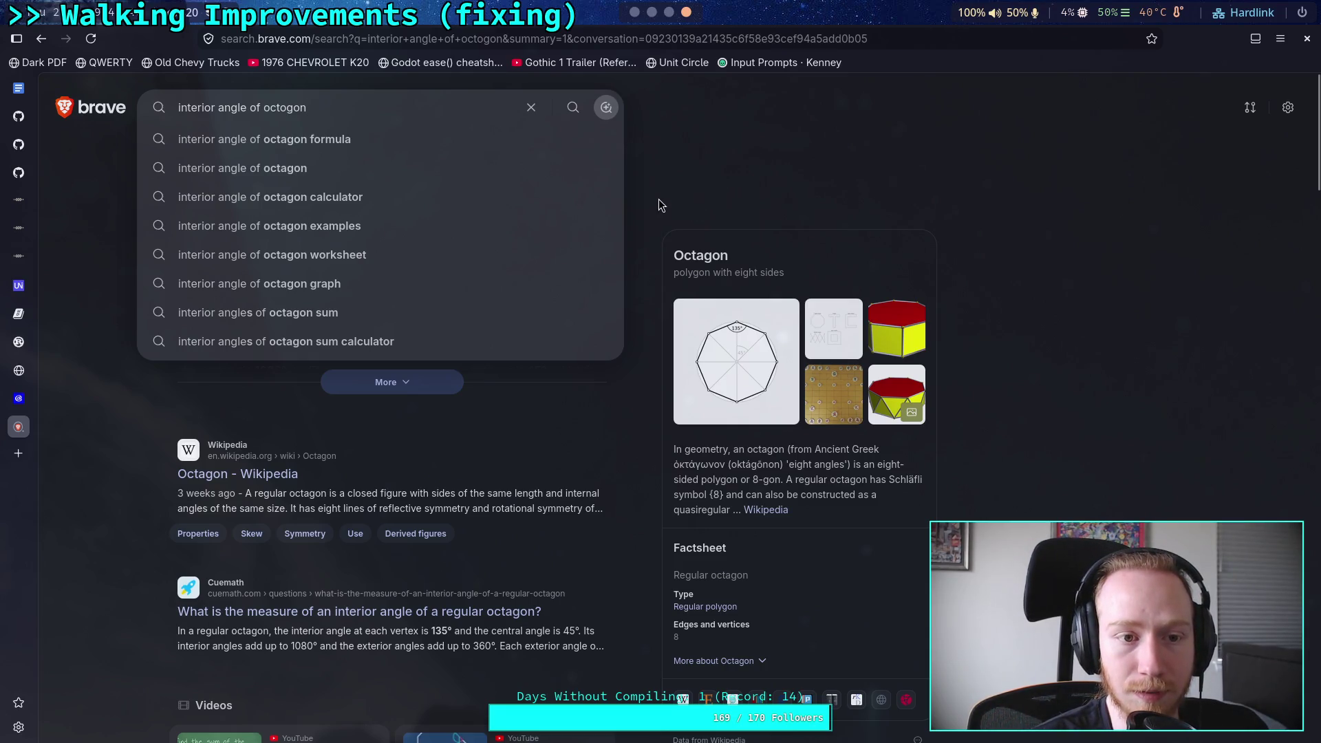
left_click(6, 417)
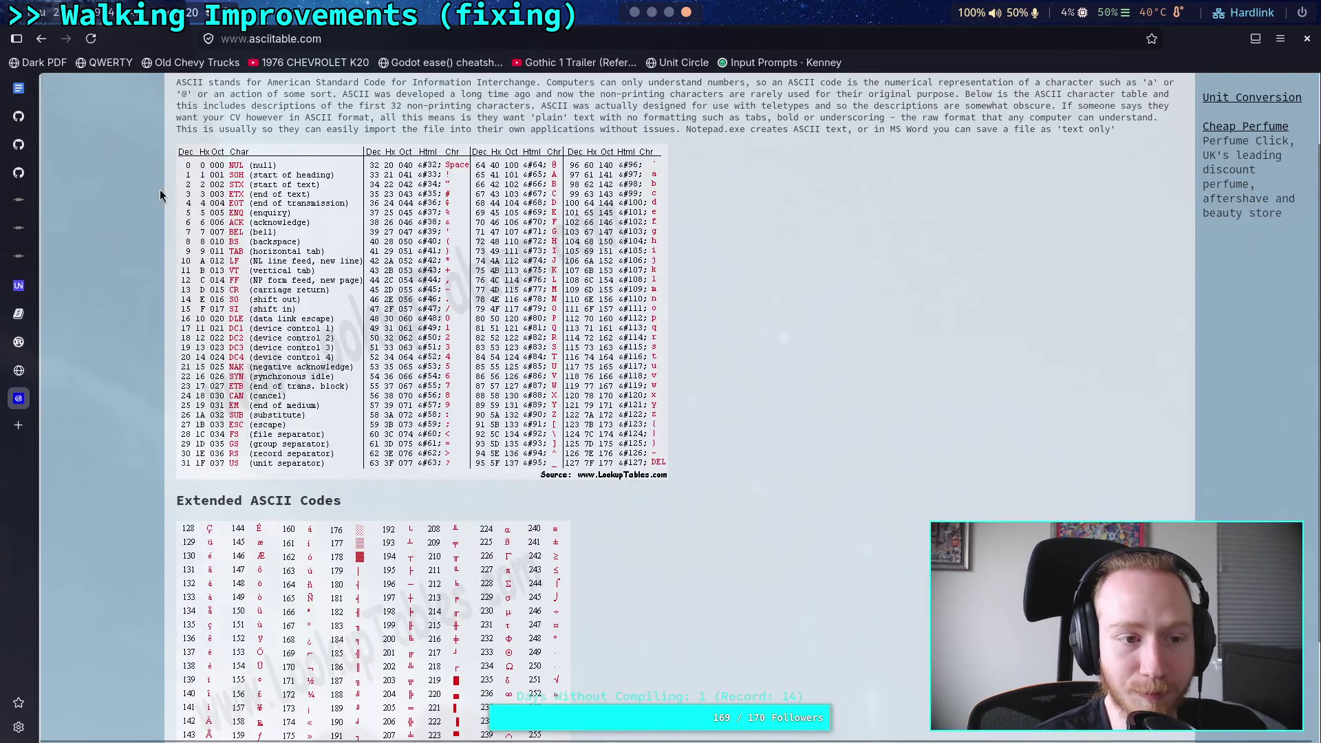
Step: View the GitHub commit diff adding desired_surface_friction to CharacterController.gd, then return to Godot
left_click(28, 143)
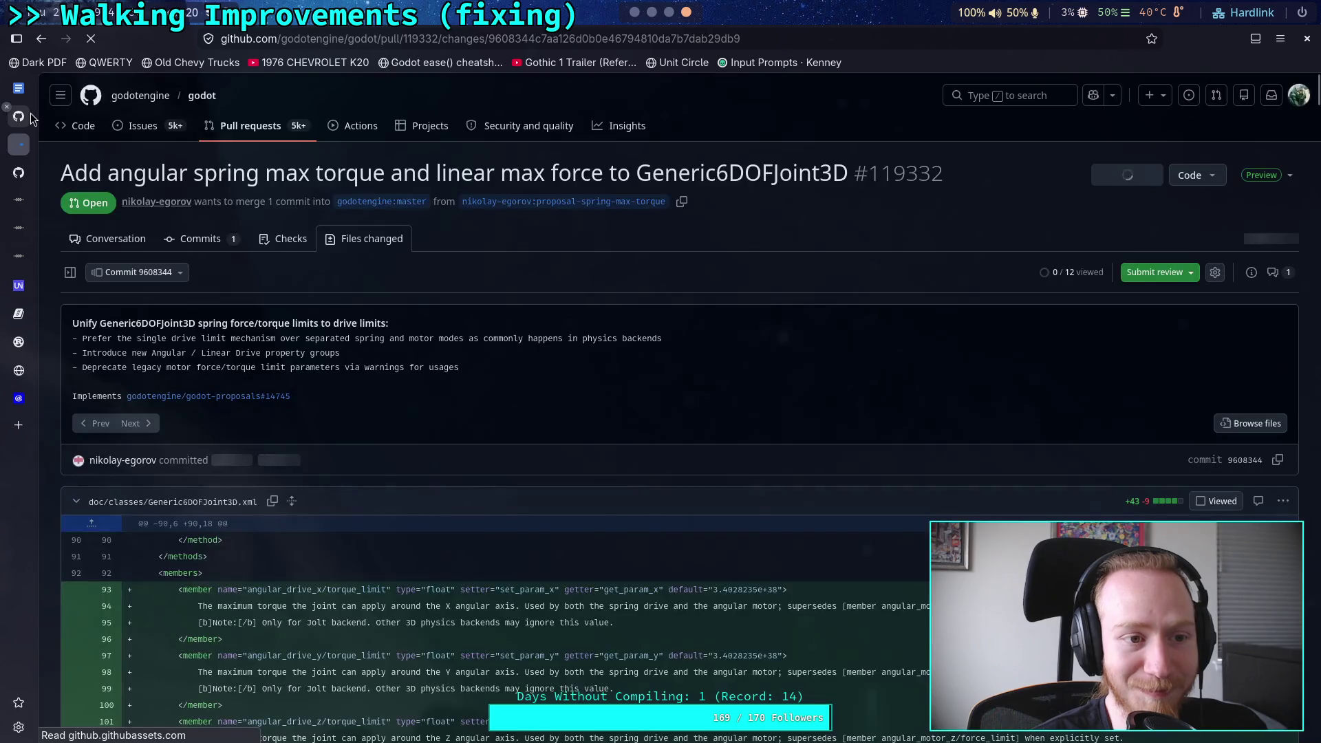
left_click(30, 113)
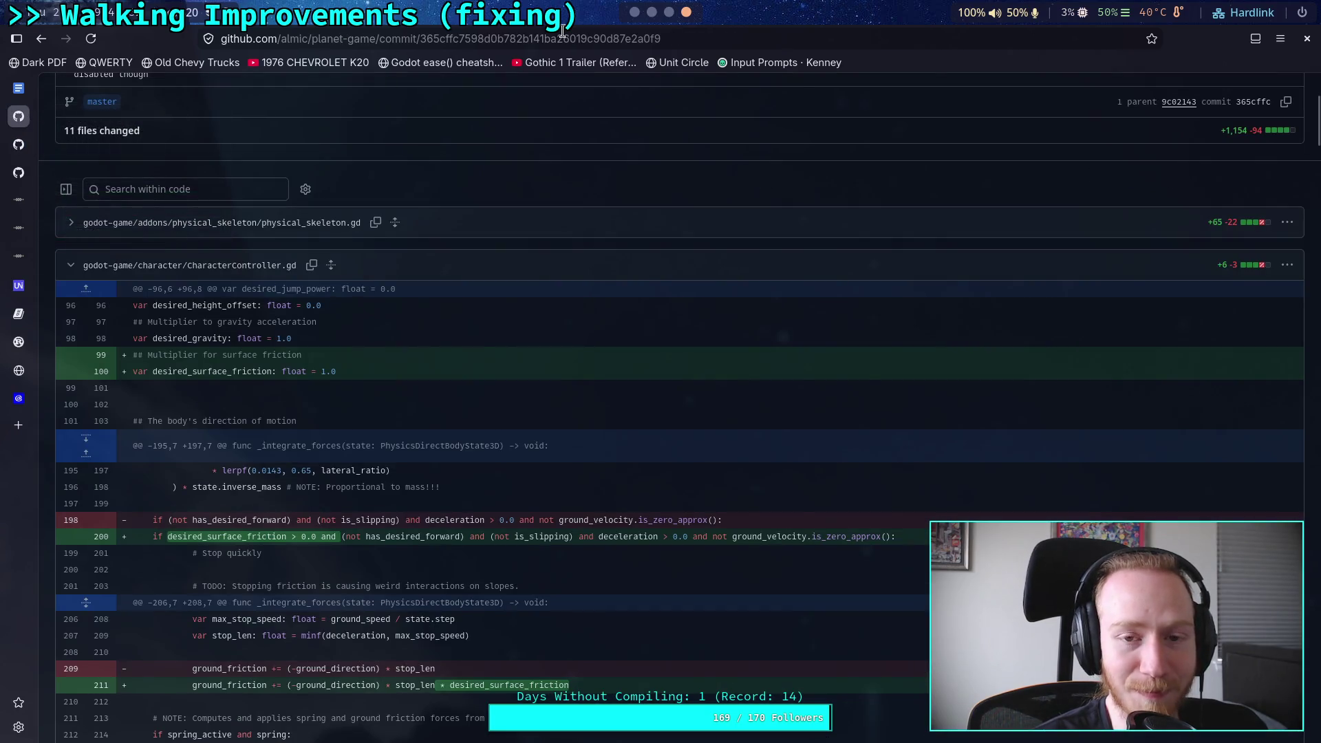
key("alt+Tab")
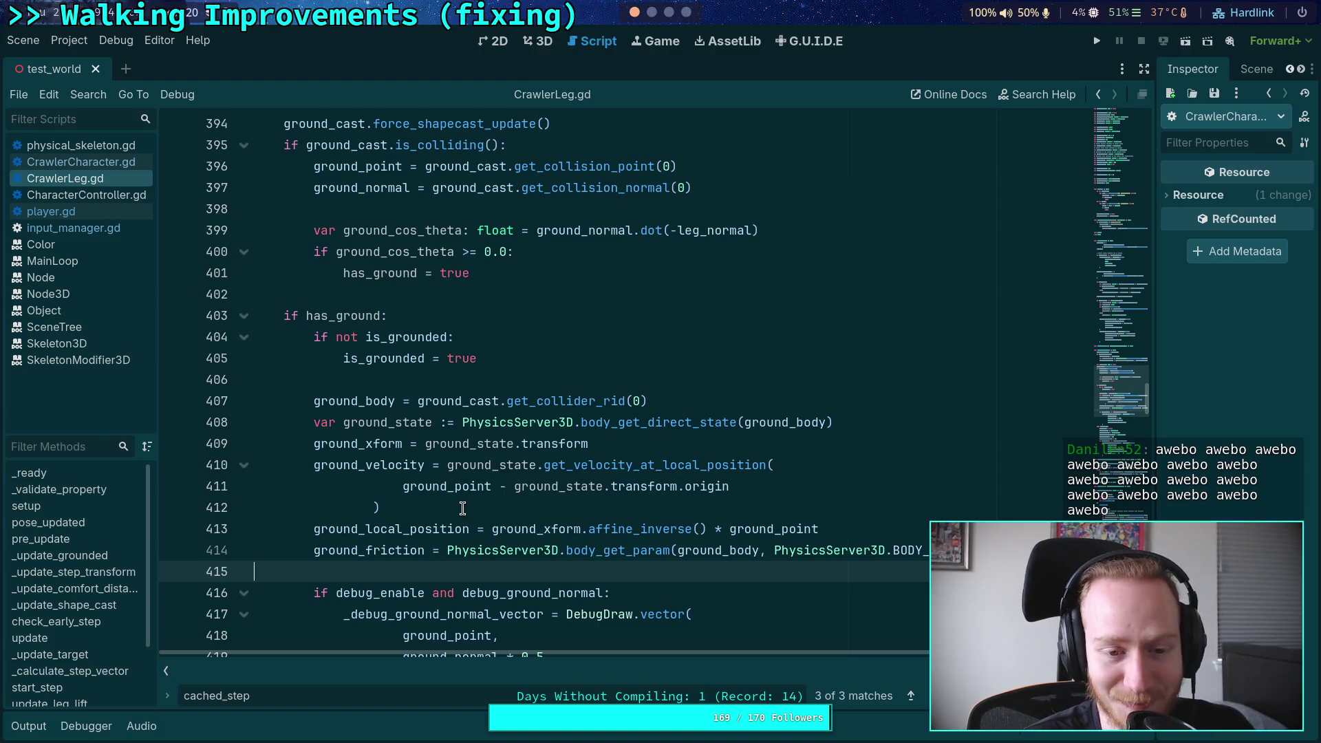
Step: Fold _update_grounded and expand the pre_update function
scroll(464, 478, "down", 1)
scroll(354, 476, "down", 1)
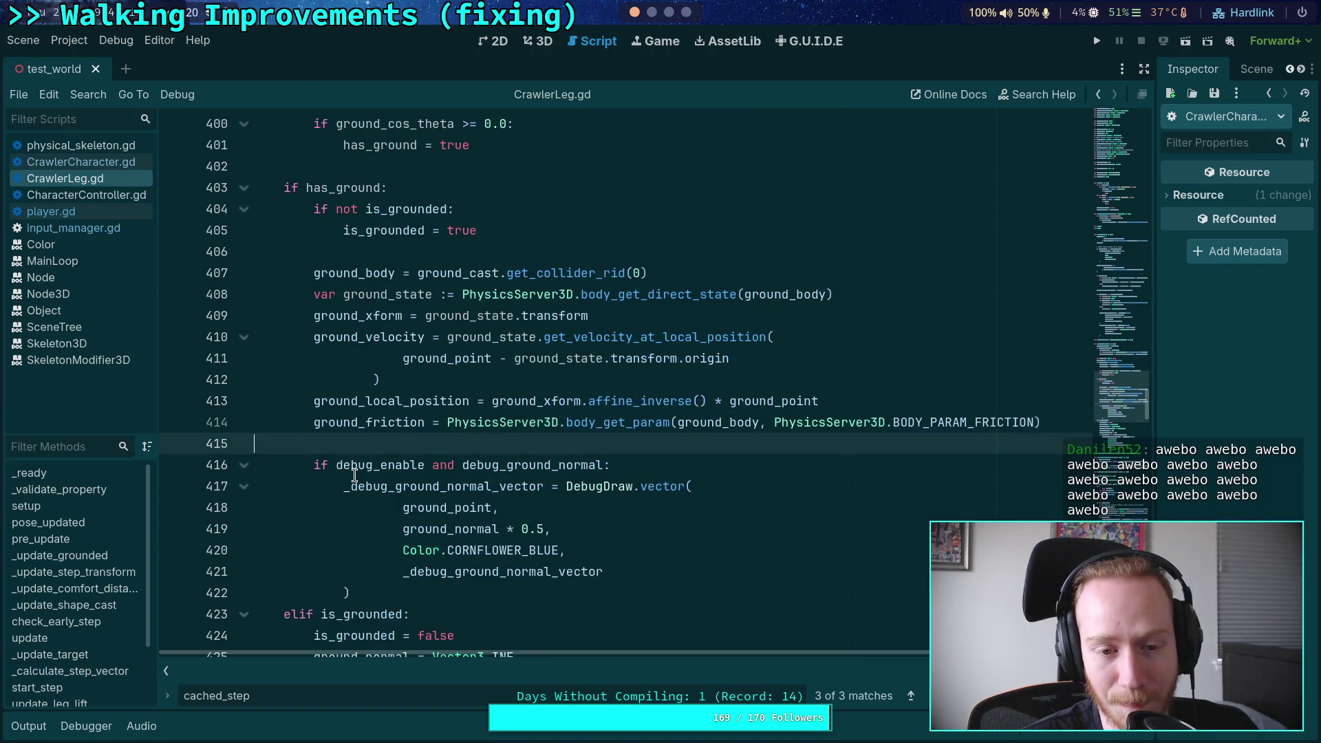
scroll(355, 475, "up", 4)
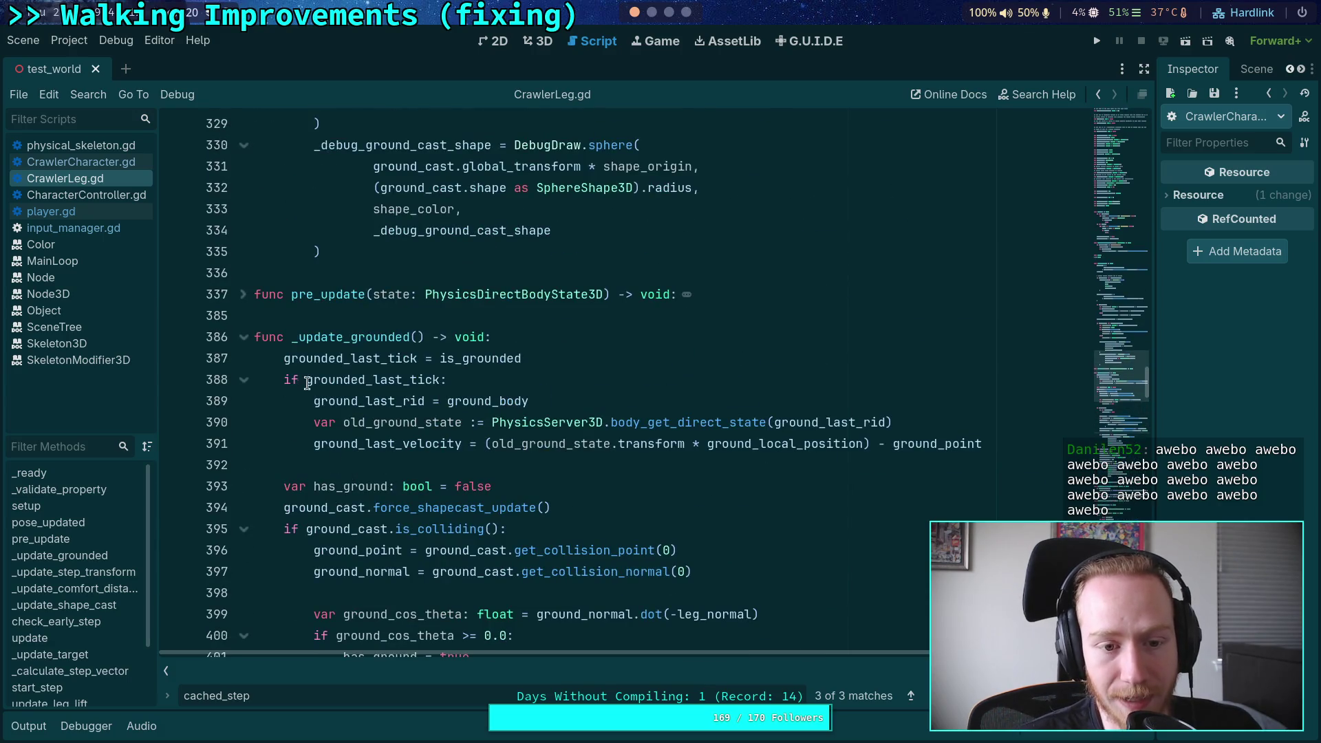
left_click(243, 336)
left_click(243, 295)
scroll(386, 344, "down", 2)
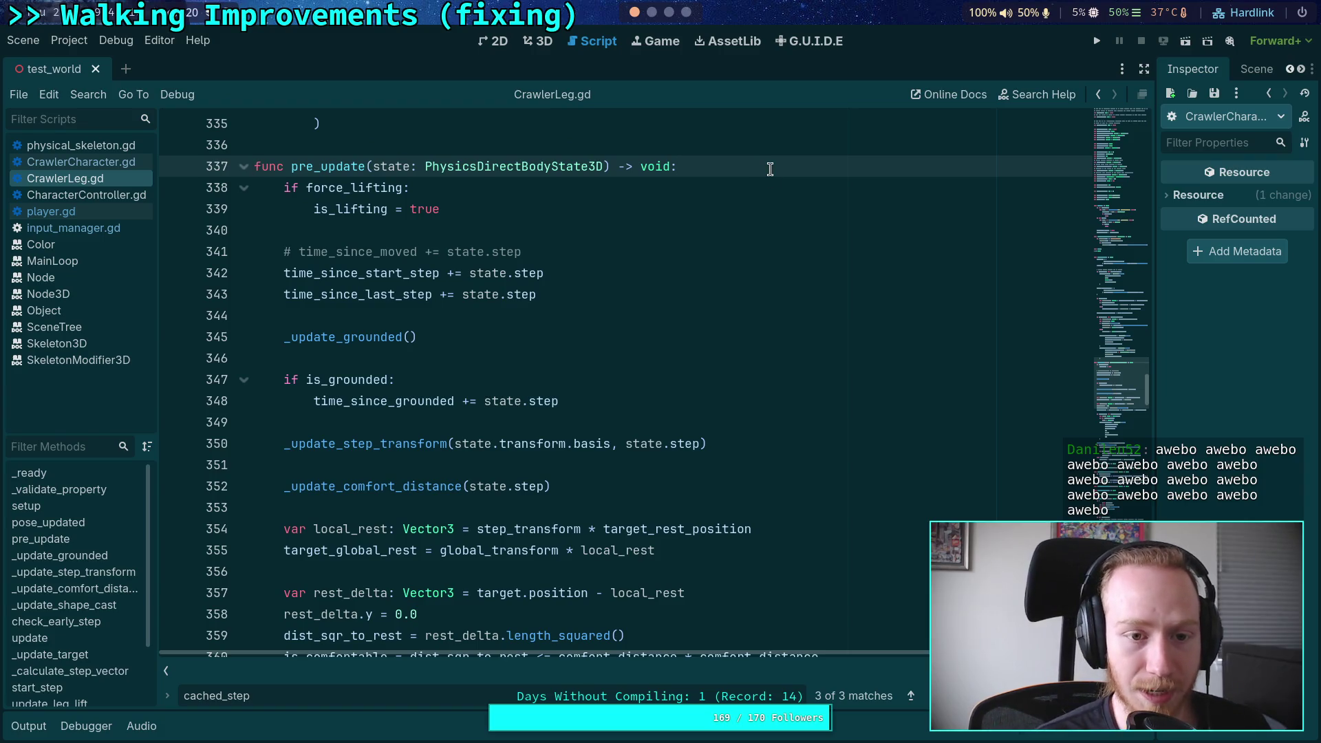
Step: Add cached_step = state.step at the top of pre_update and save the script
key("Return")
key("Return")
key("Up")
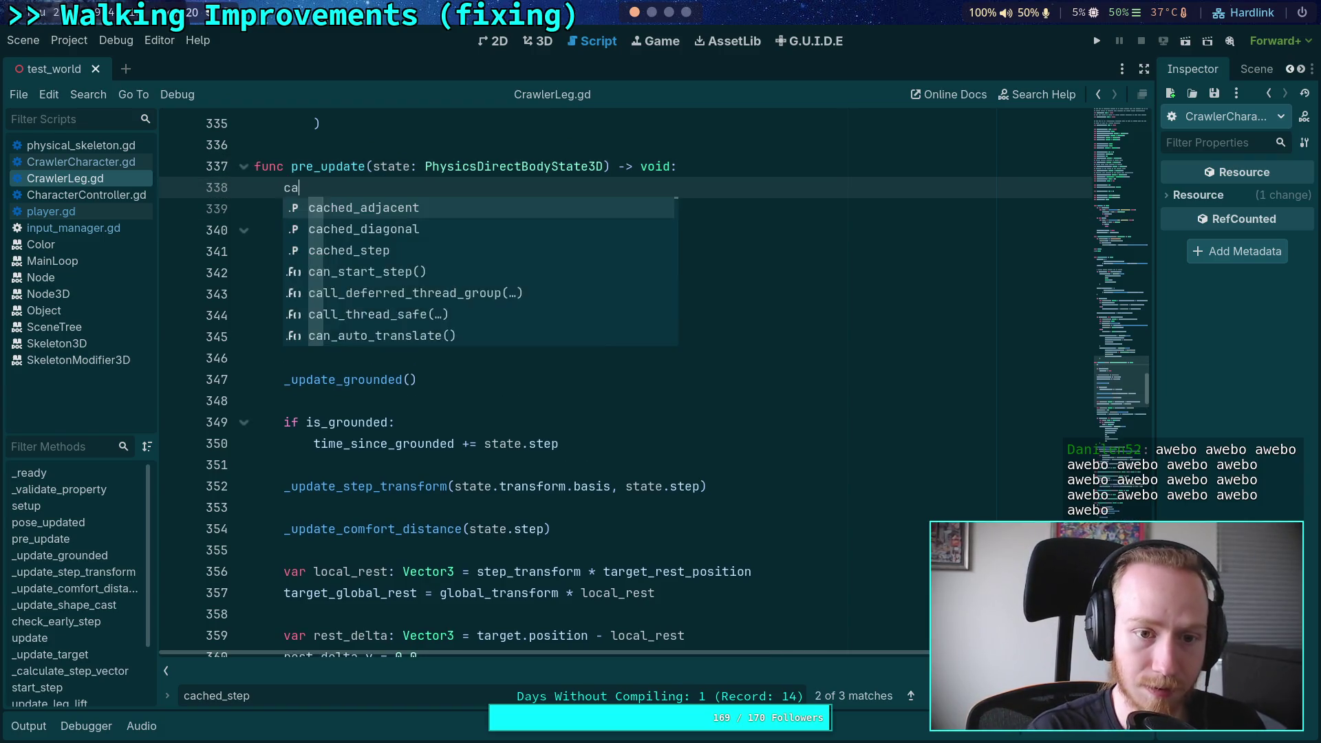
type("a")
key("Down")
key("Down")
key("Return")
type("= state.step")
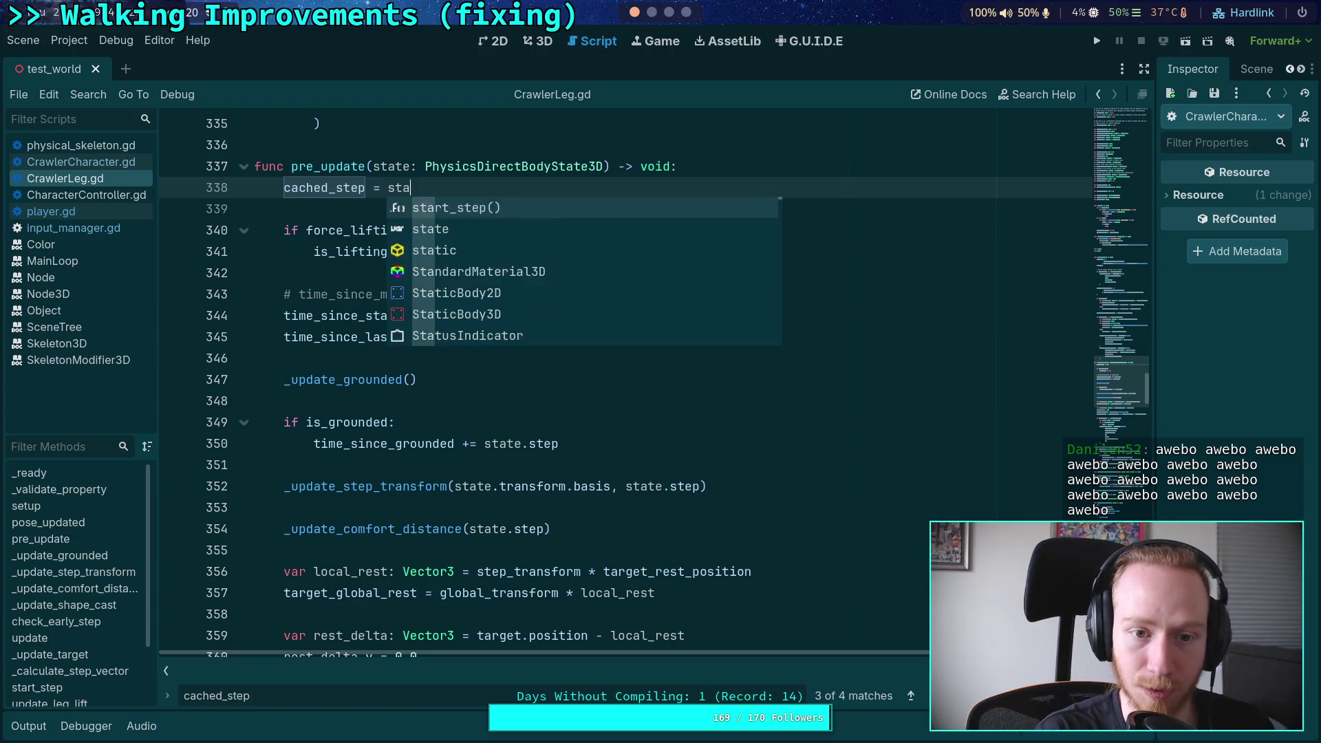
key("ctrl+s")
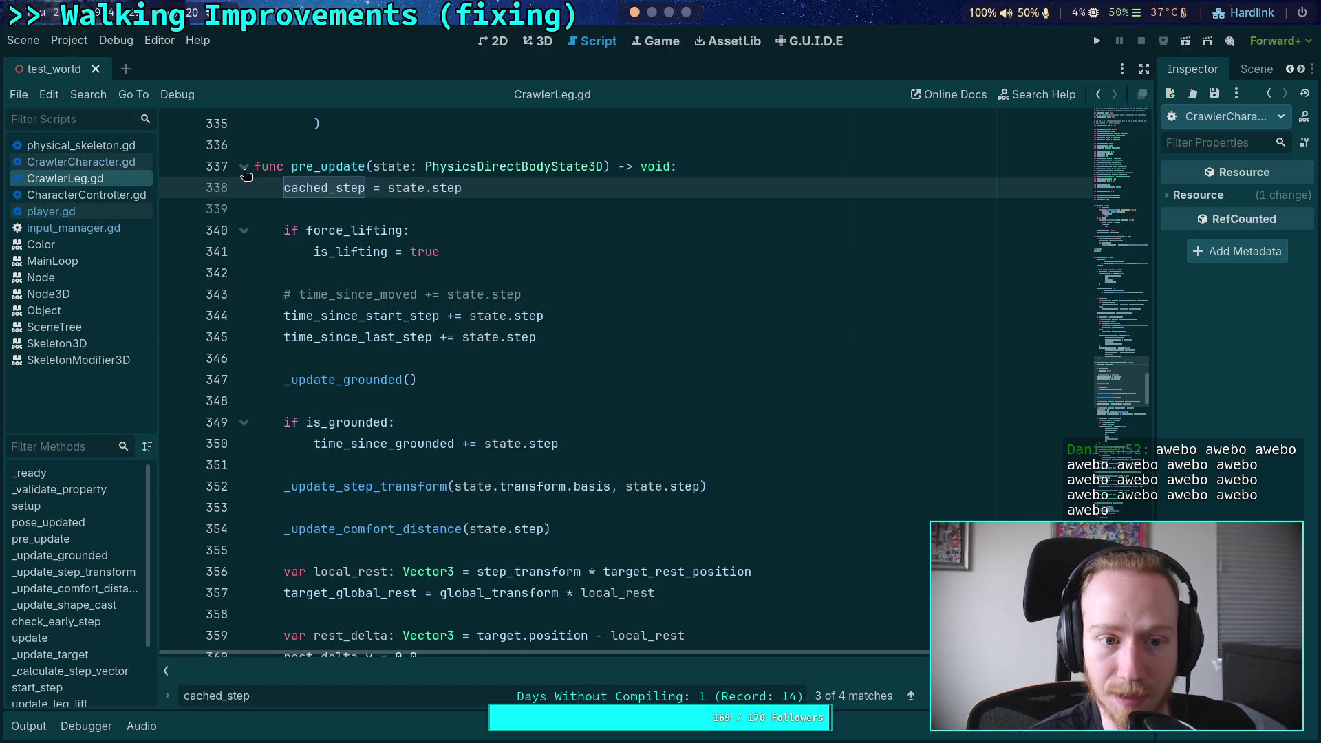
Step: Delete the old cached_step assignment from update() and save
scroll(244, 174, "down", 15)
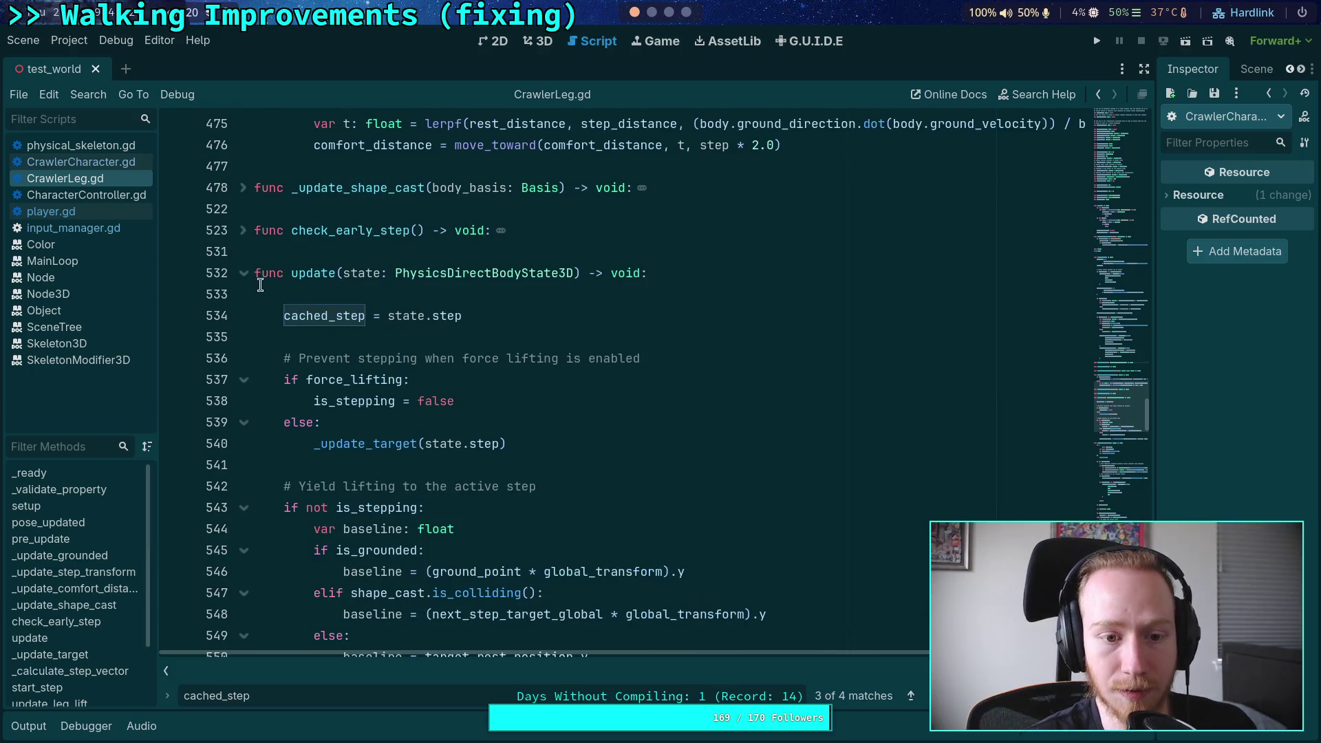
key("shift+Up")
key("shift+Up")
key("shift+Up")
key("BackSpace")
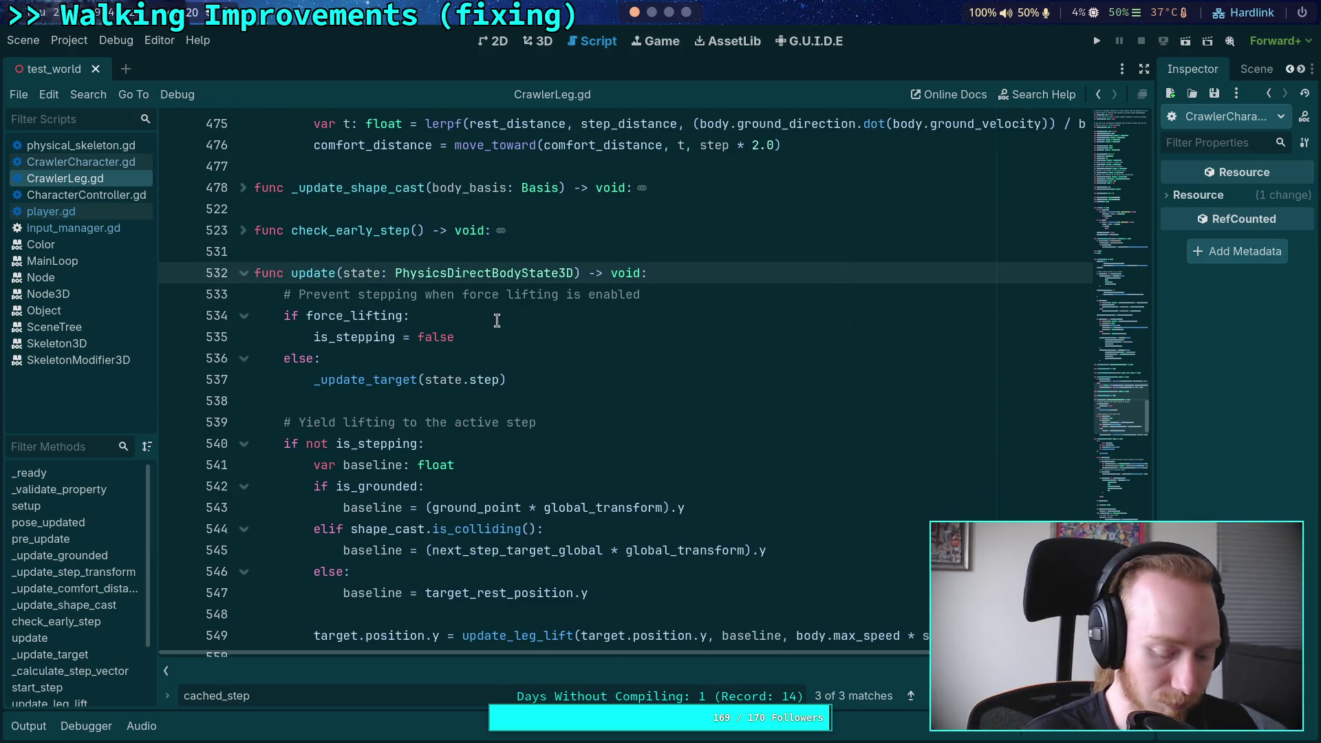
key("ctrl+s")
Step: Rerun git diff in the terminal to see the CrawlerLeg.gd changes
key("super+1")
key("q")
key("Up")
key("Return")
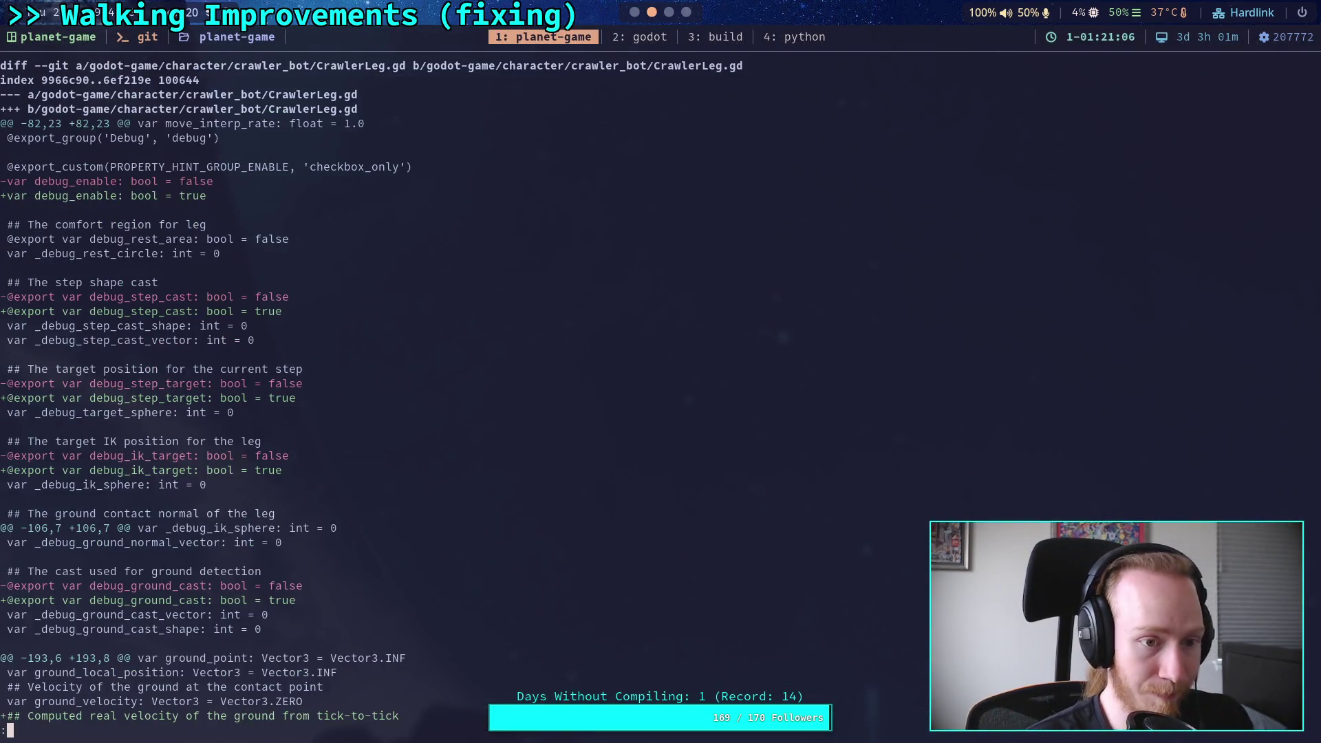
Step: Page through the CrawlerLeg.gd git diff to its end, then return to the Godot editor
key("space")
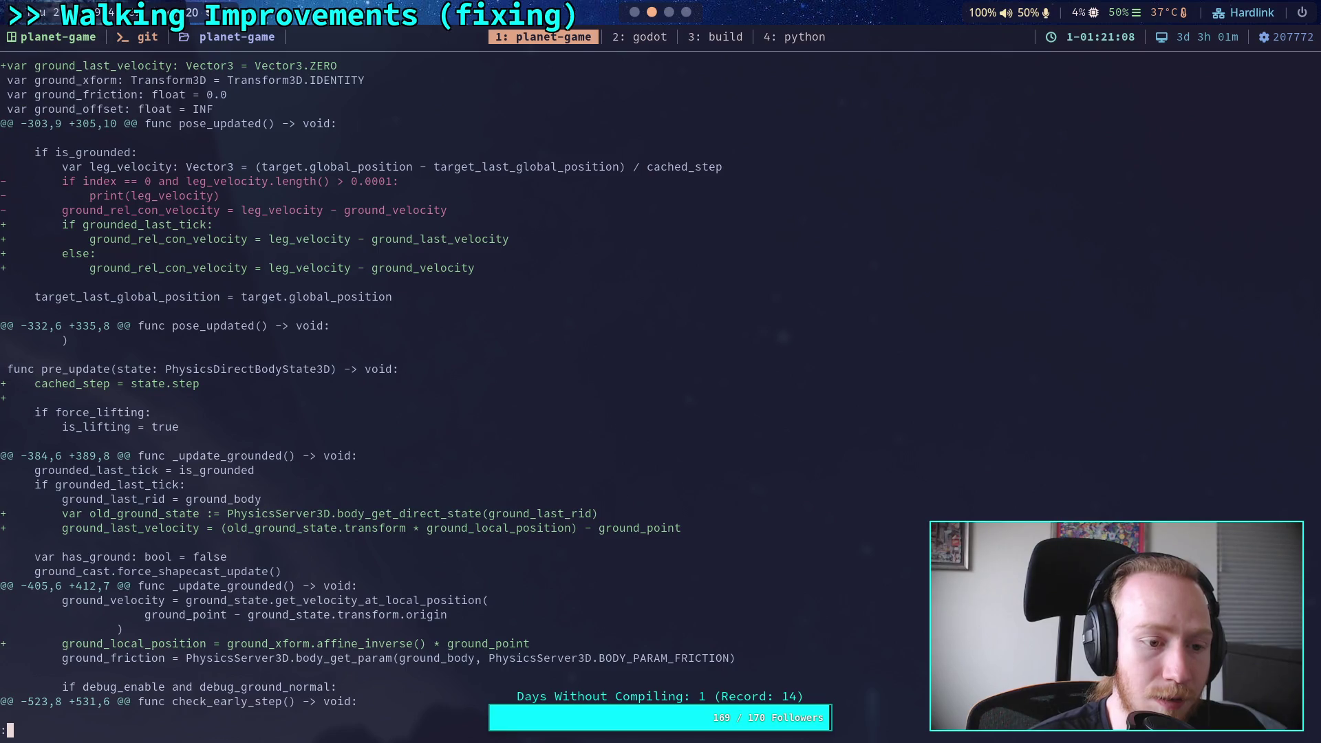
key("q")
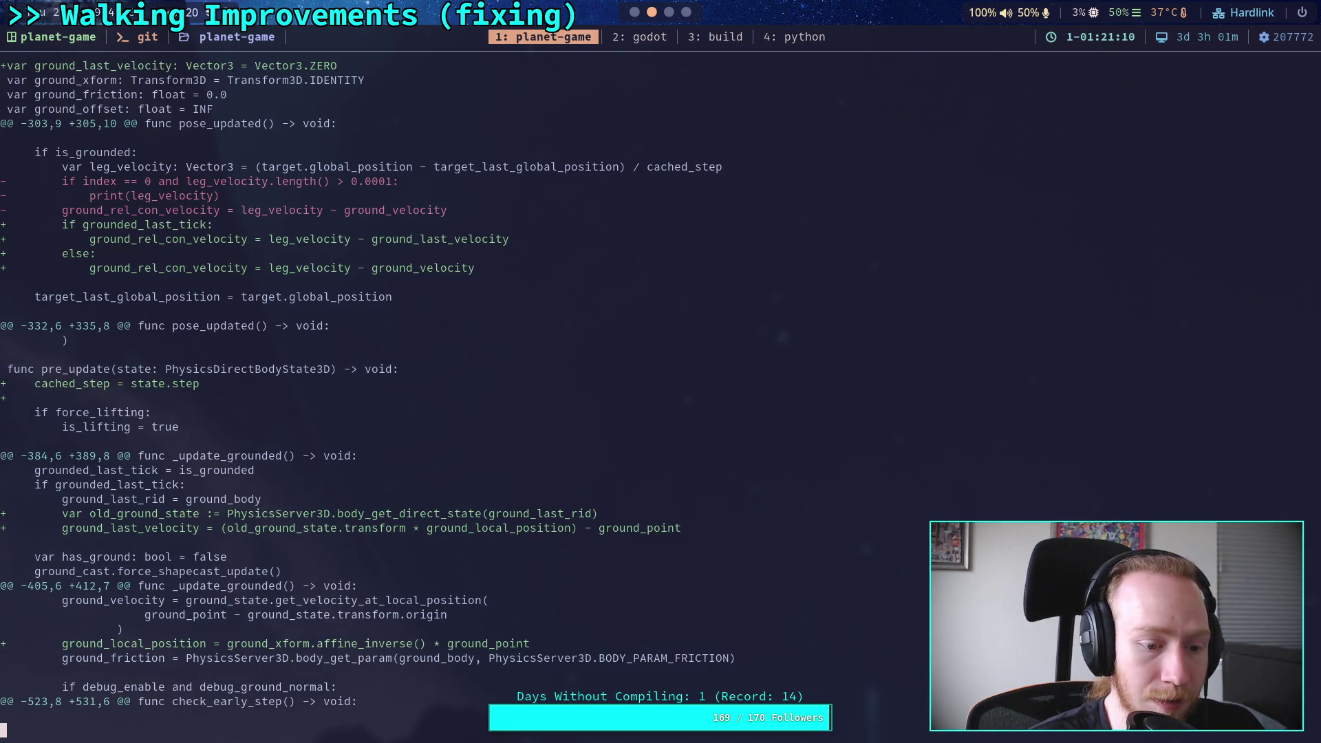
key("space")
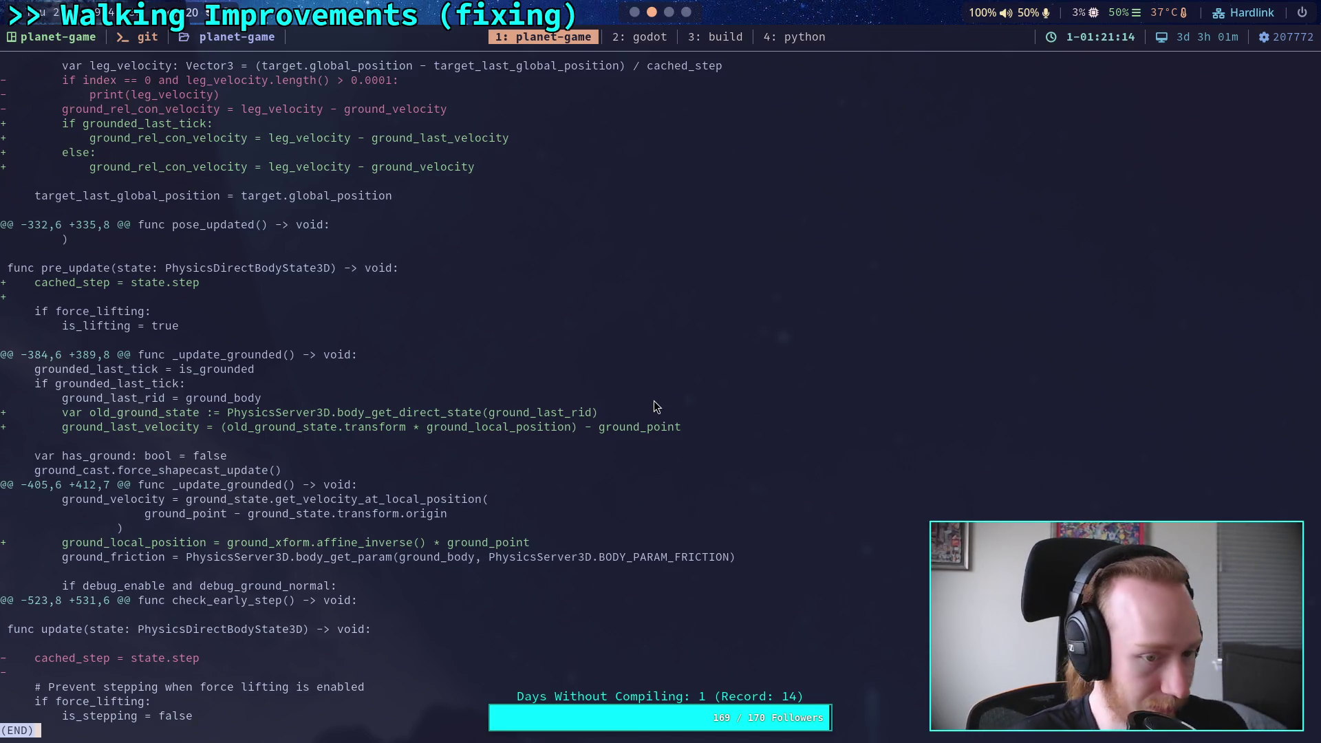
key("super+1")
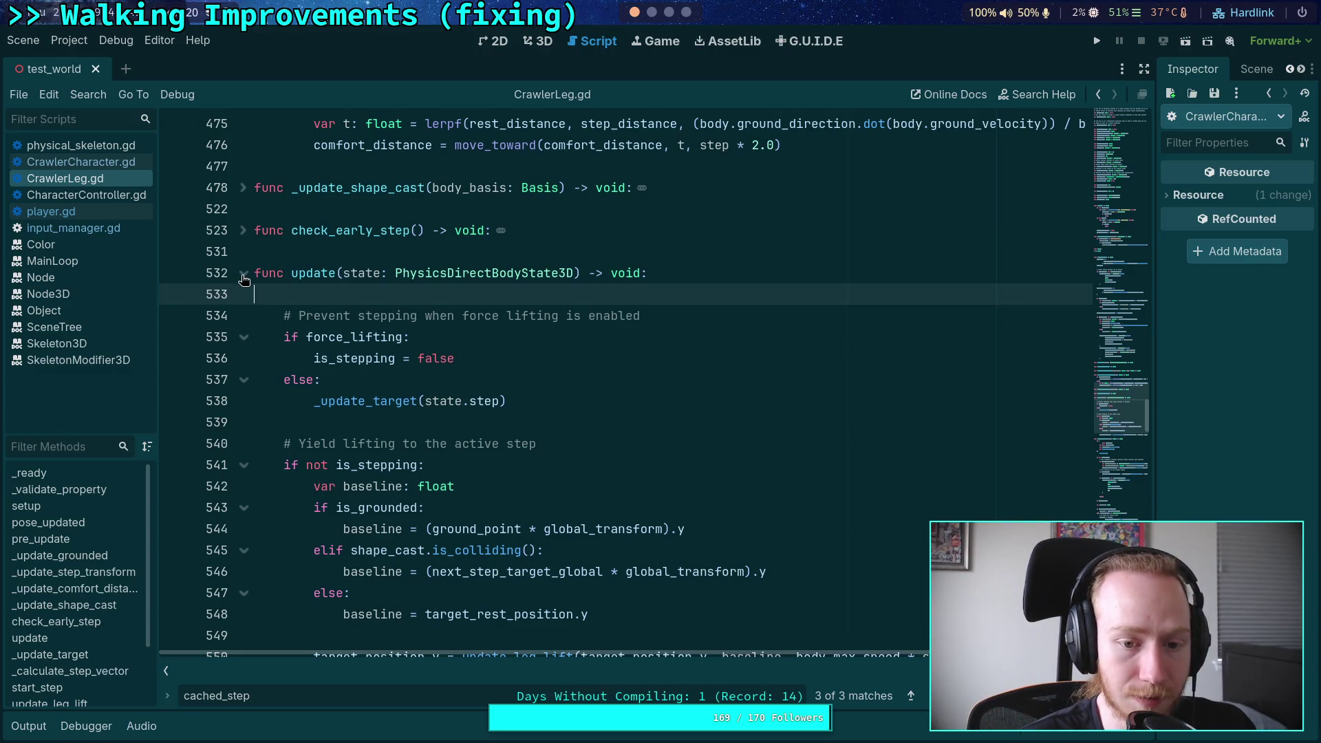
Step: Highlight every use of the state parameter in update()
scroll(474, 389, "down", 3)
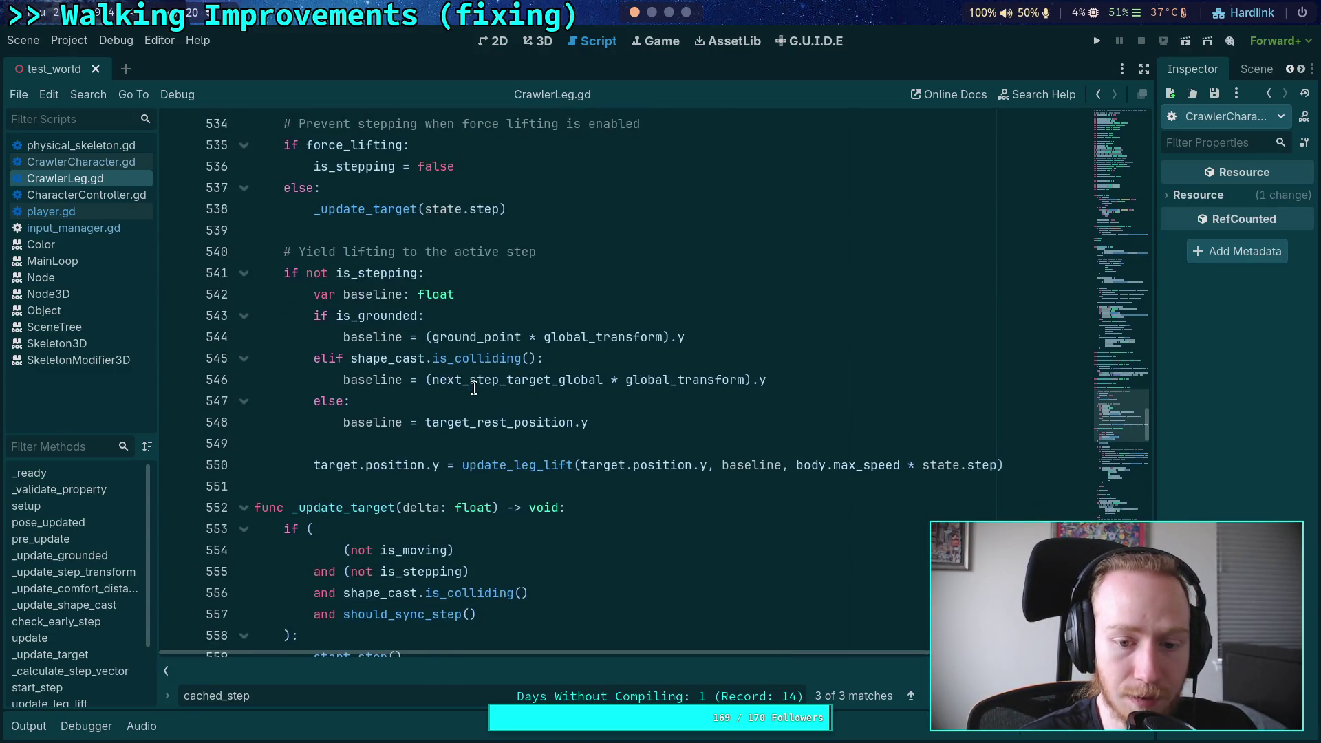
scroll(566, 397, "up", 2)
double_click(375, 216)
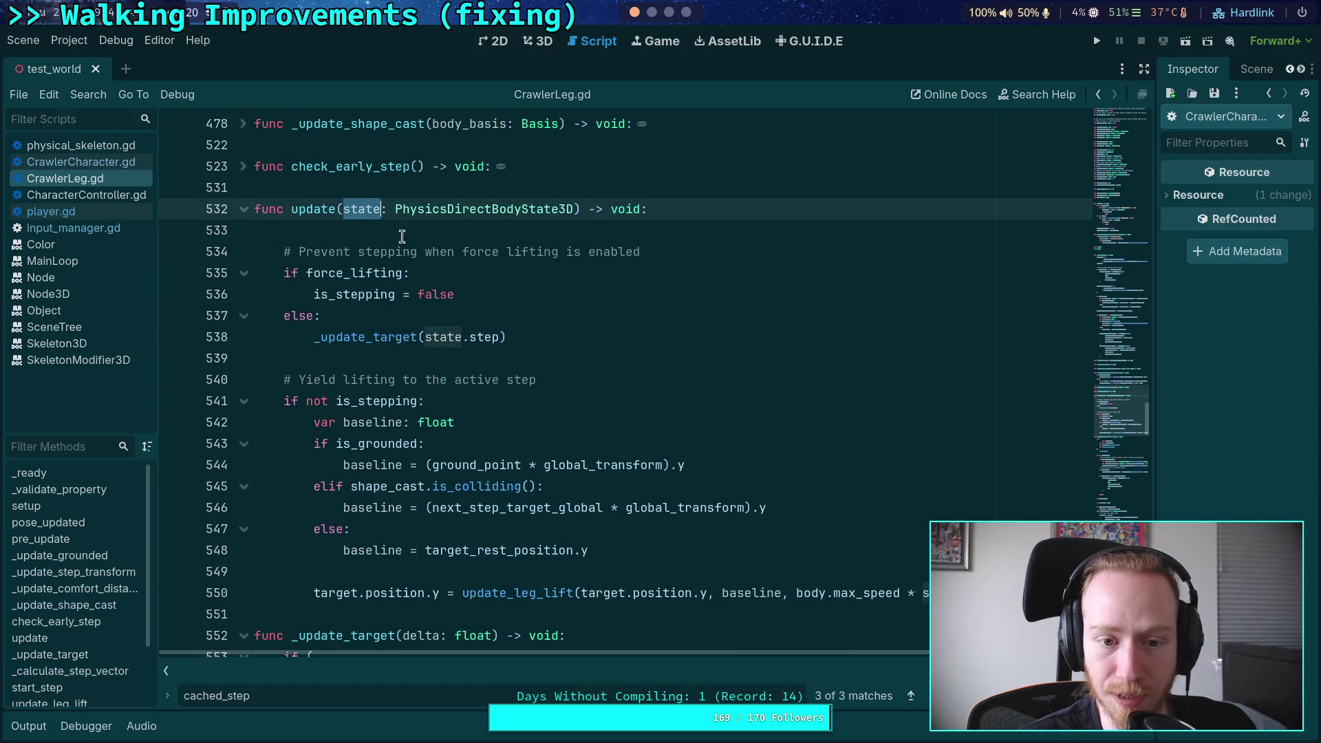
scroll(540, 383, "down", 4)
scroll(556, 389, "up", 2)
scroll(561, 406, "up", 1)
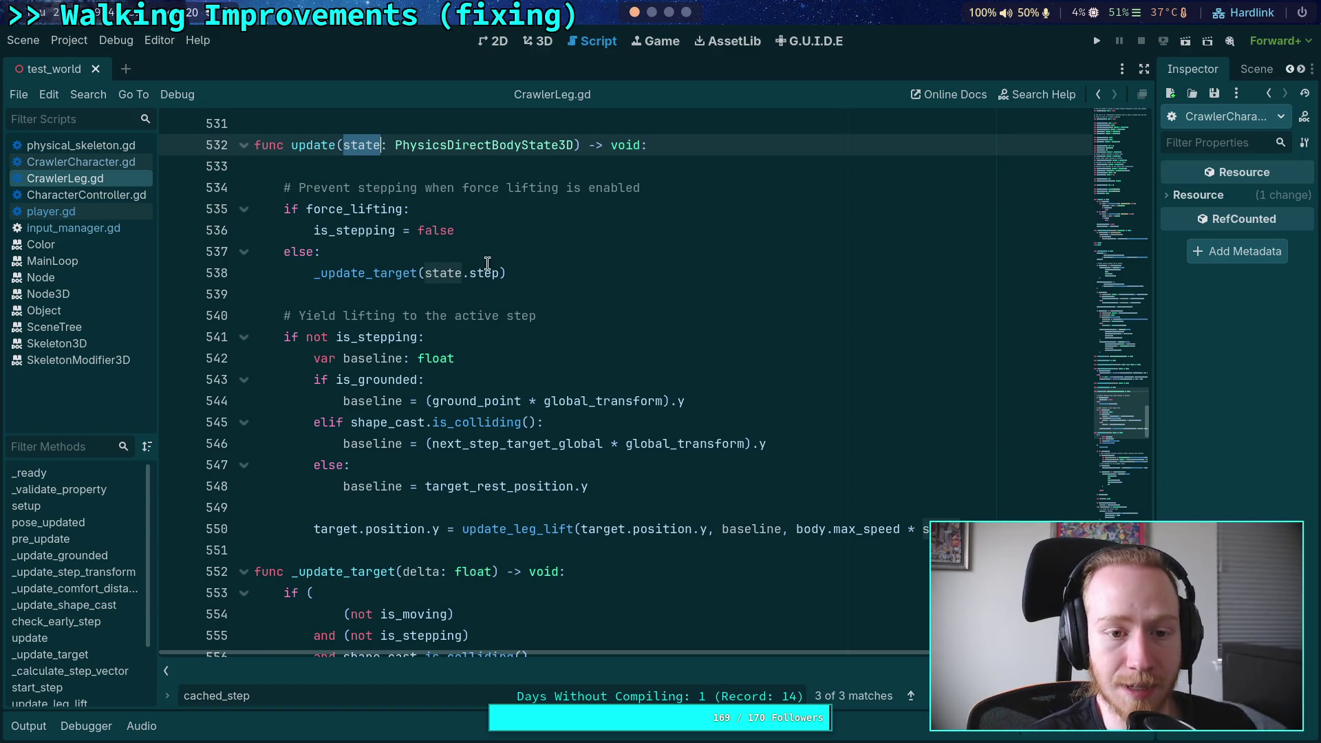
Step: Inspect the state.step argument and jump to the _update_target definition
left_click_drag(425, 275, 500, 275)
double_click(375, 273)
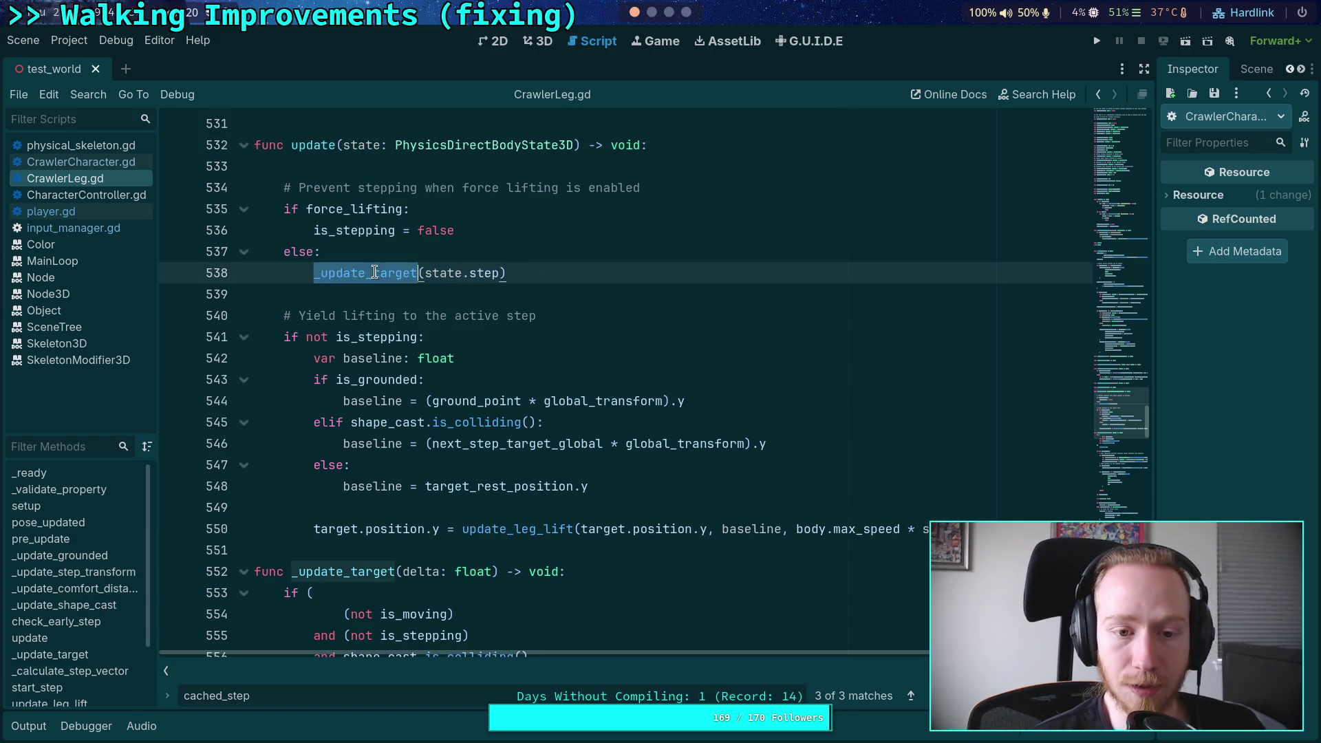
left_click(384, 274, "ctrl")
scroll(511, 325, "down", 10)
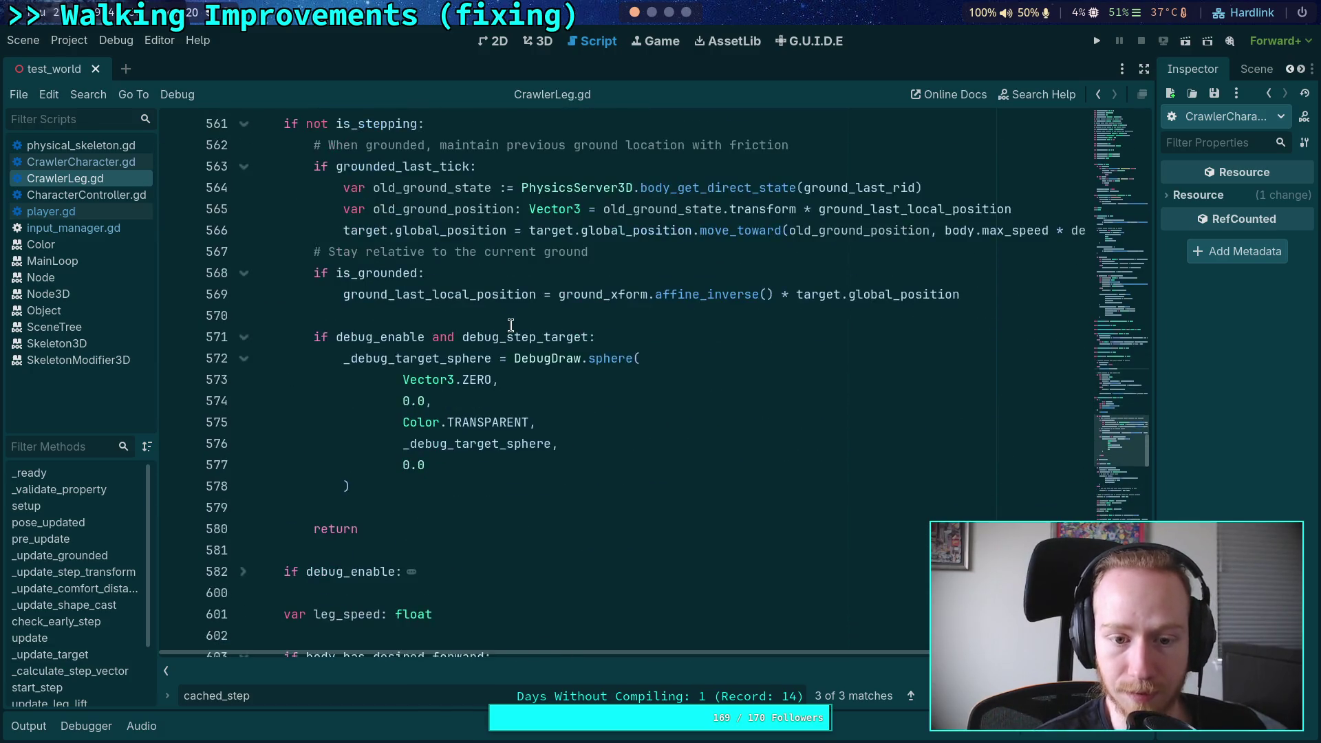
scroll(511, 324, "up", 13)
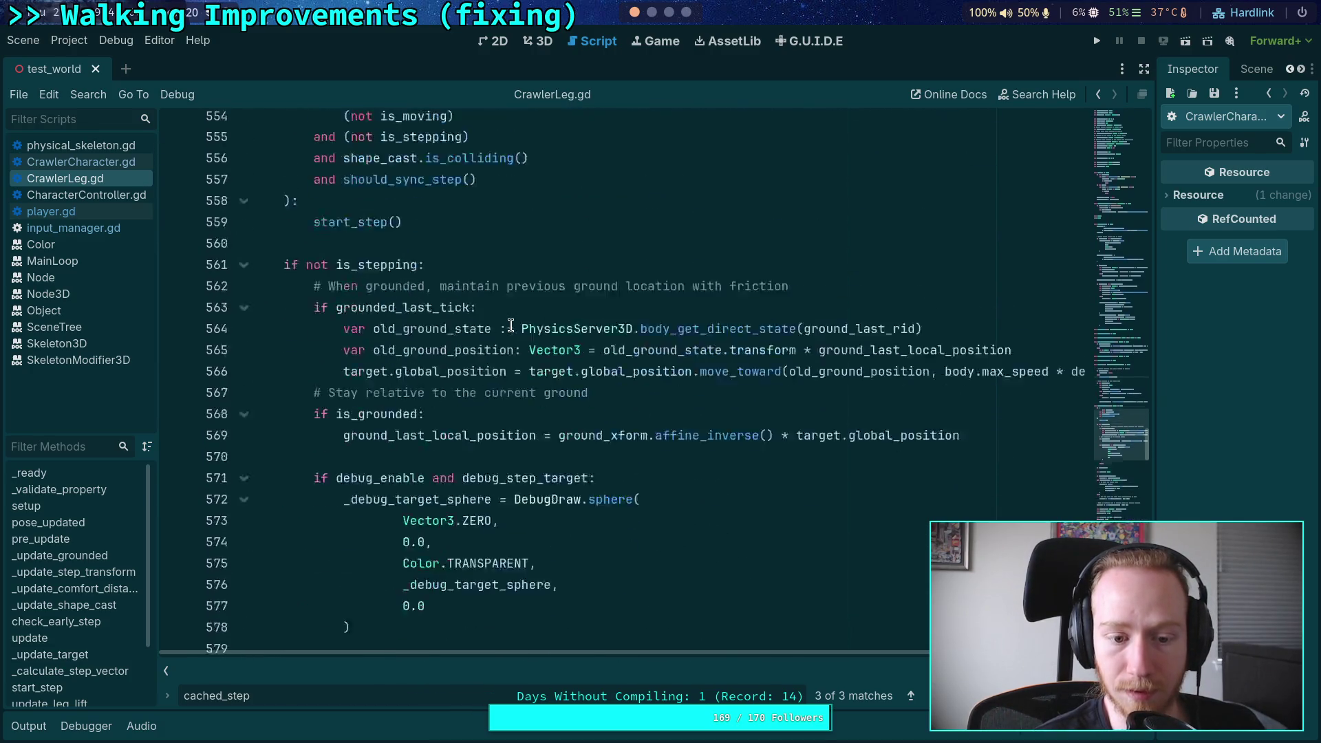
Step: Search the script for the delta parameter, finding 22 matches
left_click(409, 380)
double_click(409, 380)
key("ctrl+f")
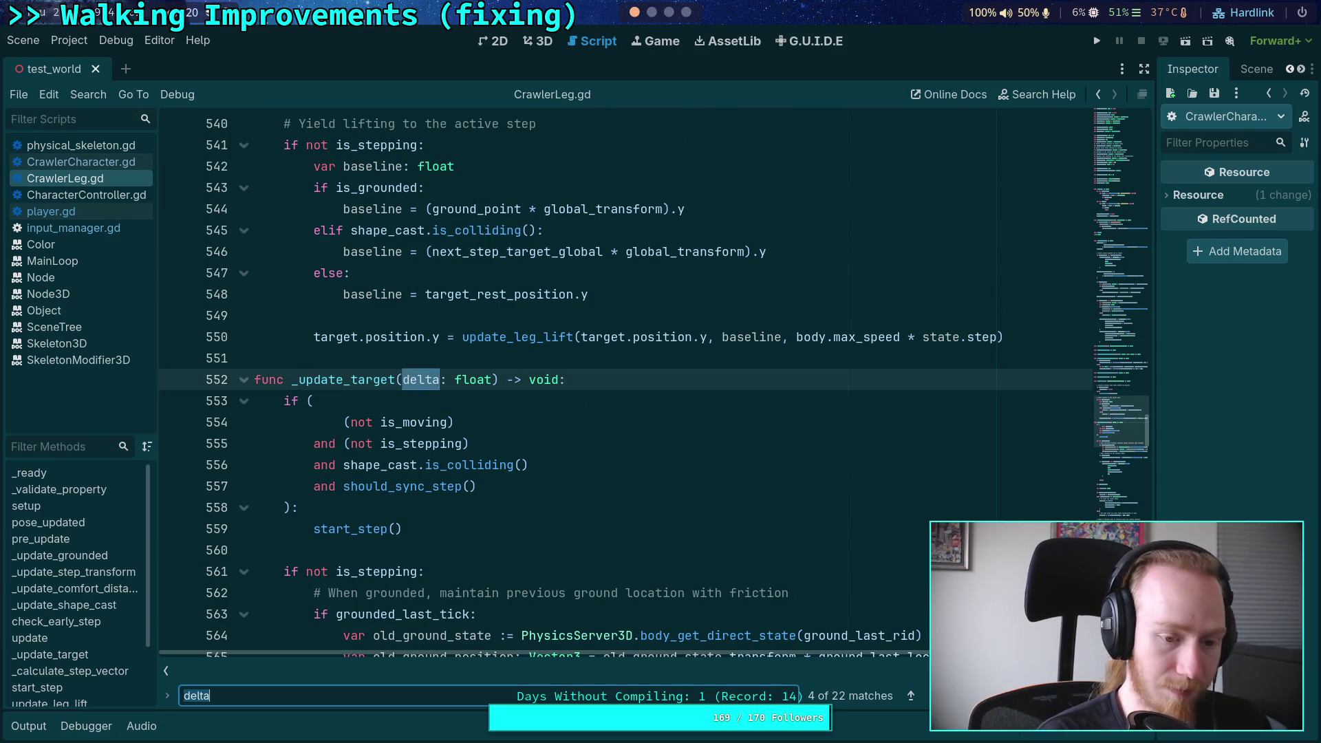
scroll(796, 507, "down", 6)
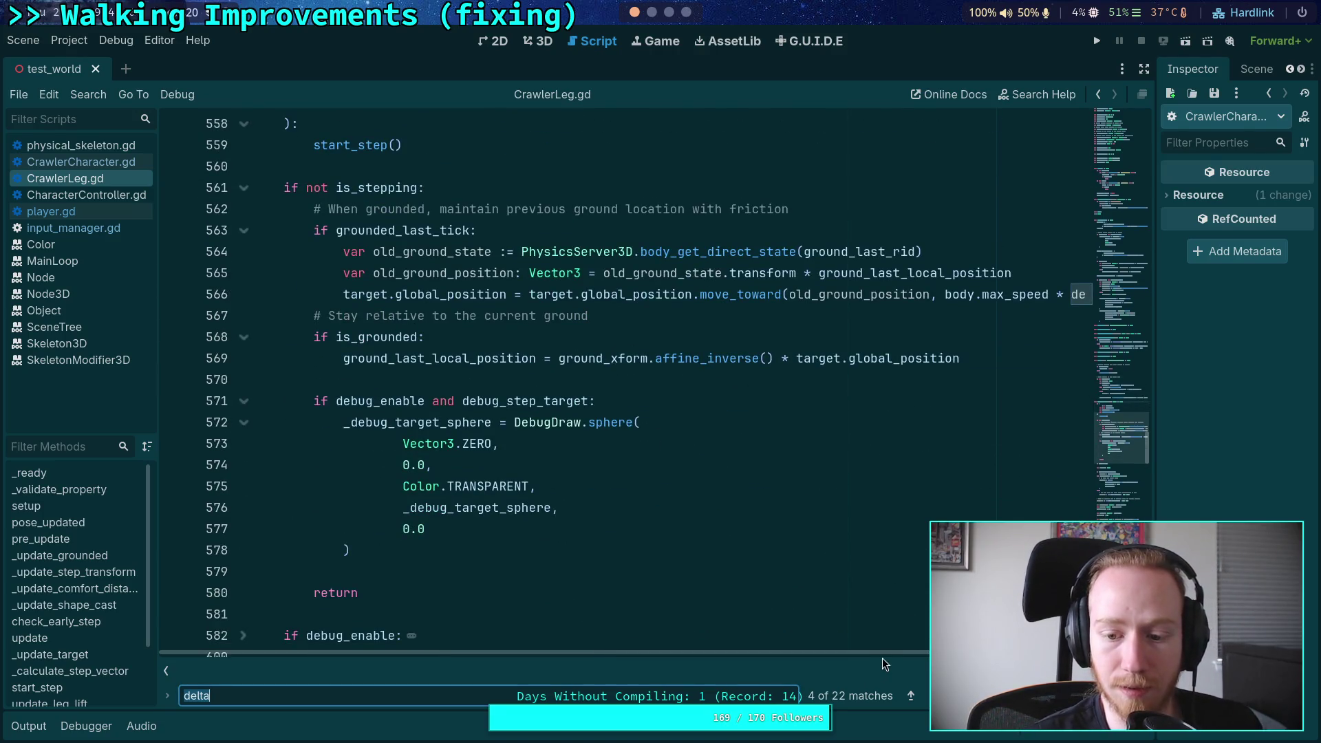
Step: Hide the scripts panel and side docks, then select delta on line 566
left_click(168, 671)
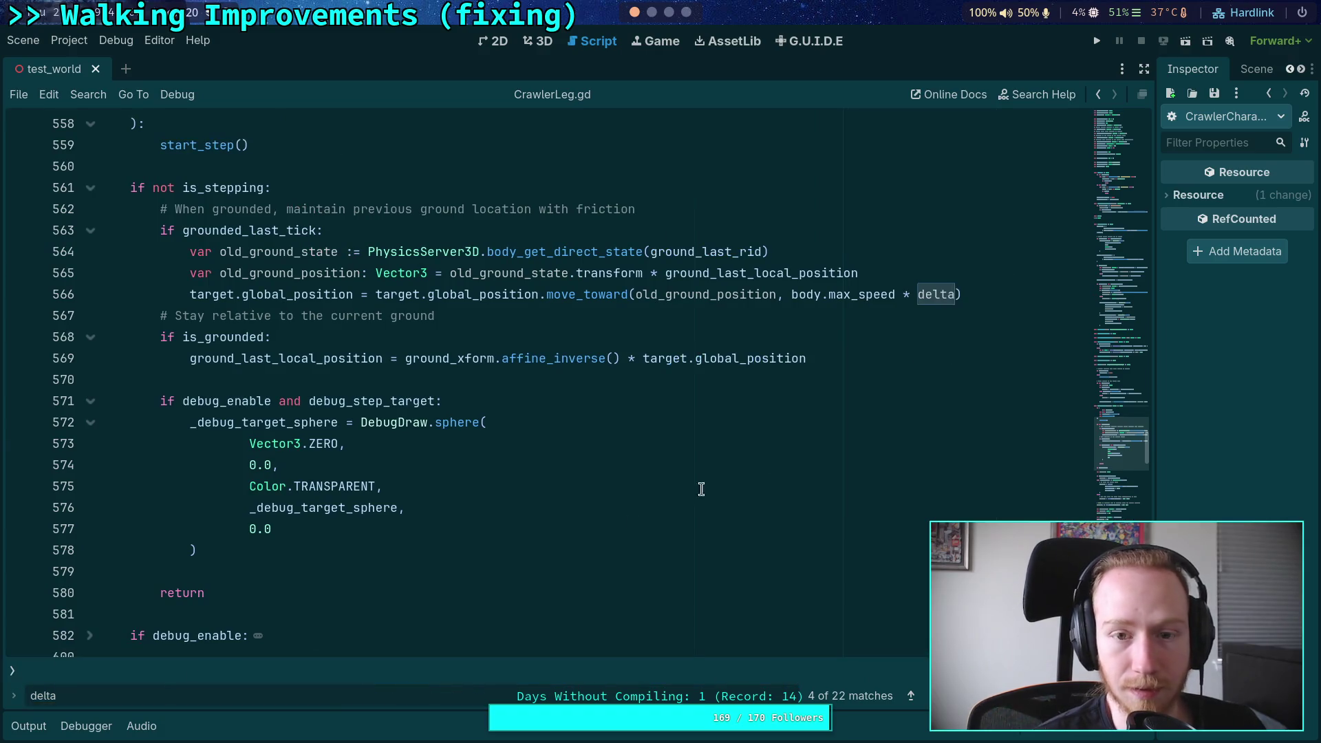
left_click(1143, 68)
double_click(933, 294)
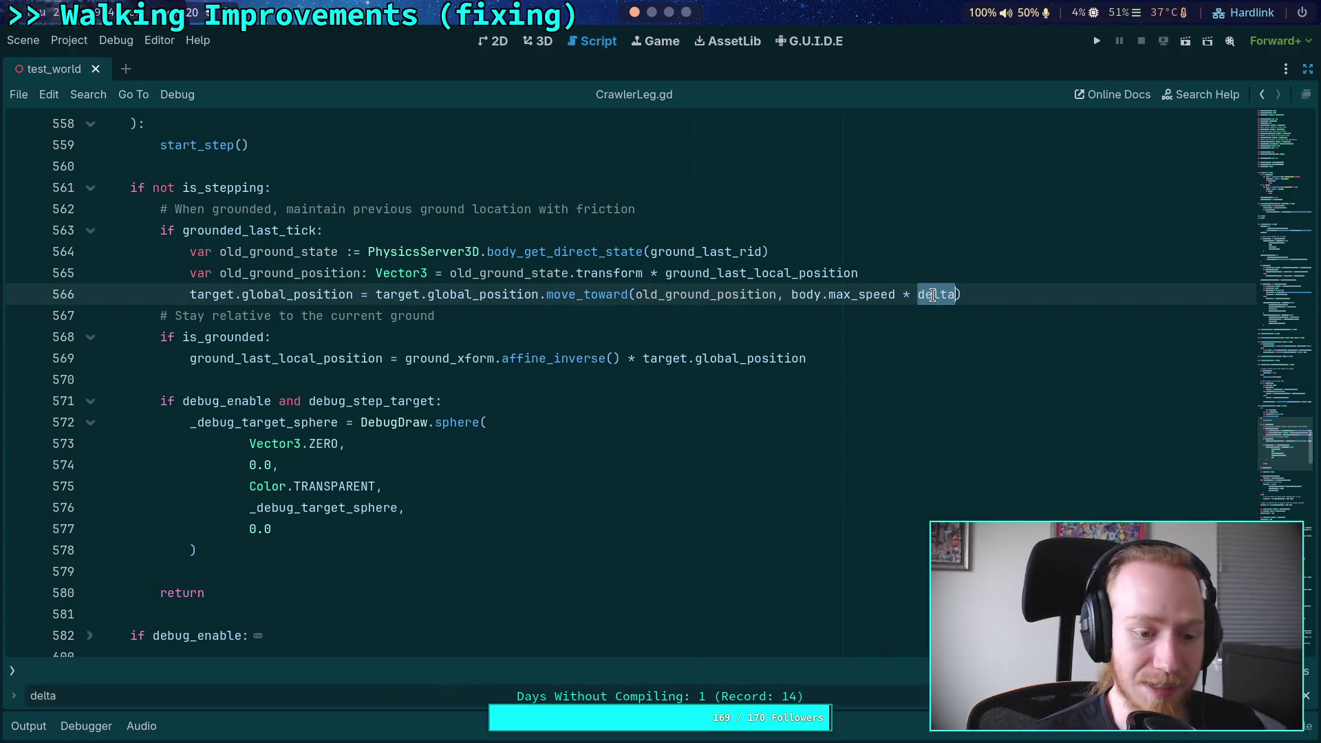
Step: Replace delta with cached_step on line 566 and move to the next match
type("ca")
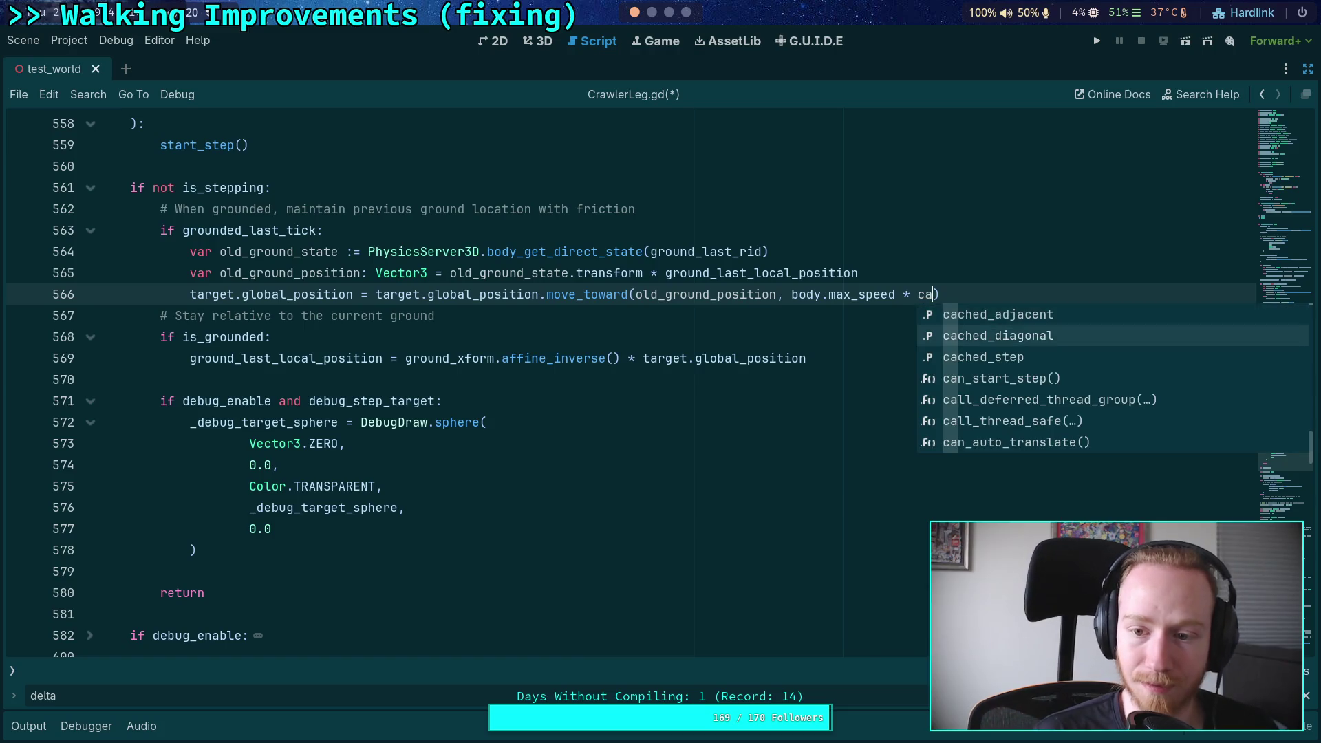
key("Down")
key("Return")
key("F3")
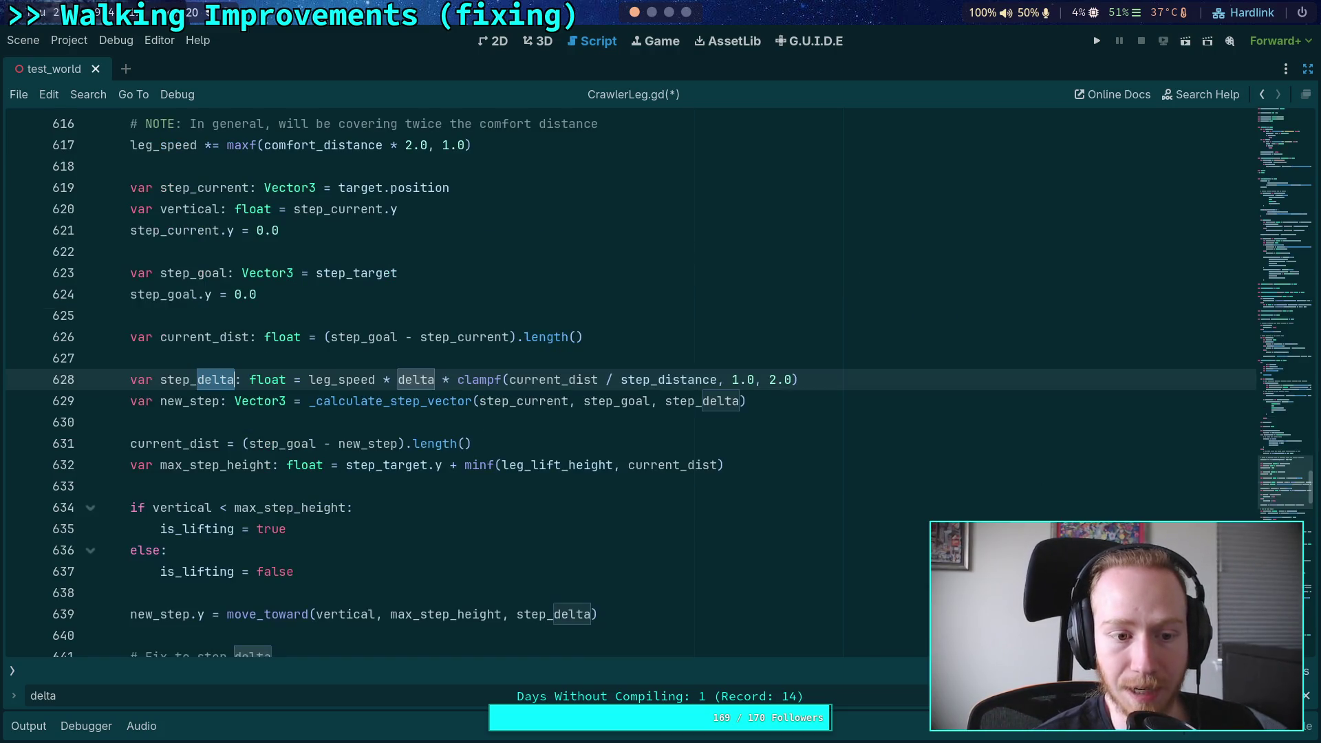
Step: Replace delta with cached_step on line 628
scroll(592, 441, "up", 20)
scroll(580, 440, "down", 20)
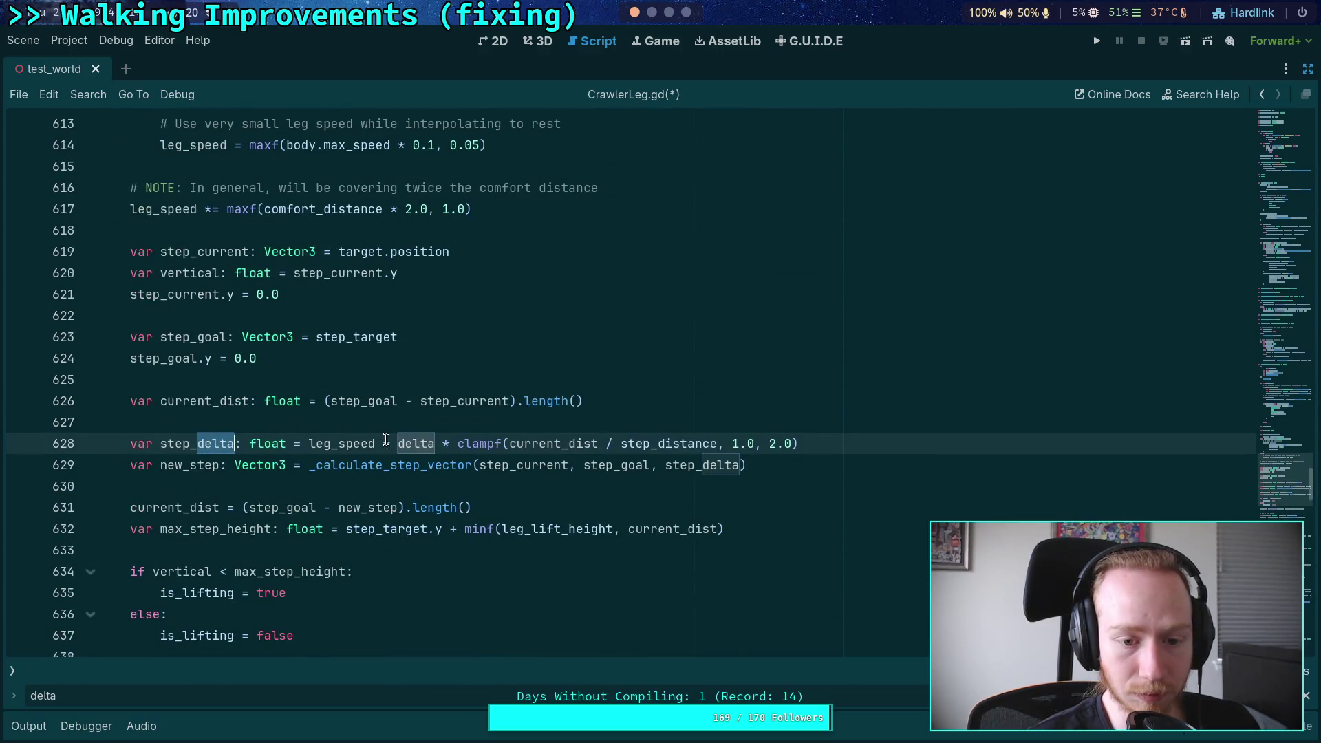
double_click(406, 443)
type("cacheh")
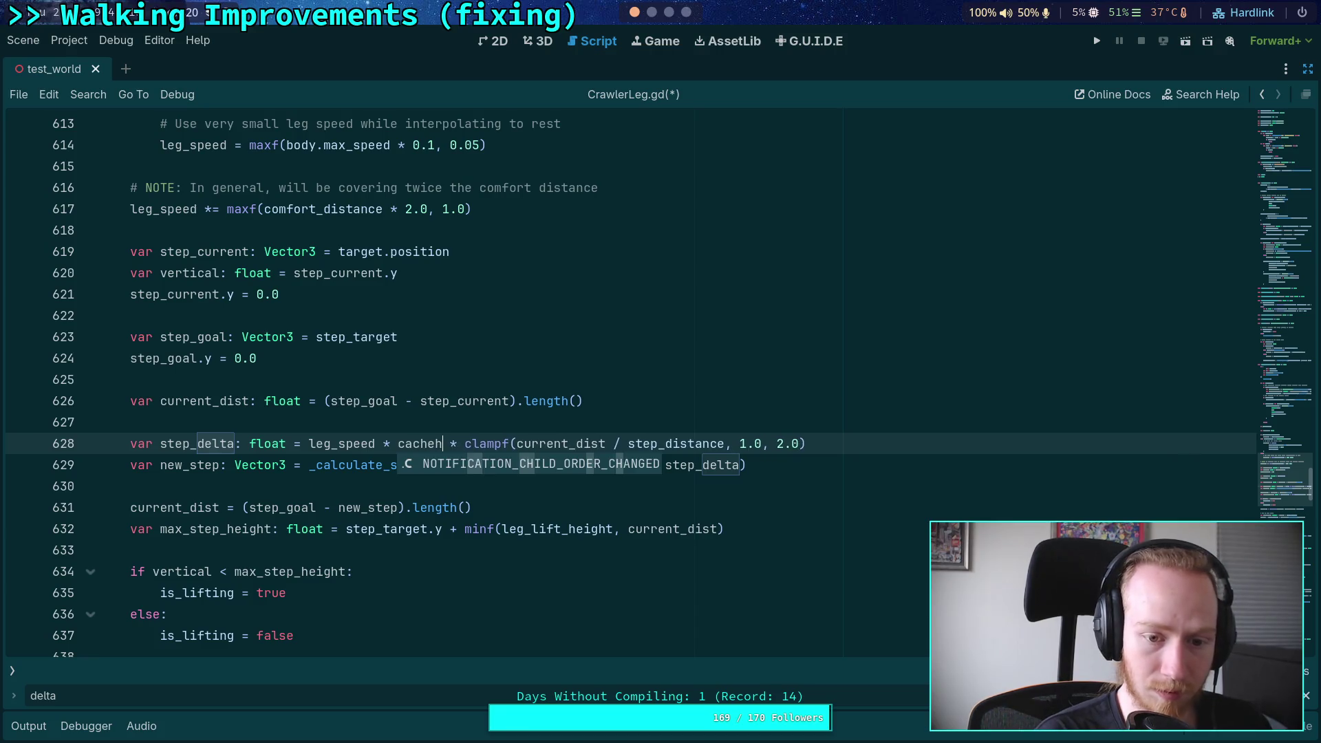
key("BackSpace")
key("Down")
key("Down")
key("Return")
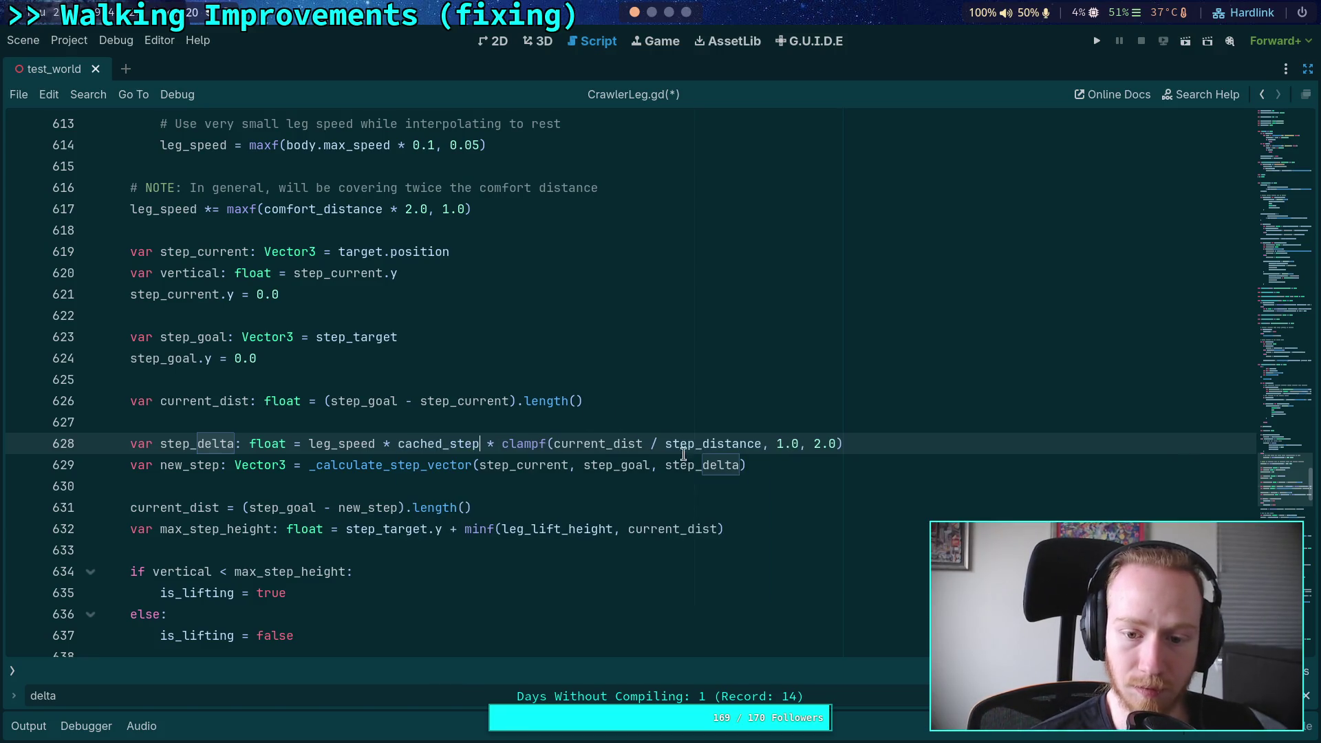
Step: Remove the delta: float parameter from the _update_target signature and save
scroll(708, 463, "down", 2)
scroll(685, 480, "down", 2)
scroll(364, 455, "down", 2)
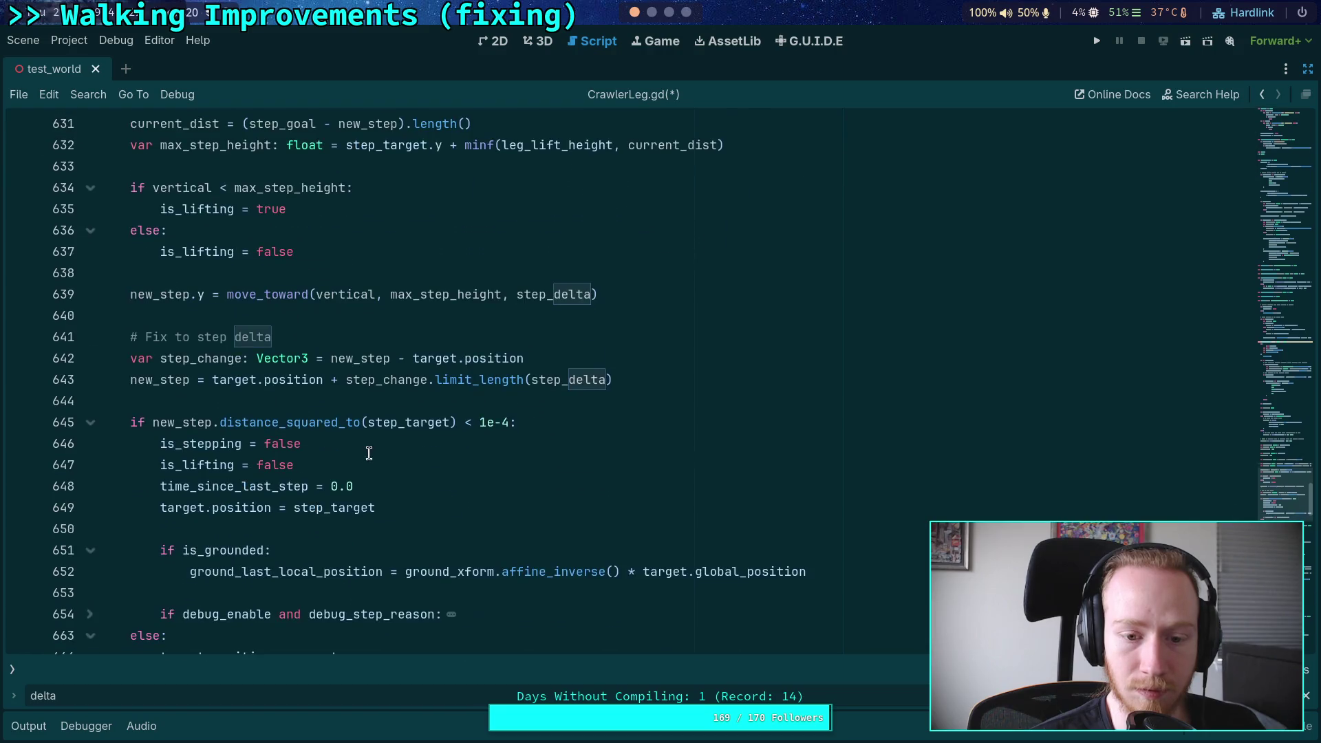
scroll(524, 407, "down", 4)
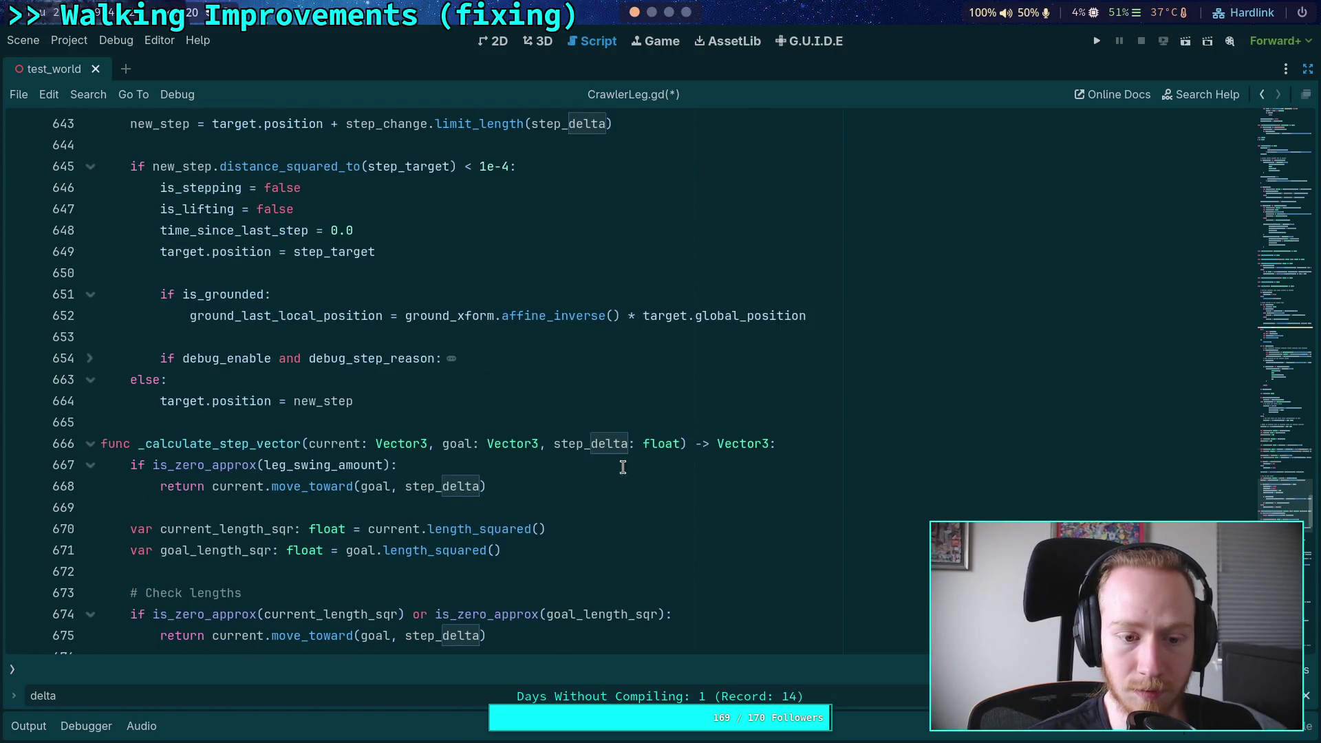
scroll(616, 466, "up", 20)
left_click(244, 411)
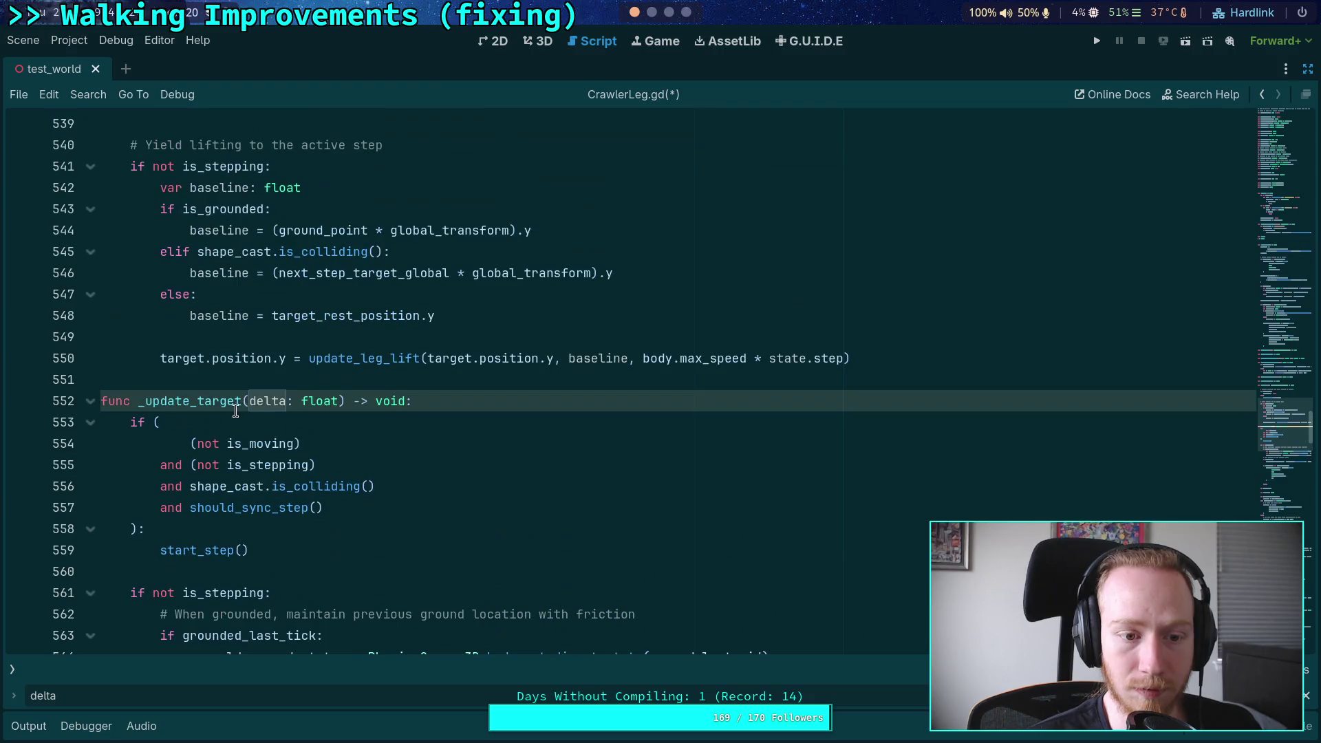
double_click(271, 406)
left_click_drag(282, 413, 335, 399)
key("BackSpace")
key("ctrl+s")
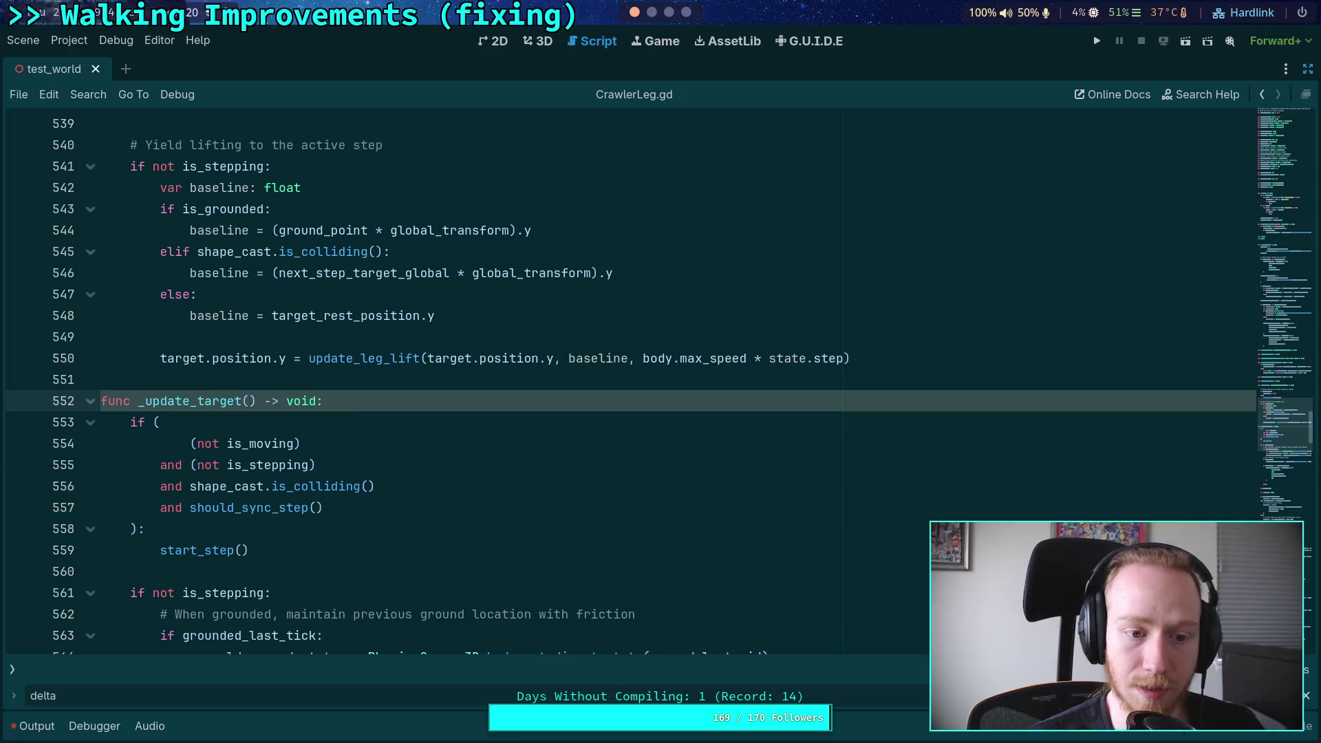
Step: Delete the state.step argument from the _update_target call on line 538 and save
scroll(324, 376, "up", 20)
left_click_drag(271, 487, 351, 487)
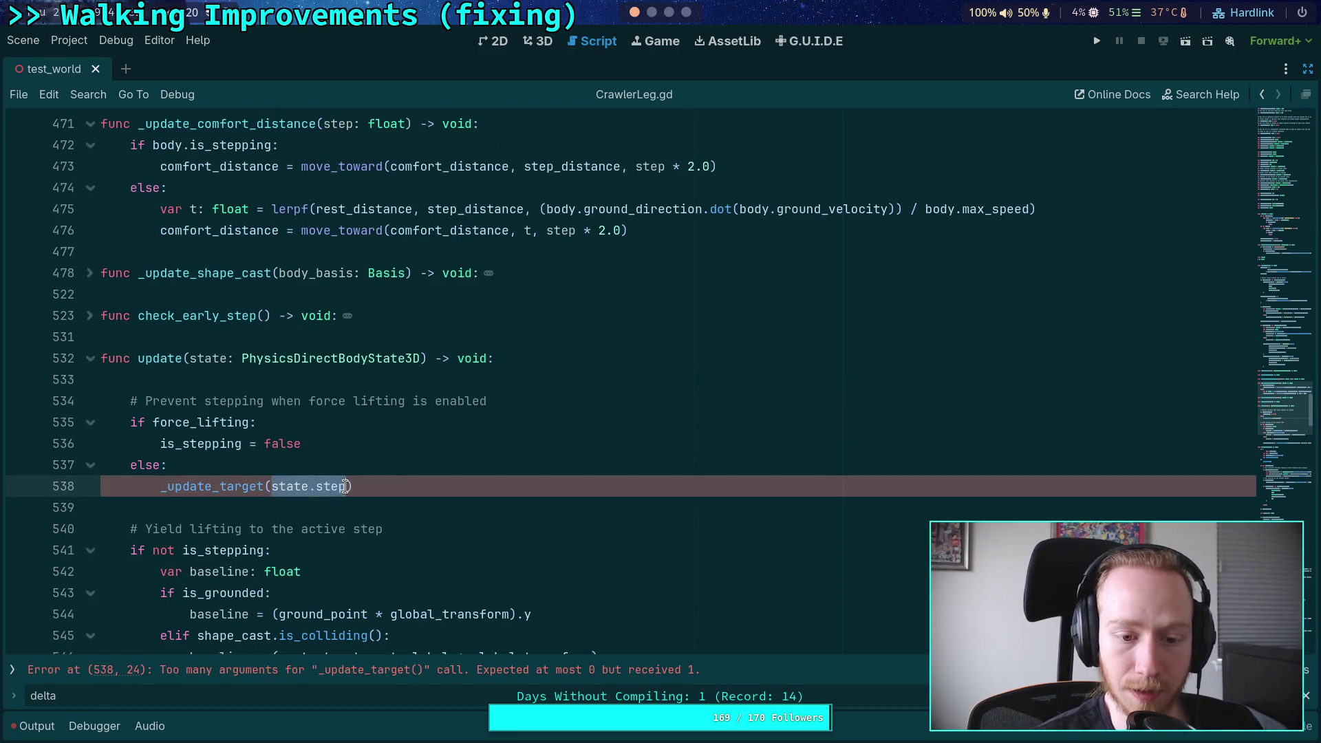
key("BackSpace")
key("ctrl+s")
scroll(388, 486, "down", 5)
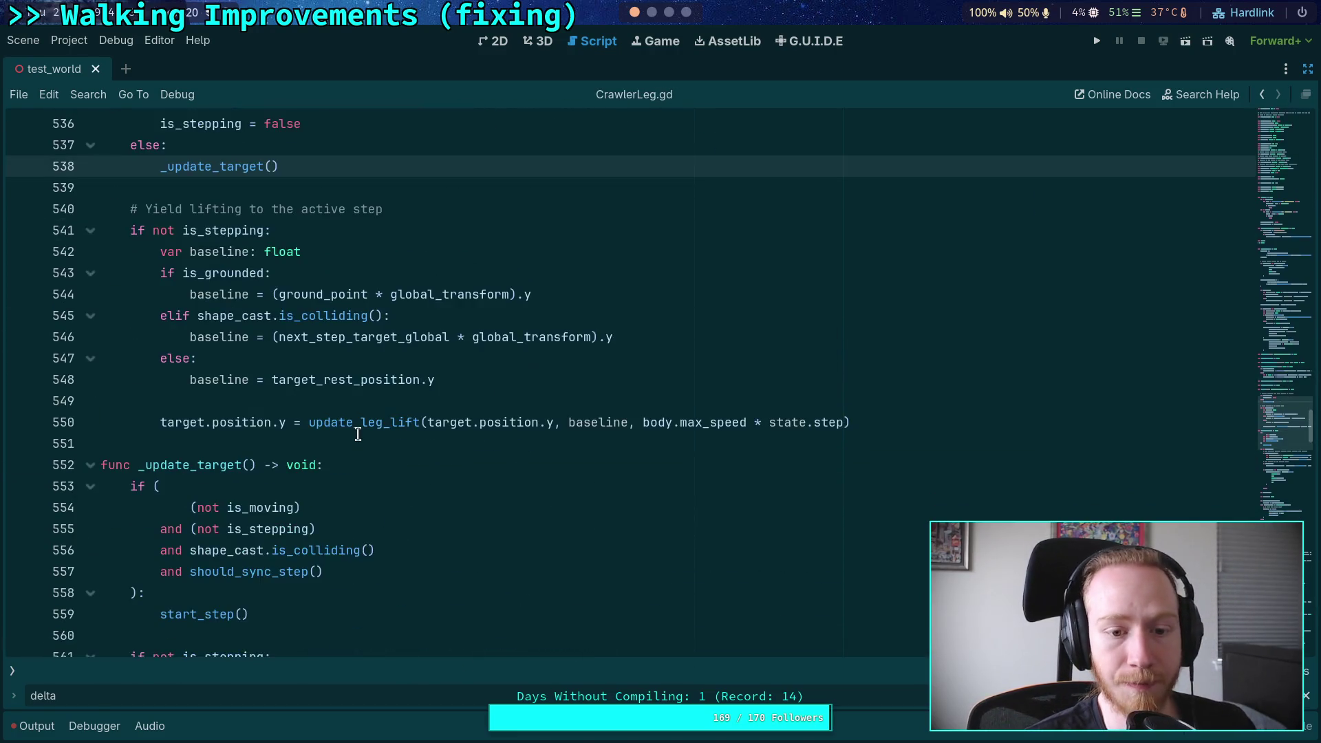
Step: Replace state.step with cached_step in the update_leg_lift call on line 550 and save
scroll(389, 486, "up", 2)
double_click(219, 166)
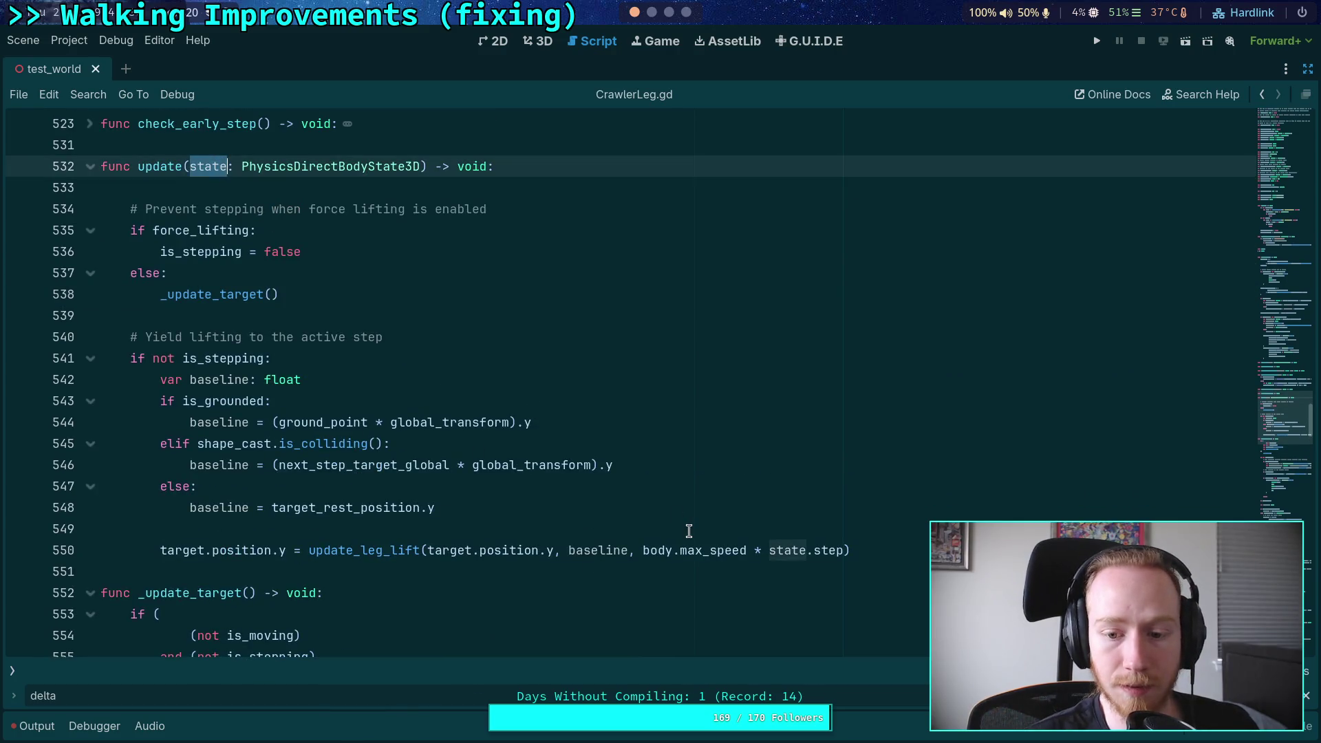
left_click_drag(769, 551, 848, 551)
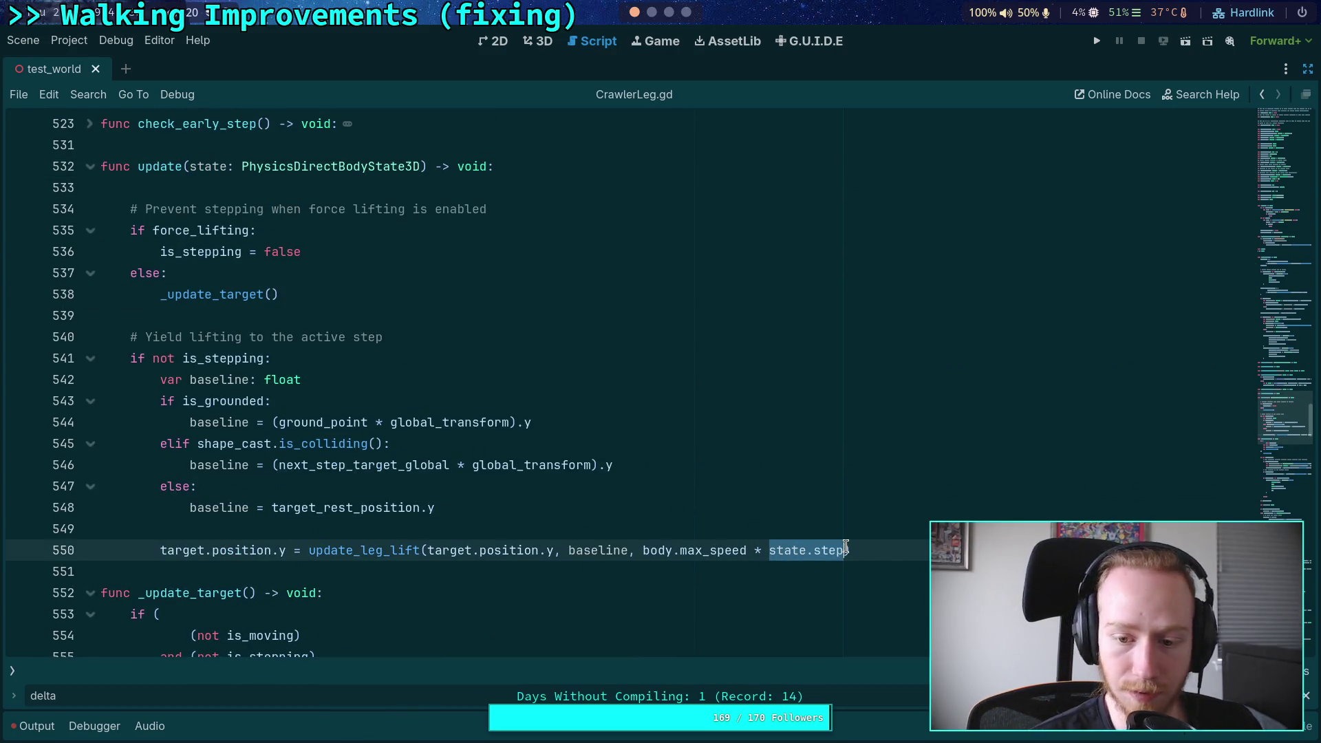
type("cac")
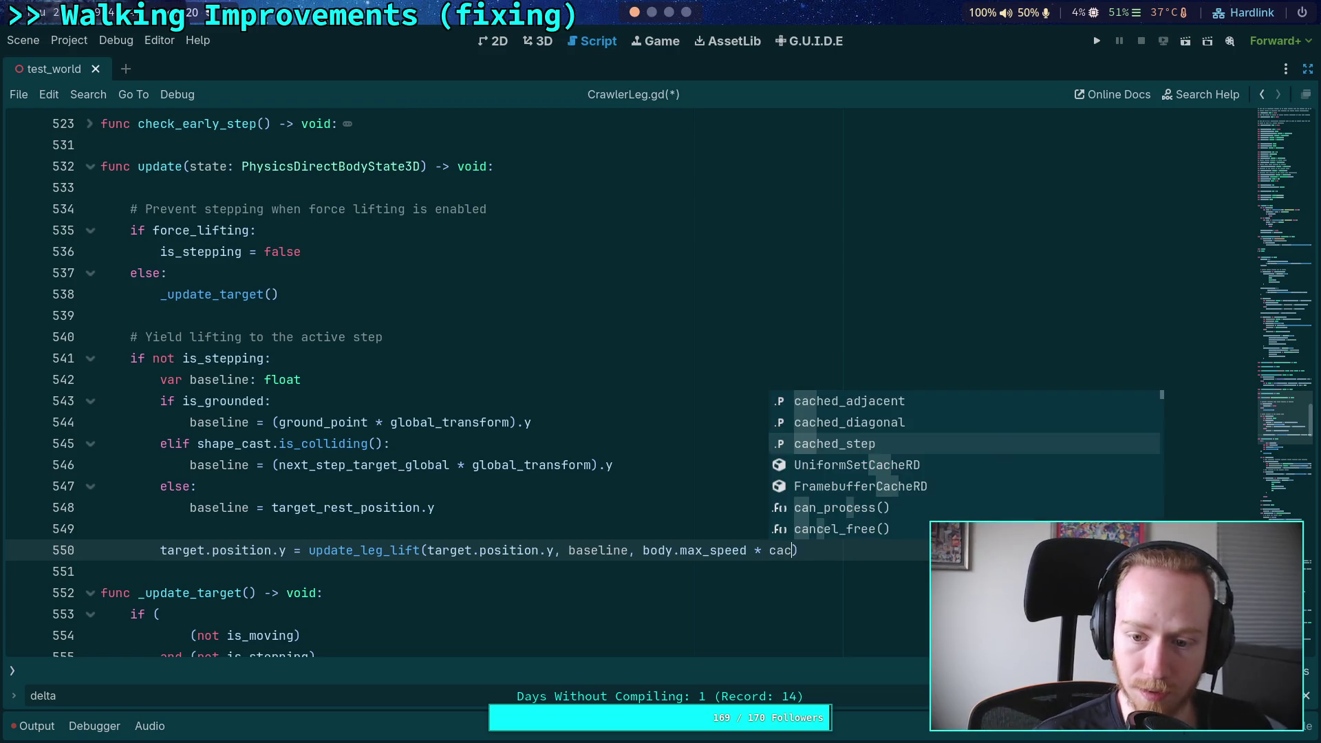
key("Return")
scroll(591, 450, "up", 1)
key("ctrl+n")
key("Escape")
key("ctrl+s")
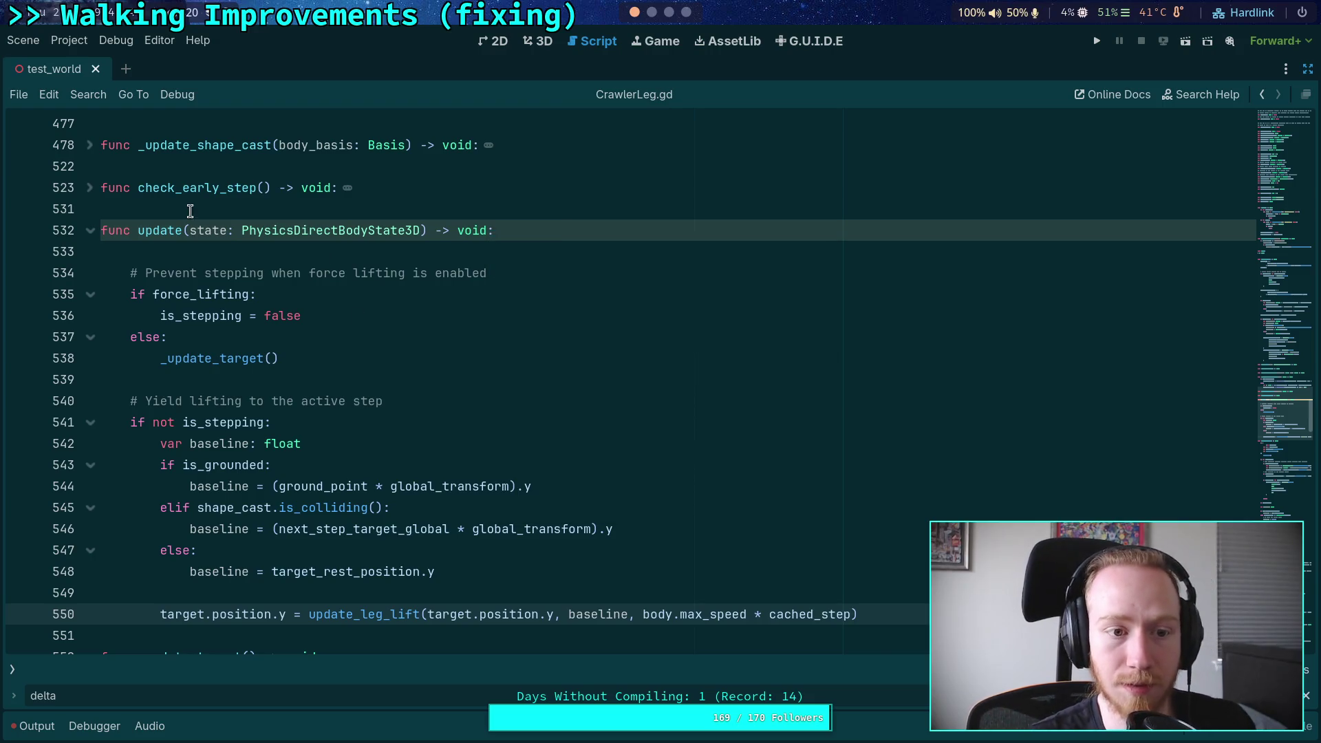
Step: Delete the state: PhysicsDirectBodyState3D parameter from the update() signature
double_click(207, 230)
left_click_drag(419, 230, 194, 232)
key("BackSpace")
left_click(188, 258)
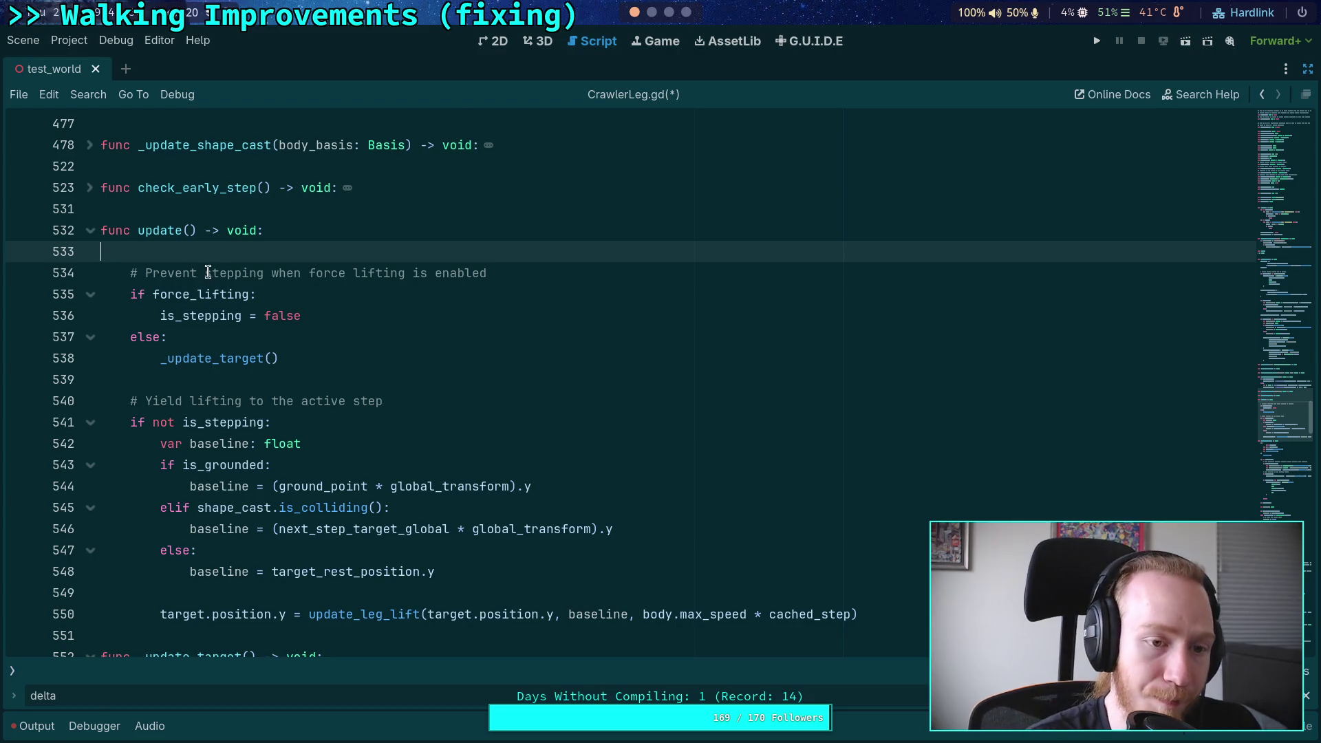
Step: Collapse update, _update_target, _calculate_step_vector and can_start_step, and briefly read check_early_step
scroll(201, 271, "up", 1)
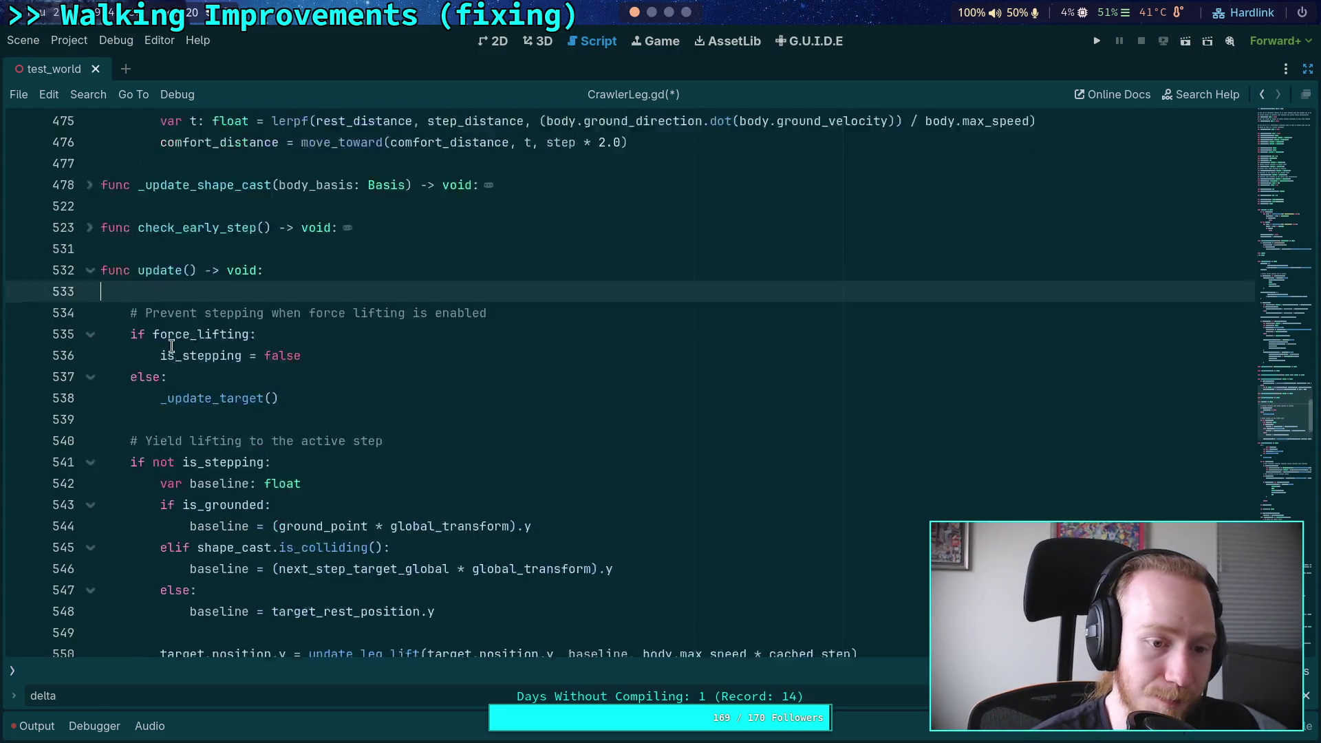
left_click(89, 296)
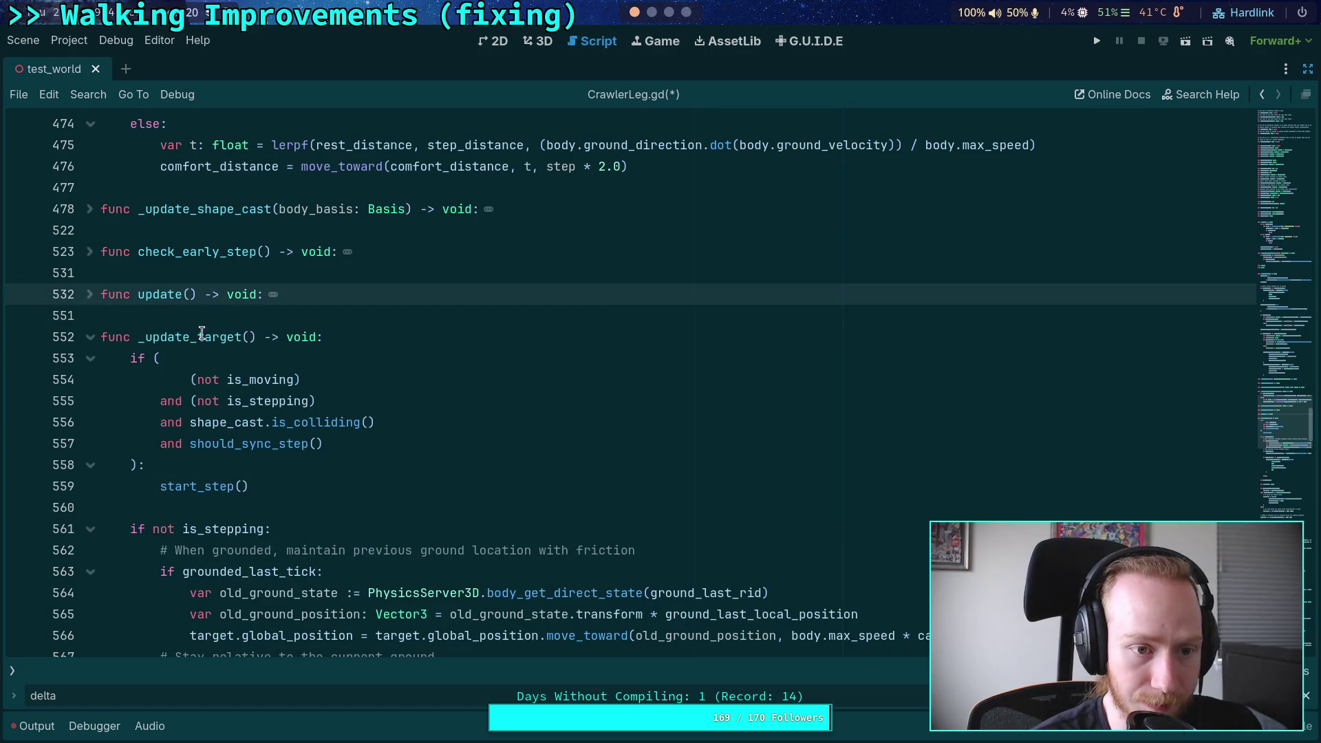
left_click(90, 337)
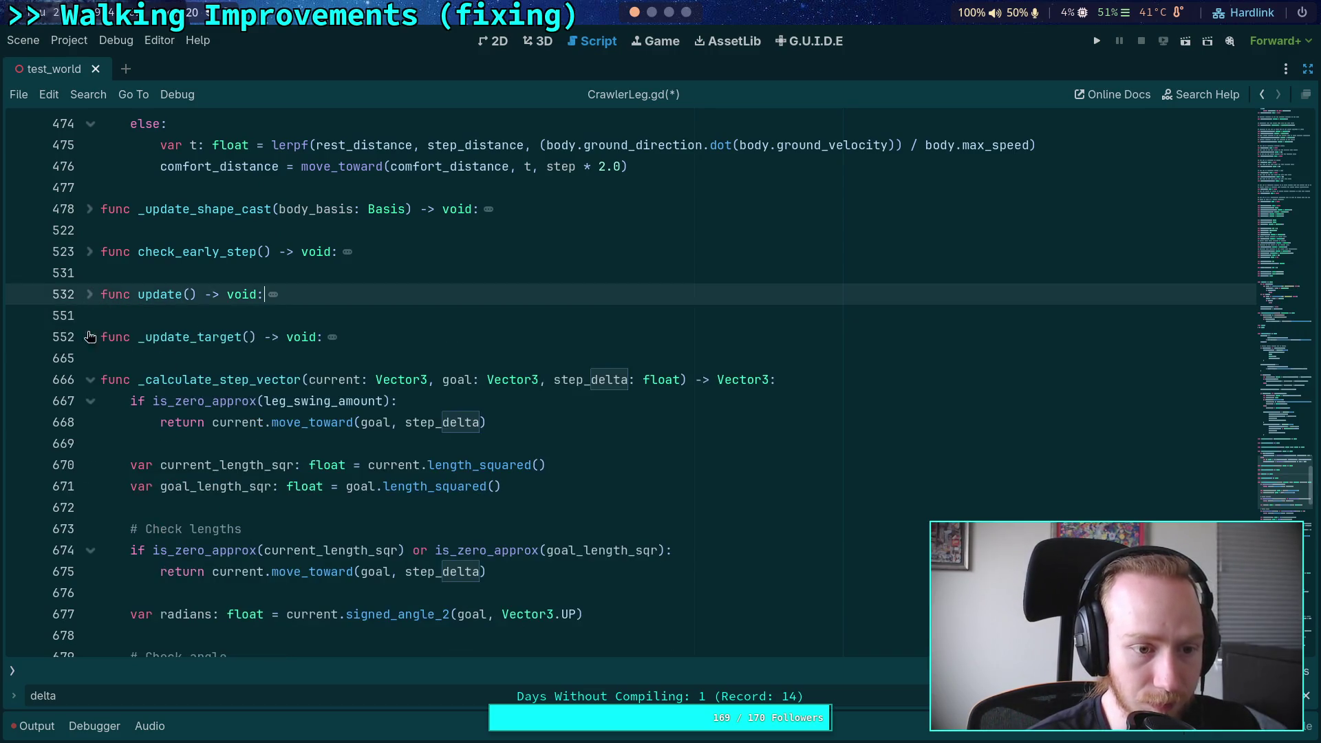
left_click(91, 380)
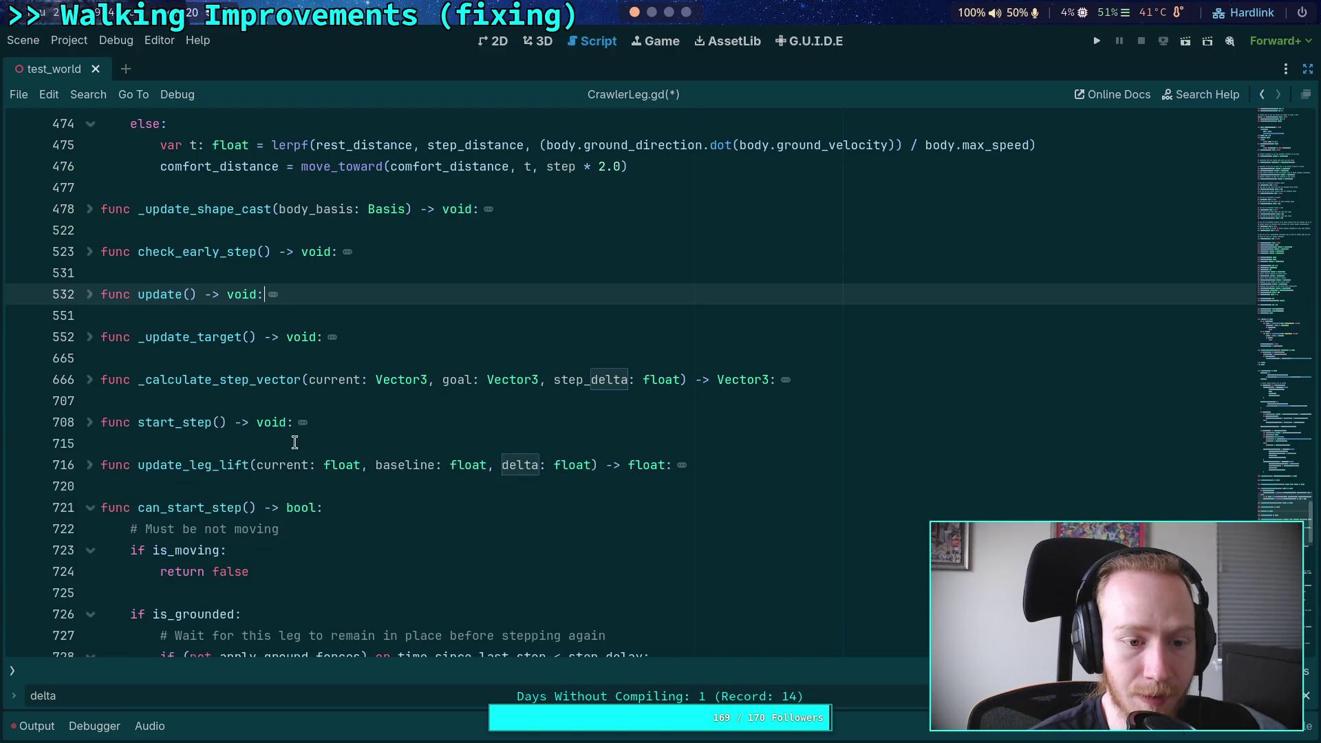
left_click(95, 510)
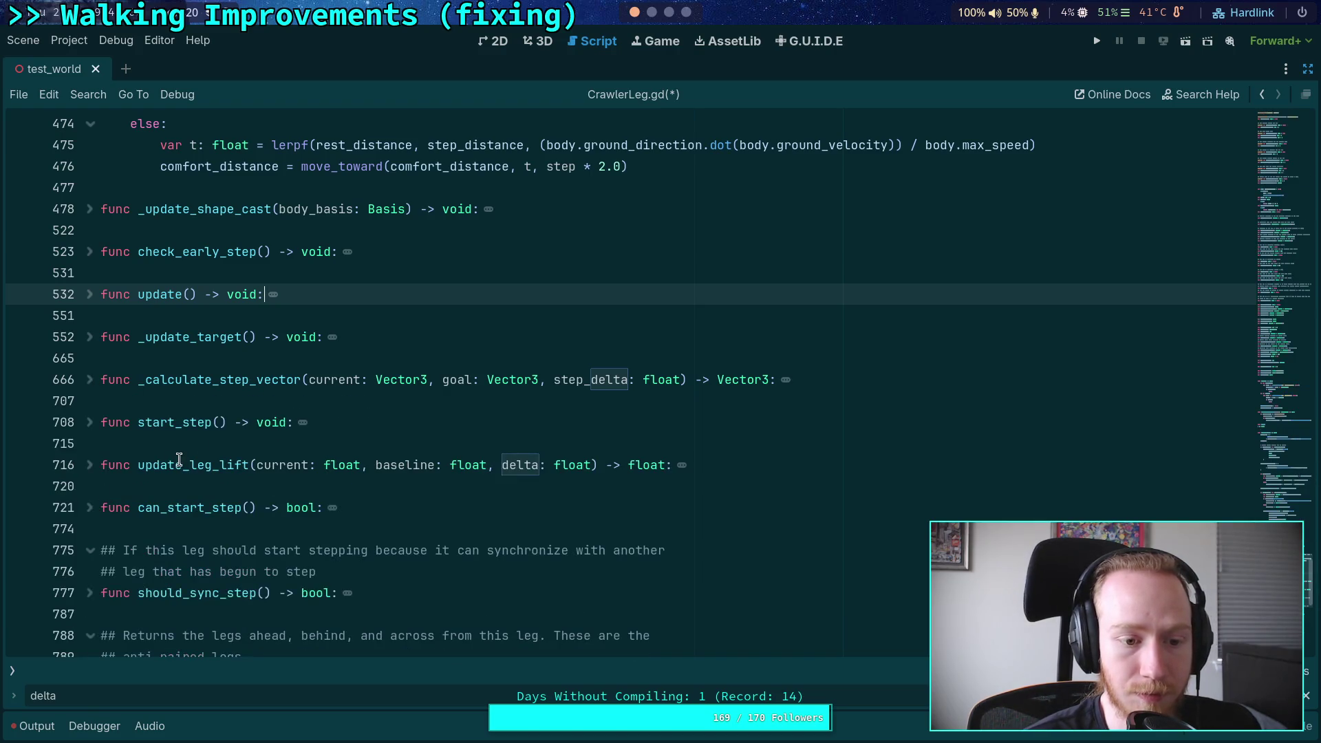
scroll(182, 459, "up", 5)
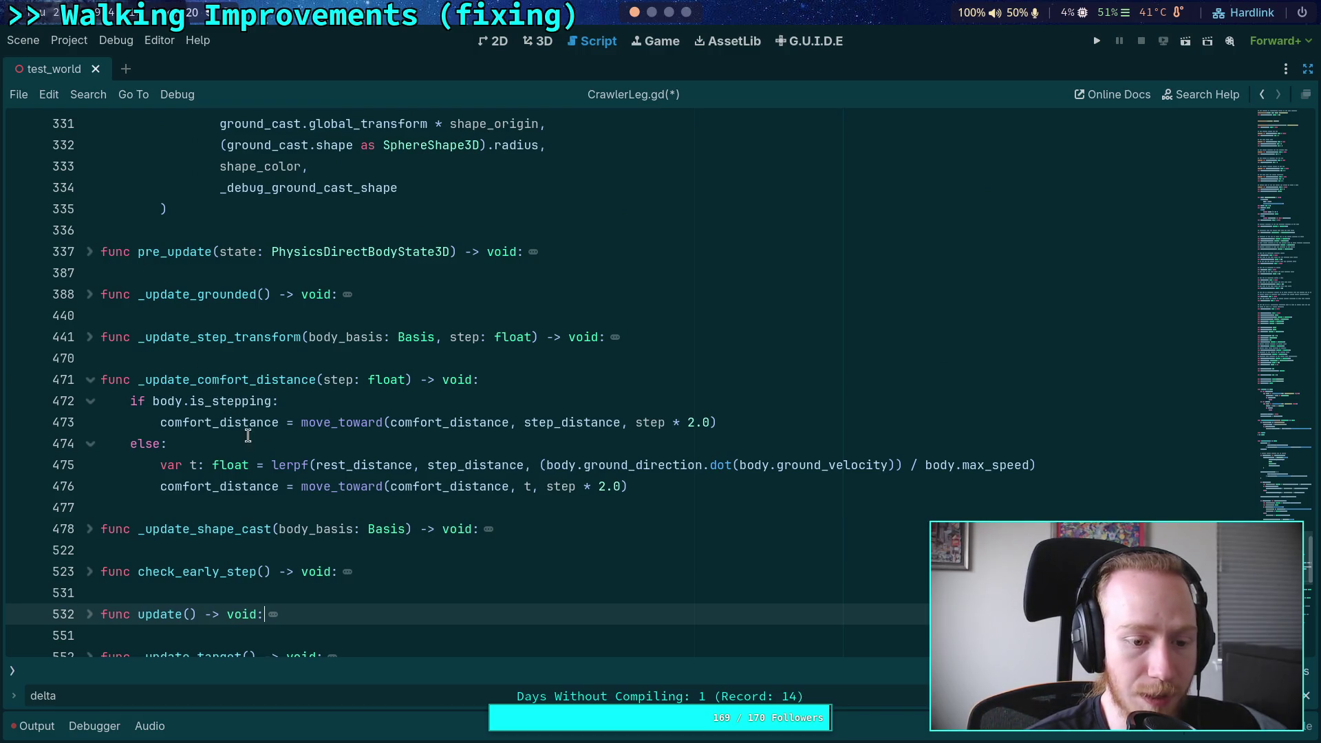
left_click(90, 572)
scroll(83, 413, "down", 3)
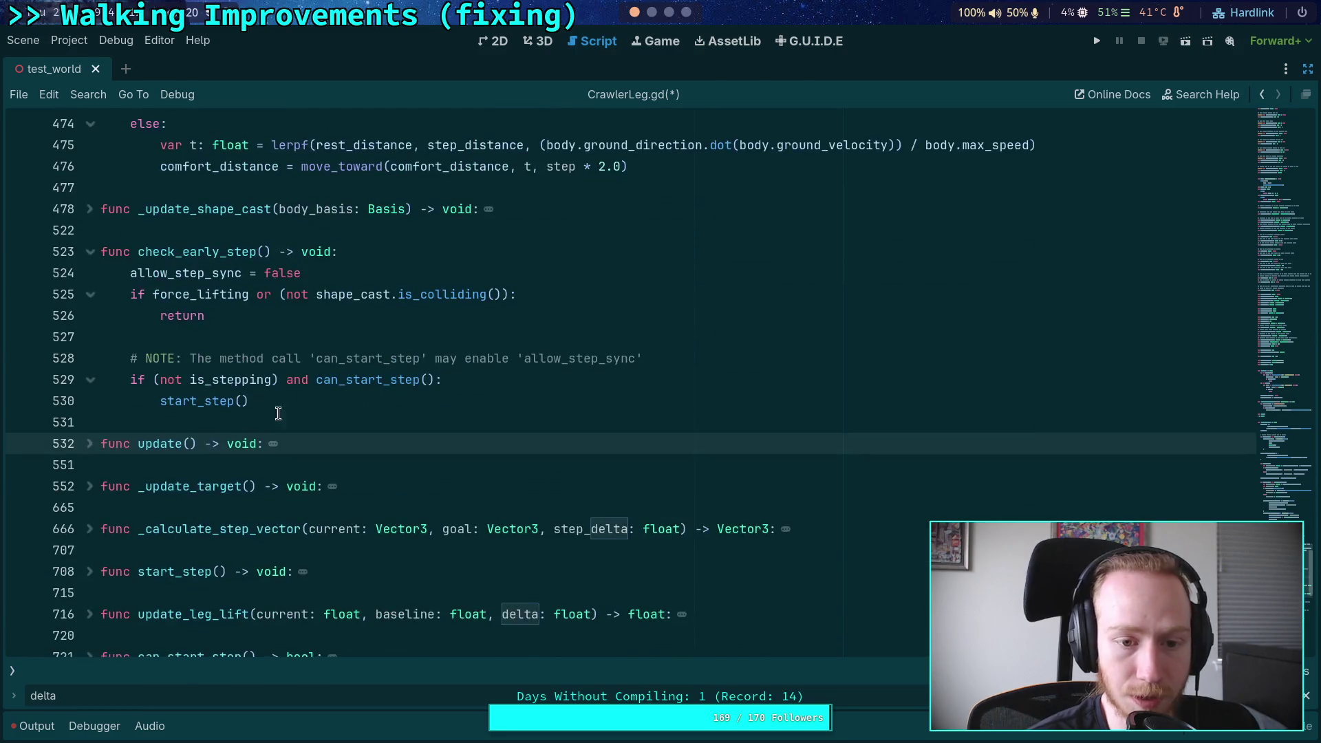
left_click(92, 384)
scroll(91, 384, "up", 2)
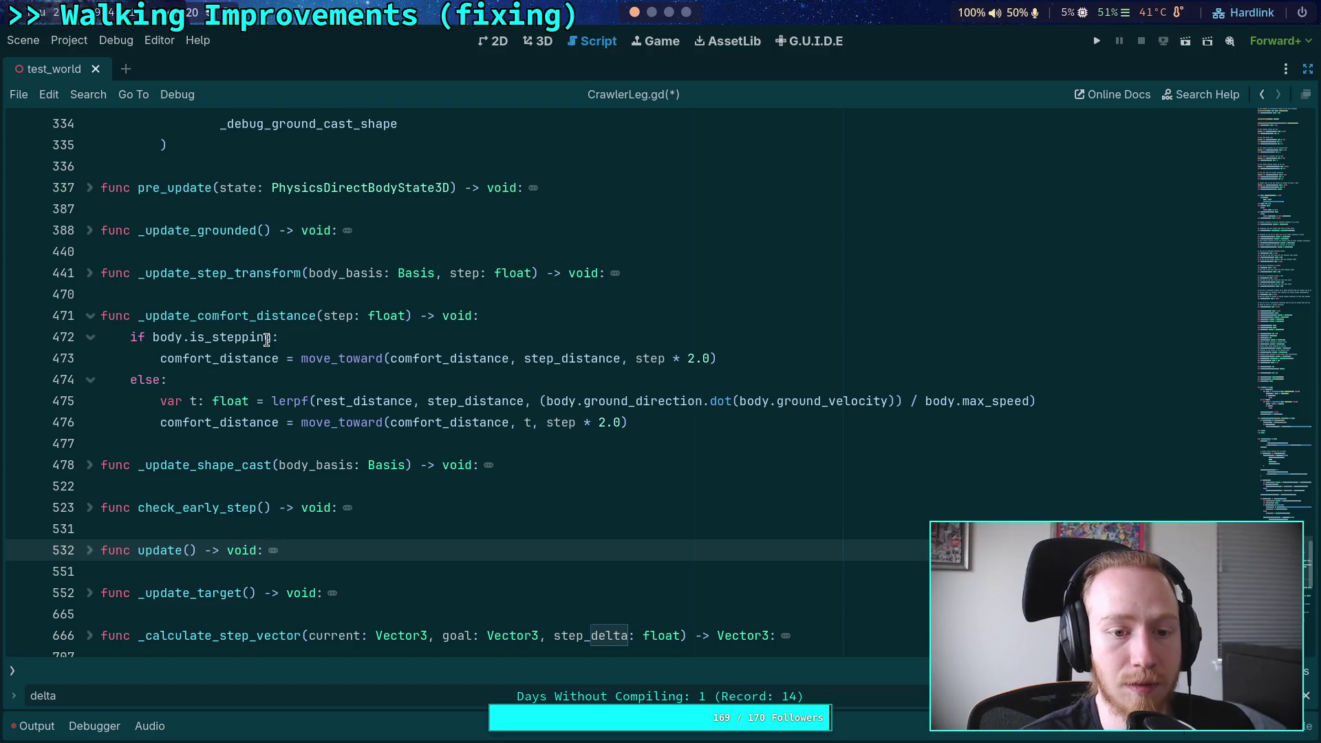
Step: Expand pre_update and highlight every use of state in its body
left_click(90, 188)
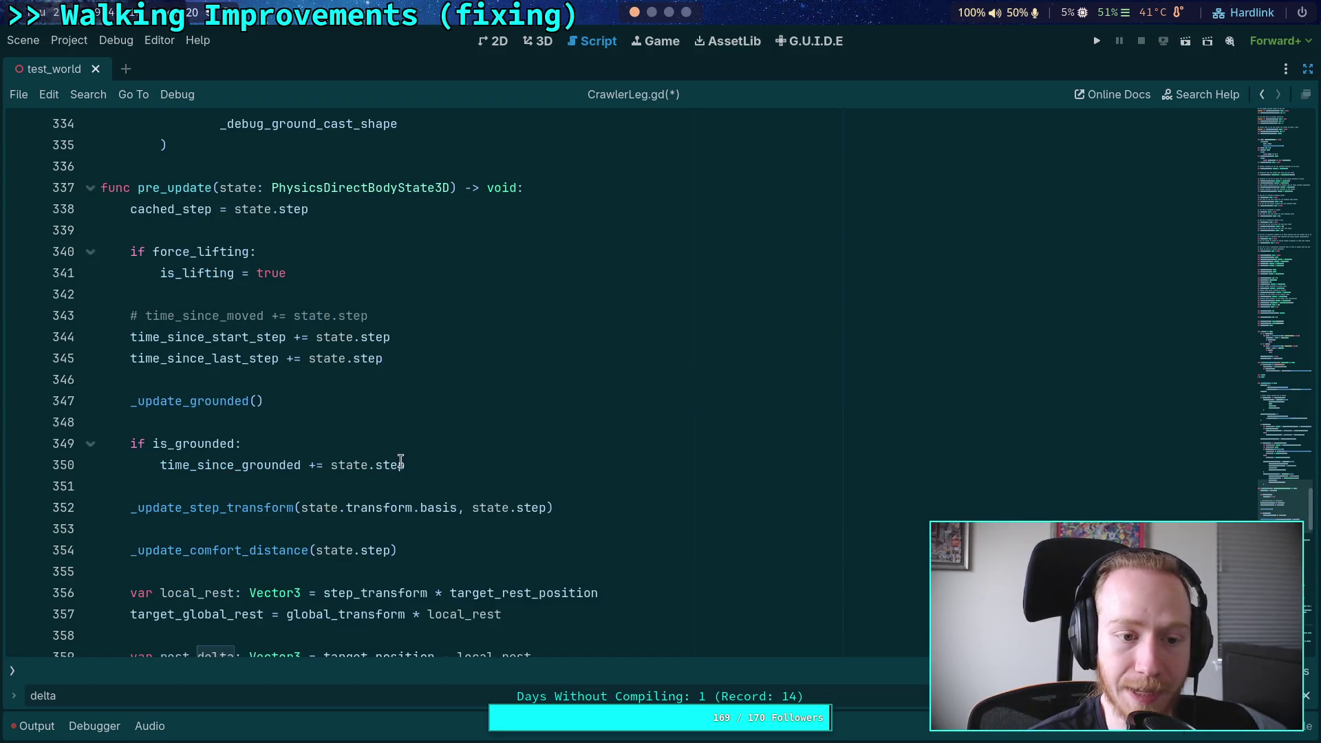
left_click(339, 337)
scroll(547, 431, "down", 6)
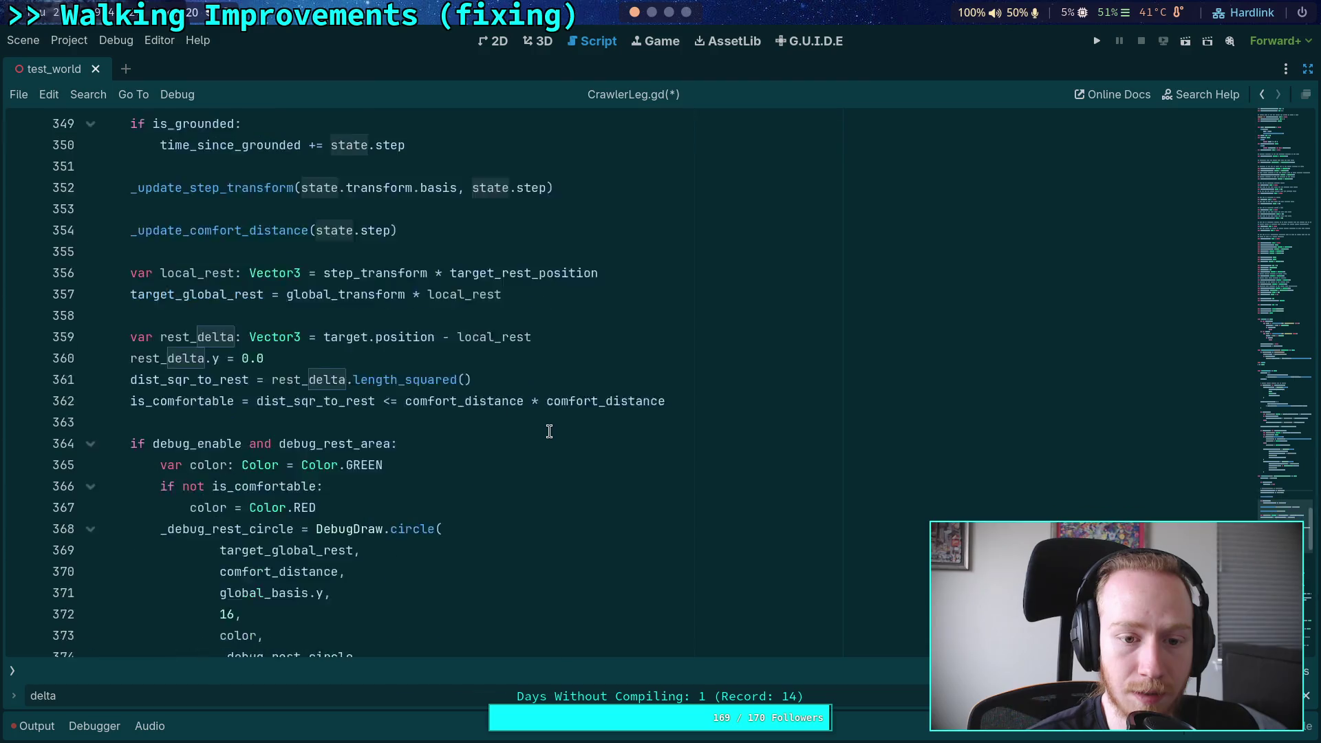
scroll(541, 446, "down", 4)
scroll(542, 446, "up", 3)
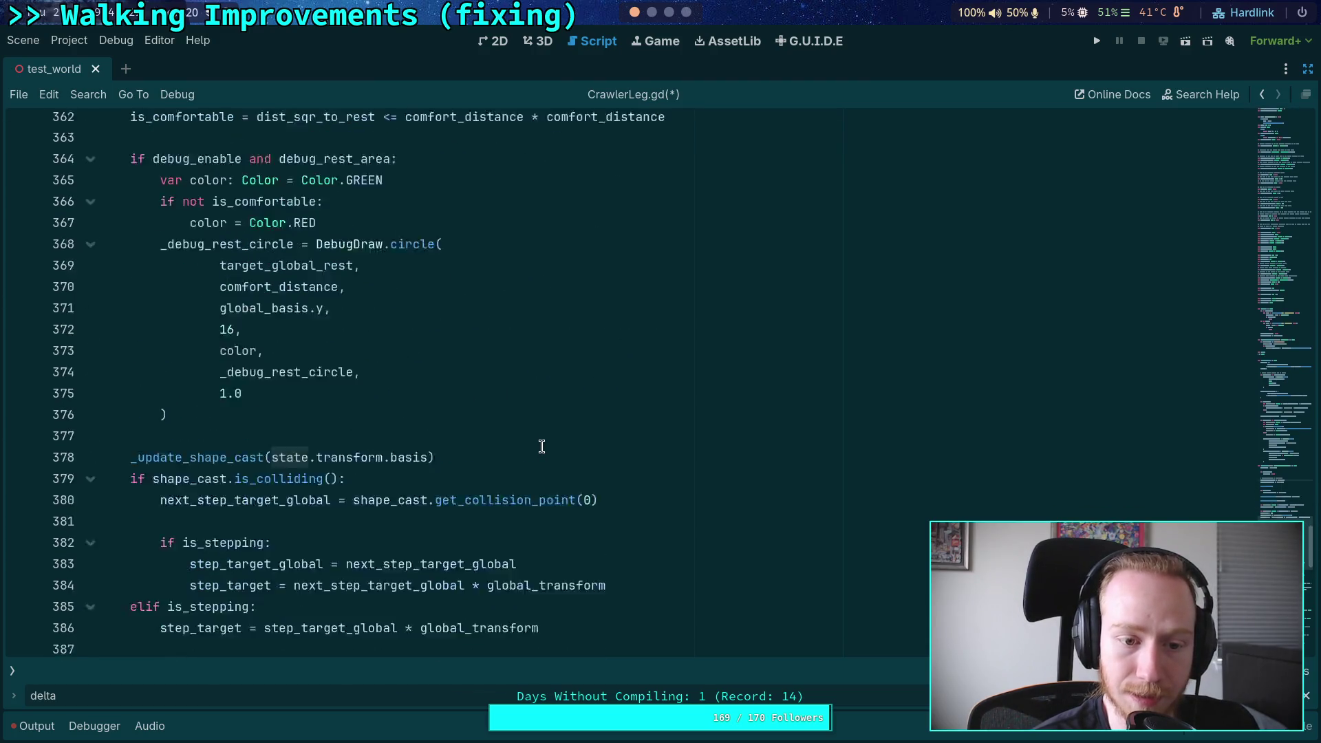
scroll(542, 446, "down", 4)
scroll(541, 447, "down", 3)
scroll(507, 434, "up", 9)
scroll(448, 428, "up", 2)
Step: Select the state.step arguments on lines 344 and 345 for replacement with cached_step
left_click_drag(316, 358, 387, 358)
scroll(557, 487, "up", 3)
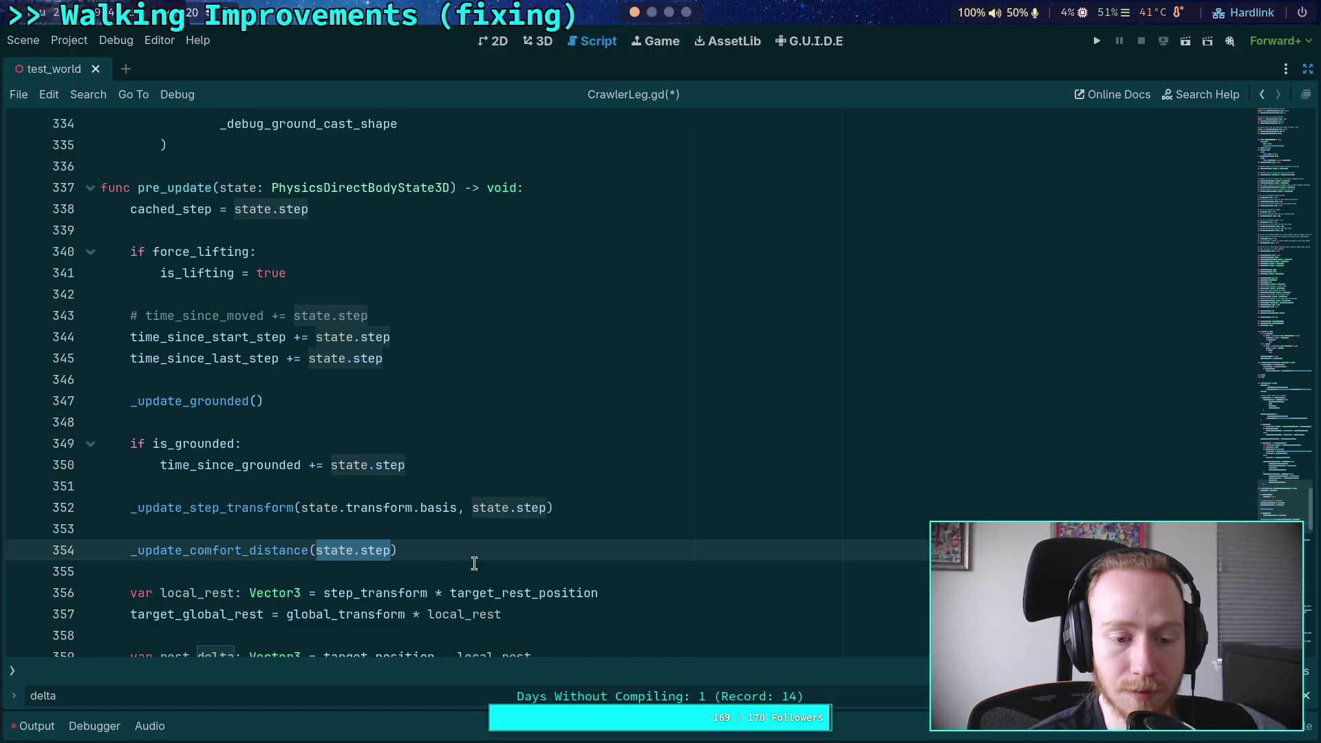
left_click(323, 338)
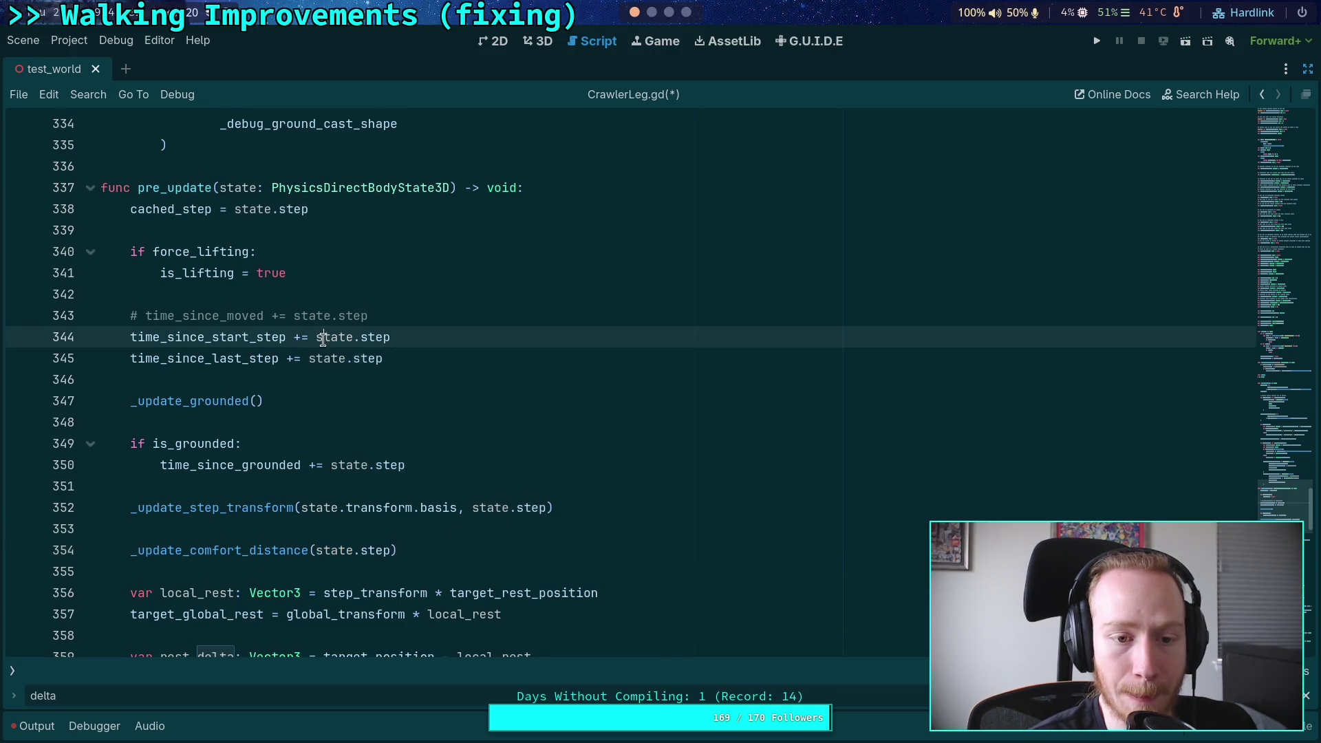
left_click_drag(317, 337, 398, 337)
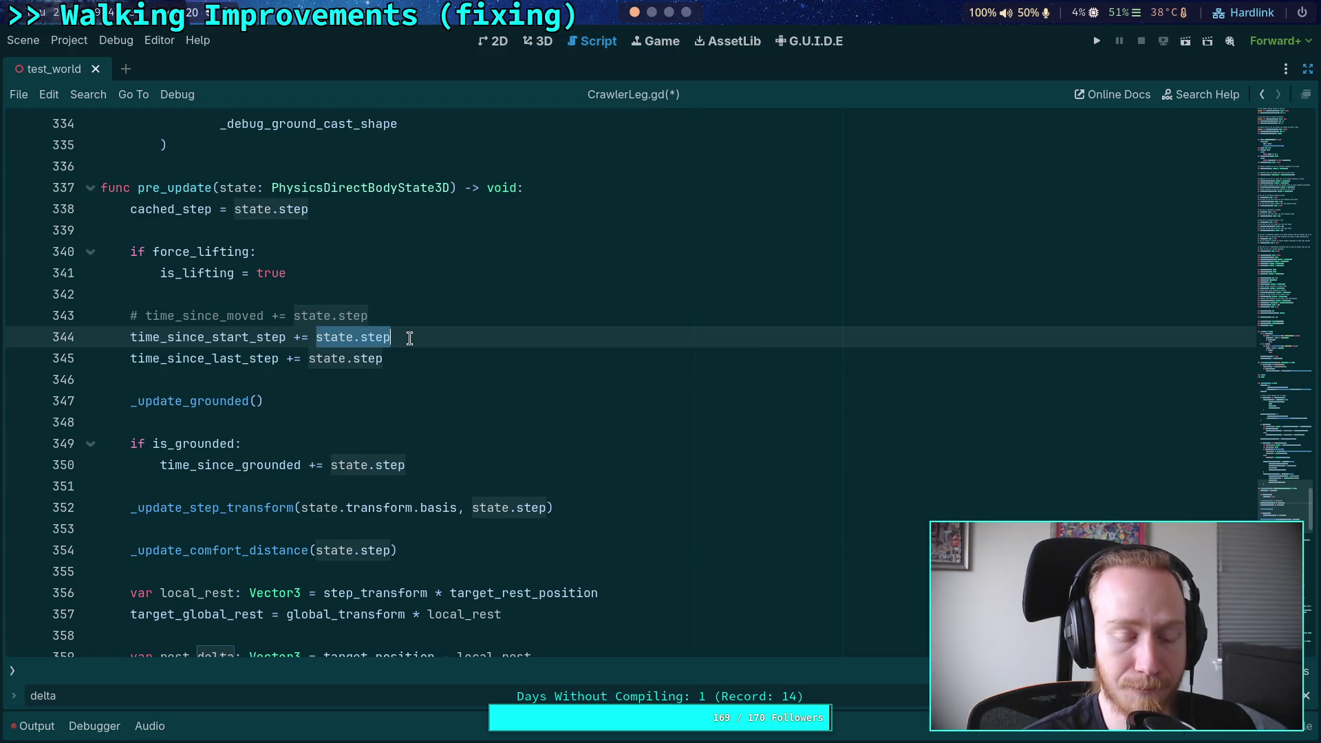
type("cached_step")
left_click_drag(309, 358, 353, 358)
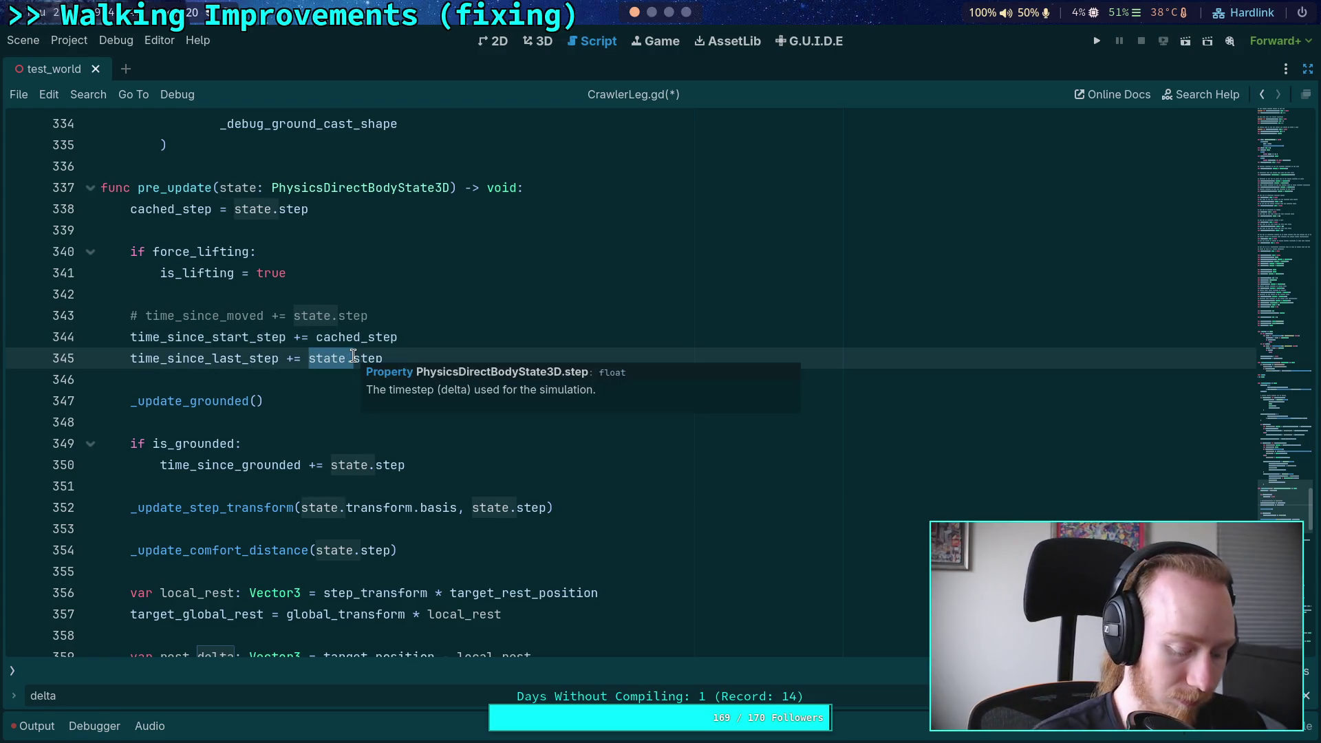
Step: Replace state.step with cached_step, then locate the _update_step_transform and _update_comfort_distance calls
type("cach")
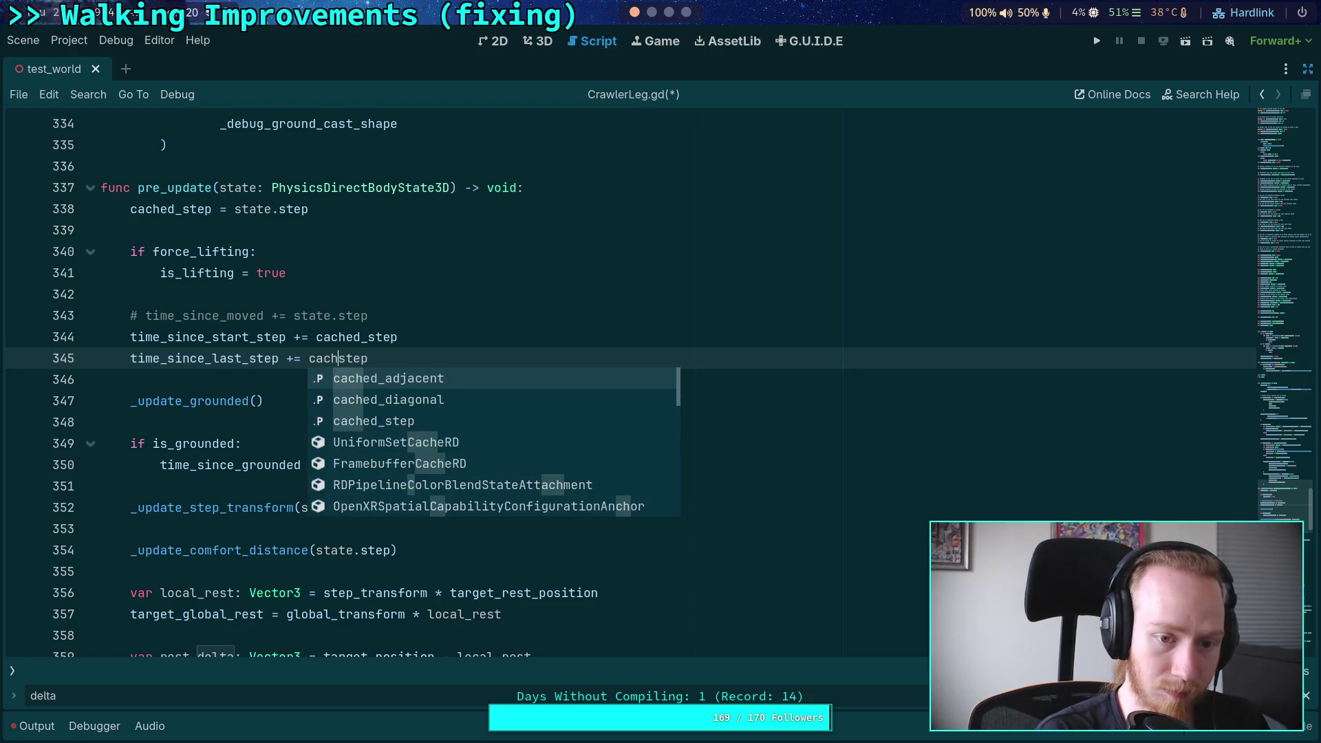
type("ed_")
left_click_drag(472, 507, 512, 507)
double_click(252, 510)
scroll(578, 477, "down", 2)
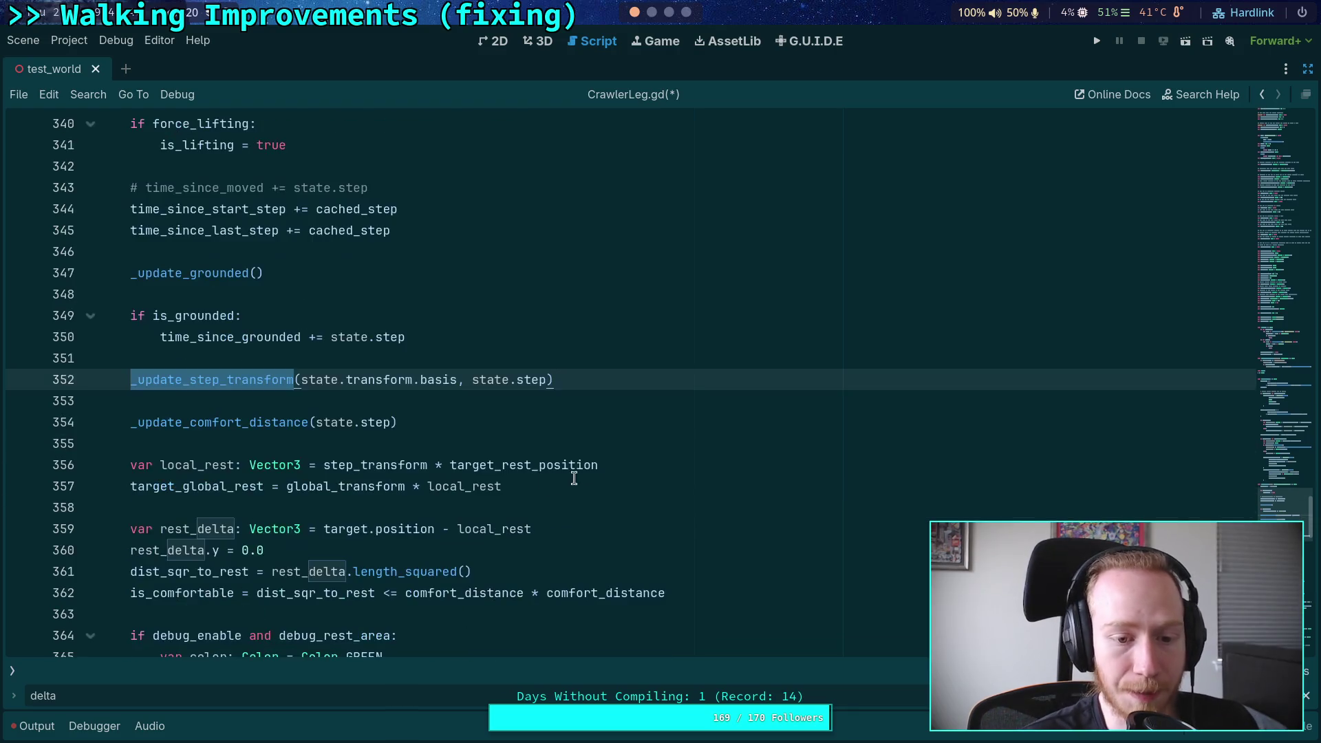
double_click(223, 422)
double_click(247, 383)
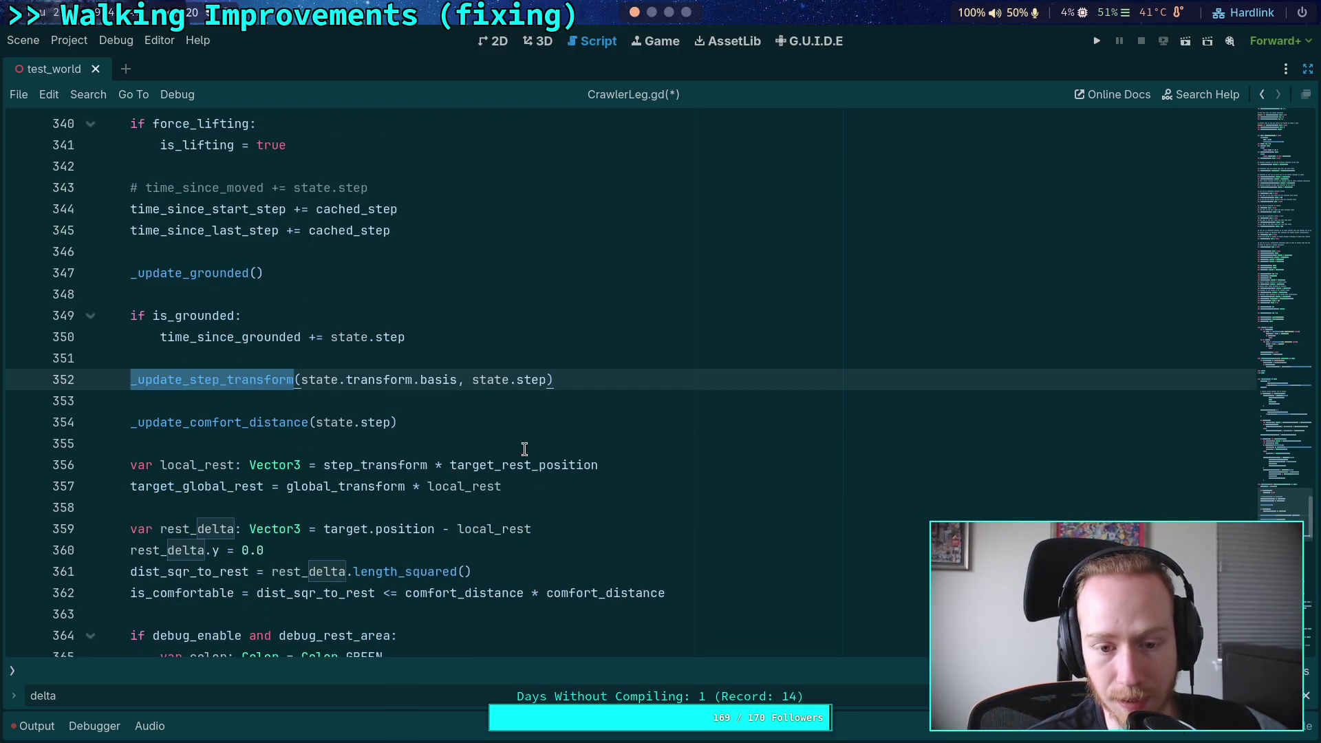
scroll(616, 490, "down", 14)
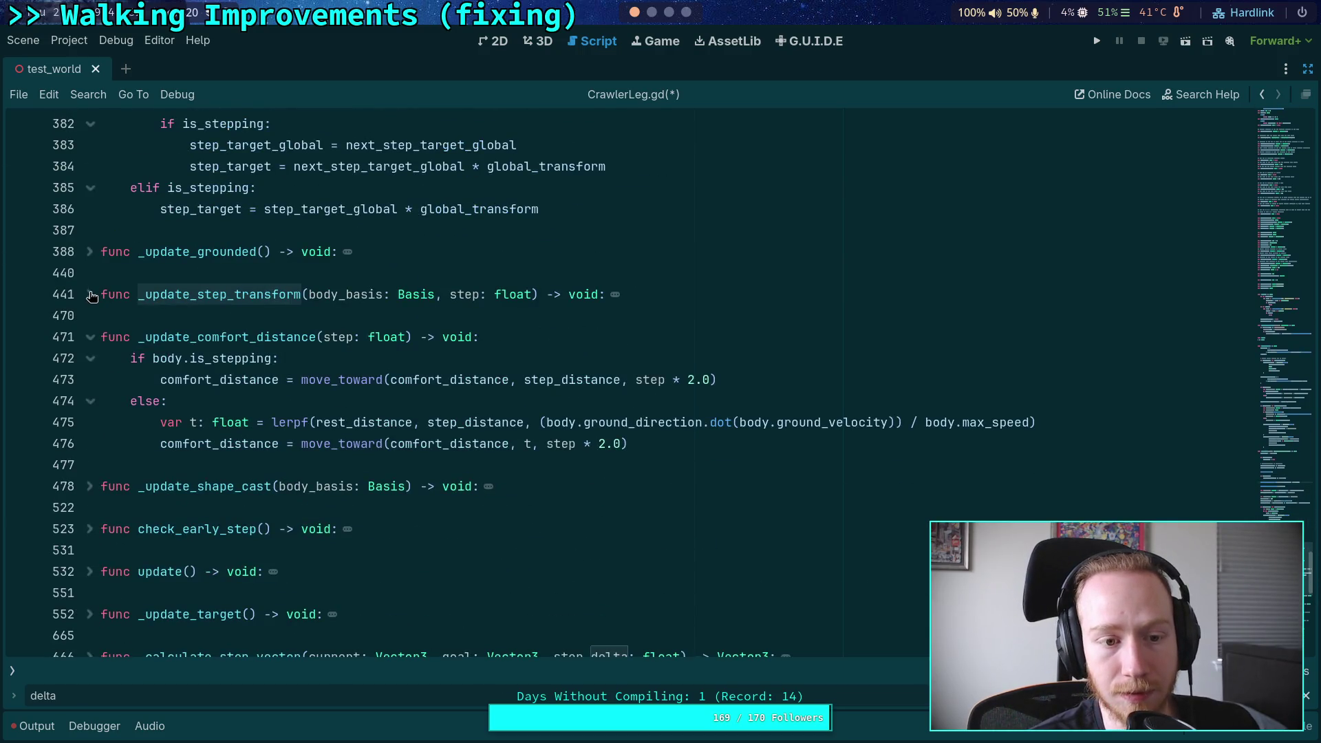
Step: Inside _update_step_transform, replace step with cached_step on lines 463 and 466
left_click(90, 295)
left_click(467, 295)
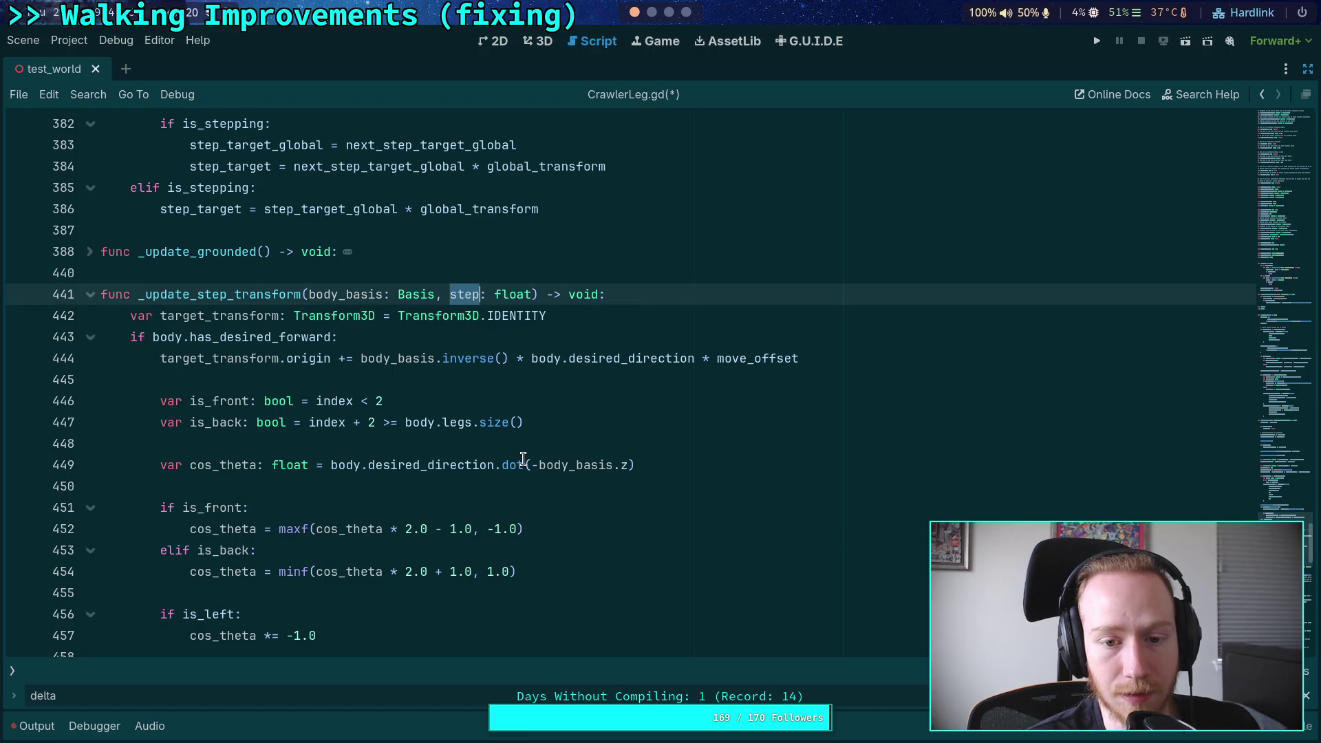
scroll(397, 473, "down", 20)
scroll(432, 457, "up", 1)
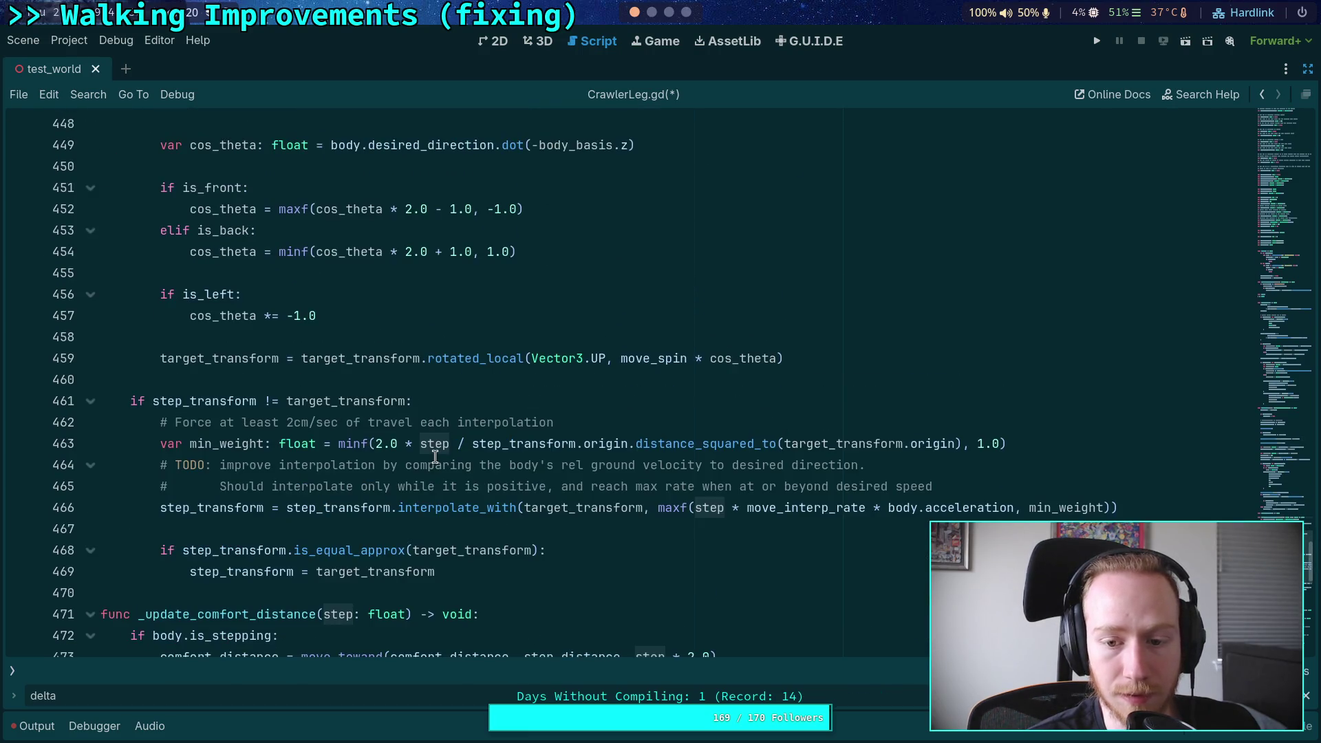
double_click(428, 443)
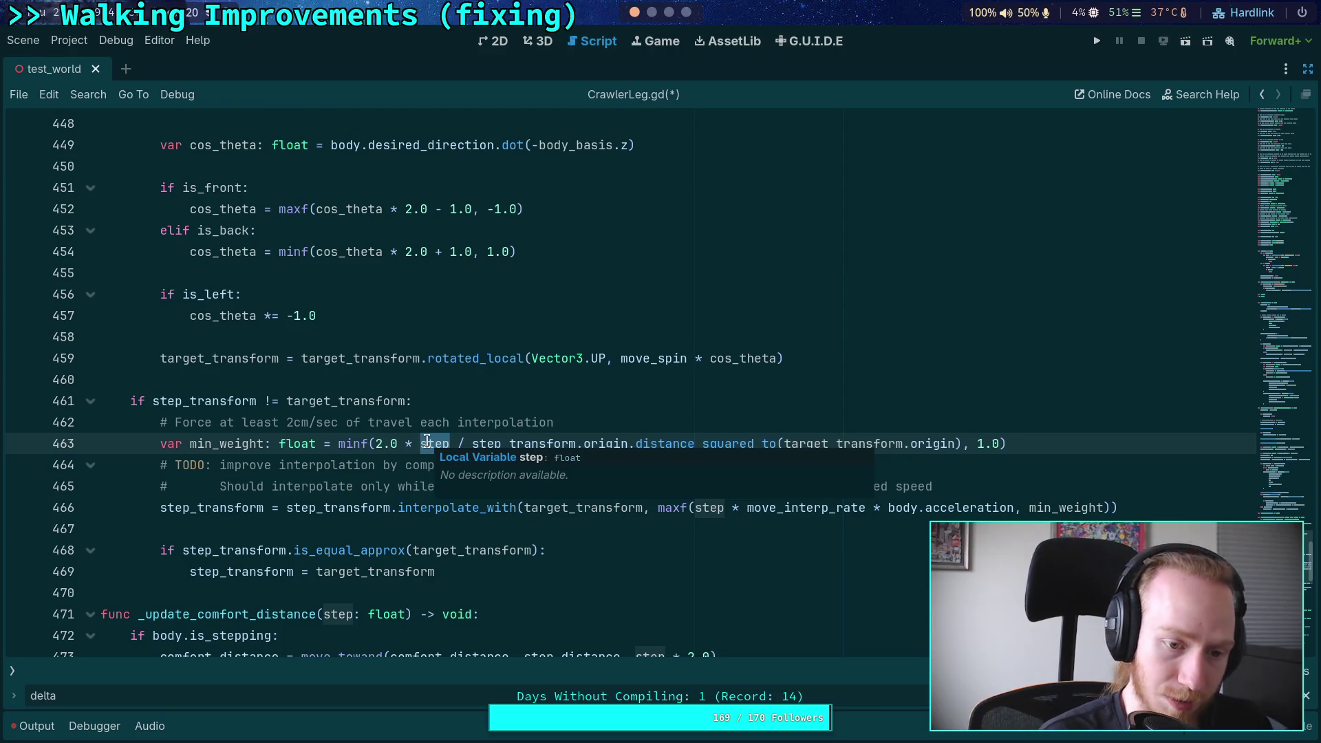
type("cached_s")
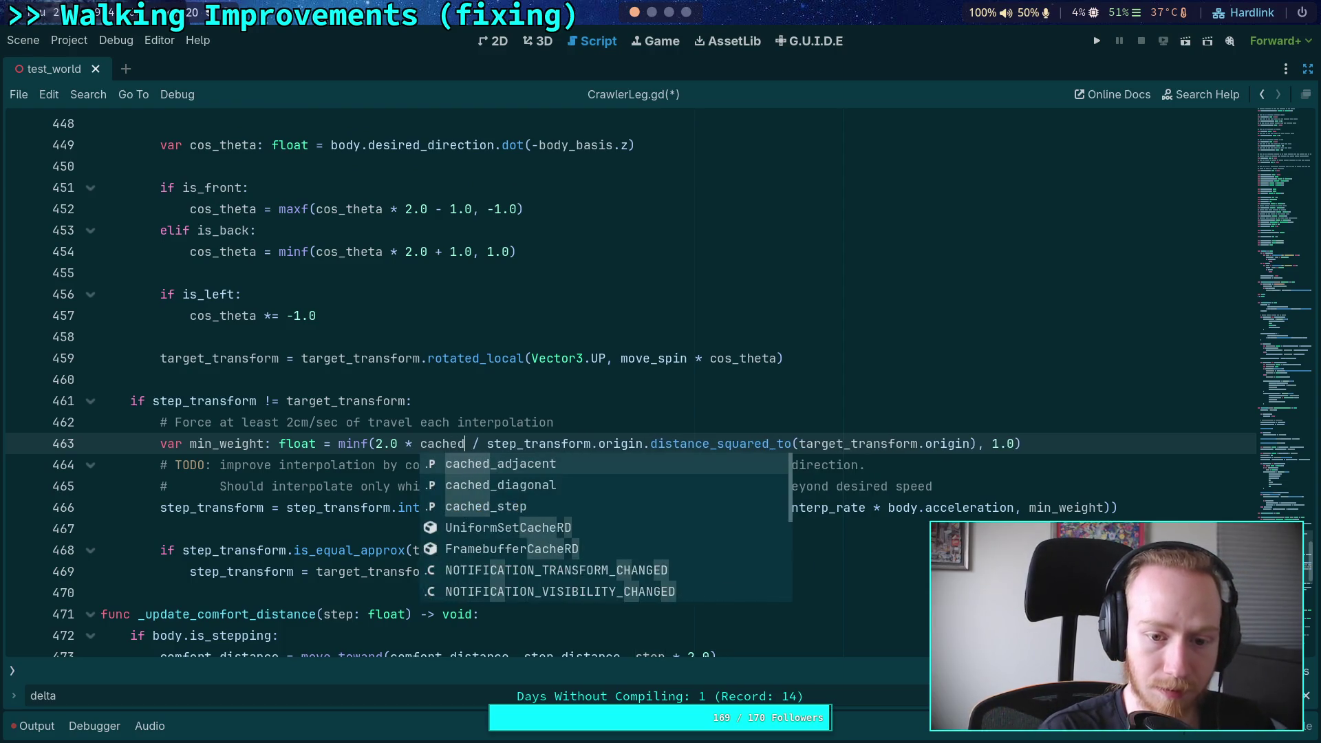
key("Return")
double_click(706, 508)
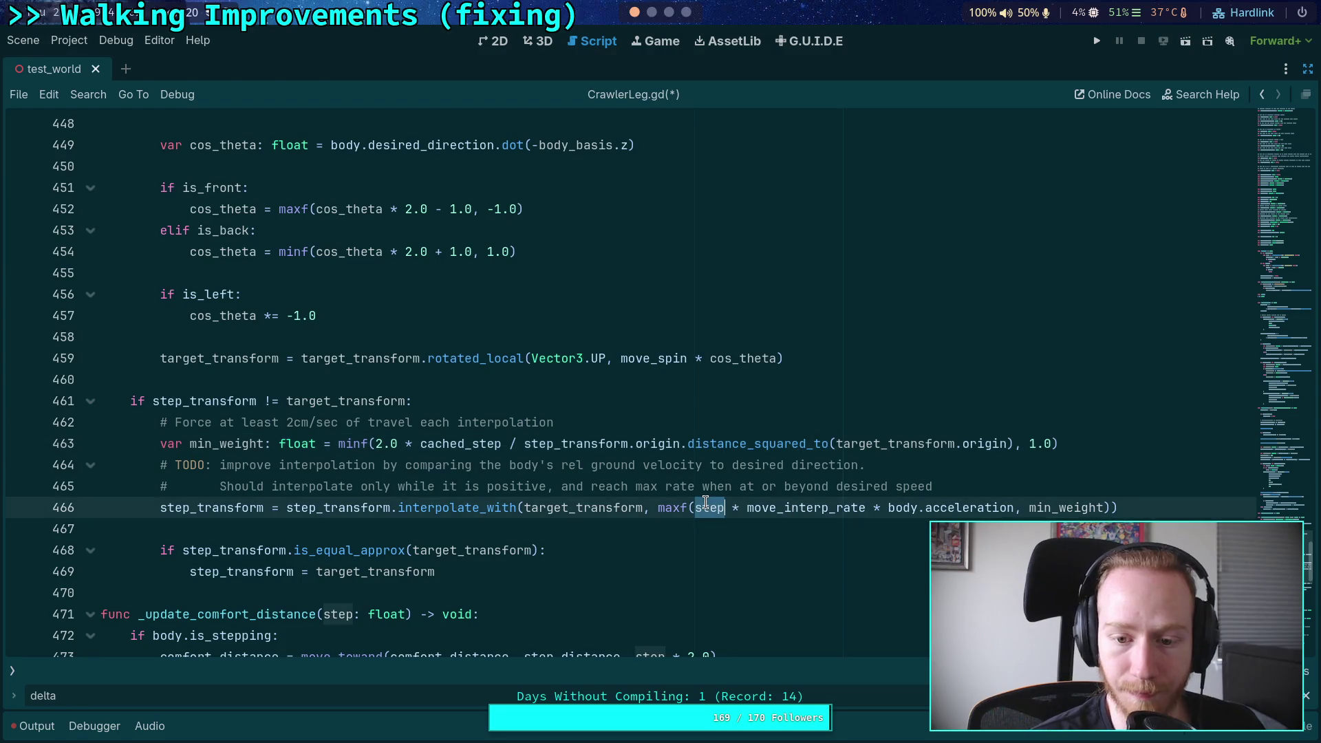
type("cached_s")
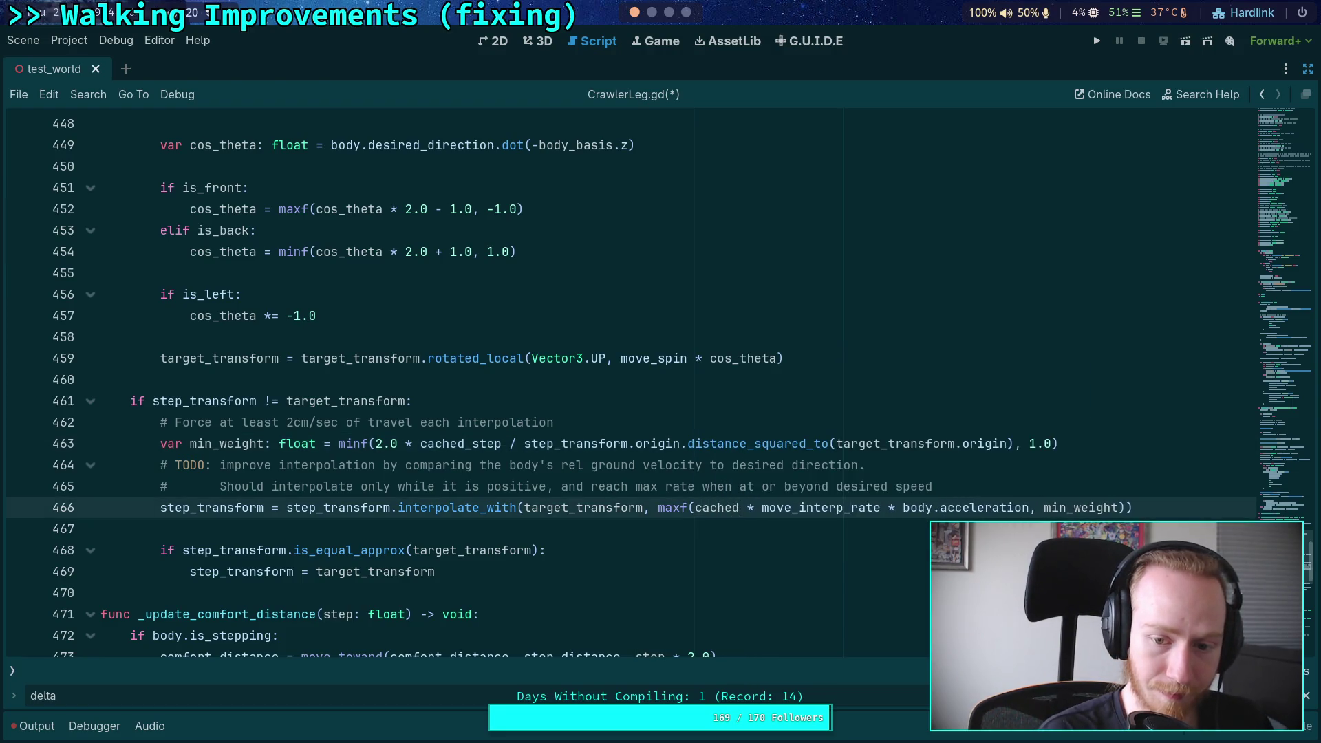
type("tep")
Step: Delete the step parameter from the _update_step_transform signature on line 441
scroll(490, 488, "up", 8)
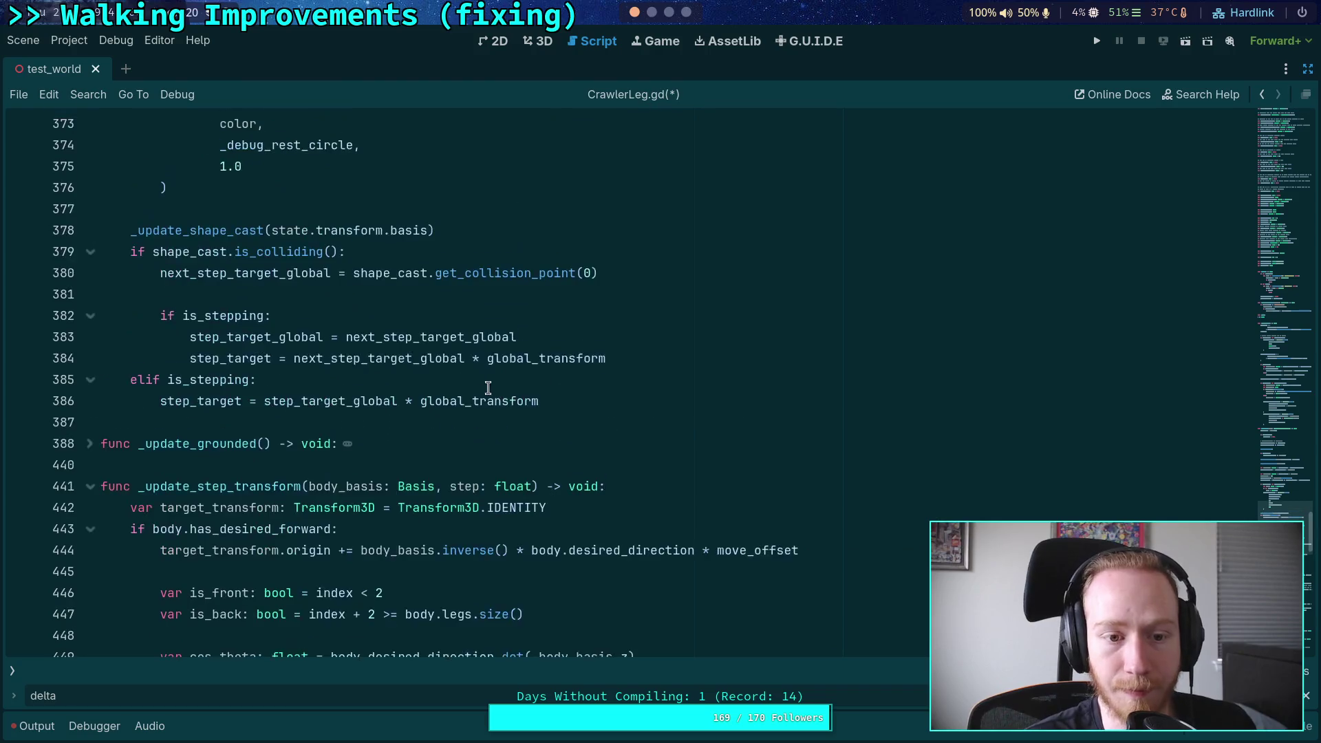
left_click(490, 486)
mouse_move(436, 487)
left_mouse_down()
mouse_move(537, 489)
mouse_move(436, 487)
left_mouse_up()
key("BackSpace")
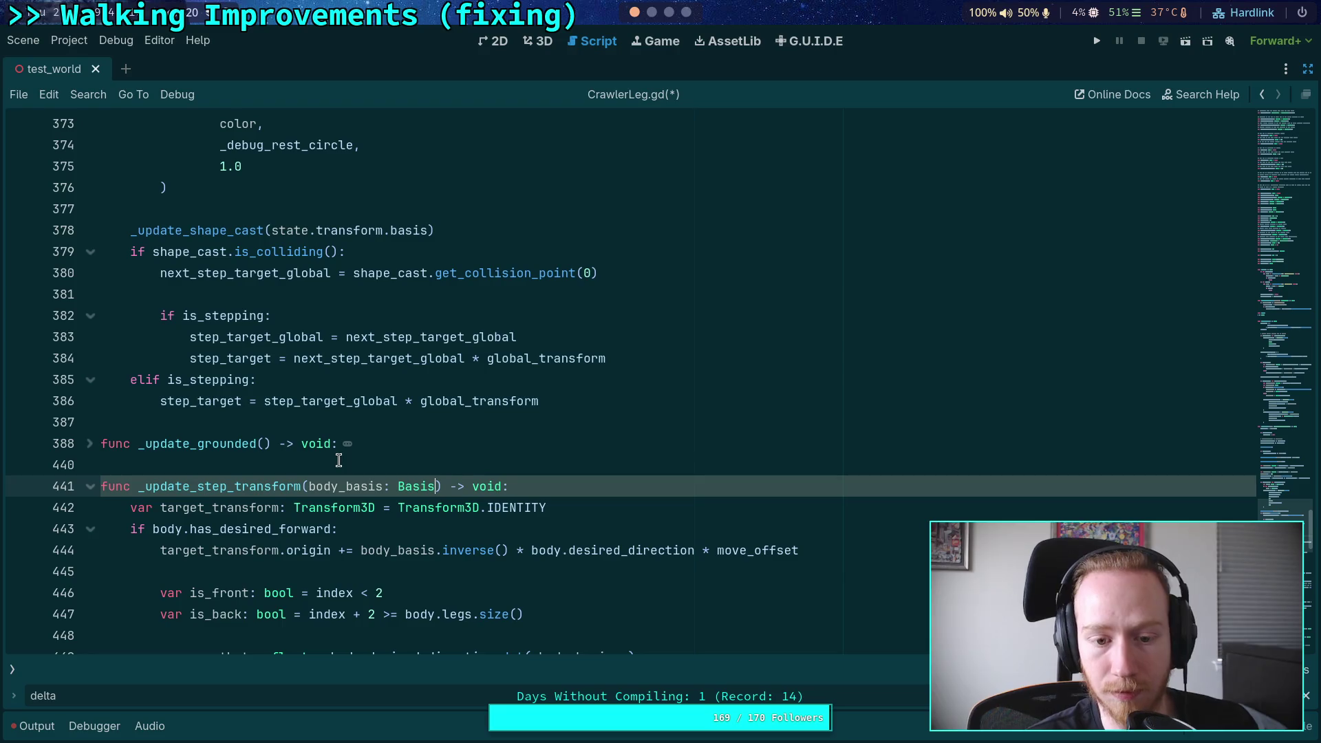
Step: Collapse _update_step_transform and delete the extra state.step argument on line 352
scroll(151, 485, "down", 10)
scroll(150, 486, "up", 10)
left_click(90, 487)
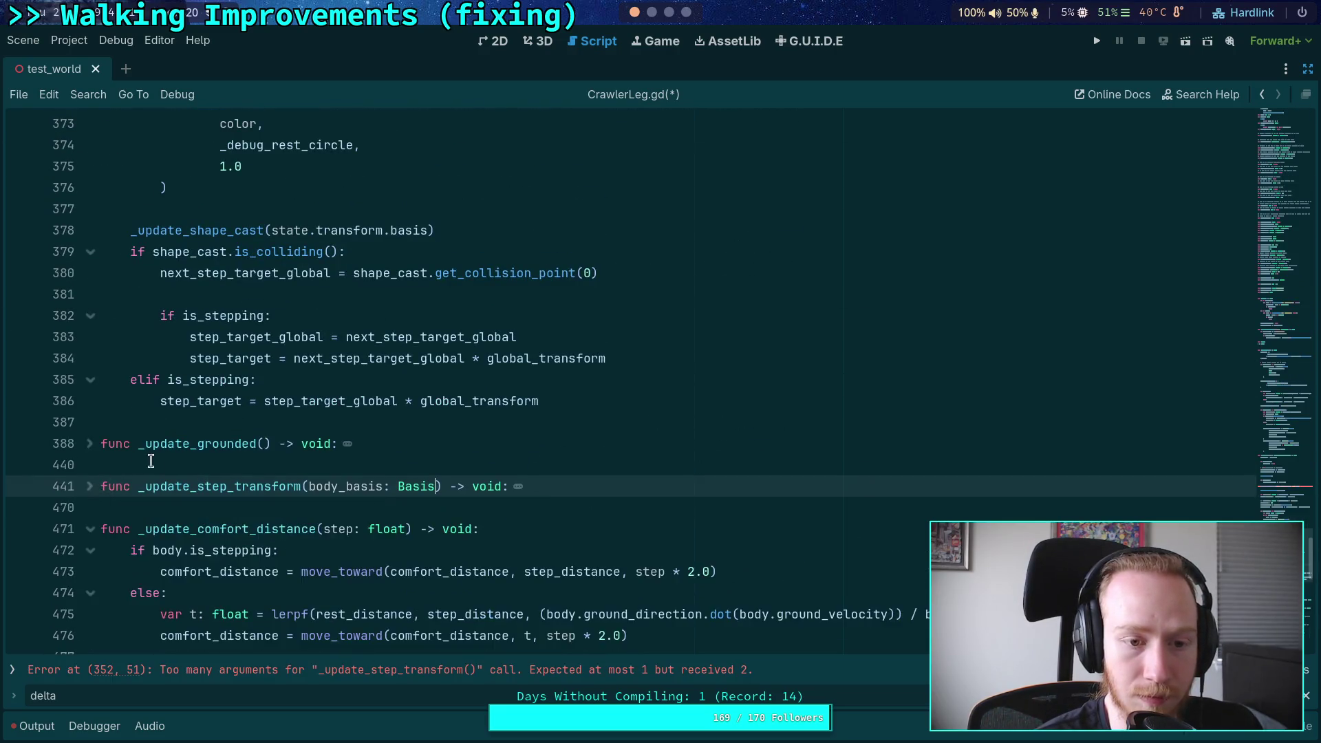
scroll(145, 462, "up", 8)
left_click_drag(459, 189, 547, 190)
key("BackSpace")
Step: In _update_comfort_distance, use cached_step on line 476 and remove its step parameter
left_click(229, 231, "ctrl")
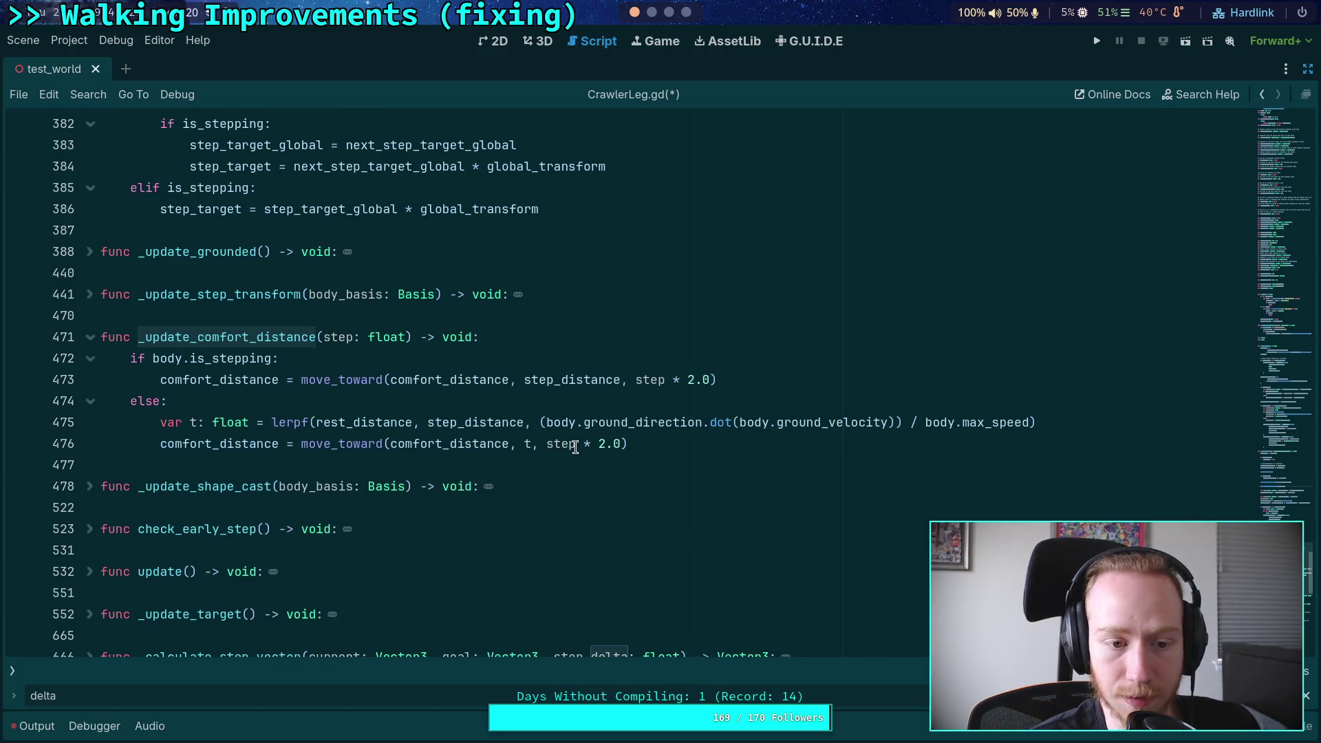
double_click(576, 446)
type("cached")
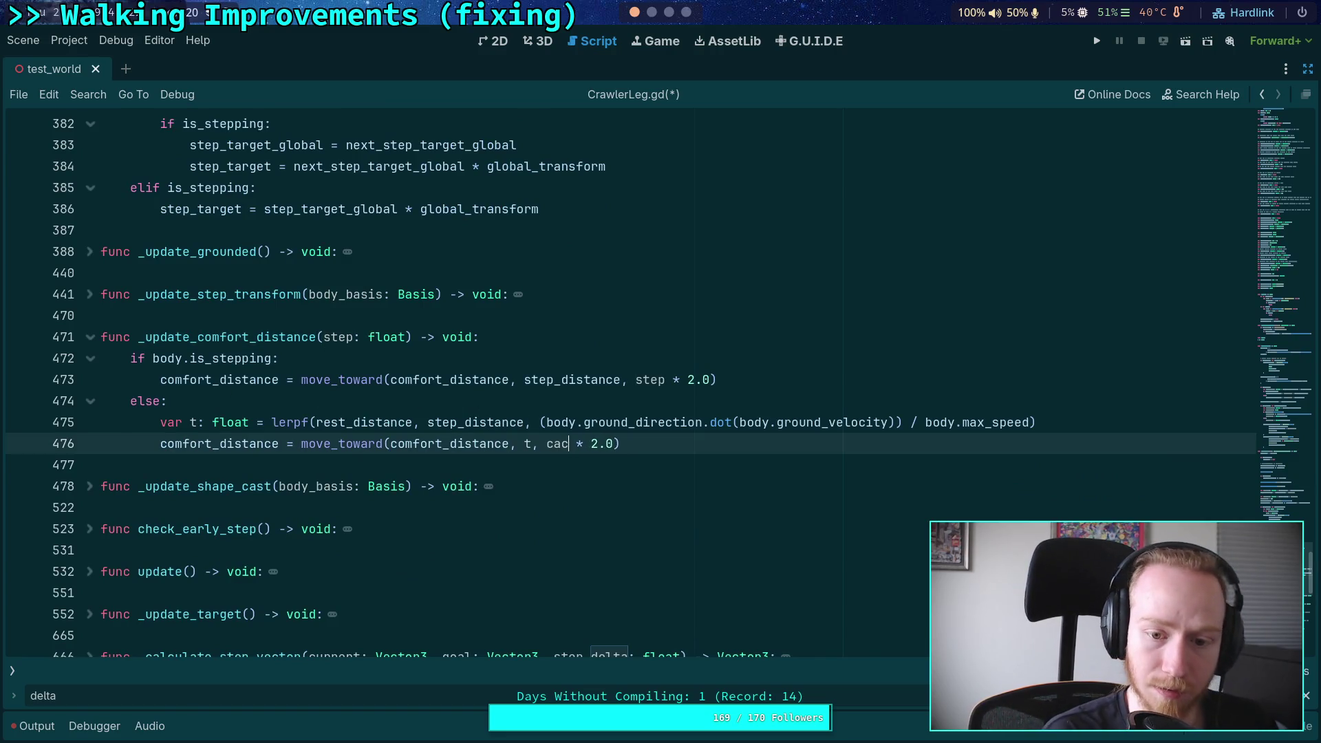
type("_step")
double_click(647, 381)
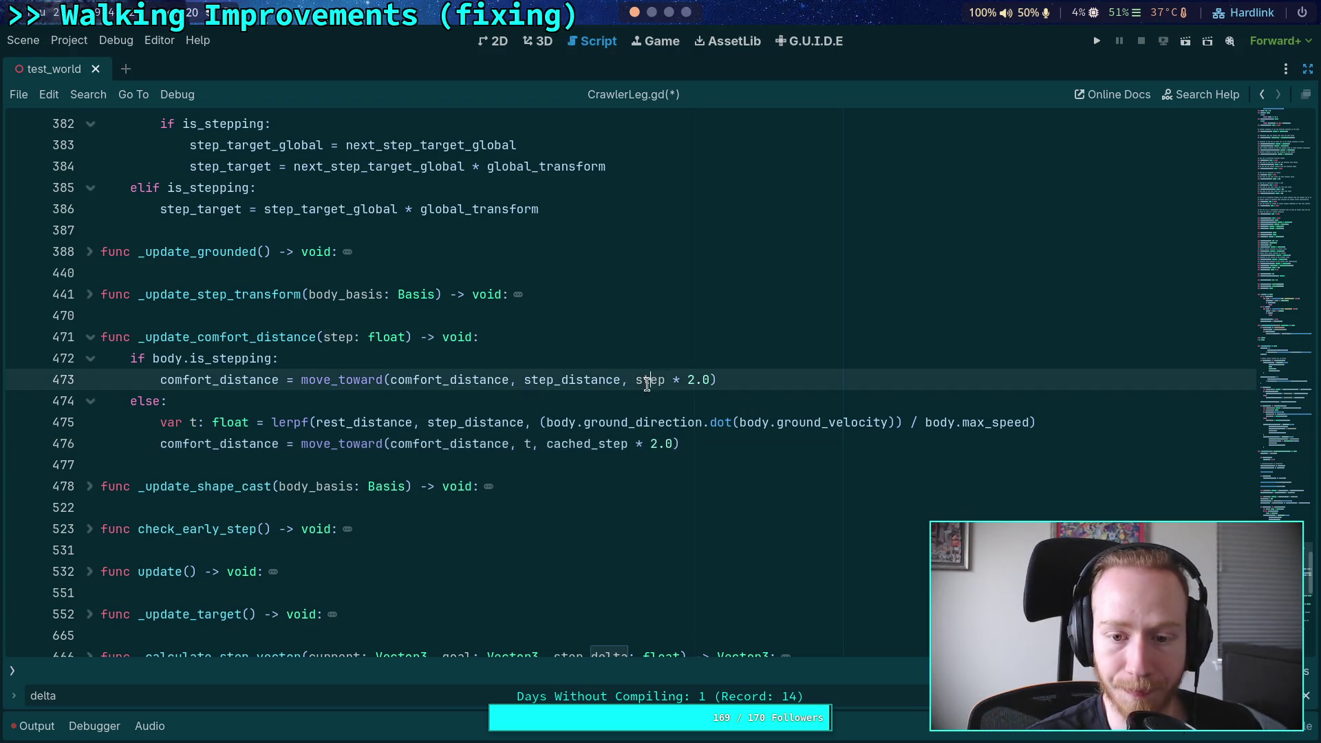
type("cached_step")
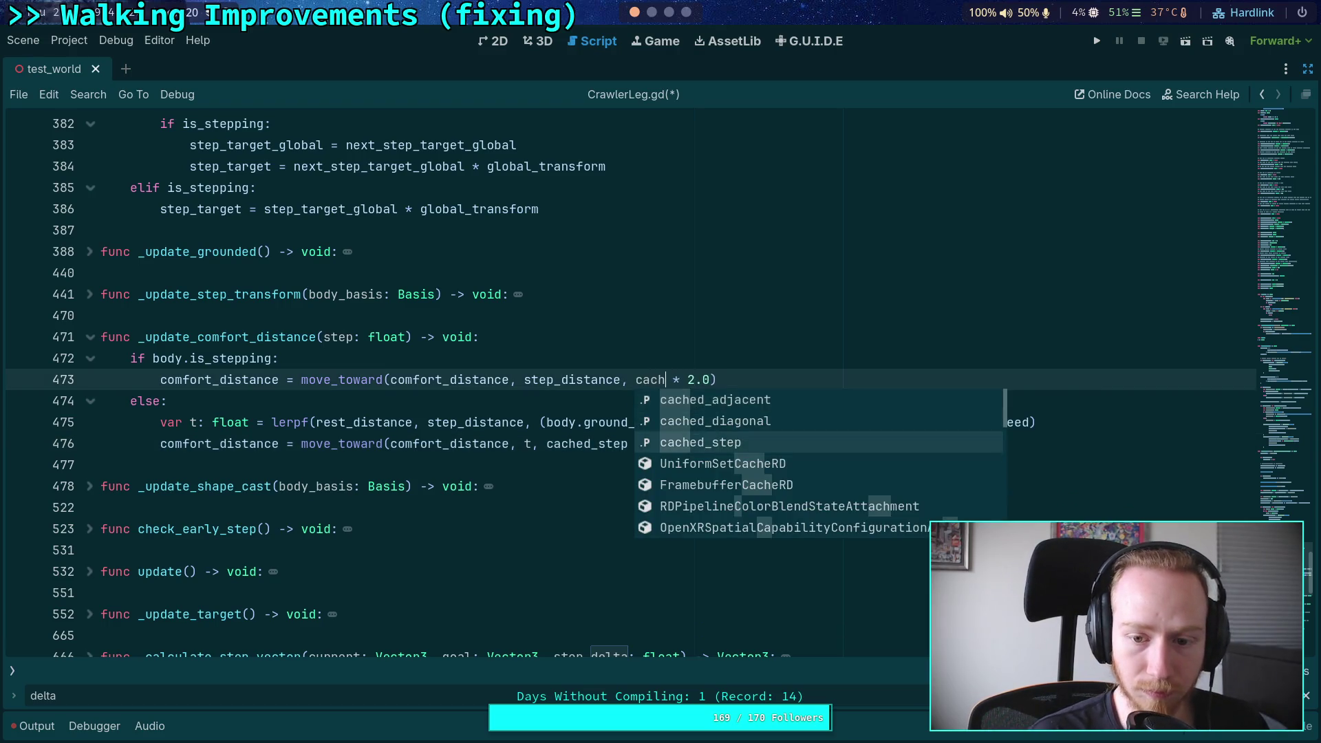
left_click_drag(324, 337, 411, 338)
key("BackSpace")
Step: Delete the leftover state.step argument on line 354 and save CrawlerLeg.gd
scroll(437, 351, "up", 10)
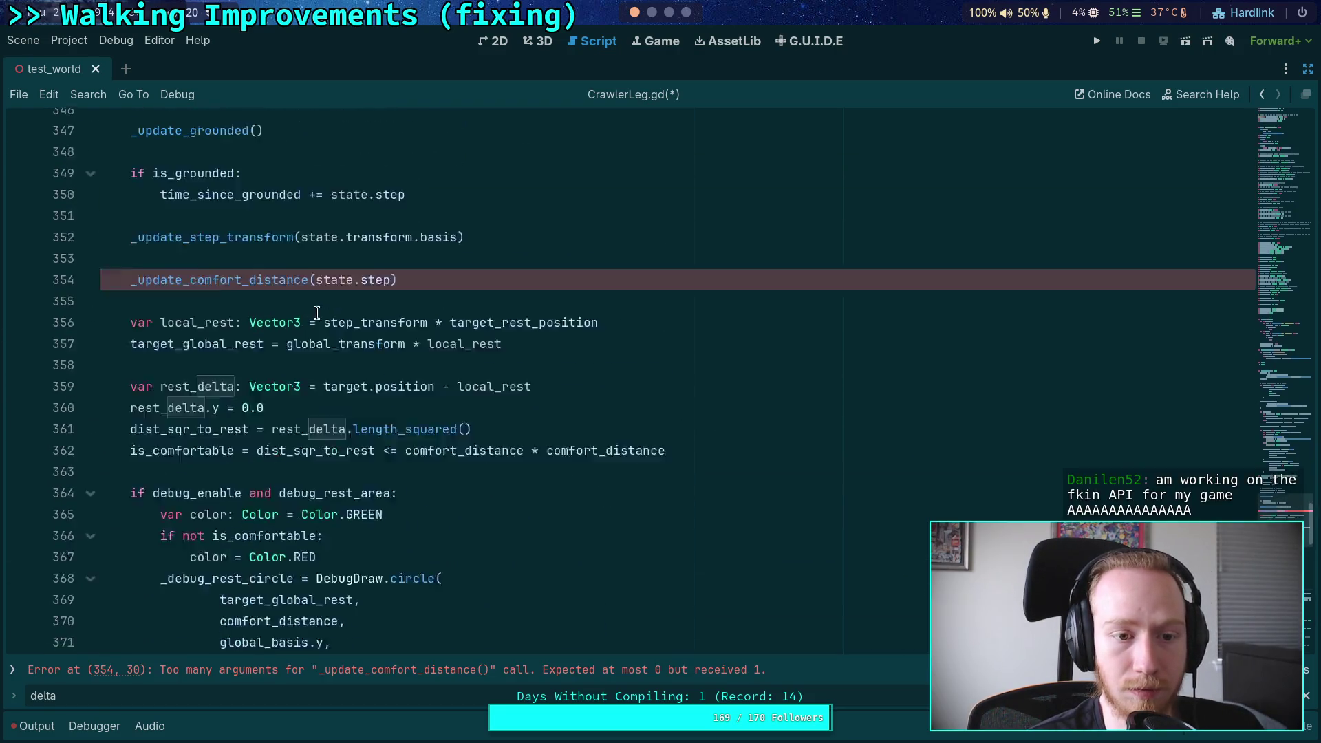
left_click_drag(316, 427, 390, 423)
key("ctrl+s")
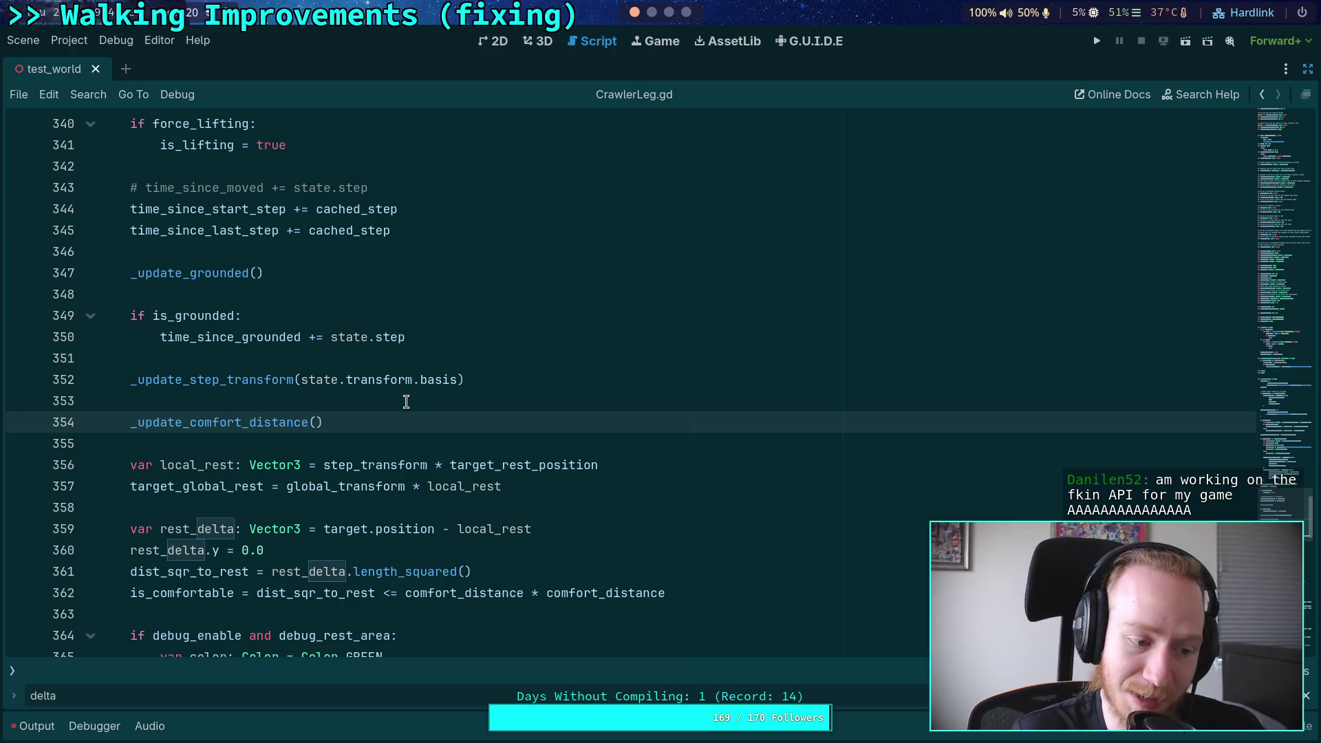
left_click(324, 402)
scroll(318, 404, "up", 2)
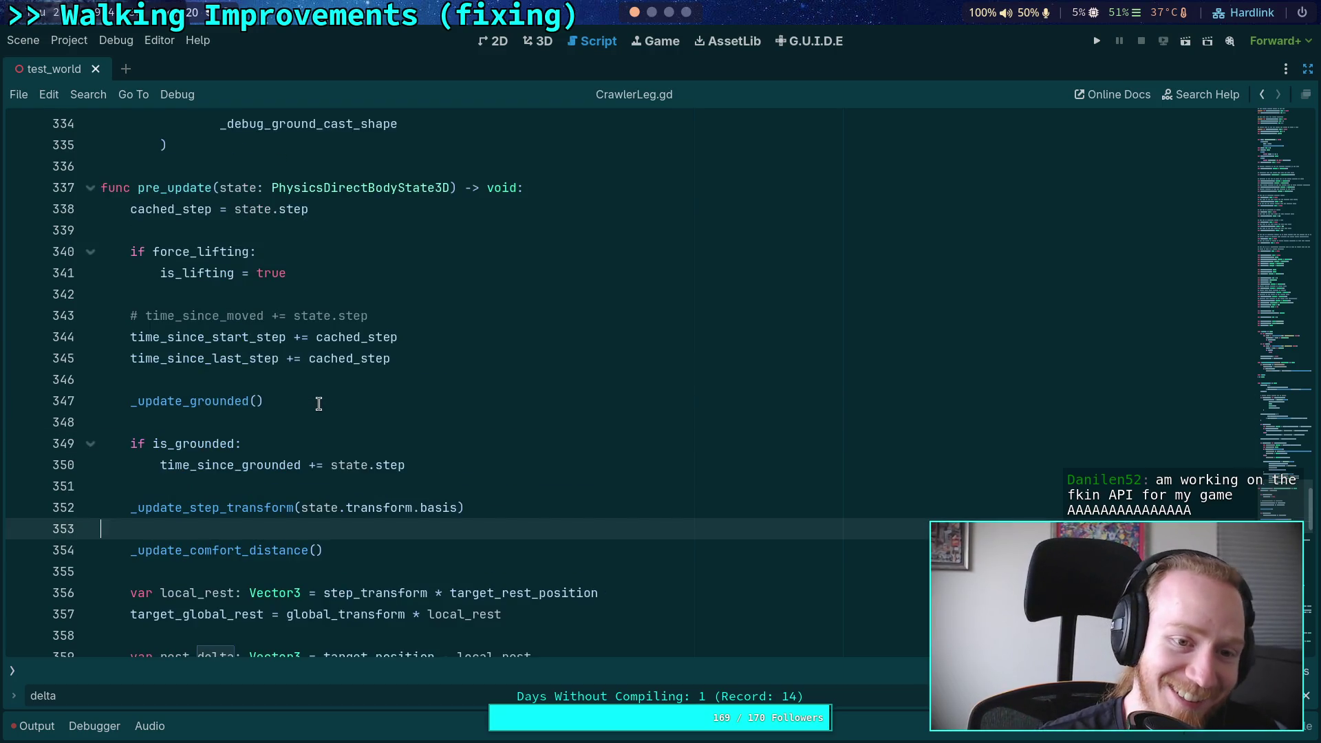
scroll(319, 404, "up", 2)
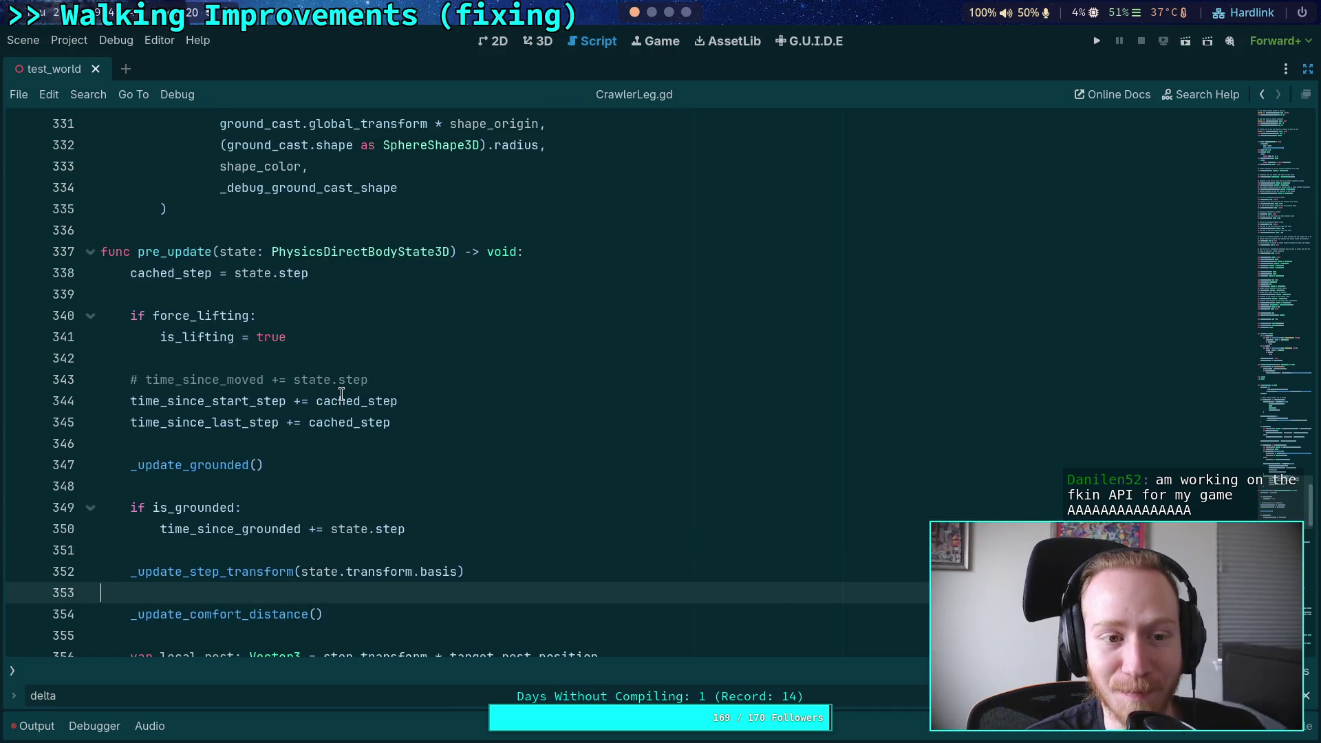
left_click(262, 360)
scroll(402, 368, "down", 4)
scroll(400, 369, "up", 1)
scroll(400, 369, "down", 4)
scroll(400, 369, "down", 8)
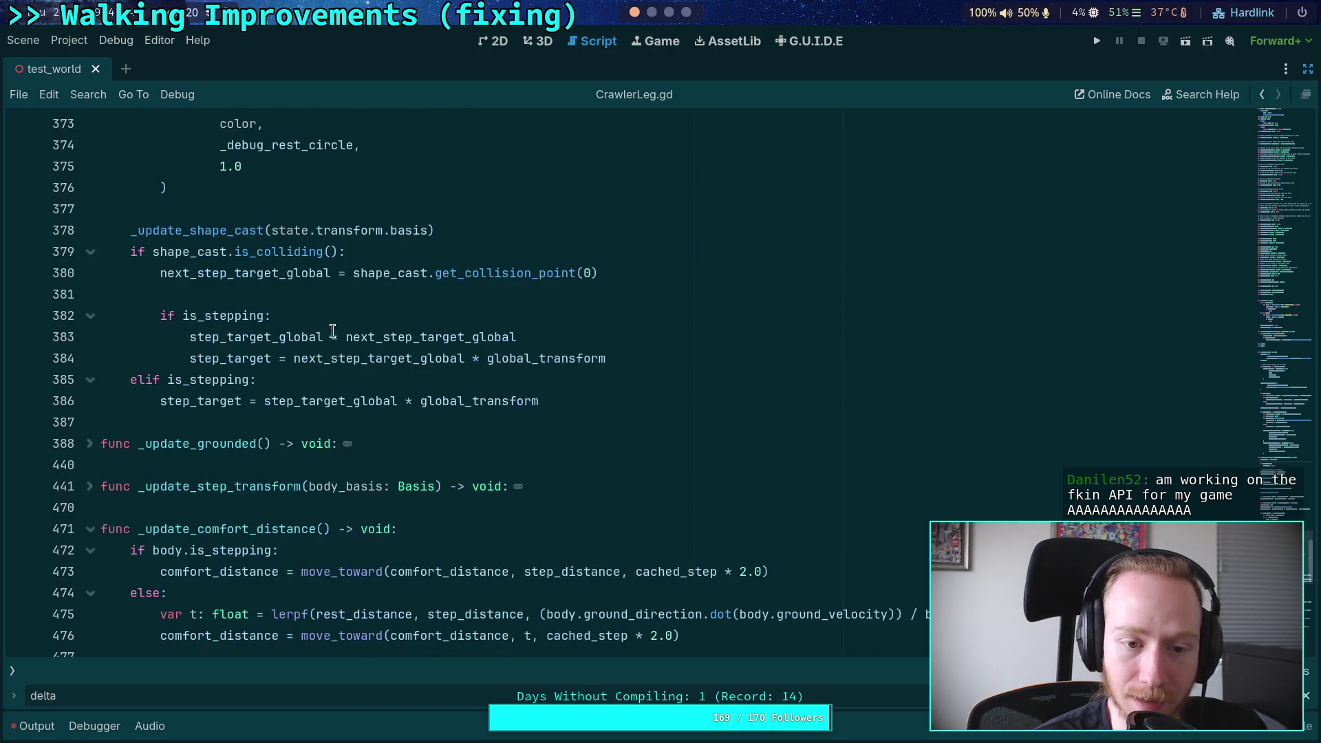
left_click(323, 294)
left_click(267, 418)
scroll(537, 416, "down", 4)
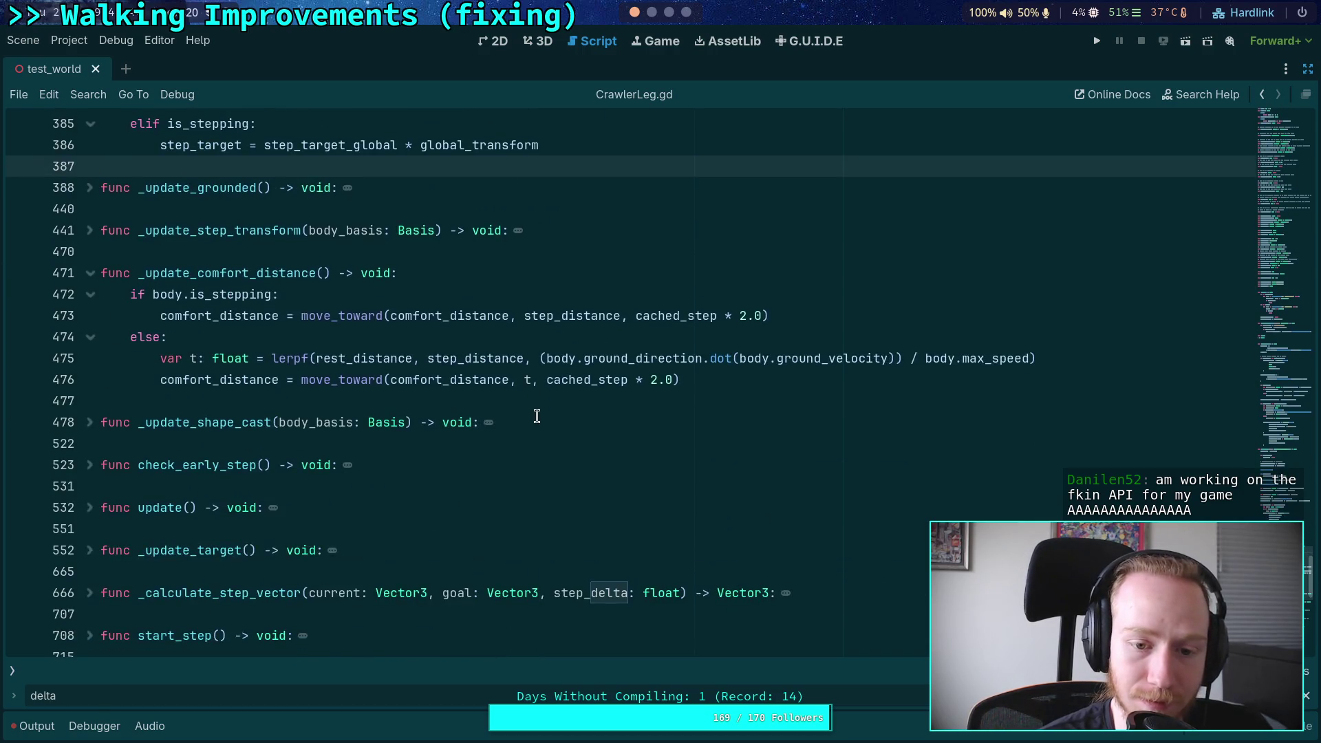
scroll(537, 416, "down", 4)
left_click(275, 401)
scroll(377, 376, "up", 15)
scroll(298, 392, "up", 1)
left_click(266, 380)
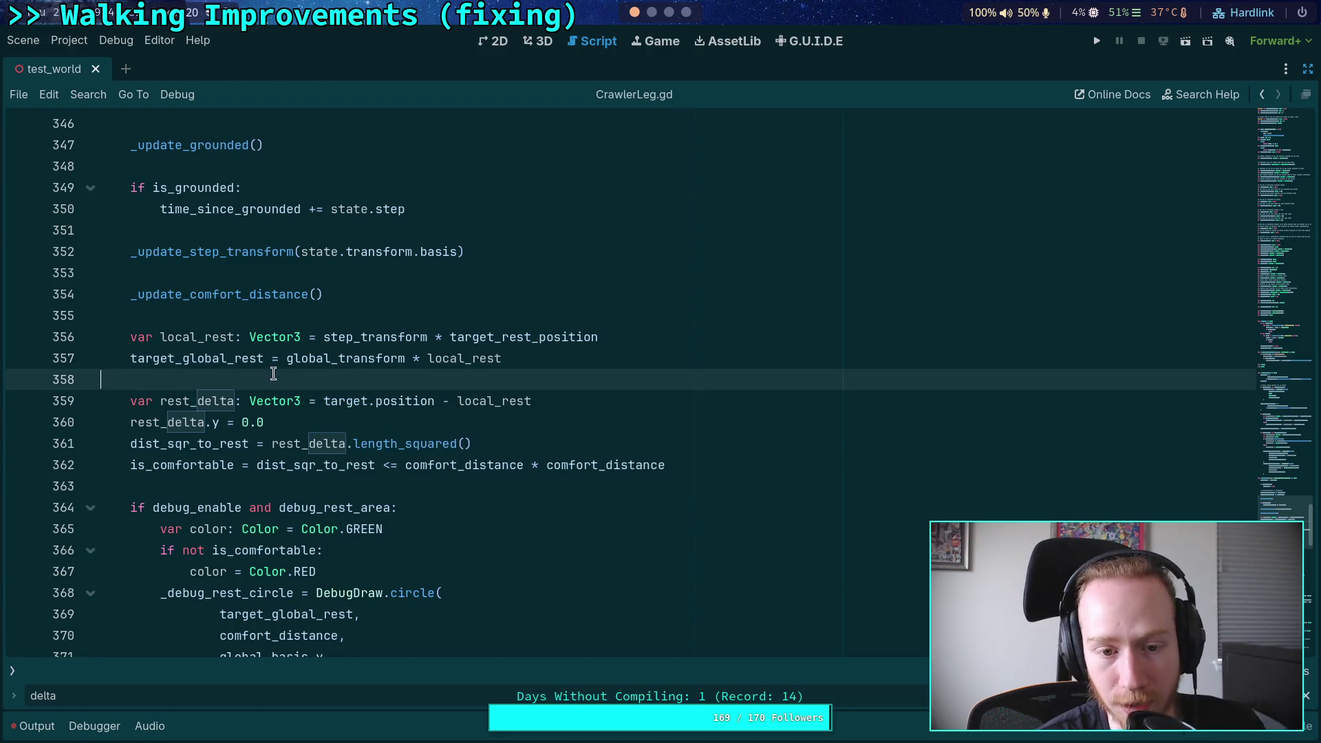
scroll(373, 380, "up", 4)
double_click(174, 209)
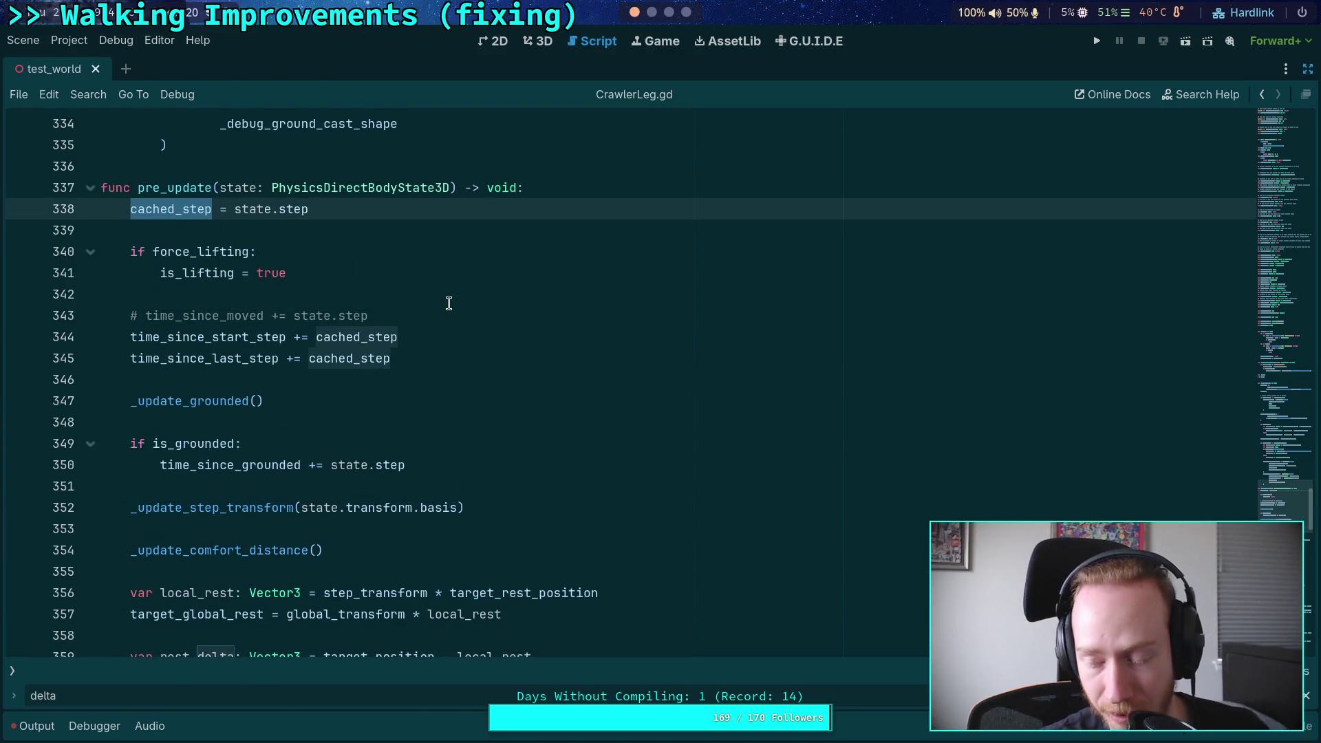
left_click(333, 294)
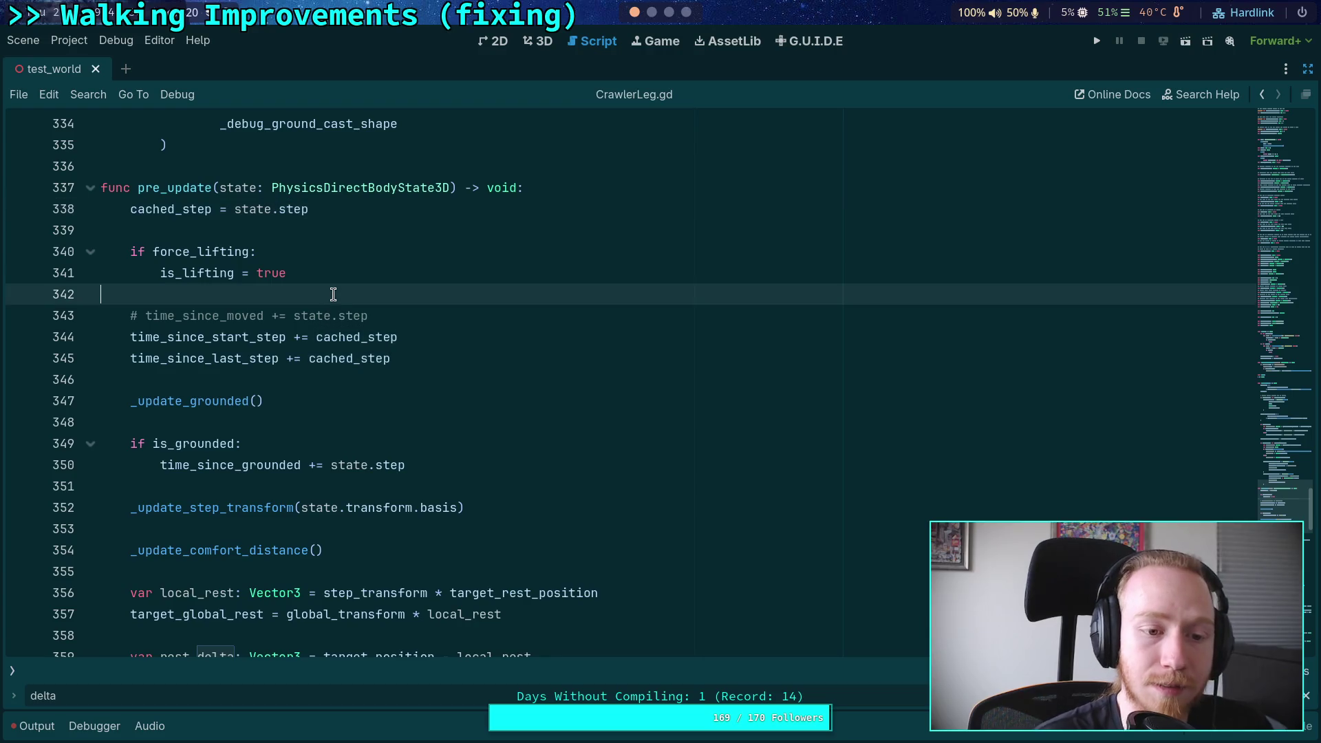
scroll(354, 345, "up", 7)
scroll(415, 367, "up", 5)
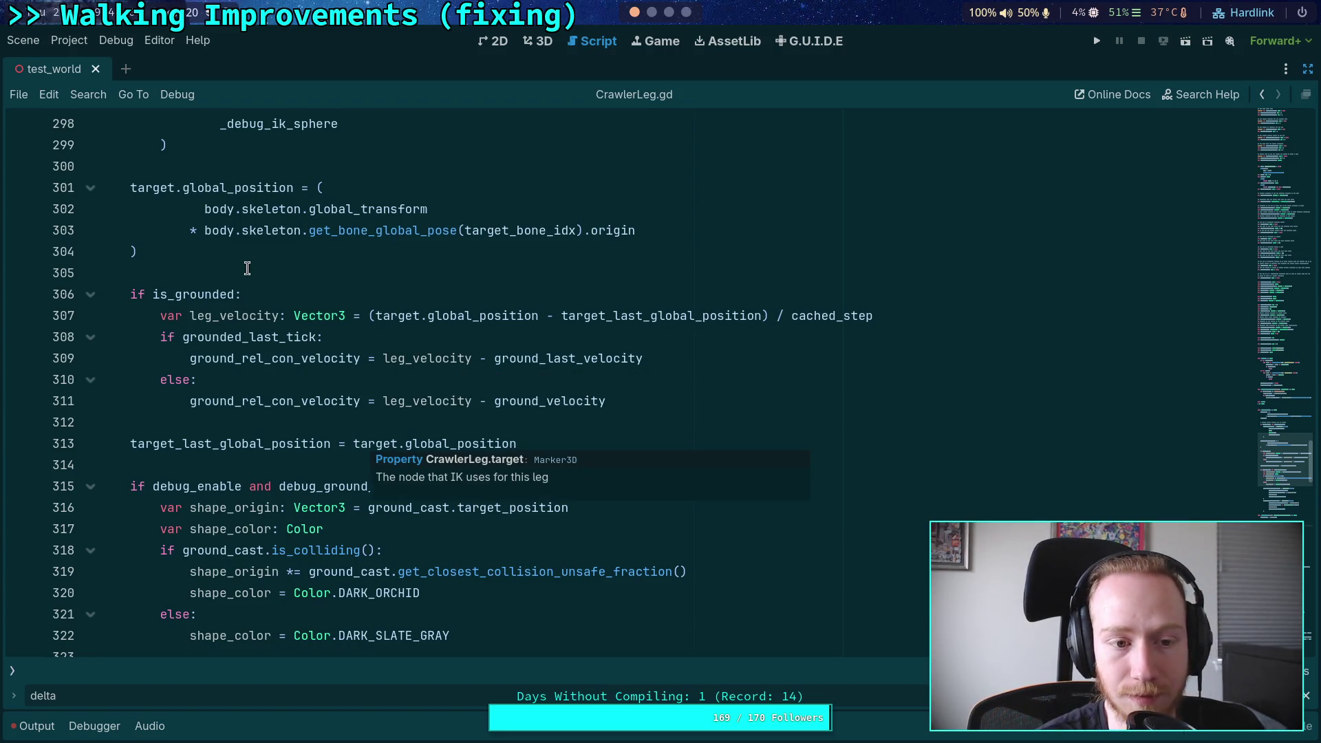
left_click(249, 268)
scroll(249, 268, "up", 7)
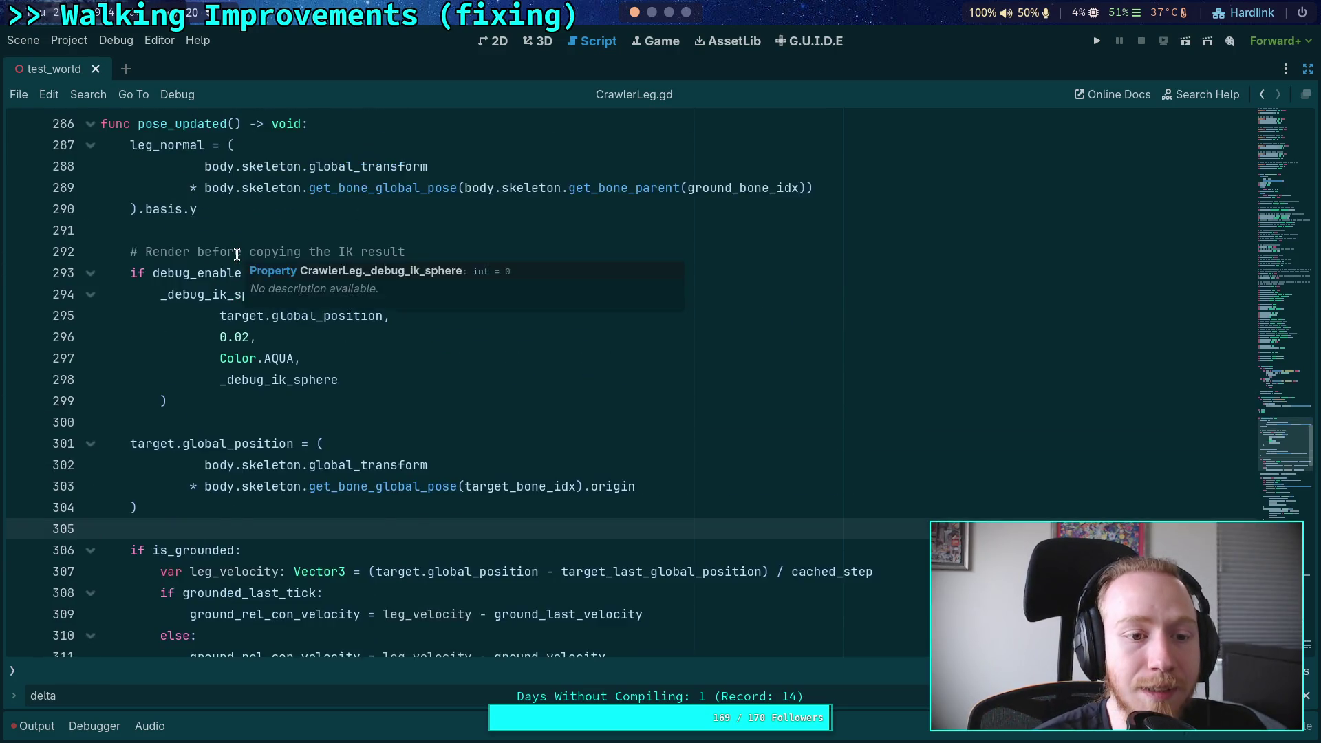
scroll(237, 254, "down", 20)
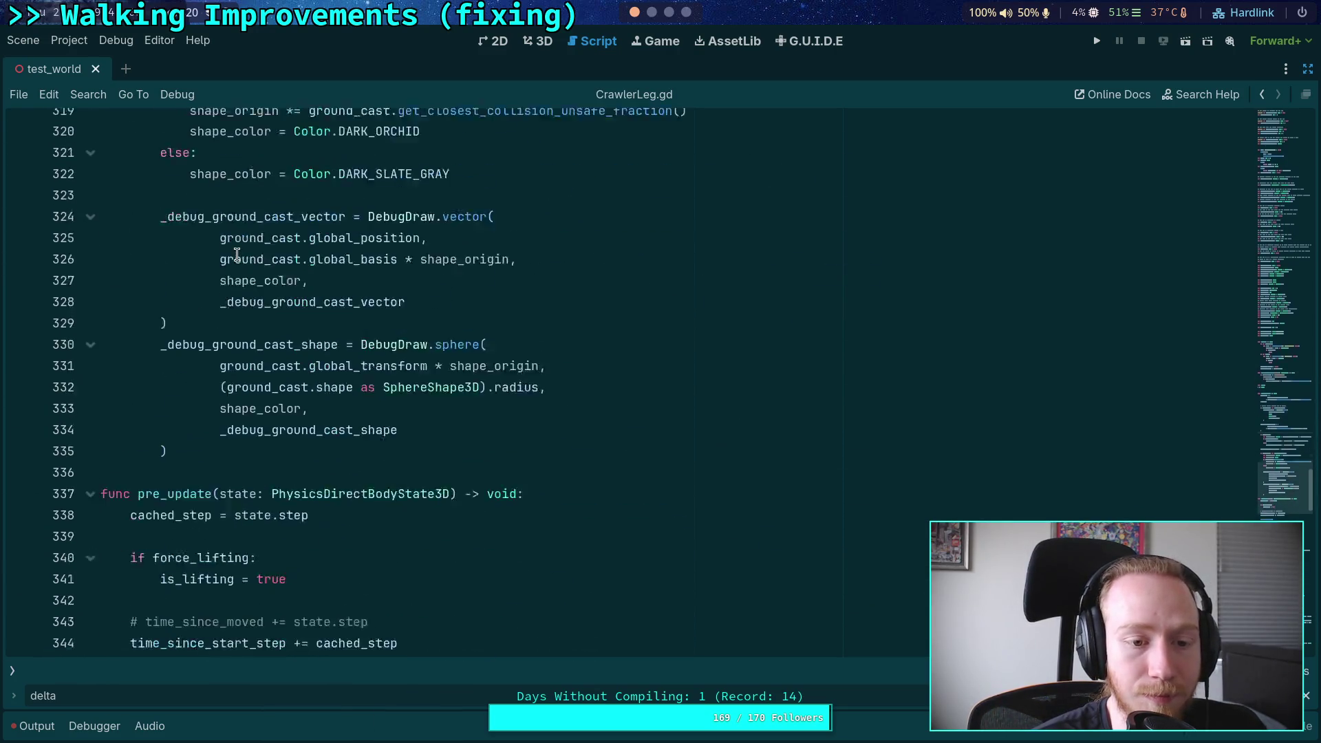
scroll(237, 254, "down", 5)
left_click(212, 234)
scroll(316, 283, "down", 4)
left_click(328, 275)
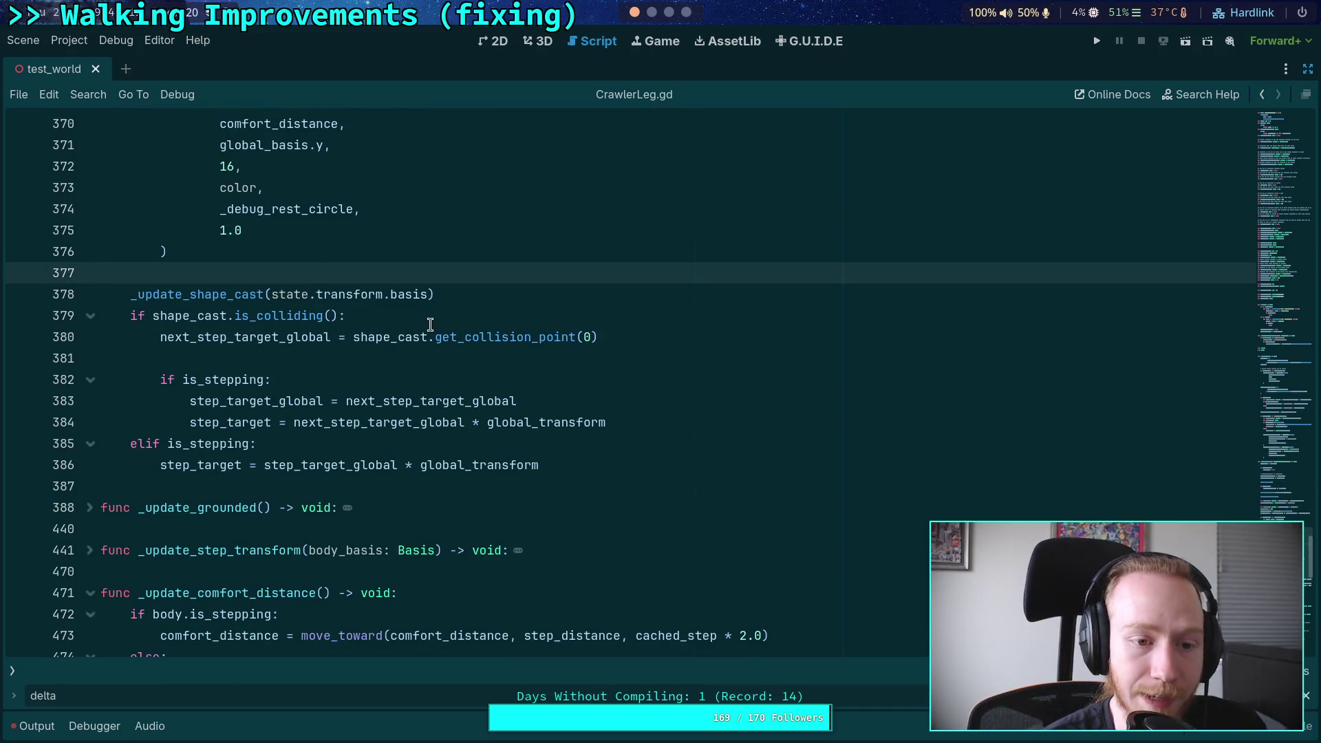
scroll(430, 325, "up", 5)
scroll(430, 325, "up", 2)
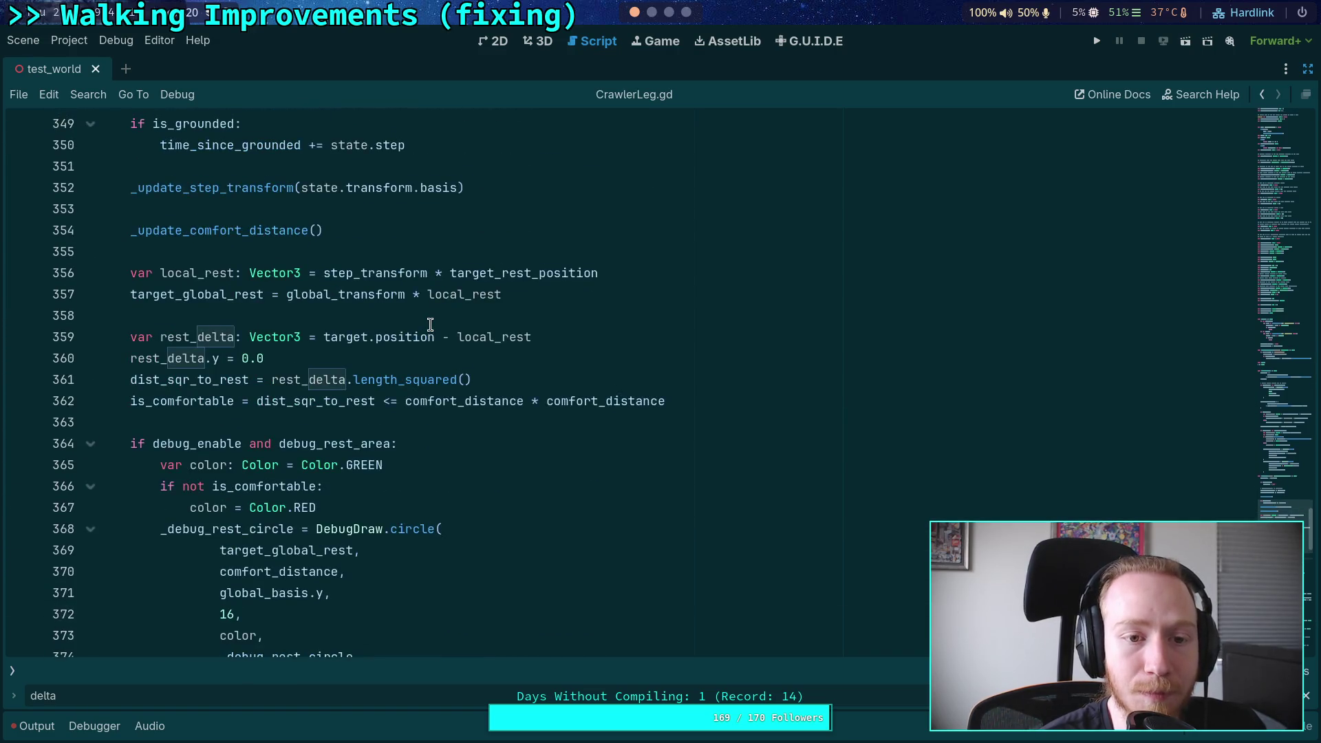
scroll(430, 325, "up", 1)
scroll(430, 324, "down", 8)
scroll(430, 325, "up", 1)
scroll(430, 325, "up", 11)
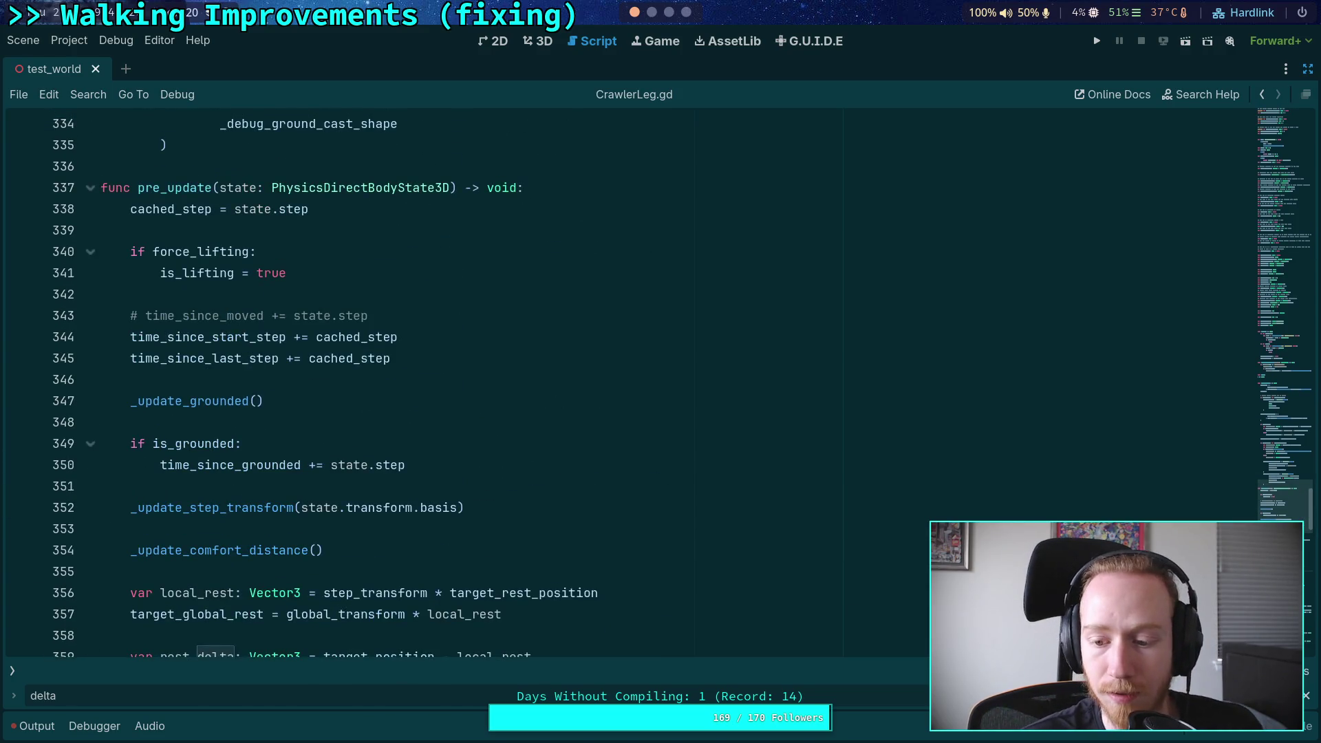
key("F3")
key("F3")
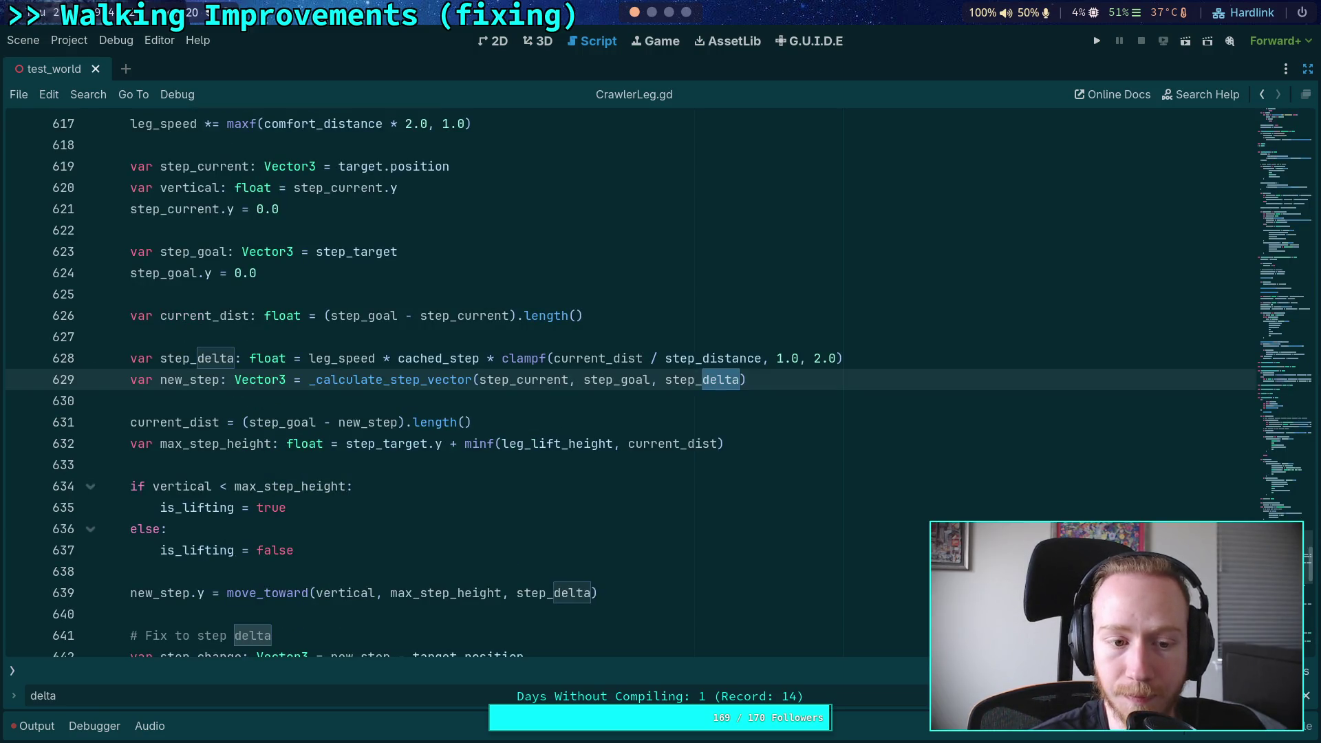
key("Escape")
left_click(365, 401)
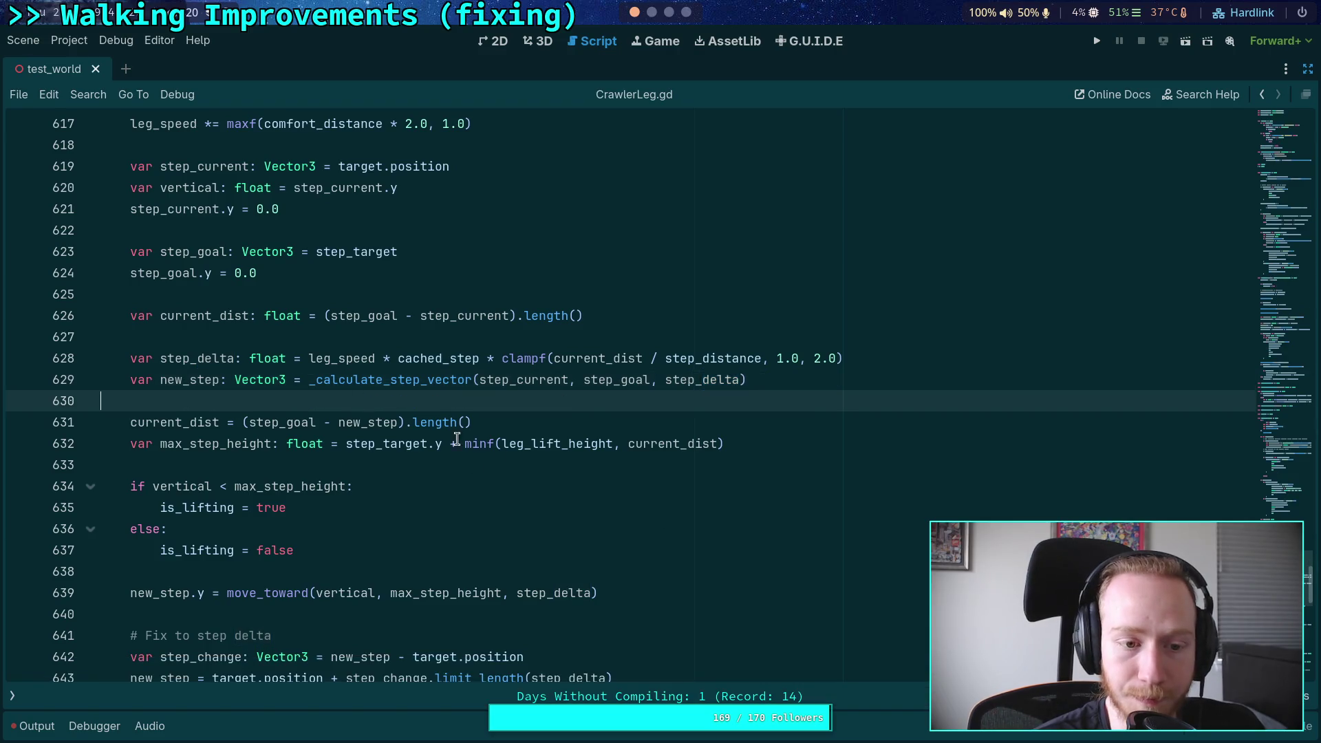
scroll(507, 482, "up", 8)
scroll(507, 482, "up", 15)
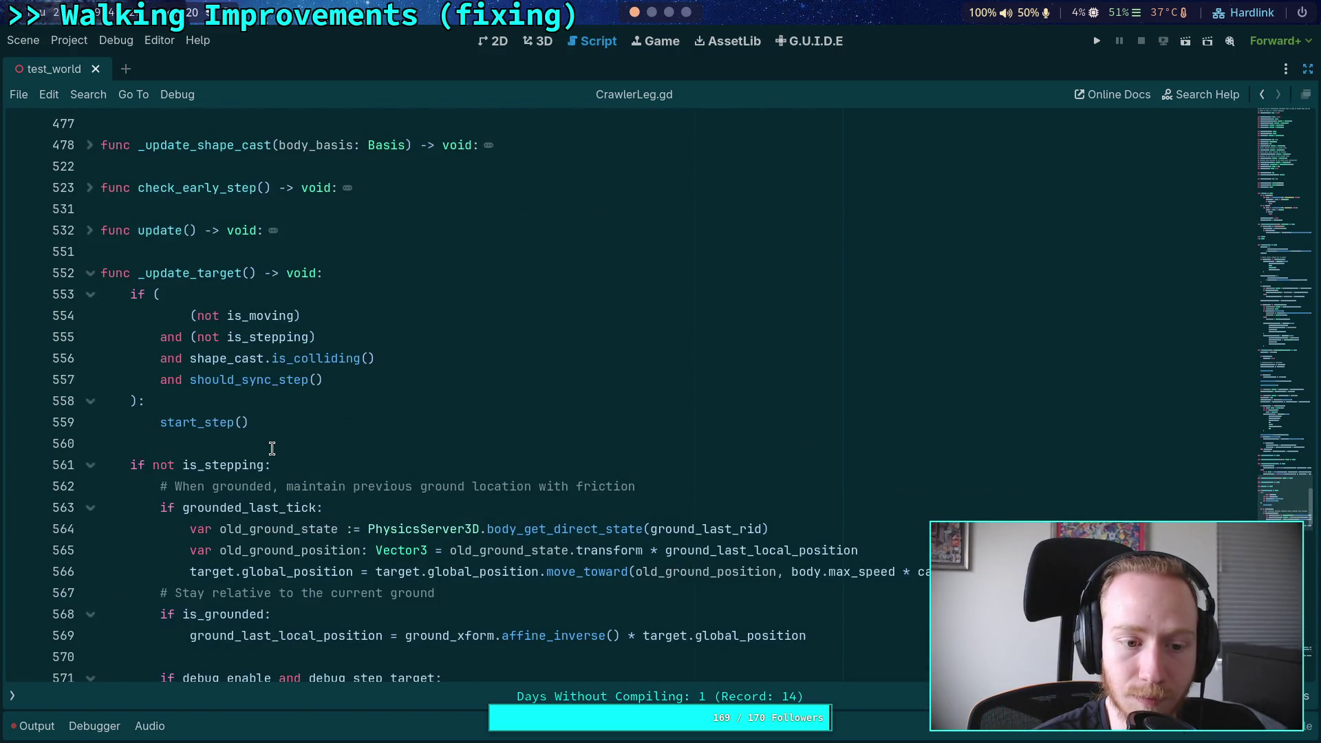
scroll(120, 523, "down", 5)
left_click(91, 528)
scroll(91, 413, "up", 8)
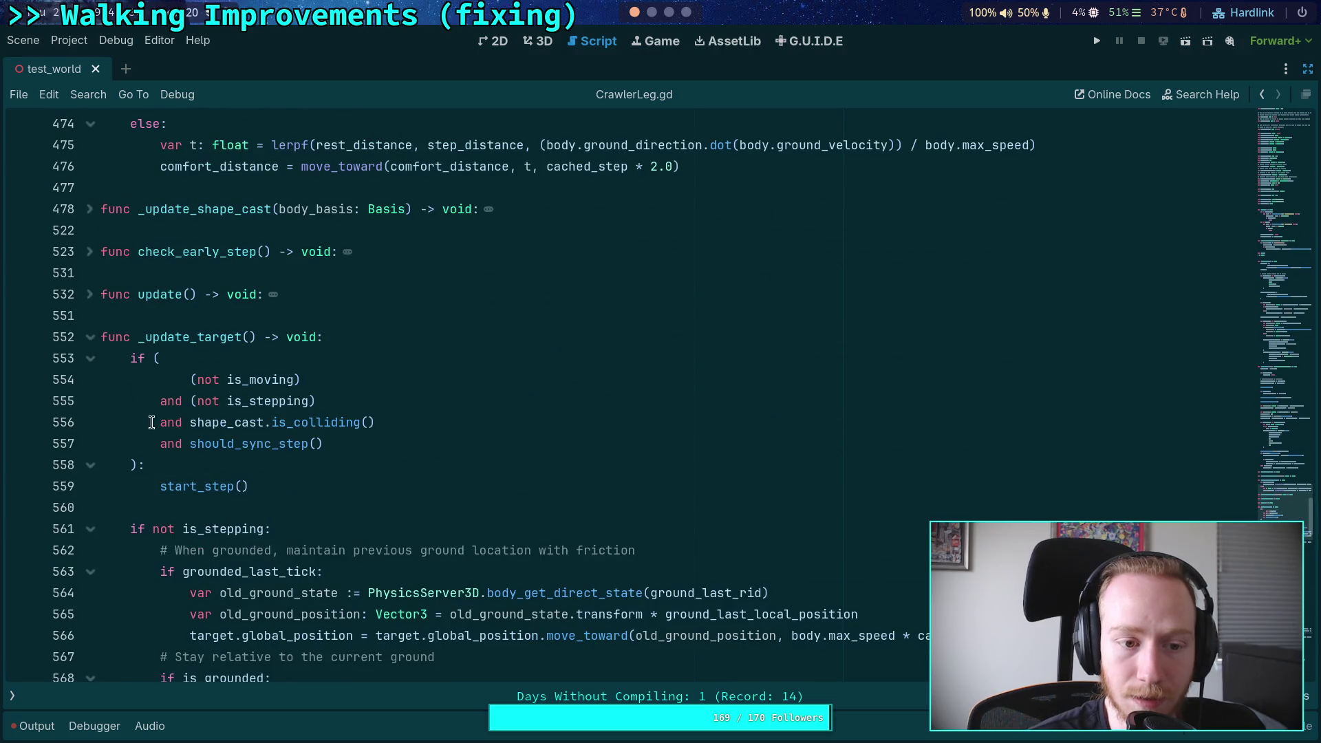
left_click(90, 337)
scroll(383, 402, "up", 10)
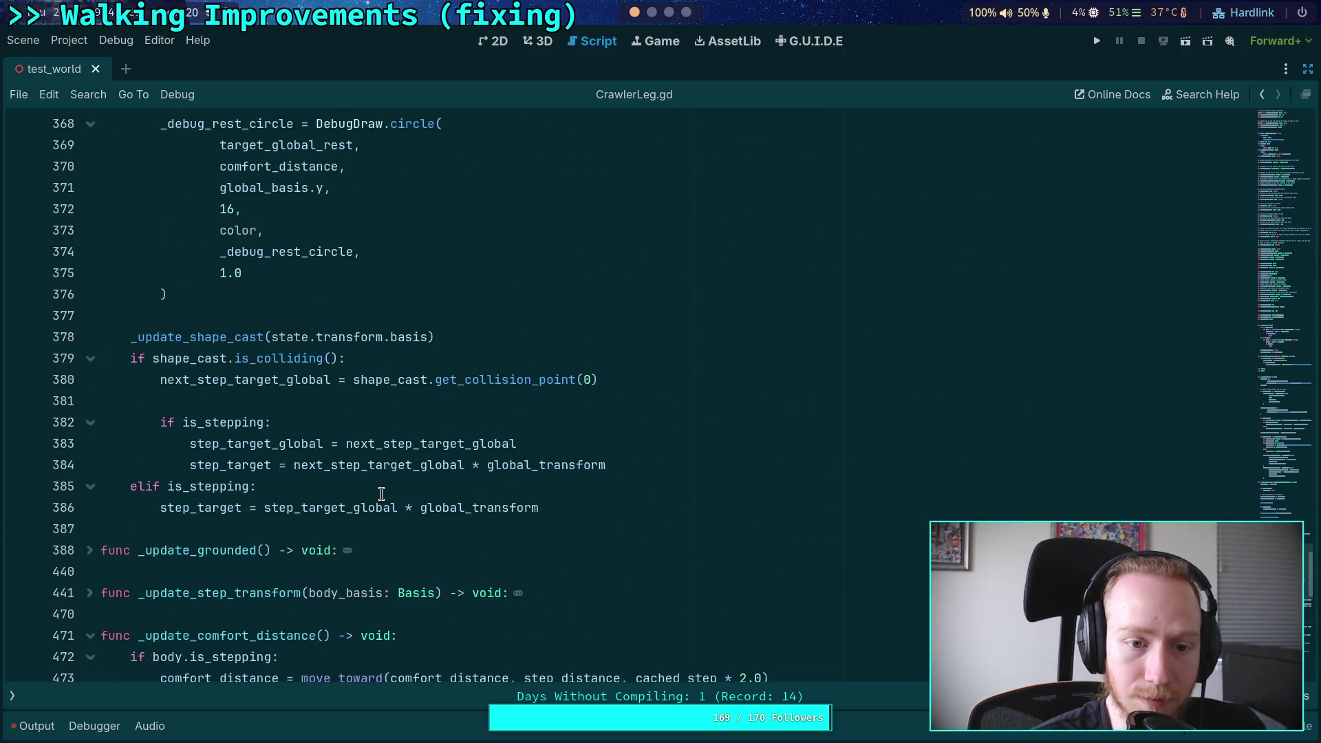
scroll(382, 493, "up", 10)
scroll(289, 461, "down", 7)
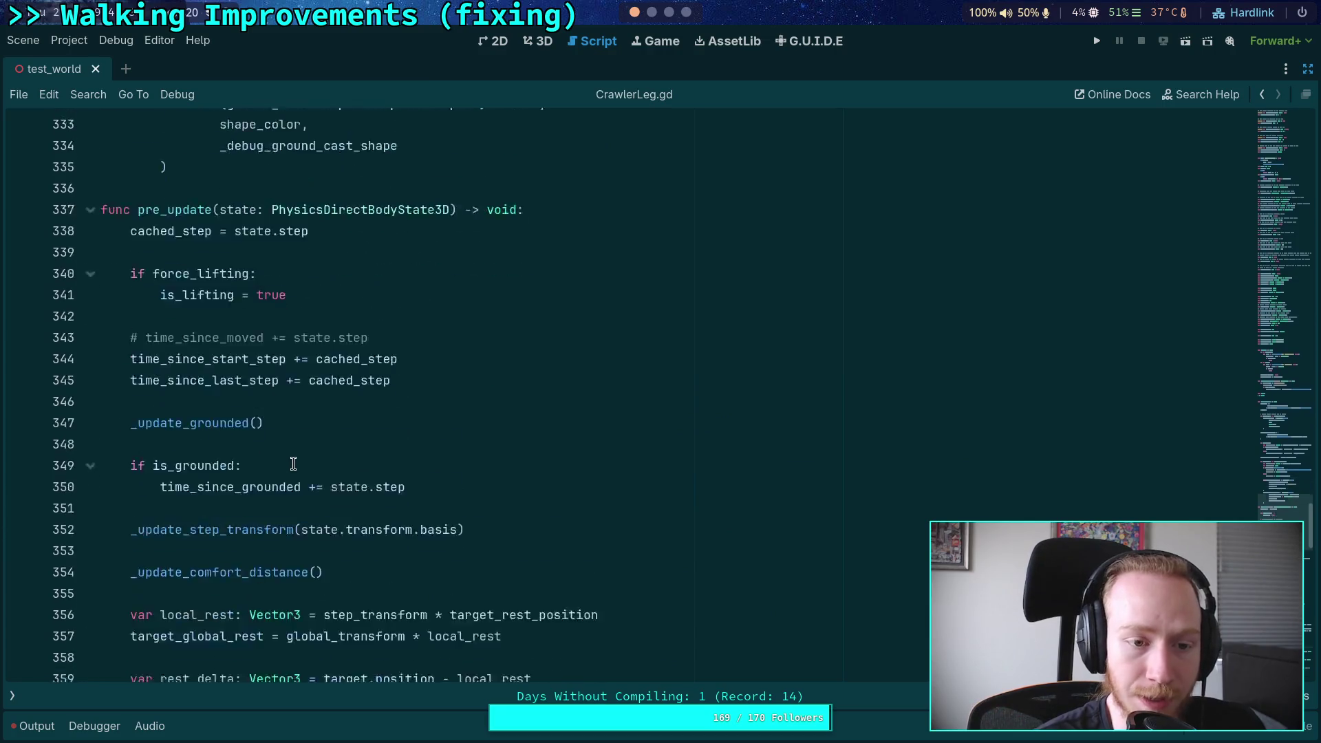
left_click(207, 187)
scroll(337, 454, "down", 12)
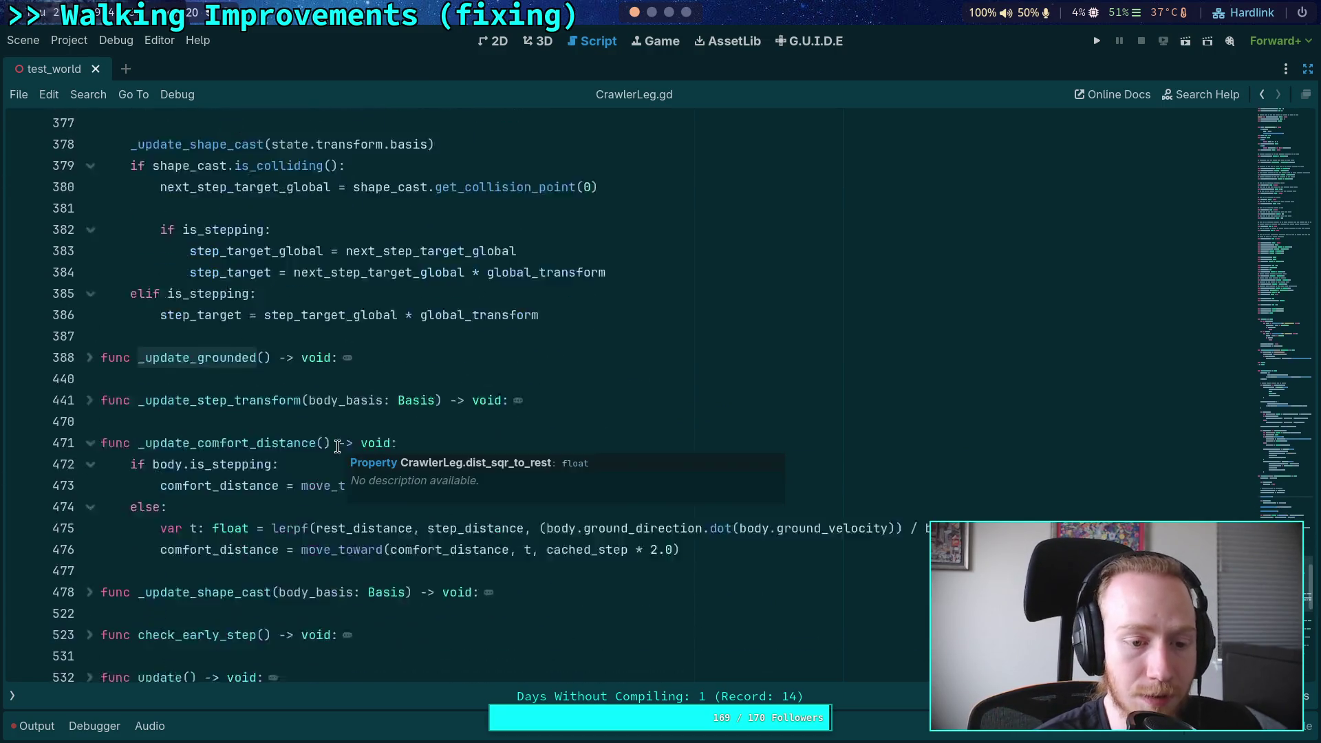
left_click(90, 295)
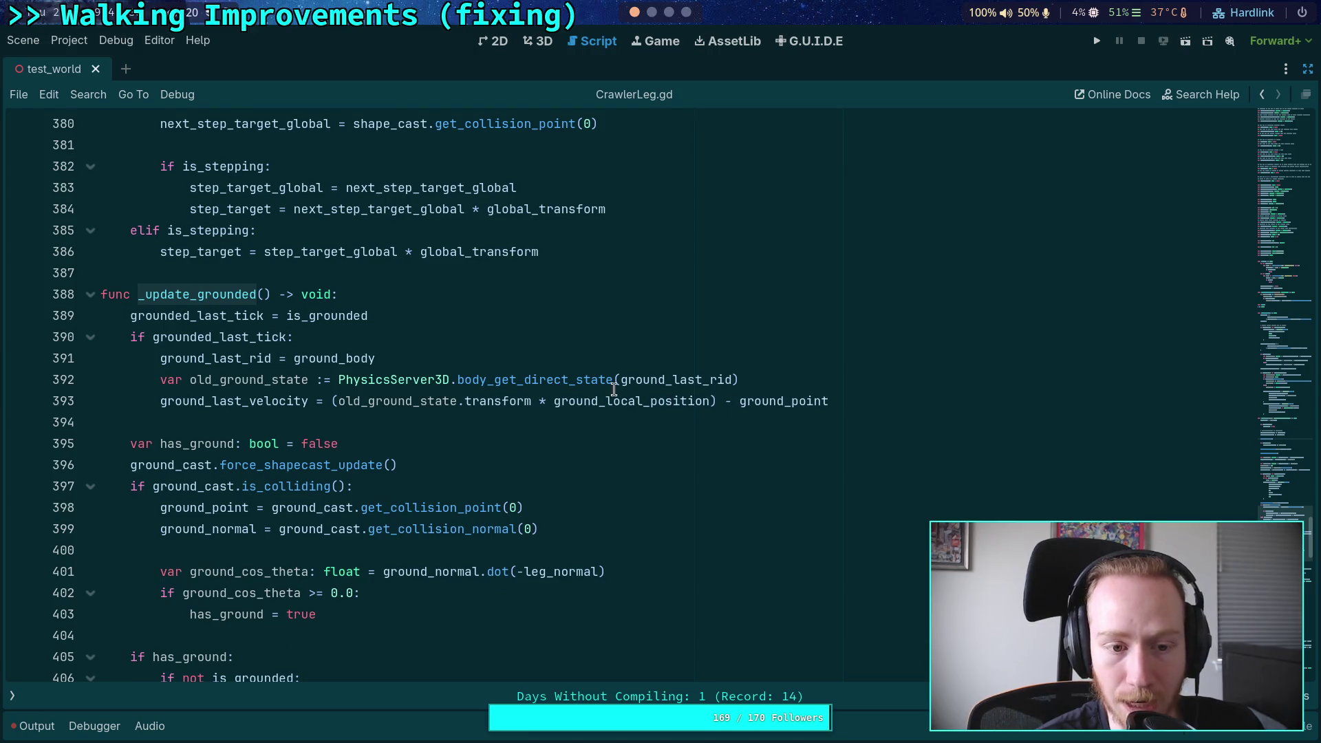
scroll(609, 391, "down", 6)
scroll(551, 390, "up", 4)
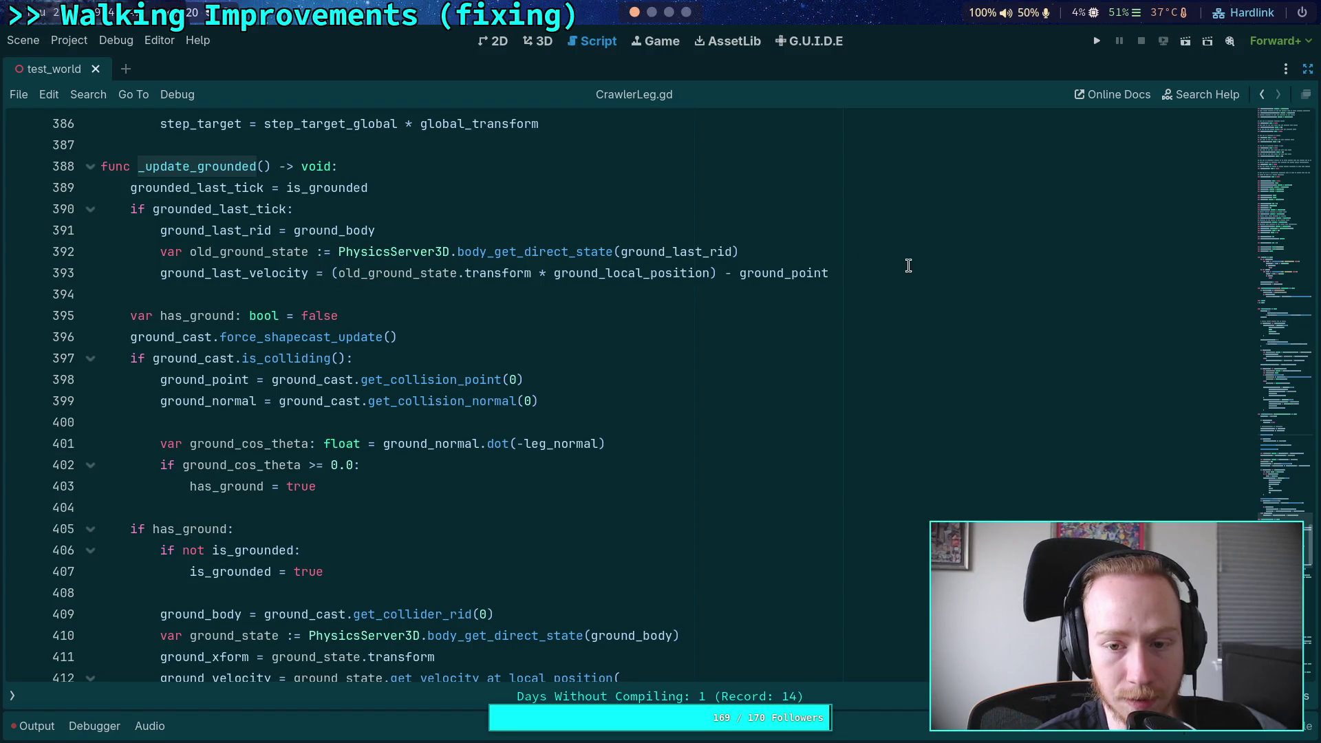
Step: Add 'ground_last_velocity /= cached_step' as line 394 in _update_grounded and save
left_click(901, 265)
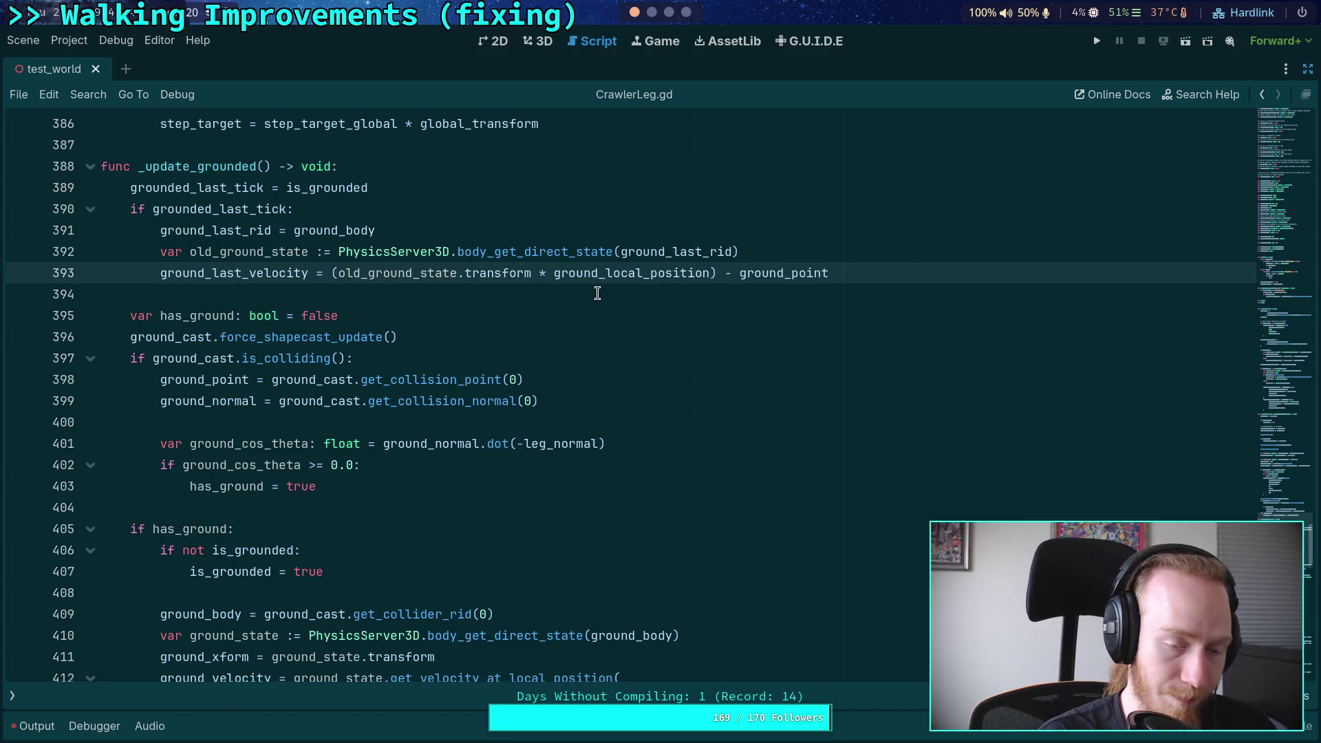
key("Return")
type("ground")
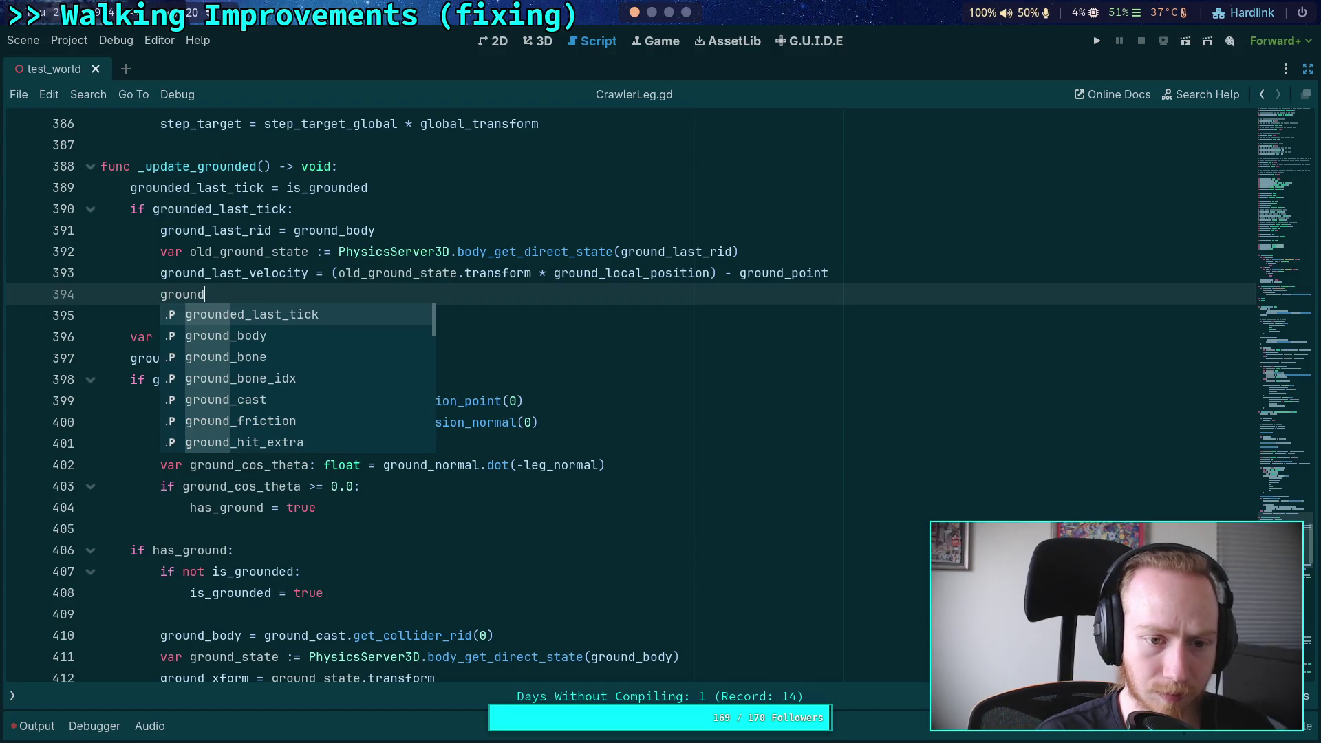
key("Down")
key("Down")
key("Down")
key("Down")
key("Return")
type("/=")
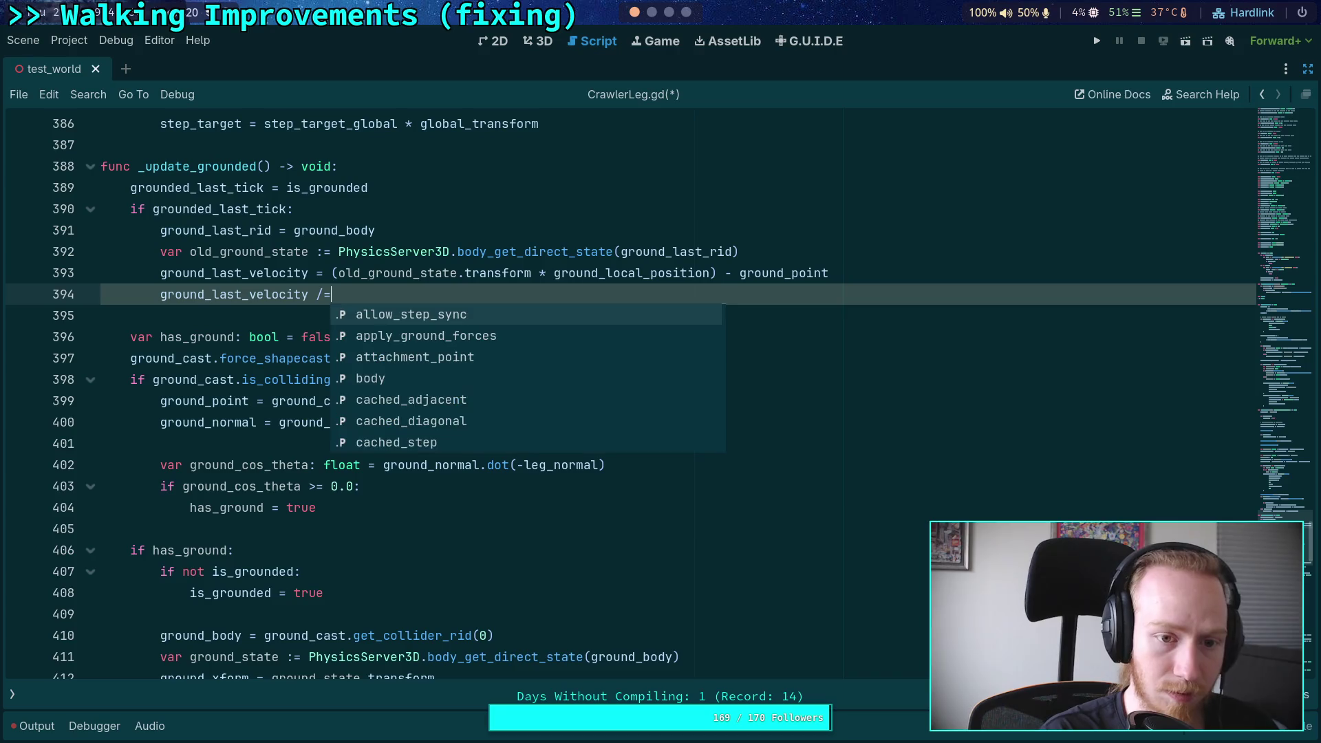
type(" cached_")
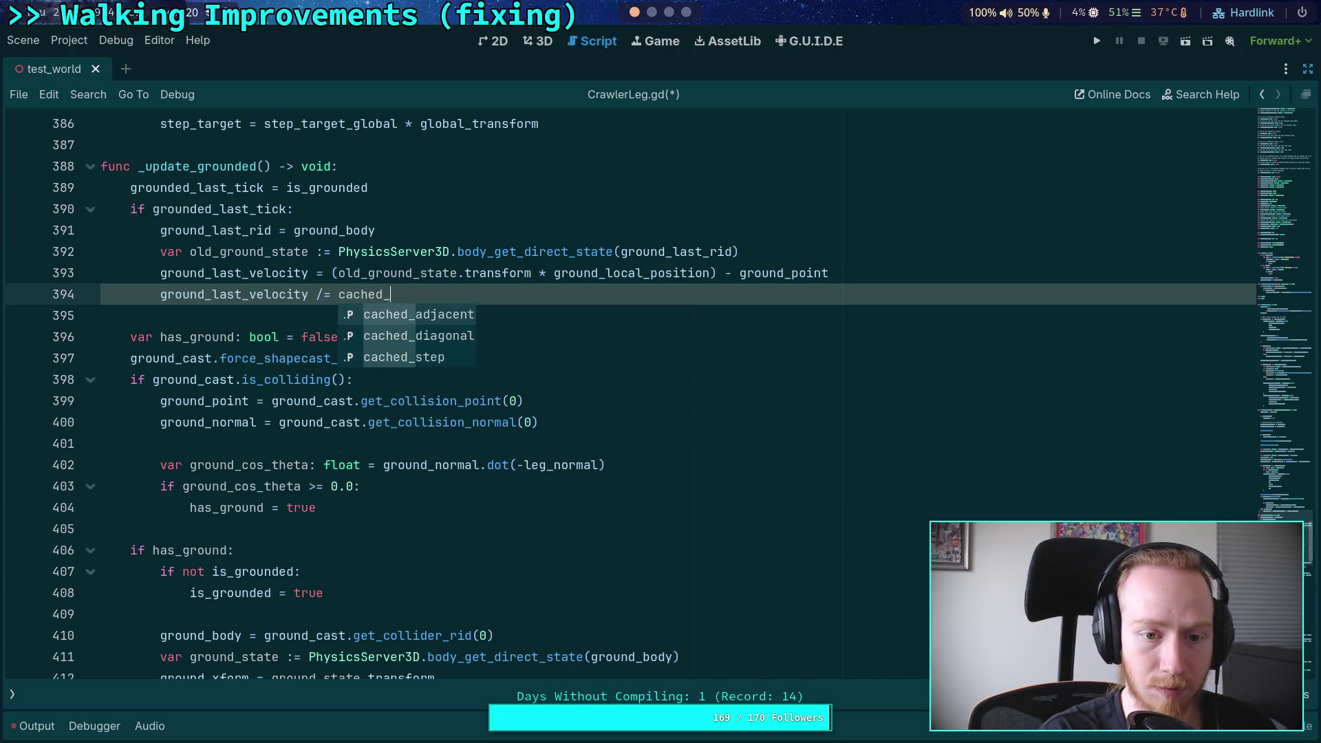
key("Down")
key("Down")
key("Return")
key("ctrl+s")
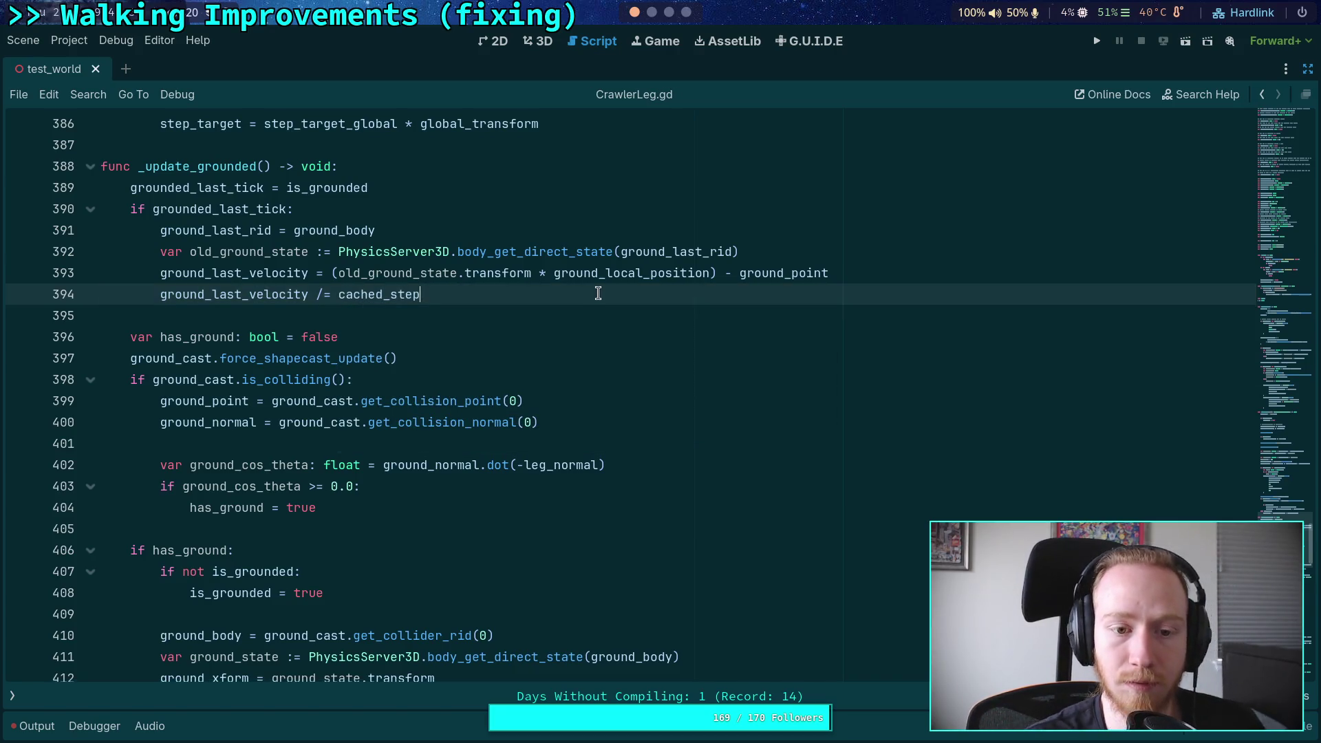
Step: Highlight ground_last_velocity to review its other uses in the script
left_click(373, 313)
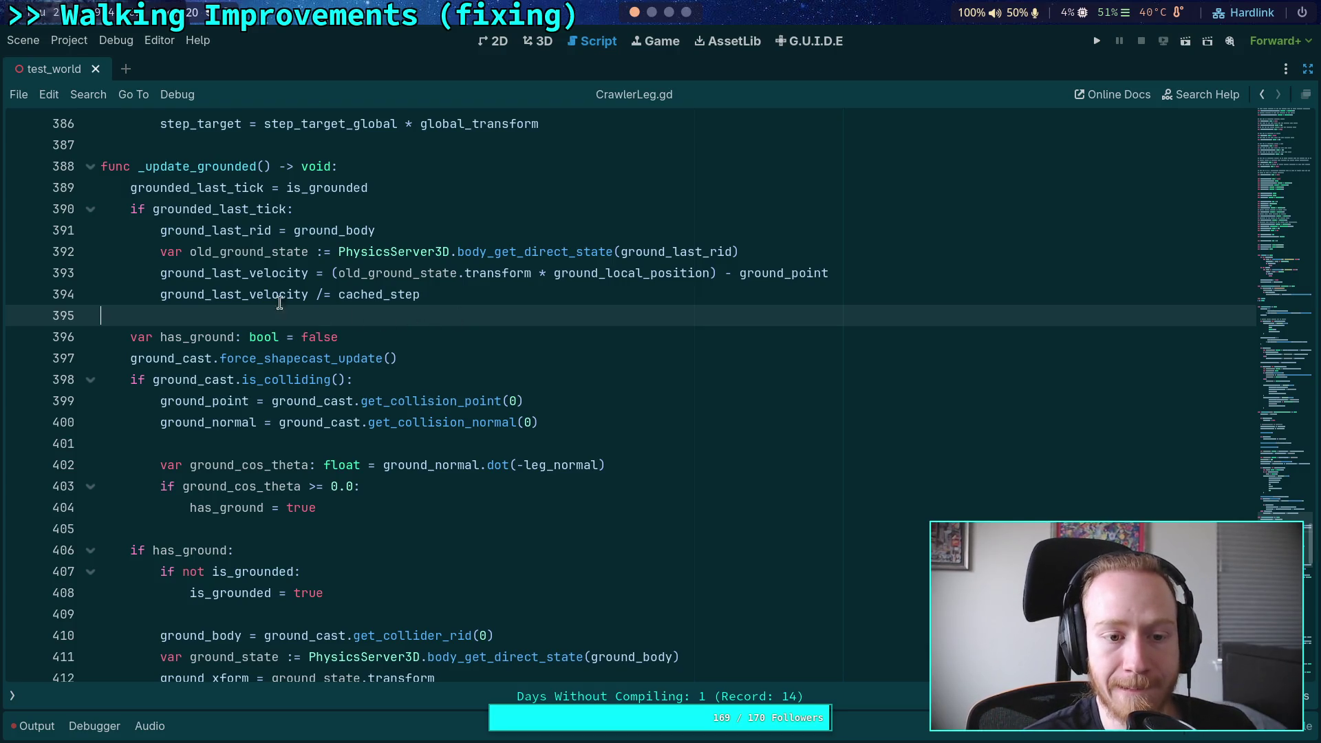
double_click(290, 303)
scroll(472, 375, "down", 10)
scroll(644, 364, "up", 5)
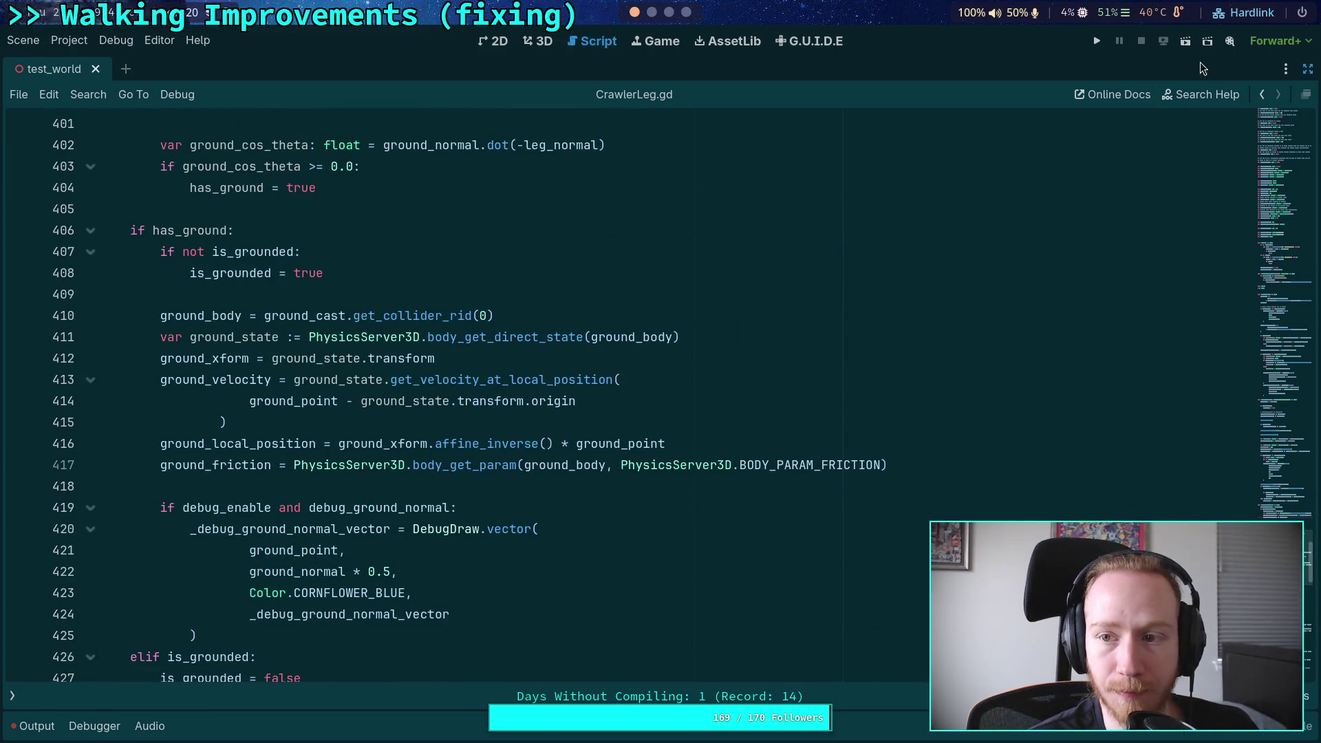
key("F5")
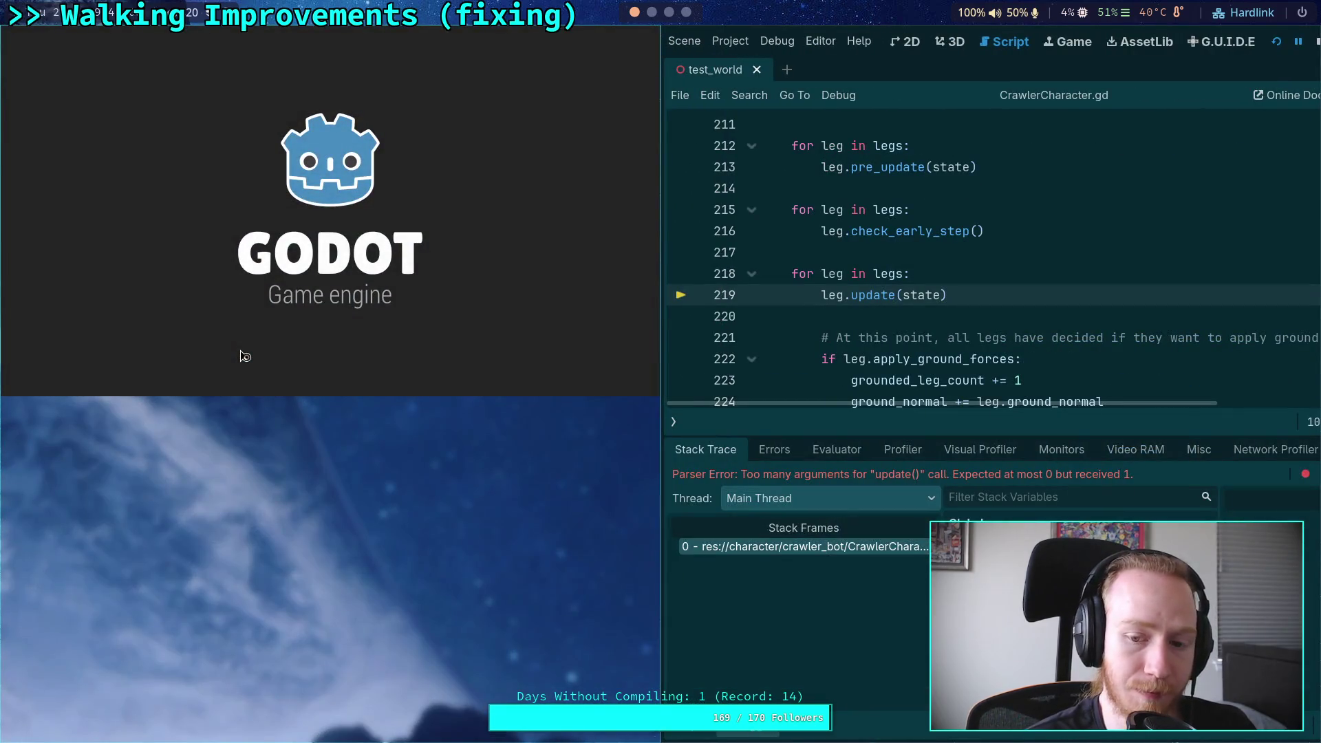
key("F8")
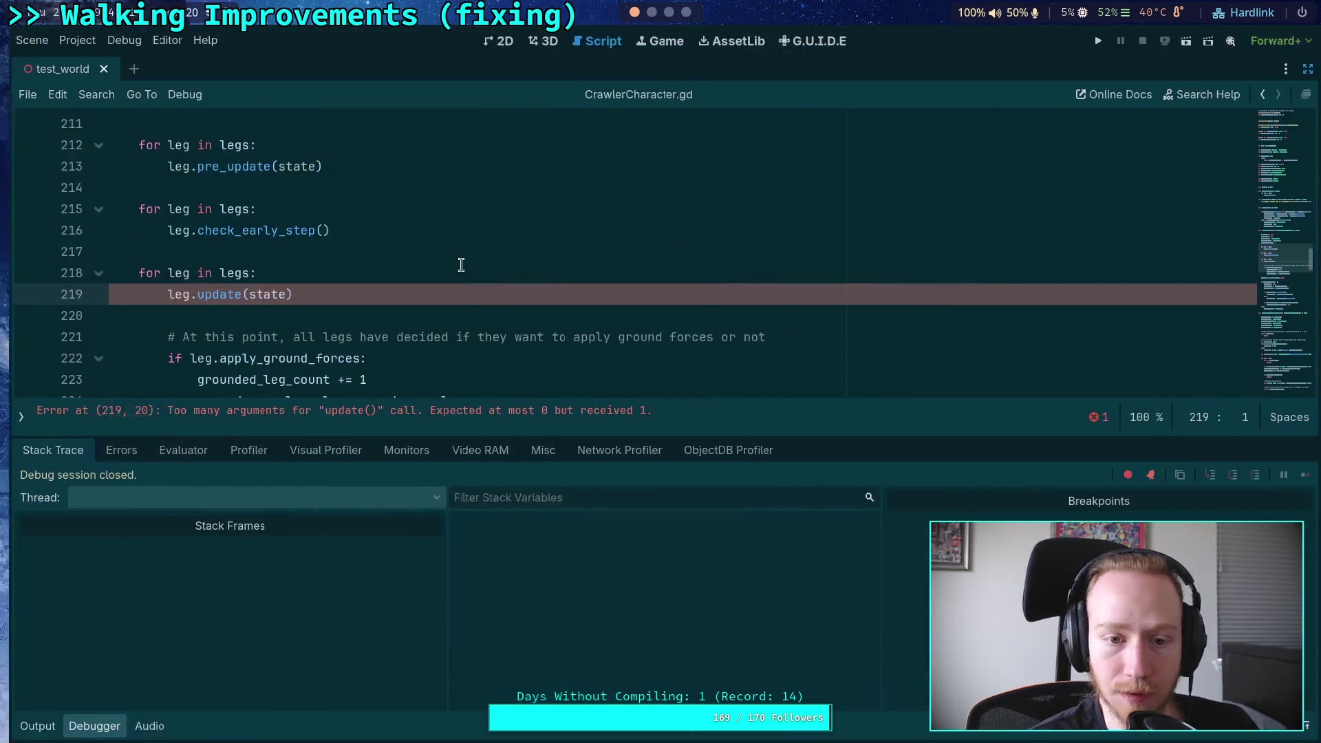
double_click(265, 294)
key("BackSpace")
key("ctrl+s")
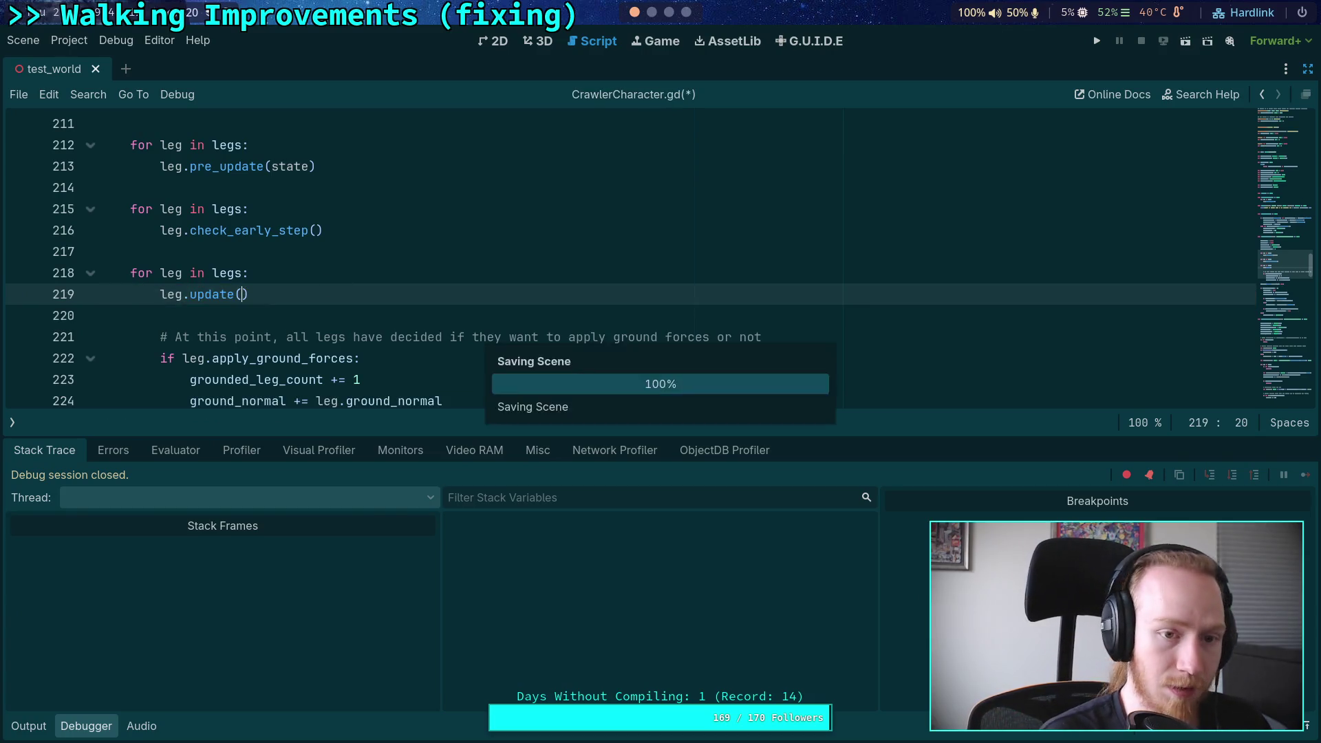
key("F5")
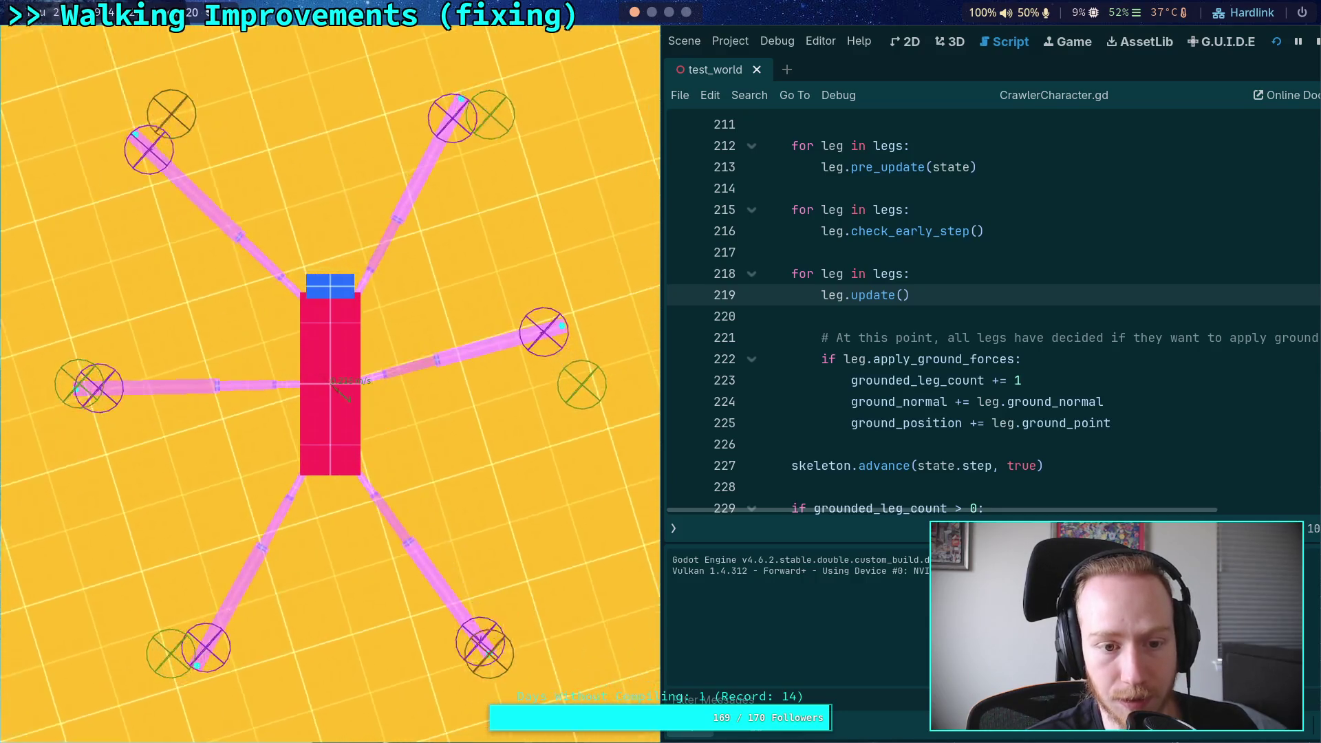
left_click(1316, 41)
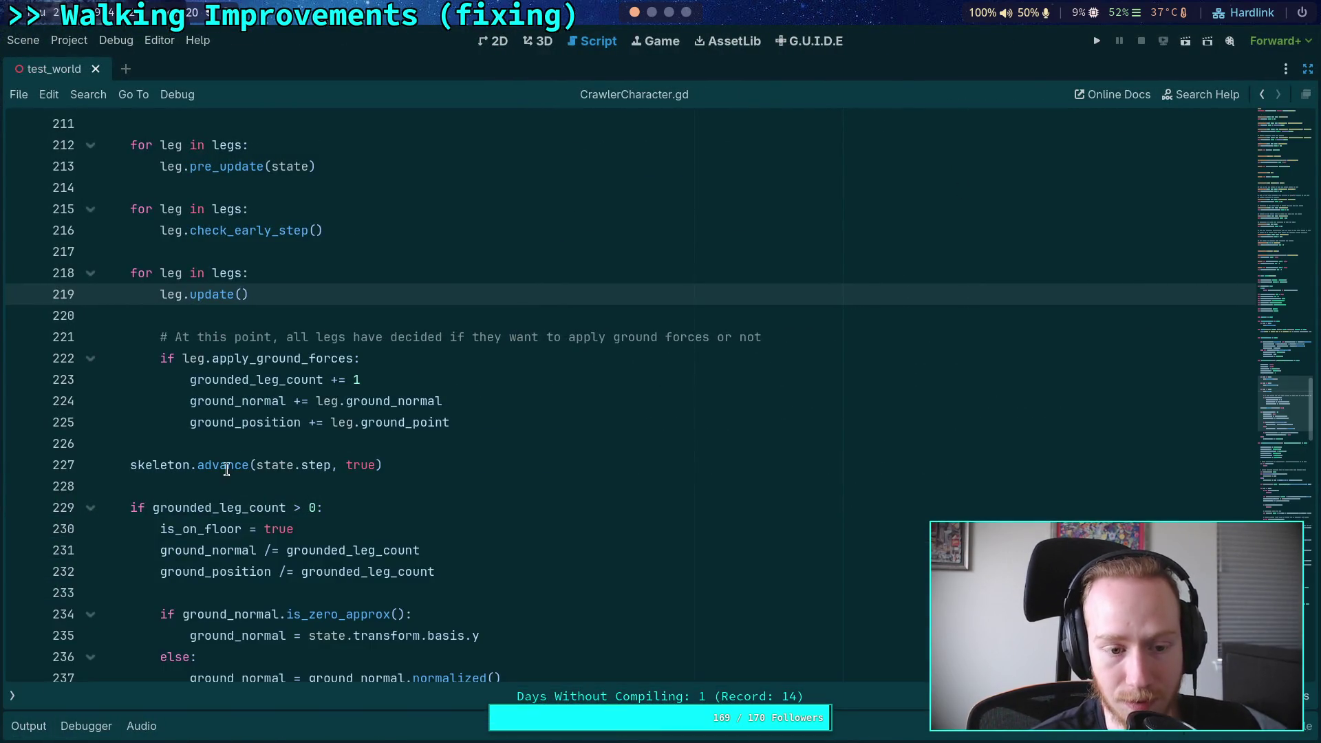
left_click(103, 487)
scroll(221, 480, "up", 8)
scroll(222, 480, "up", 8)
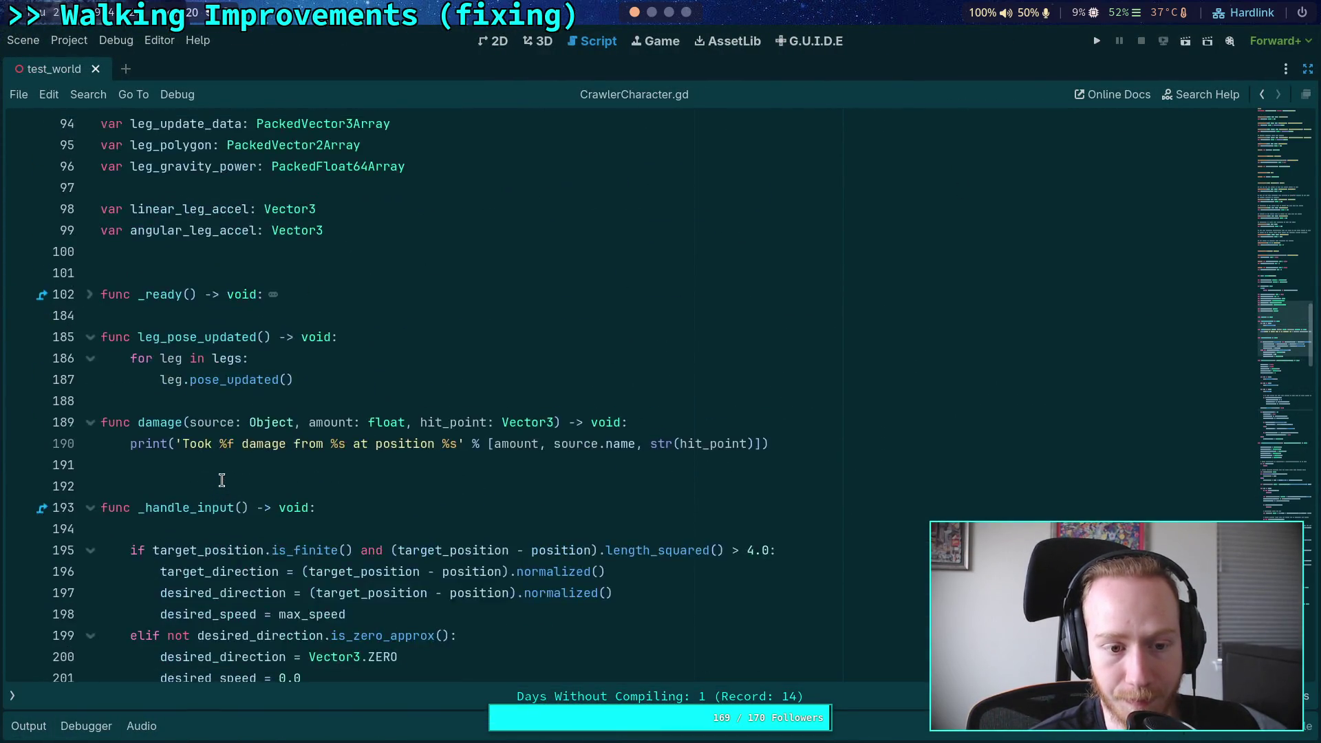
Step: Switch to the 3D view, restore and widen the docks, and select the Camera3D node
left_click(537, 40)
scroll(655, 256, "down", 8)
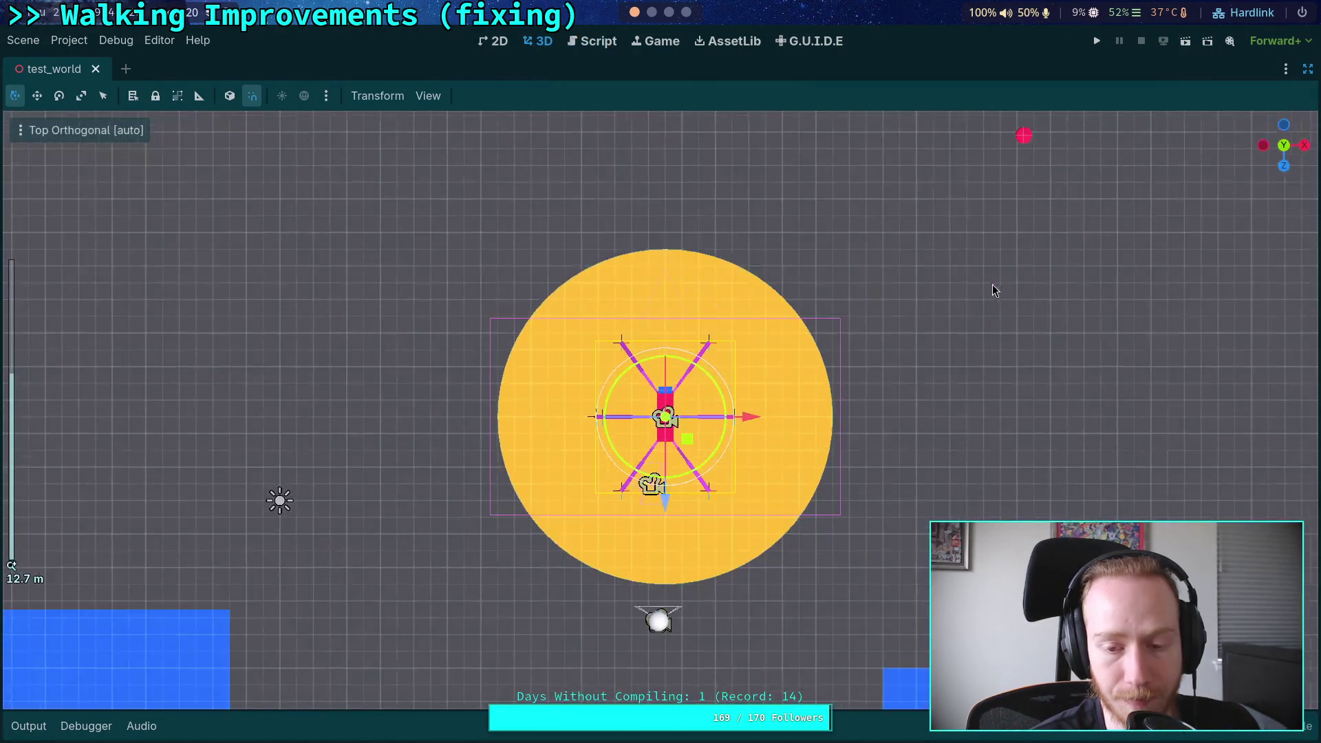
left_click(1309, 68)
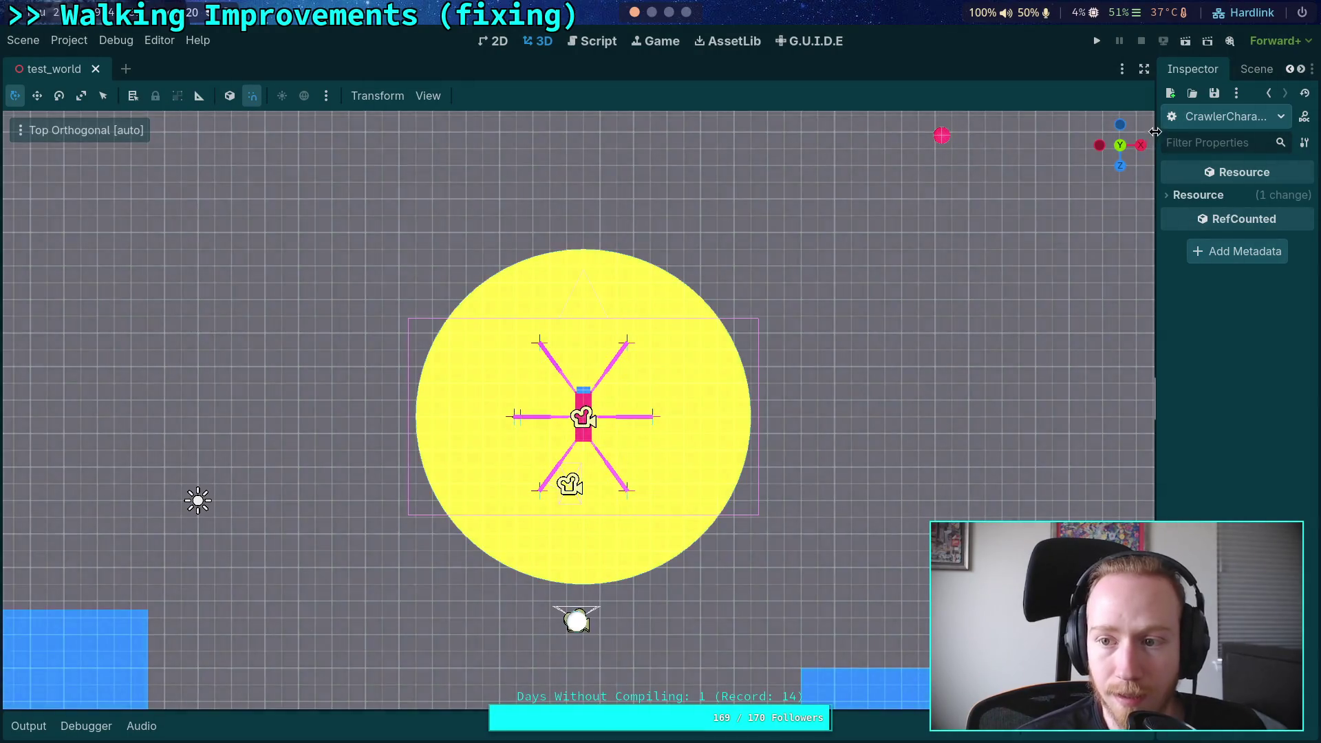
left_click_drag(1157, 140, 1093, 139)
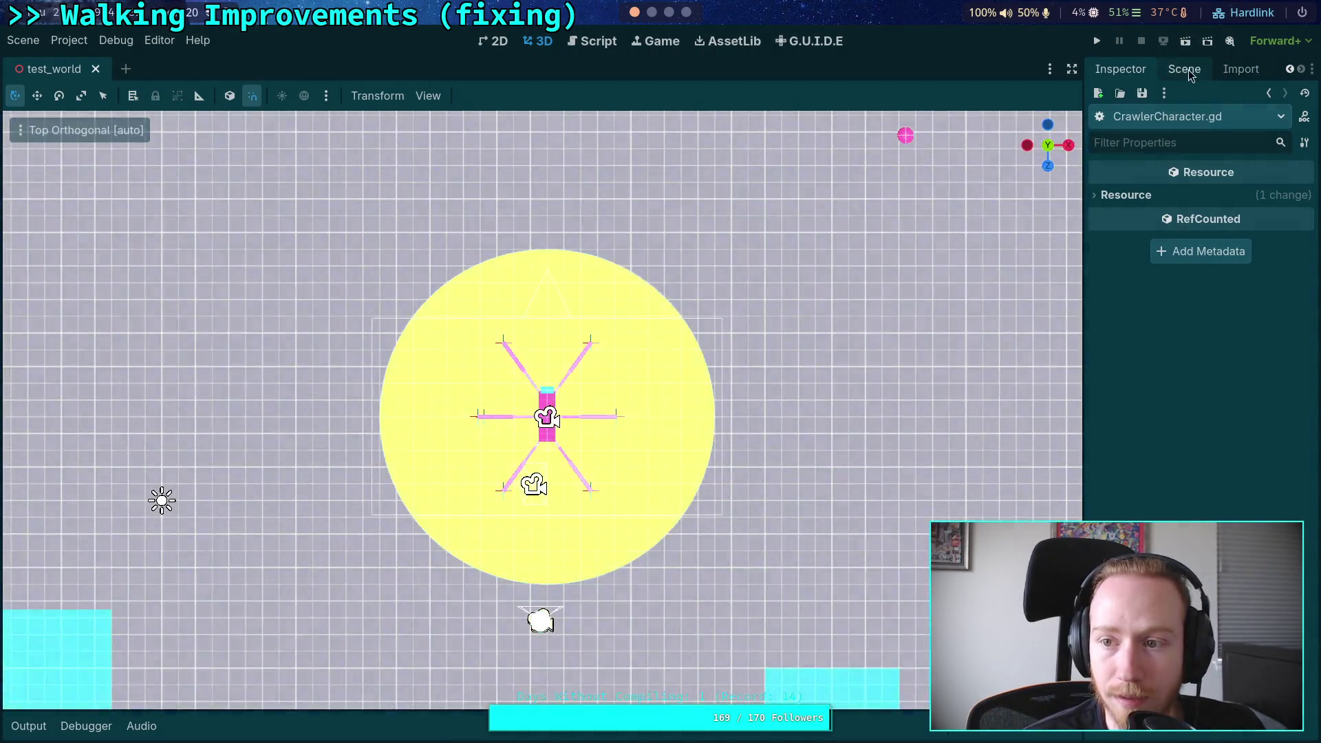
left_click(1192, 69)
left_click(1167, 439)
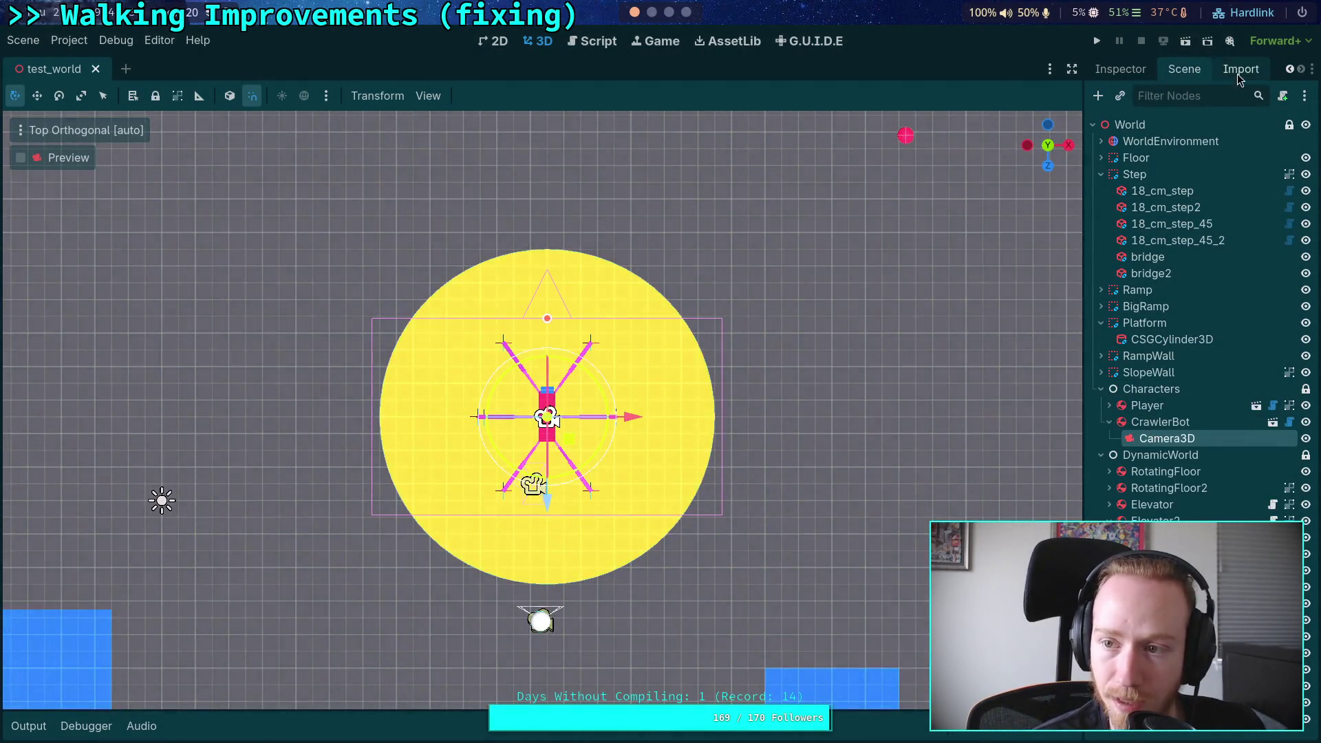
left_click(1120, 68)
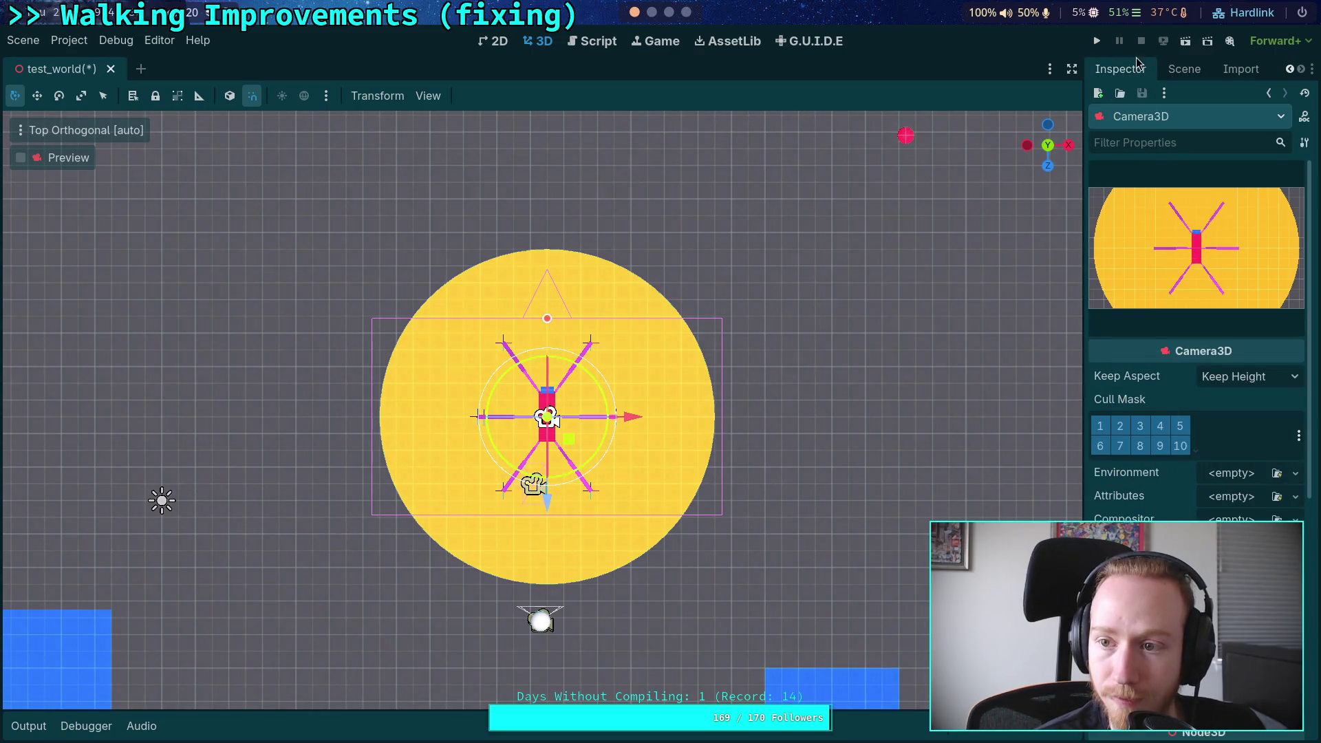
left_click_drag(1084, 161, 1048, 161)
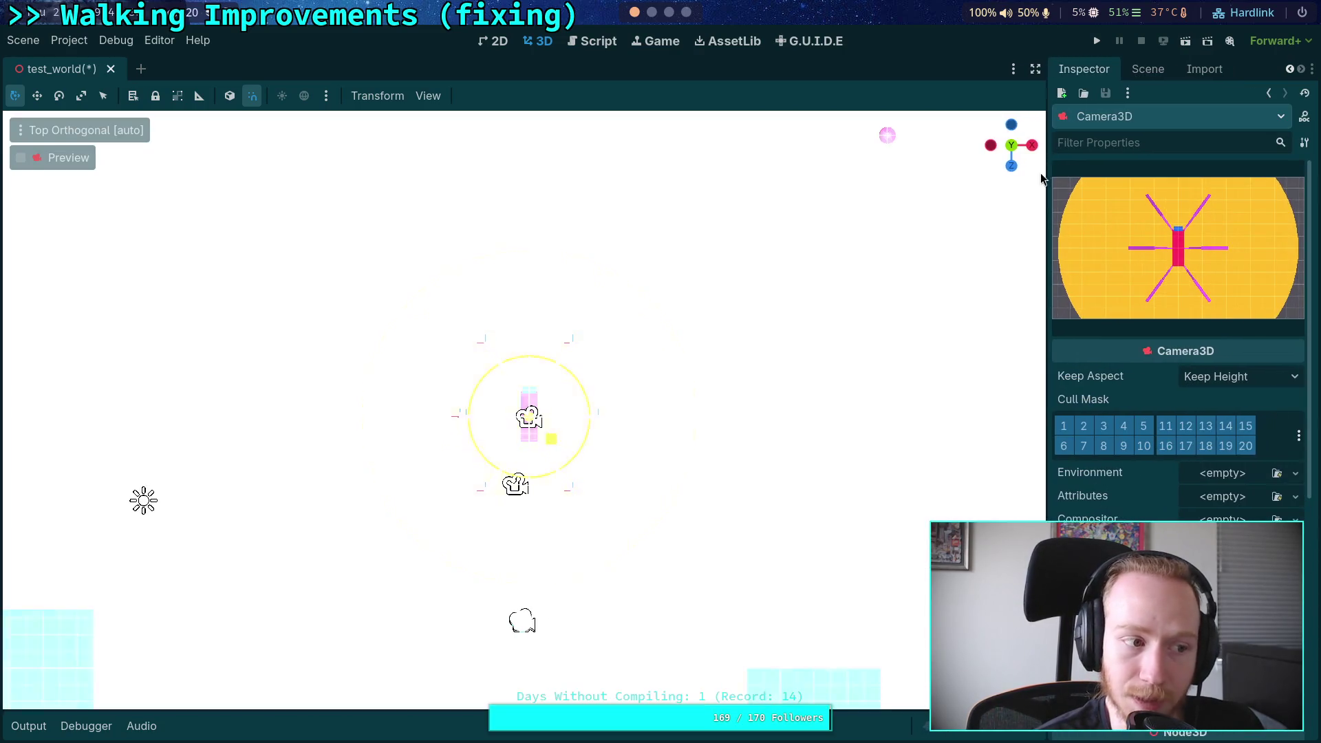
Step: Run the test_world scene with F5, stop it, and return to the Script view
key("F5")
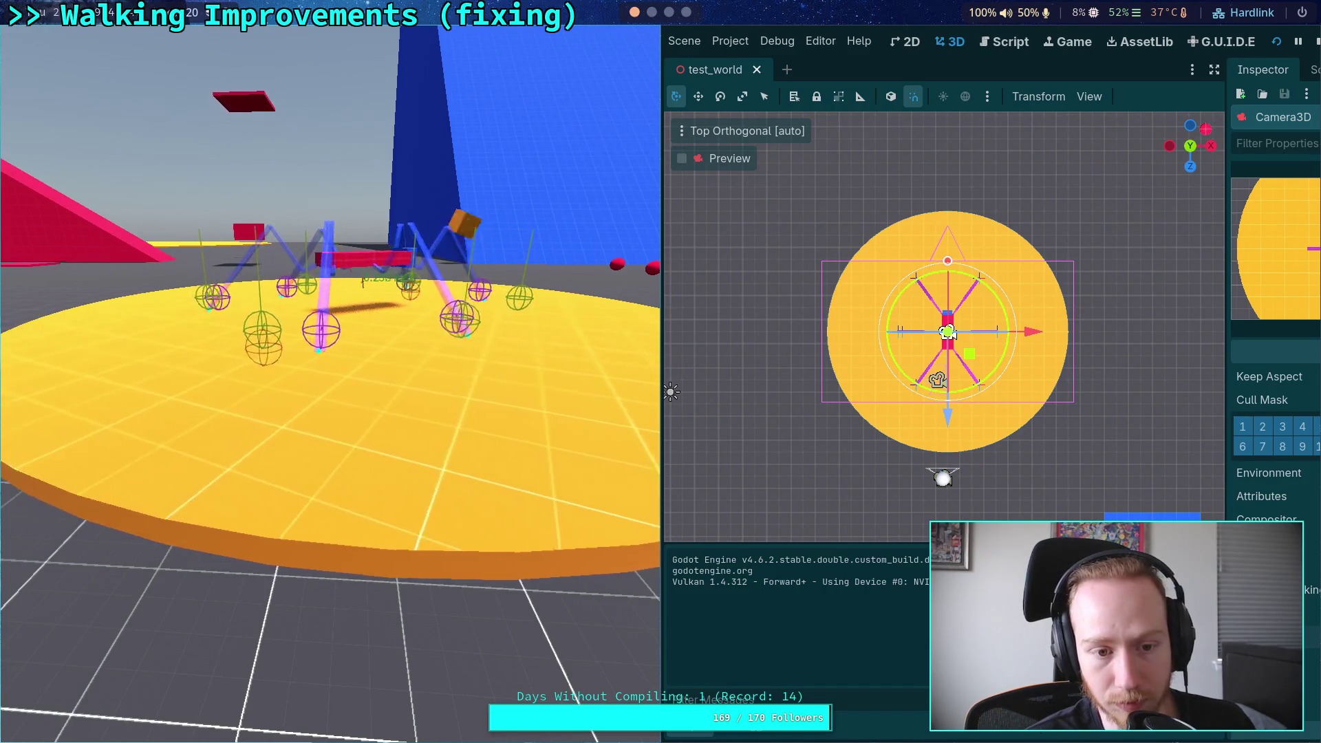
left_click(1316, 41)
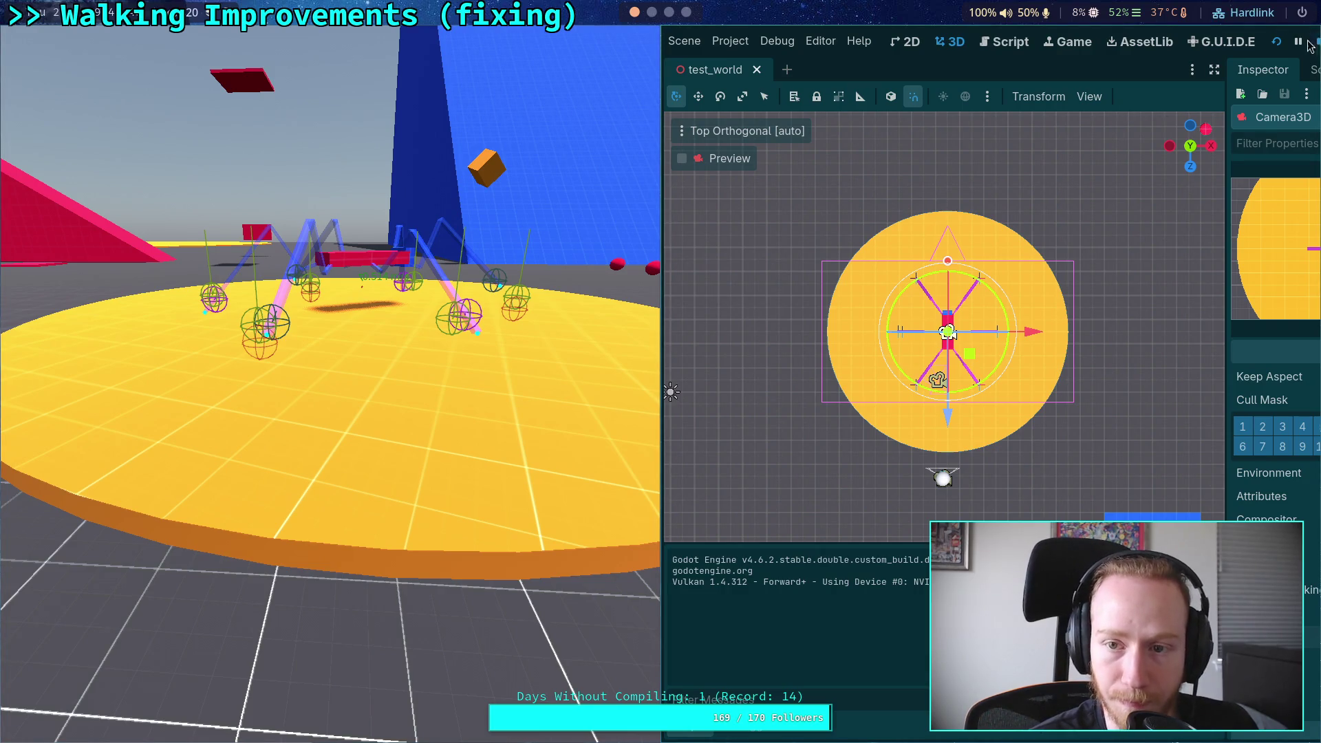
left_click(592, 40)
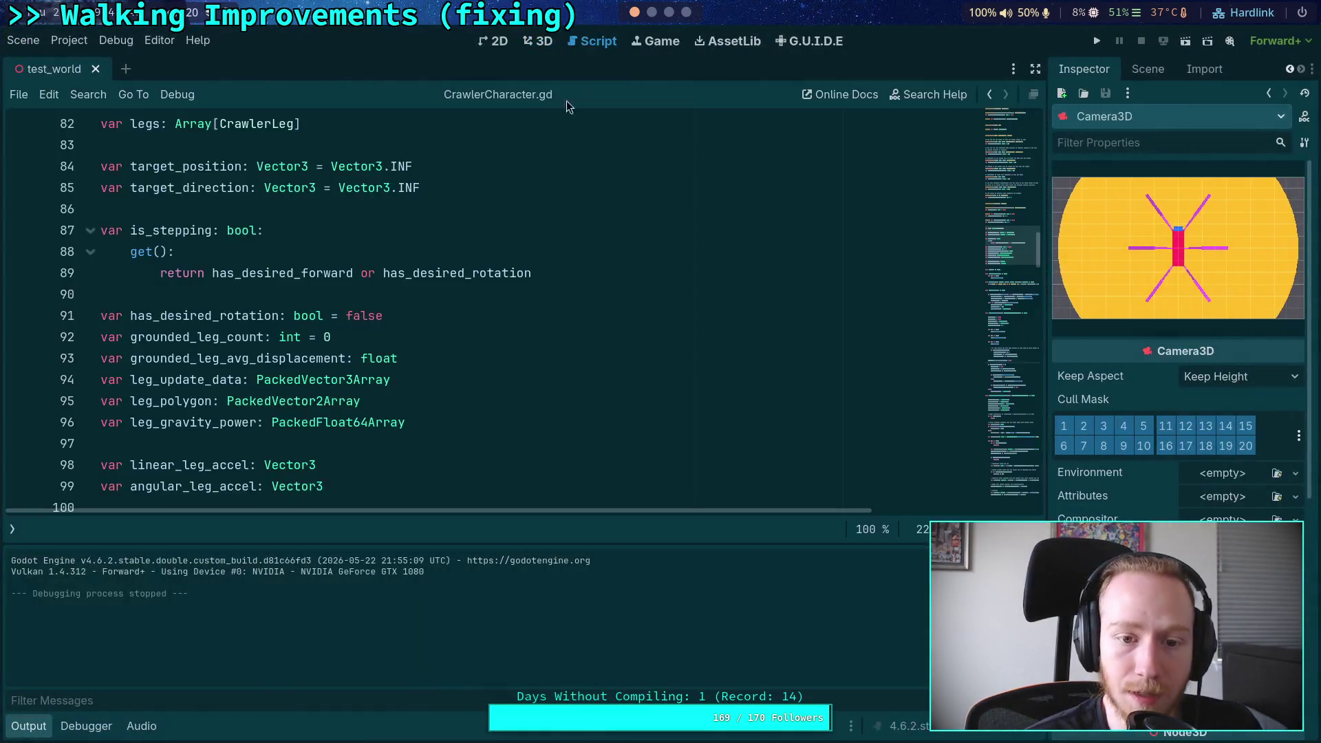
Step: Collapse the Output panel and switch the editor to CrawlerLeg.gd from the scripts list
left_click(23, 727)
scroll(292, 497, "down", 20)
scroll(293, 497, "down", 10)
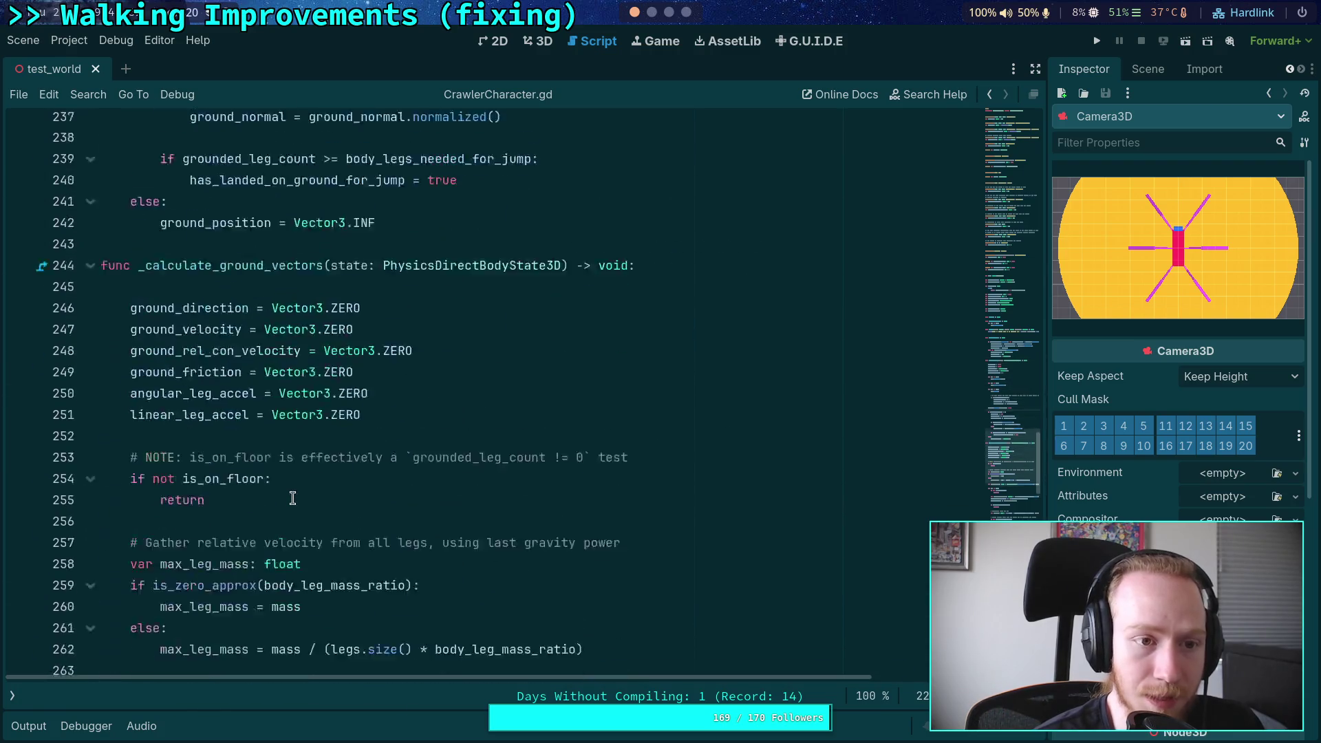
left_click(12, 695)
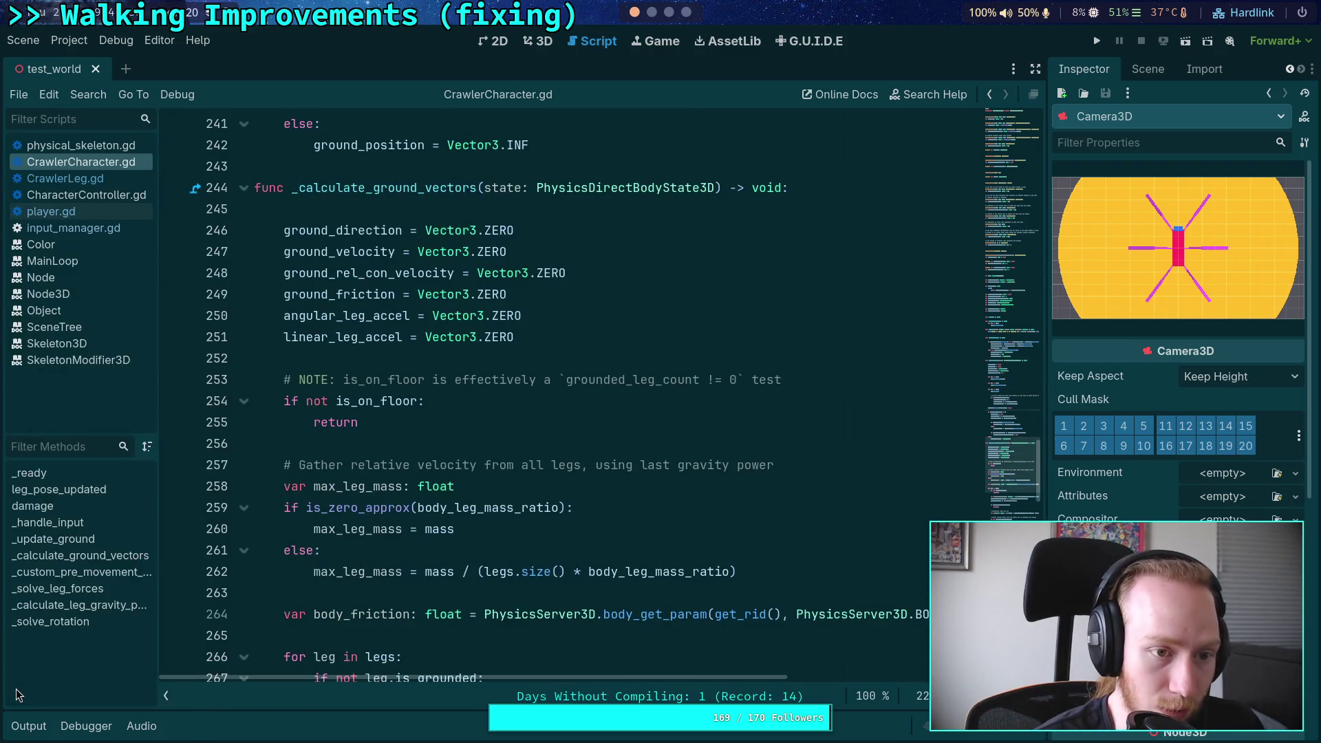
left_click(81, 178)
left_click(166, 696)
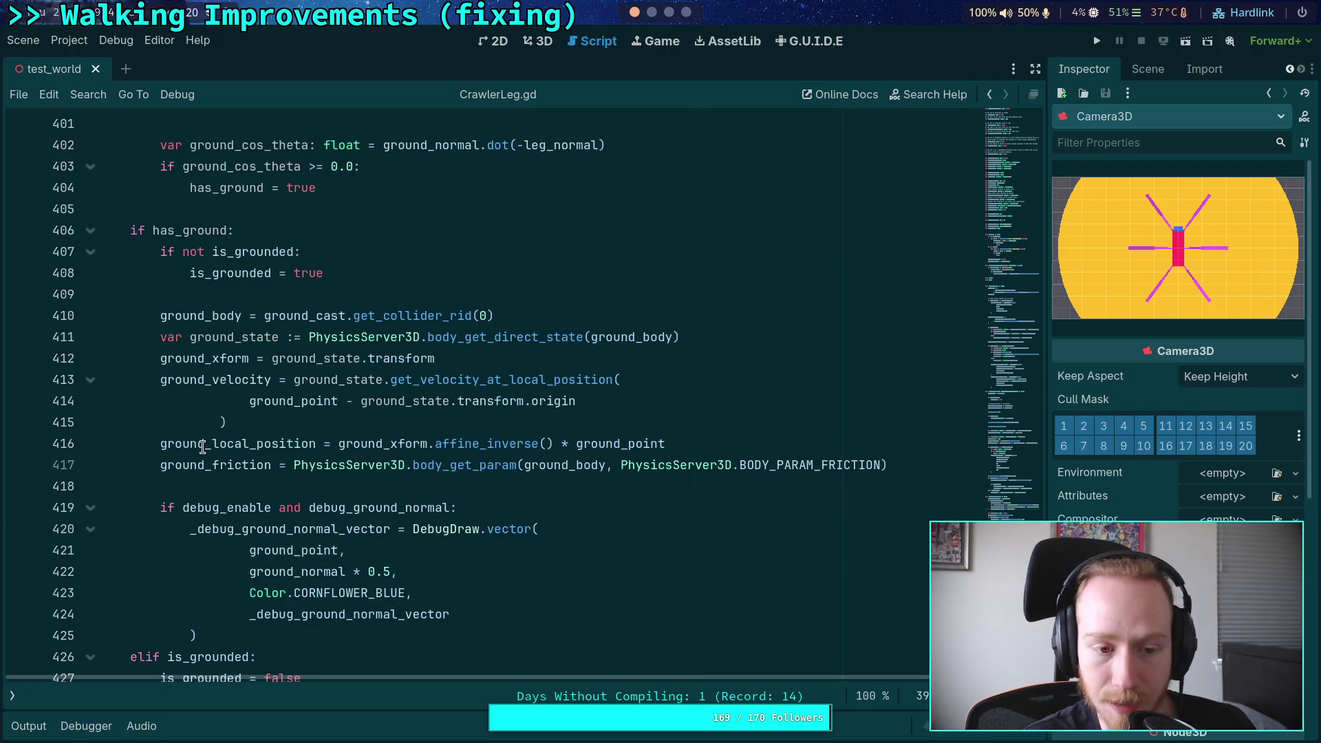
Step: Scroll up to the leg velocity code and run the game again
scroll(206, 430, "up", 6)
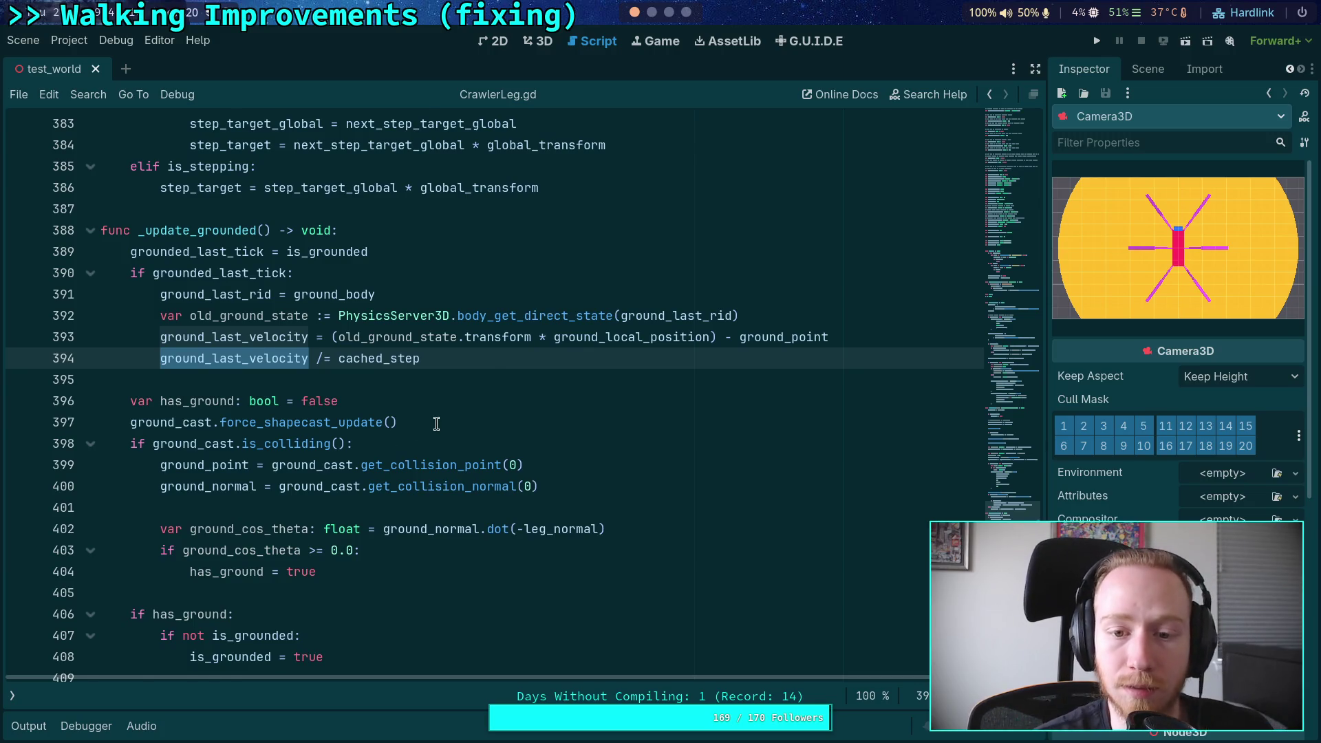
scroll(448, 452, "up", 1)
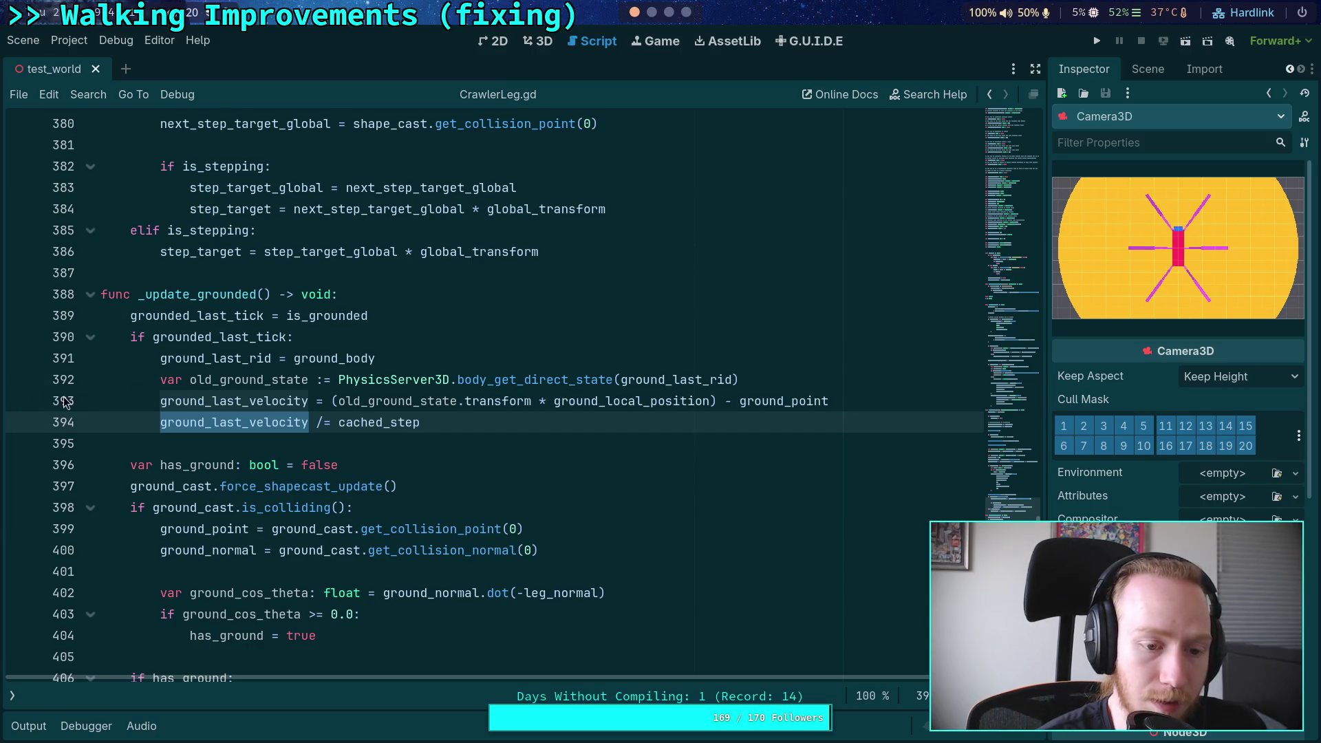
scroll(313, 399, "up", 12)
scroll(313, 399, "up", 16)
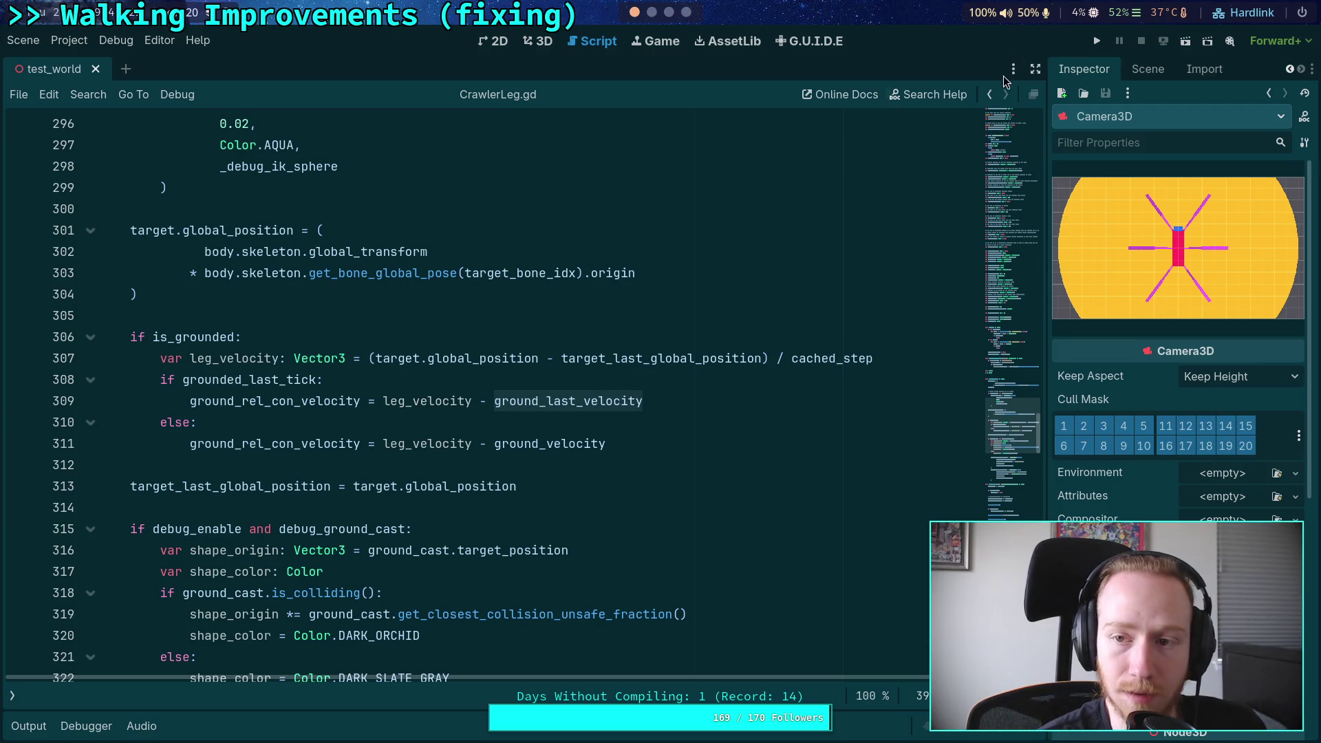
left_click(1097, 41)
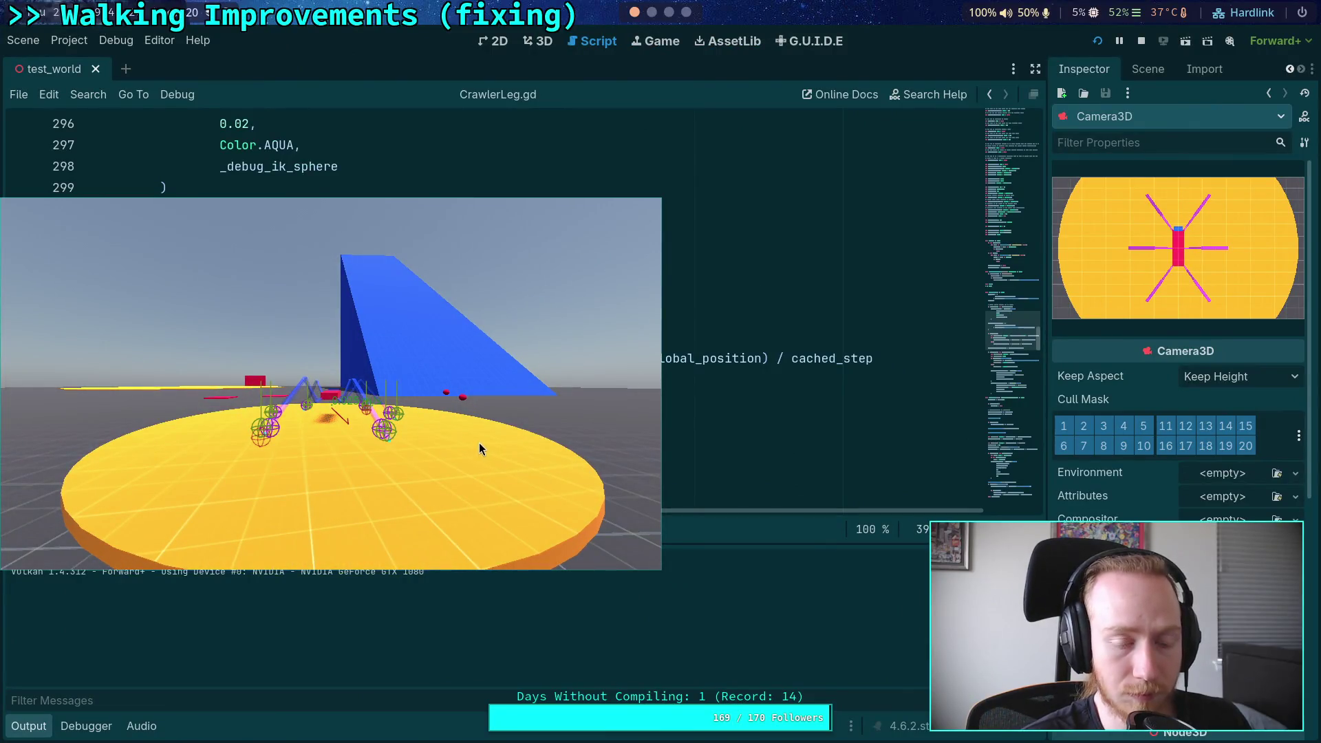
Step: Set a breakpoint on line 308 of CrawlerLeg.gd and step over to line 309
key("Escape")
left_click(28, 383)
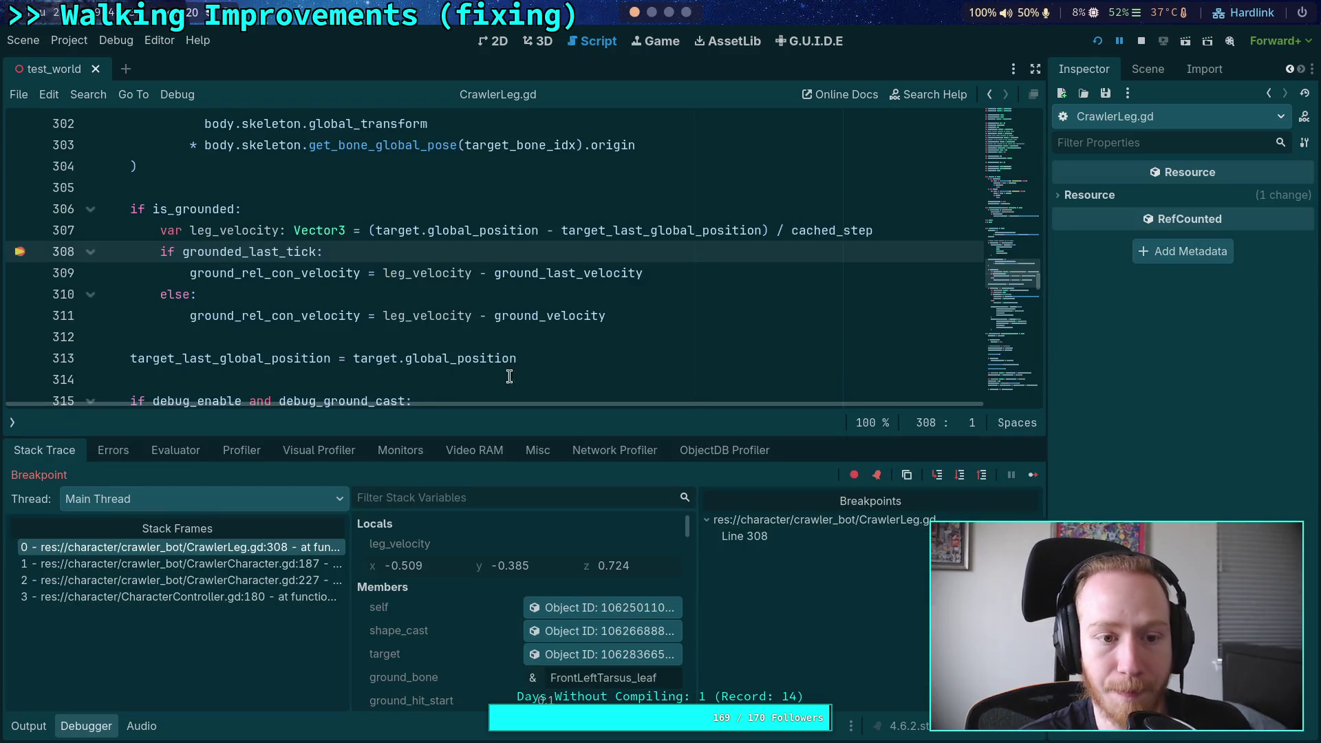
left_click(960, 480)
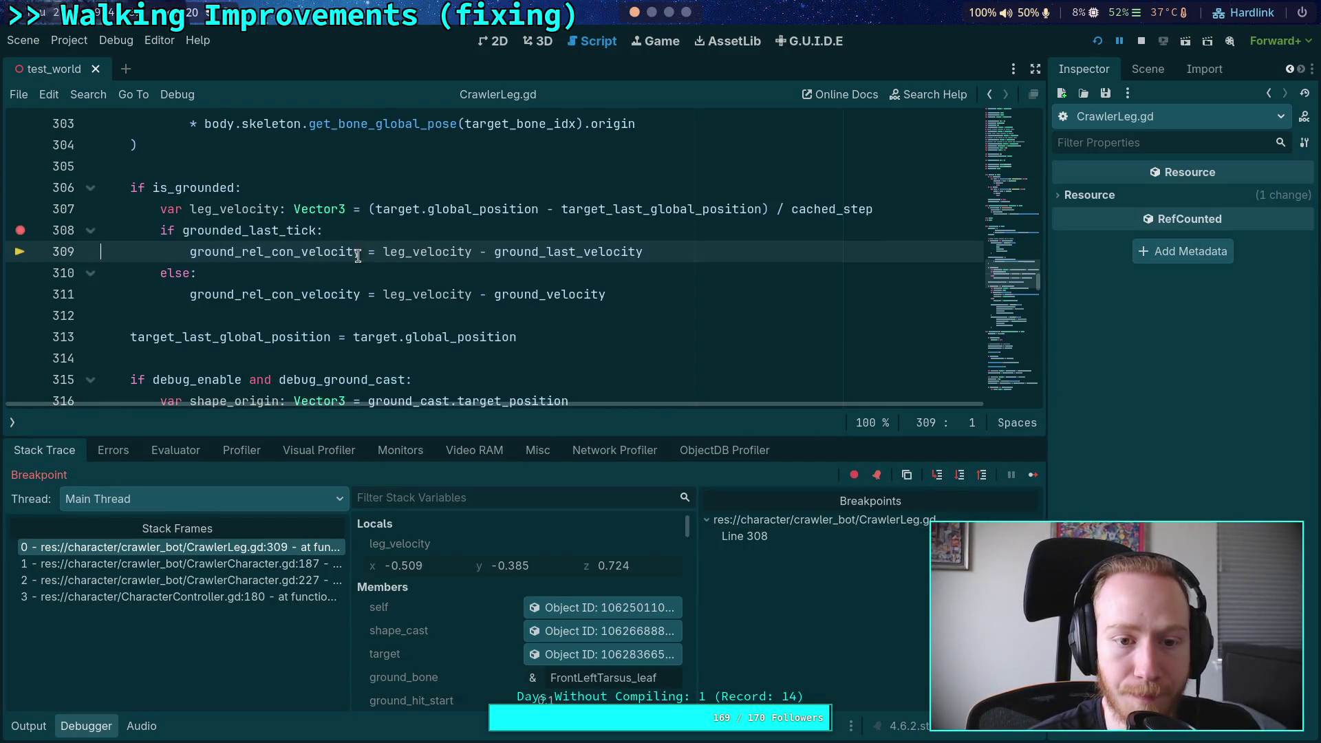
Step: Inspect the paused variables' values, including leg_velocity at (-0.509, -0.385, 0.724)
mouse_move(530, 246)
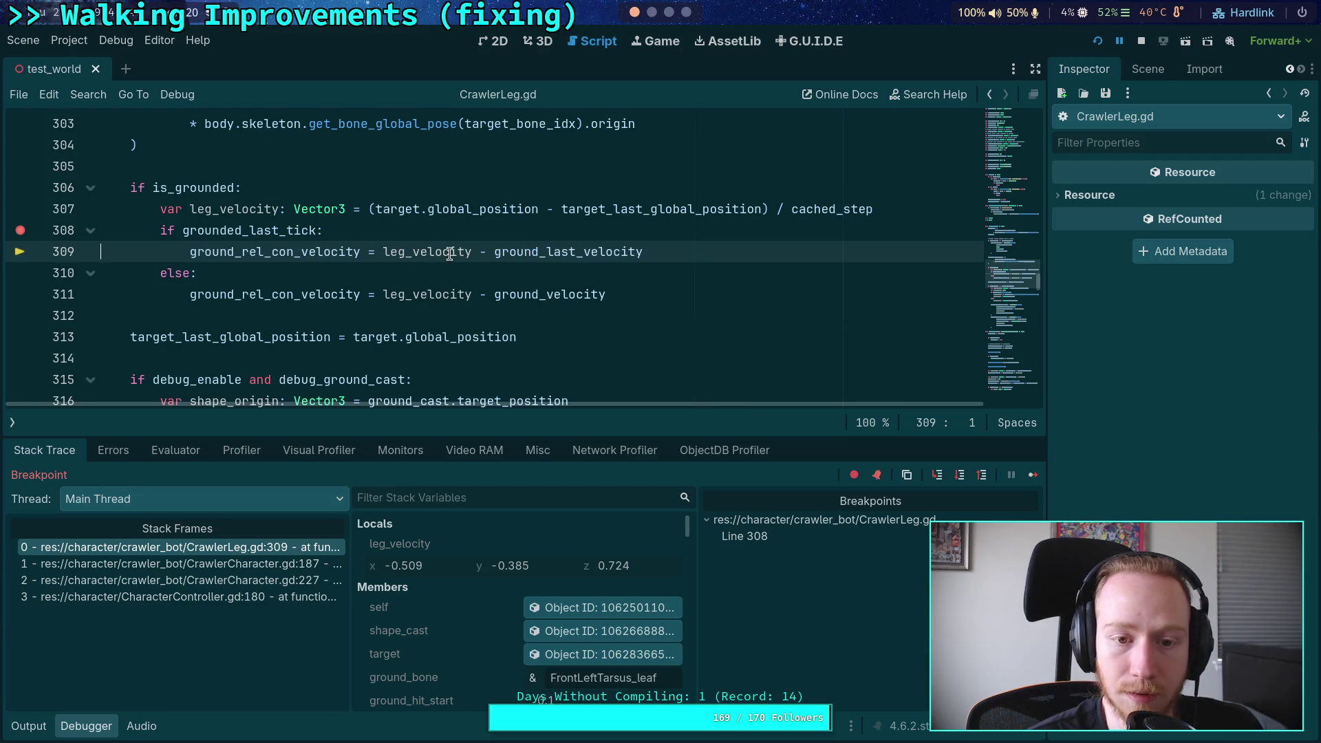
mouse_move(449, 255)
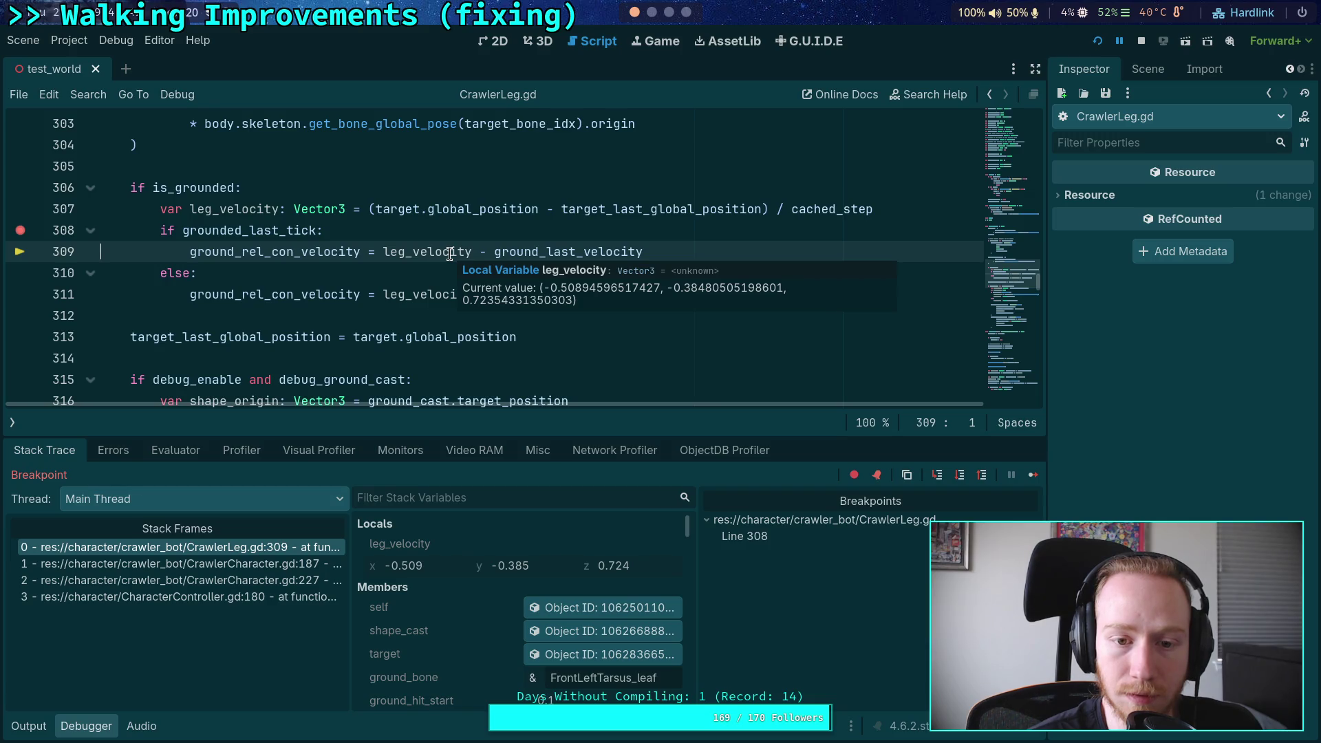
mouse_move(597, 249)
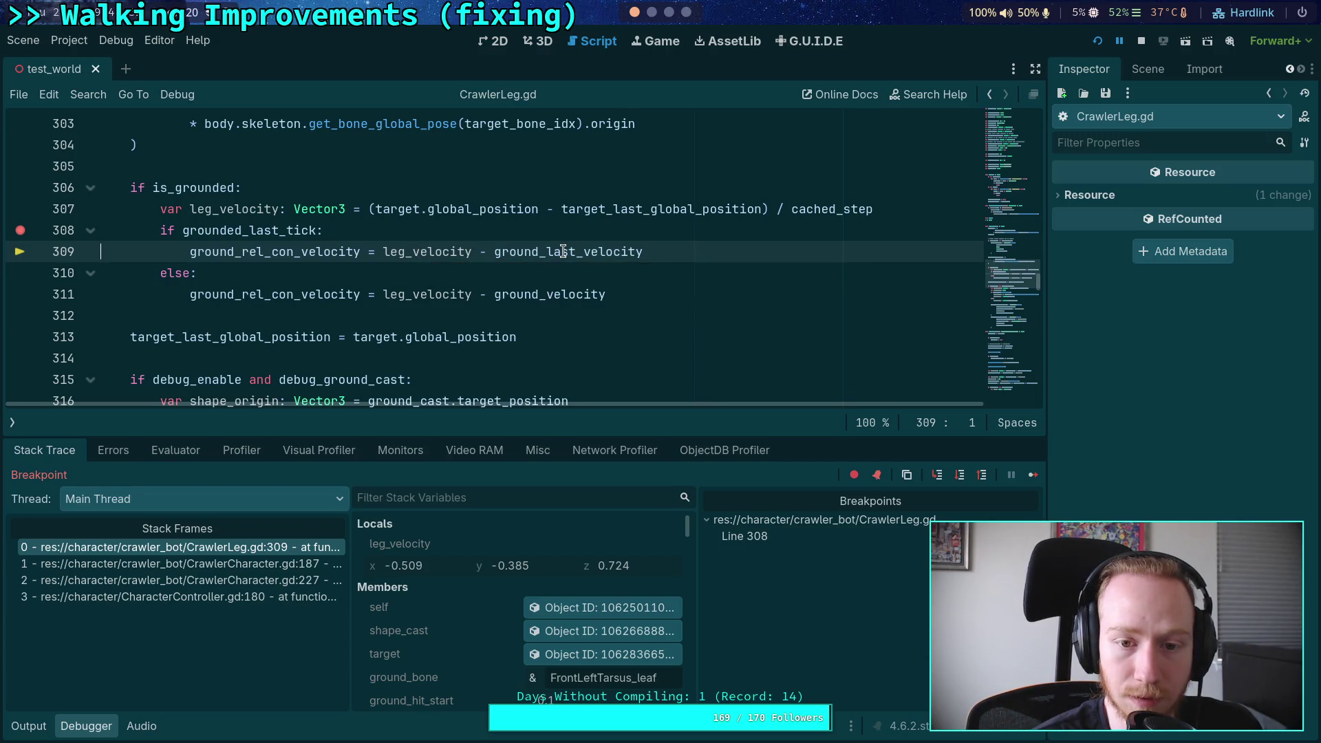
mouse_move(563, 252)
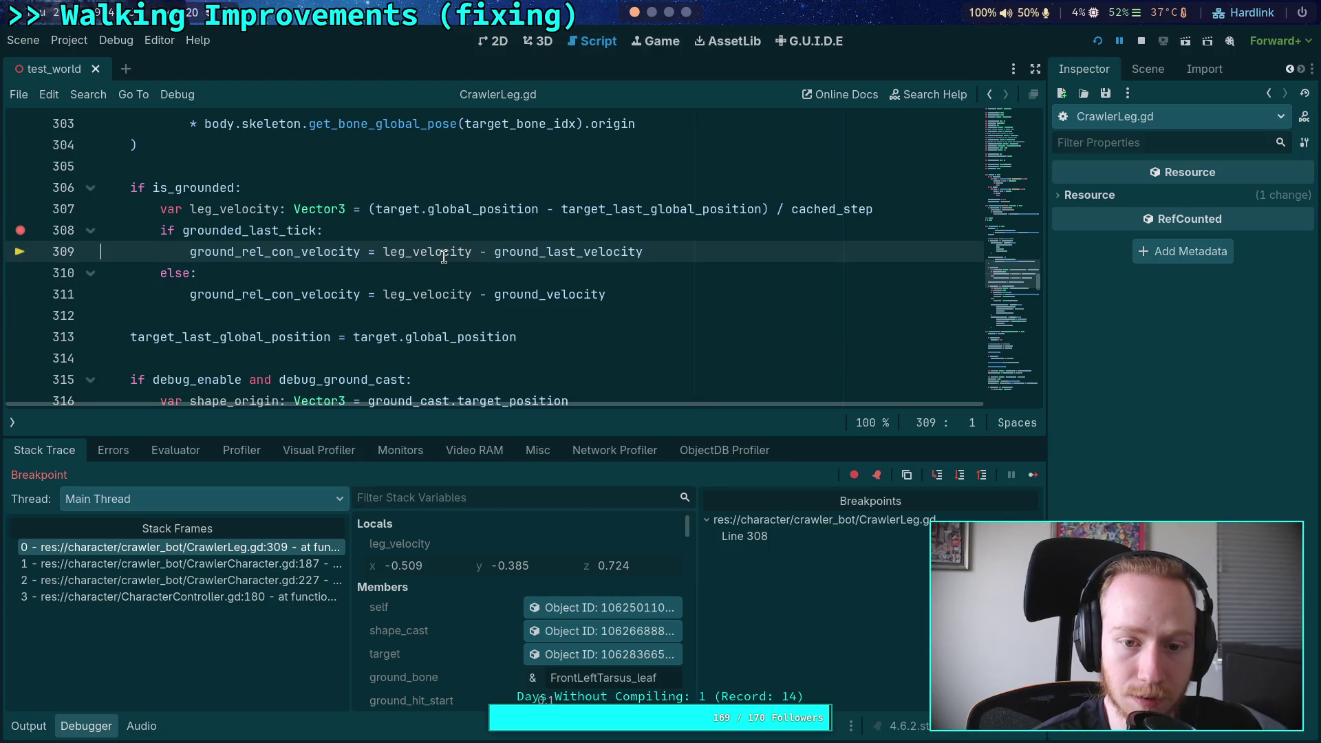
mouse_move(444, 253)
scroll(392, 275, "up", 1)
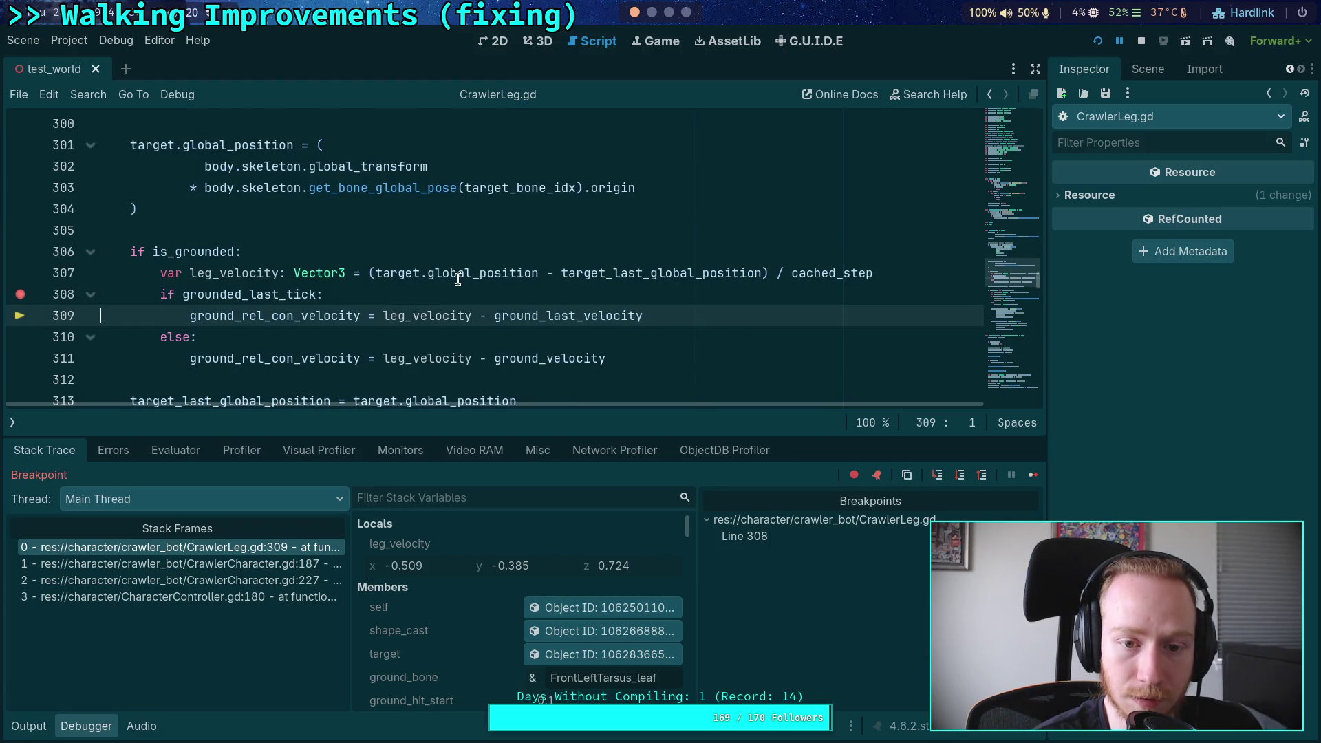
mouse_move(616, 274)
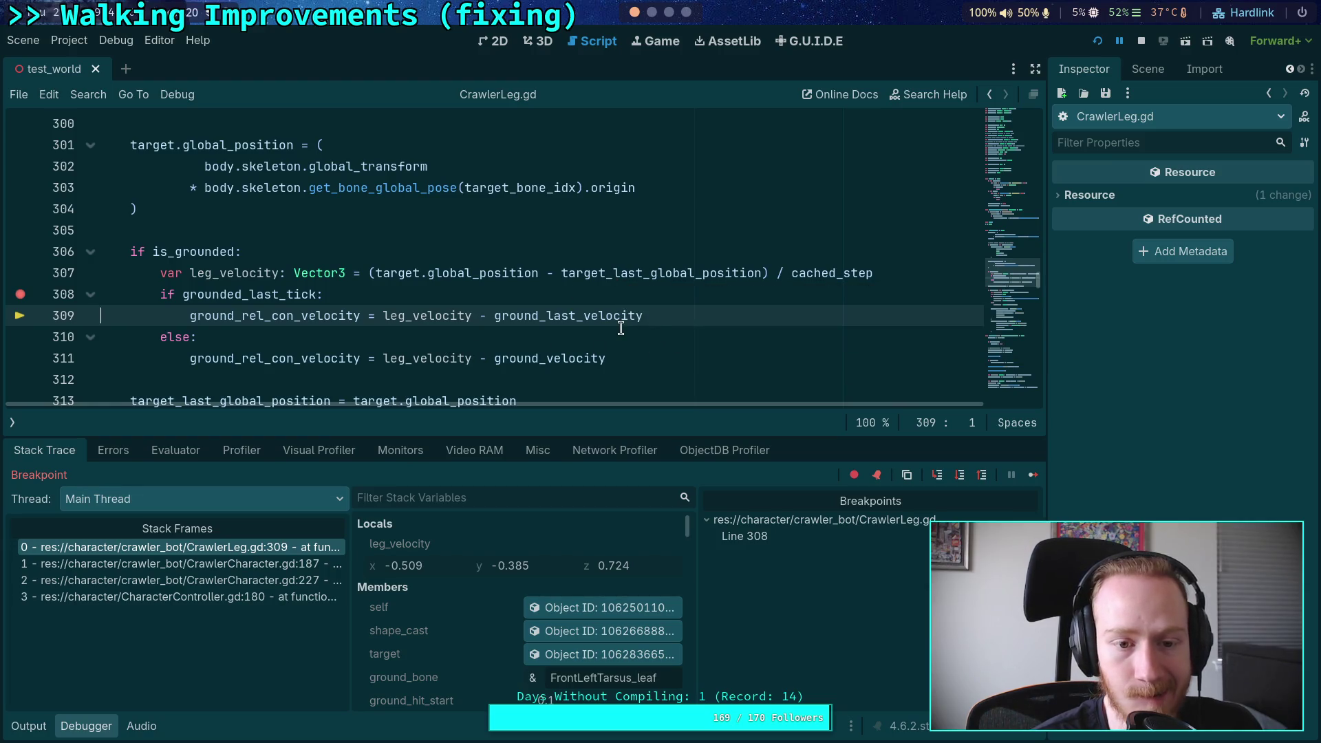
mouse_move(404, 316)
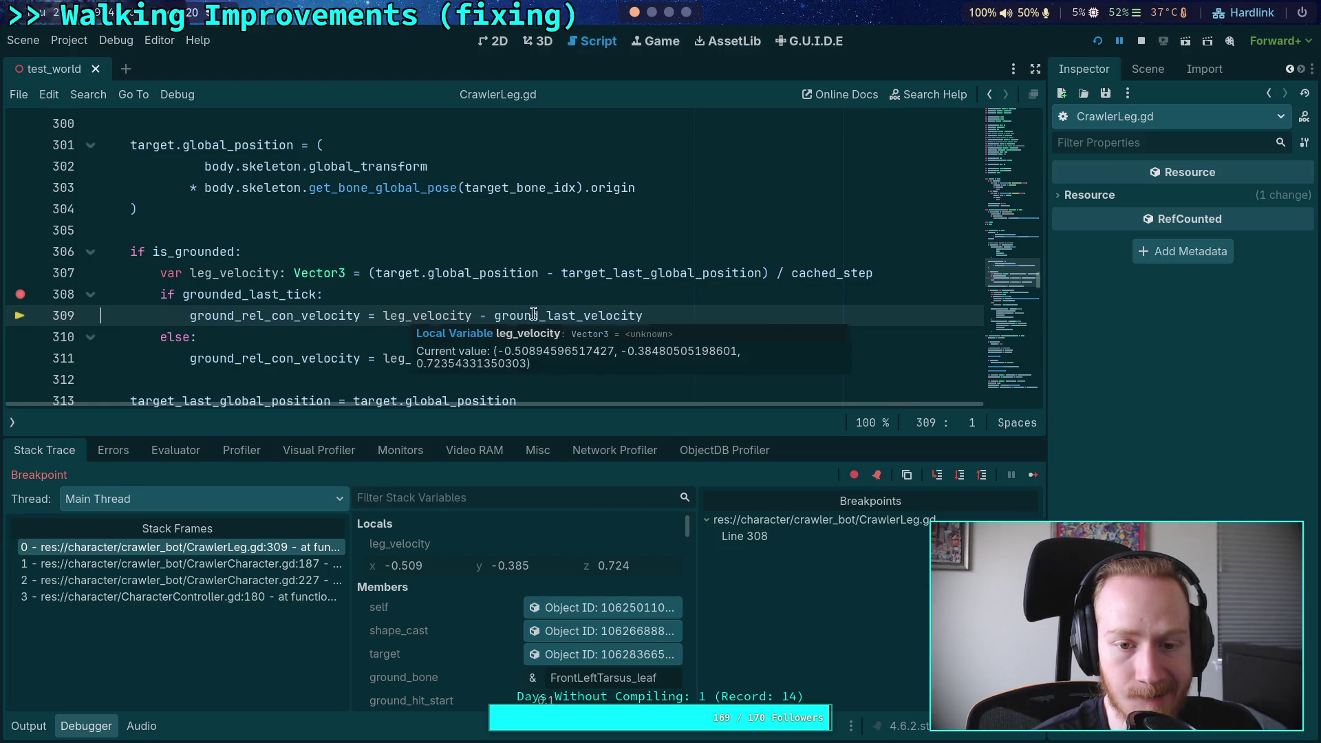
mouse_move(554, 313)
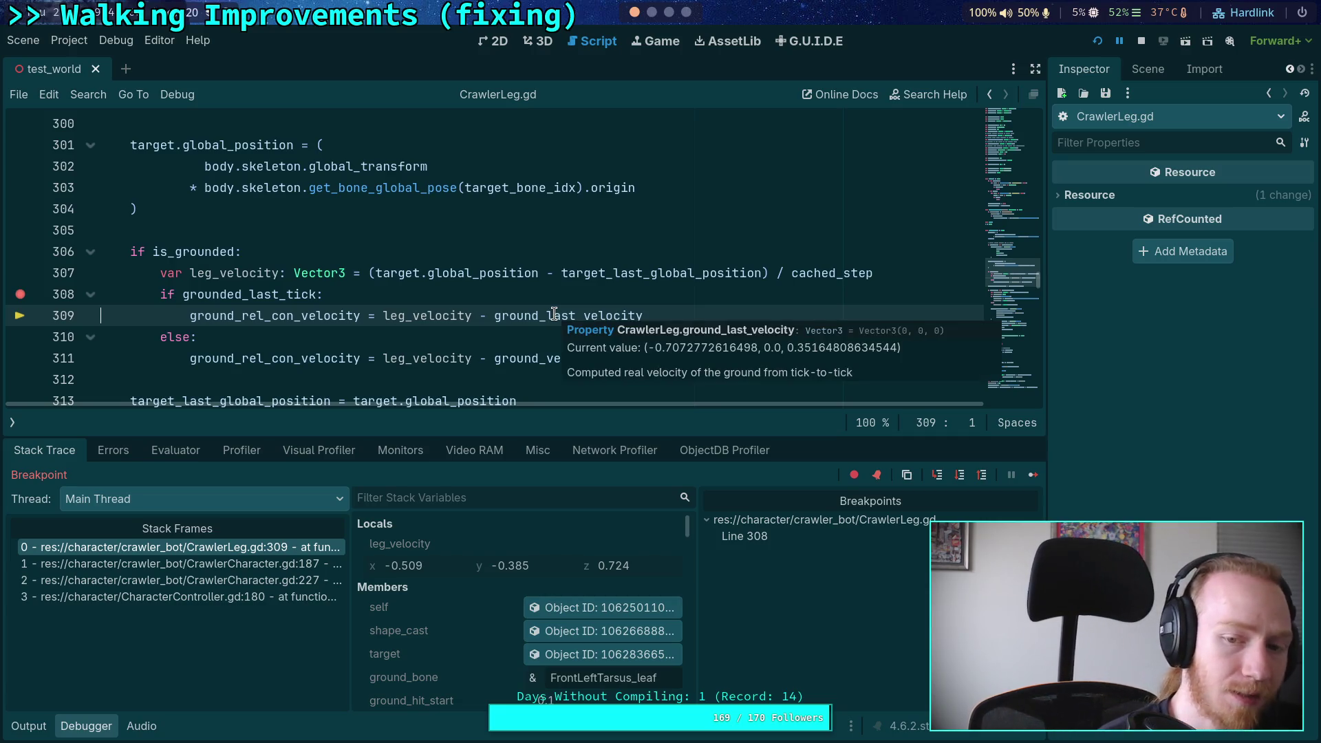
mouse_move(499, 277)
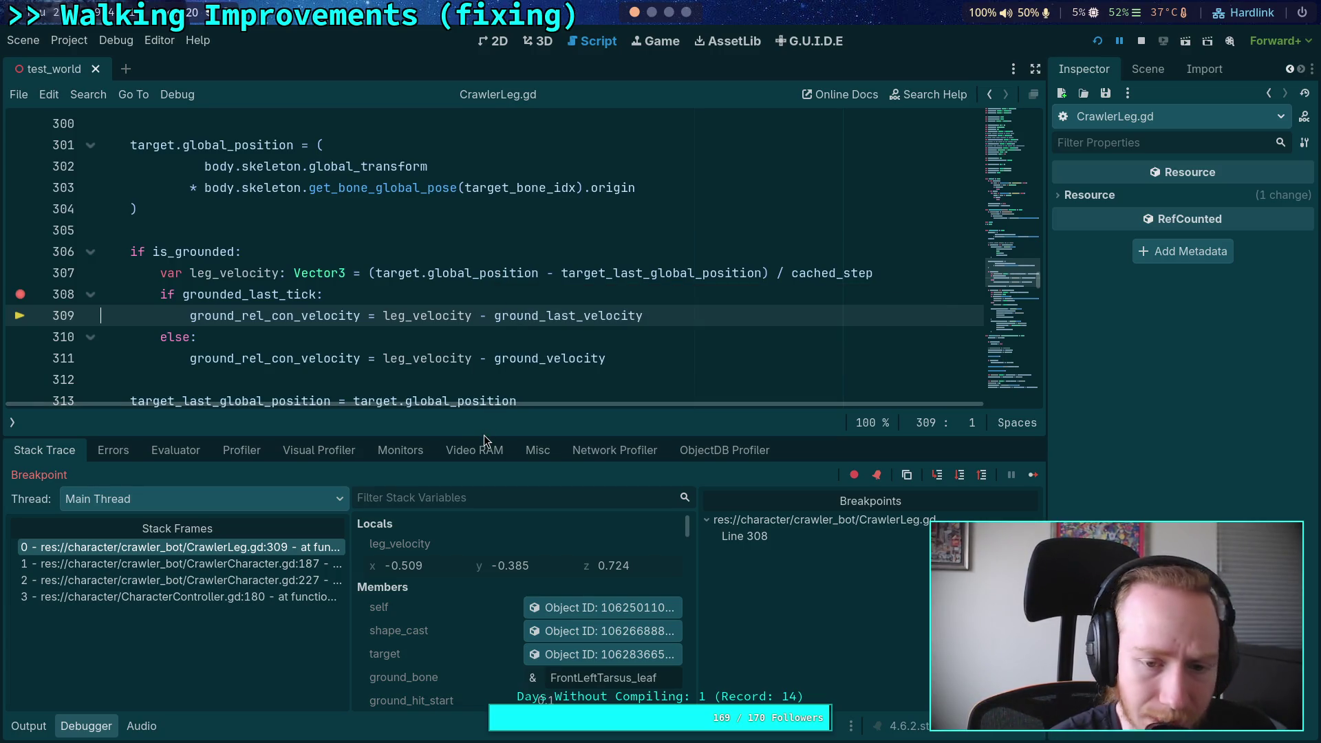
Step: Stop the session, reselect Camera3D, rerun under the debugger and step to line 311
left_click(1141, 40)
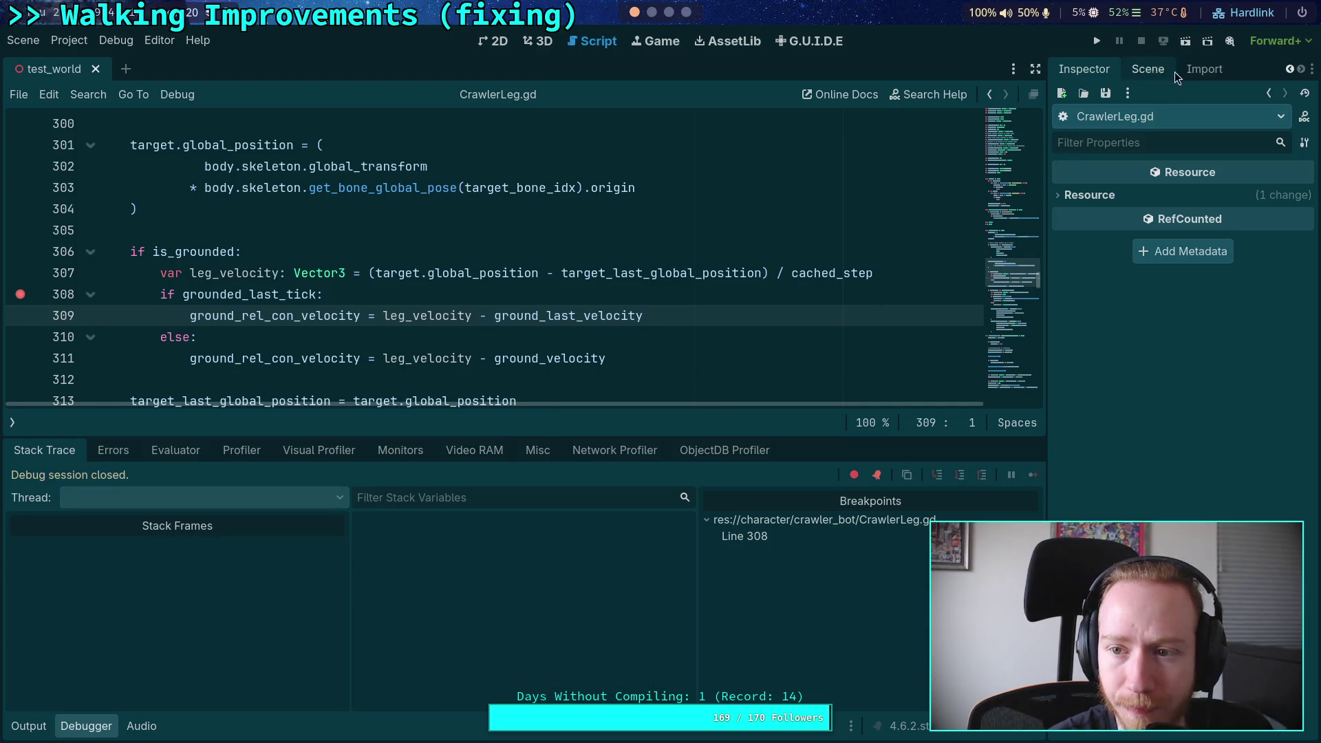
left_click(1150, 68)
left_click(1119, 69)
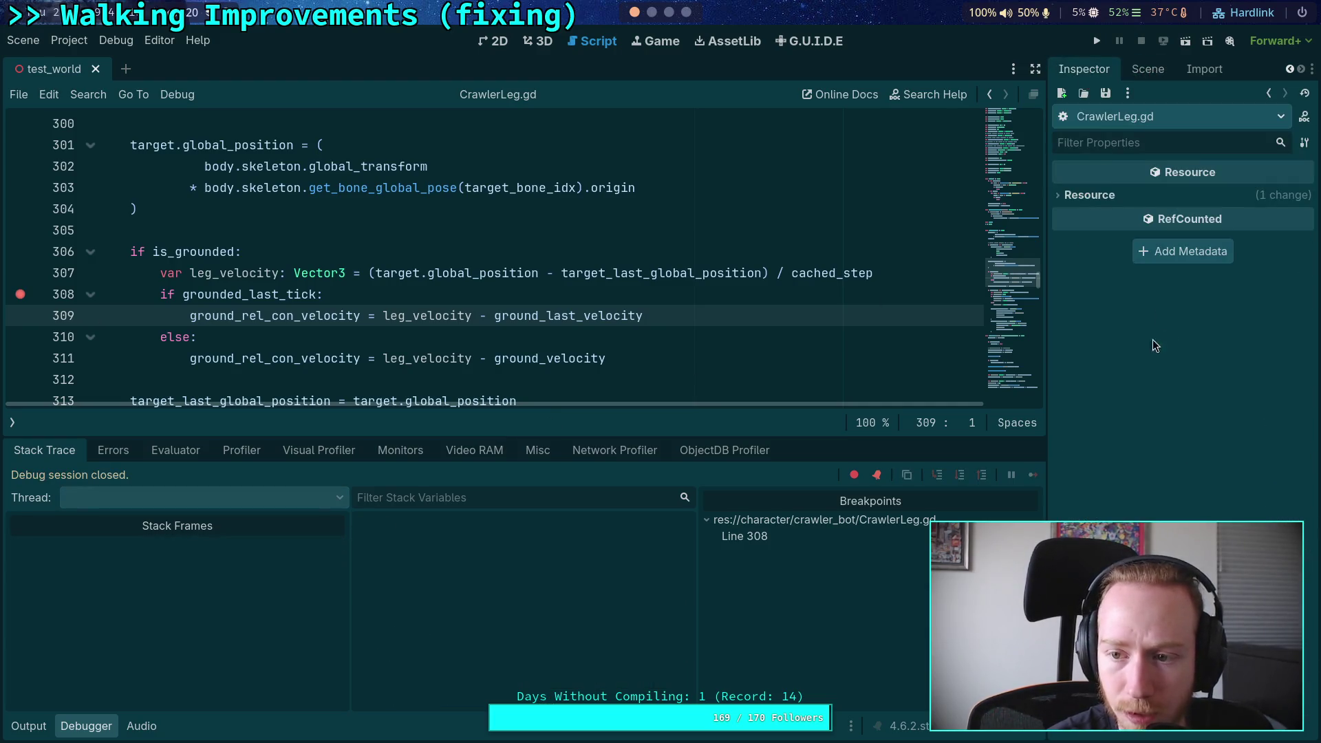
left_click(1148, 69)
left_click(1143, 425)
left_click(1096, 72)
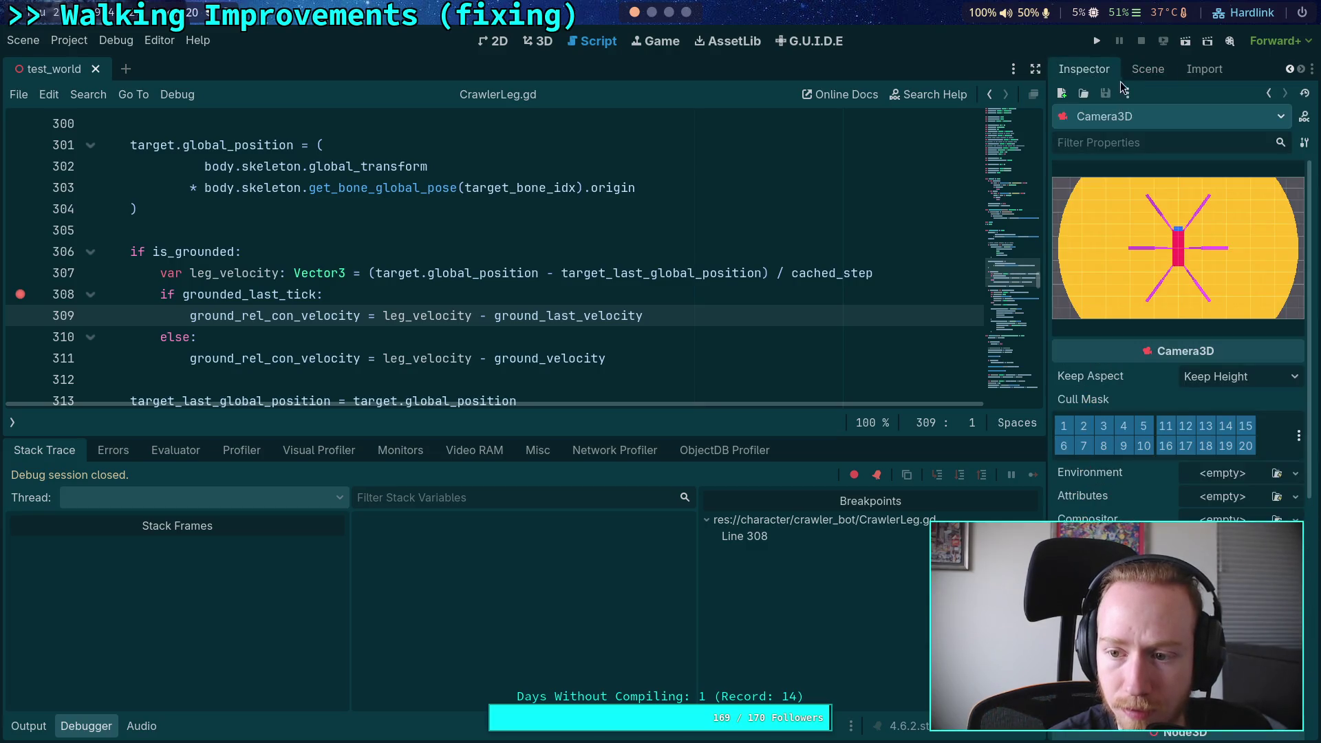
left_click(1097, 46)
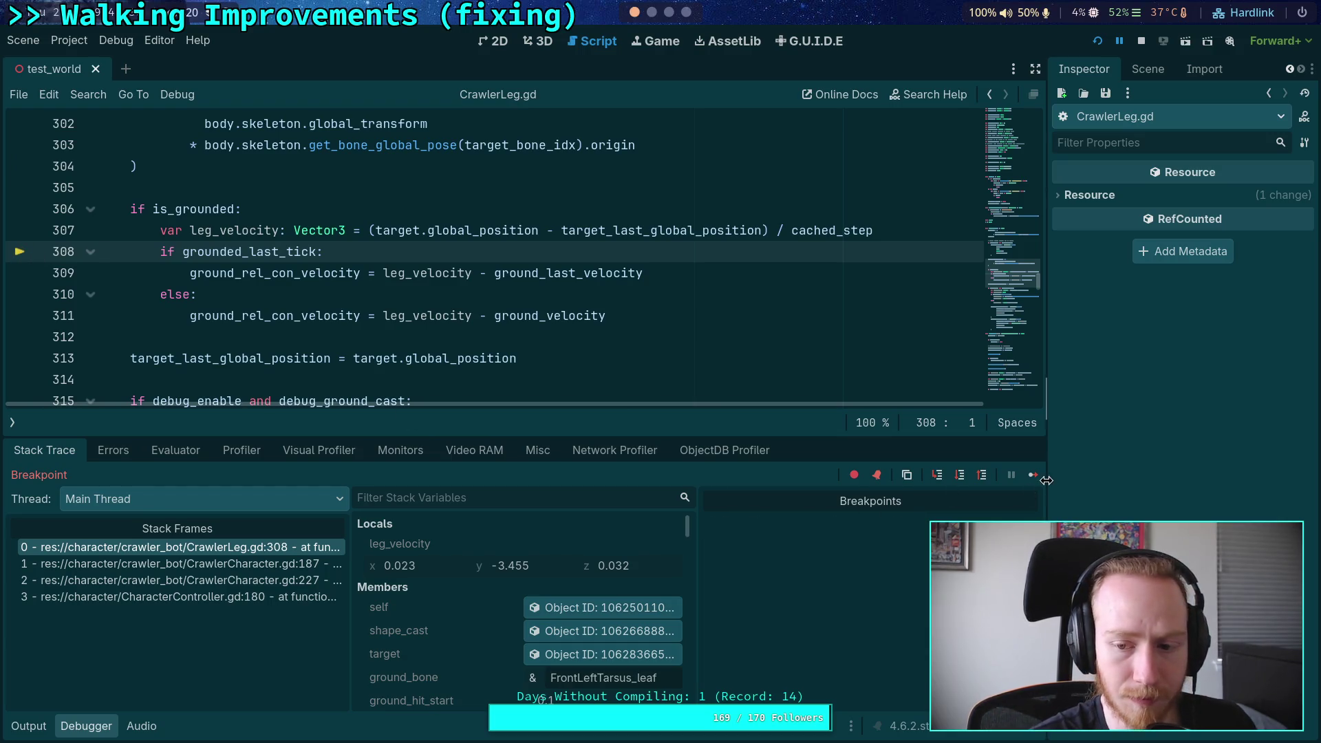
left_click(958, 476)
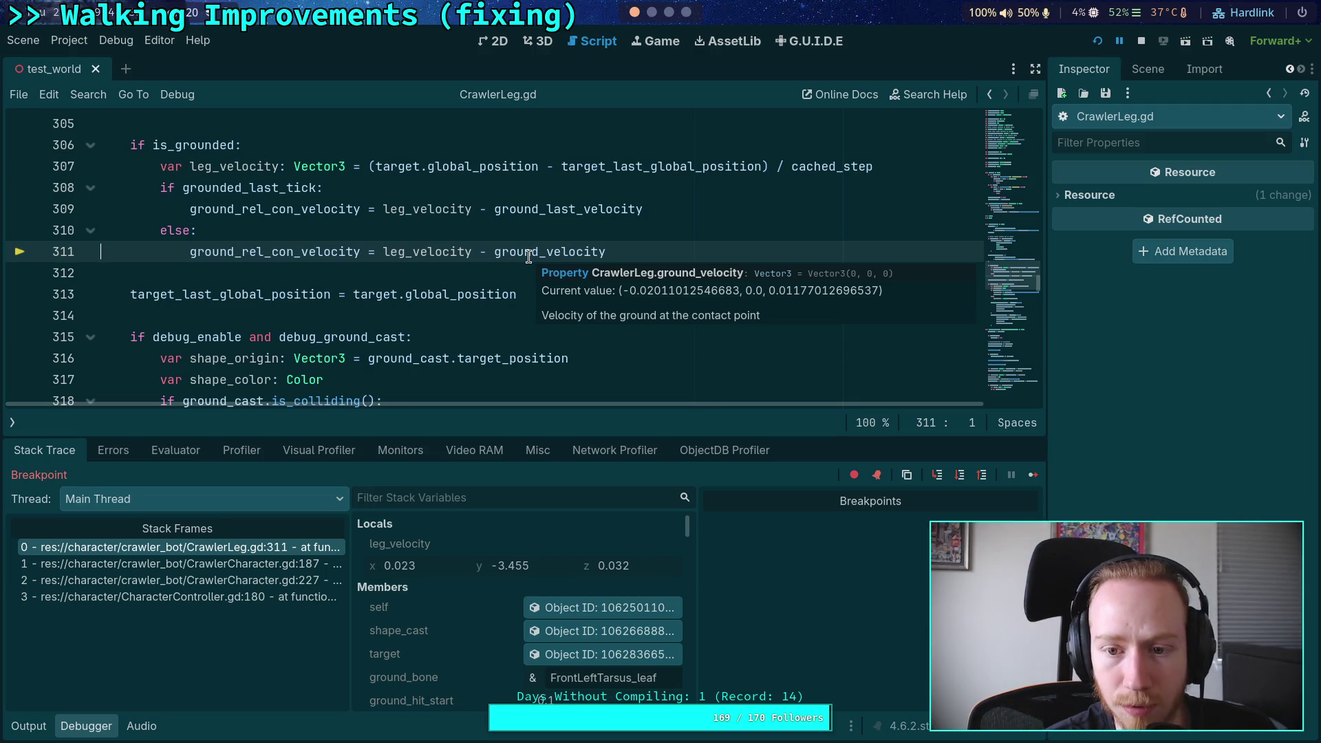
mouse_move(397, 260)
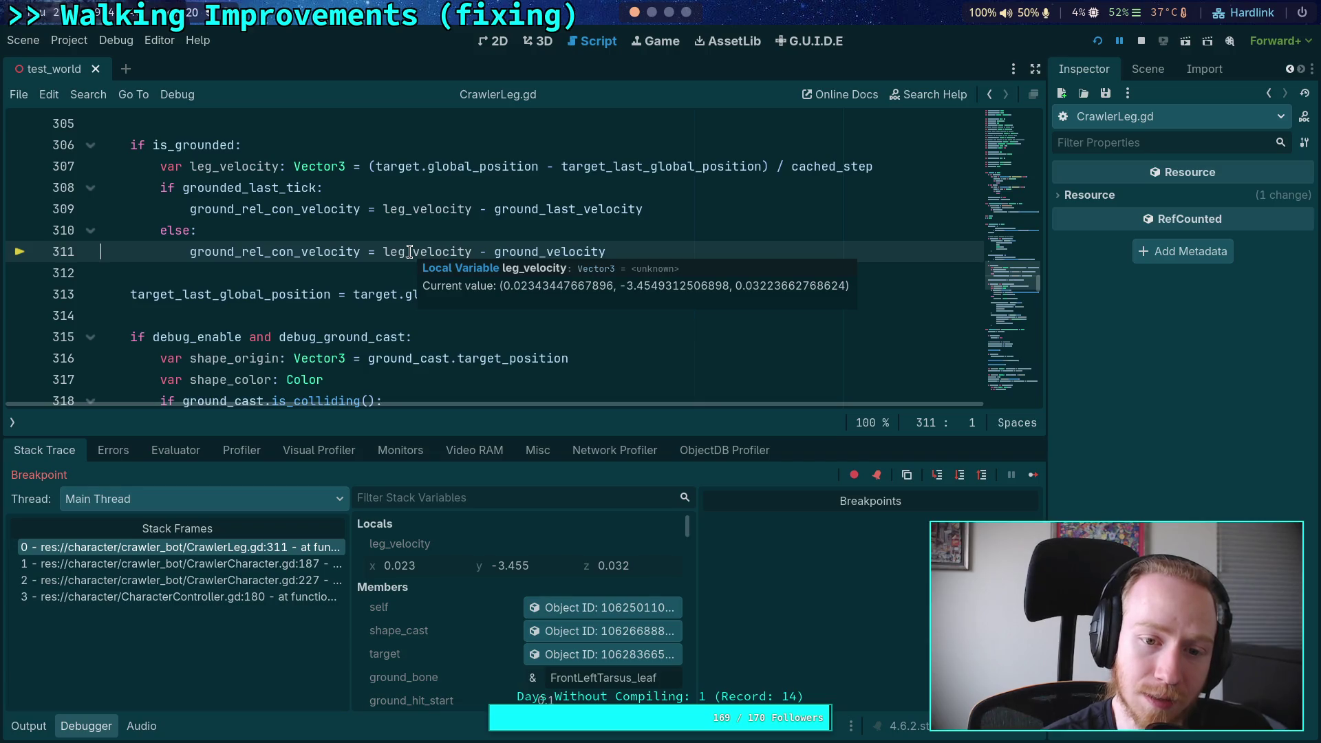
scroll(410, 252, "up", 1)
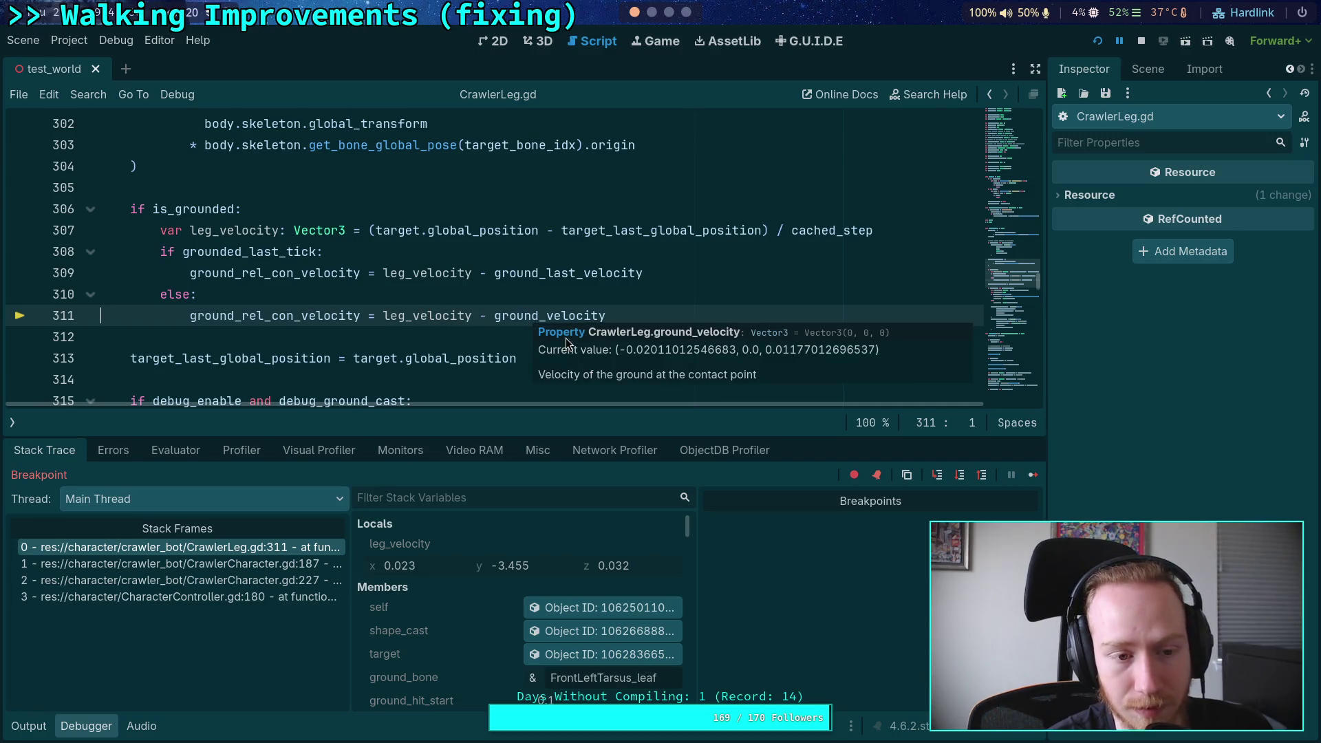
Step: Set a breakpoint on line 308 and continue through each leg's hit, up to BackRightTarsus_leaf
left_click(20, 252)
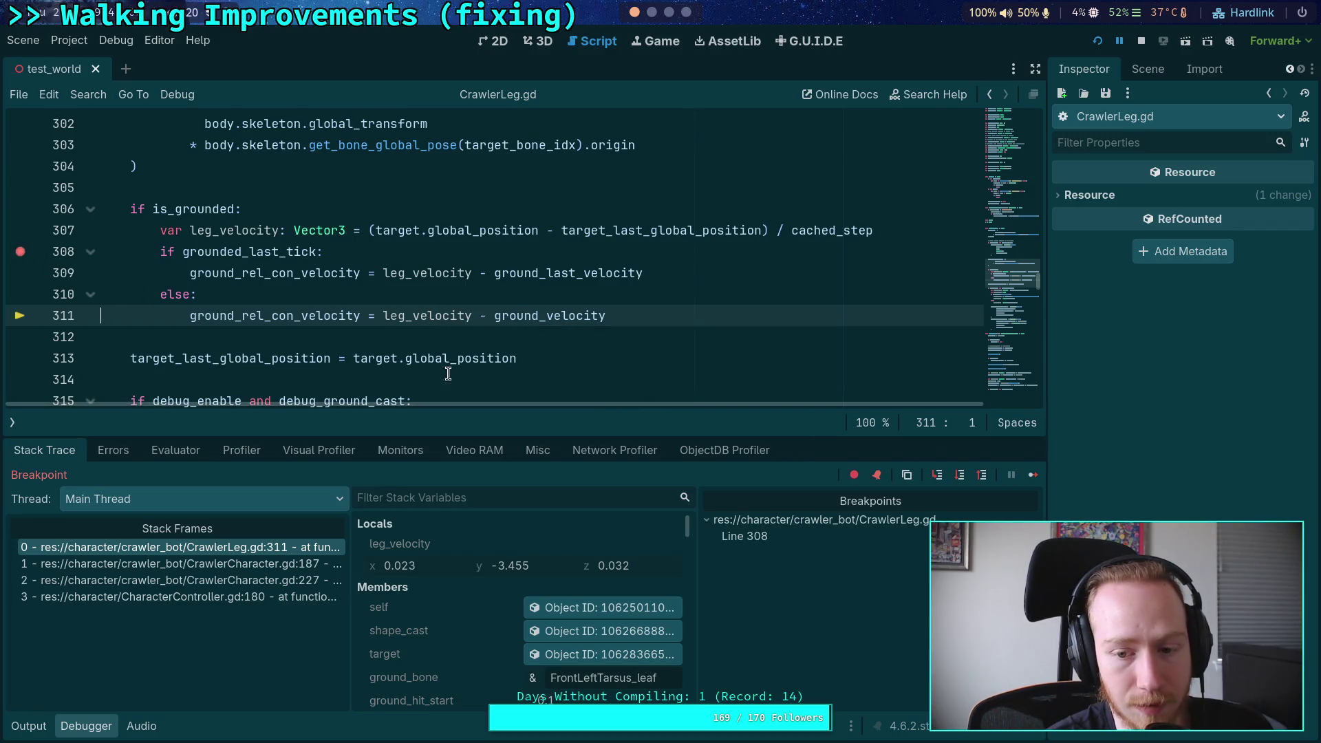
left_click(1030, 479)
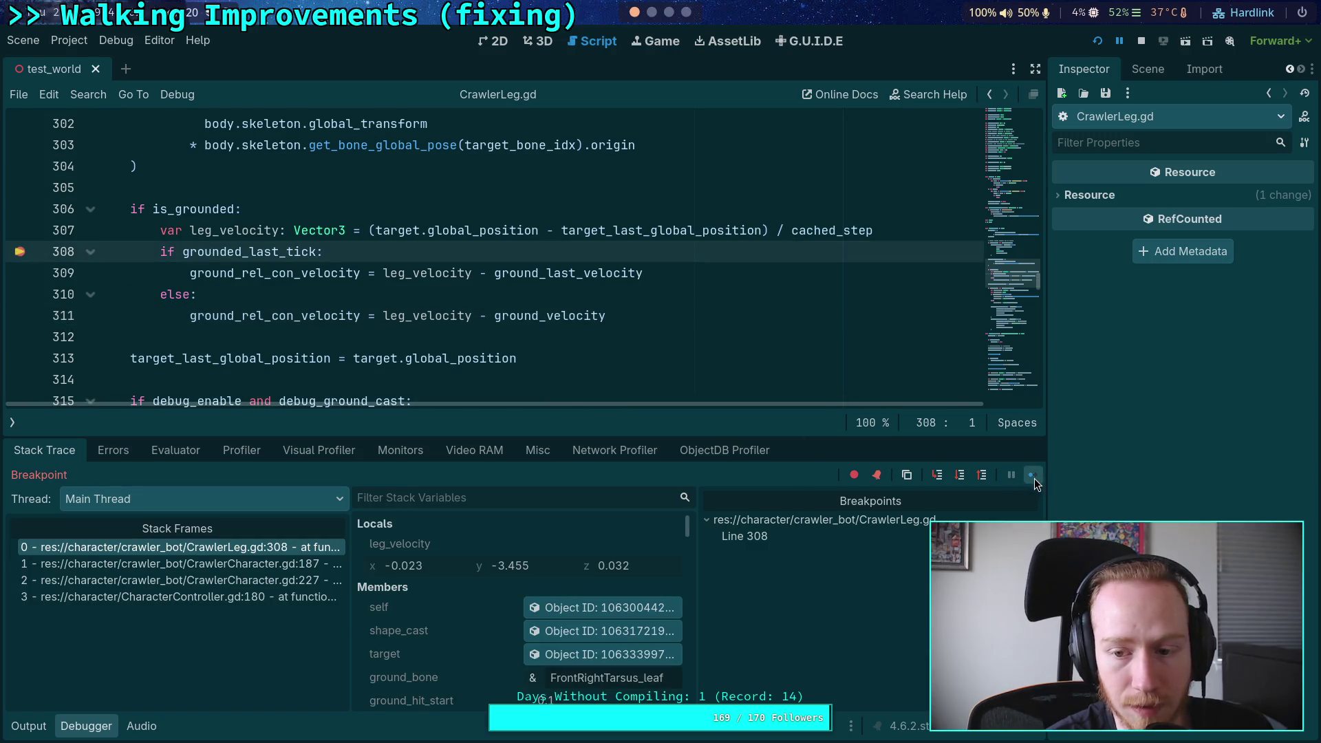
left_click(1031, 478)
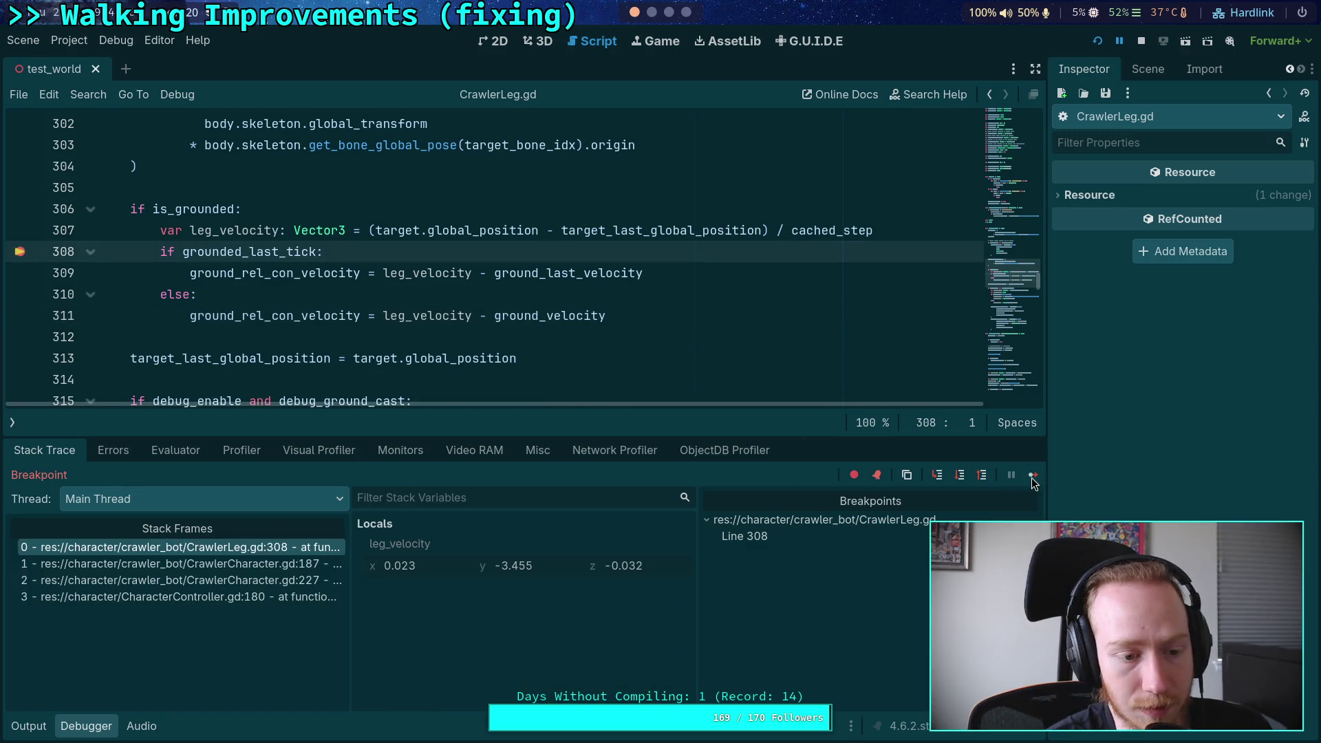
left_click(1031, 473)
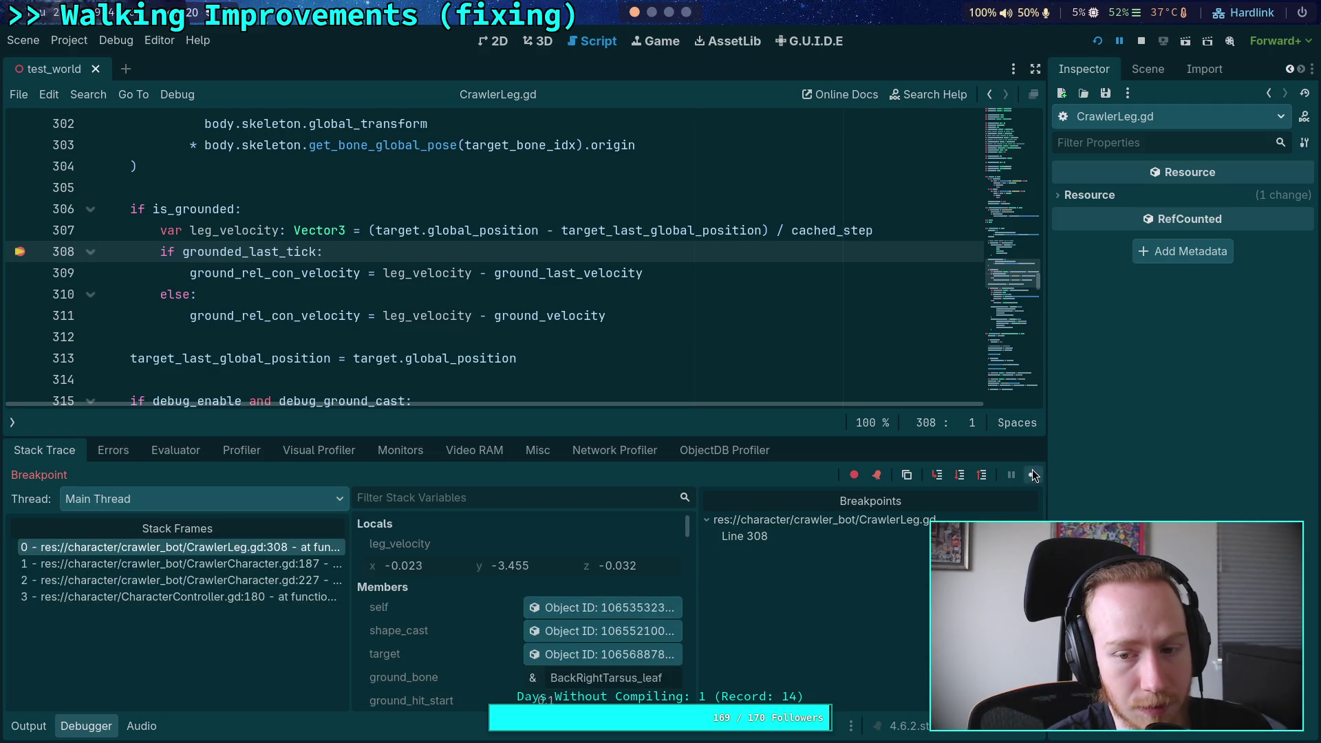
left_click(1032, 472)
left_click(1032, 475)
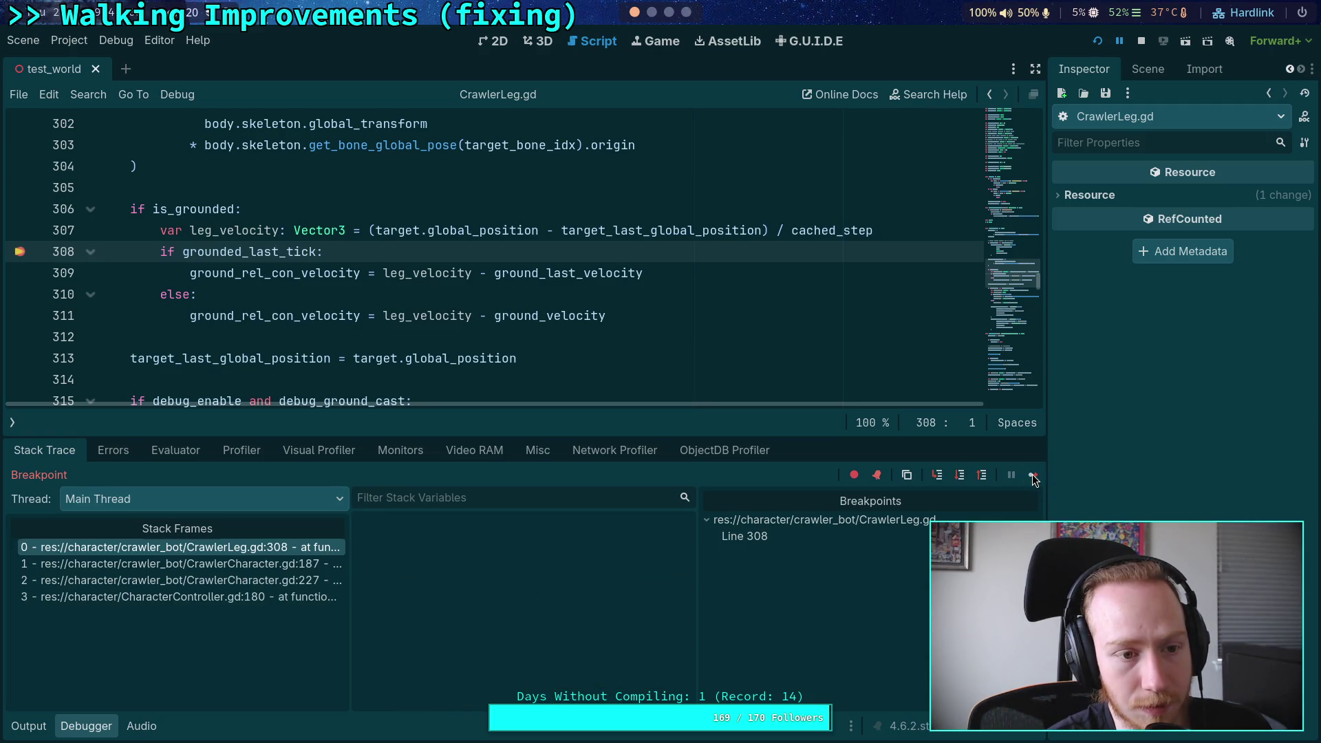
left_click(1032, 477)
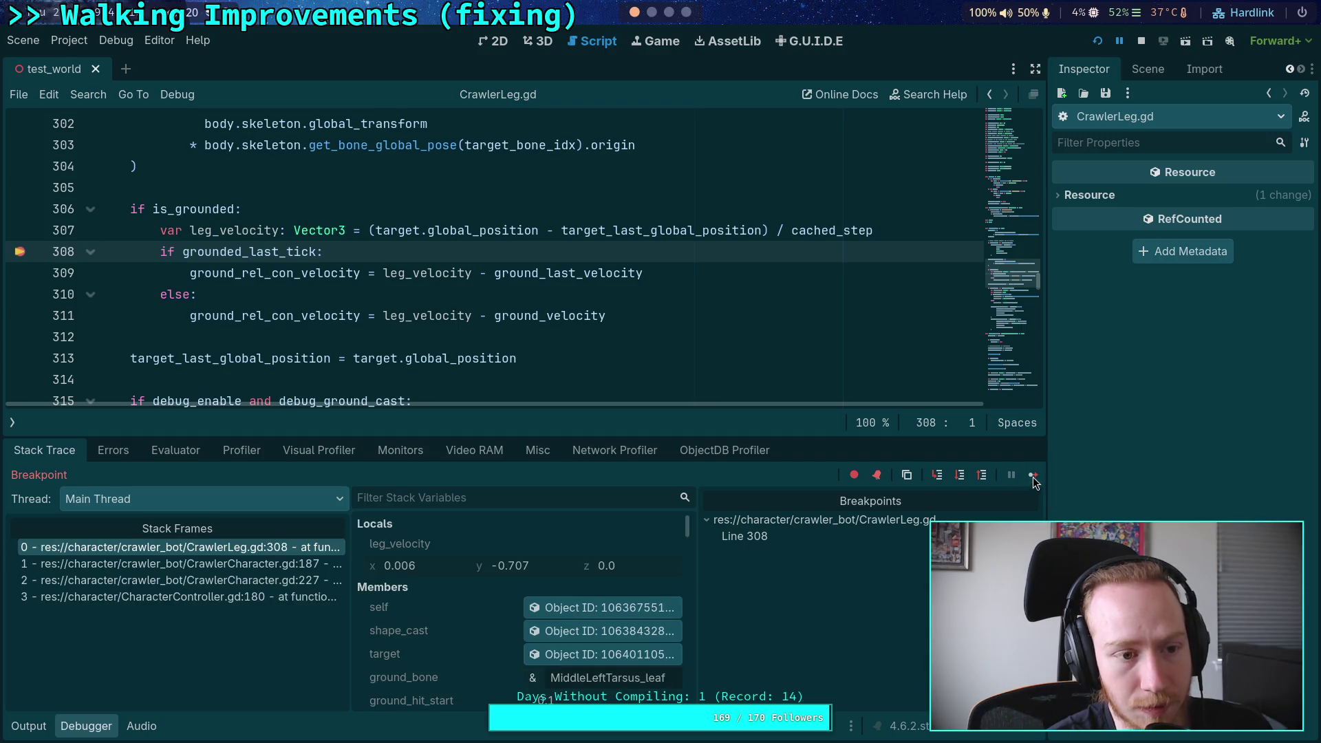
left_click(1034, 481)
left_click(1034, 479)
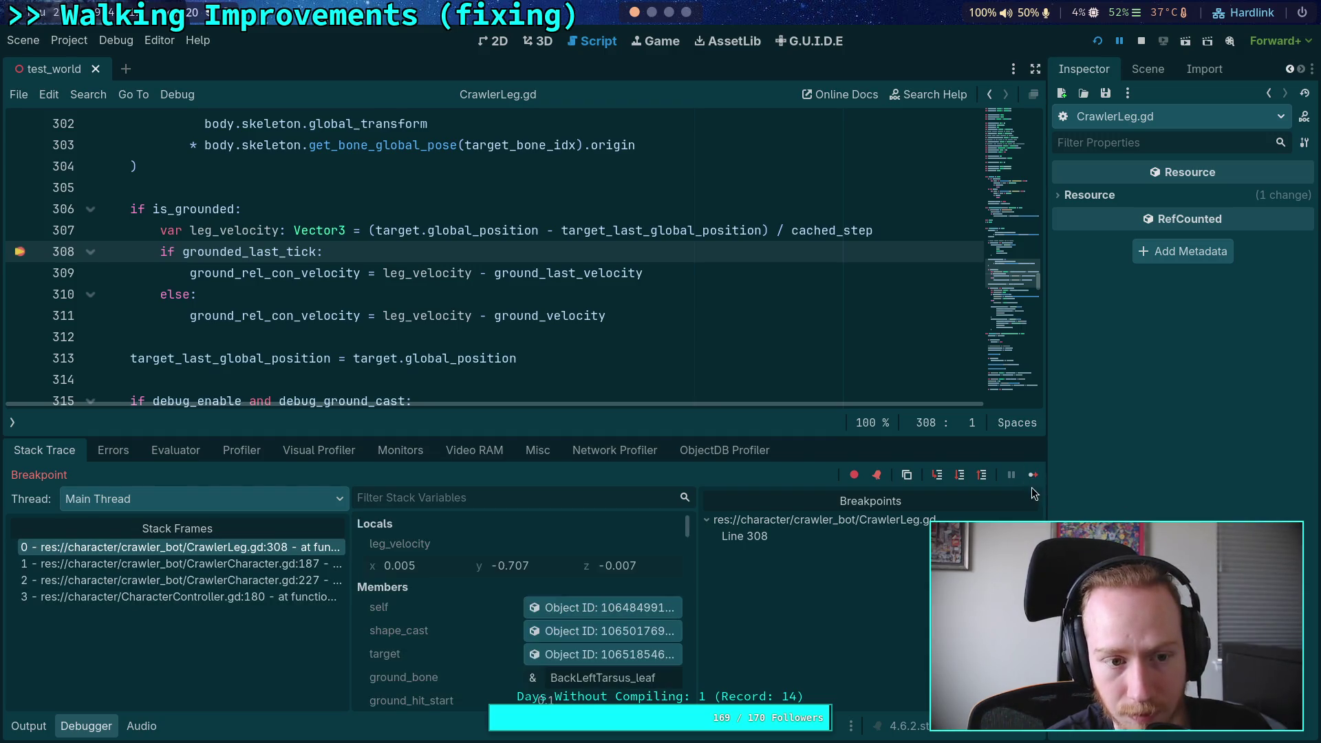
left_click(1035, 478)
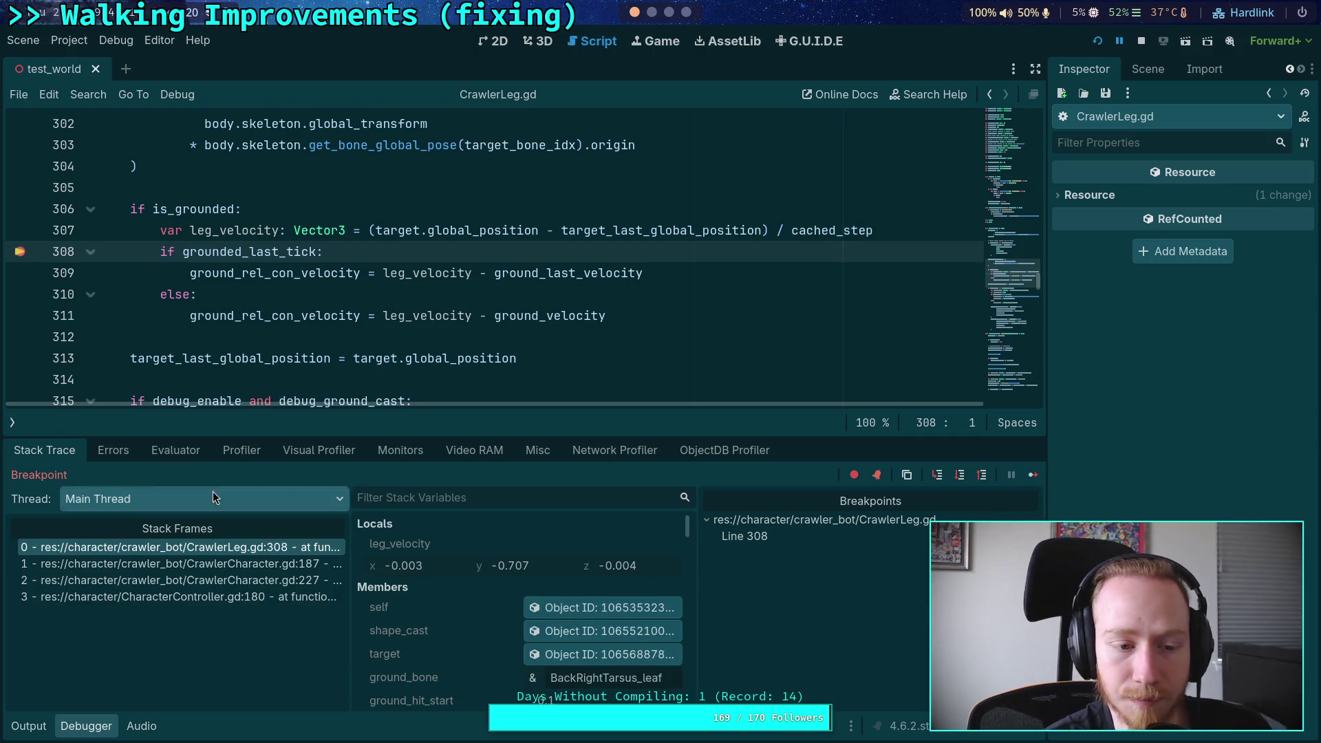
Step: Enlarge the debugger panel, continue to FrontLeftTarsus_leaf, and remove the line-308 breakpoint
left_click_drag(455, 438, 454, 415)
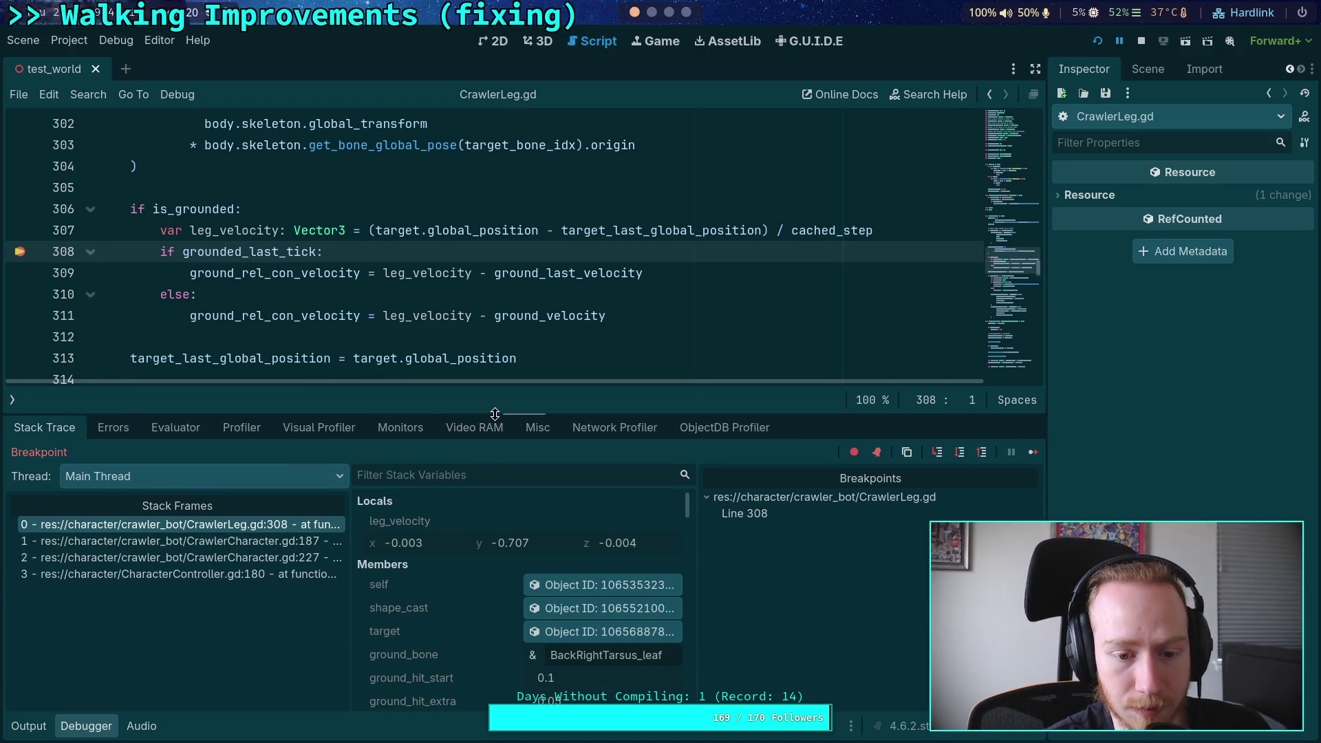
scroll(454, 582, "down", 10)
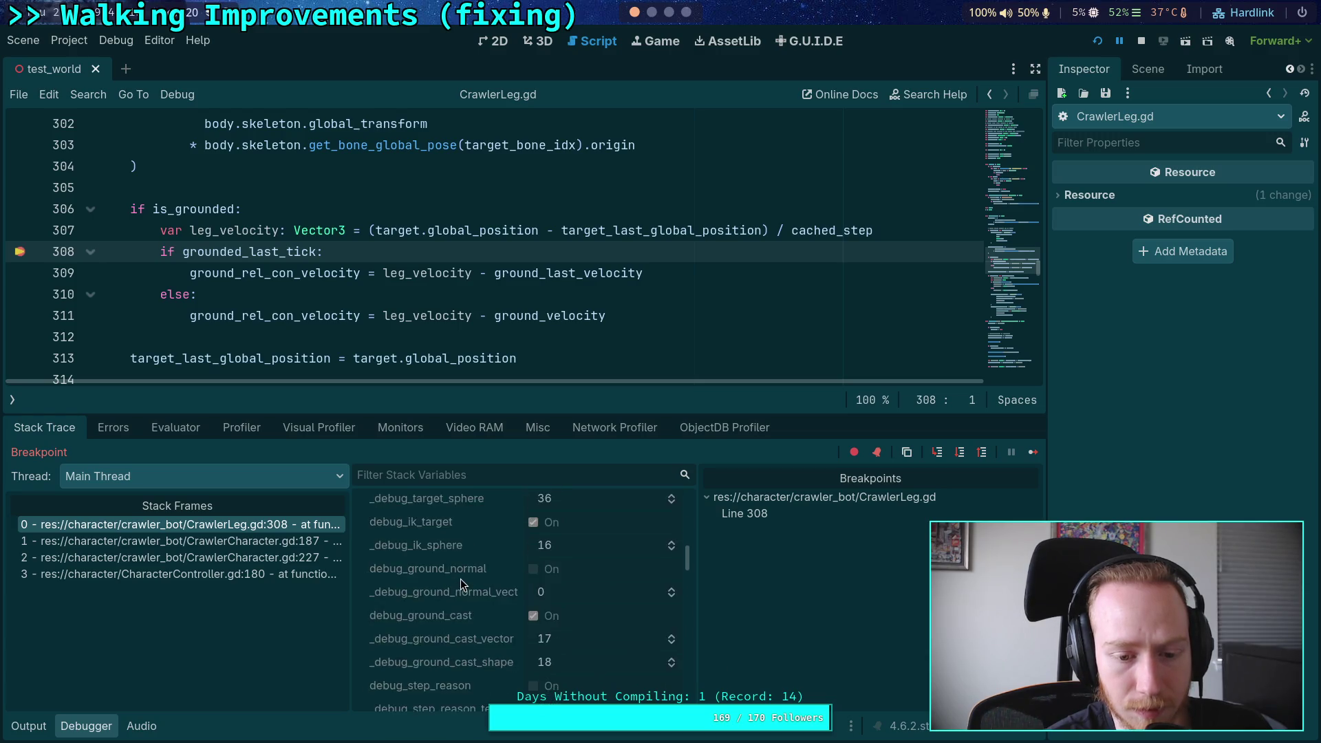
left_click(1033, 454)
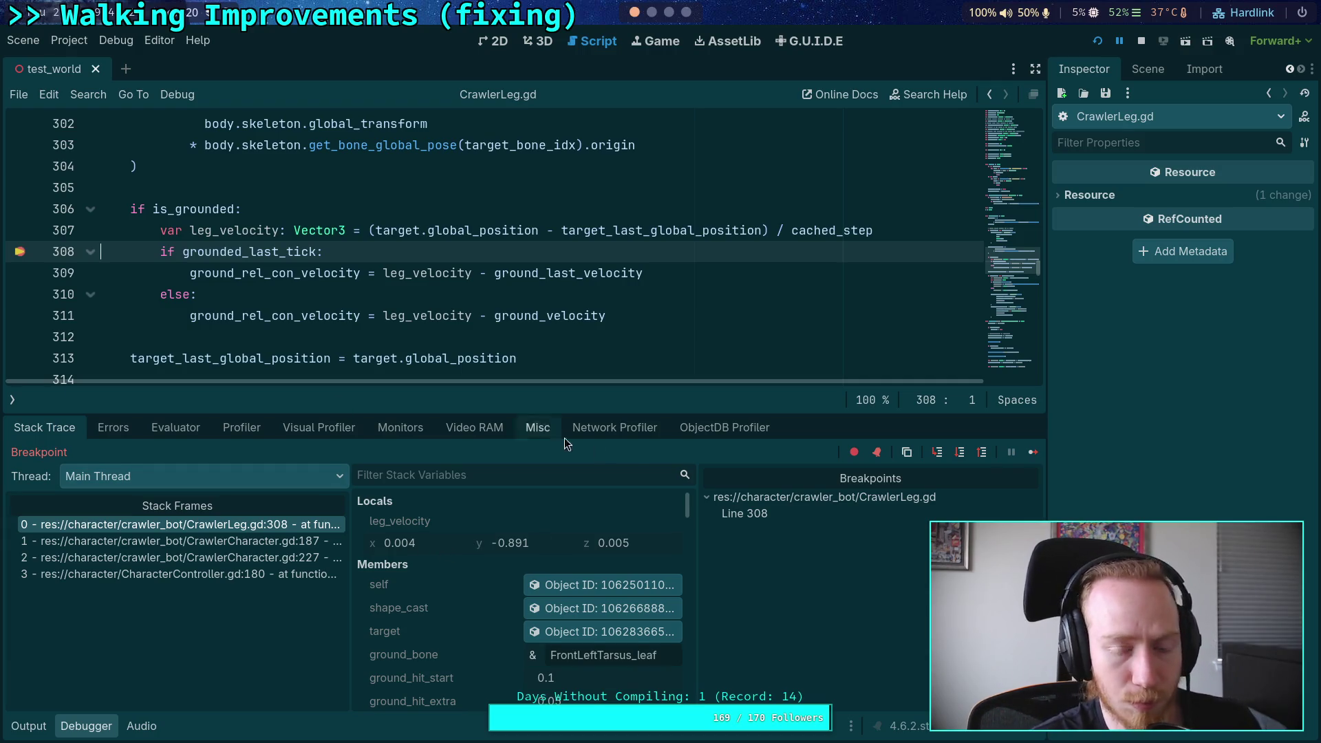
left_click(19, 252)
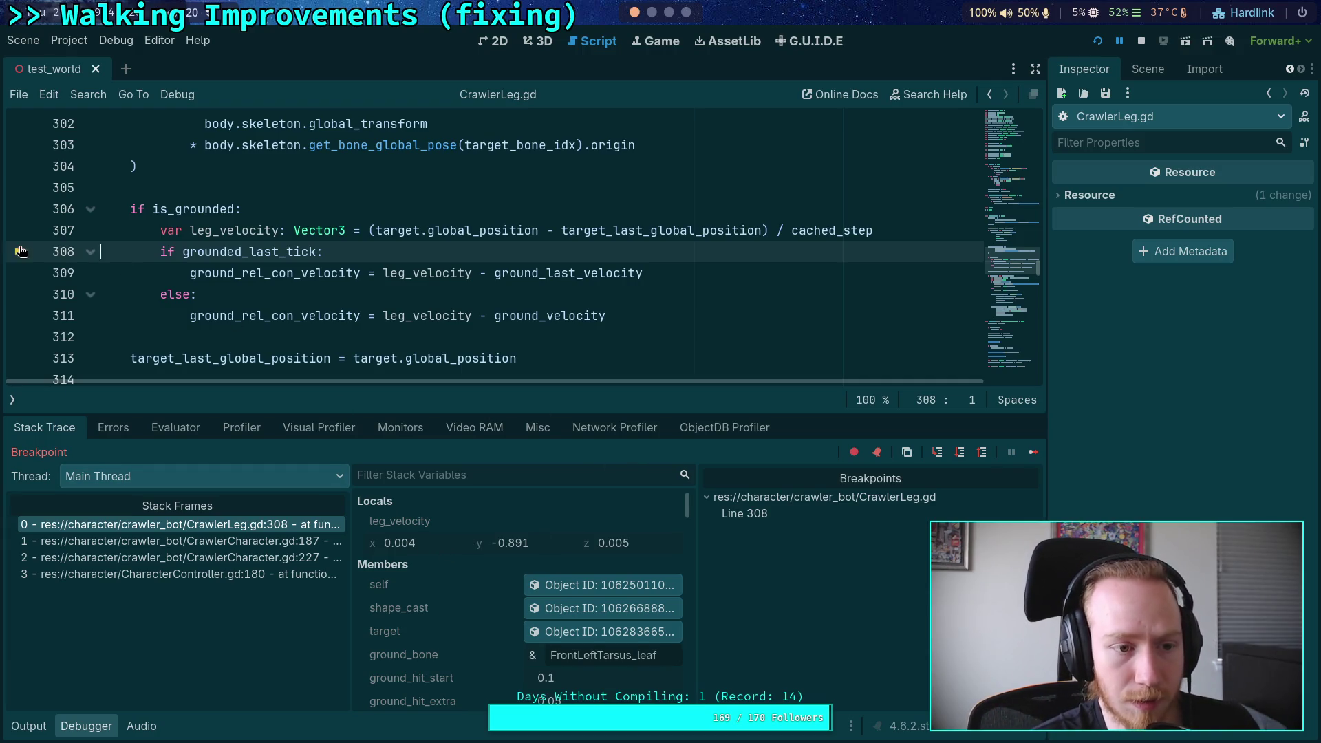
left_click(1033, 453)
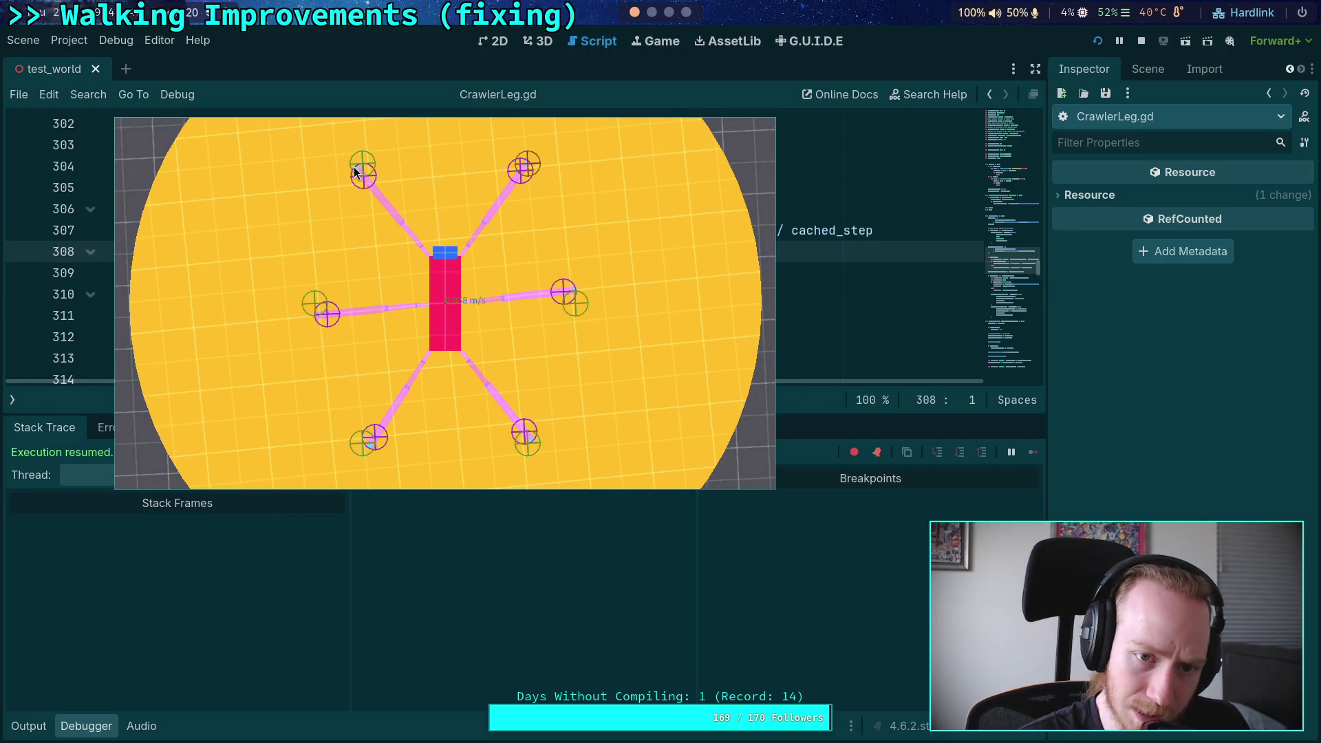
mouse_move(525, 283)
left_mouse_down()
mouse_move(256, 287)
mouse_move(523, 288)
left_mouse_up()
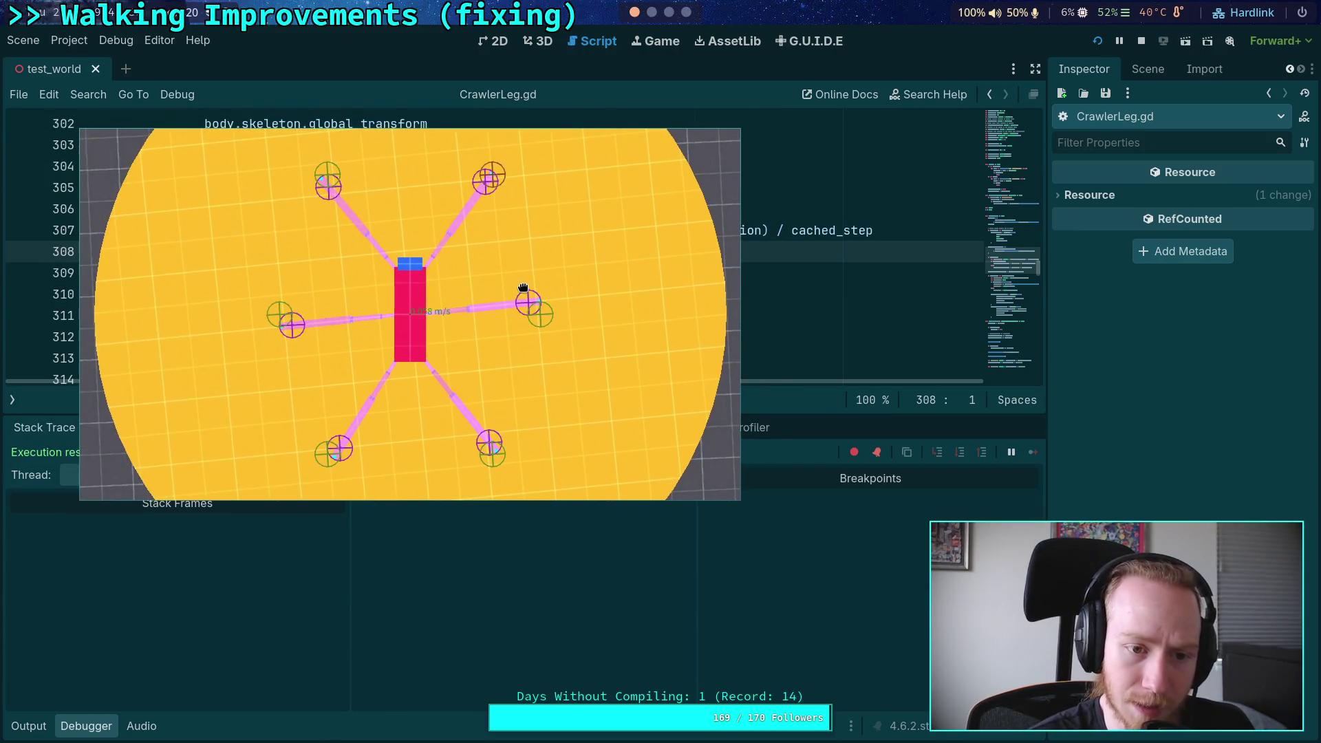
key("Escape")
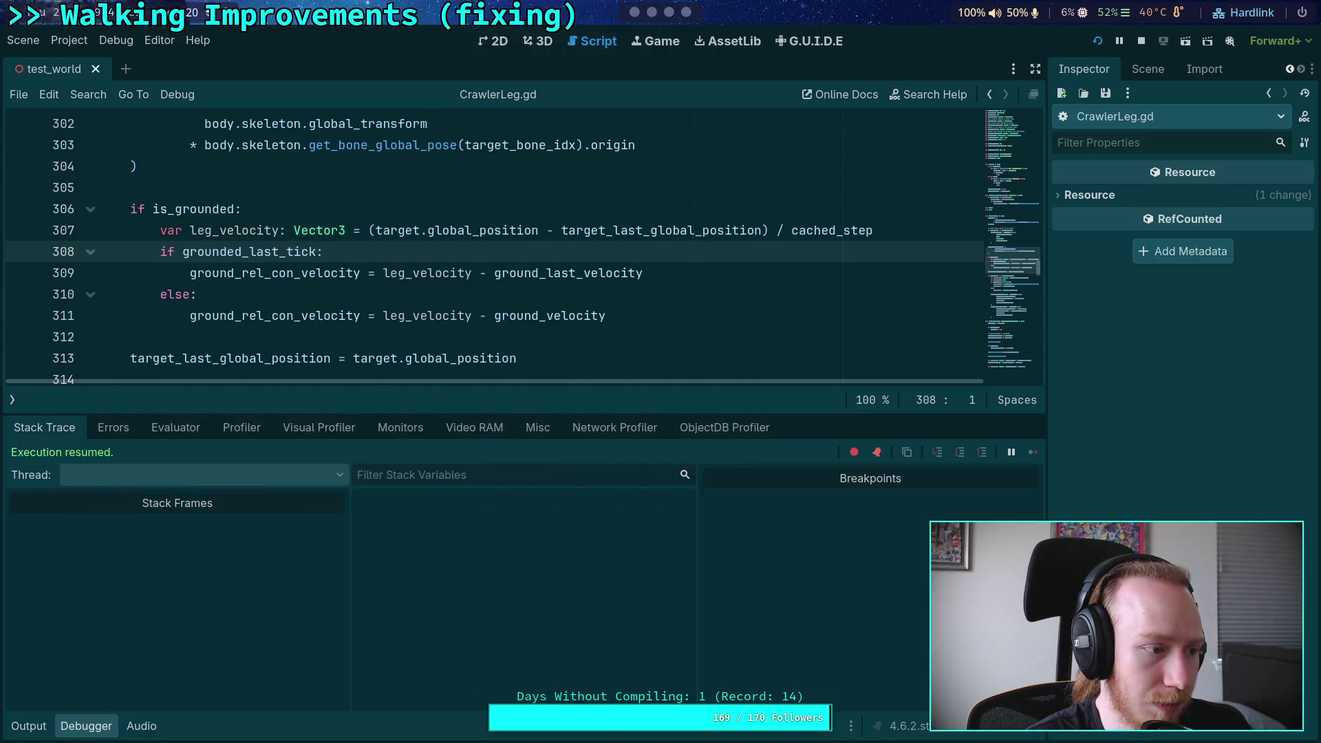
mouse_move(520, 322)
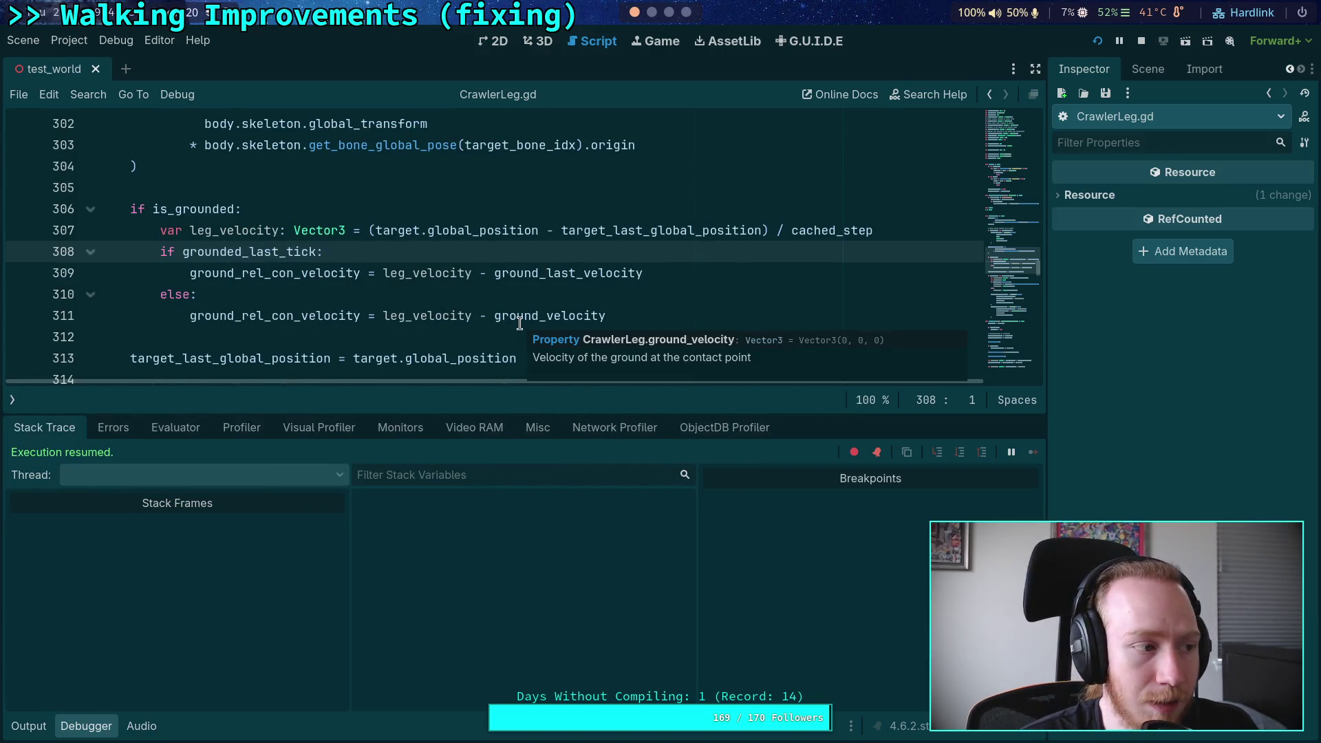
mouse_move(338, 268)
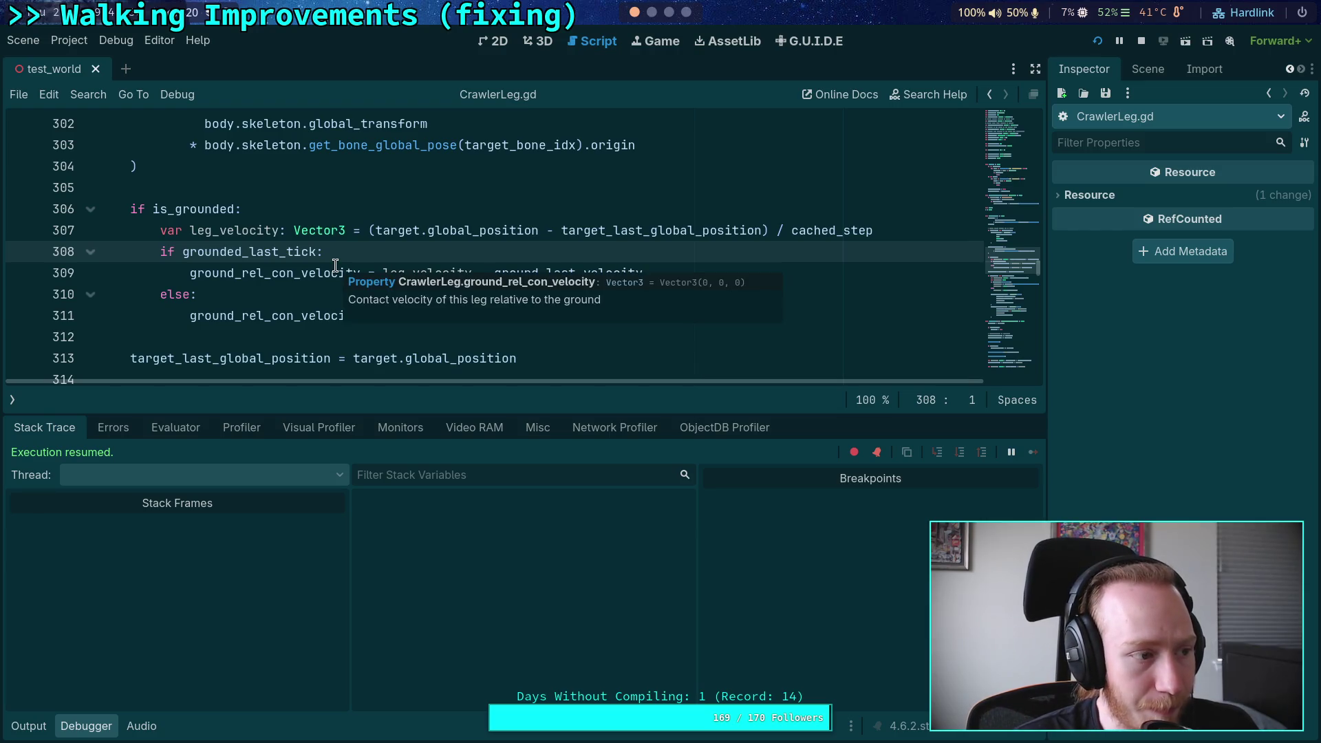
key("F5")
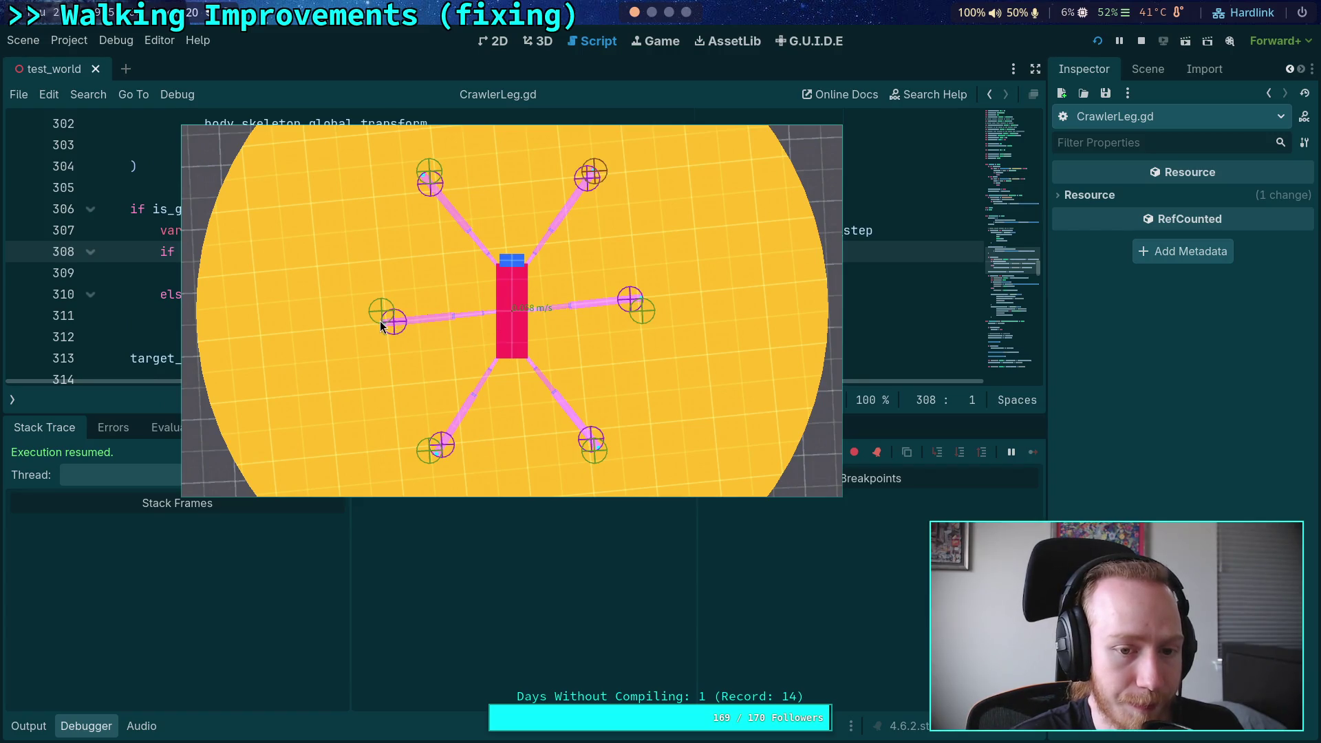
key("F8")
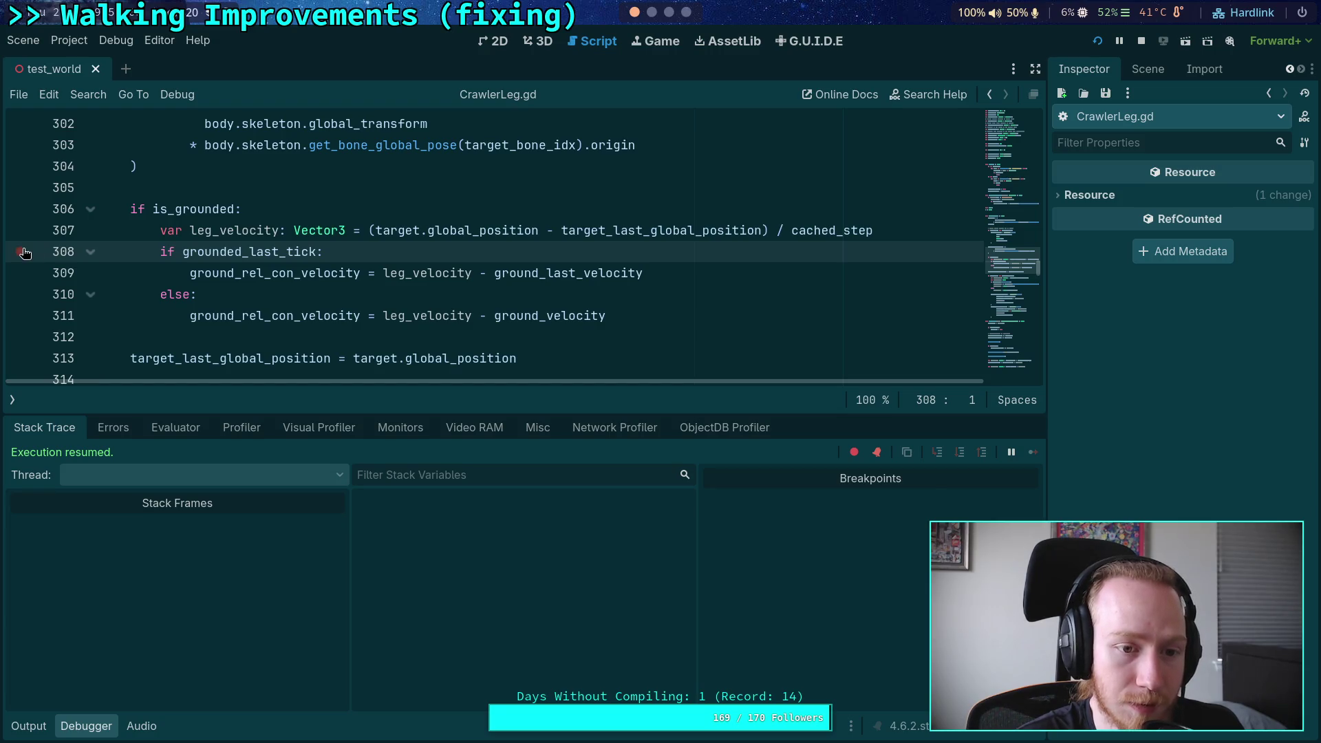
Step: Re-add the breakpoint on line 308 of CrawlerLeg.gd and make the debugger panel taller
left_click(22, 252)
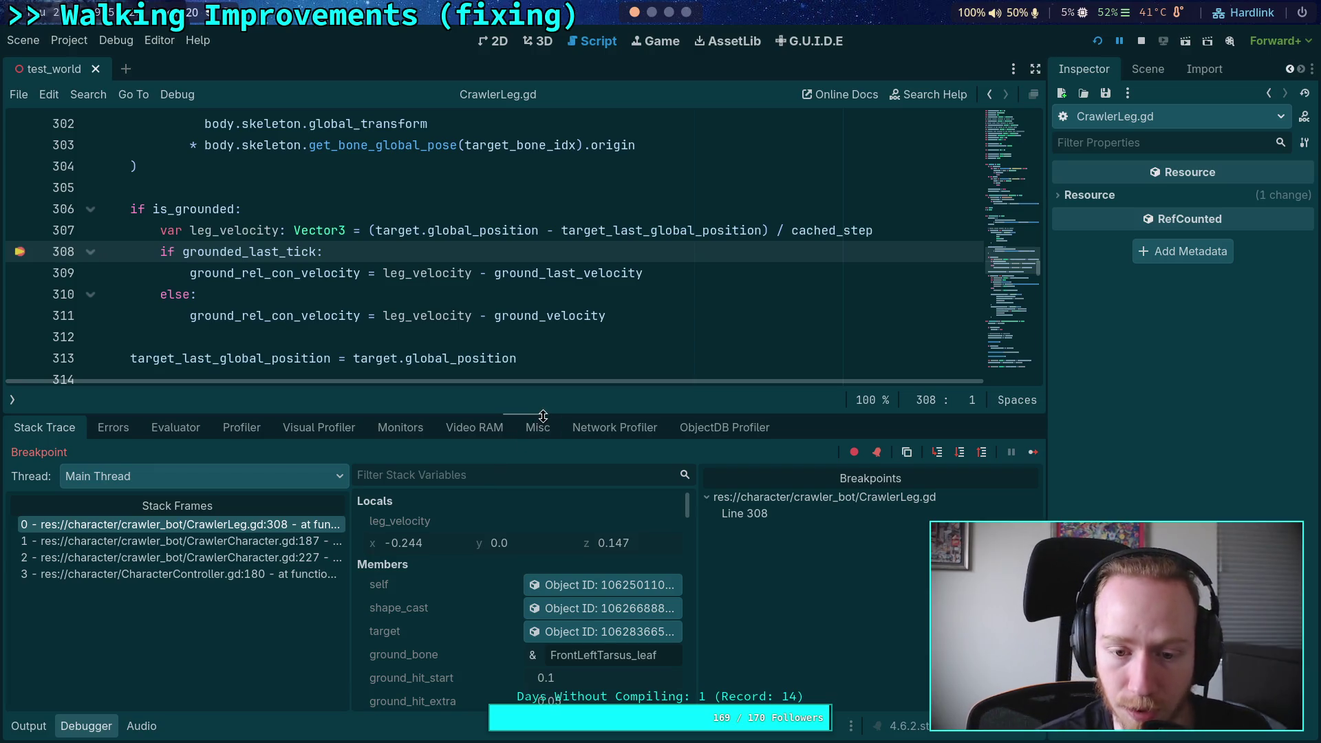
left_click_drag(534, 415, 527, 393)
mouse_move(405, 278)
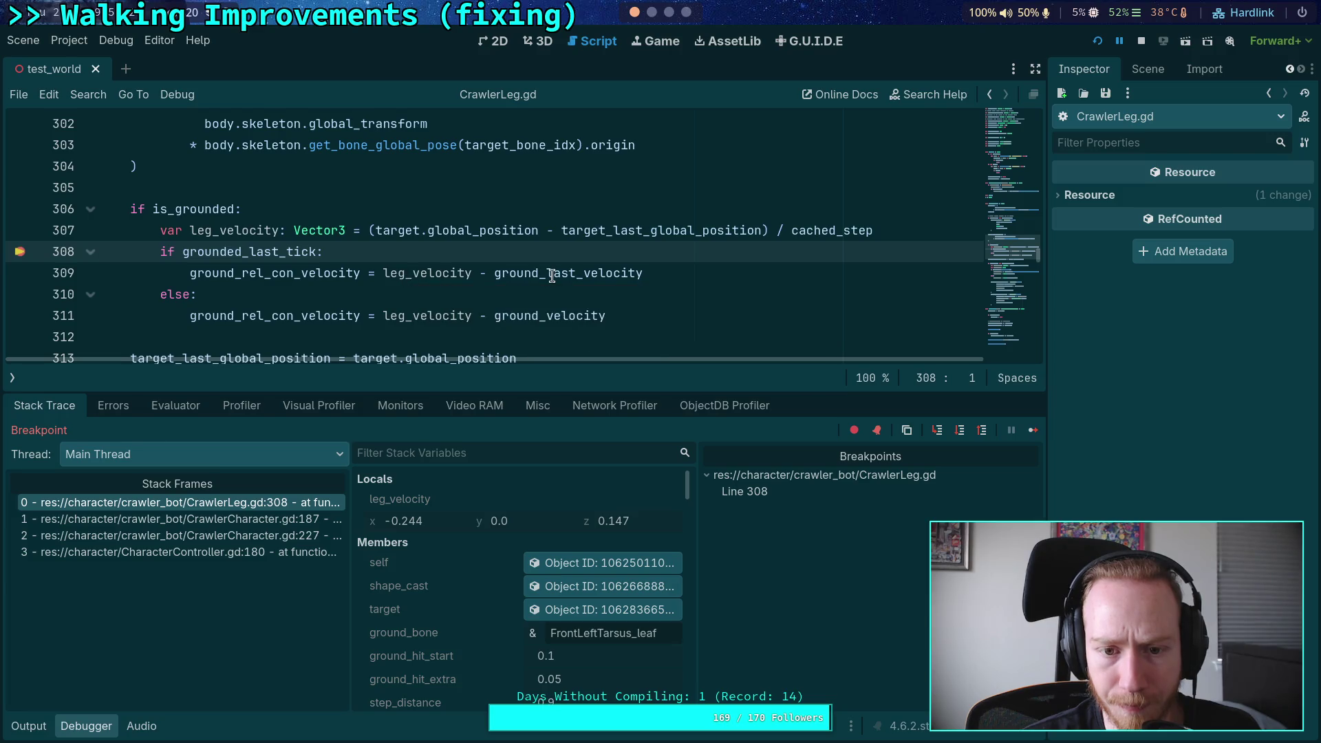
mouse_move(552, 276)
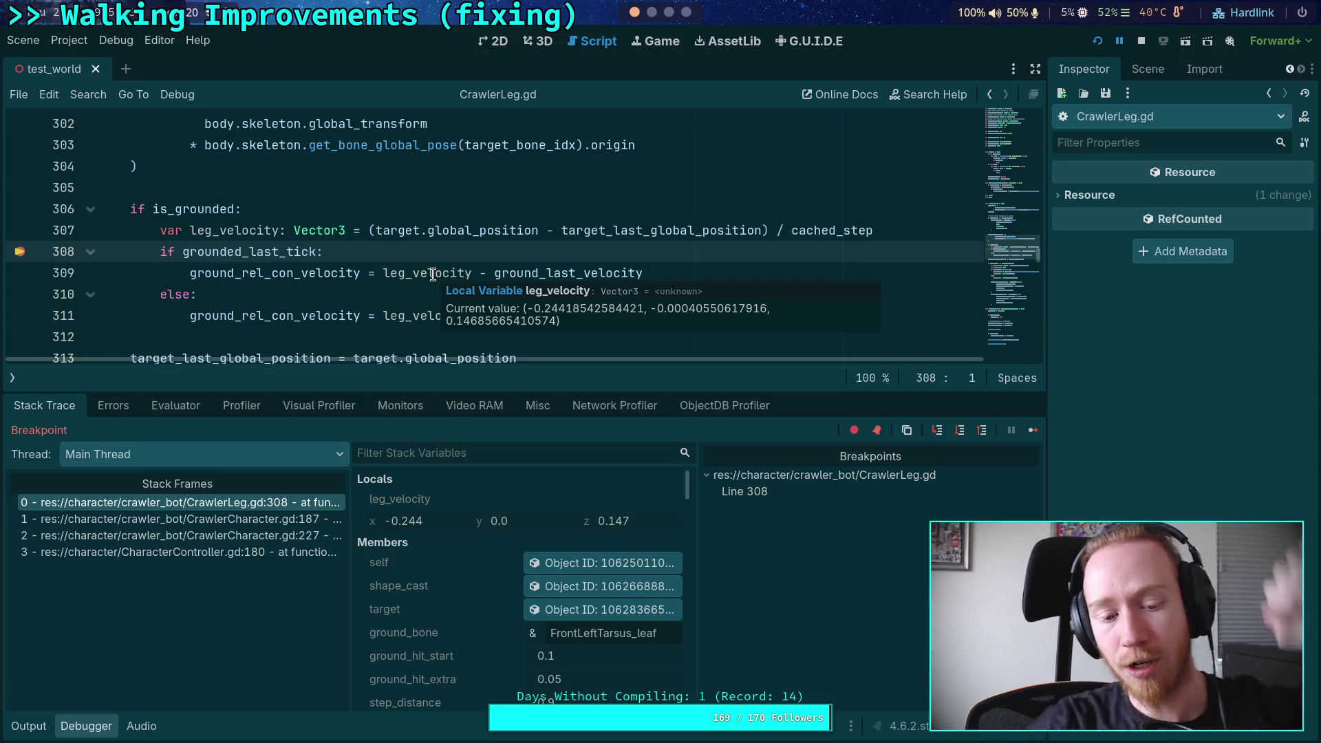
scroll(315, 249, "up", 1)
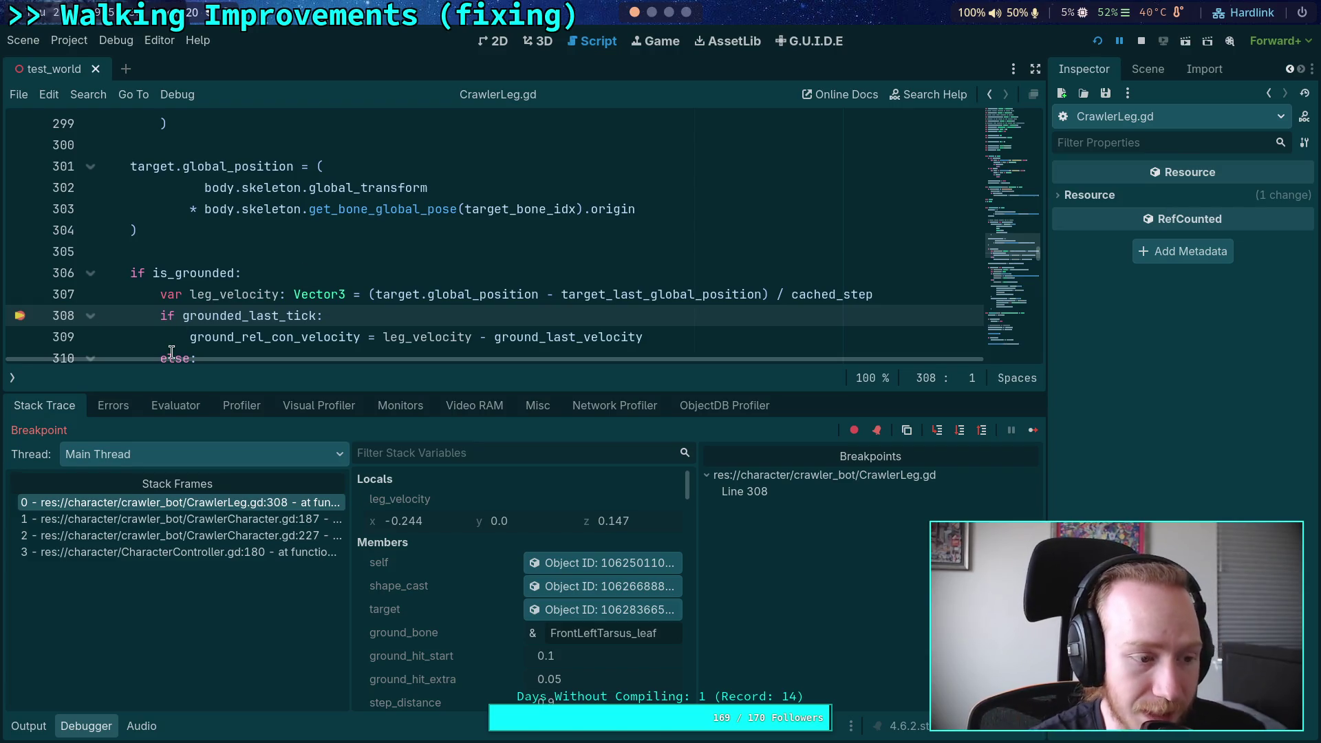
Step: Resume the game until it halts at line 308, with leg_velocity (-0.244, 0.0, 0.147), and lower the splitter
key("F12")
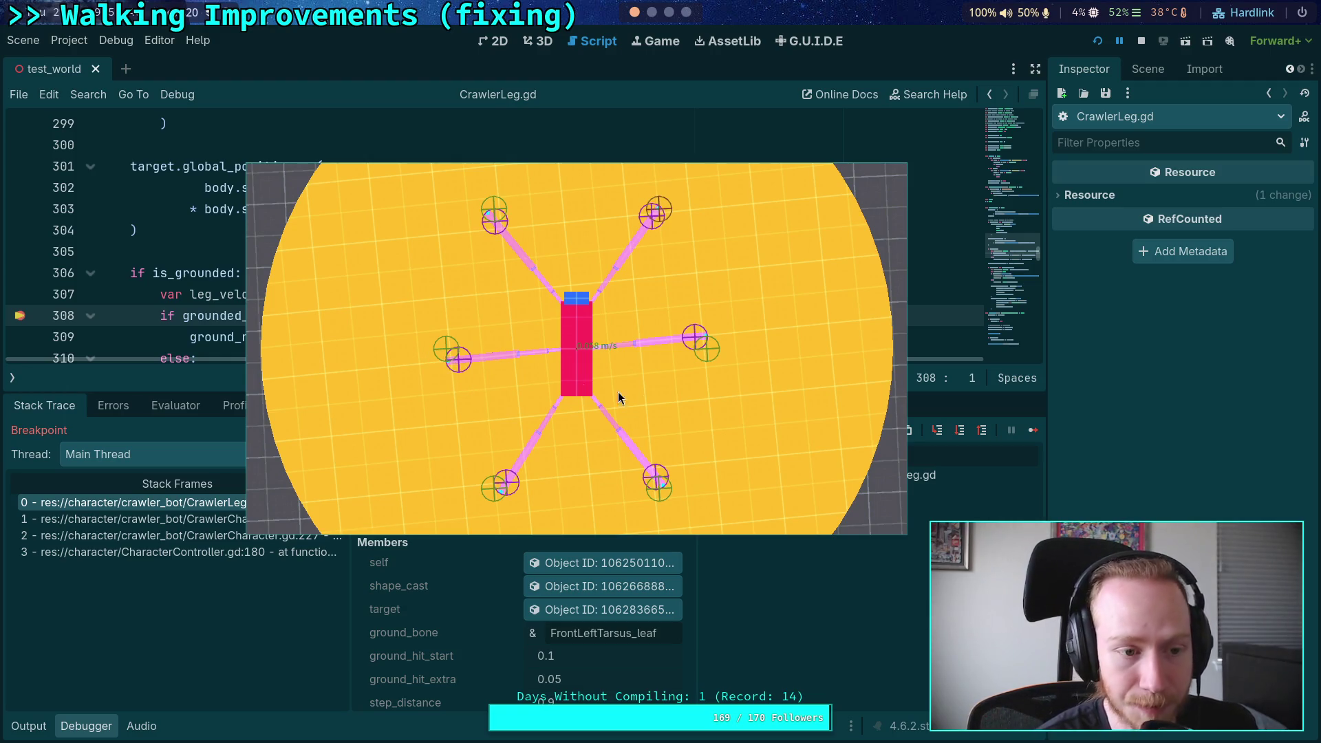
key("alt+Tab")
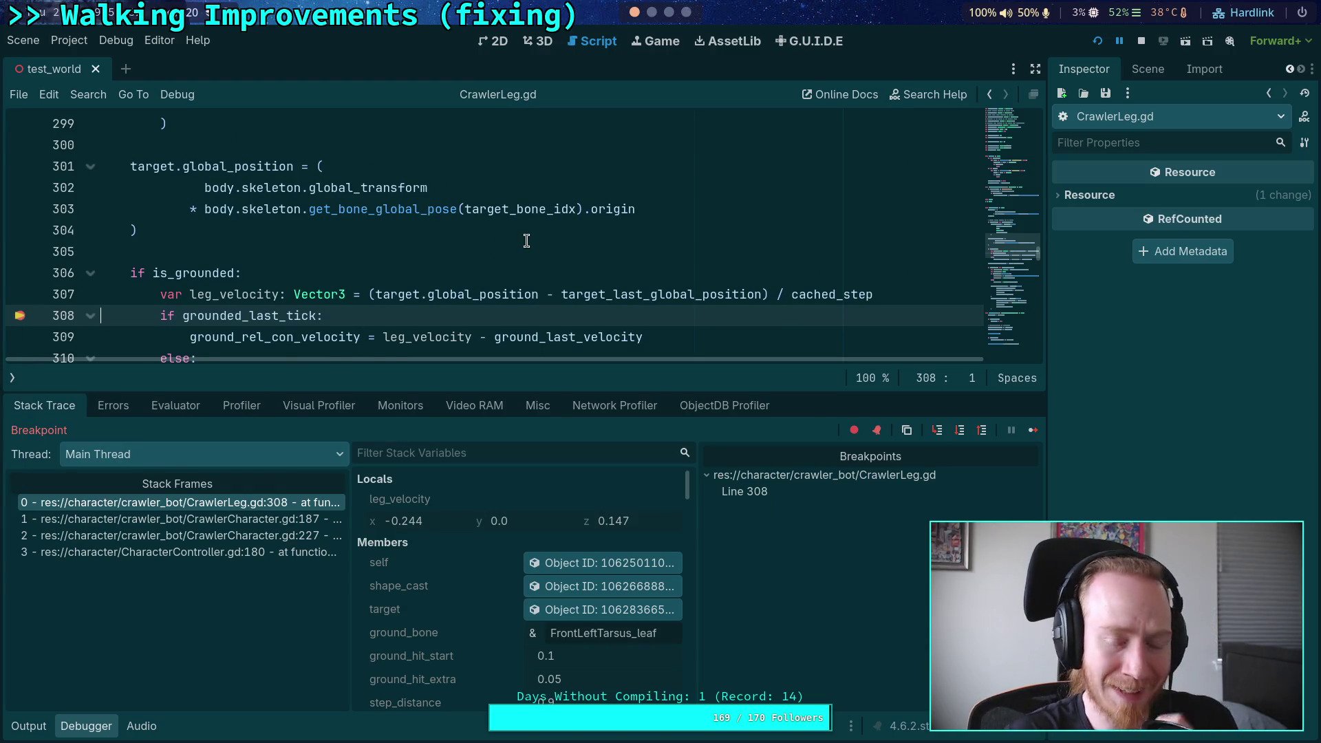
scroll(523, 241, "down", 1)
mouse_move(645, 228)
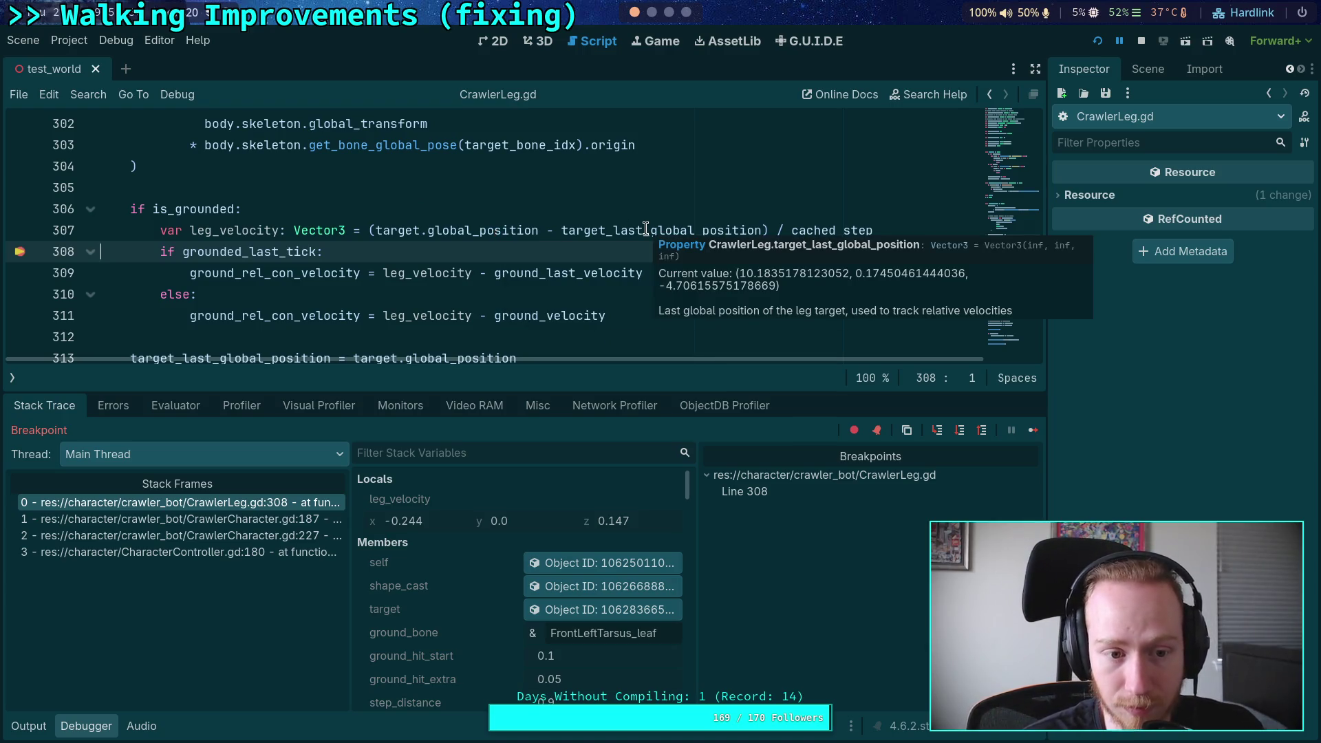
scroll(645, 228, "down", 1)
left_click_drag(574, 391, 574, 431)
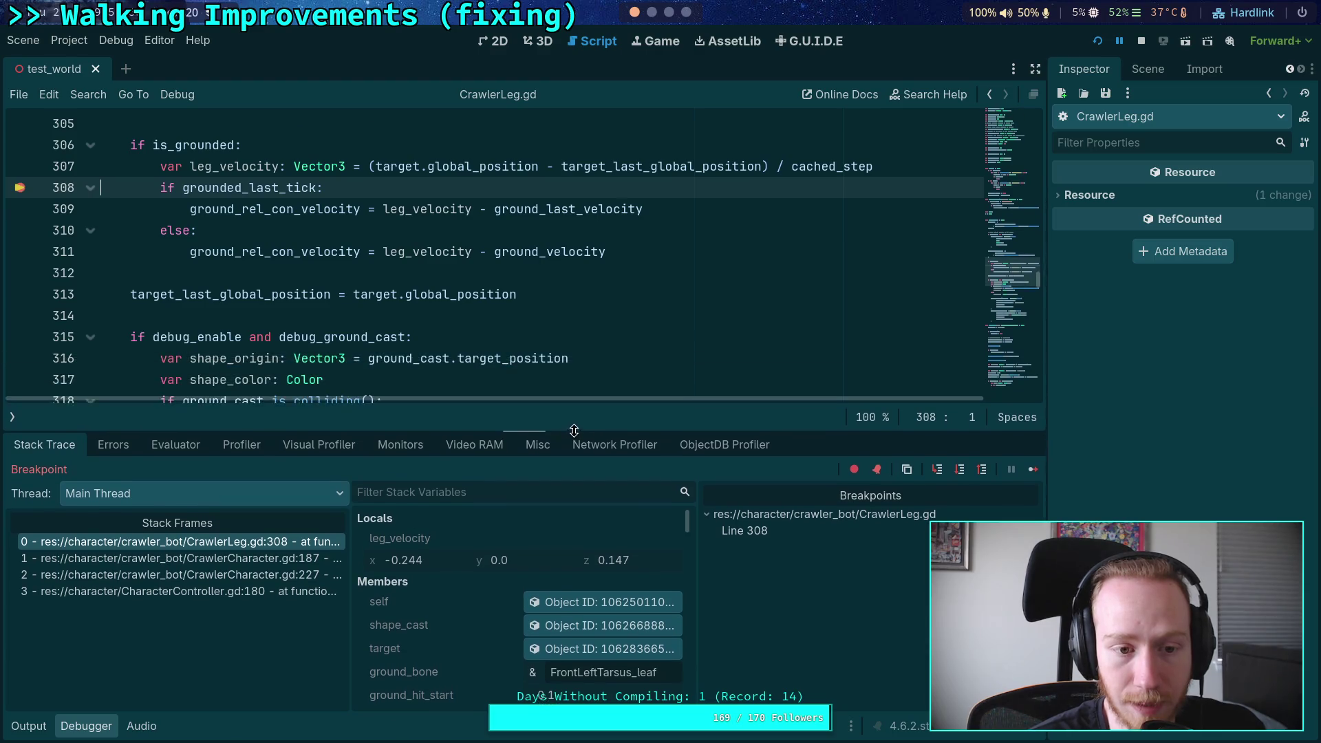
Step: Review CrawlerLeg.gd's code, then collapse the Debugger panel so the script fills the editor
scroll(534, 363, "up", 1)
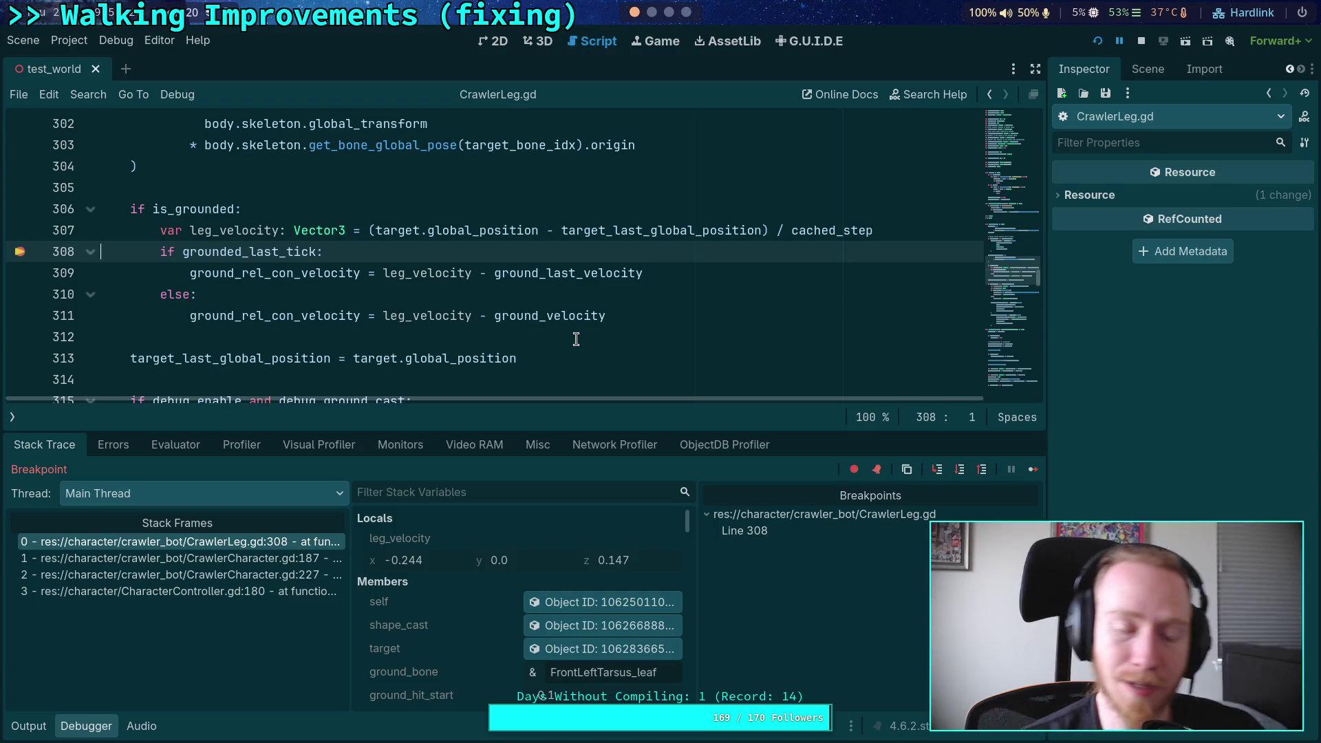
scroll(386, 281, "down", 2)
scroll(350, 273, "up", 2)
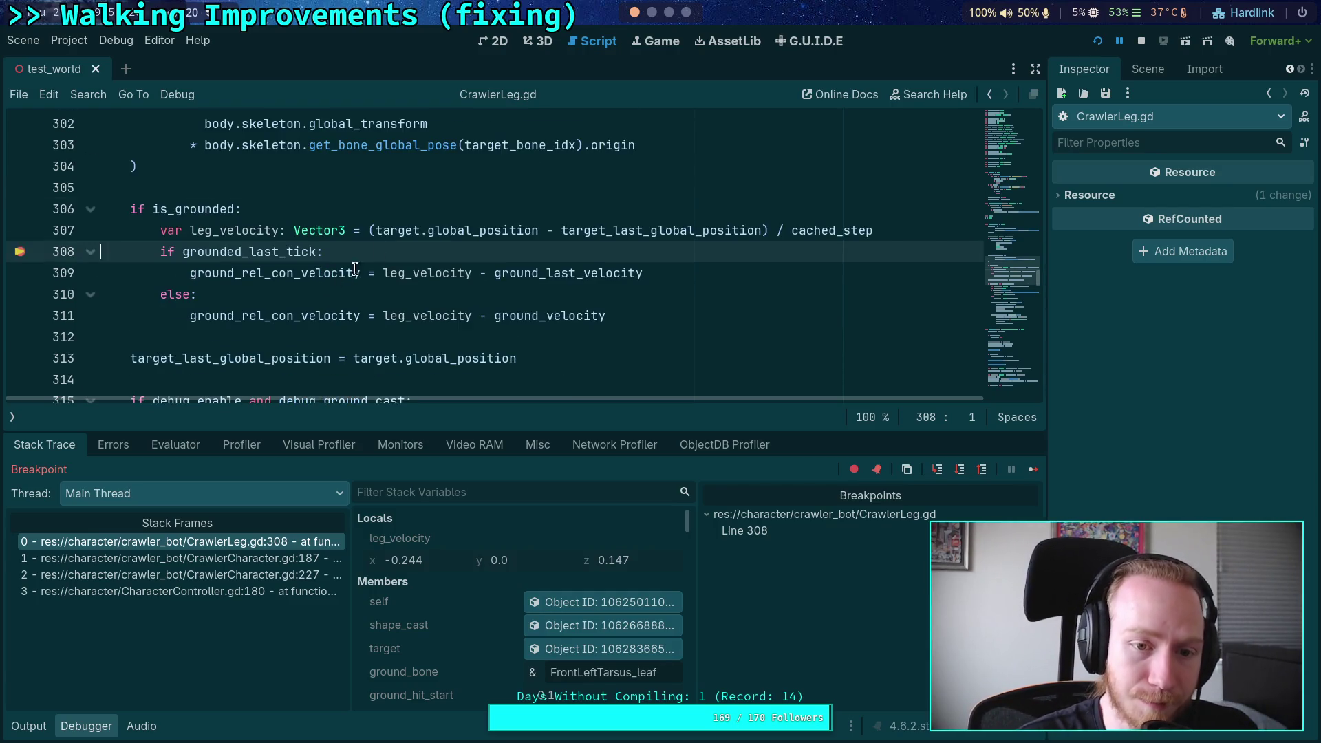
mouse_move(426, 219)
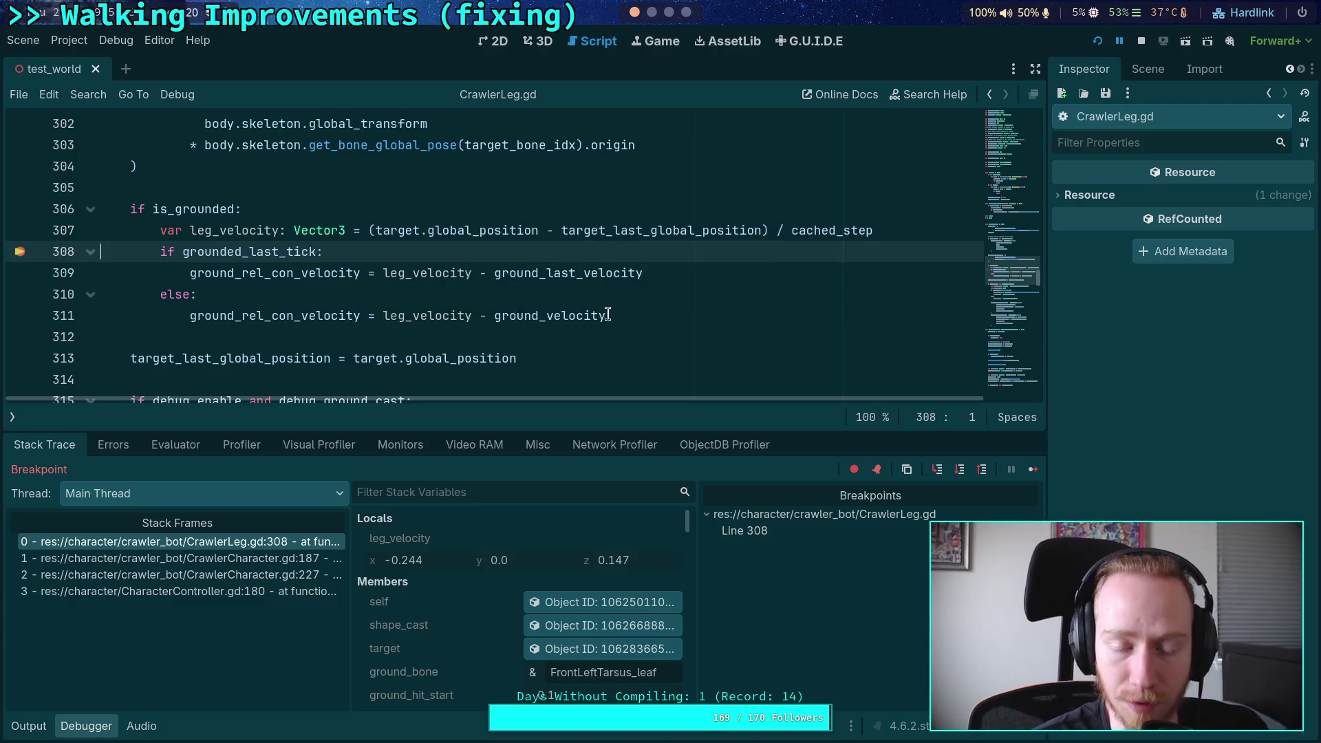
scroll(600, 310, "down", 12)
scroll(622, 317, "down", 8)
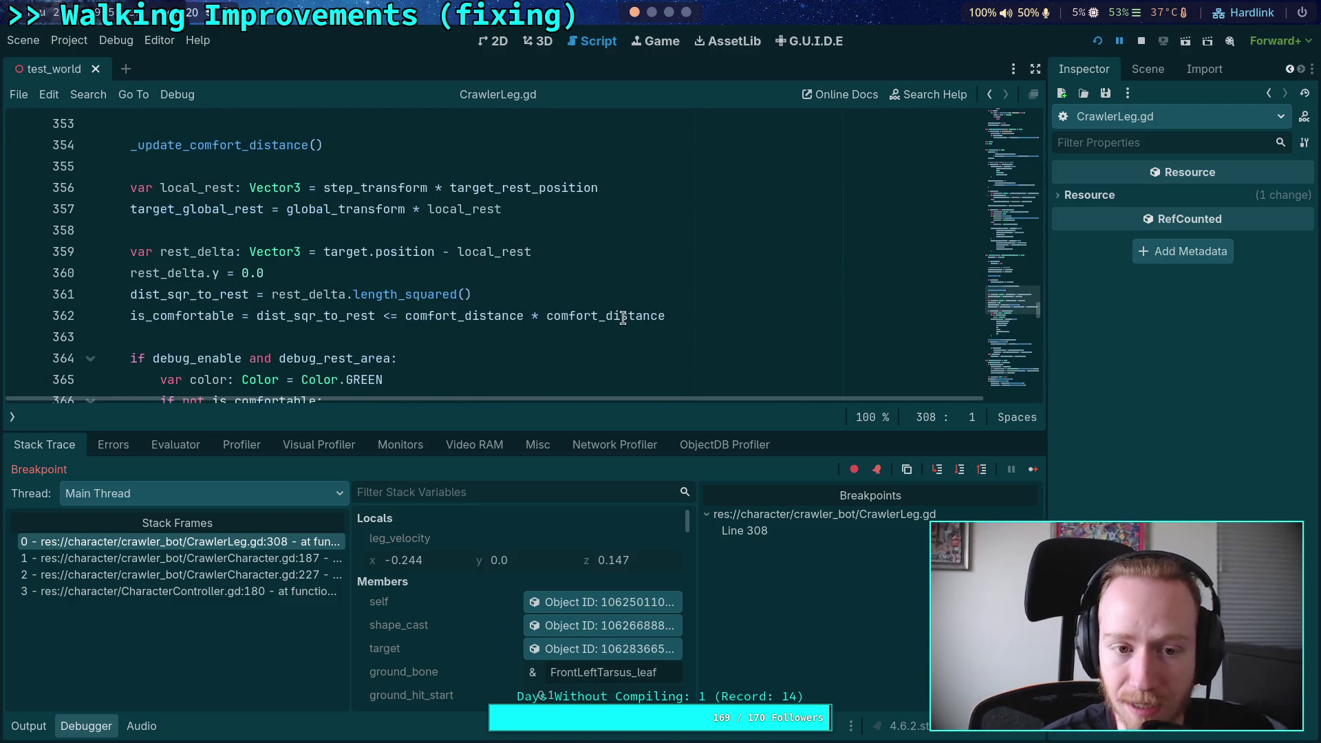
left_click(77, 727)
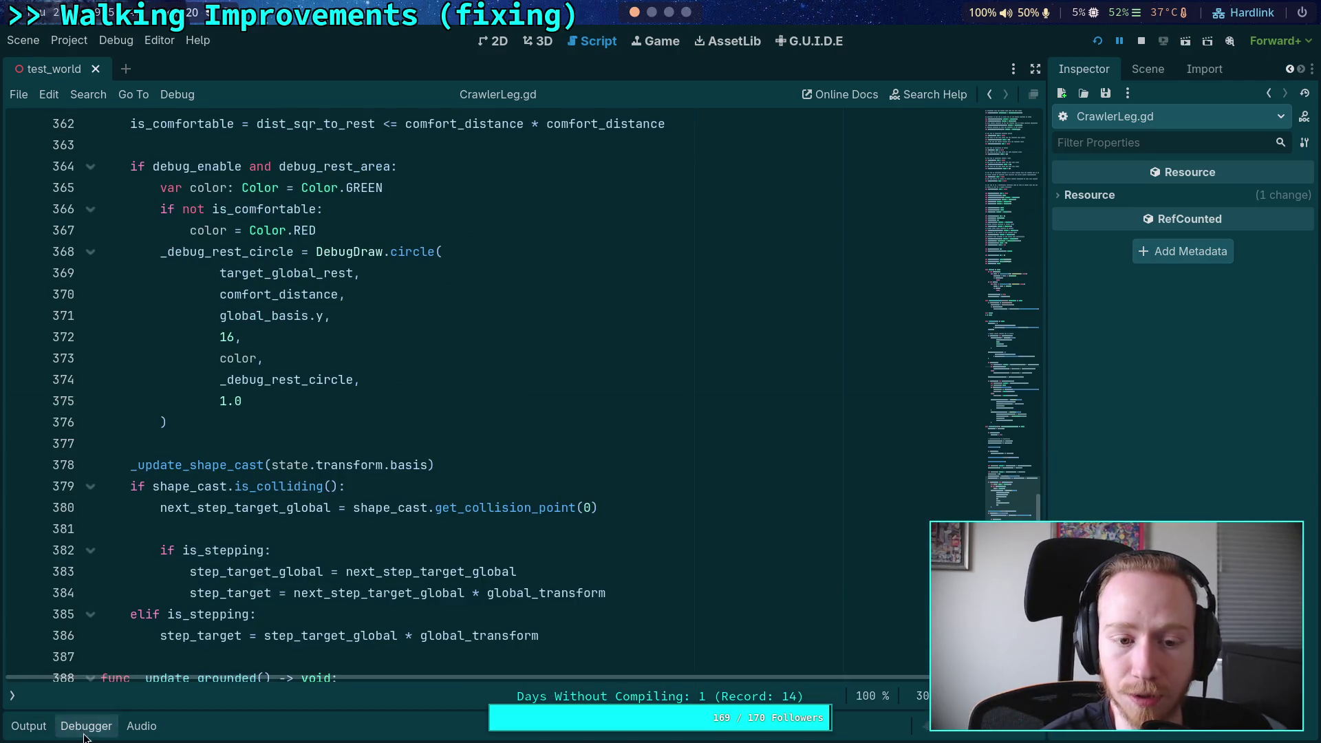
scroll(370, 449, "down", 6)
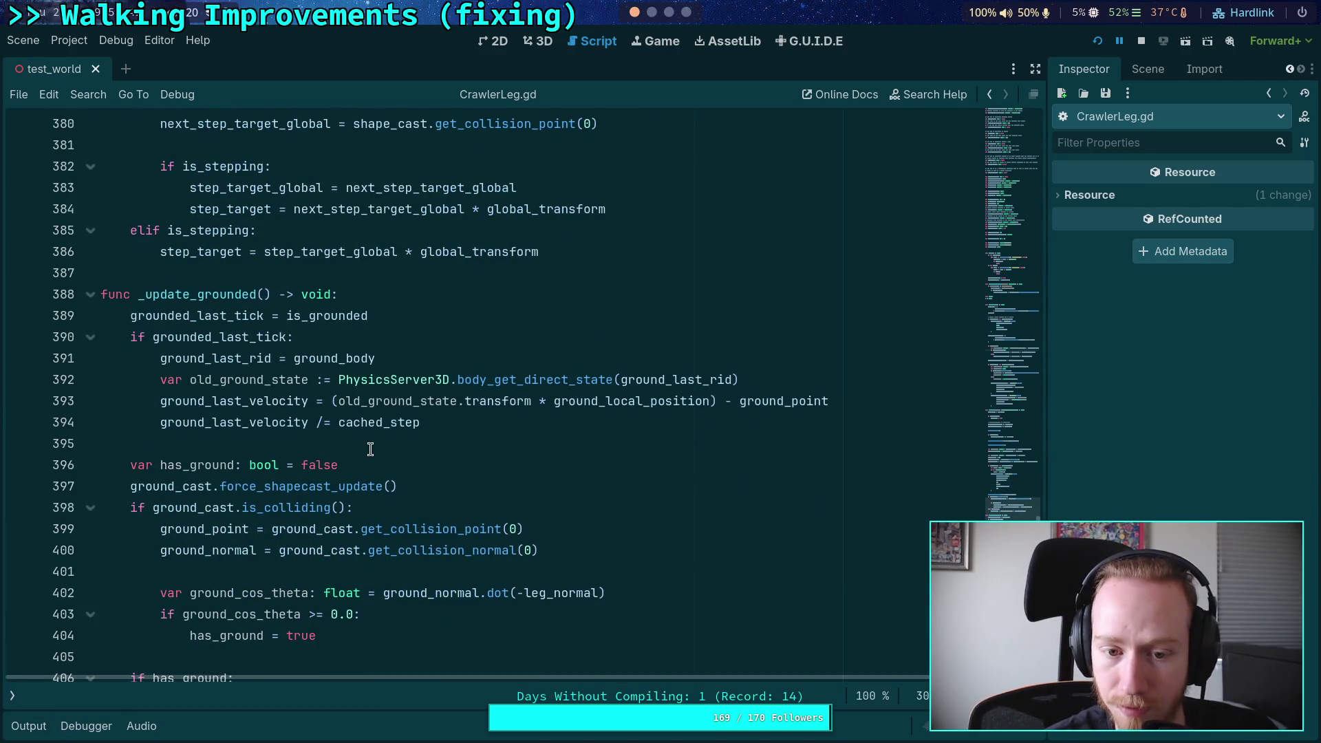
scroll(339, 379, "down", 1)
scroll(418, 384, "down", 1)
scroll(418, 384, "down", 1)
scroll(413, 365, "up", 1)
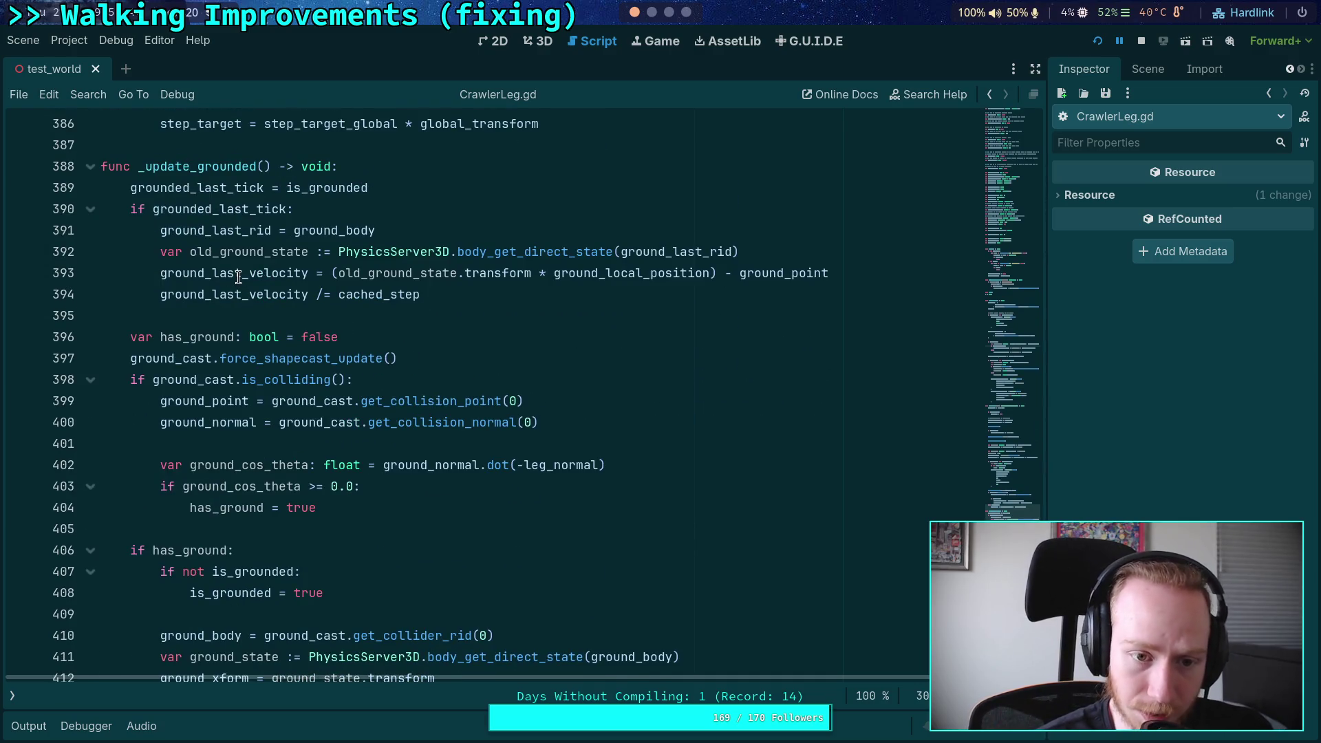
scroll(338, 374, "down", 7)
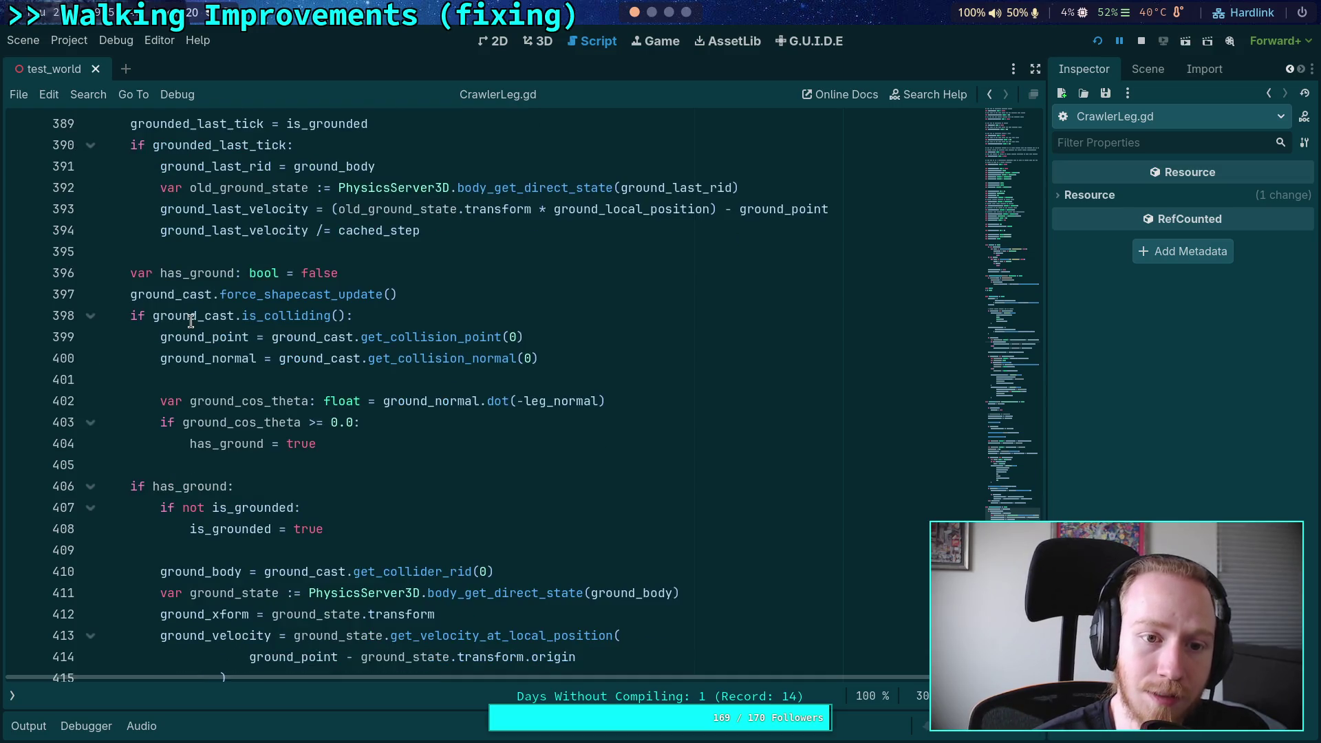
scroll(338, 374, "down", 5)
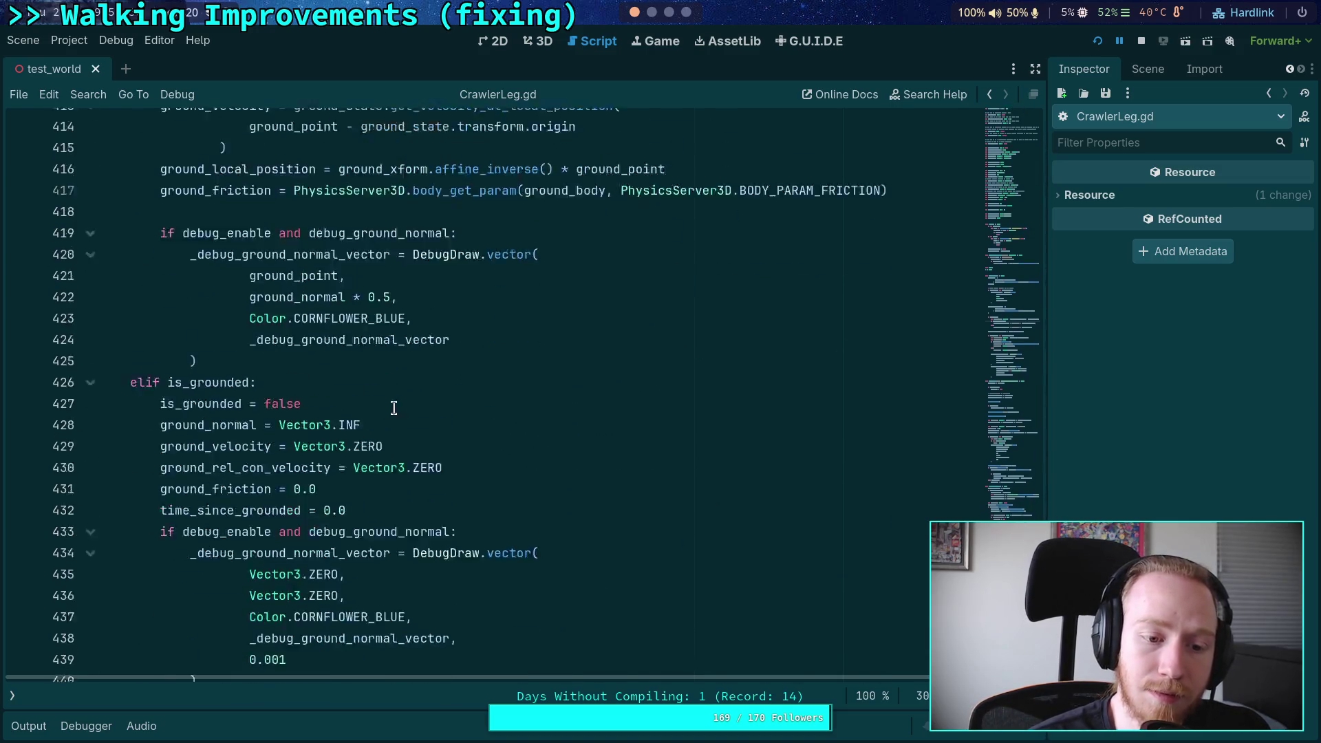
scroll(398, 408, "up", 5)
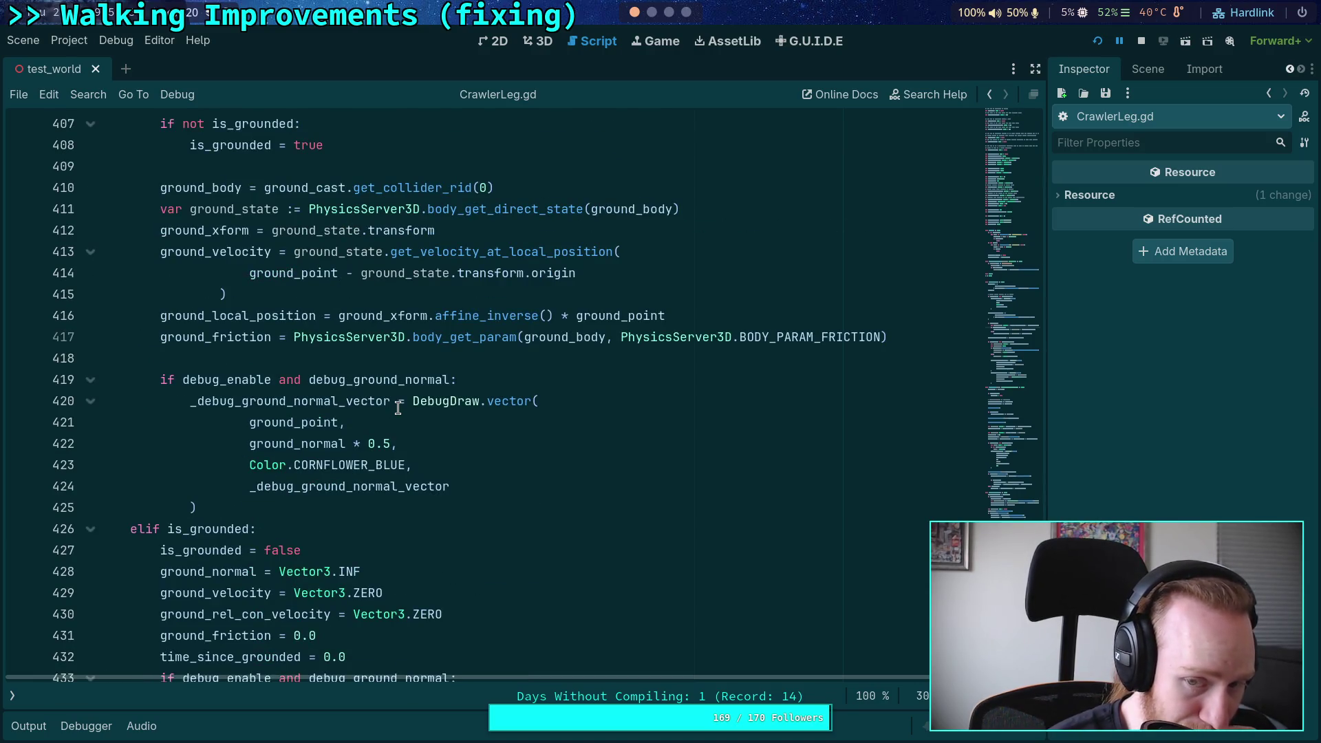
scroll(398, 408, "up", 5)
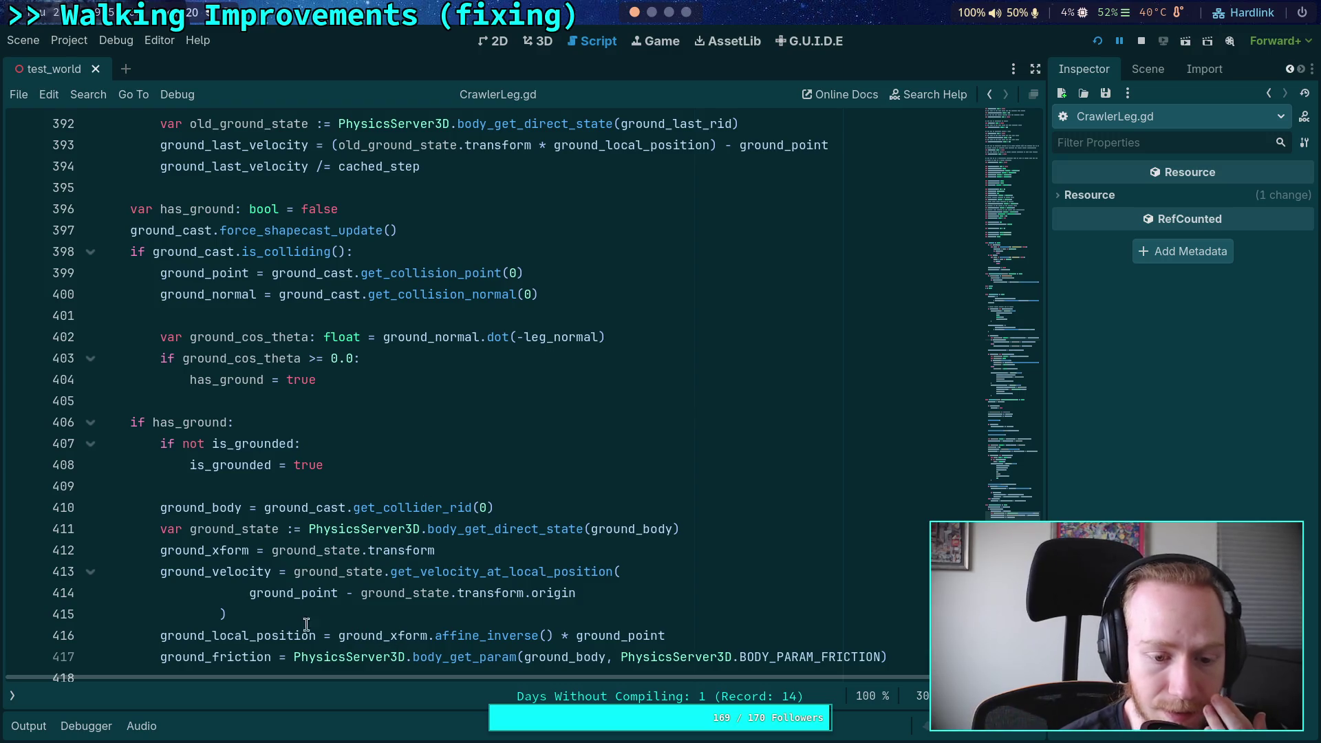
mouse_move(269, 635)
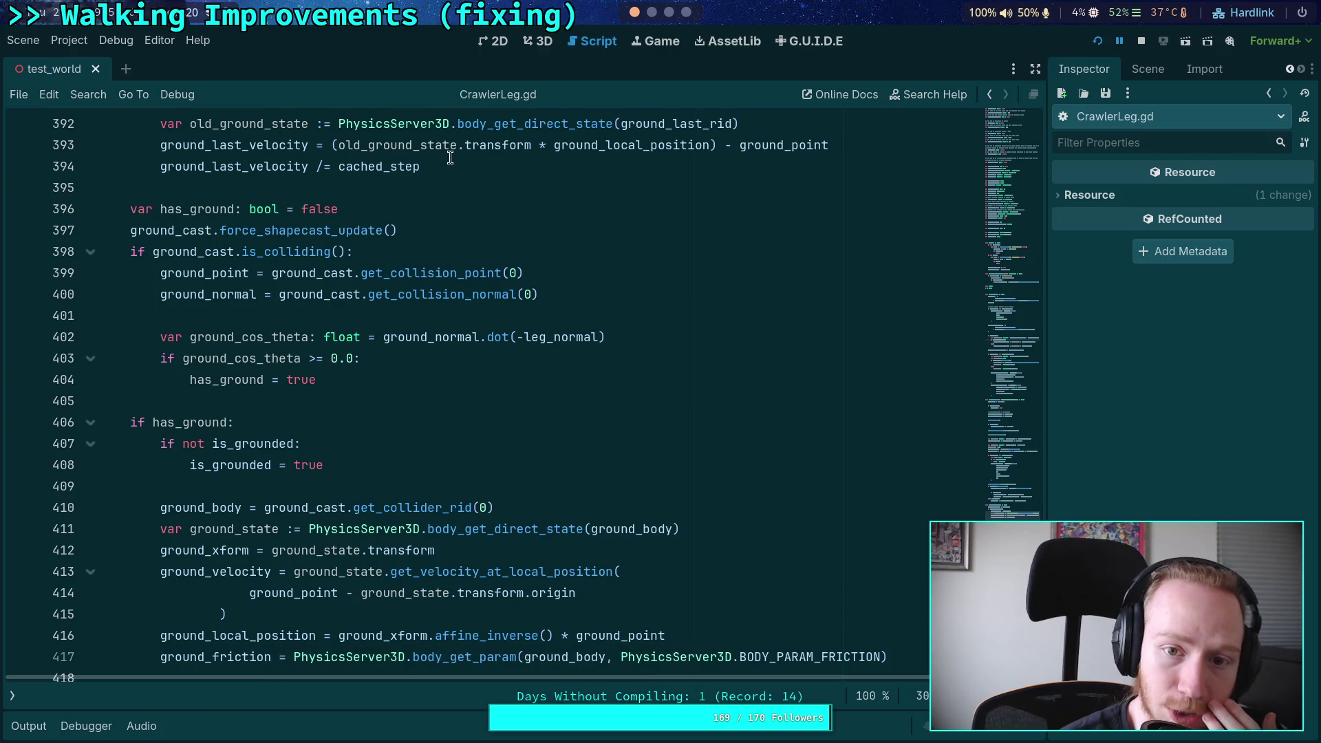
scroll(458, 162, "up", 1)
scroll(468, 159, "down", 1)
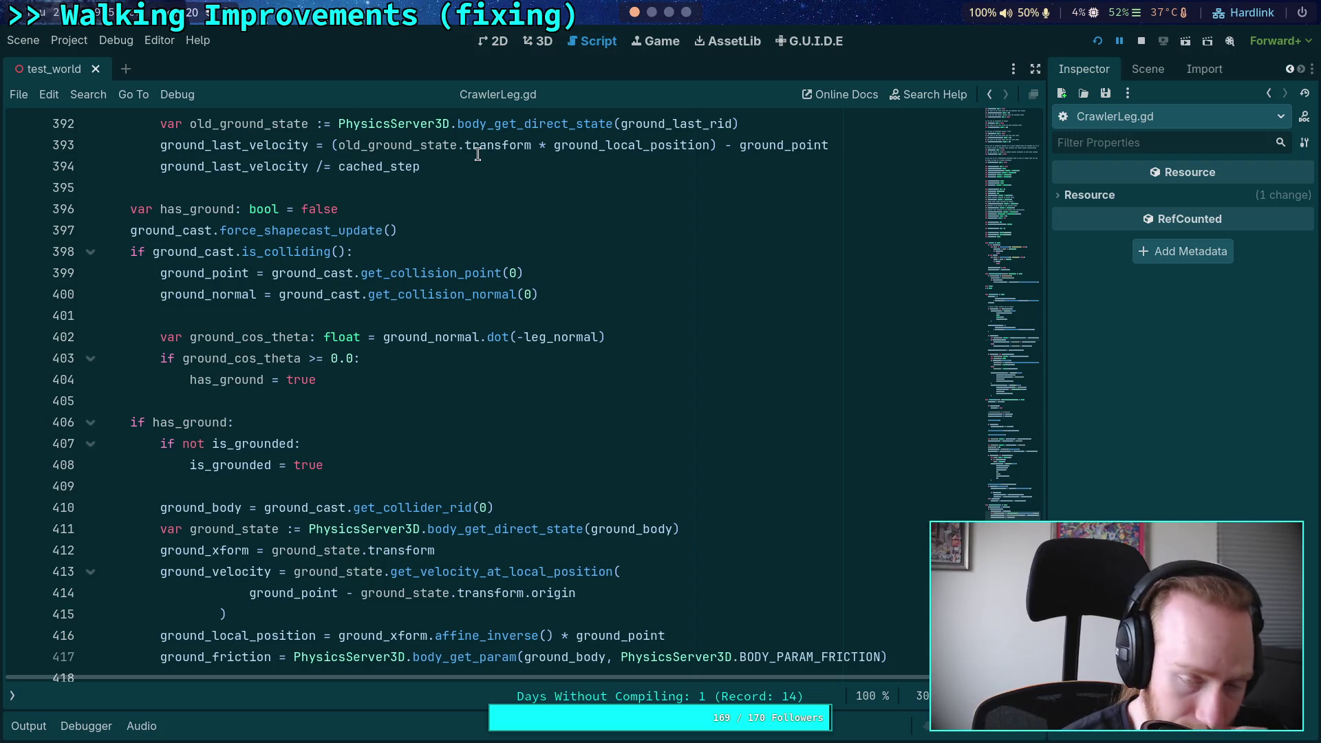
mouse_move(478, 154)
mouse_move(382, 166)
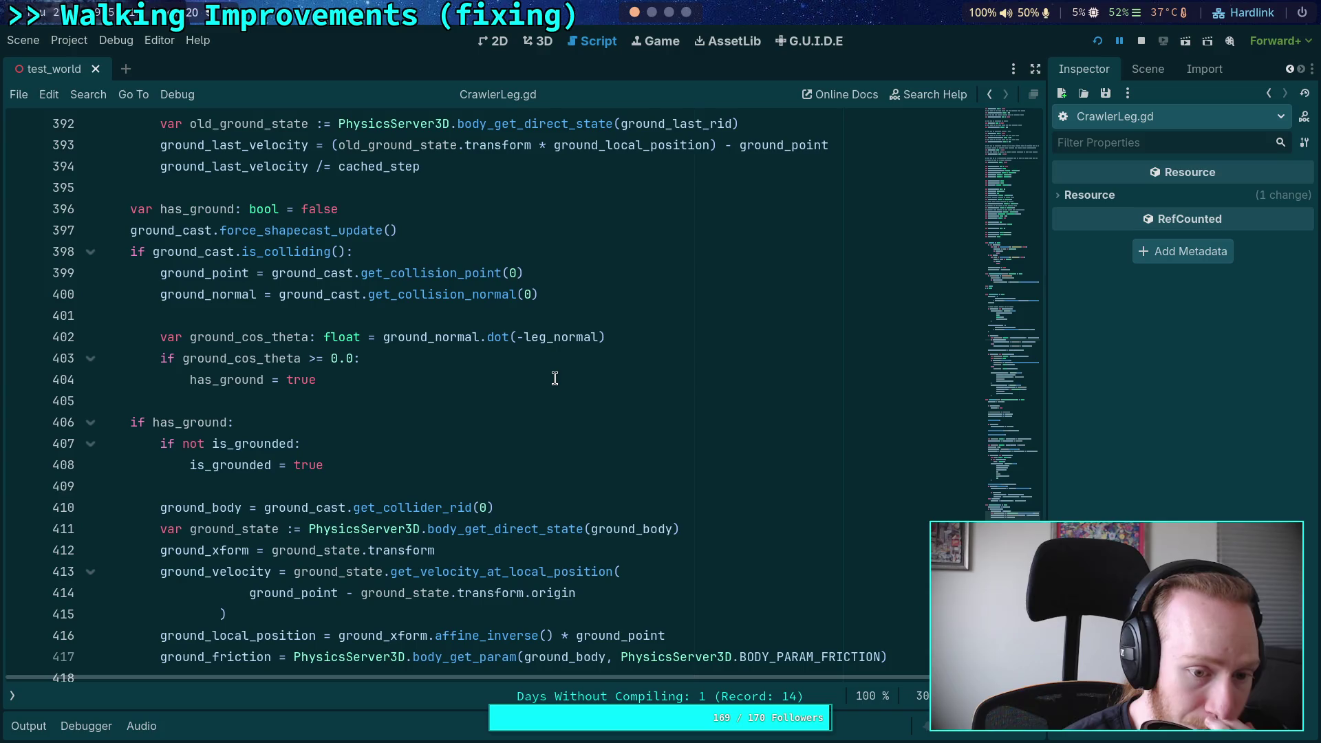
scroll(554, 379, "up", 1)
scroll(555, 379, "up", 1)
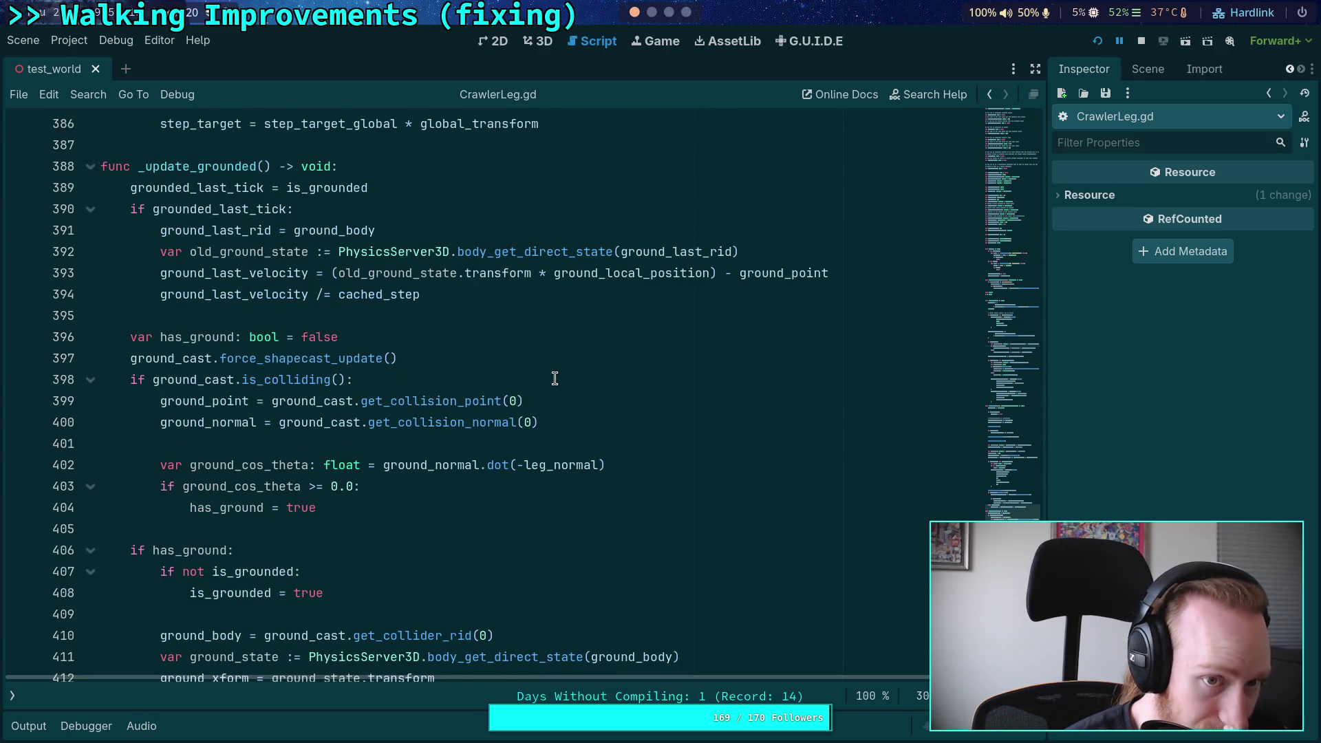
scroll(555, 379, "down", 5)
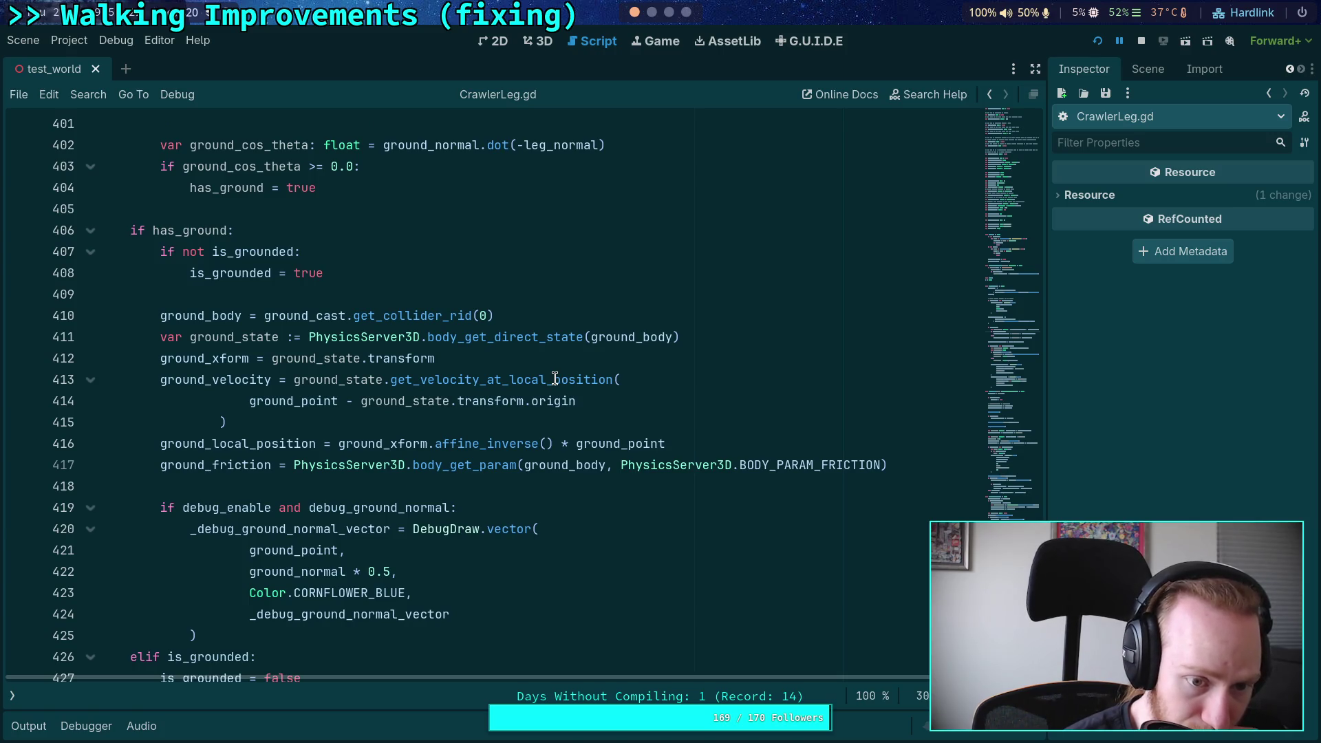
scroll(555, 379, "down", 1)
scroll(555, 379, "down", 20)
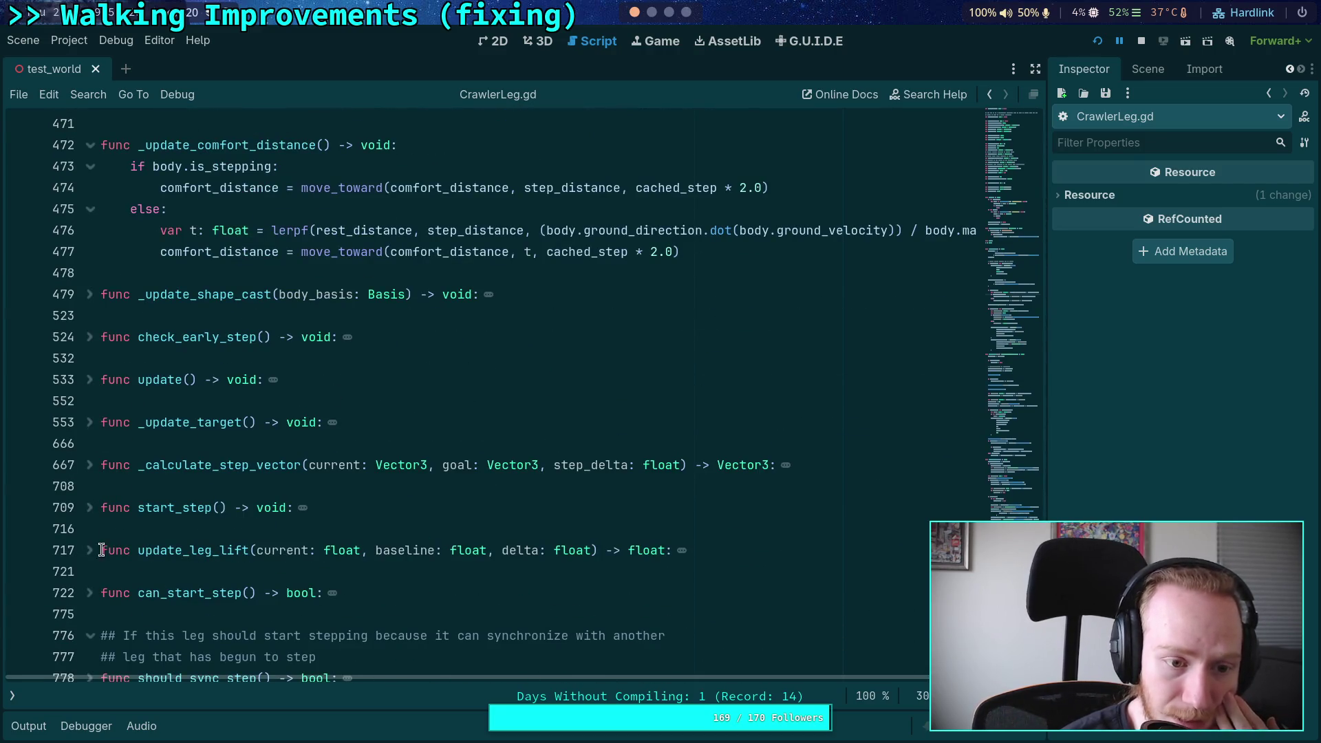
Step: Unfold _update_target() to reveal the grounded-target movement using body.max_speed times cached_step
left_click(92, 425)
scroll(295, 458, "down", 5)
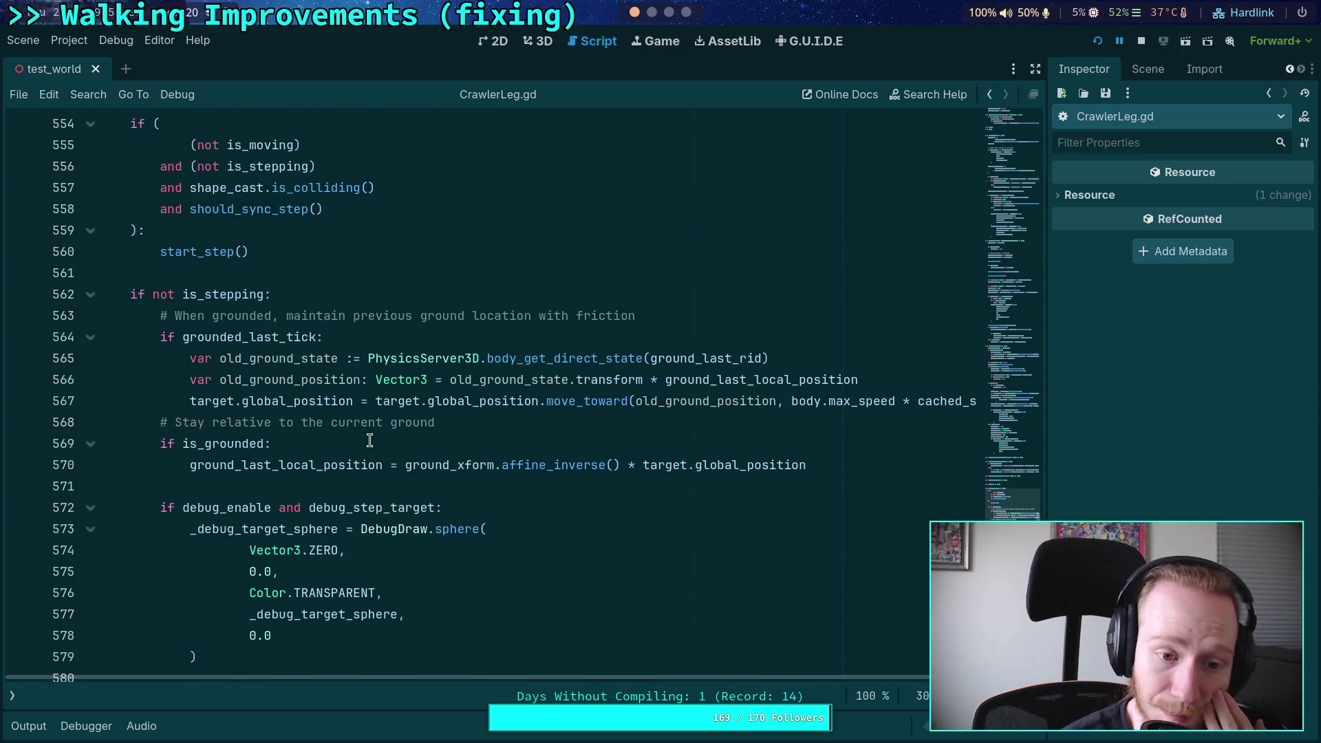
scroll(418, 476, "up", 1)
scroll(418, 476, "down", 3)
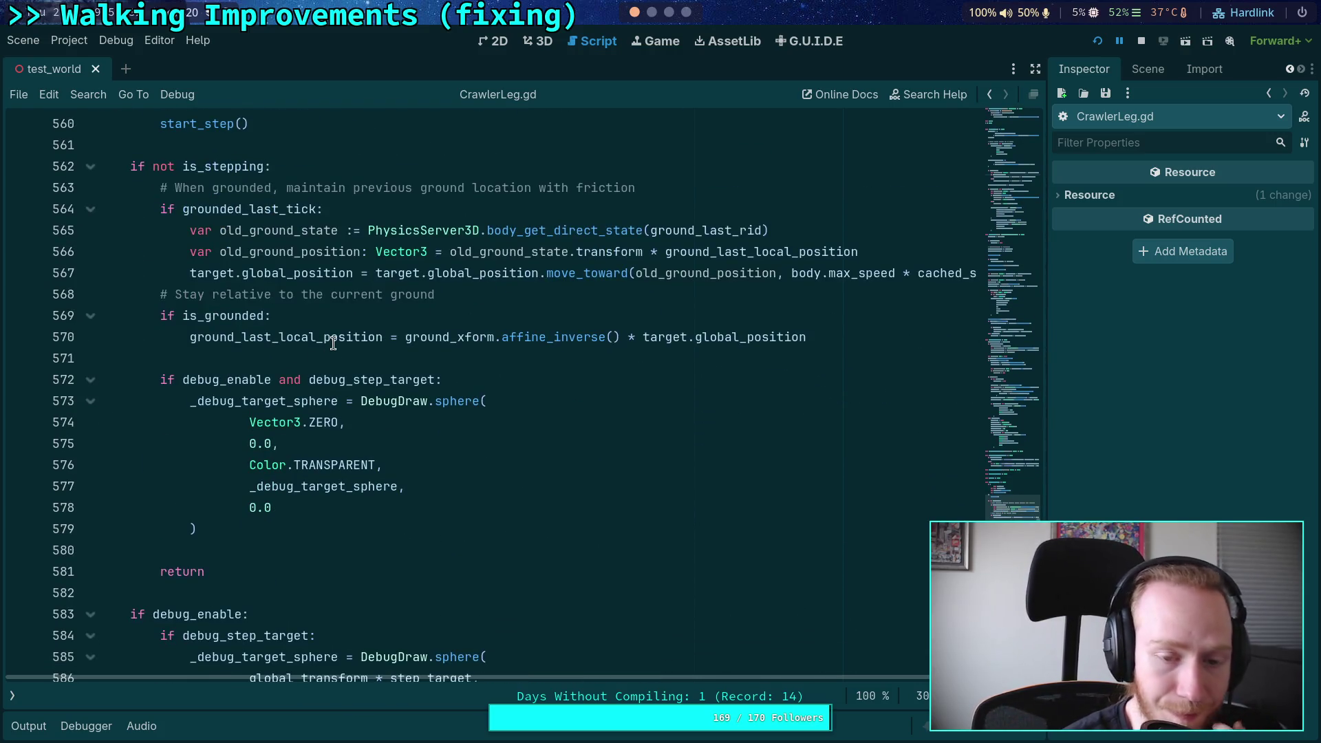
mouse_move(333, 342)
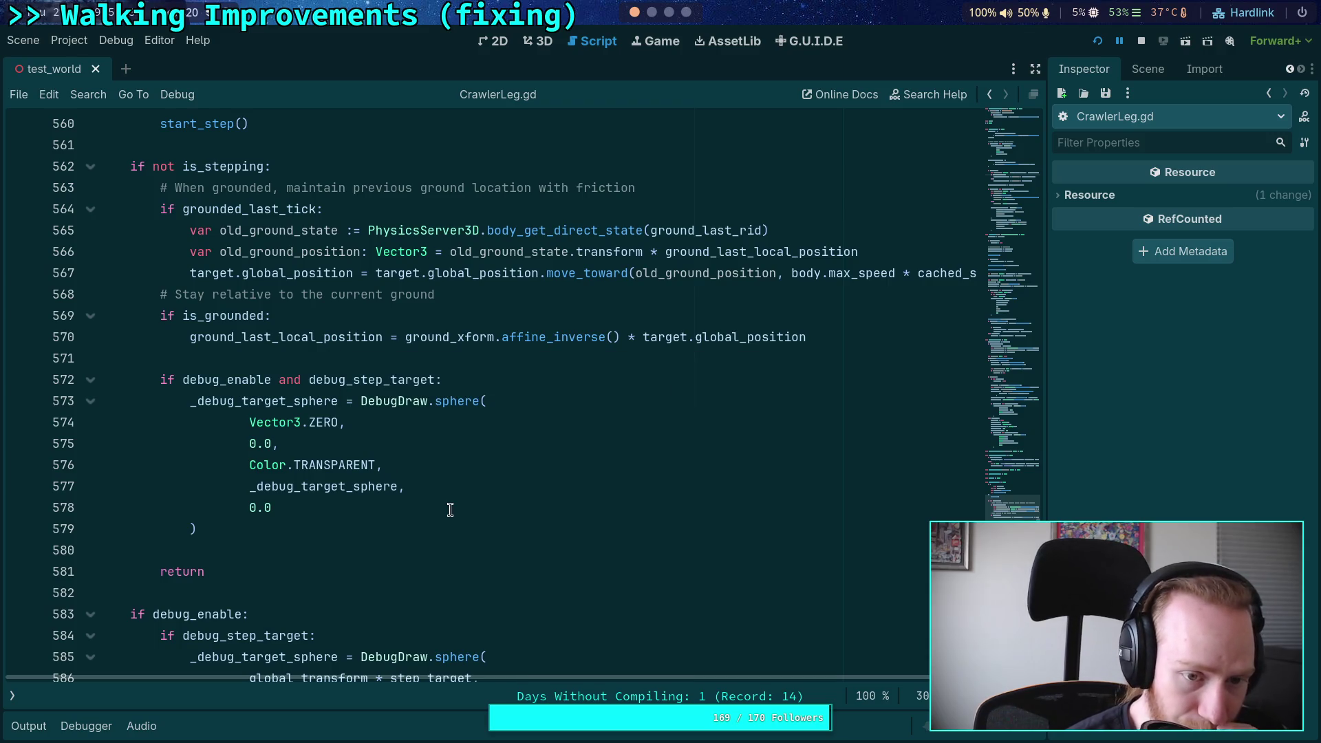
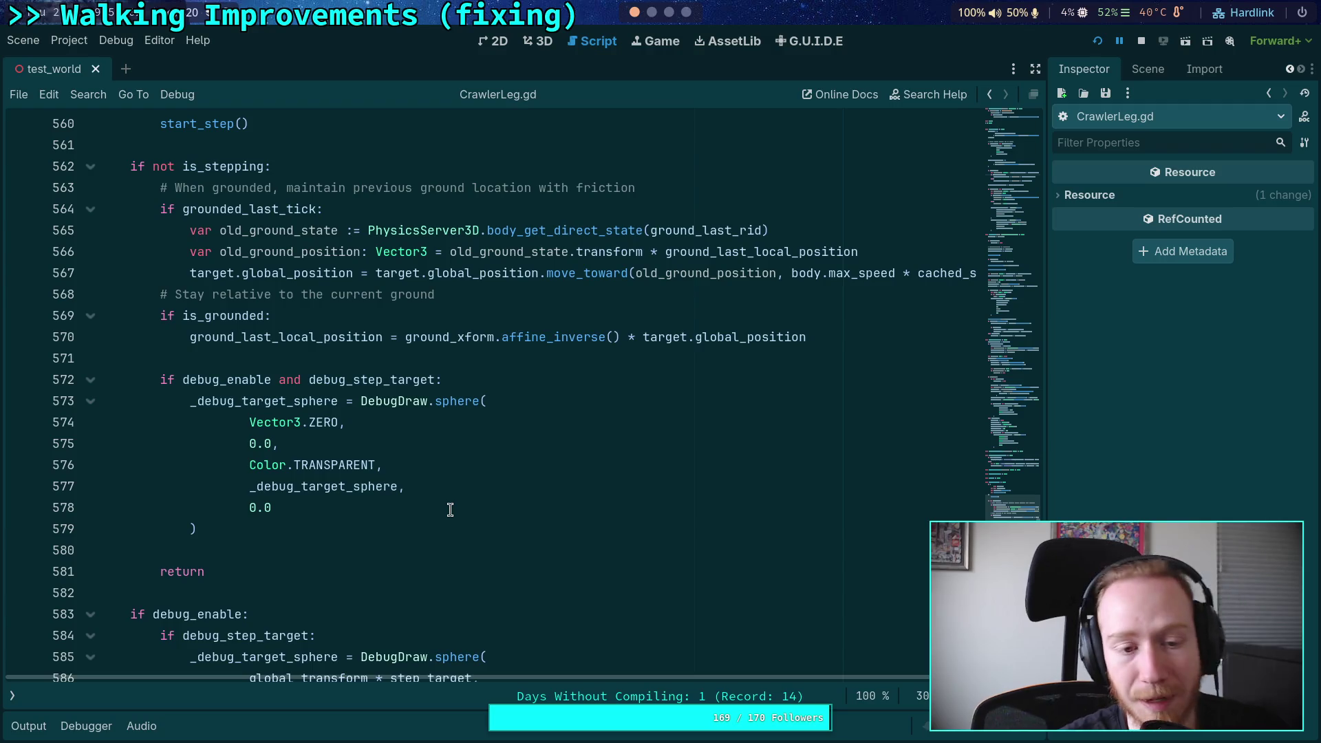
Step: Inspect the ground_last_local_position assignment on line 570
double_click(318, 342)
scroll(563, 347, "down", 2)
left_click_drag(809, 209, 192, 209)
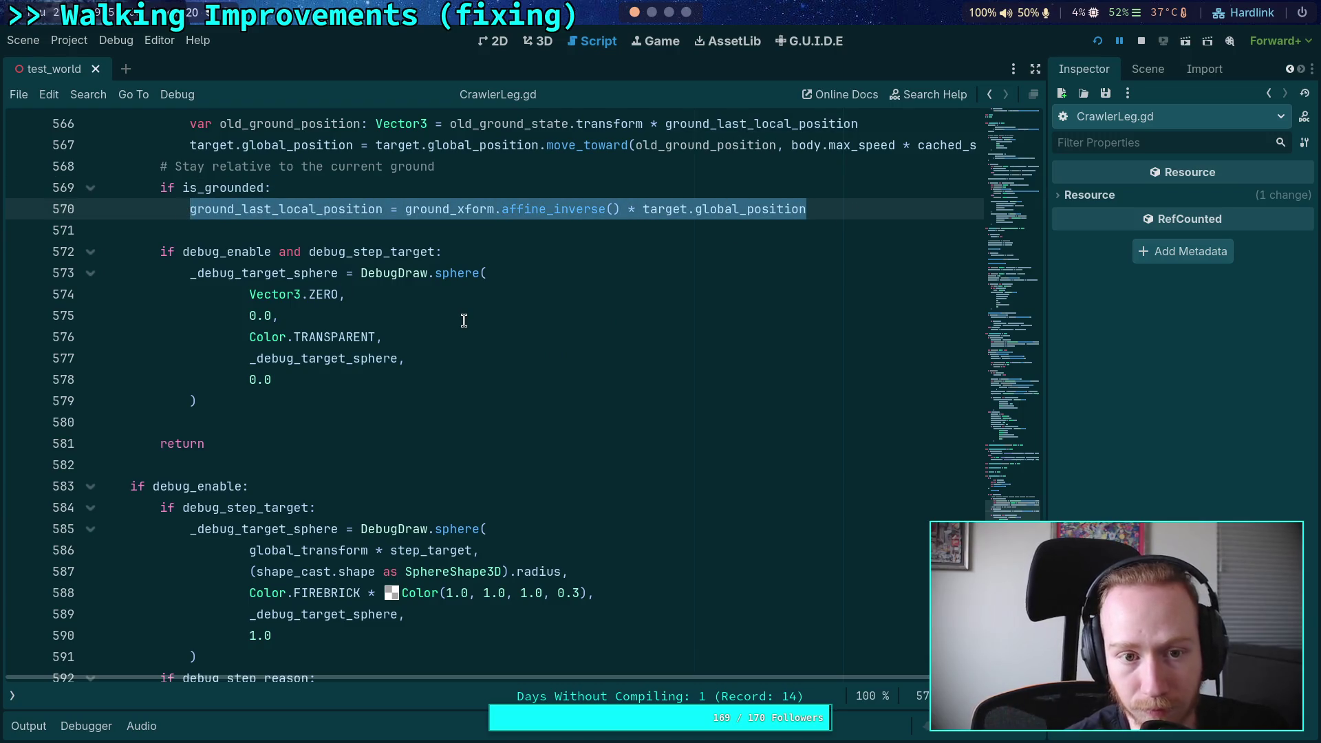
scroll(530, 349, "down", 1)
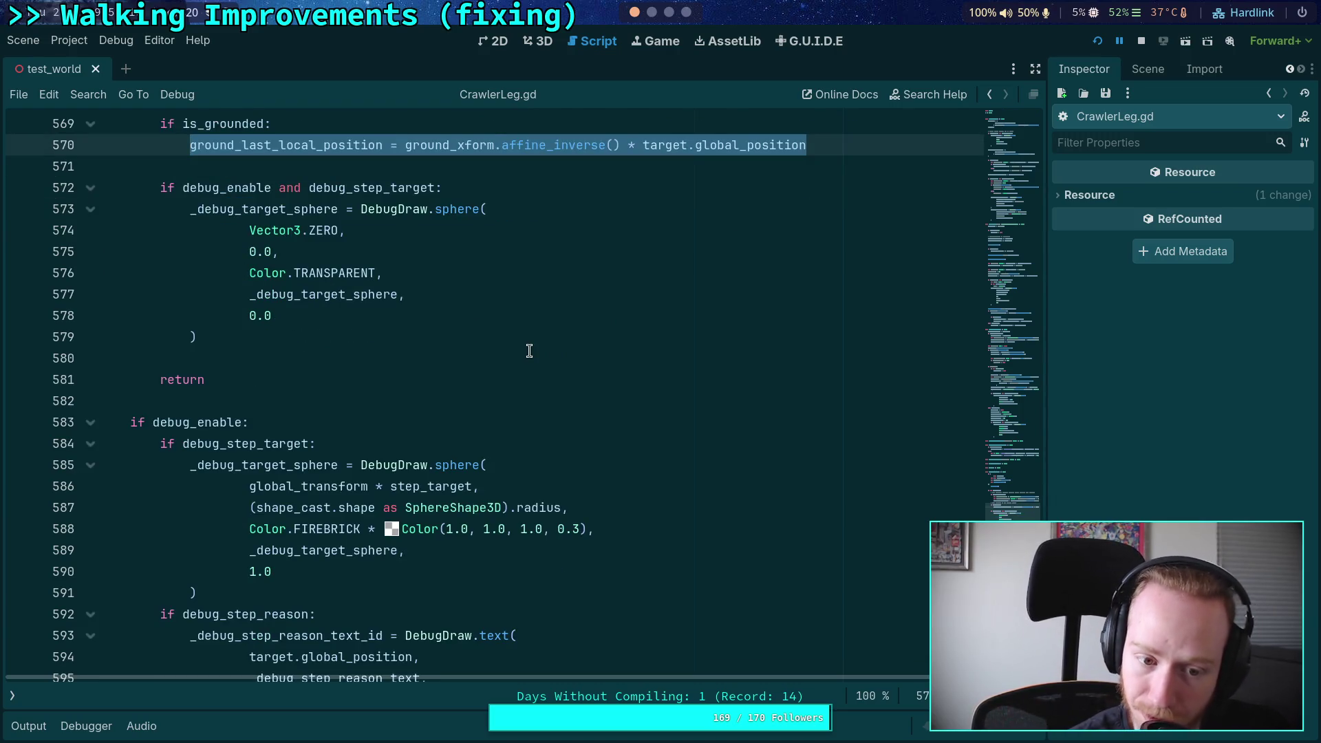
scroll(530, 350, "up", 4)
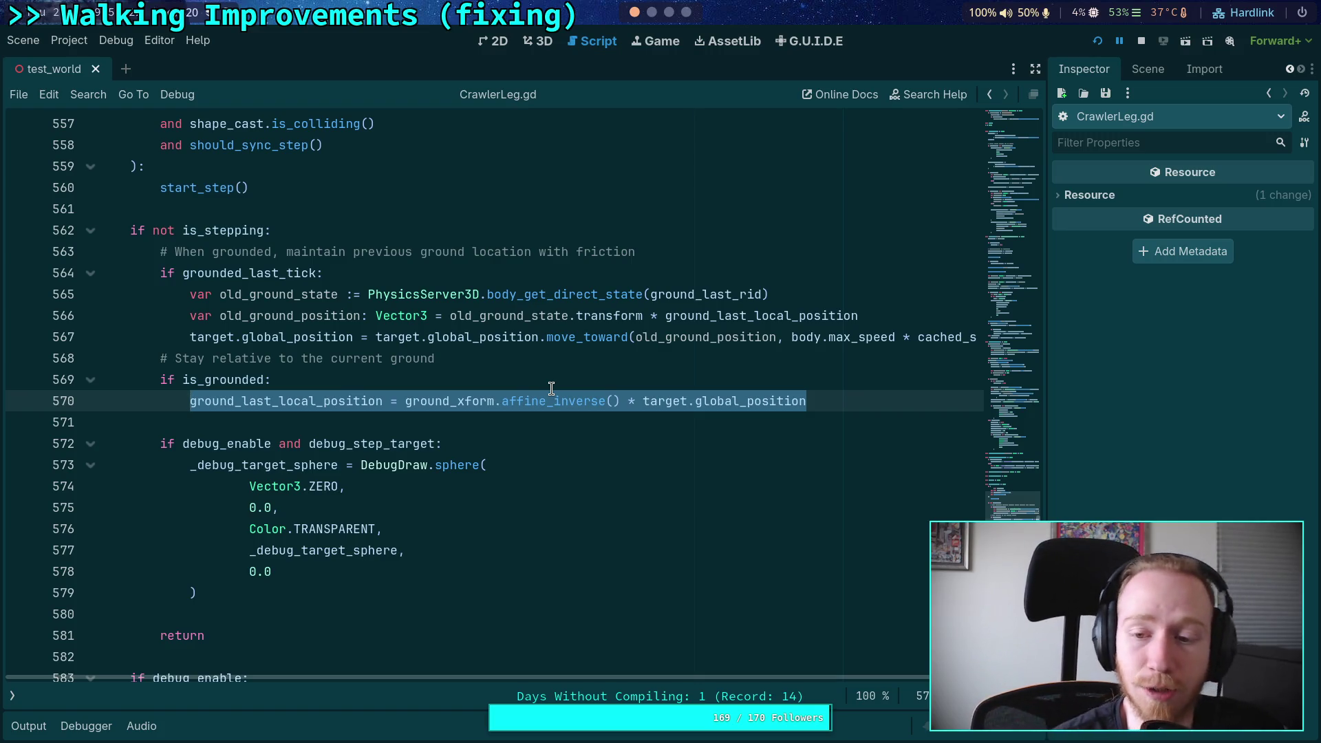
scroll(889, 681, "right", 2)
scroll(889, 691, "left", 2)
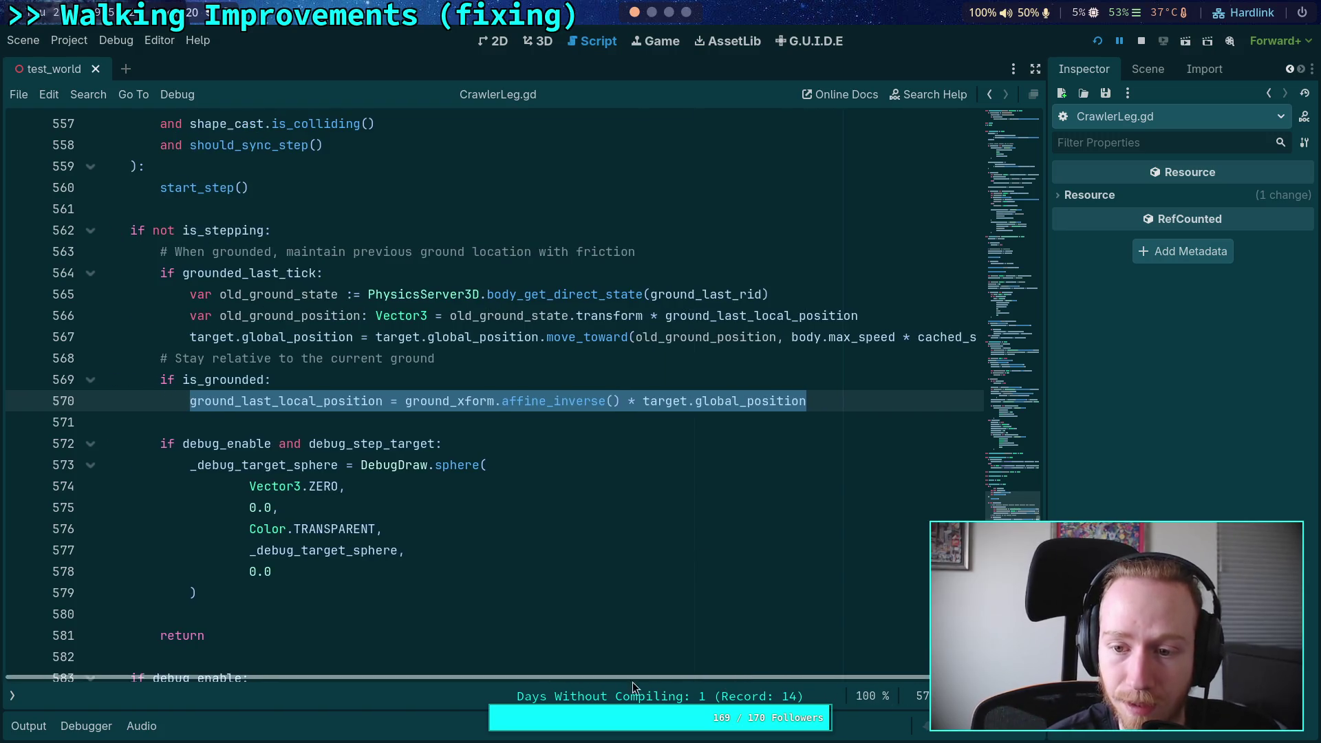
mouse_move(280, 342)
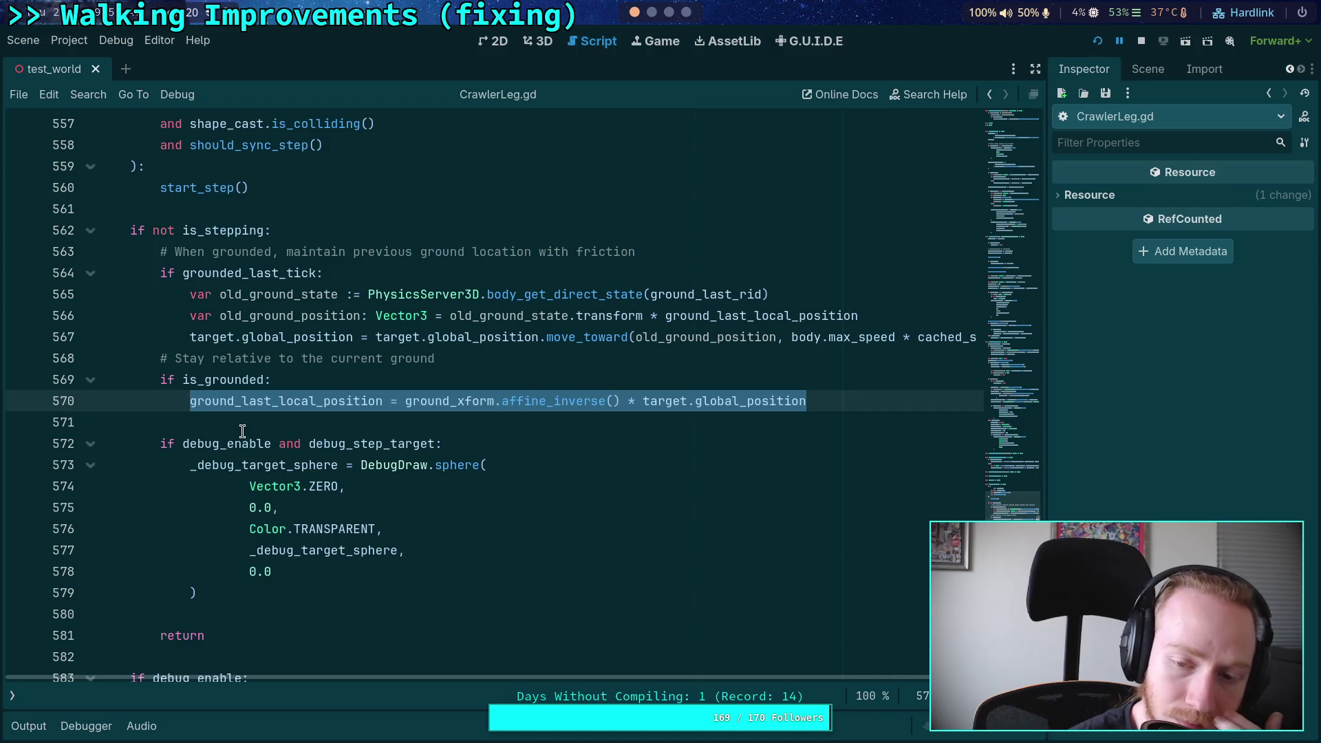
scroll(239, 432, "up", 3)
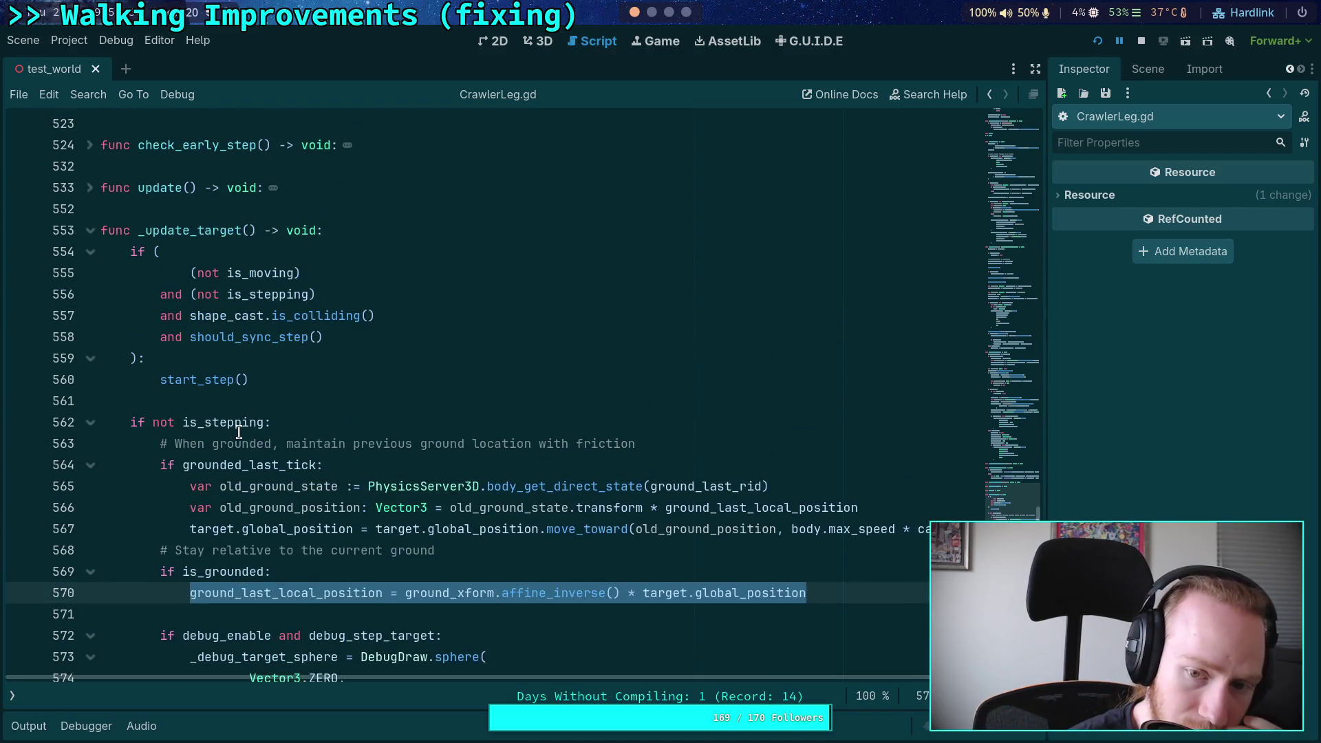
scroll(239, 431, "up", 20)
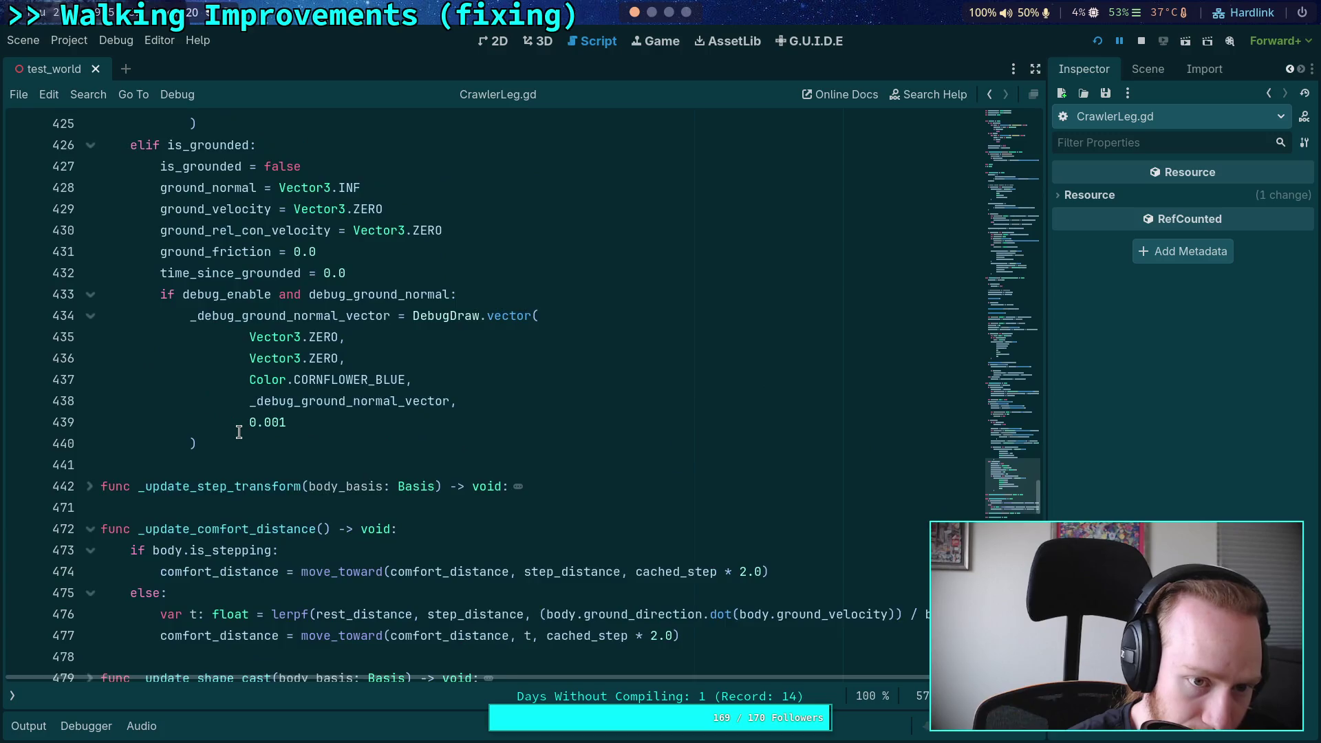
scroll(239, 431, "up", 9)
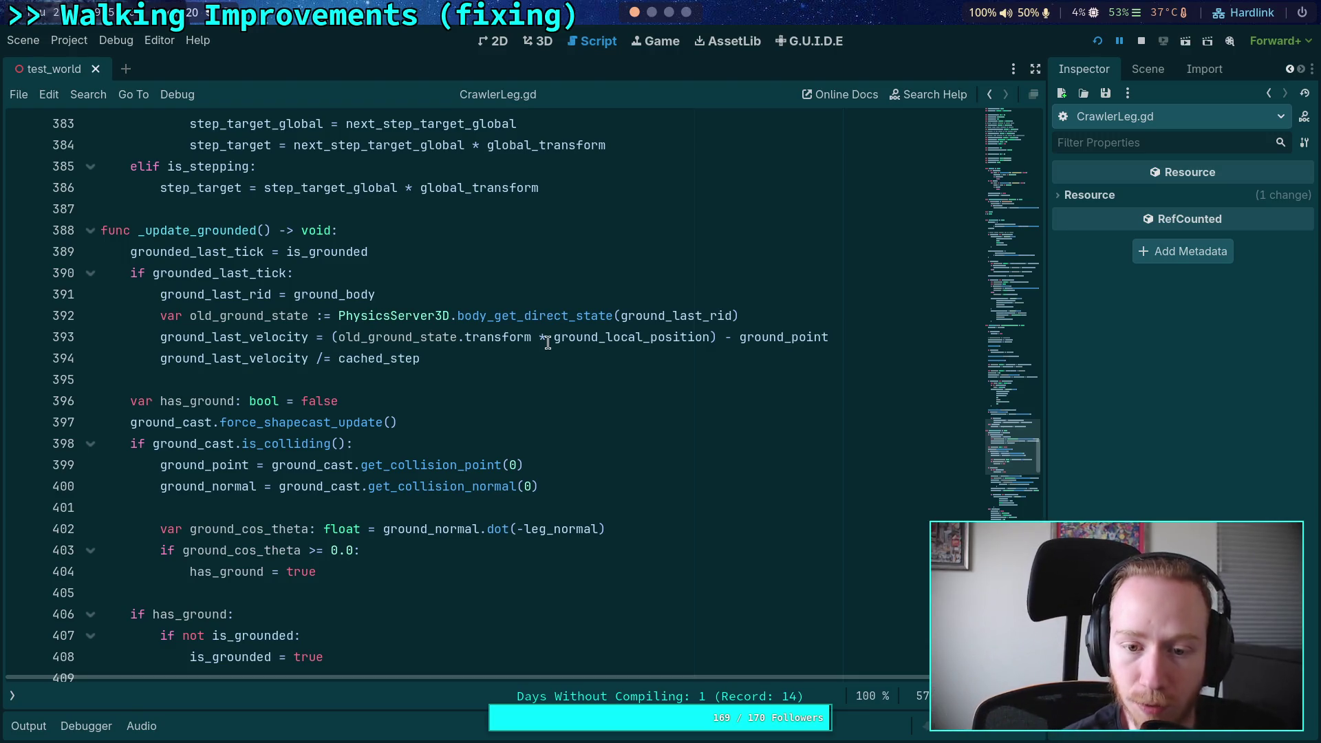
Step: Check where ground_local_position is used, then select ground_point at the end of line 393
left_click(881, 336)
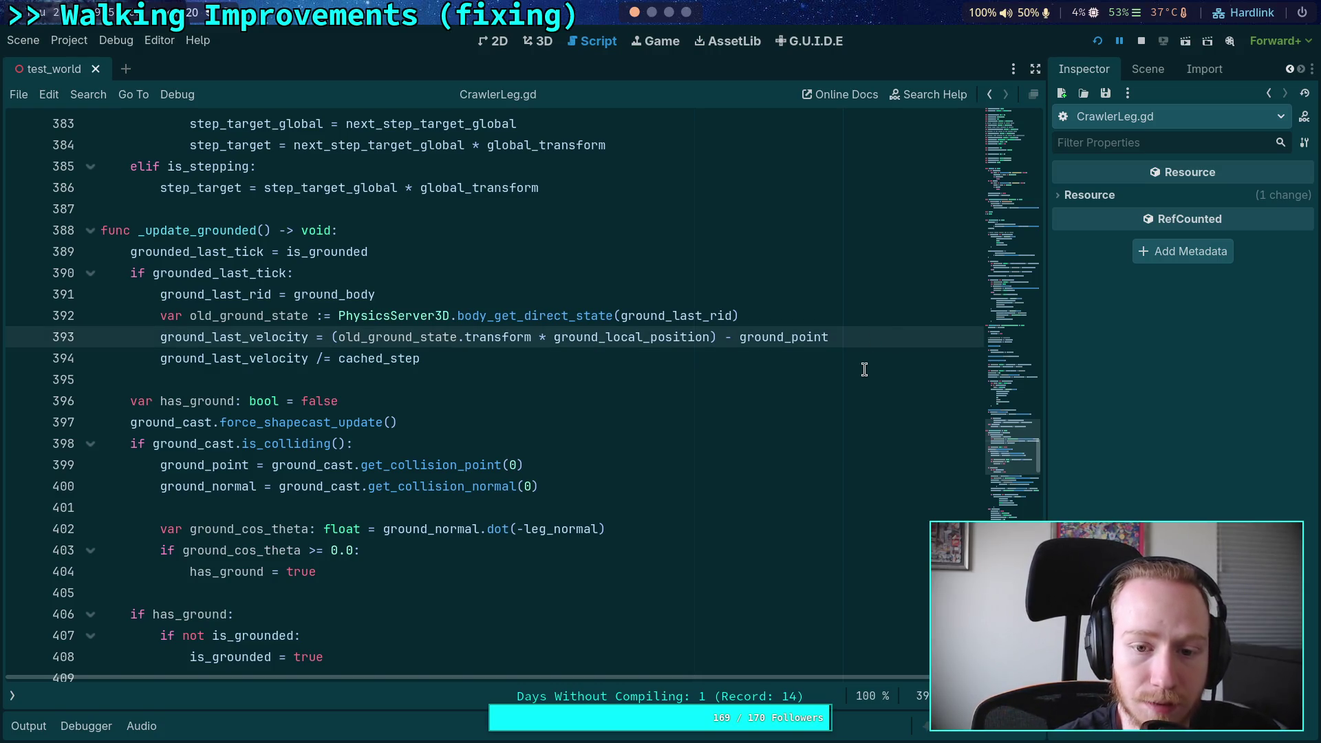
double_click(606, 337)
scroll(709, 448, "down", 6)
scroll(743, 452, "up", 3)
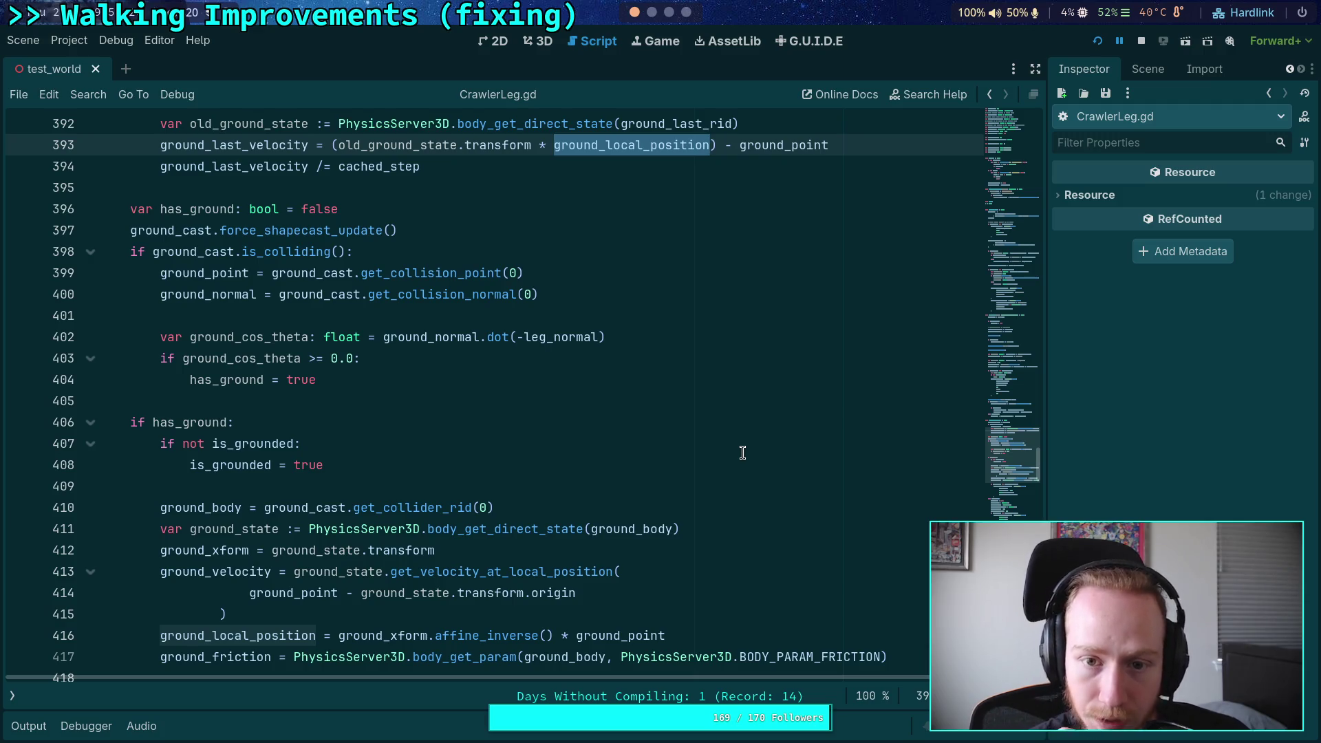
scroll(741, 451, "up", 2)
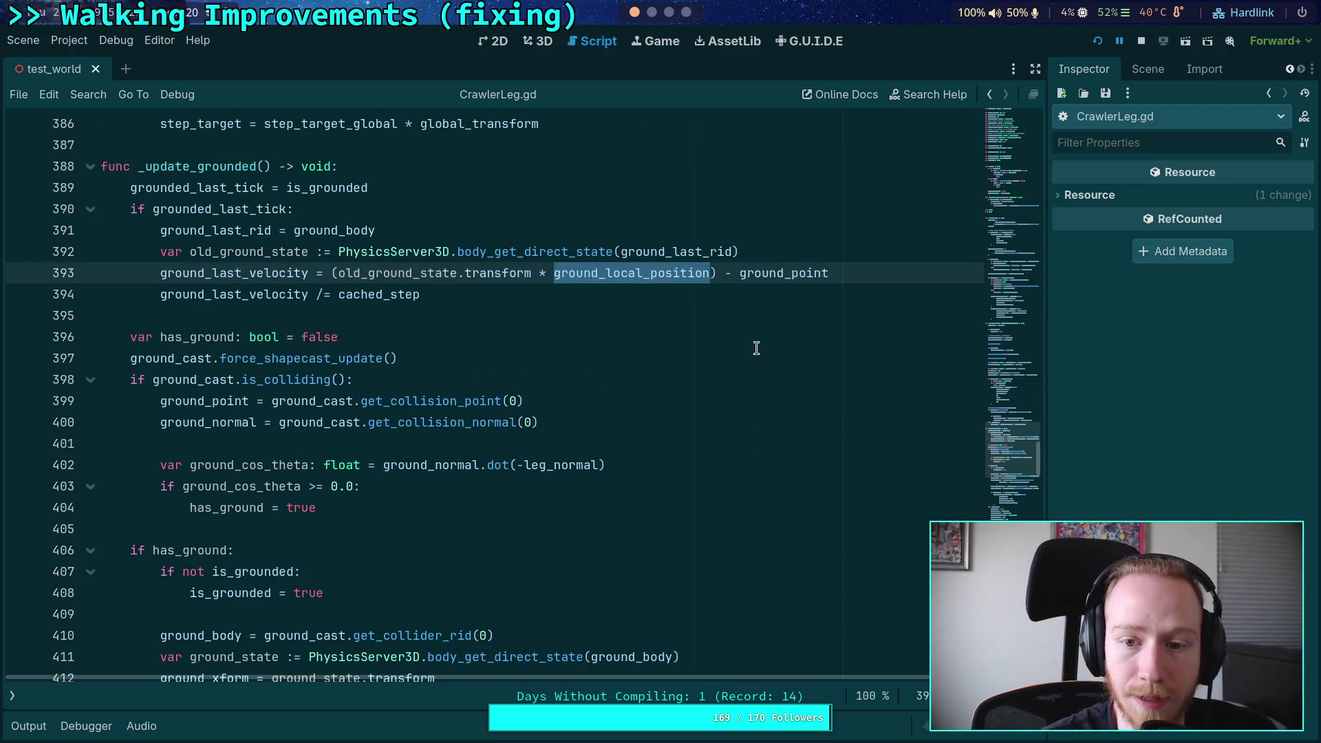
scroll(757, 356, "down", 1)
double_click(803, 210)
scroll(671, 423, "down", 6)
scroll(672, 423, "up", 7)
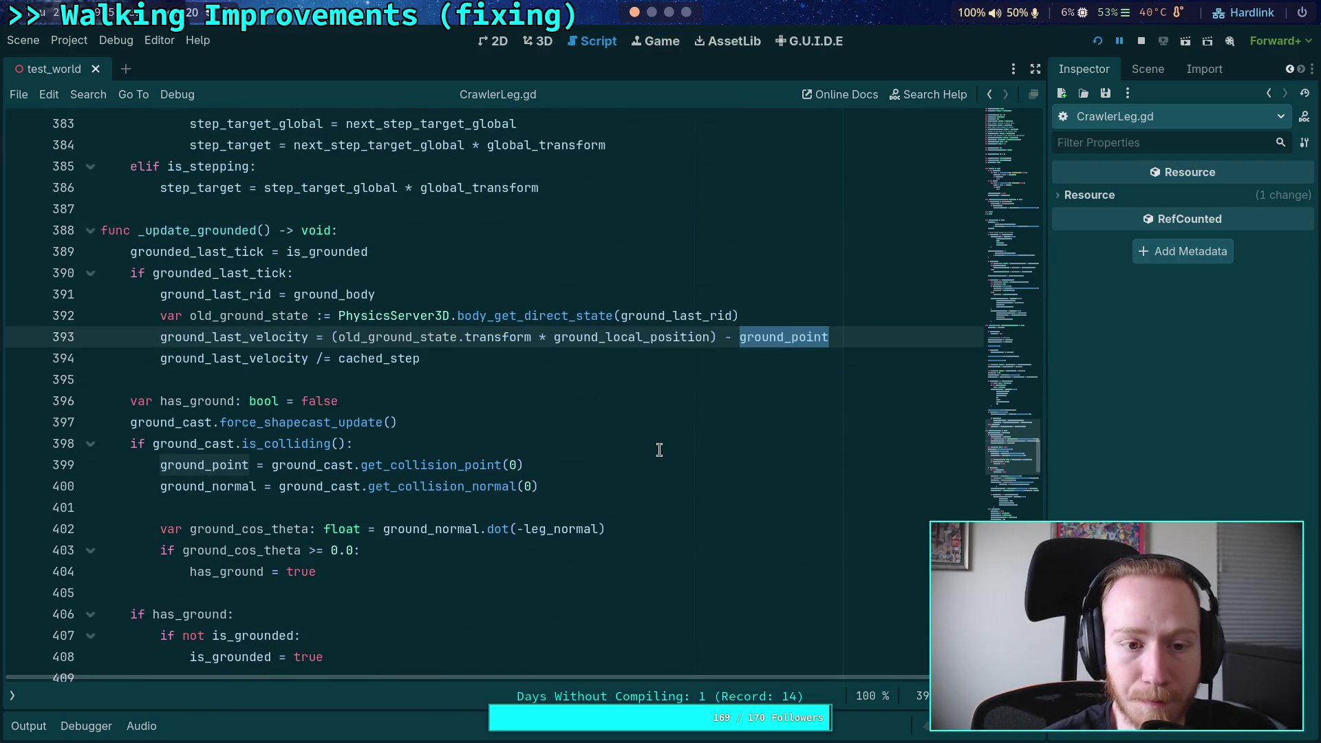
scroll(661, 450, "down", 1)
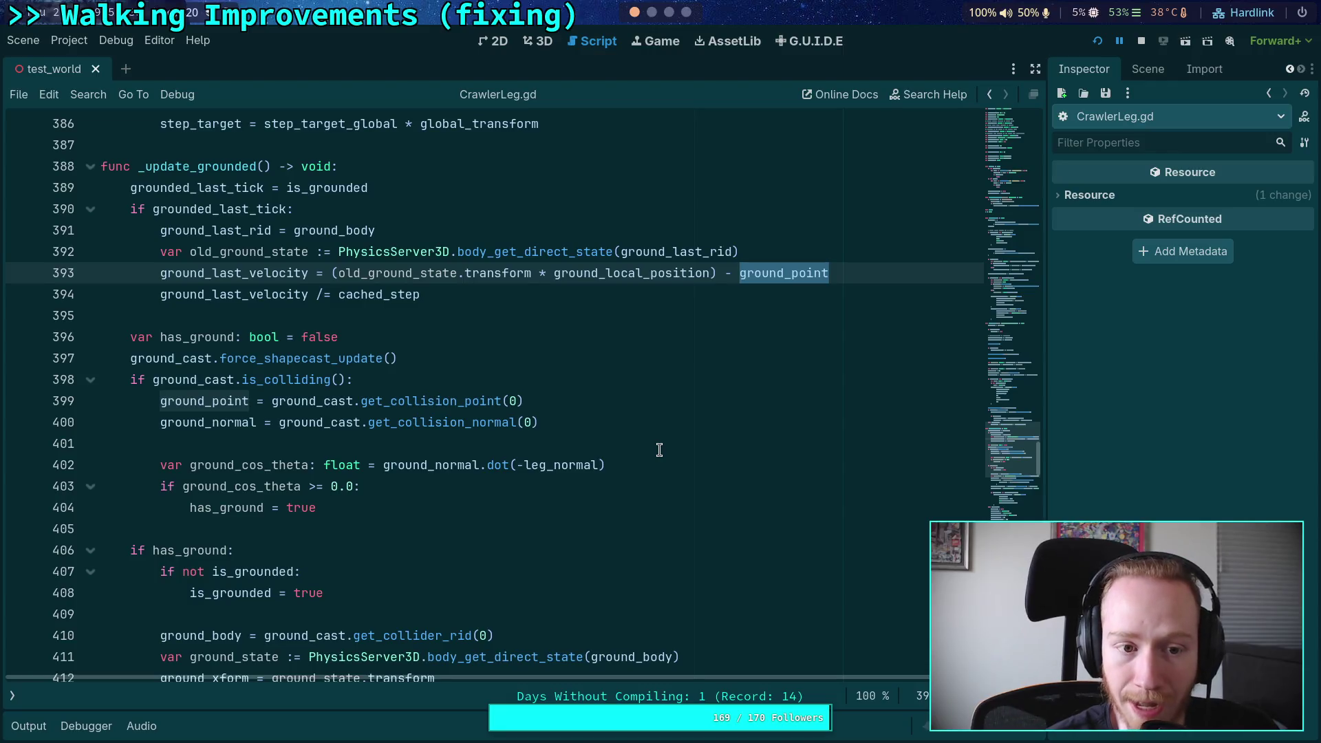
Step: Replace ground_point on line 393 with ground_last_local_position using autocomplete
key("BackSpace")
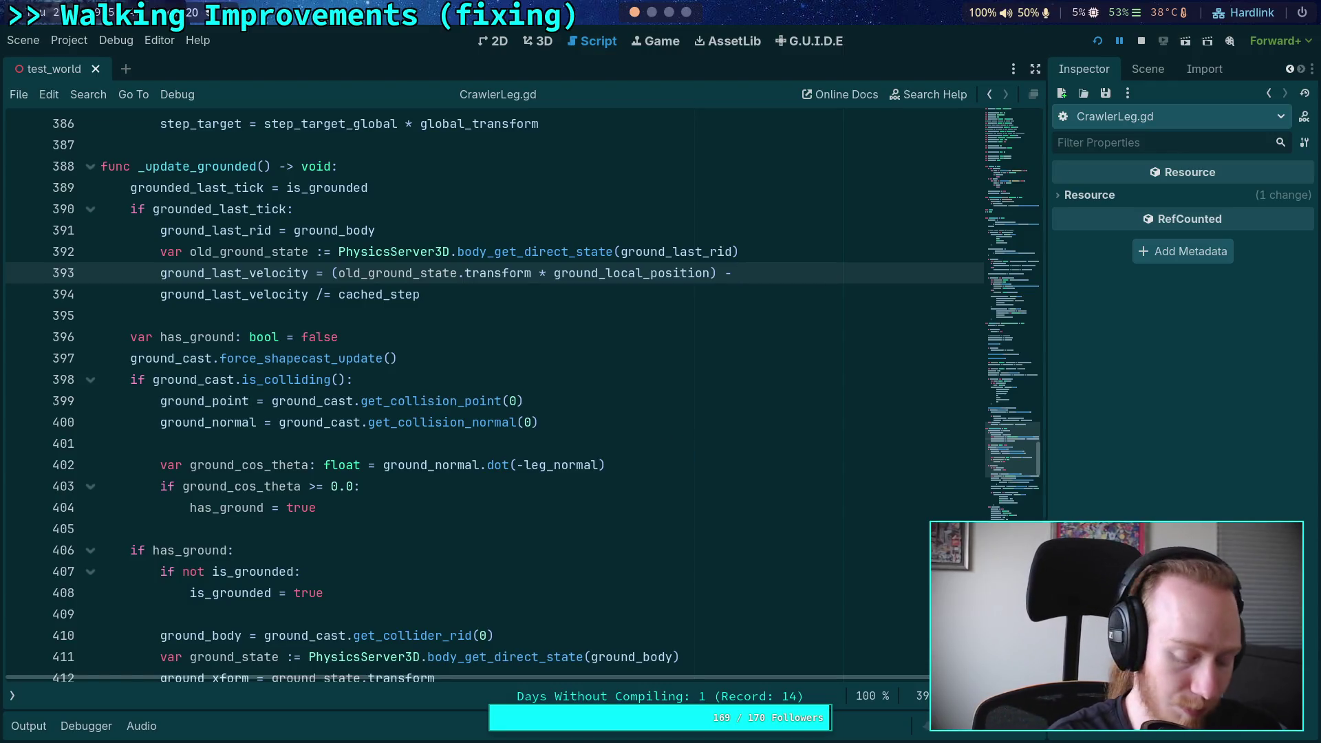
type(" ground_")
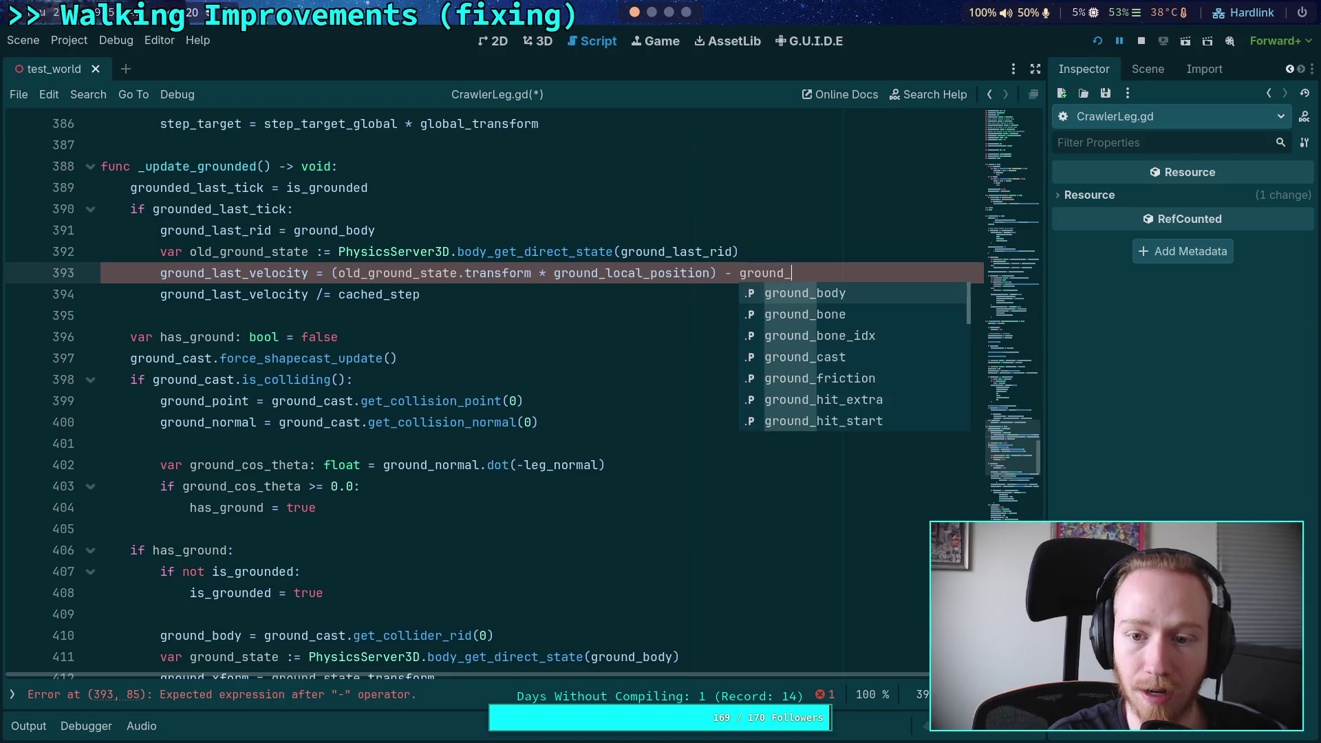
type("last")
key("Return")
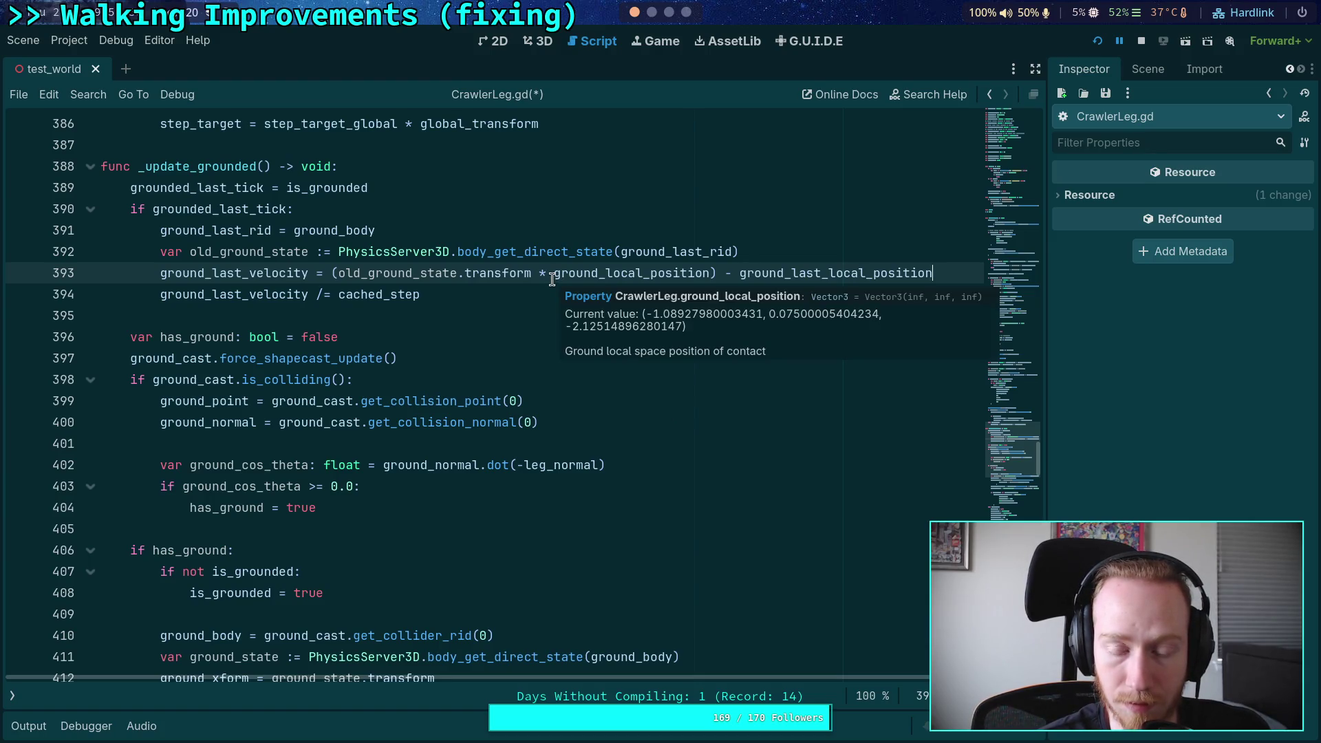
mouse_move(346, 274)
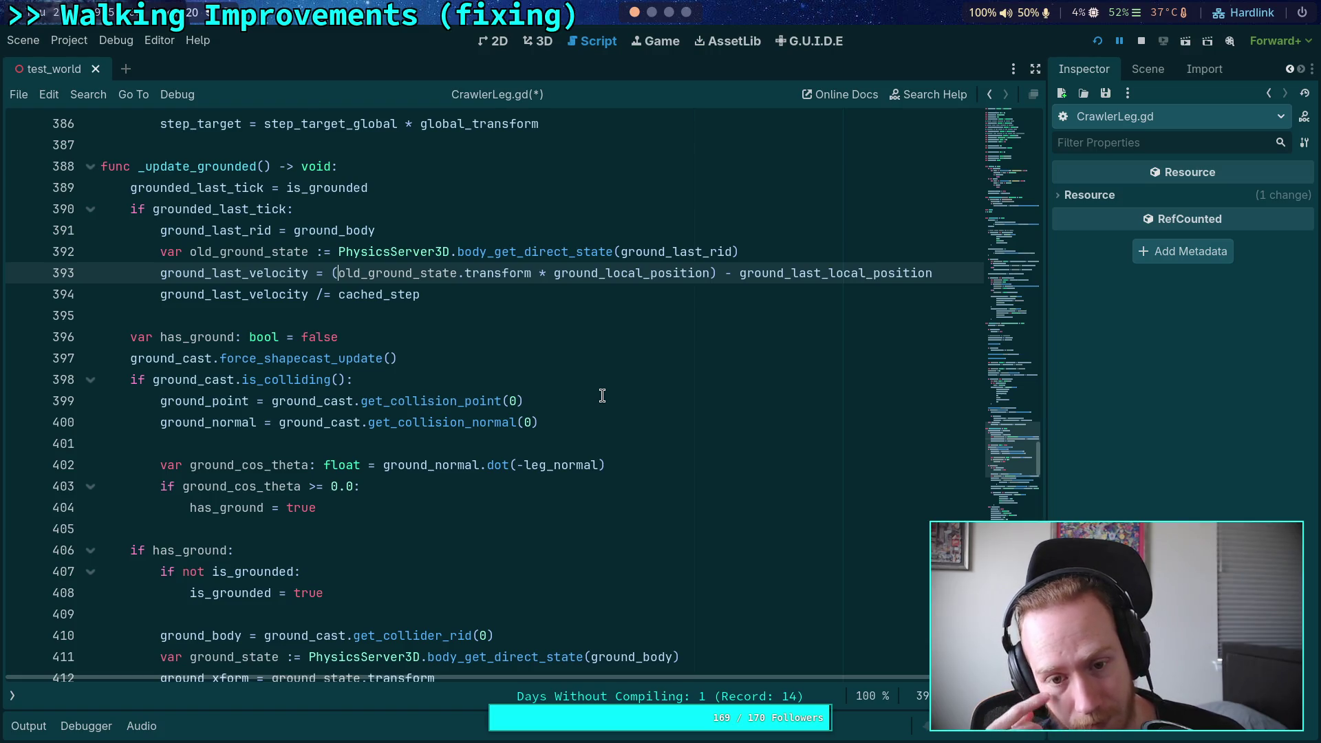
Step: Cut the ground_local_position assignment from line 416 in _update_grounded
double_click(660, 272)
scroll(663, 355, "down", 4)
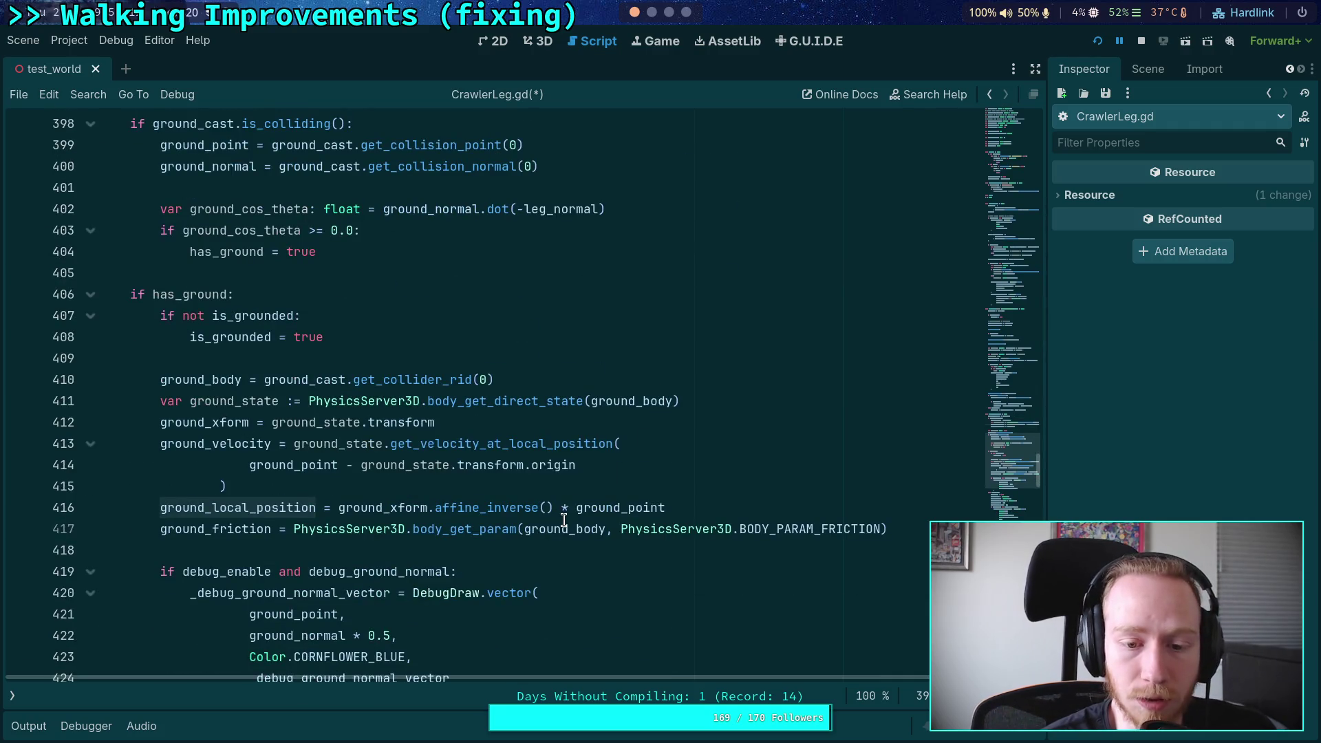
scroll(558, 513, "up", 2)
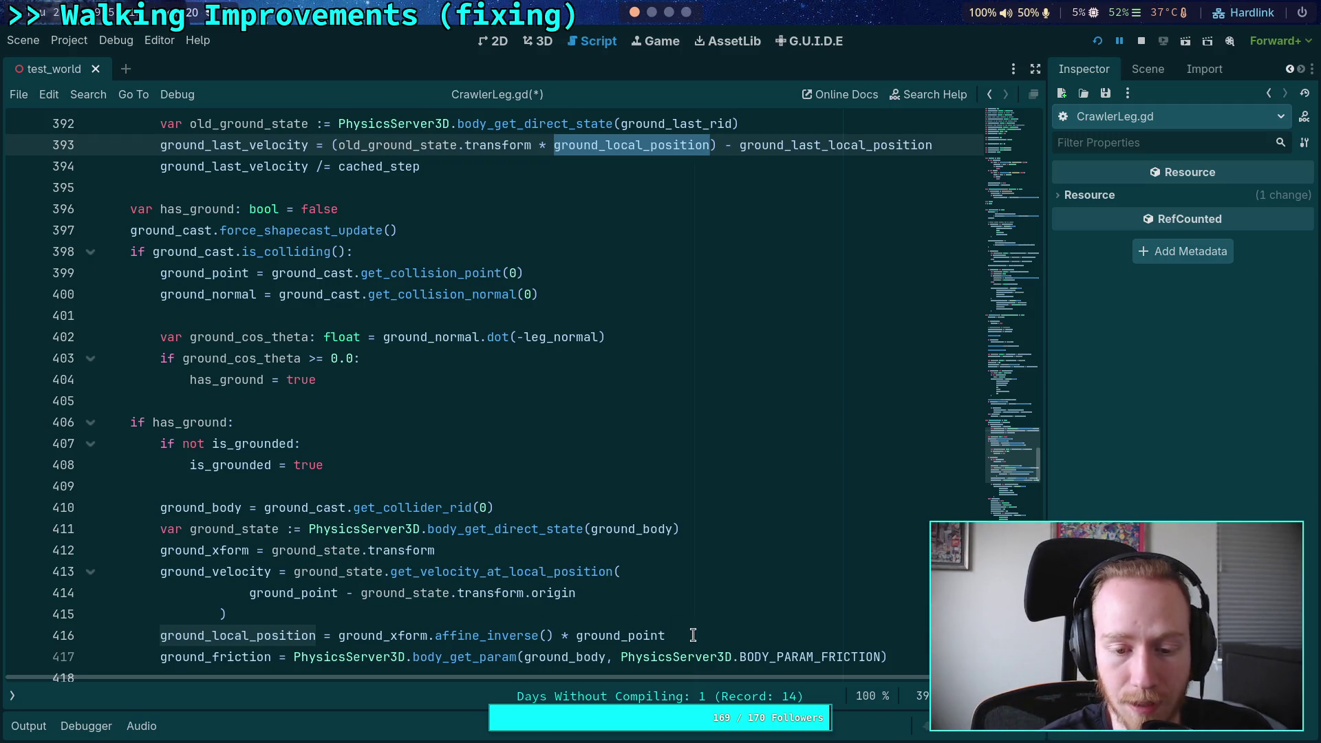
left_click(662, 636)
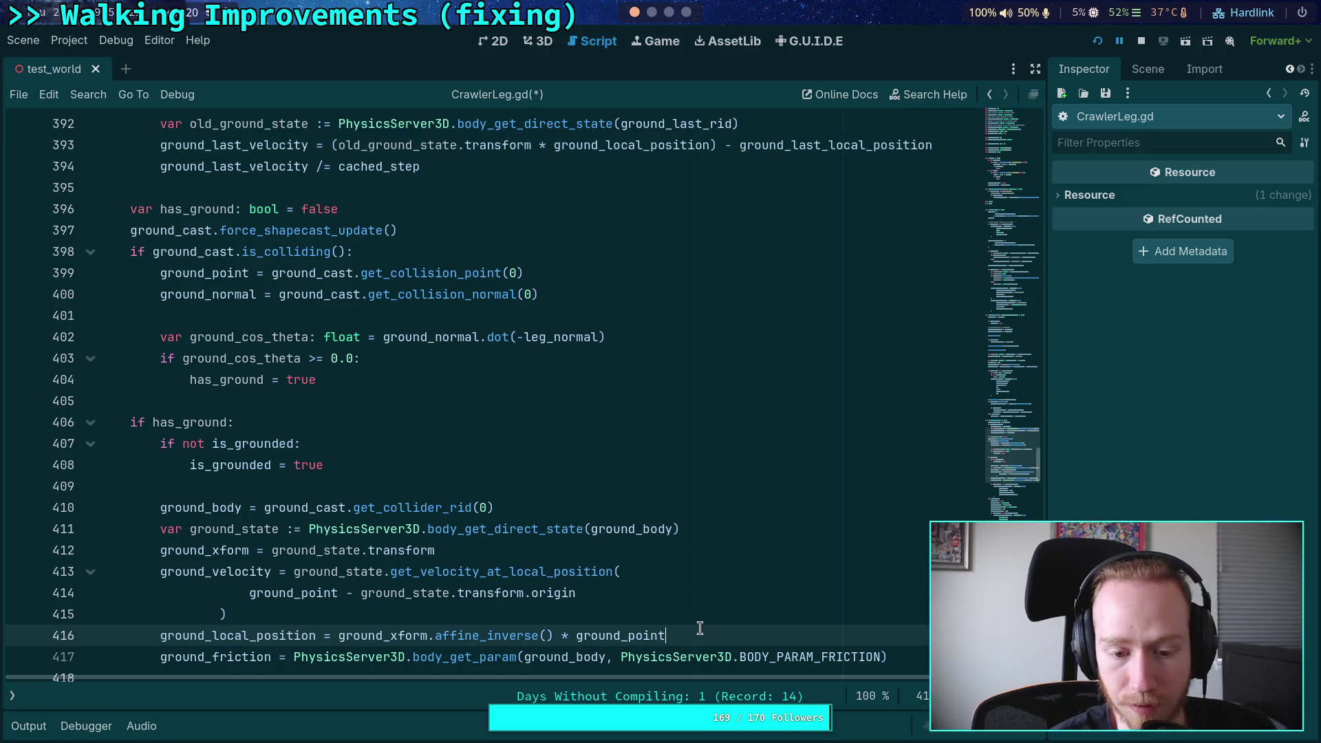
left_click_drag(700, 628, 694, 616)
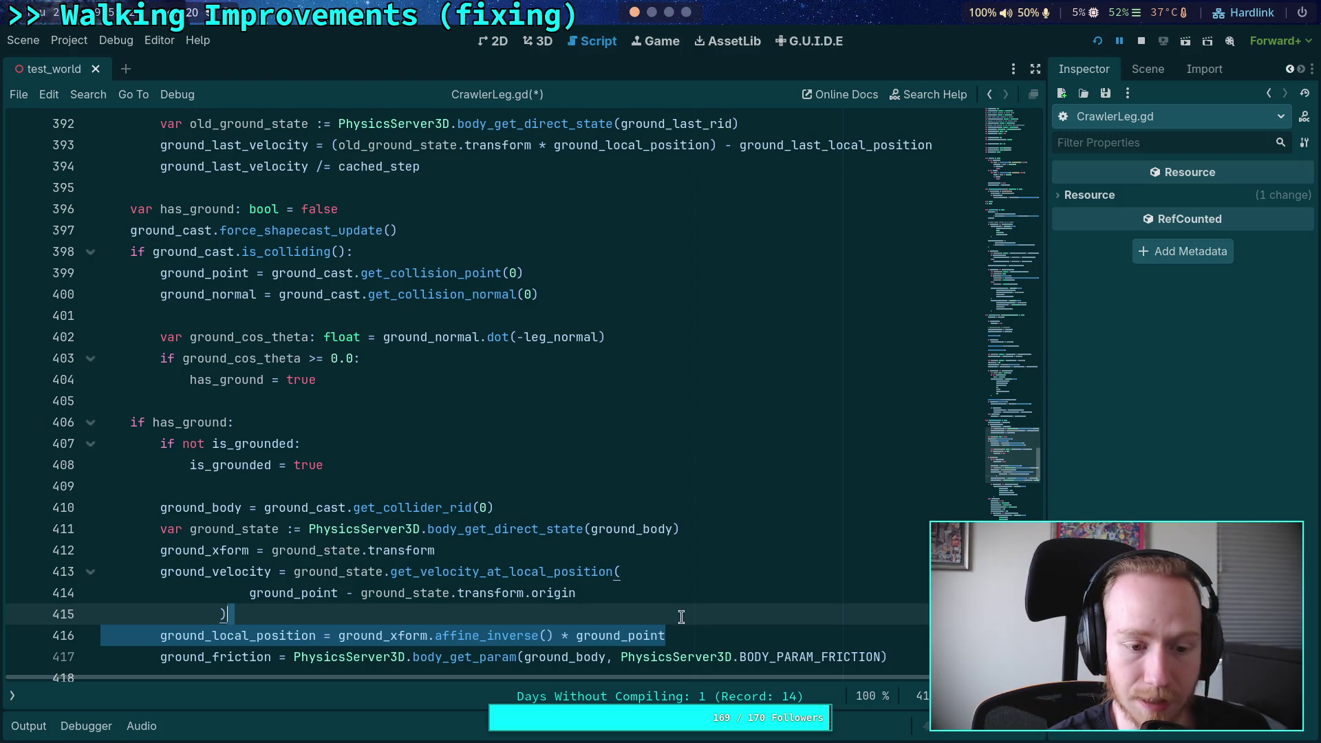
key("BackSpace")
Step: Paste the ground_local_position line under is_grounded: in _update_target and indent it
scroll(554, 568, "down", 9)
scroll(551, 569, "up", 5)
scroll(551, 569, "down", 13)
scroll(461, 519, "down", 5)
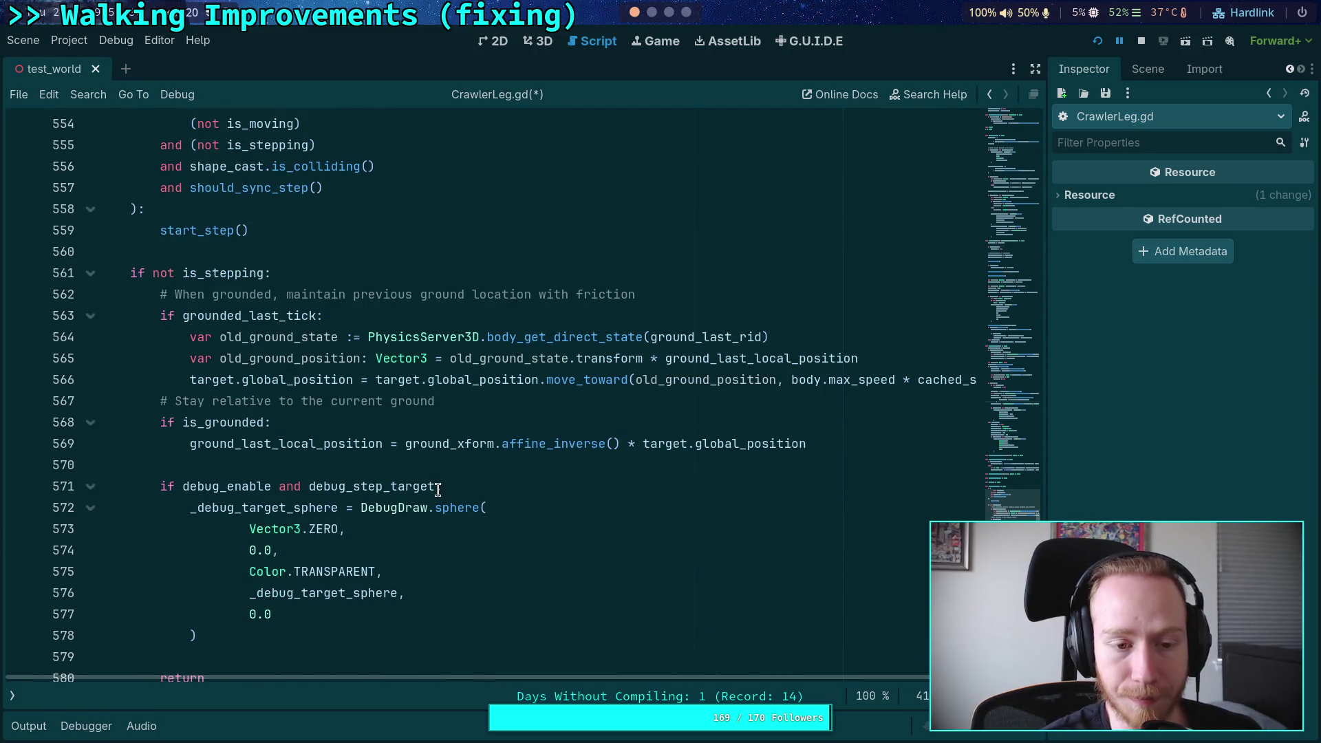
scroll(325, 412, "up", 2)
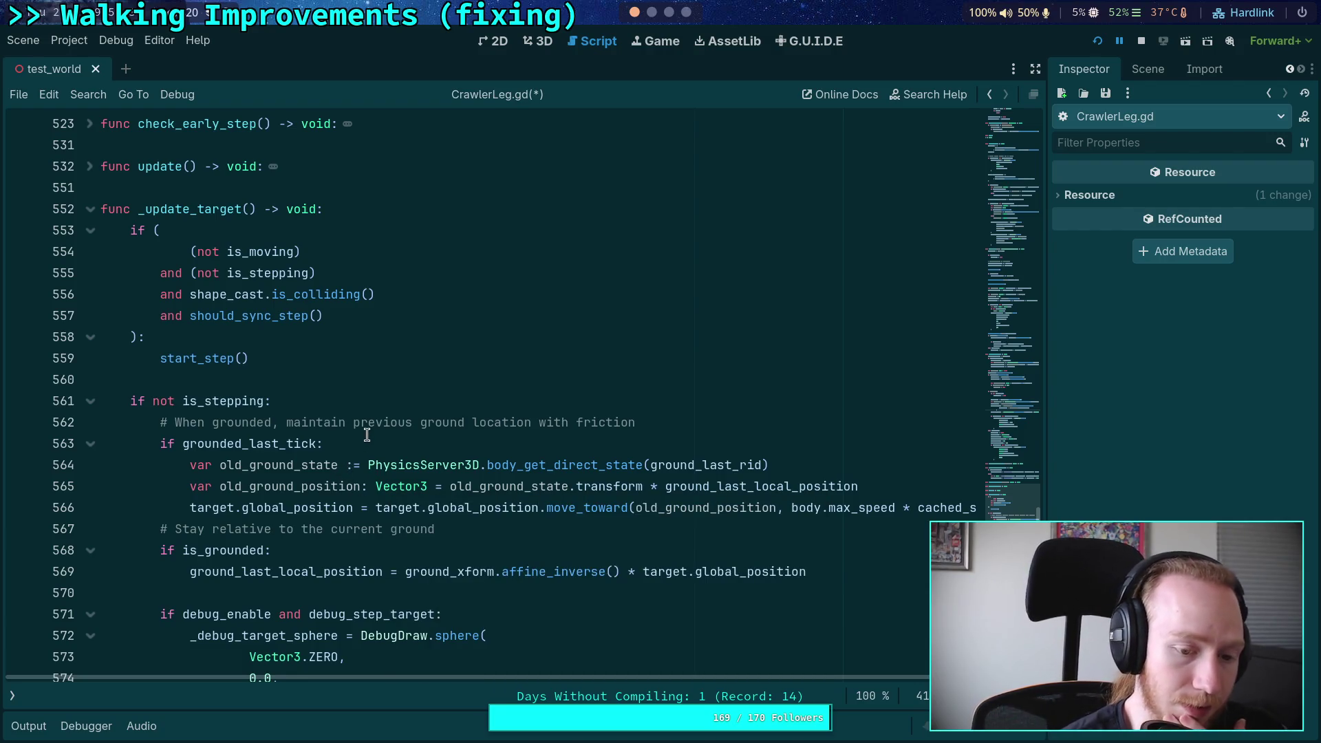
left_click(365, 554)
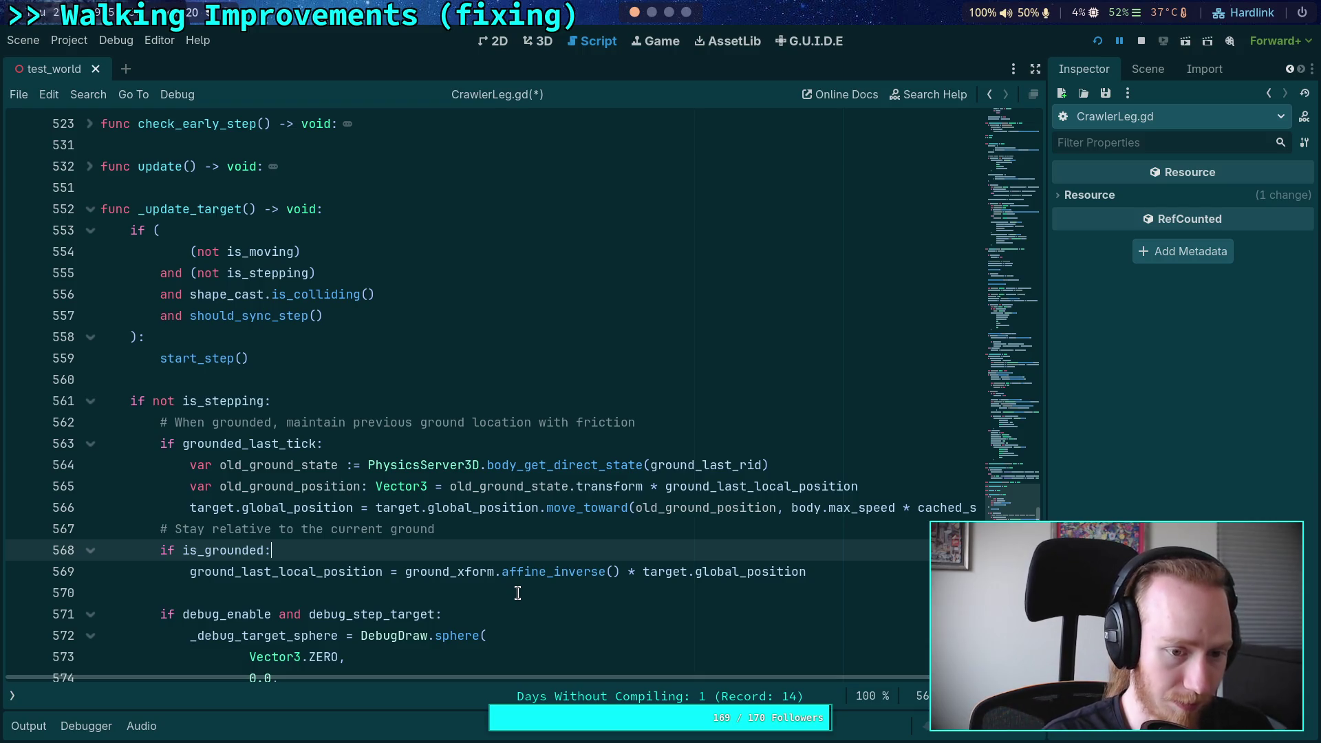
key("ctrl+z")
key("Home")
key("Tab")
Step: Delete the pasted ground_local_position line again, leaving line 570 empty
scroll(424, 533, "down", 2)
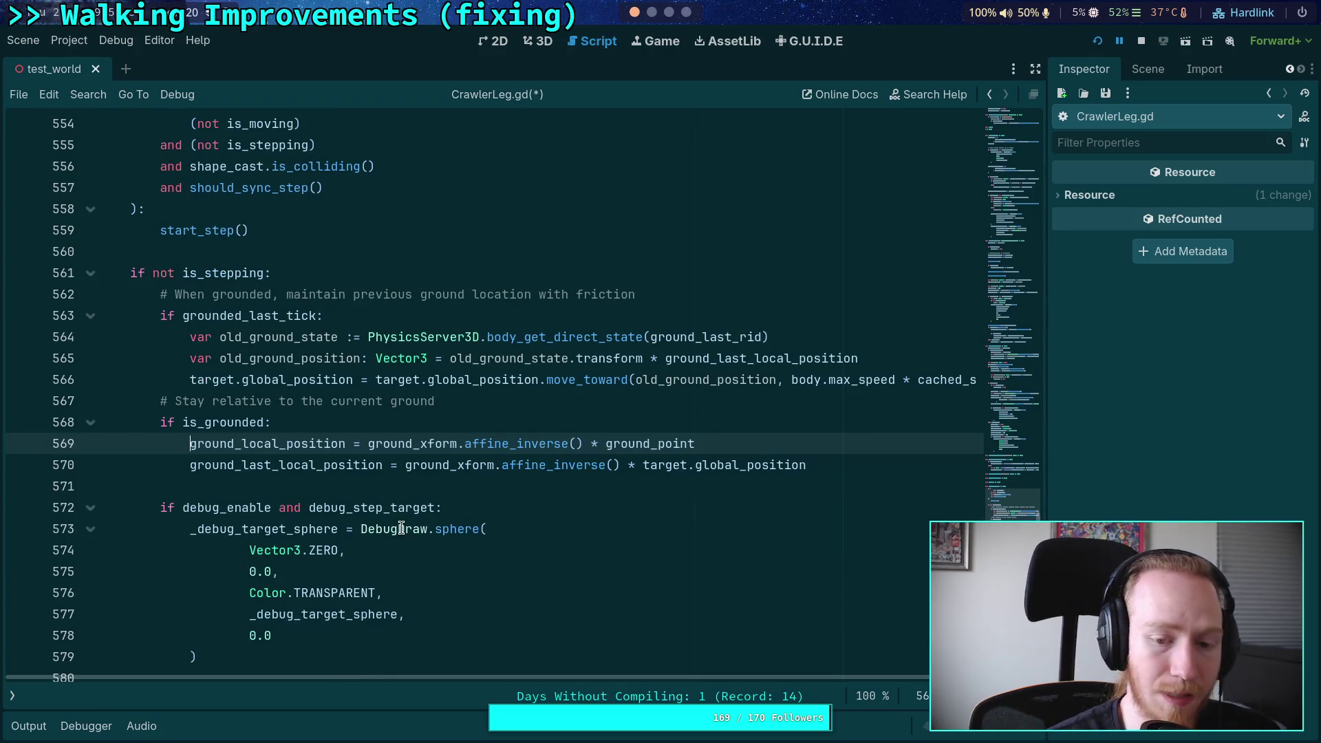
left_click_drag(699, 446, 715, 430)
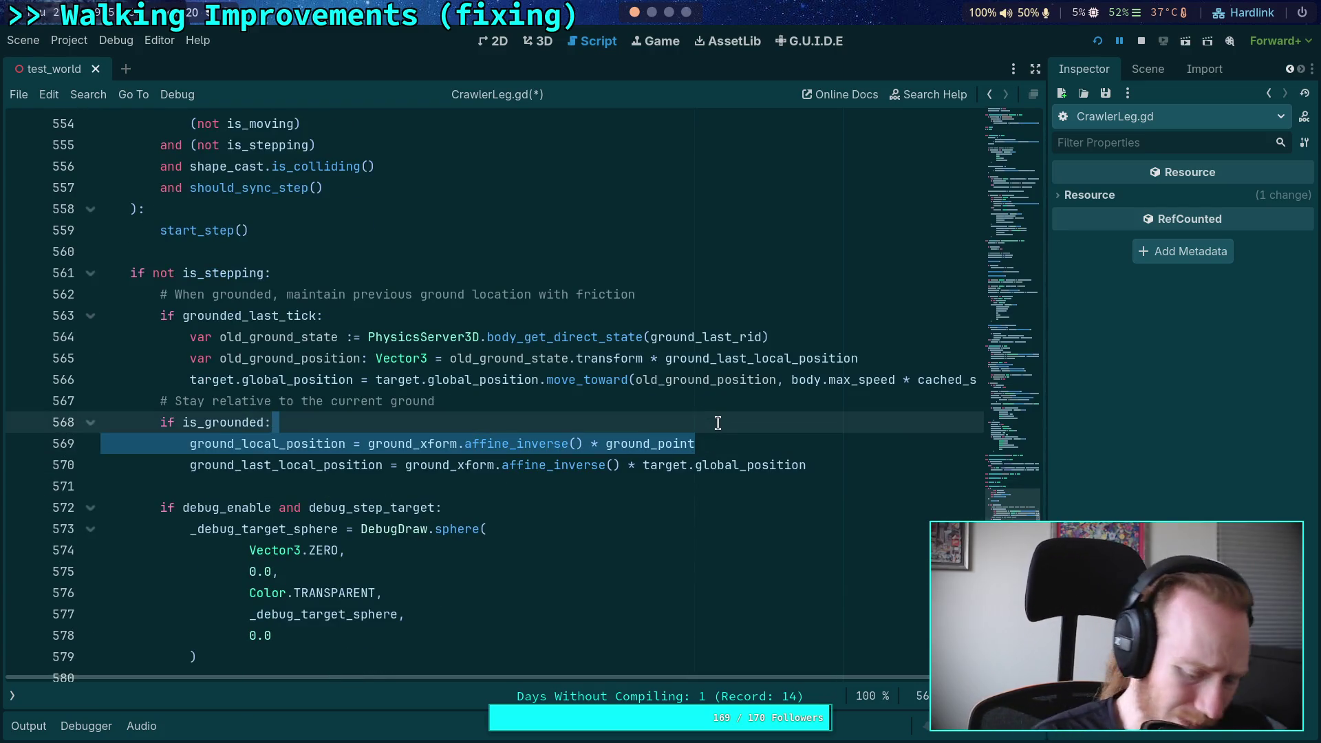
key("BackSpace")
left_click(598, 466)
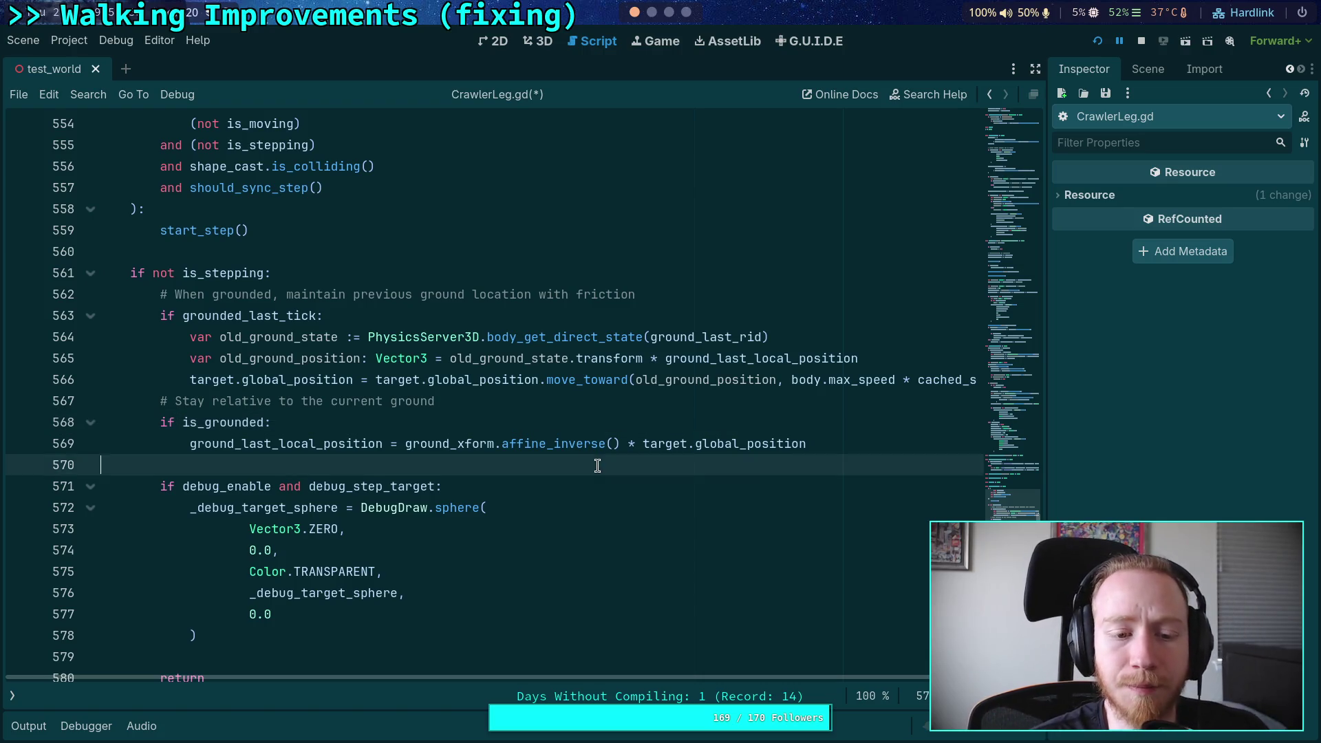
scroll(597, 465, "up", 20)
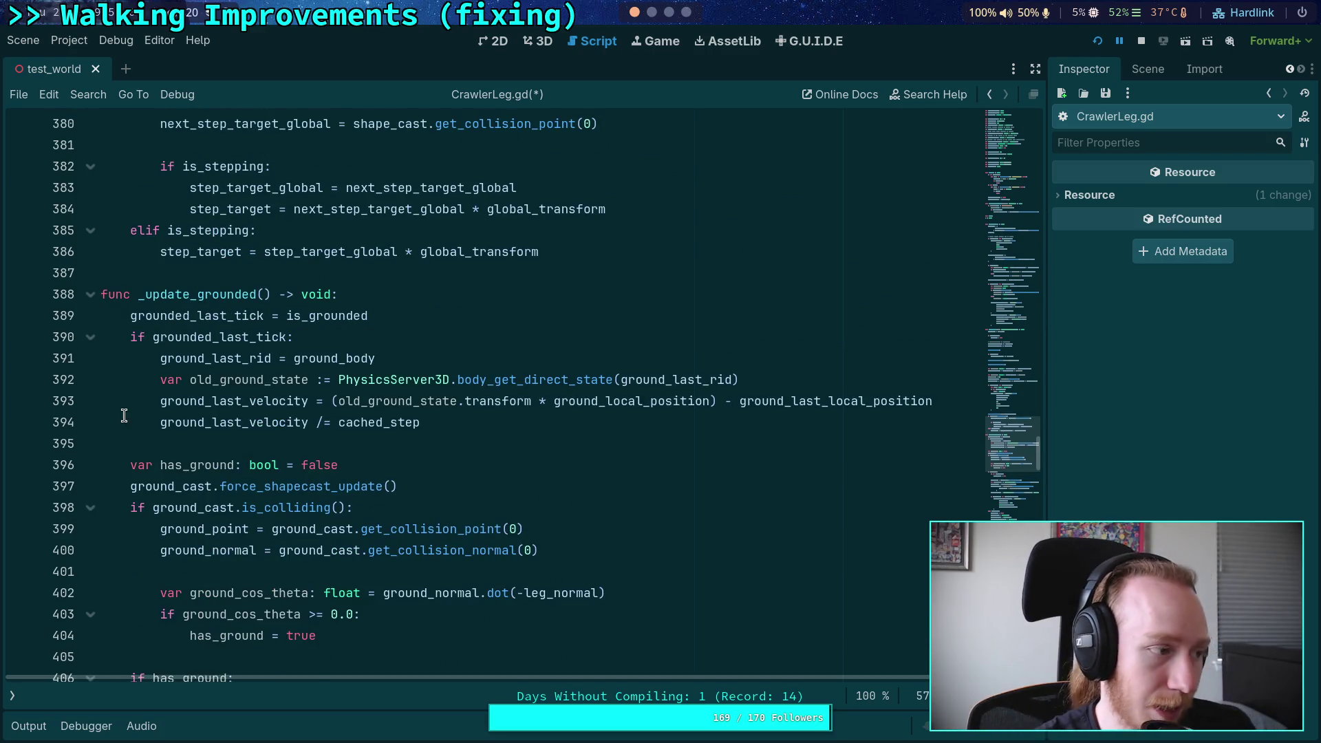
left_click_drag(389, 438, 397, 437)
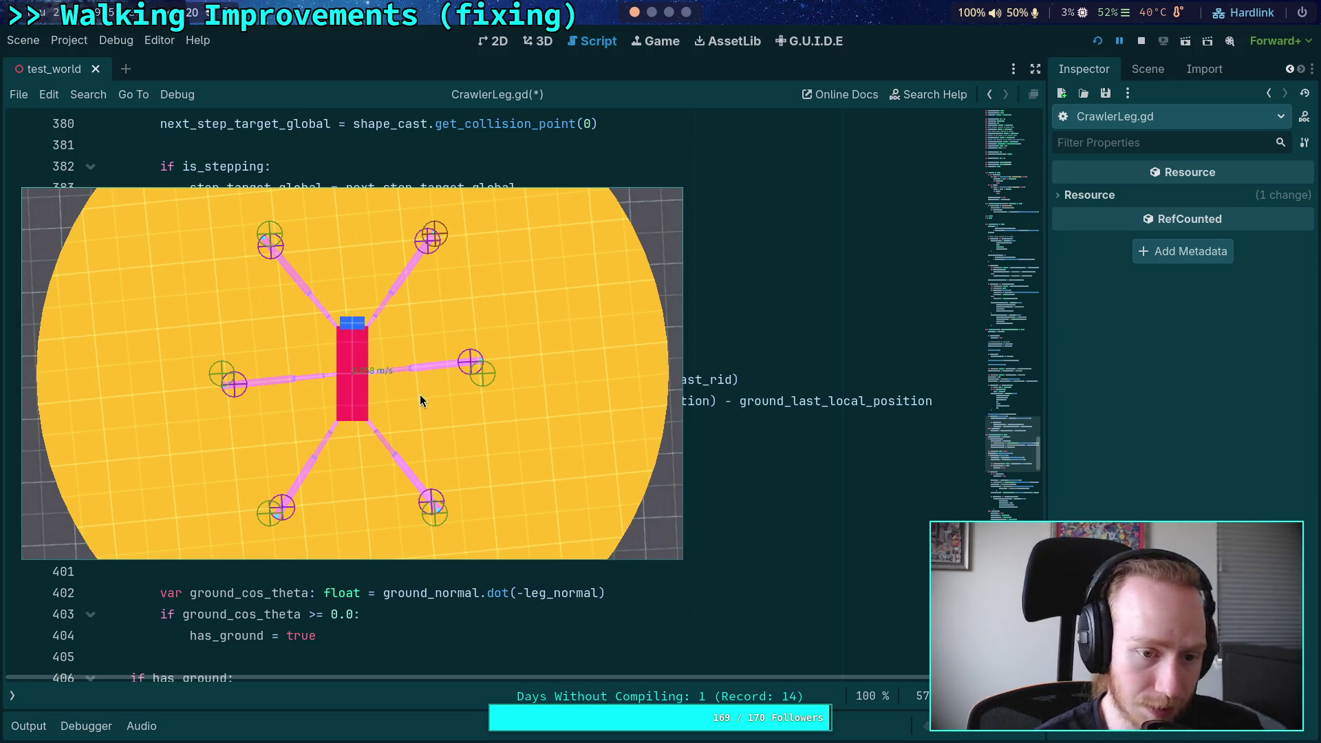
key("alt+Tab")
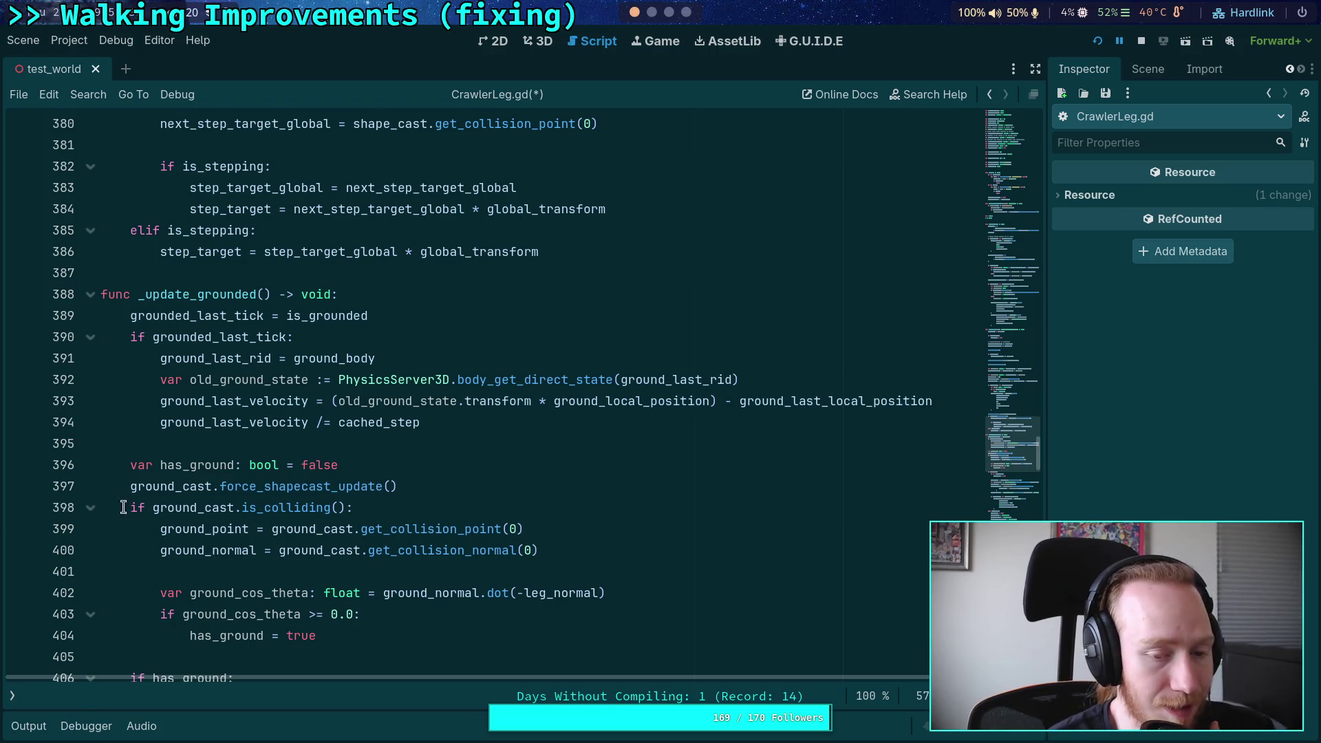
Step: Jump from the Stack Trace frame to line 308, where execution is paused
scroll(334, 453, "up", 5)
scroll(335, 453, "up", 2)
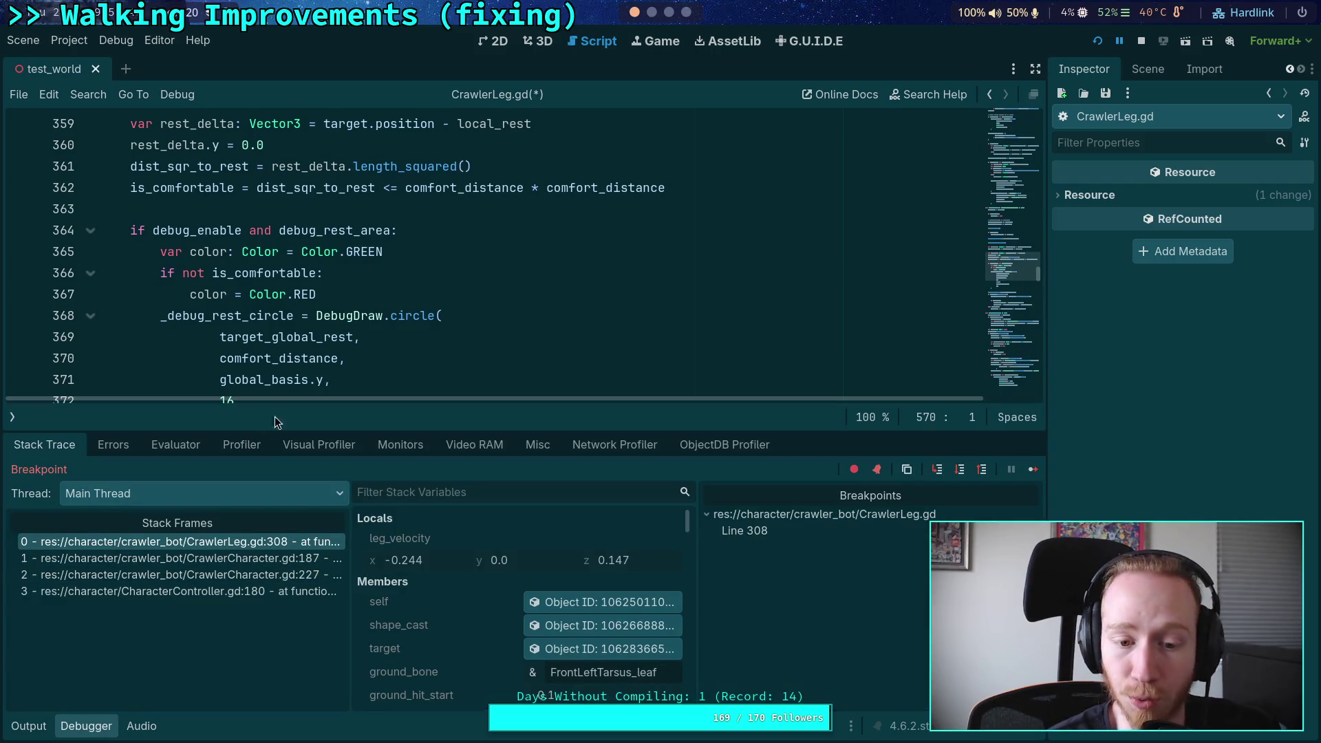
scroll(327, 348, "up", 10)
scroll(327, 347, "up", 4)
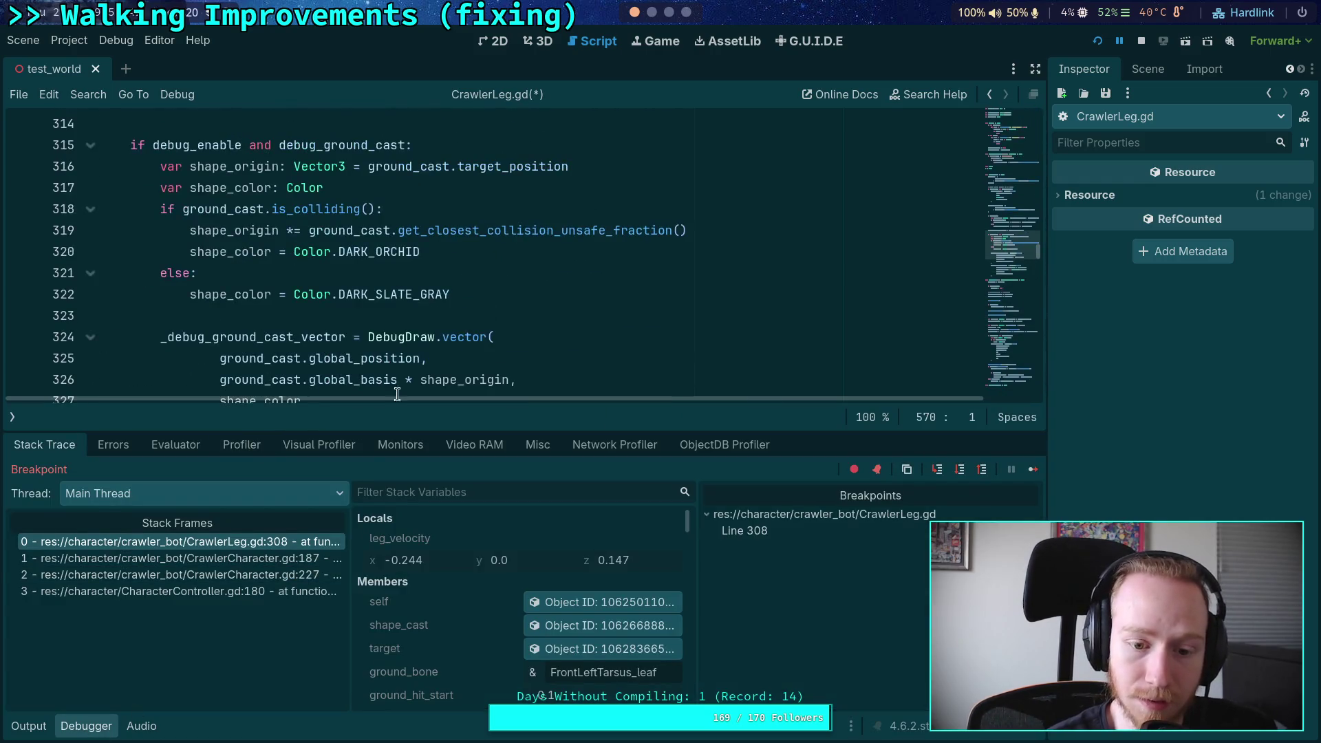
left_click(245, 542)
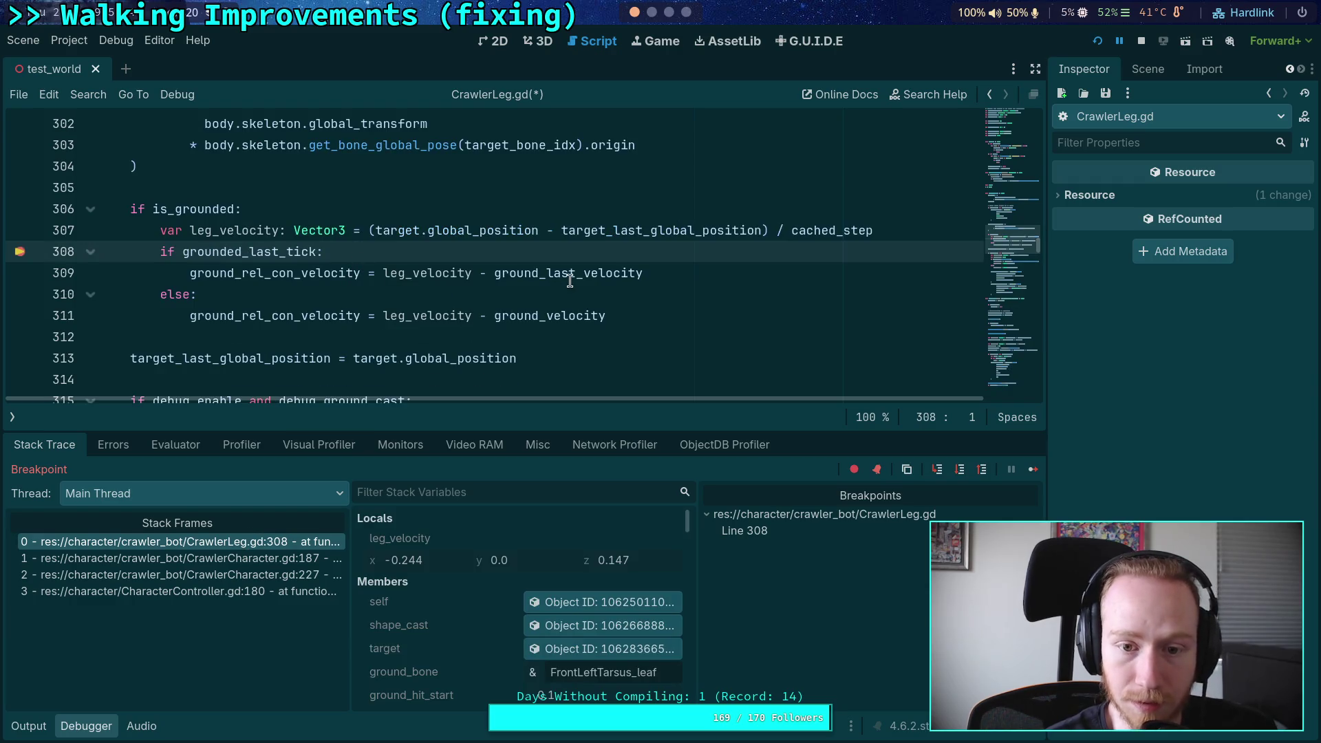
mouse_move(573, 275)
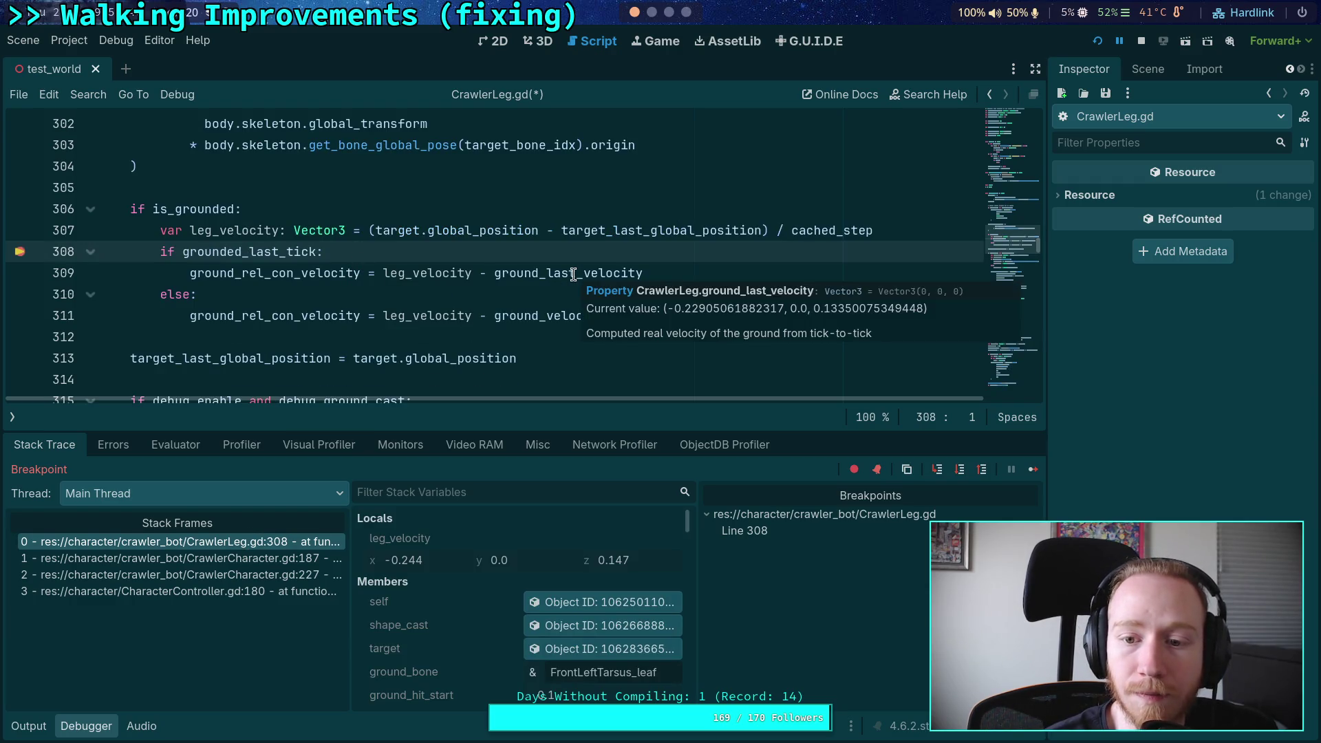
mouse_move(418, 269)
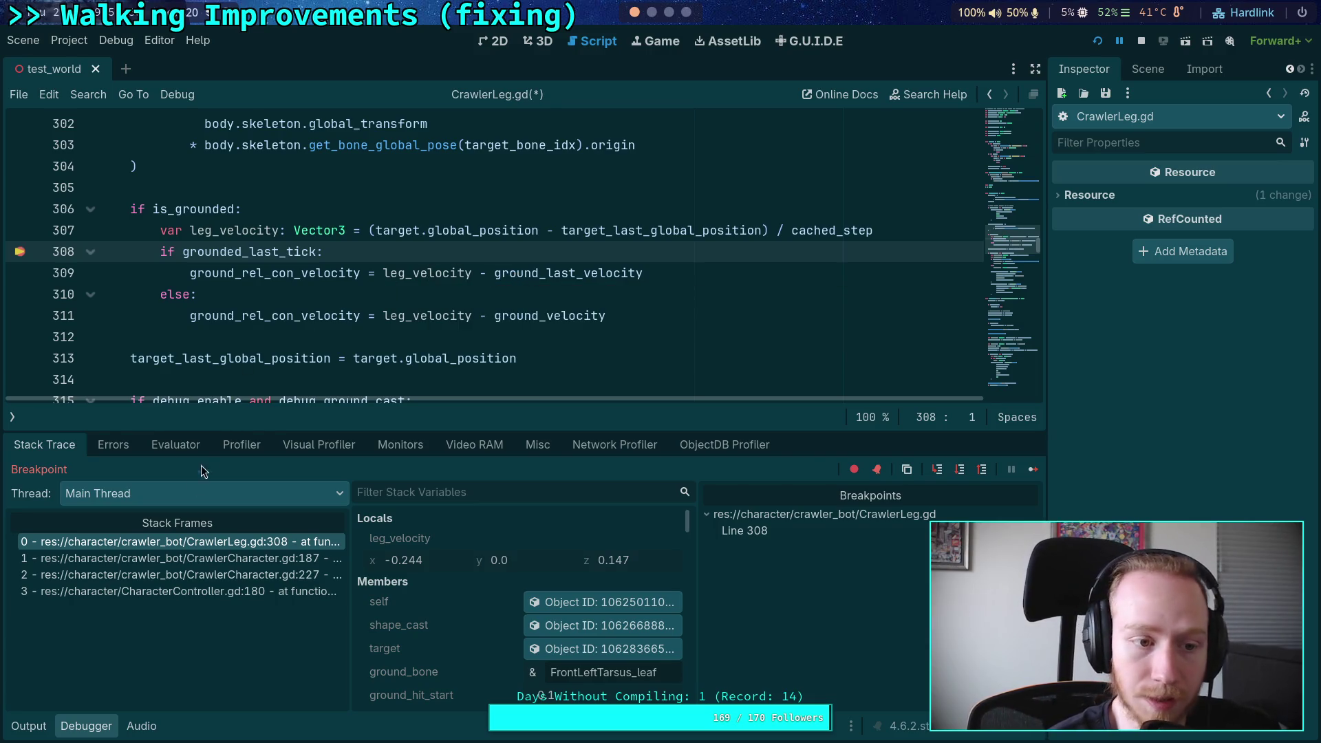
Step: Resume and stop the debug run, collapse the Debugger panel, and remove the line-308 breakpoint
left_click(1129, 49)
left_click(1135, 45)
left_click(103, 731)
left_click(21, 252)
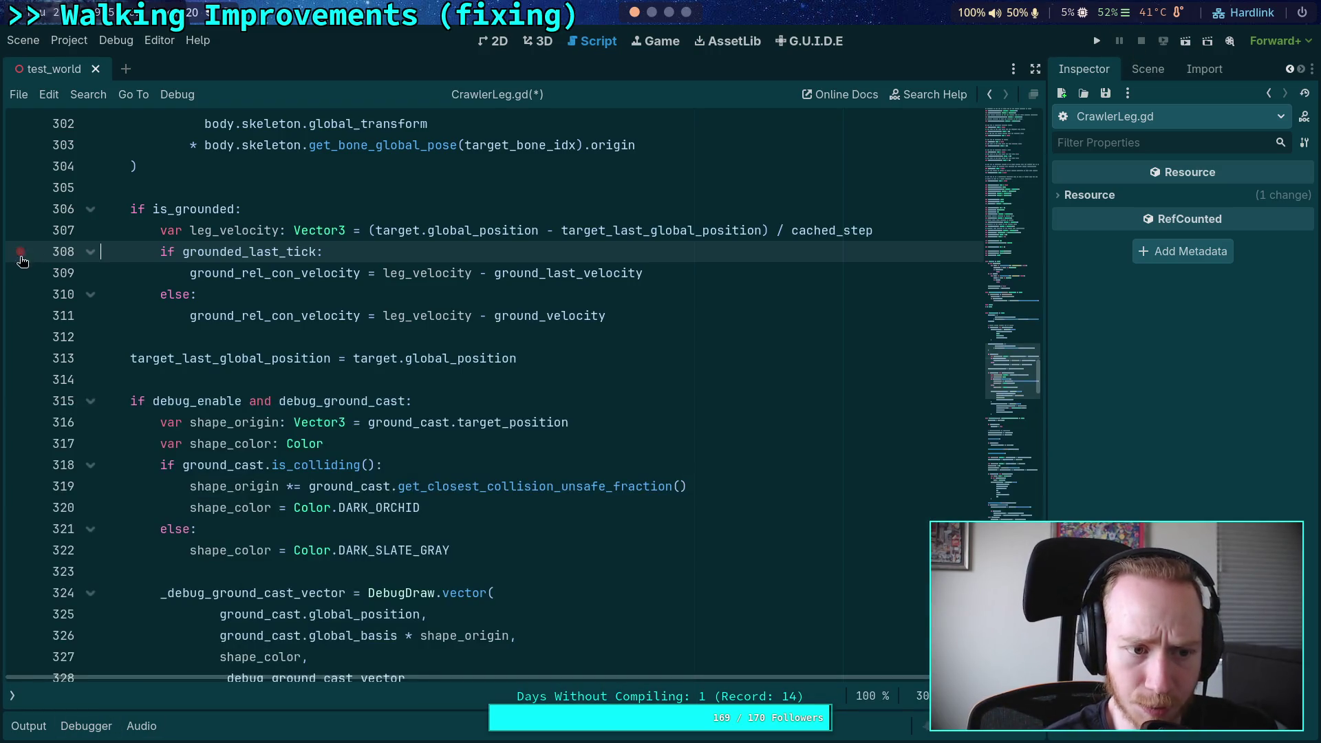
Step: Search the script for ground_last_velocity, starting from line 309
scroll(488, 398, "down", 2)
scroll(487, 398, "down", 8)
scroll(487, 392, "up", 10)
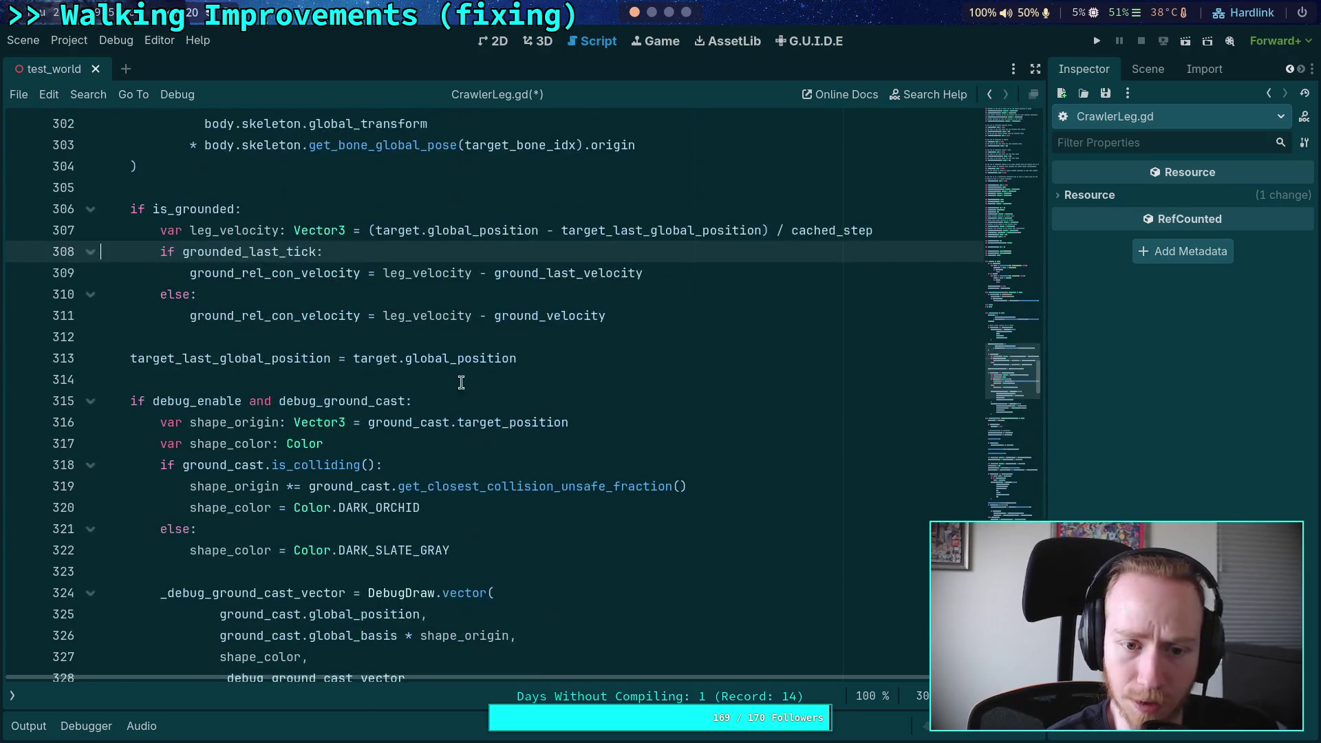
left_click(557, 310)
left_click(592, 272)
double_click(547, 274)
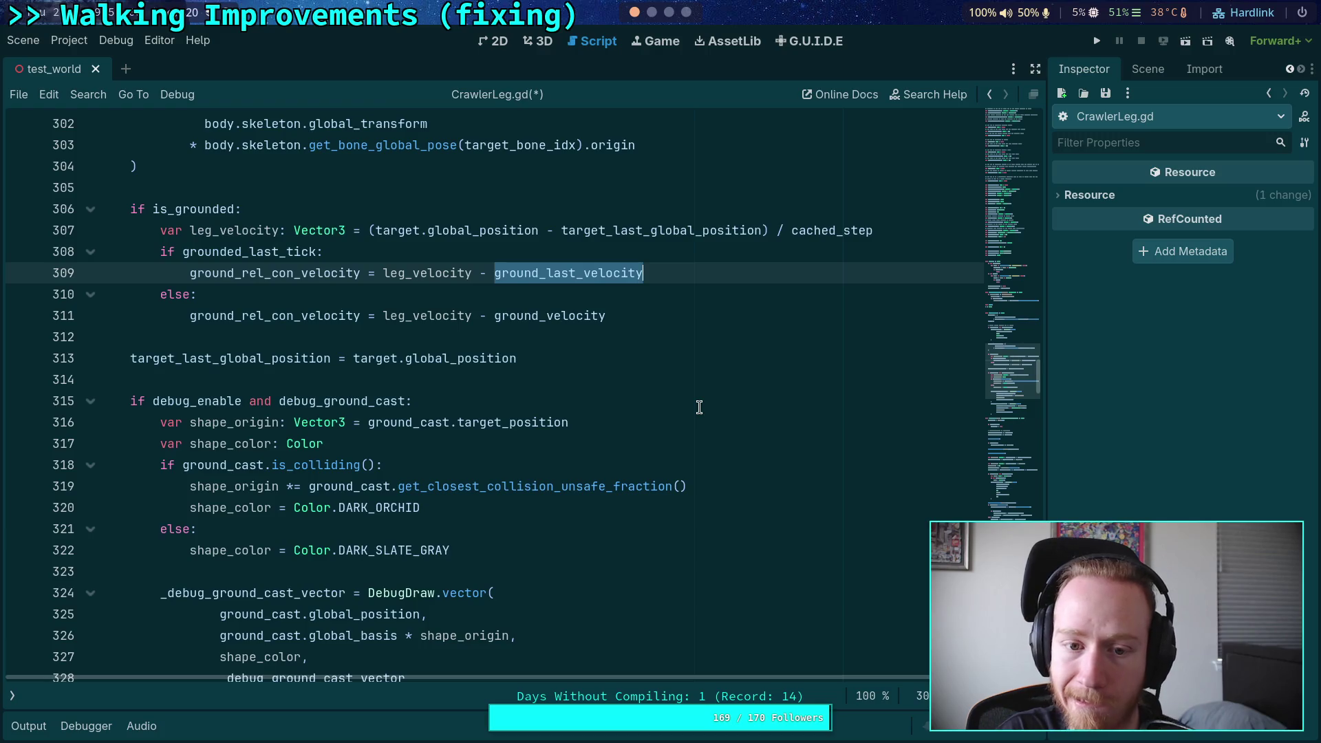
key("ctrl+f")
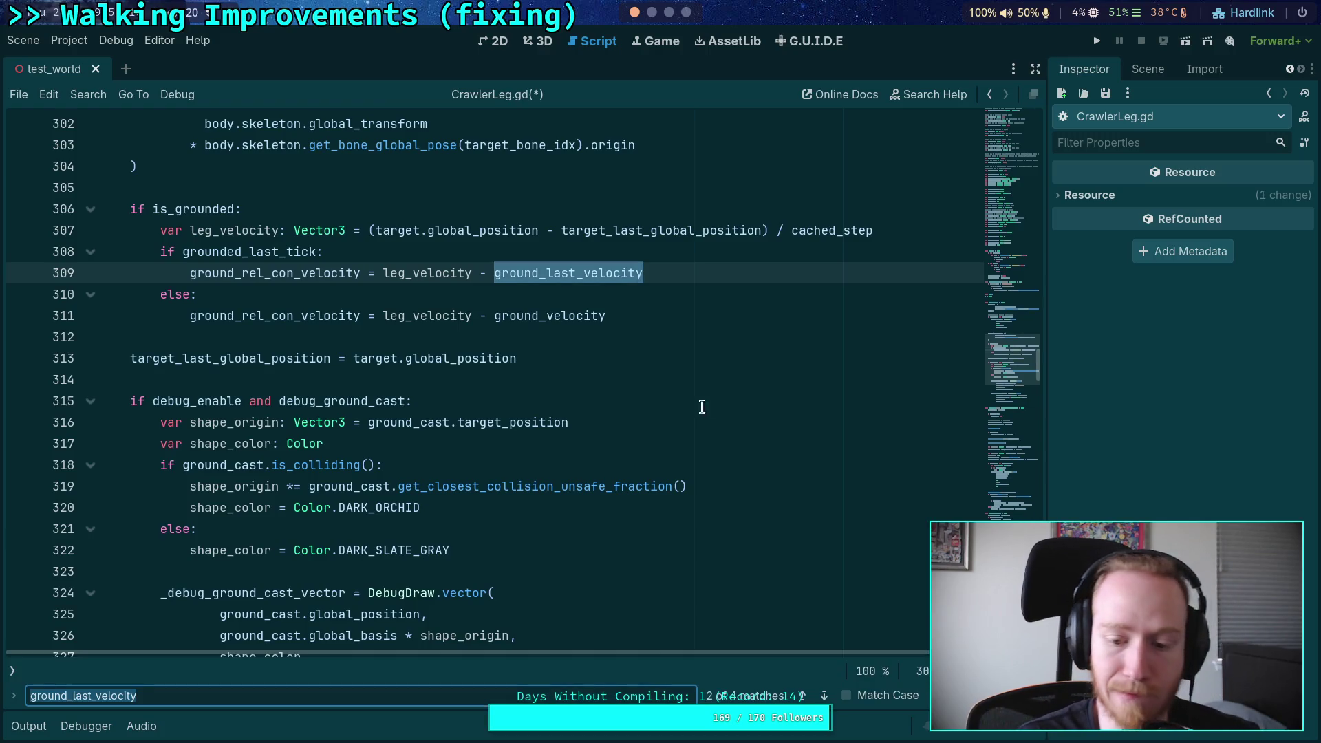
left_click(826, 694)
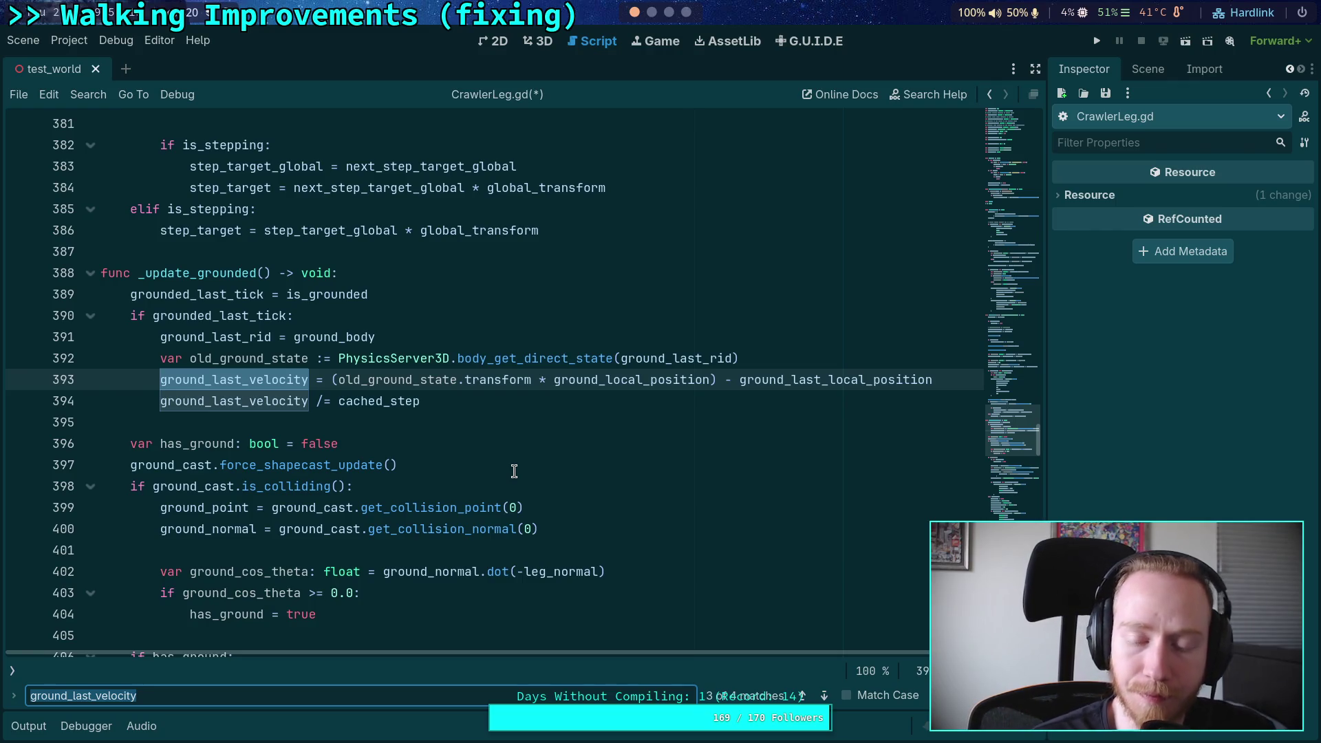
Step: Select ground_local_position on line 393, then highlight ground_last_local_position uses from line 569
double_click(619, 381)
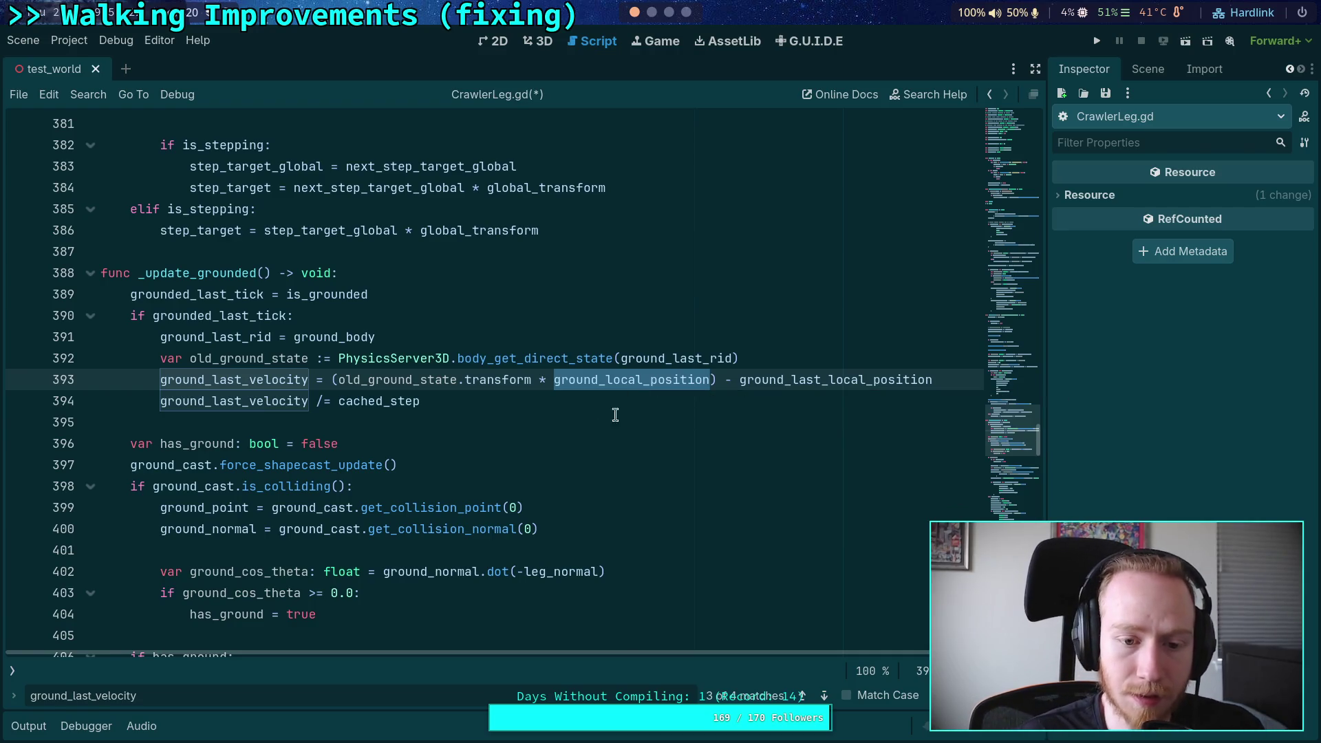
double_click(696, 380)
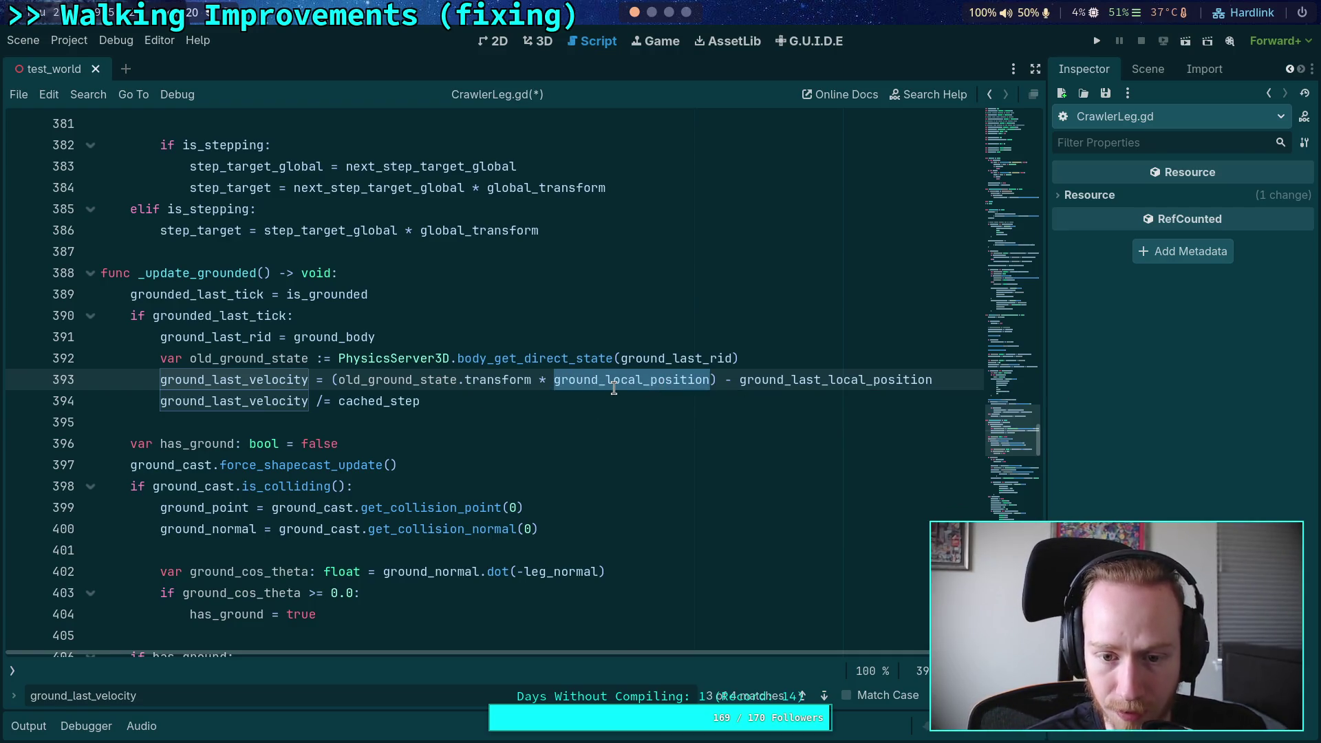
mouse_move(615, 389)
scroll(615, 389, "down", 15)
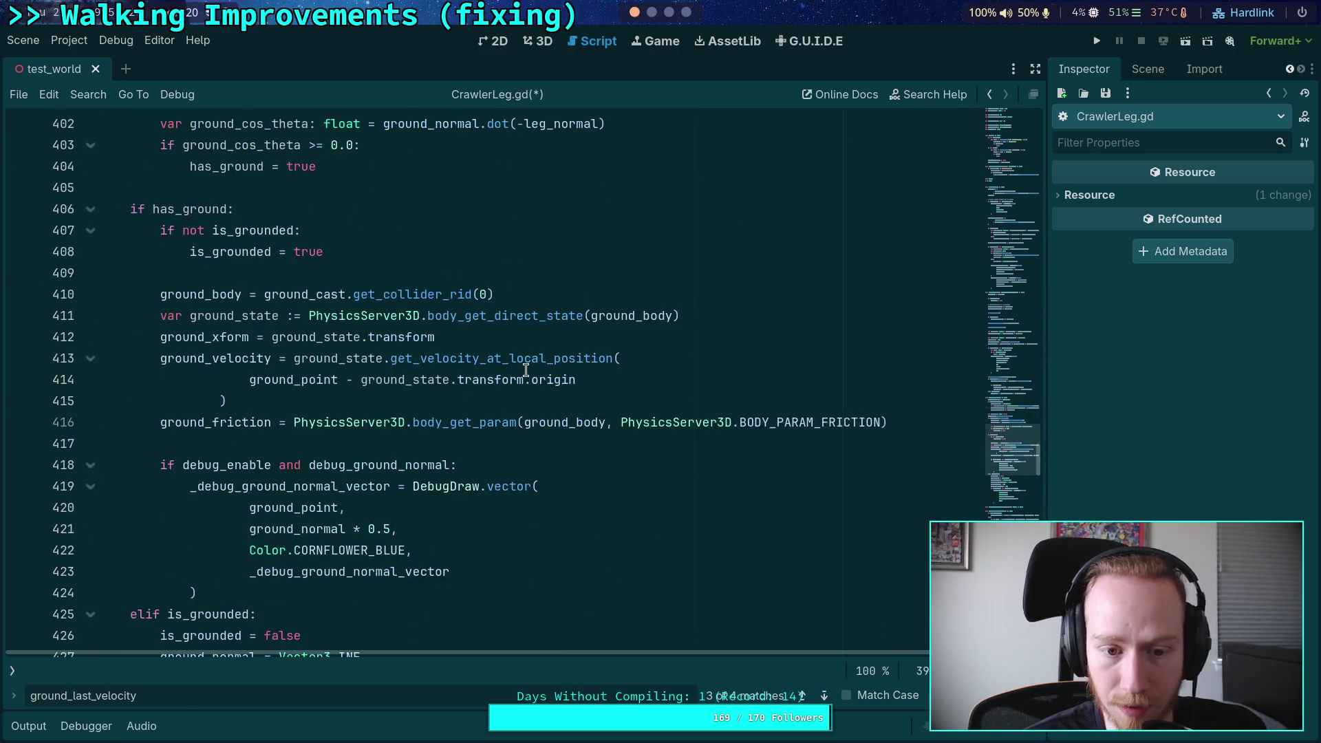
scroll(500, 389, "down", 9)
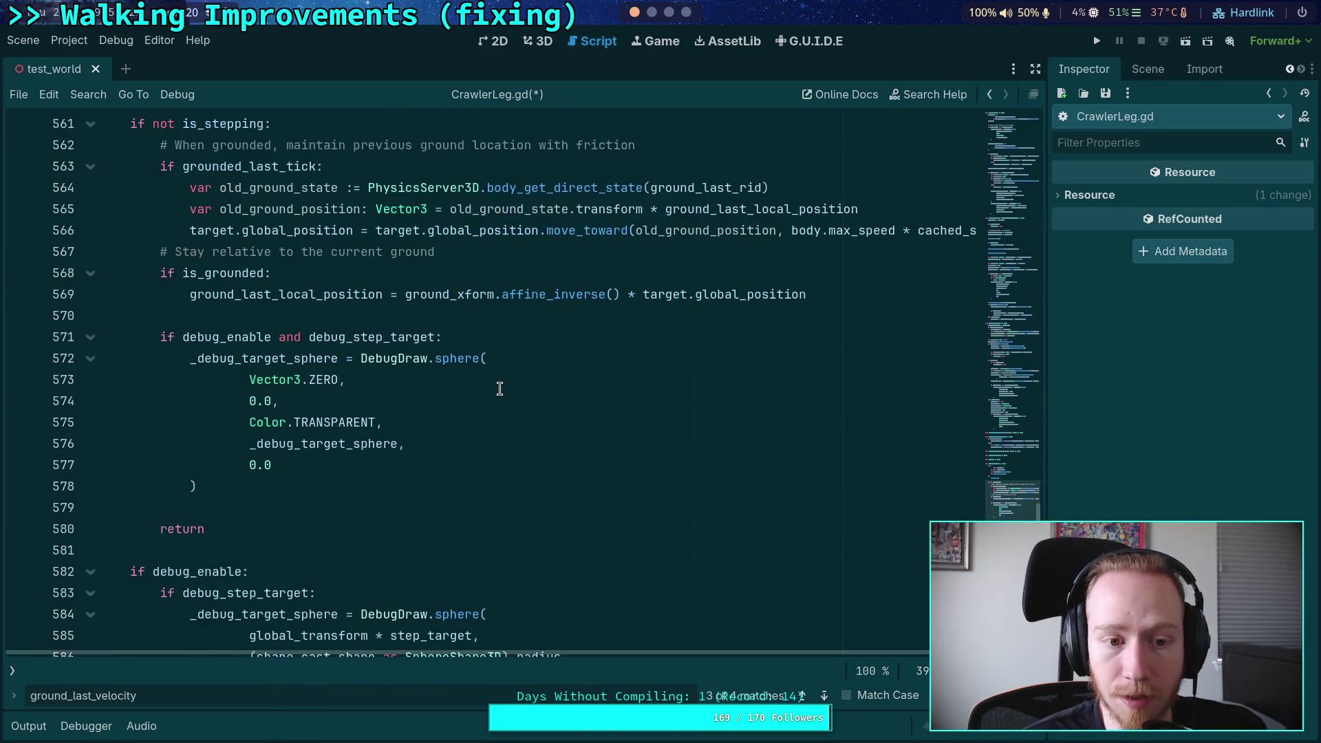
scroll(500, 389, "up", 2)
mouse_move(307, 424)
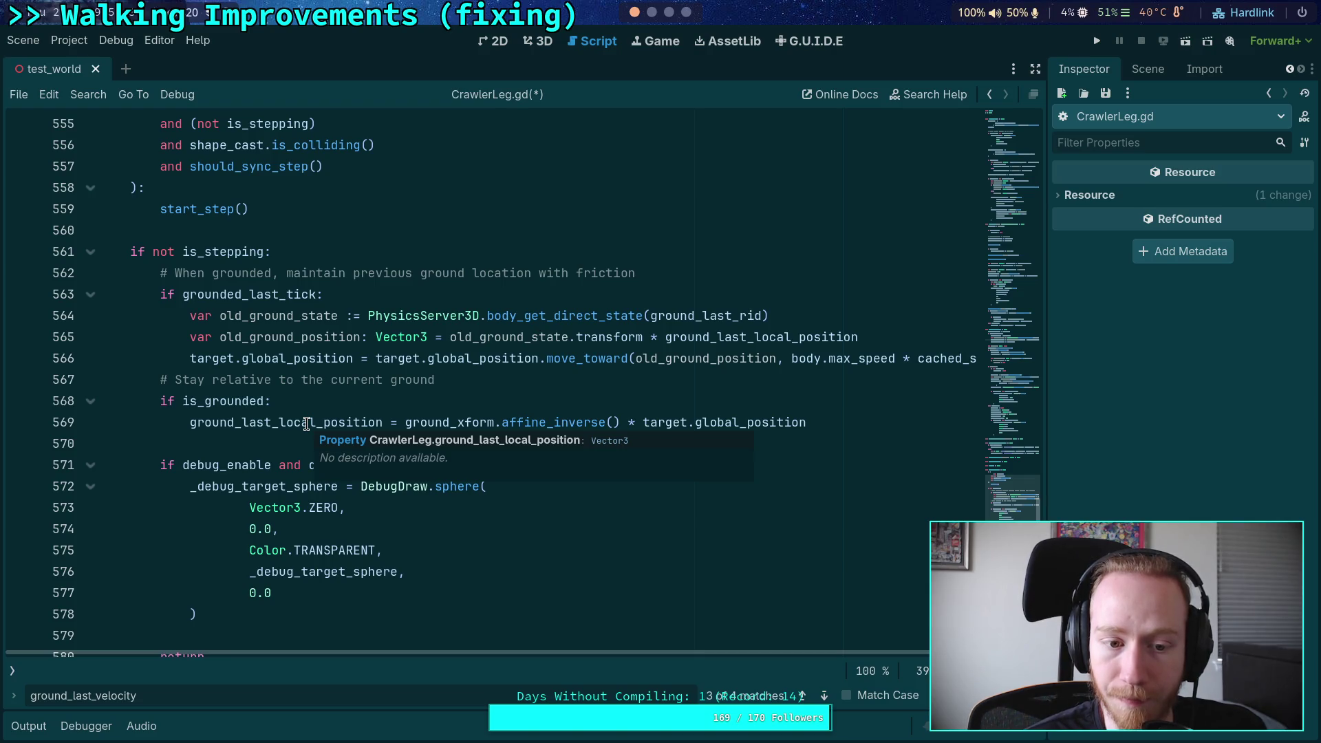
double_click(307, 424)
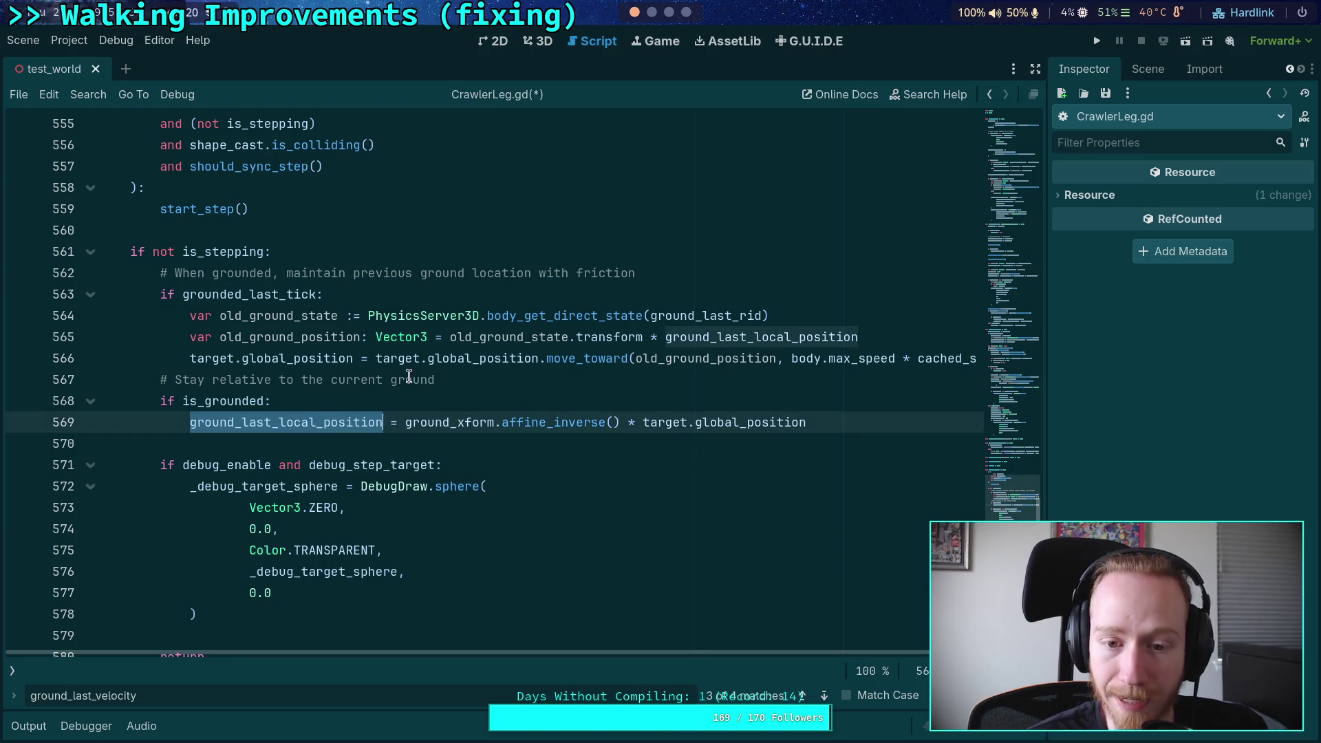
mouse_move(393, 321)
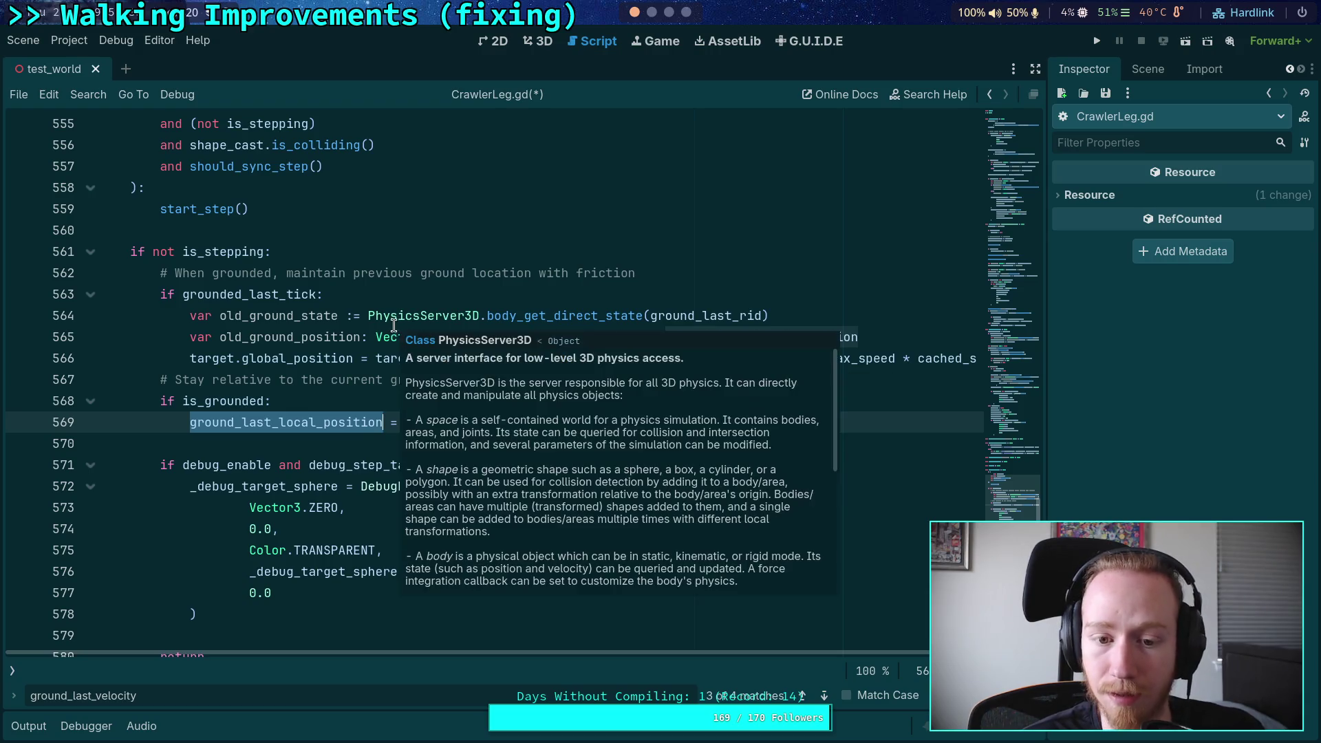
left_click(191, 423)
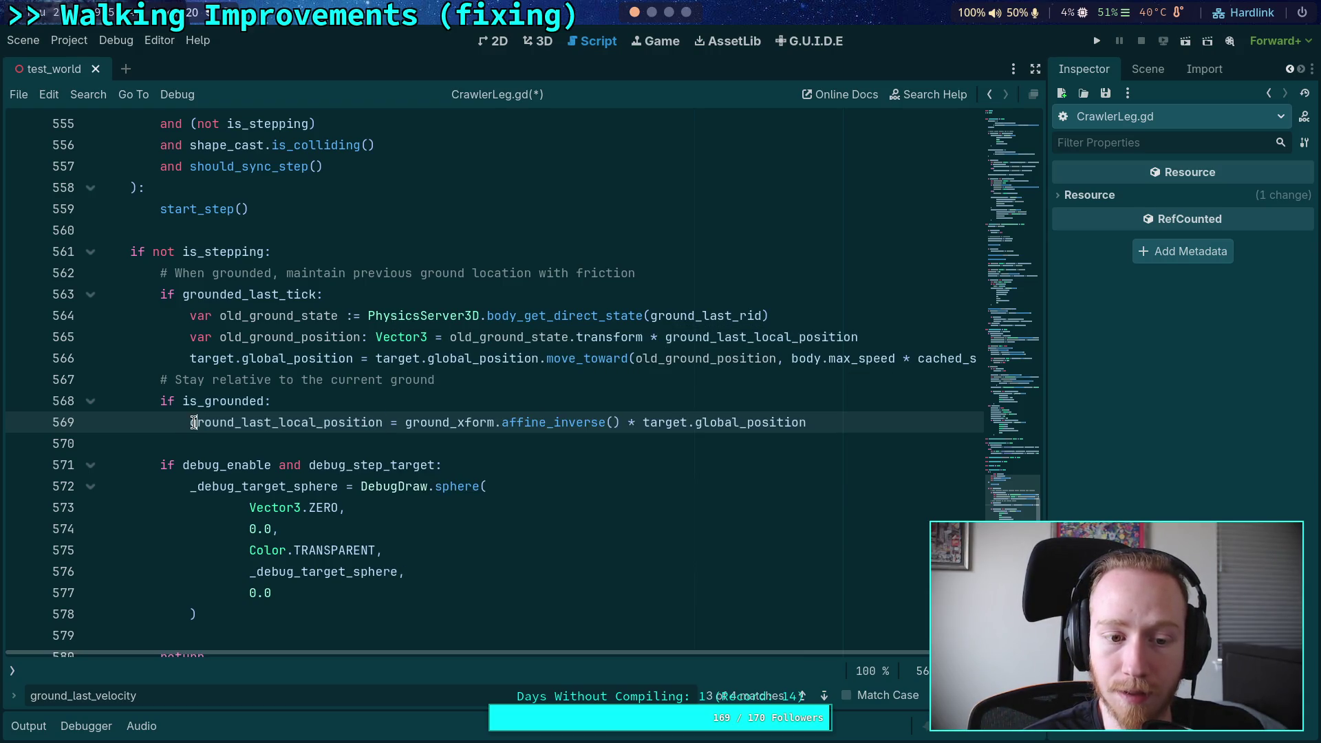
double_click(194, 422)
Step: Review the other ground_last_local_position uses and return to line 569
scroll(444, 441, "down", 5)
scroll(461, 447, "up", 6)
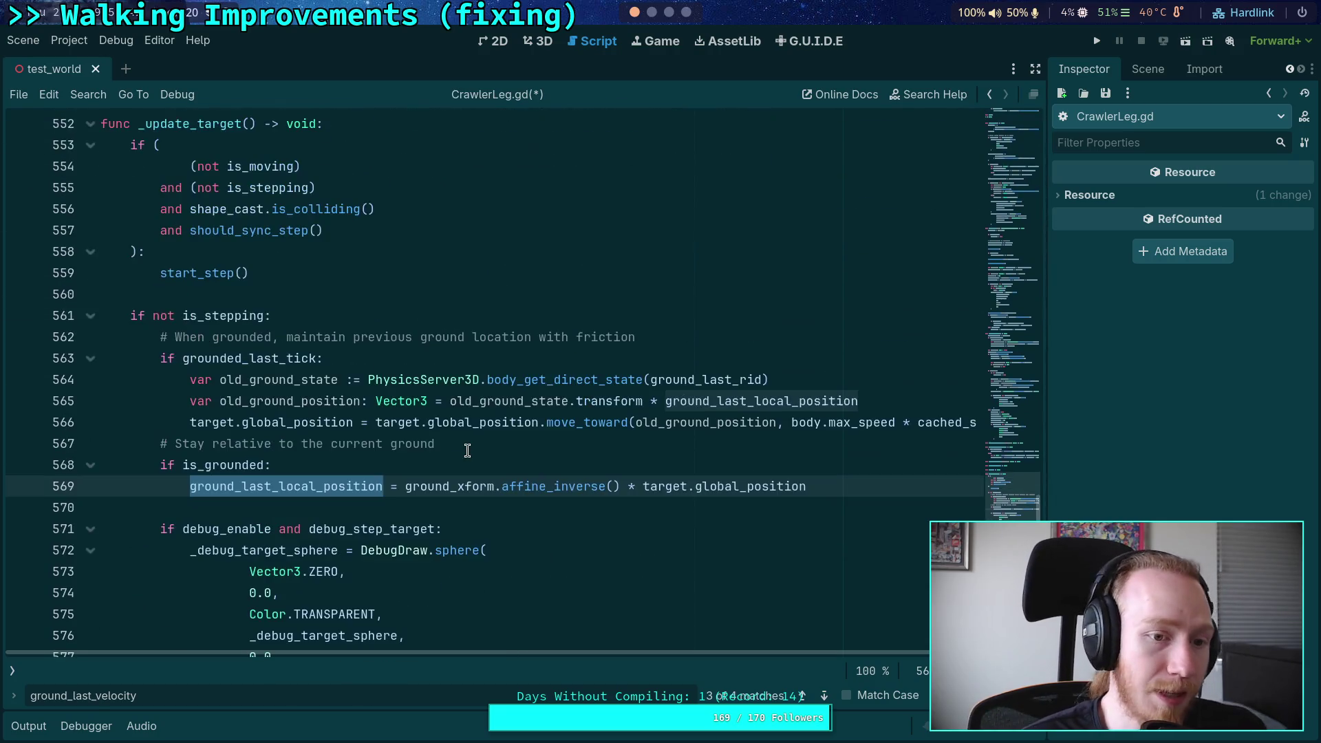
scroll(467, 451, "down", 12)
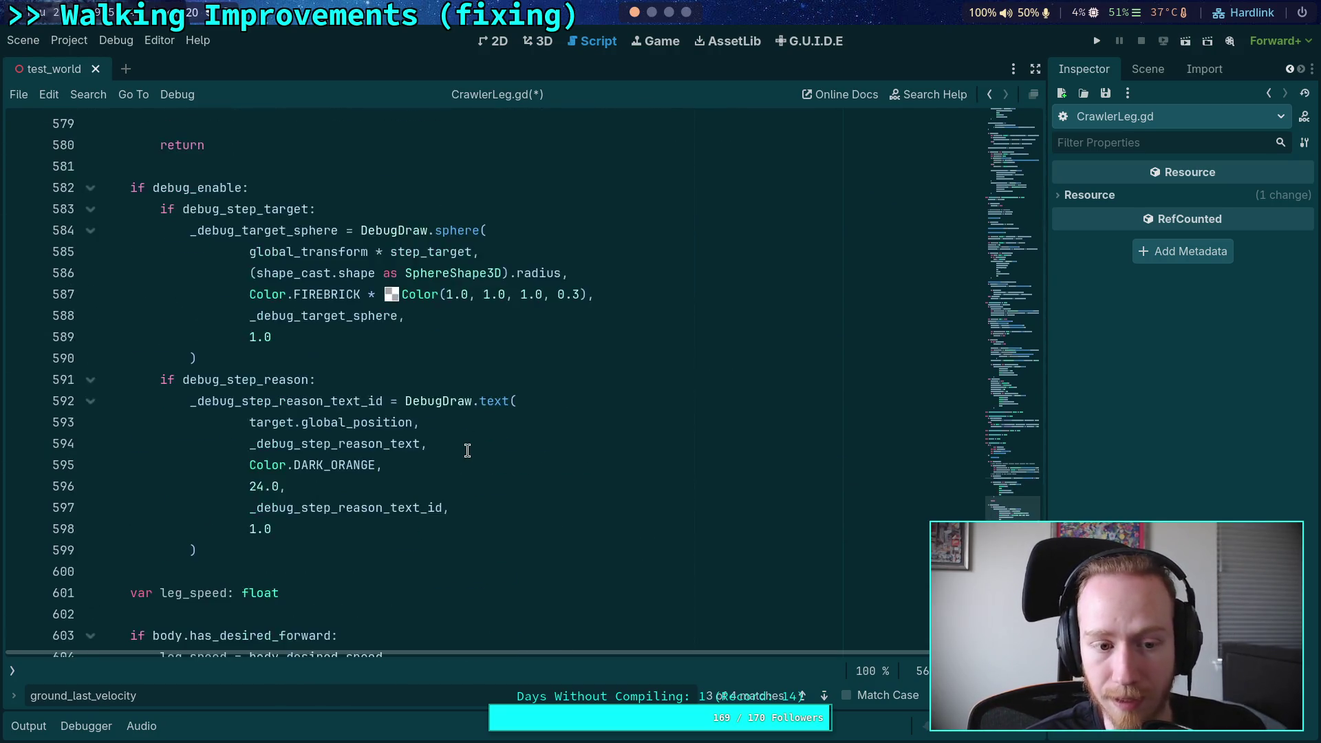
scroll(467, 451, "down", 20)
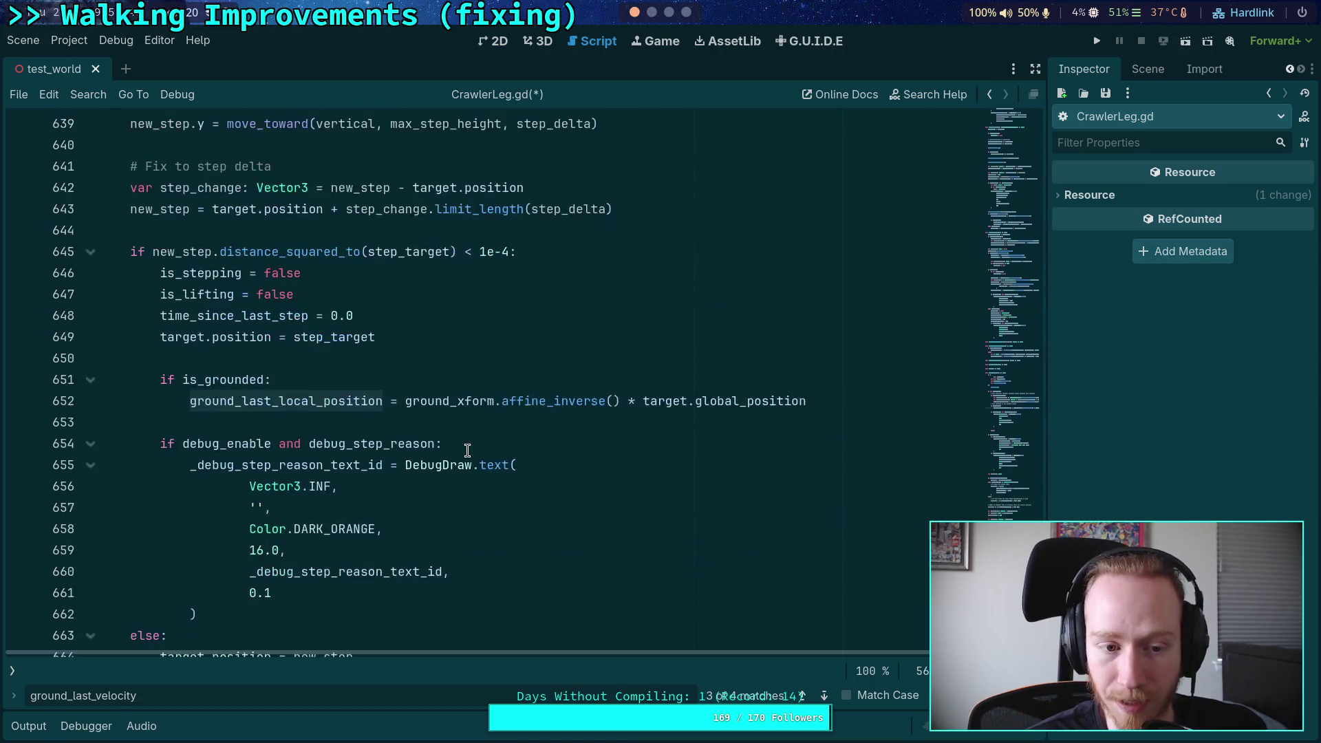
scroll(467, 451, "up", 3)
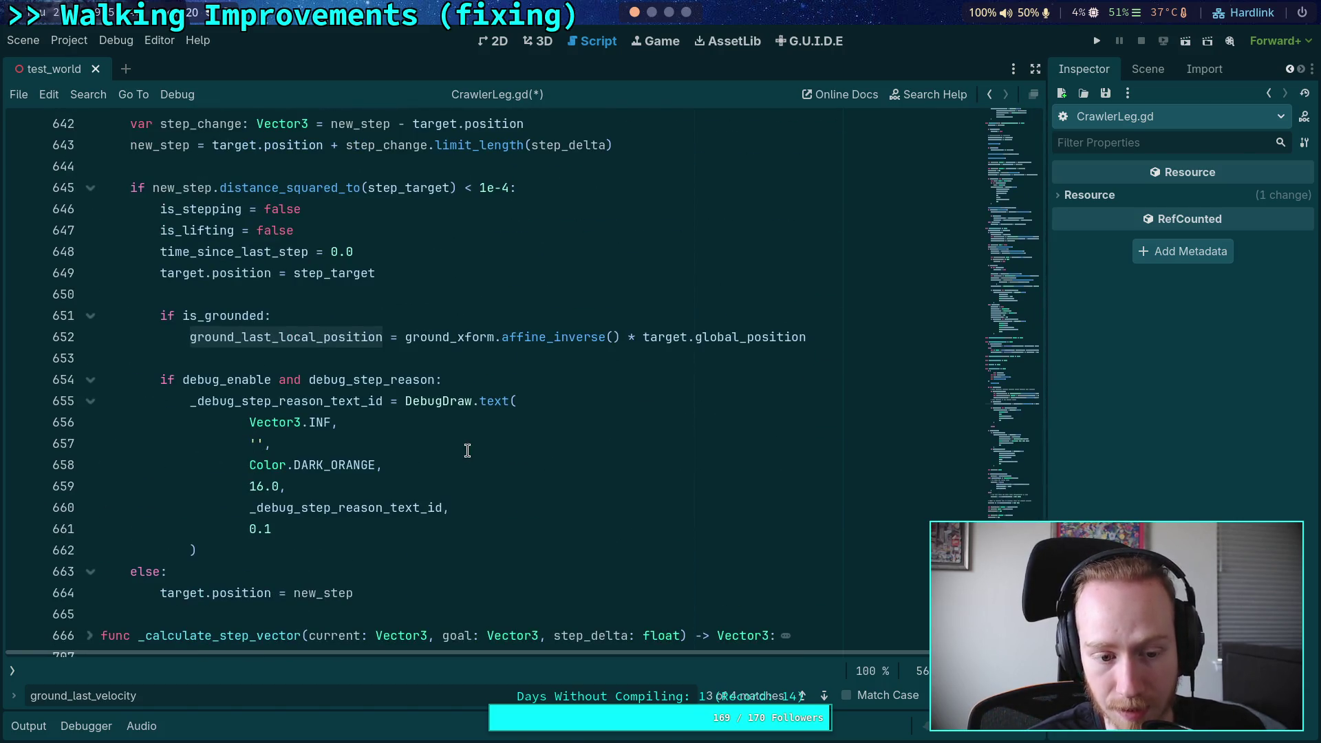
key("shift+F3")
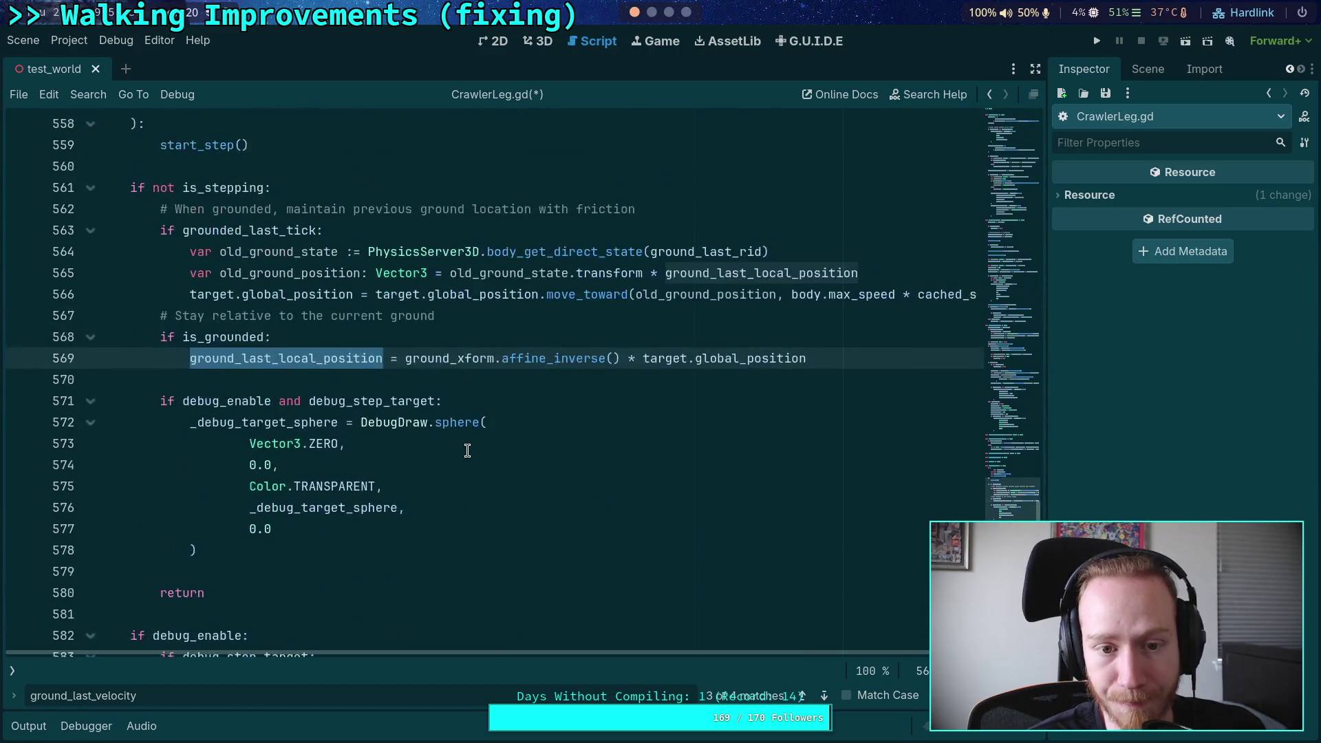
scroll(532, 431, "up", 4)
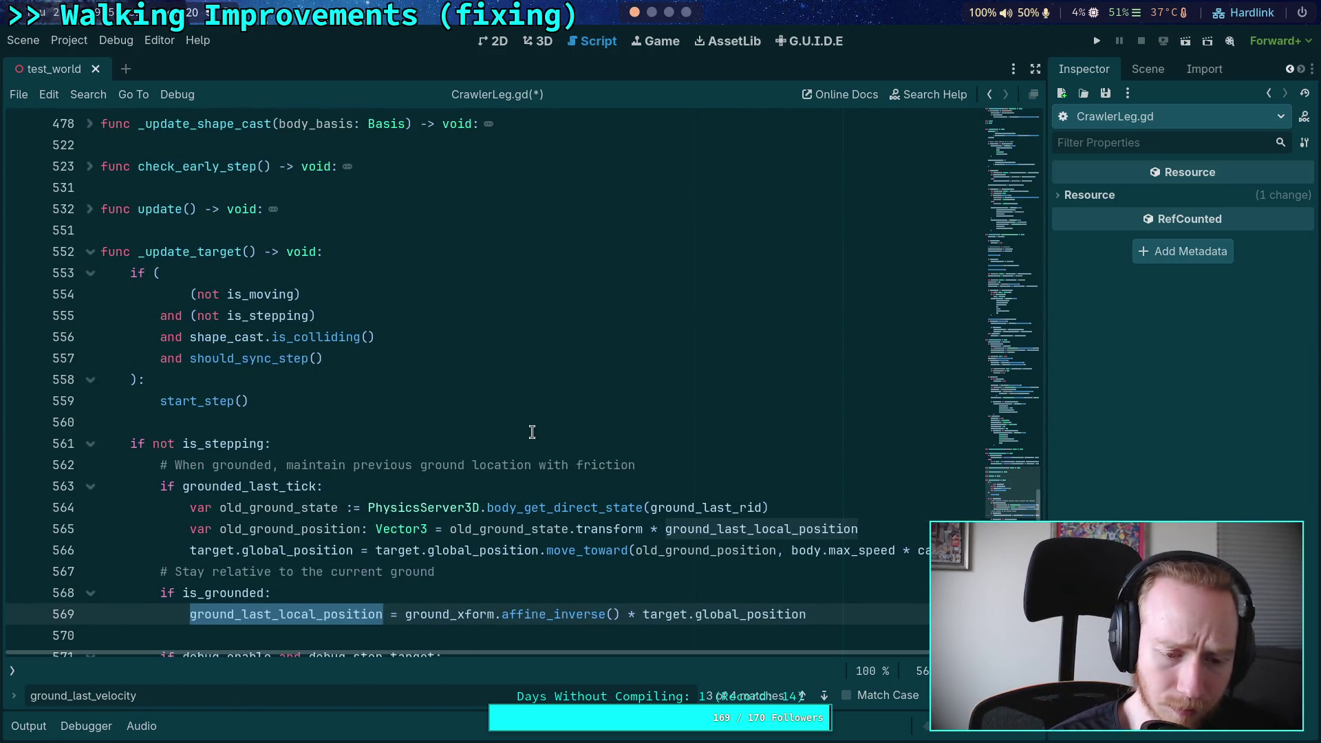
scroll(517, 434, "down", 2)
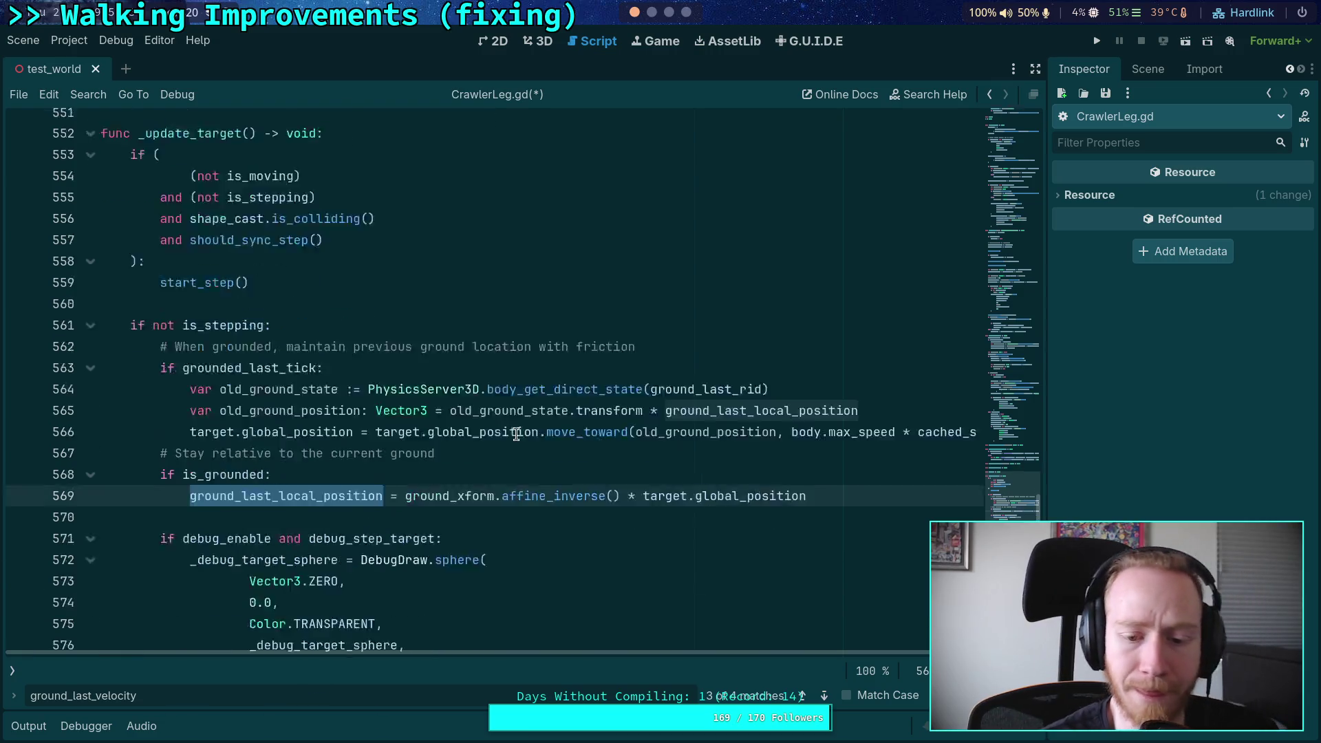
scroll(518, 434, "down", 3)
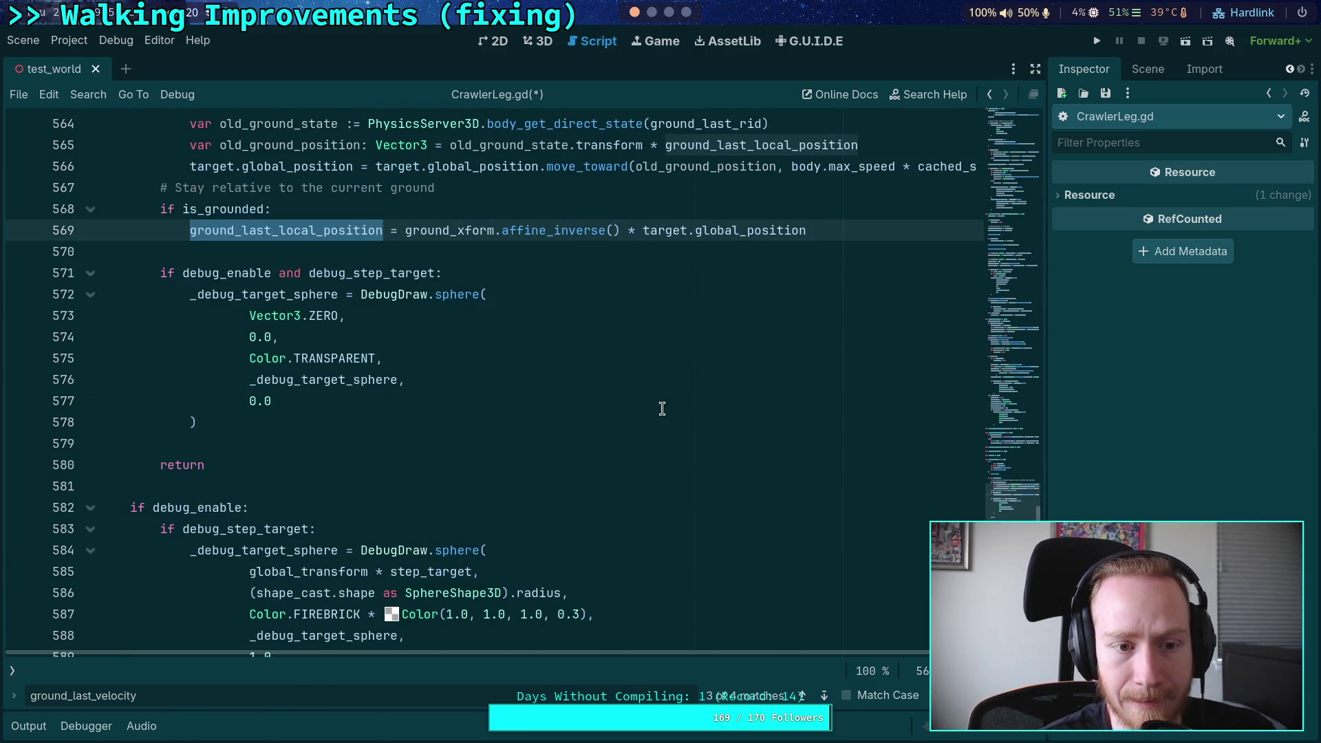
scroll(668, 406, "down", 15)
scroll(668, 398, "down", 11)
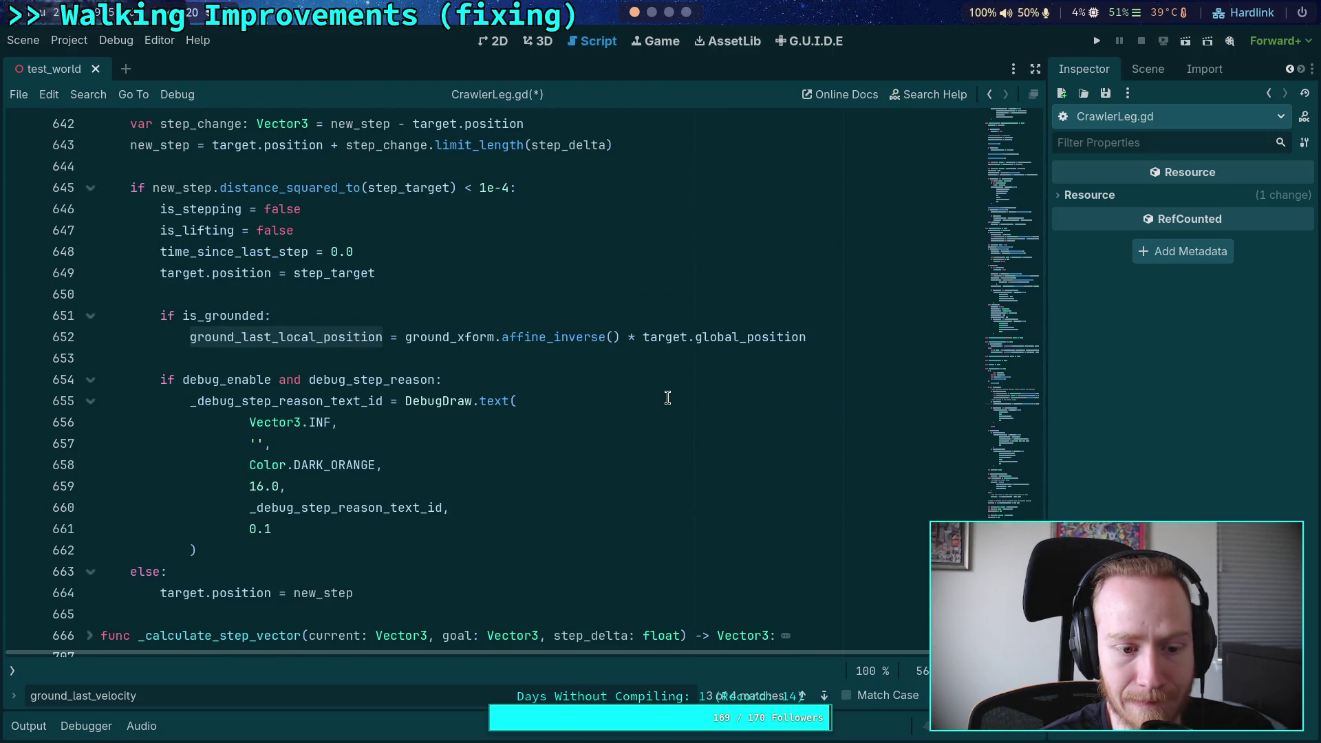
scroll(668, 398, "up", 20)
scroll(668, 398, "up", 3)
scroll(667, 398, "down", 2)
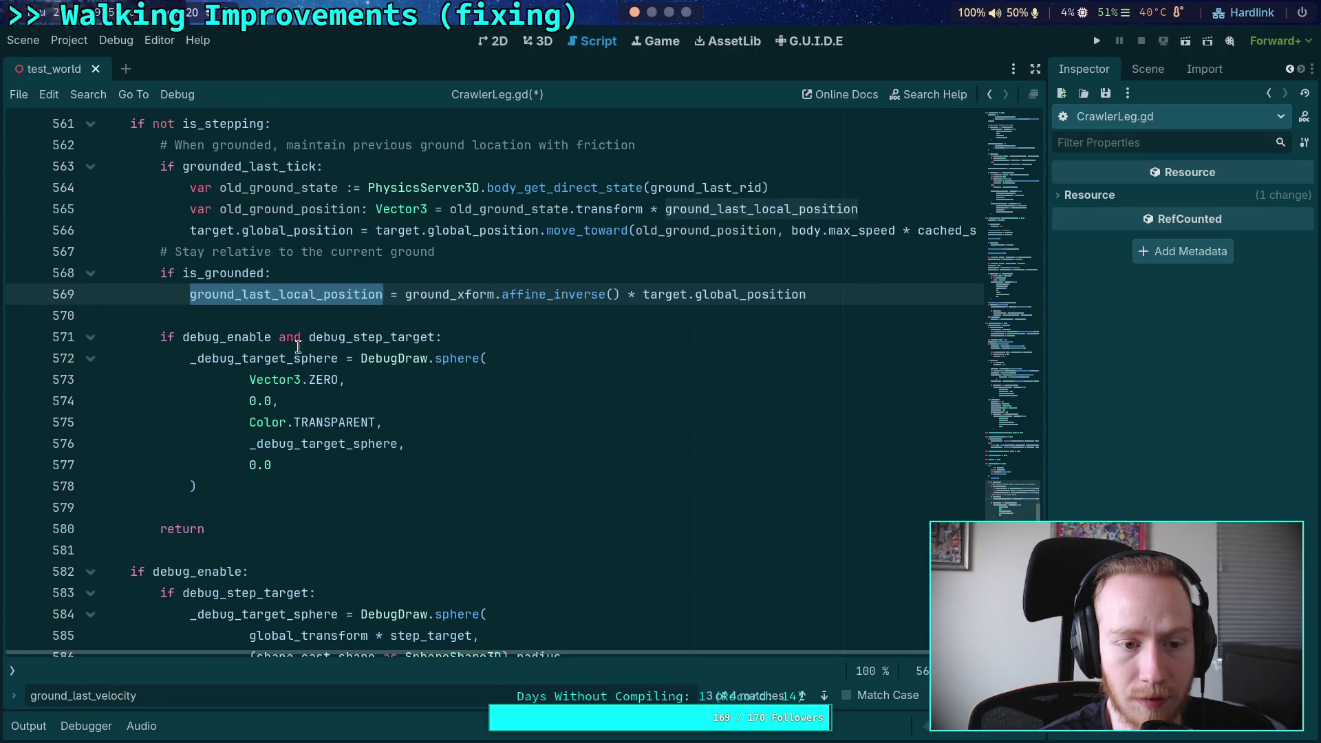
scroll(346, 355, "up", 1)
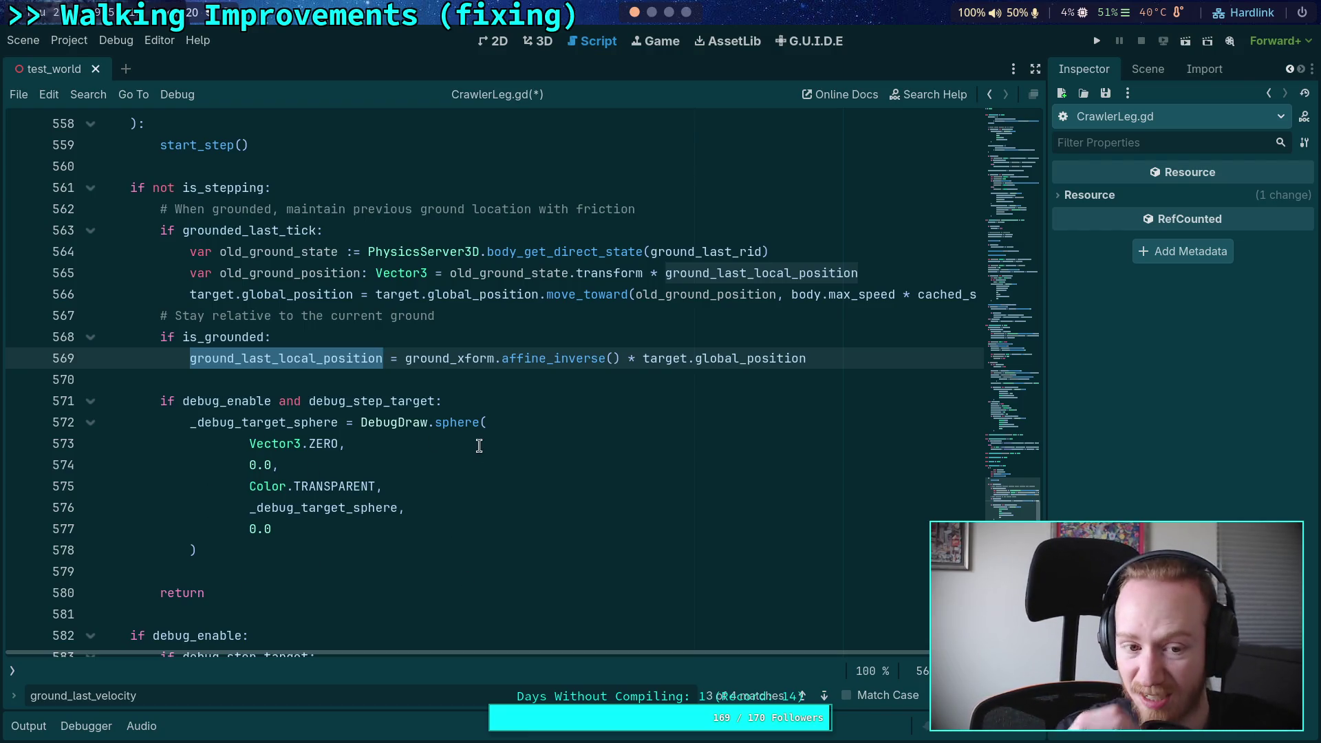
scroll(403, 334, "up", 3)
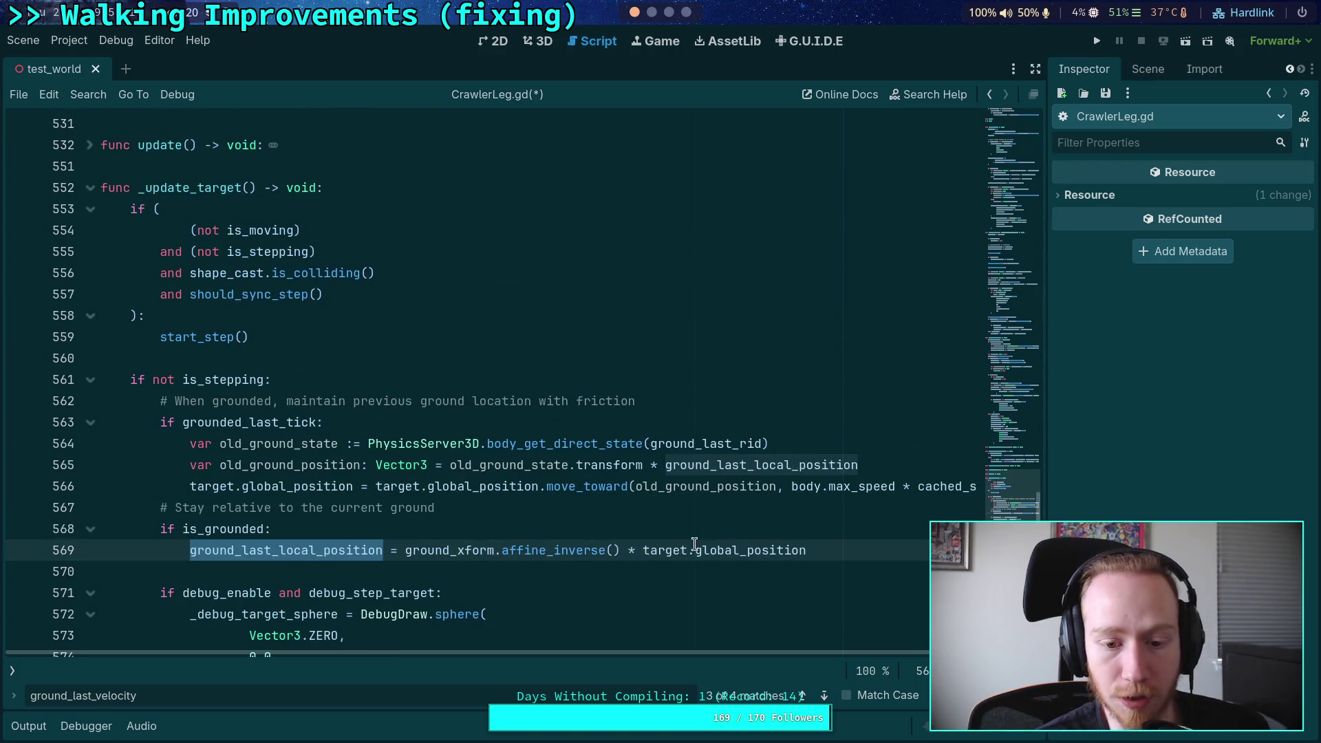
Step: Cut the 'Stay relative to the current ground' block out of _update_target
left_click_drag(837, 549, 159, 507)
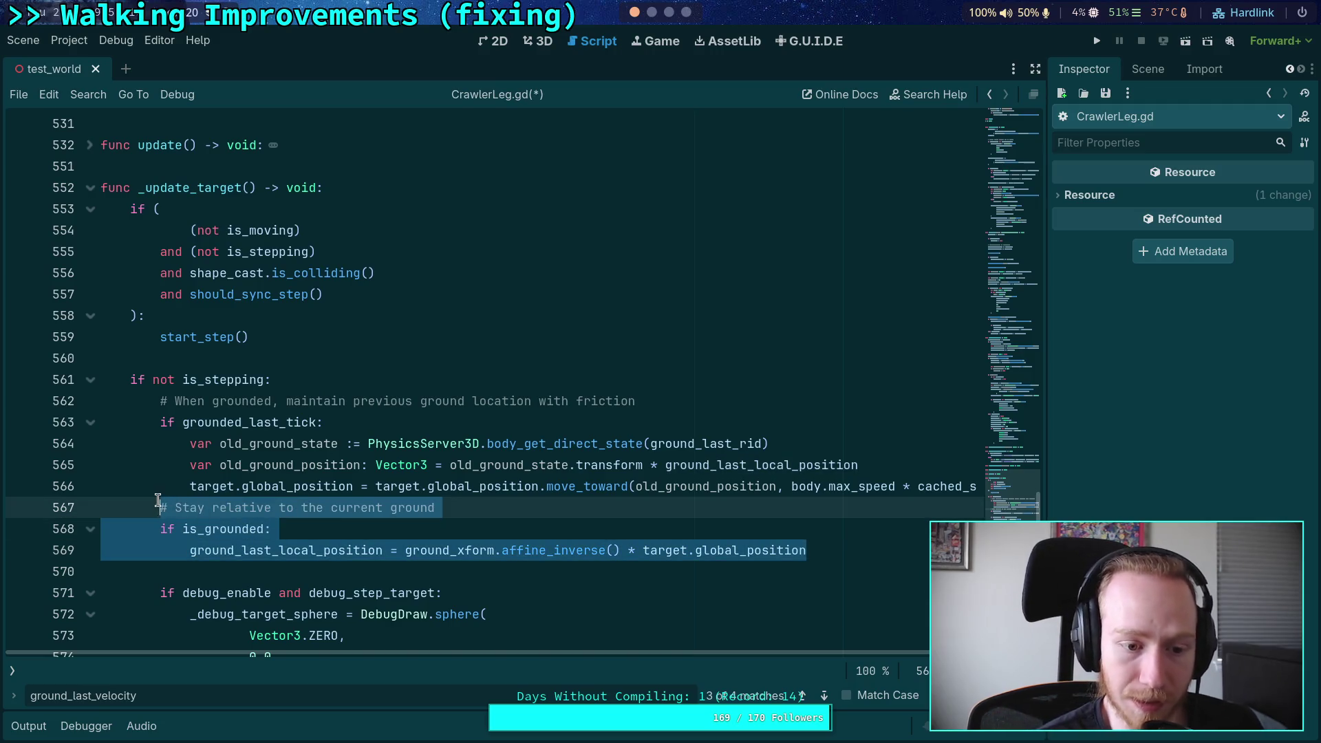
key("BackSpace")
key("BackSpace")
key("BackSpace")
key("BackSpace")
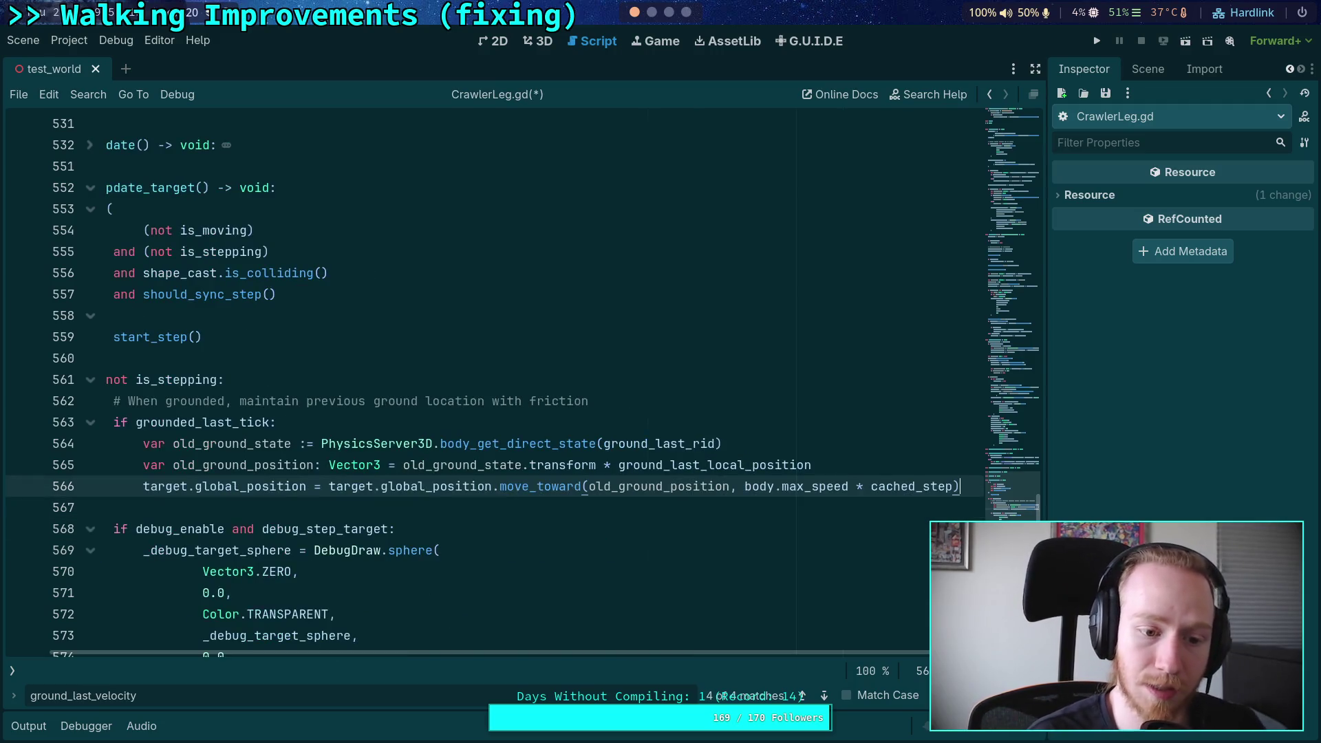
scroll(386, 421, "down", 20)
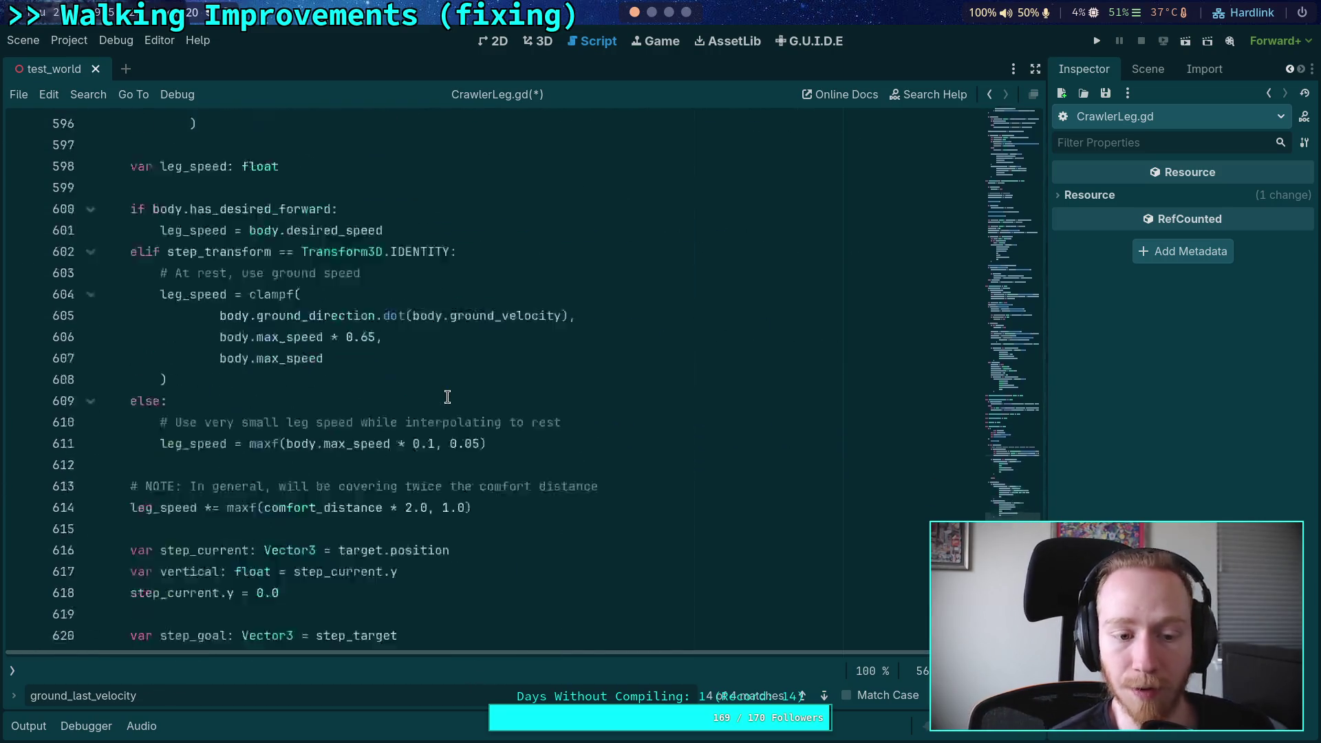
scroll(415, 386, "down", 5)
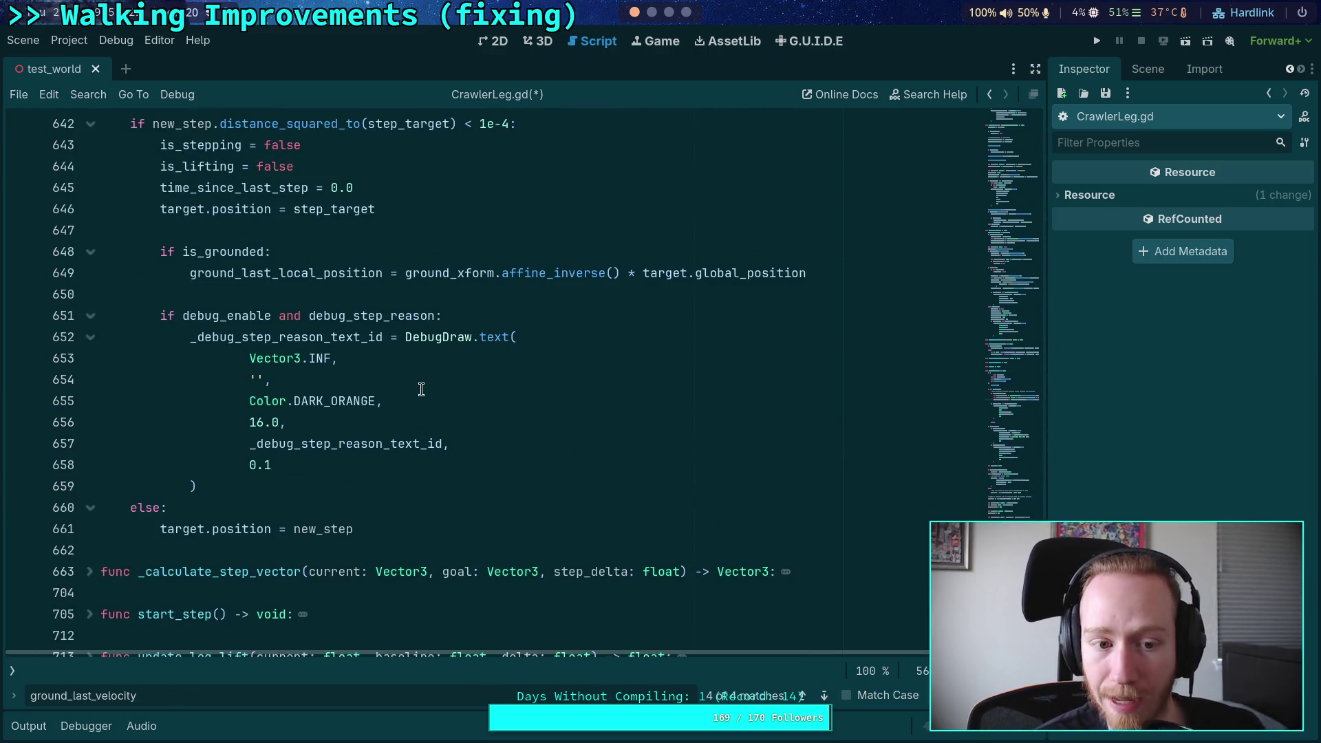
Step: Show the script and method lists and unfold func update() to its _update_target() call
left_click(12, 670)
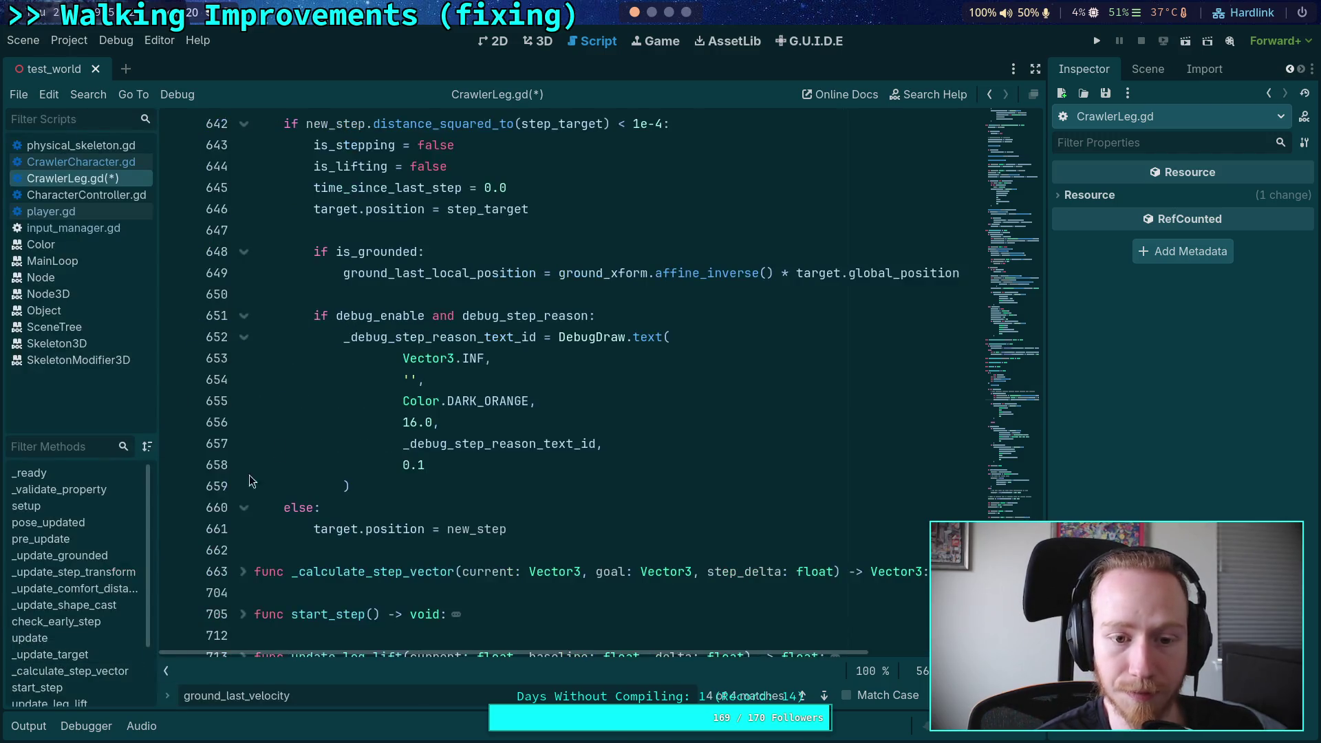
scroll(206, 386, "up", 1)
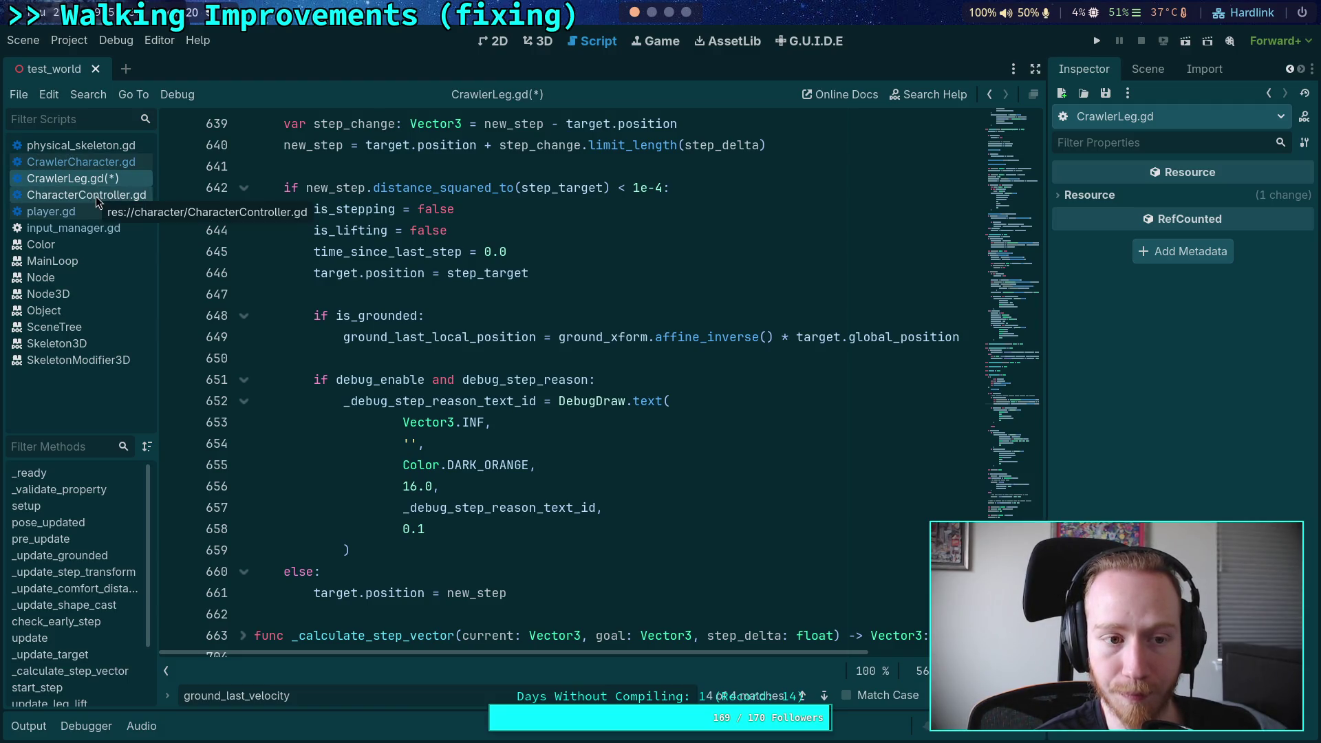
scroll(440, 369, "down", 1)
scroll(441, 370, "up", 13)
scroll(444, 378, "up", 20)
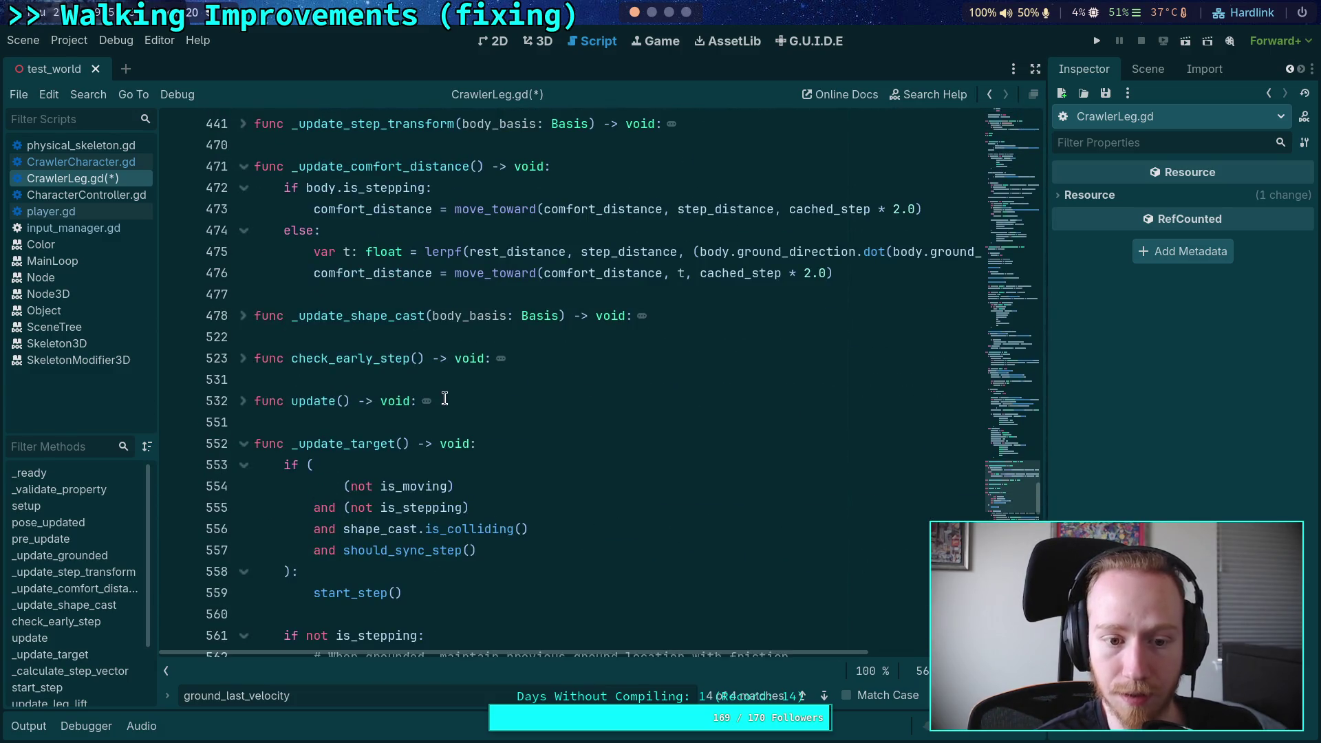
scroll(441, 393, "down", 20)
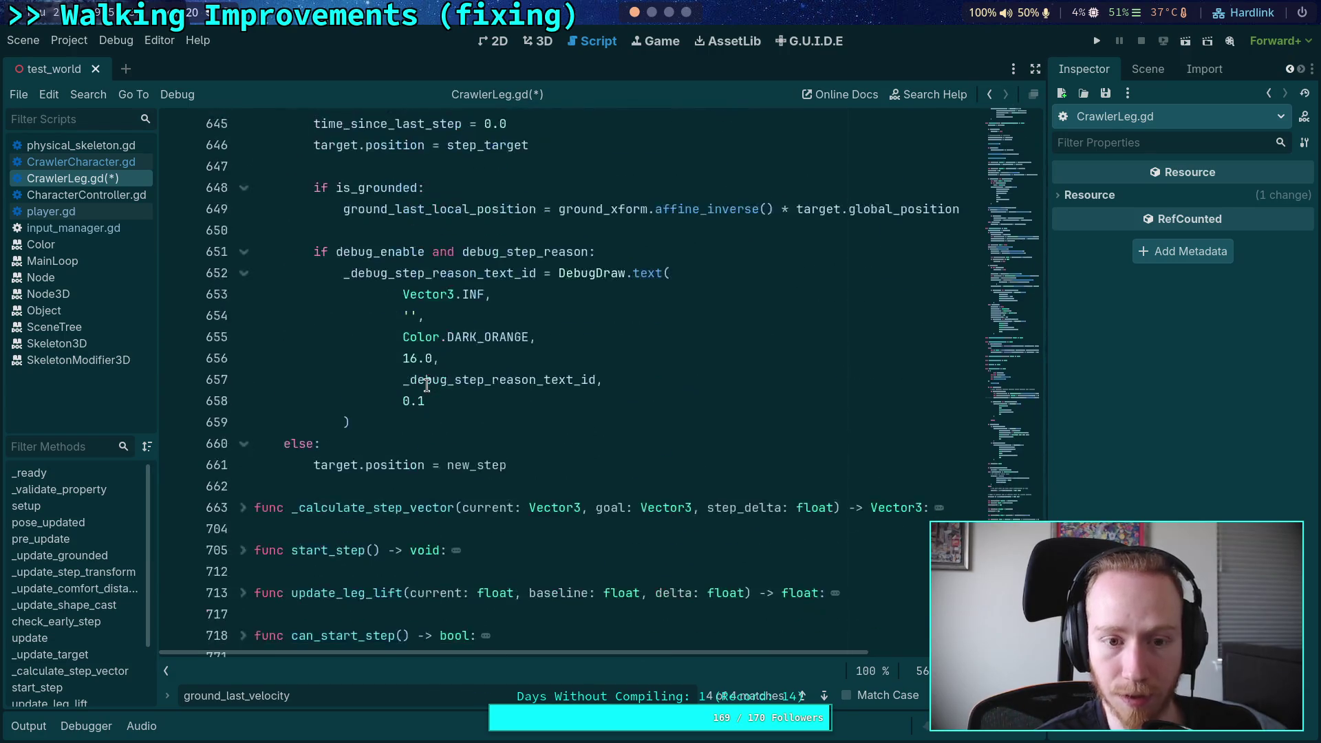
scroll(427, 385, "up", 2)
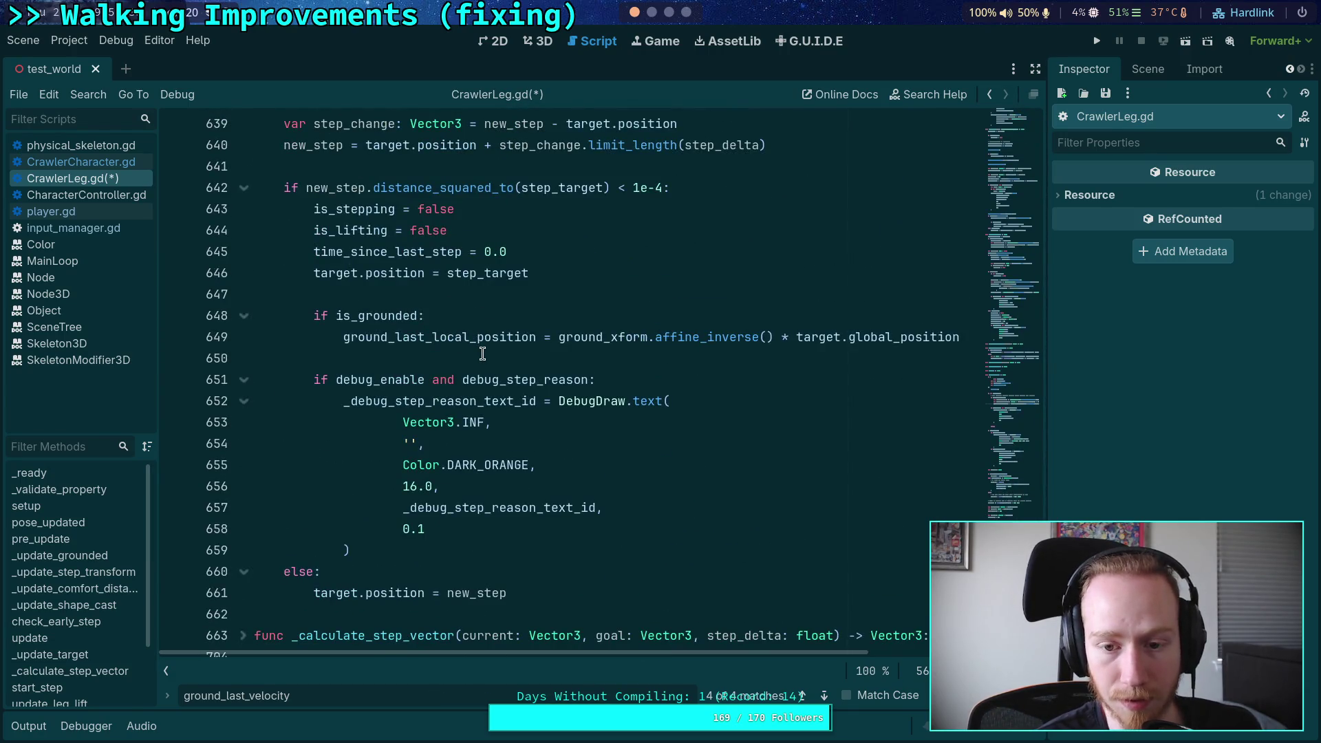
scroll(482, 353, "up", 2)
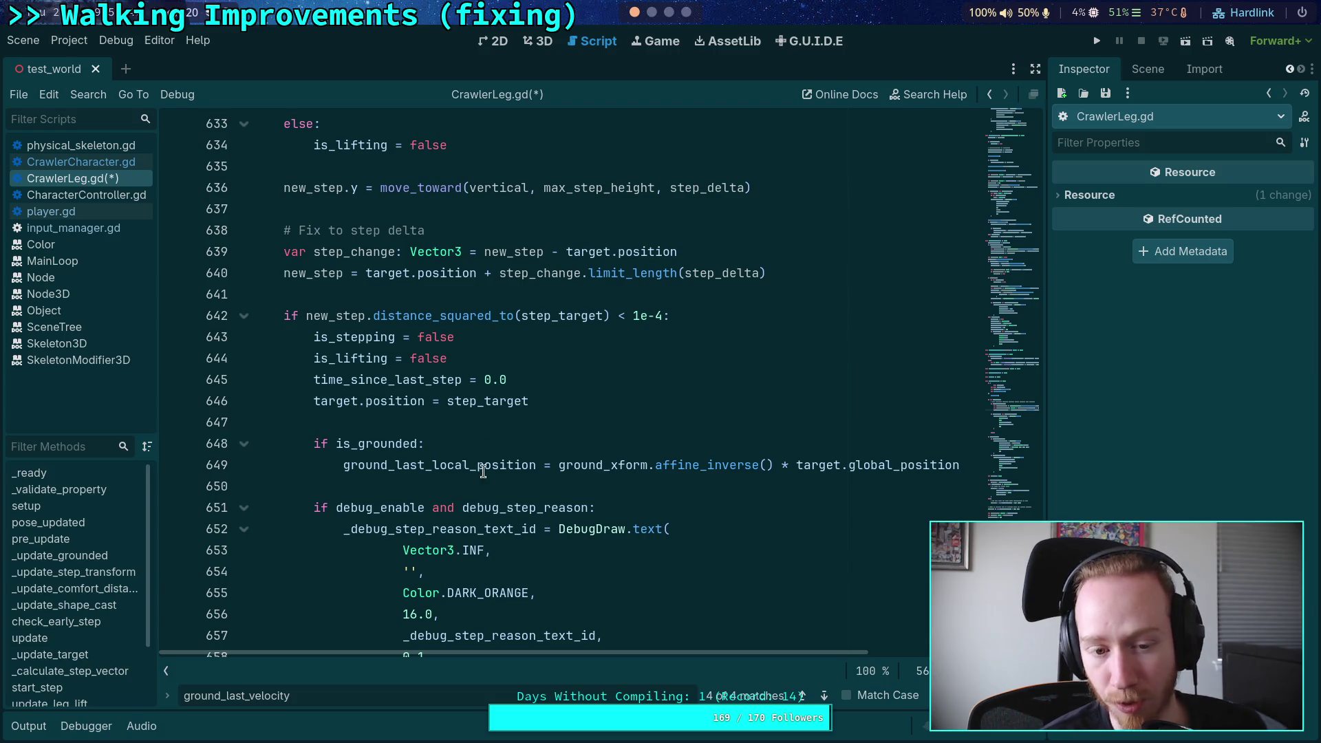
scroll(487, 416, "up", 20)
scroll(486, 413, "up", 12)
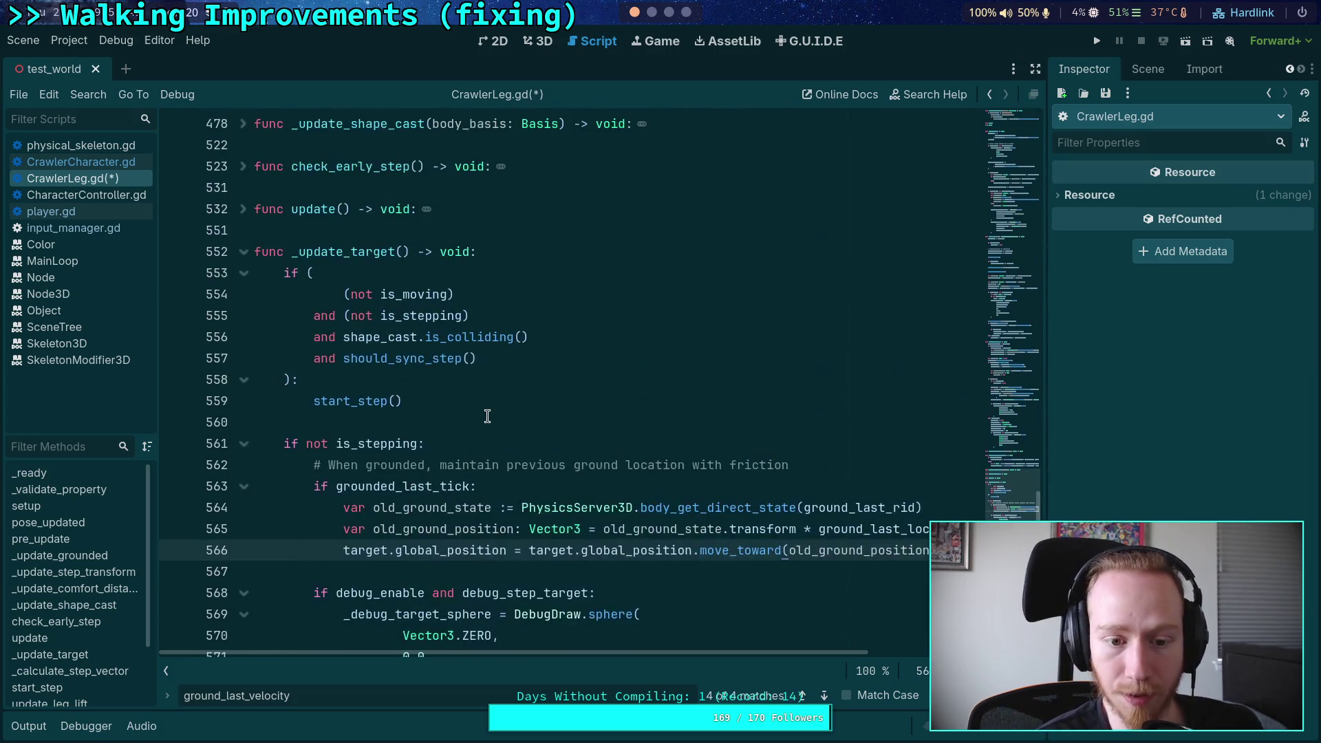
scroll(482, 411, "up", 4)
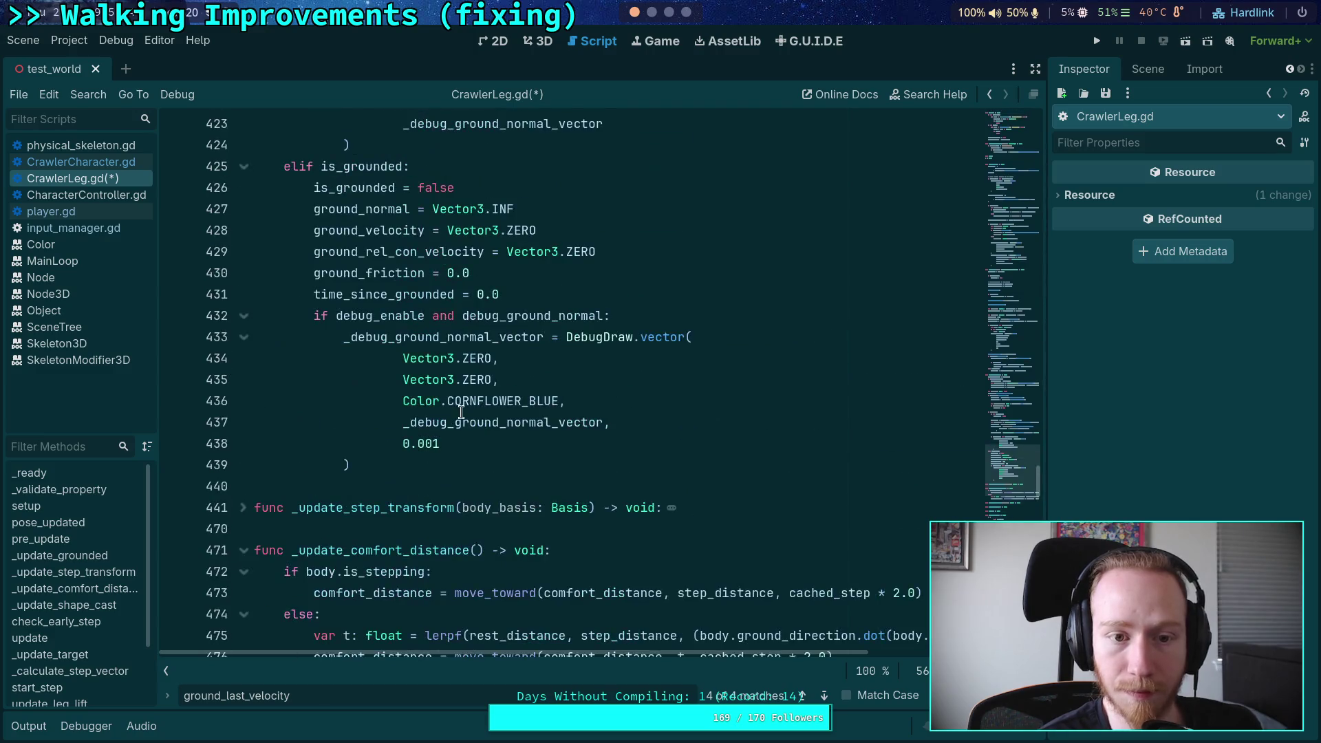
scroll(461, 410, "down", 6)
left_click(239, 409)
scroll(423, 371, "down", 5)
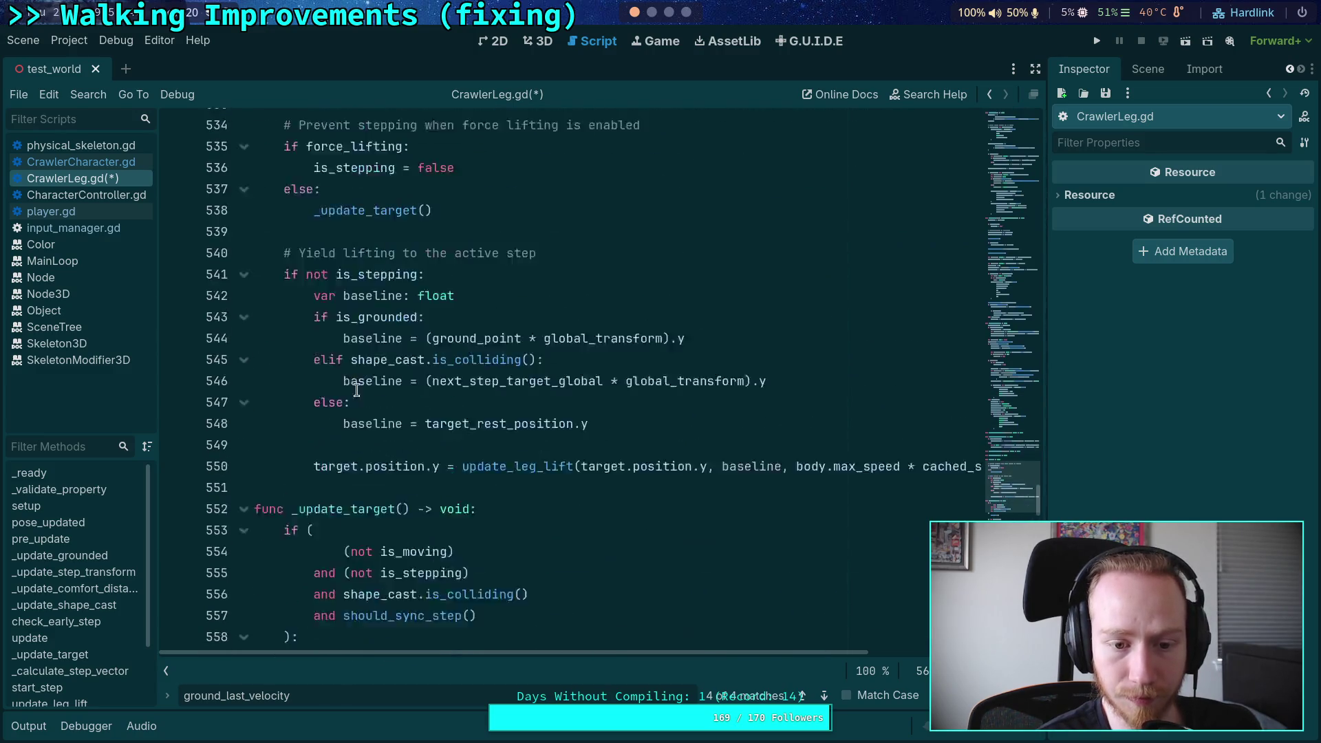
scroll(499, 292, "up", 3)
left_click(512, 343)
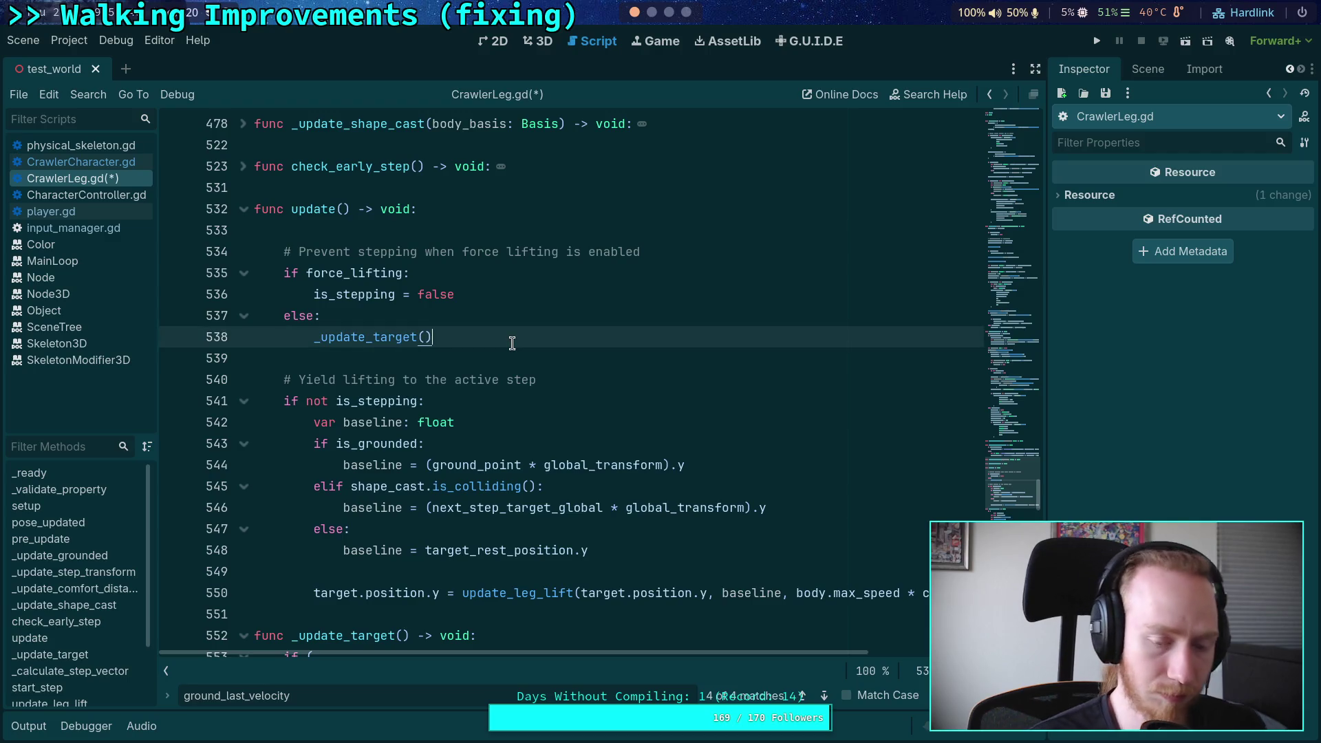
Step: Paste the ground-relative block after _update_target() in update() and dedent it
key("Return")
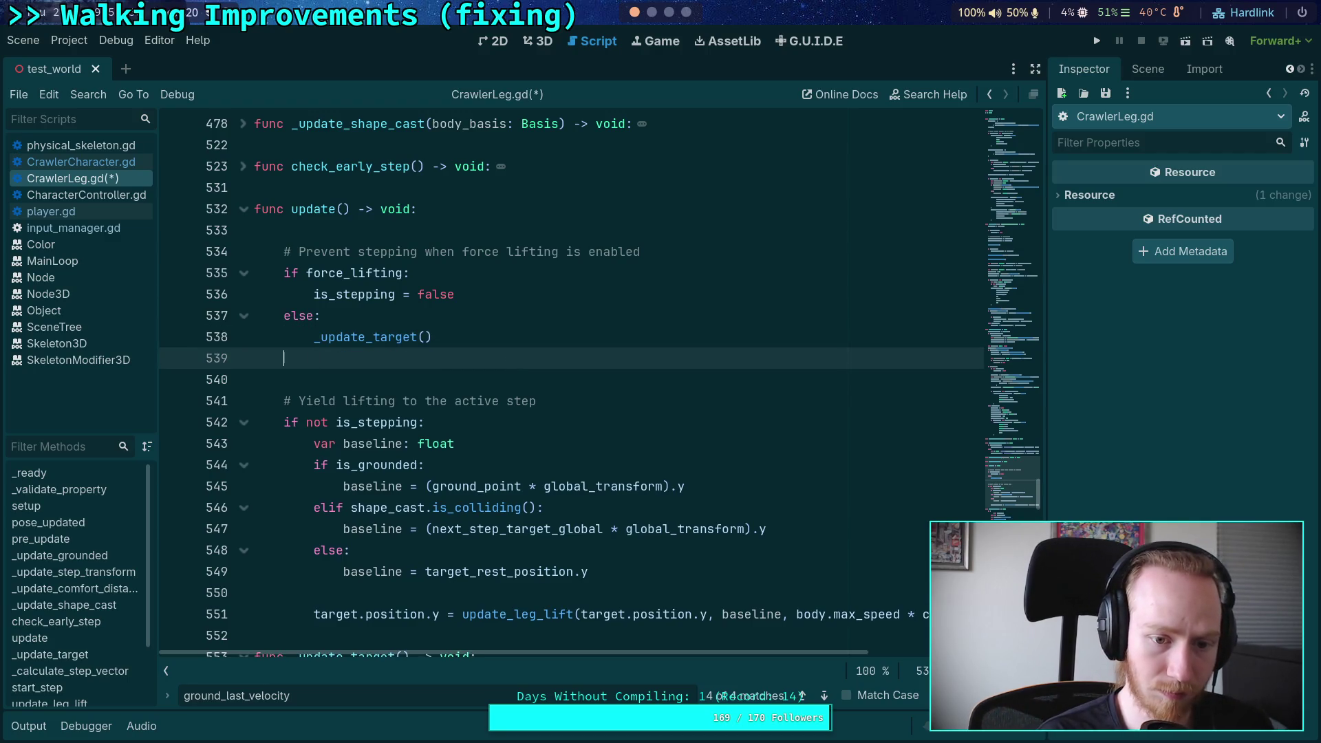
key("Return")
type("# Stay relative to the current ground \t\tif is_grounded: \t\t\tground_last_local_position = ground_xform.affine_inverse() * target.global_position")
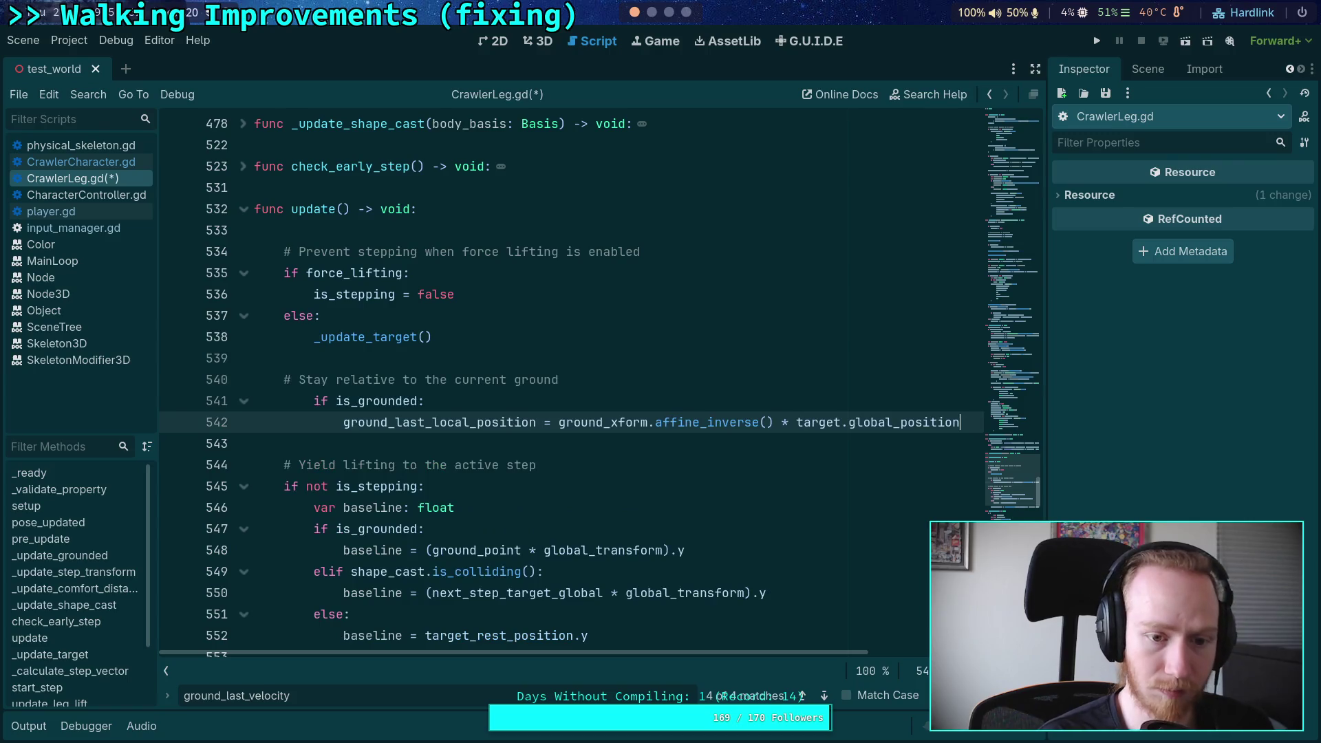
mouse_move(365, 422)
left_mouse_down()
mouse_move(406, 401)
mouse_move(346, 401)
left_mouse_up()
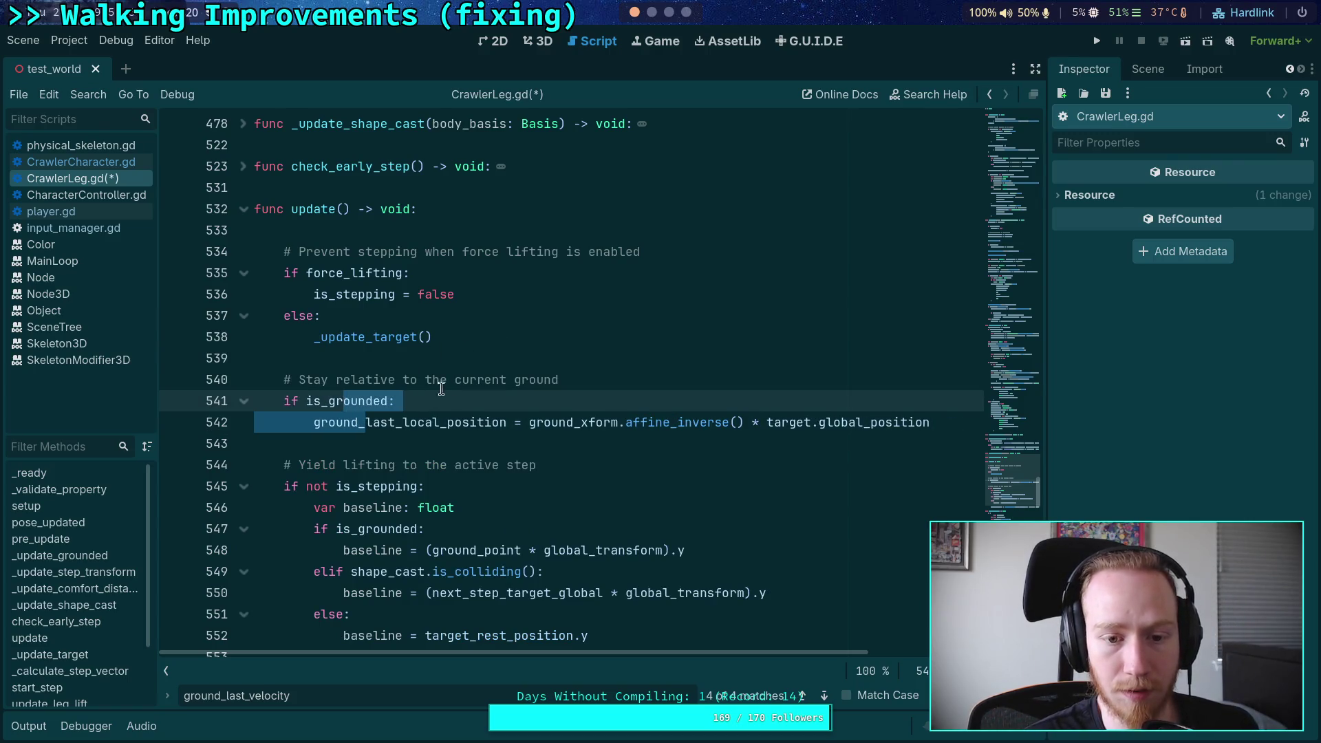
Step: Append 'when not stepping' to the comment and add 'and (not is_stepping)' to the condition
left_click(621, 376)
type("when ")
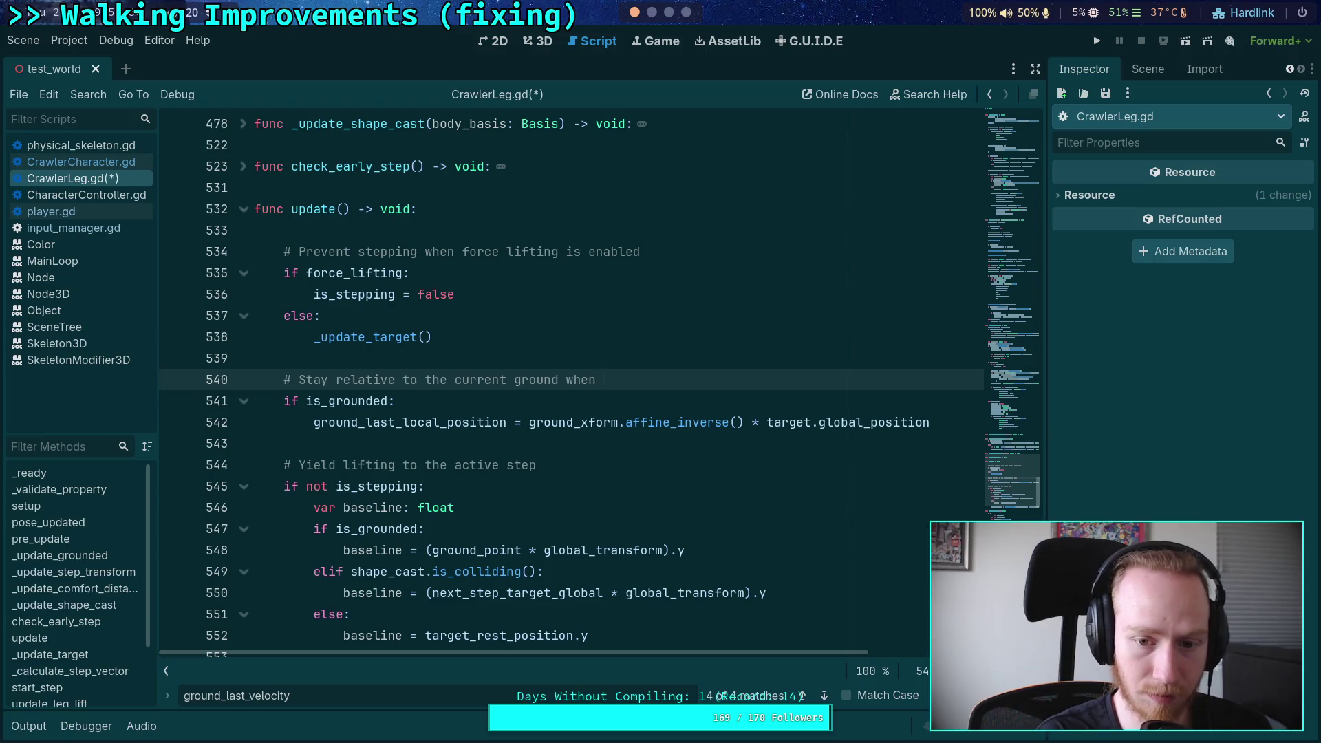
type("not stepping")
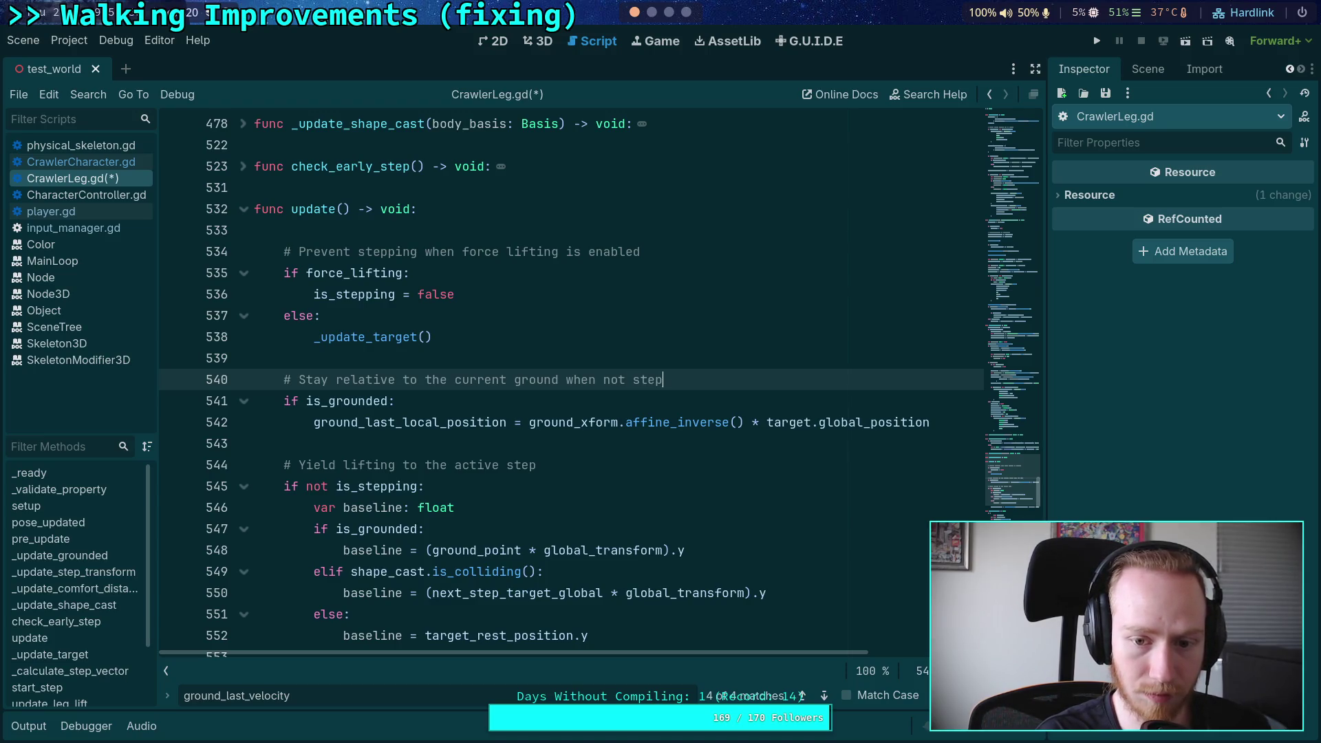
left_click(307, 401)
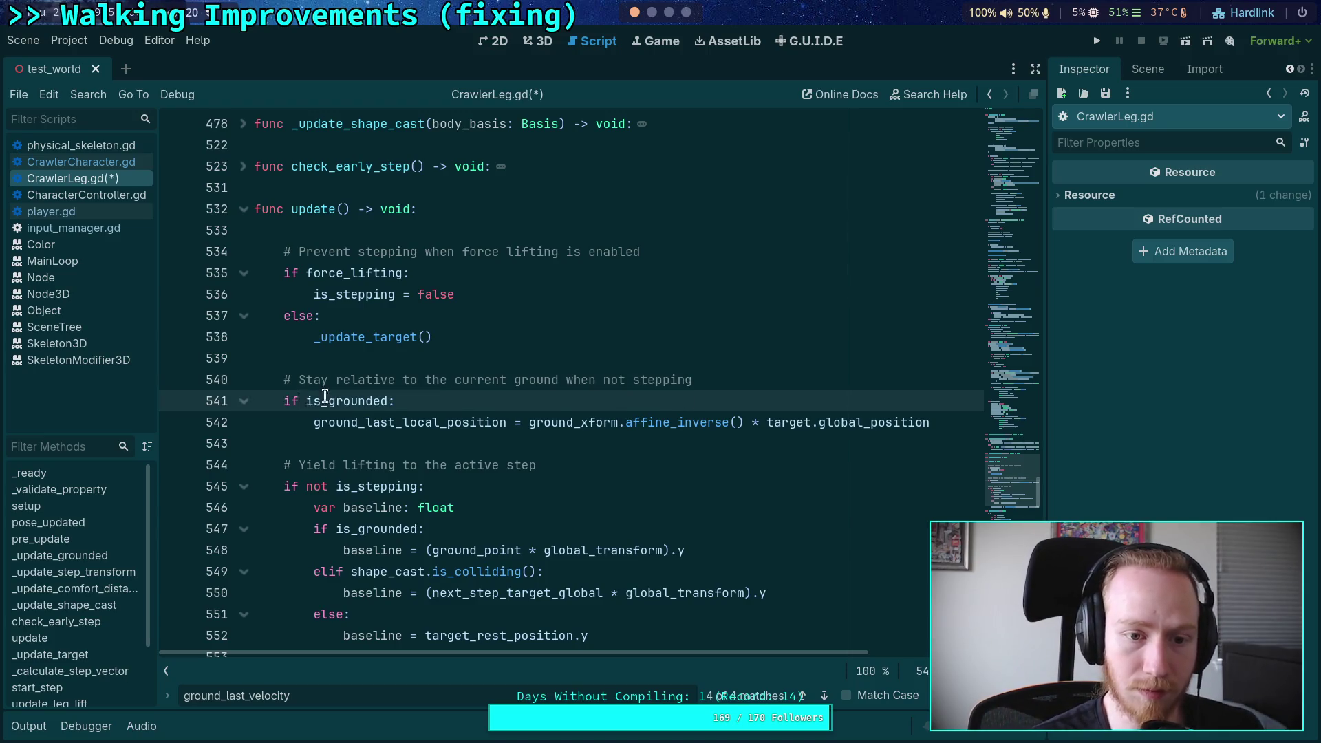
type("n")
key("BackSpace")
type("(n")
key("BackSpace")
key("BackSpace")
key("BackSpace")
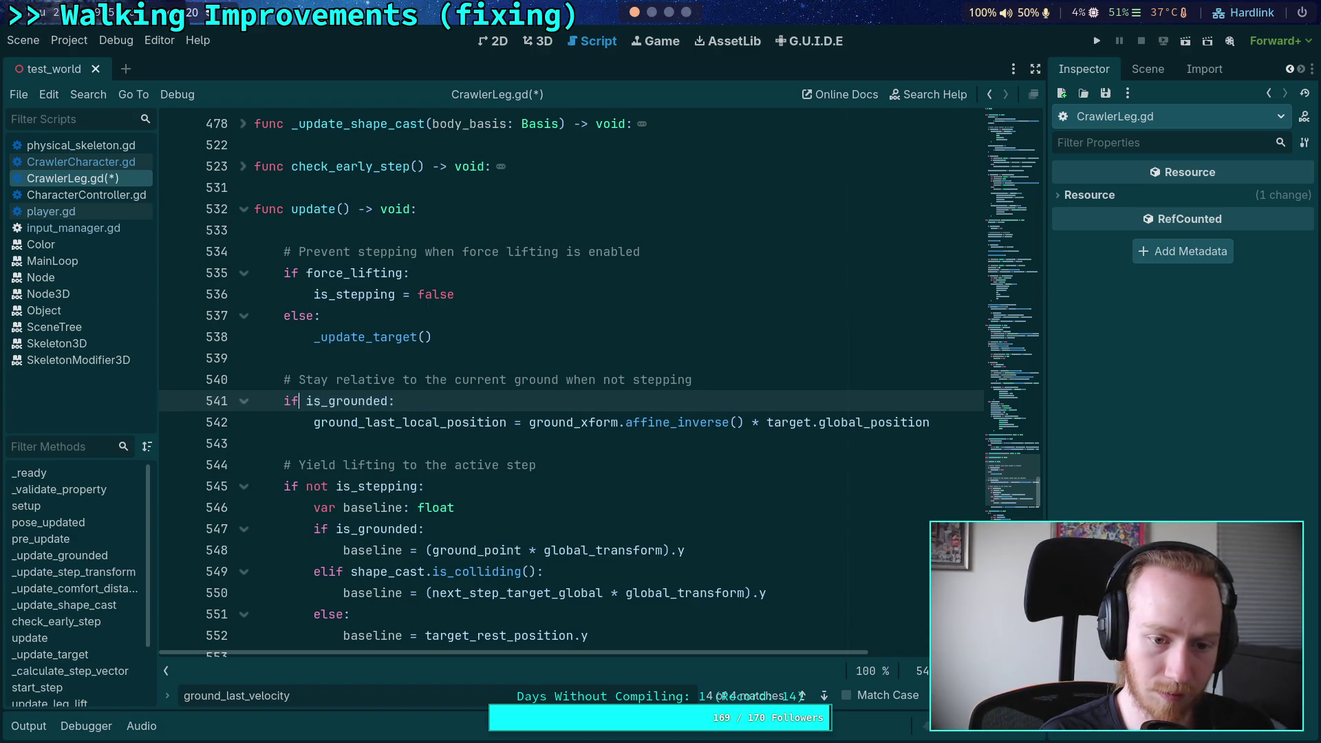
type("and (not is_")
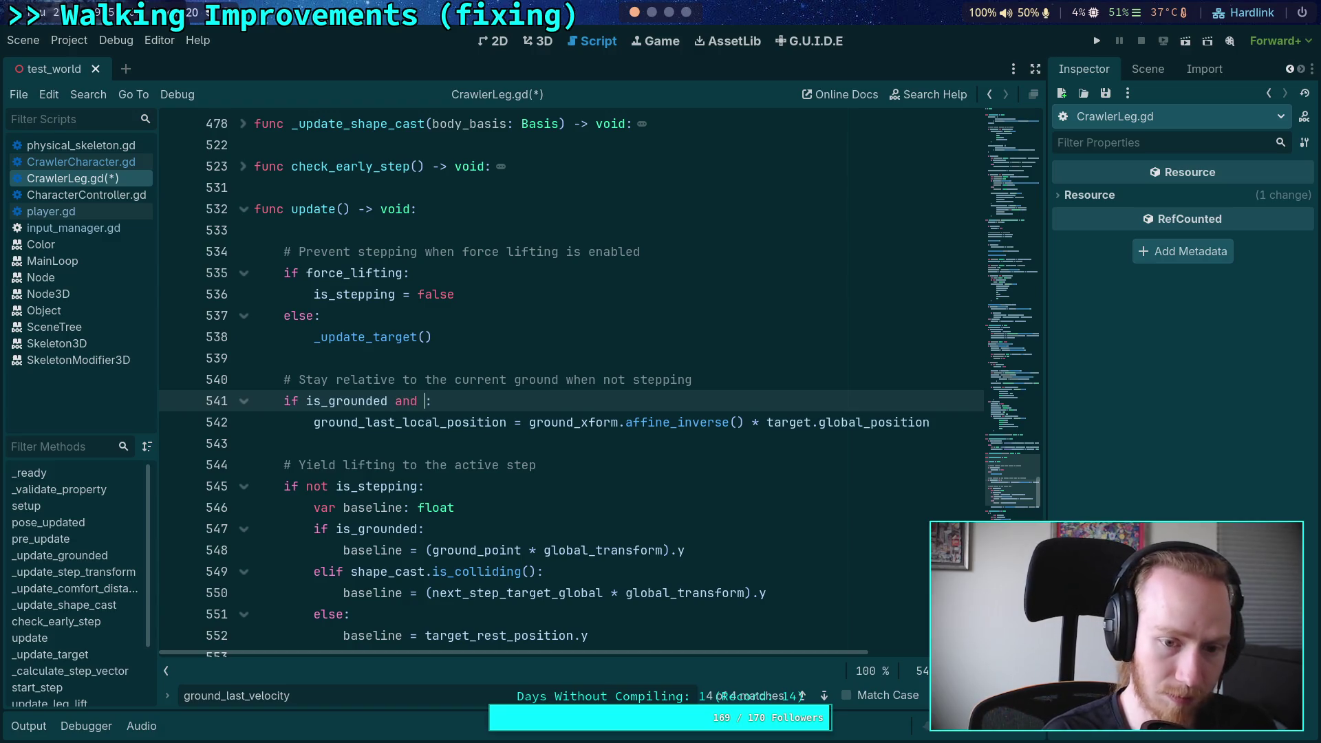
type("step")
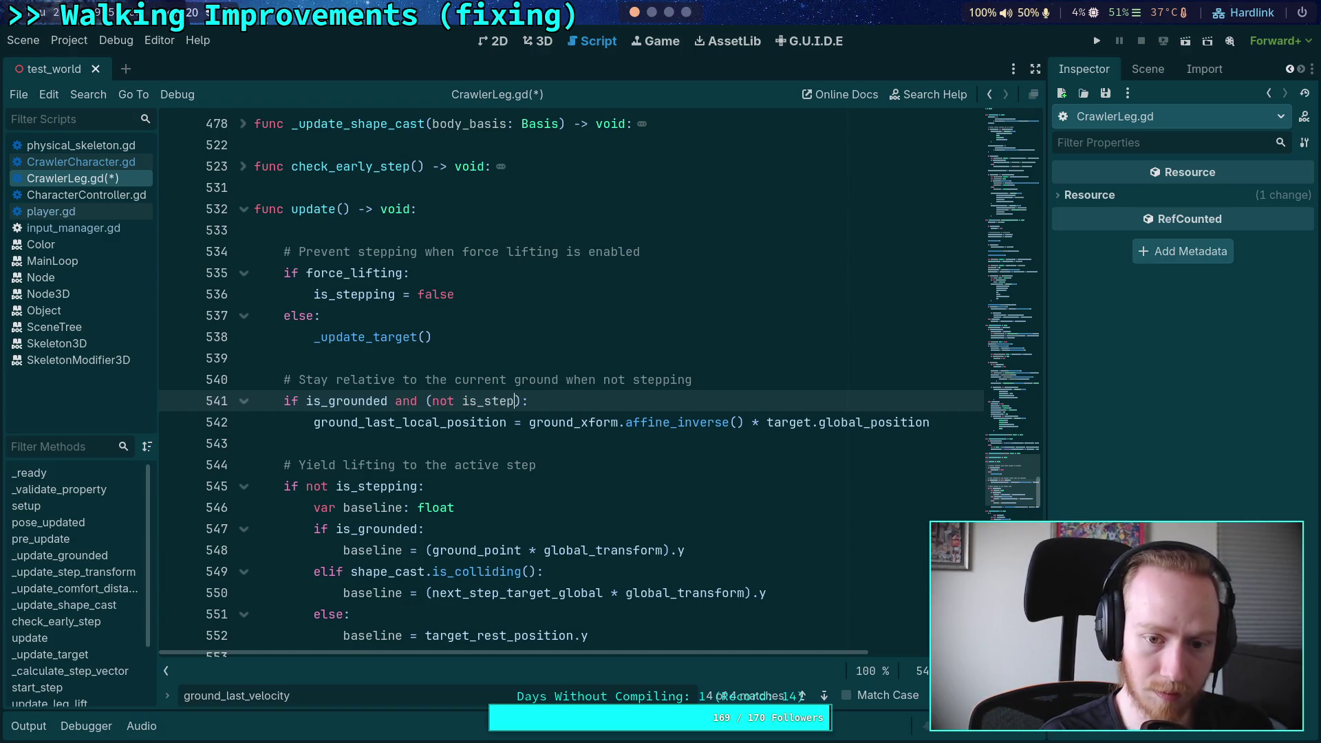
key("Return")
Step: Save CrawlerLeg.gd, then inspect is_stepping on line 647
key("ctrl+s")
scroll(420, 398, "down", 20)
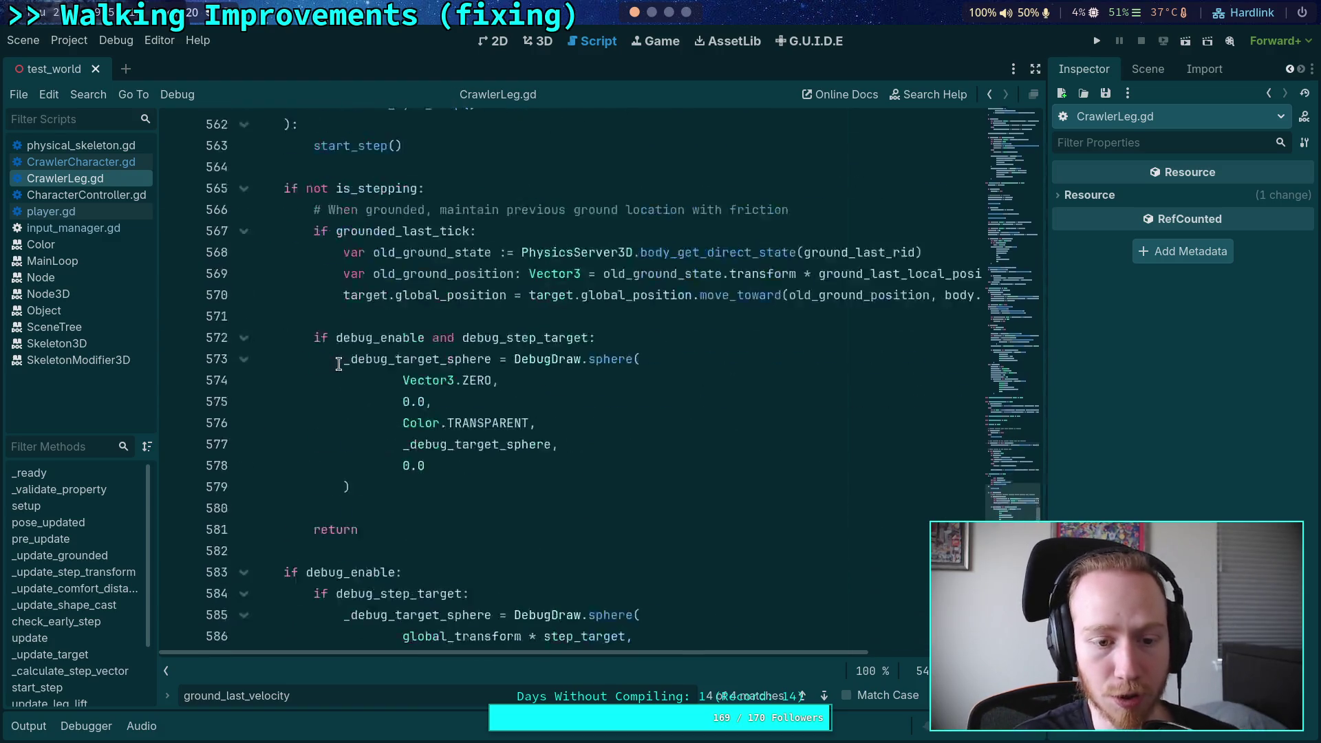
scroll(419, 398, "down", 10)
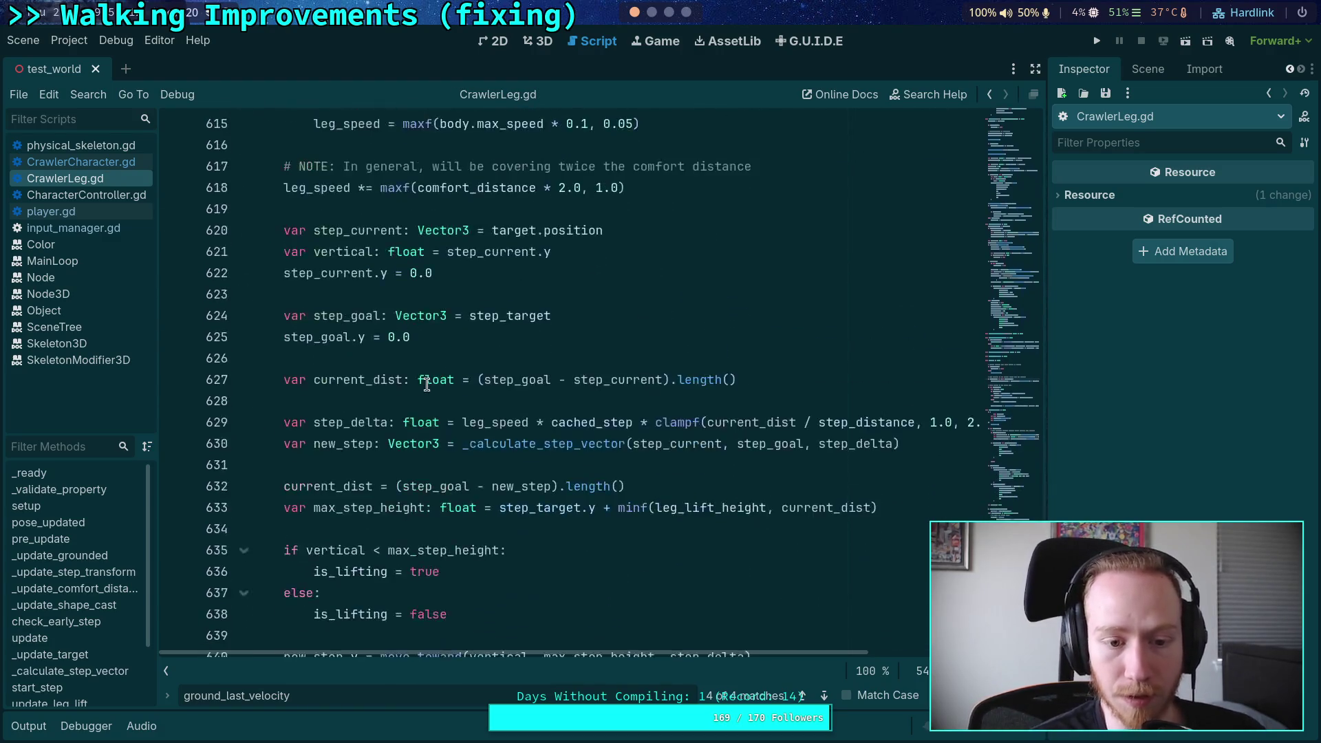
double_click(342, 166)
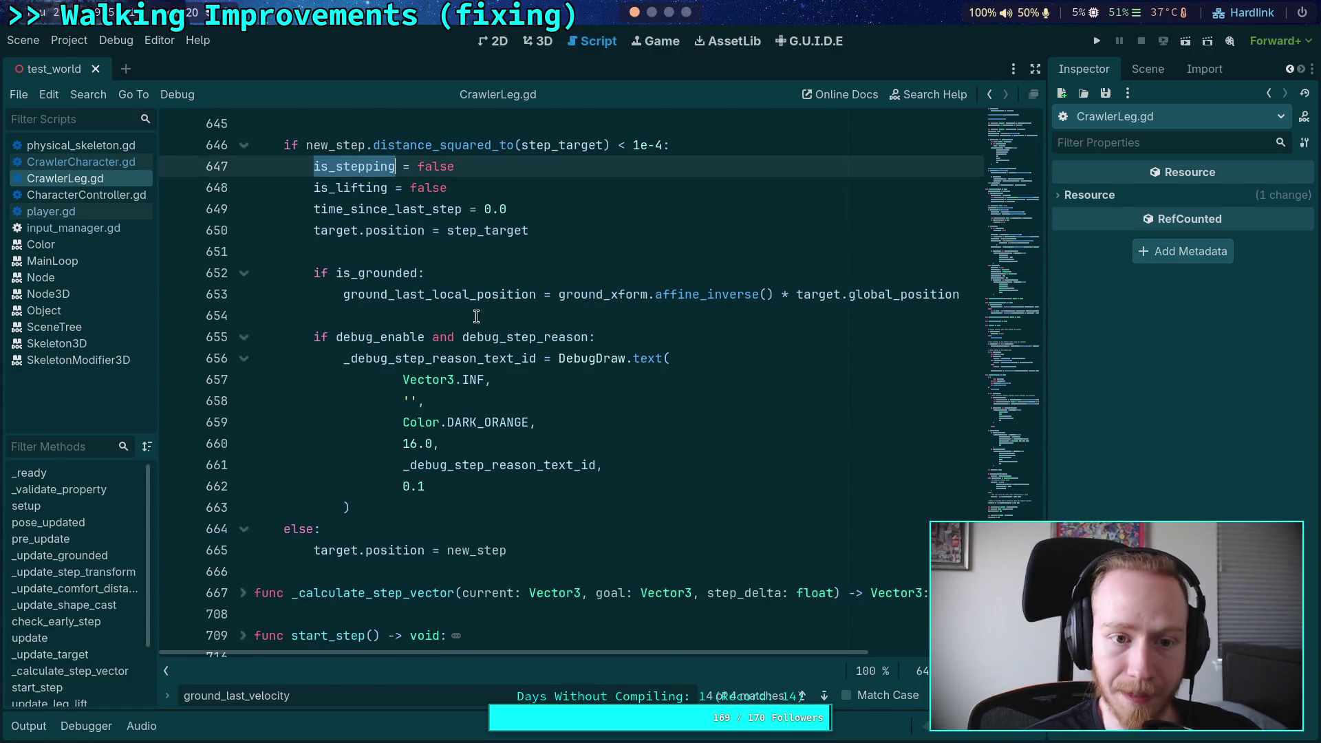
Step: Delete the redundant is_grounded block after the step and save the script
scroll(427, 424, "up", 2)
left_click(310, 544)
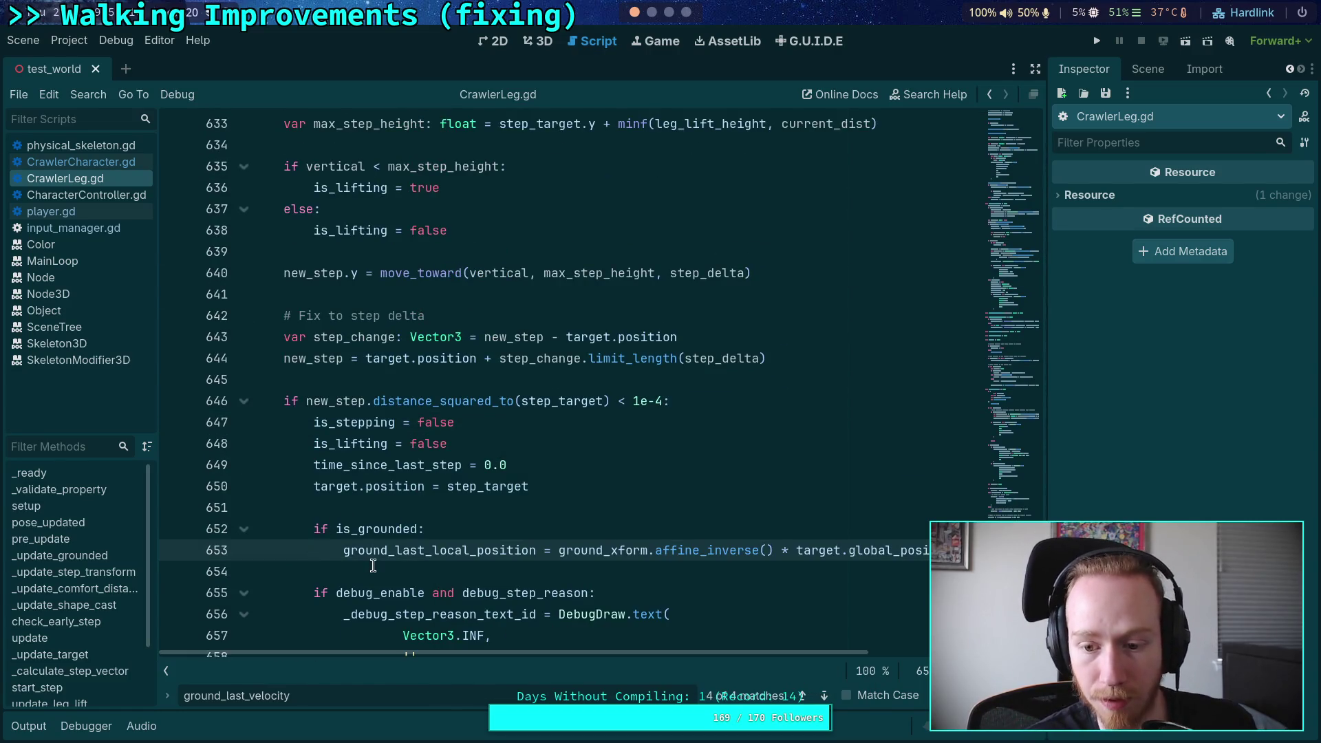
left_click_drag(310, 571, 250, 526)
key("BackSpace")
key("BackSpace")
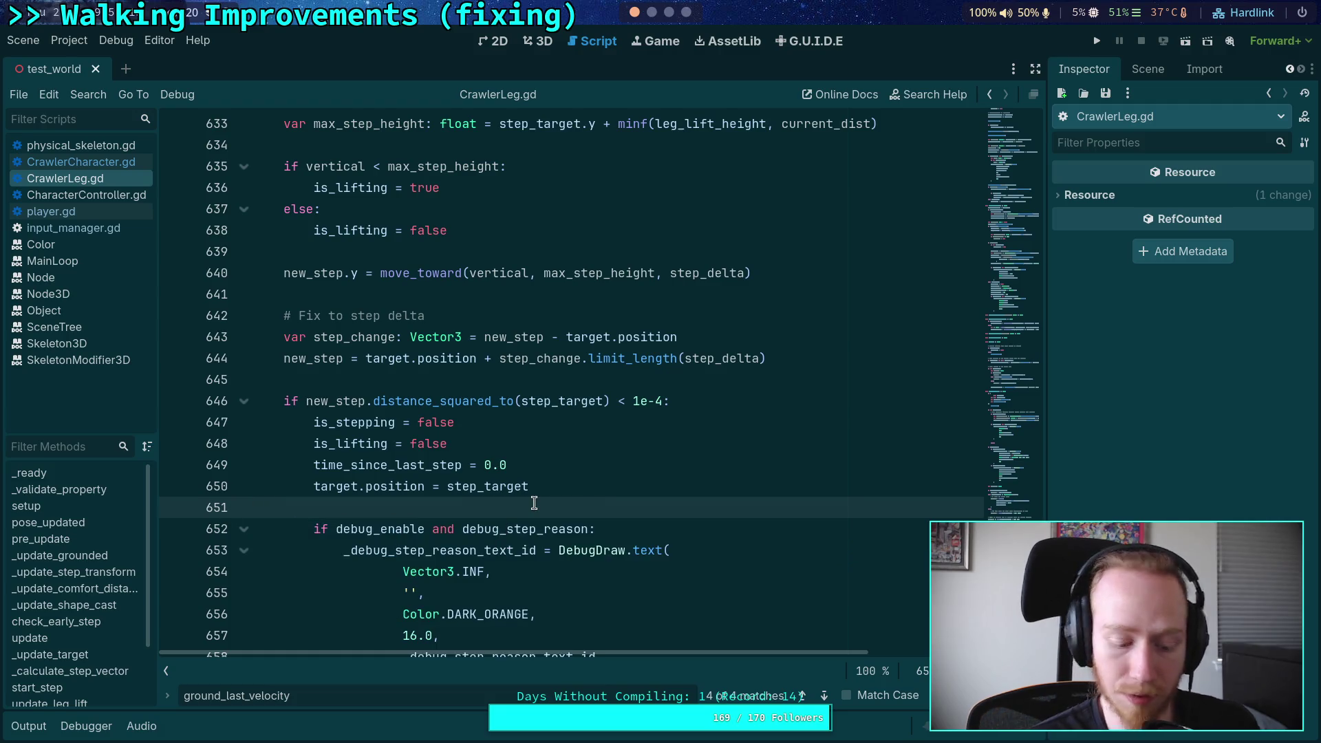
key("ctrl+s")
Step: Collapse the _update_target function and scroll up to update()
scroll(535, 503, "up", 8)
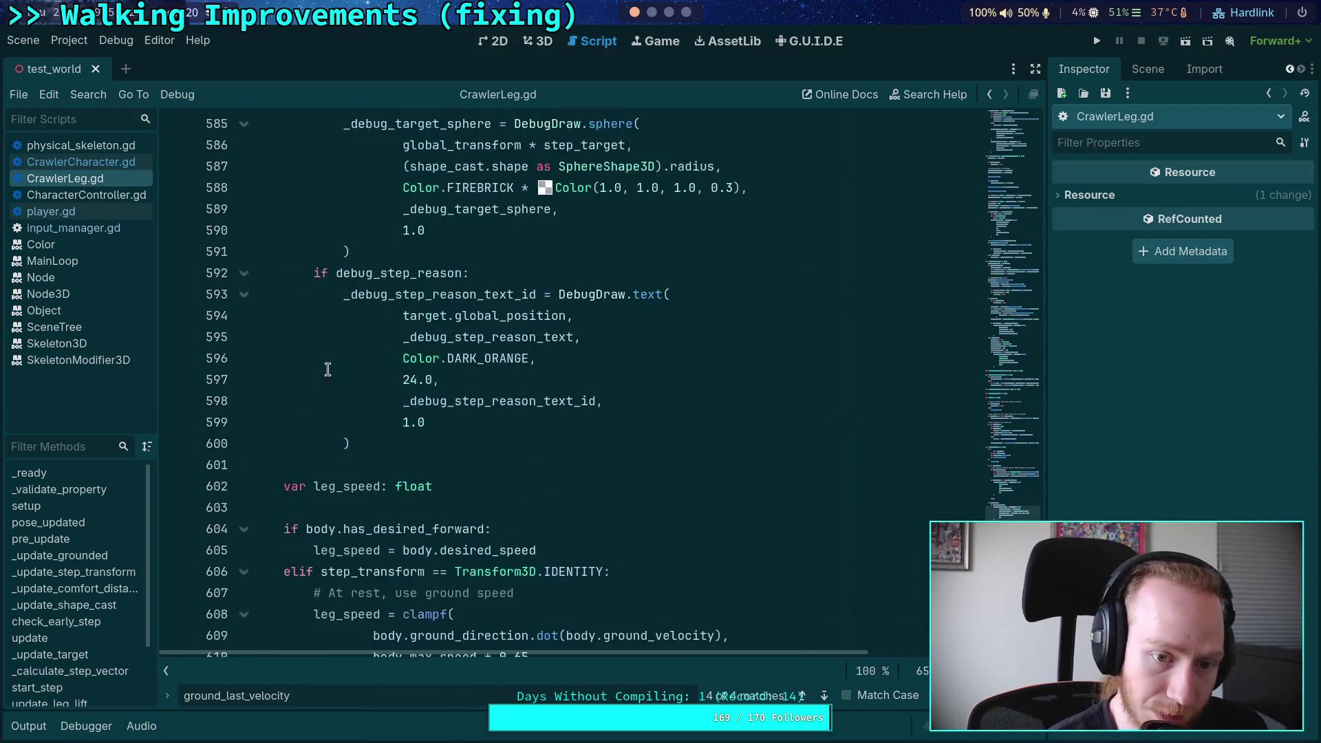
scroll(339, 373, "up", 5)
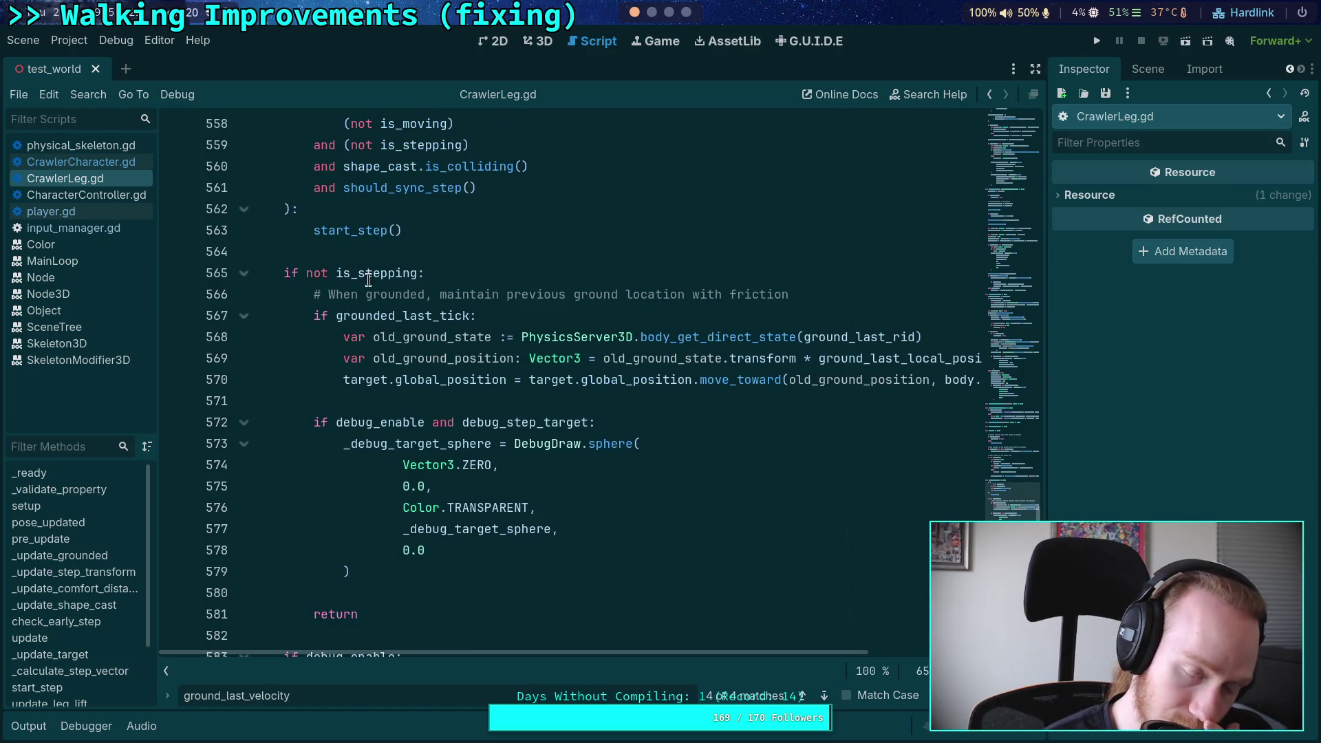
mouse_move(359, 276)
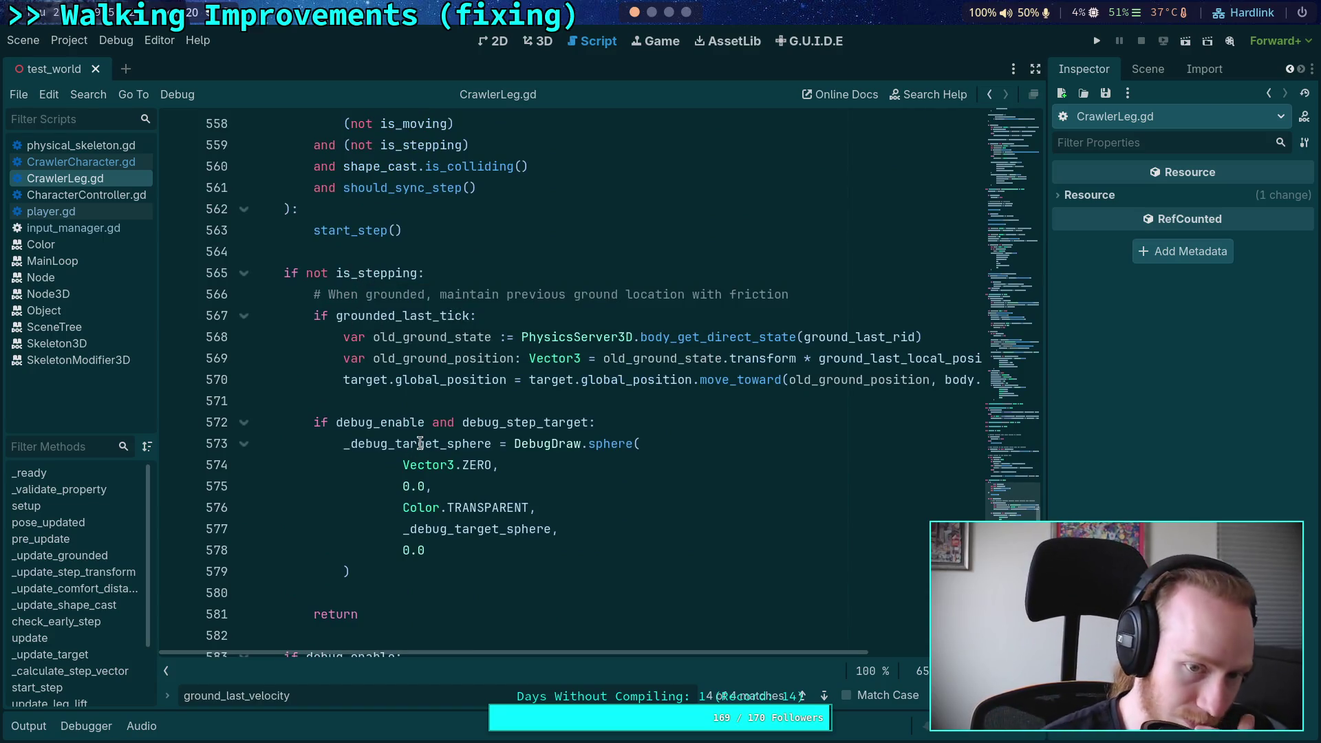
scroll(386, 433, "up", 2)
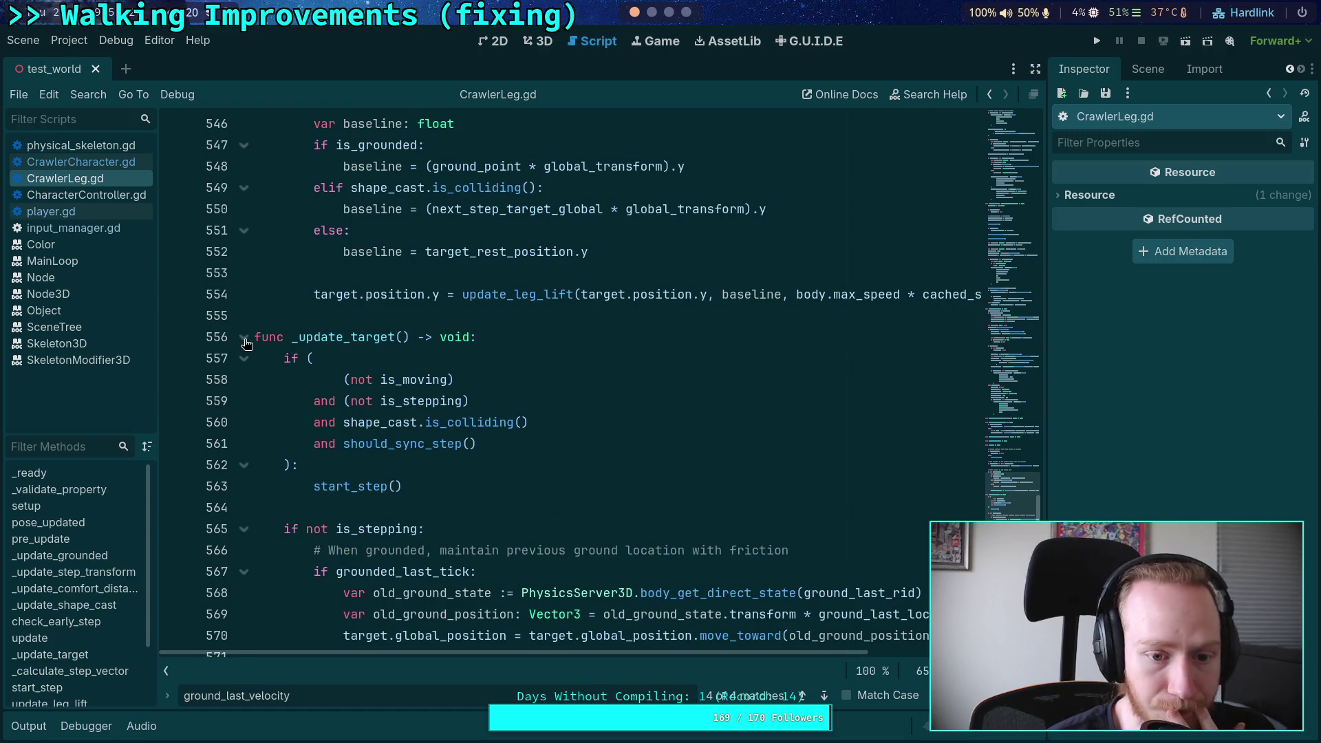
left_click(245, 338)
scroll(455, 366, "up", 4)
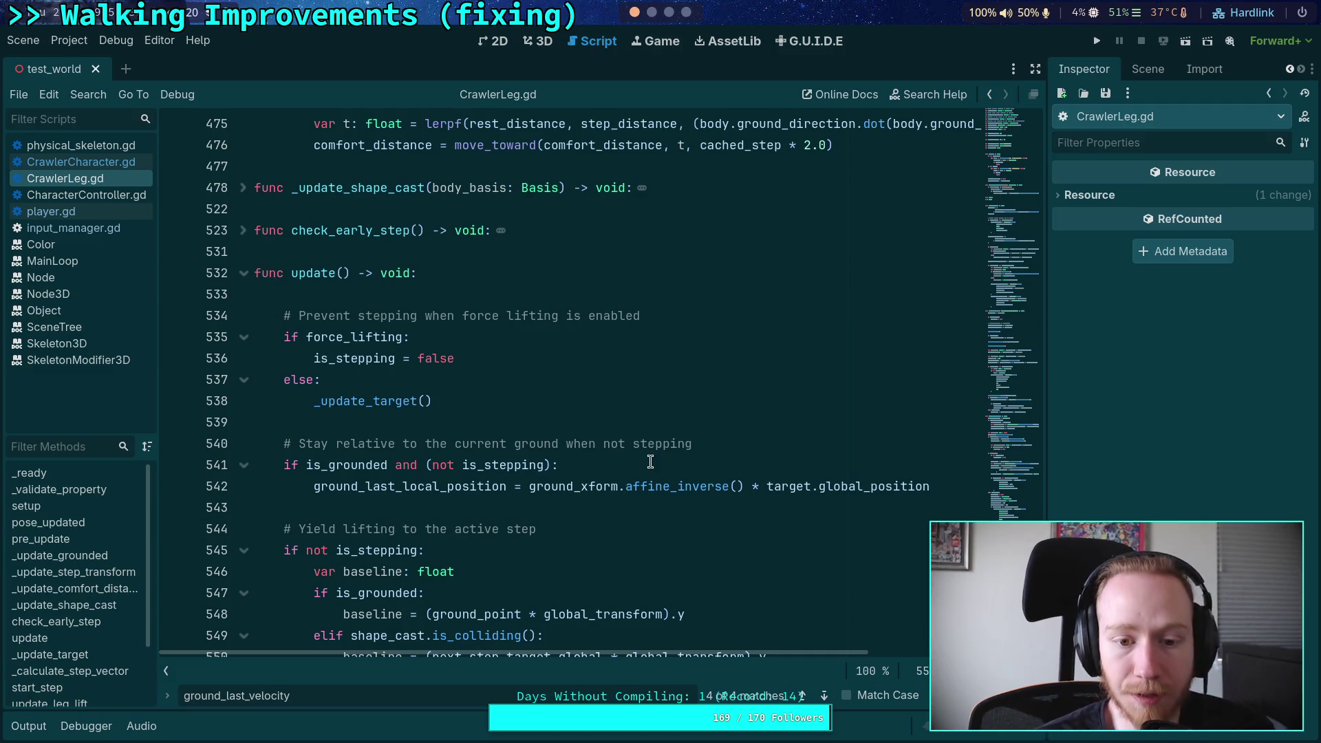
Step: Inspect ground_last_local_position on line 542 by selecting it twice
double_click(469, 490)
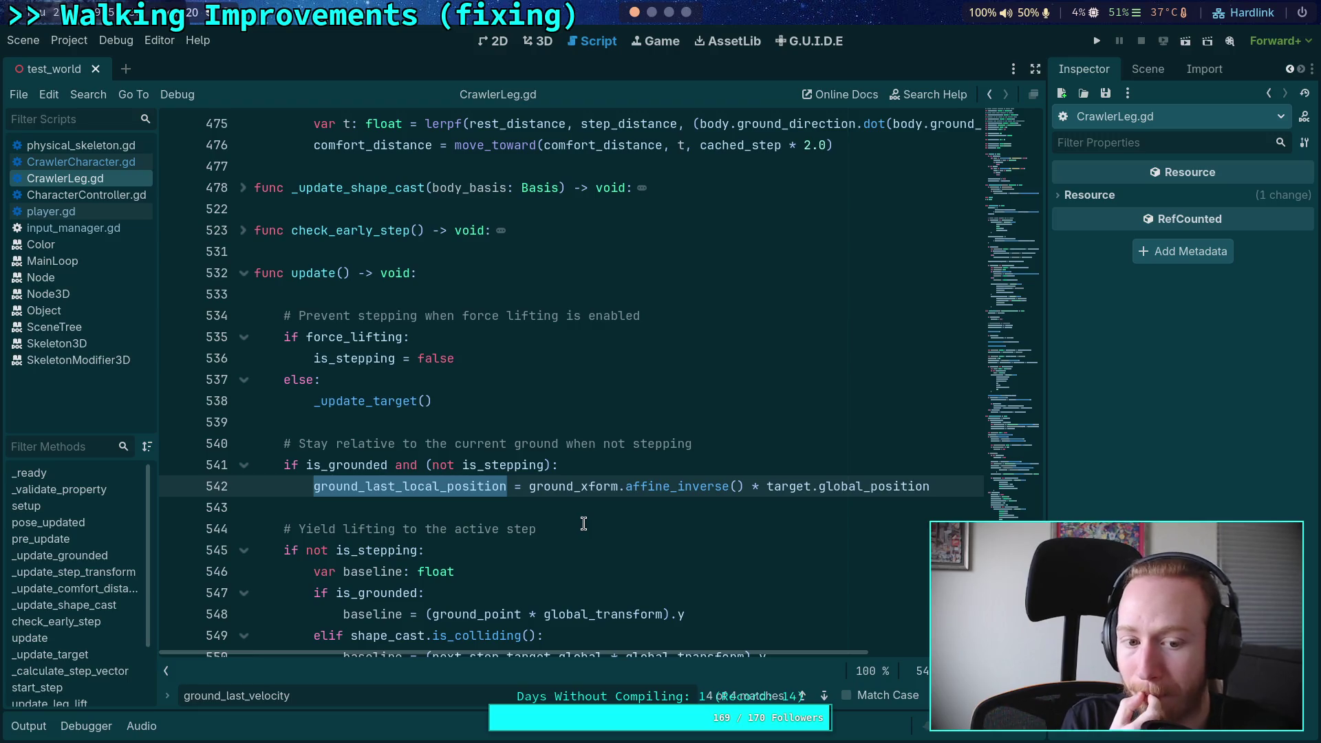
left_click(709, 464)
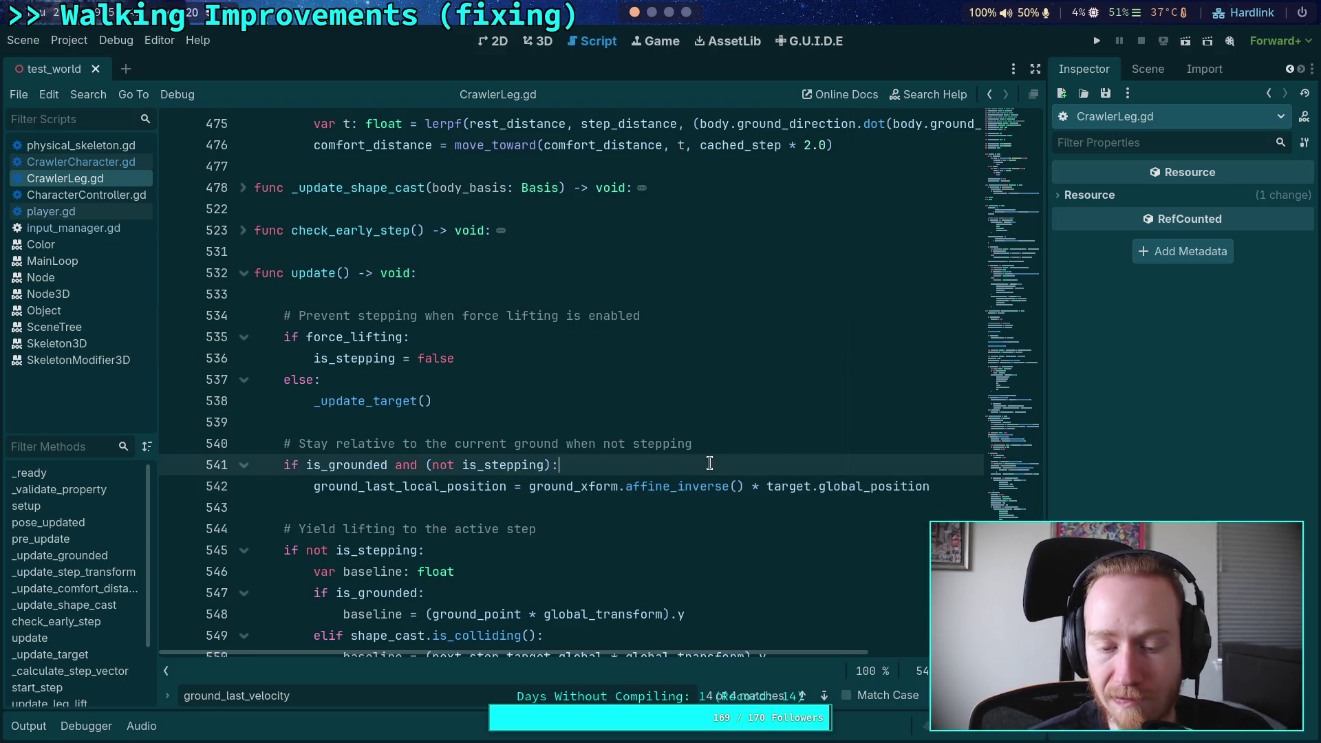
double_click(432, 478)
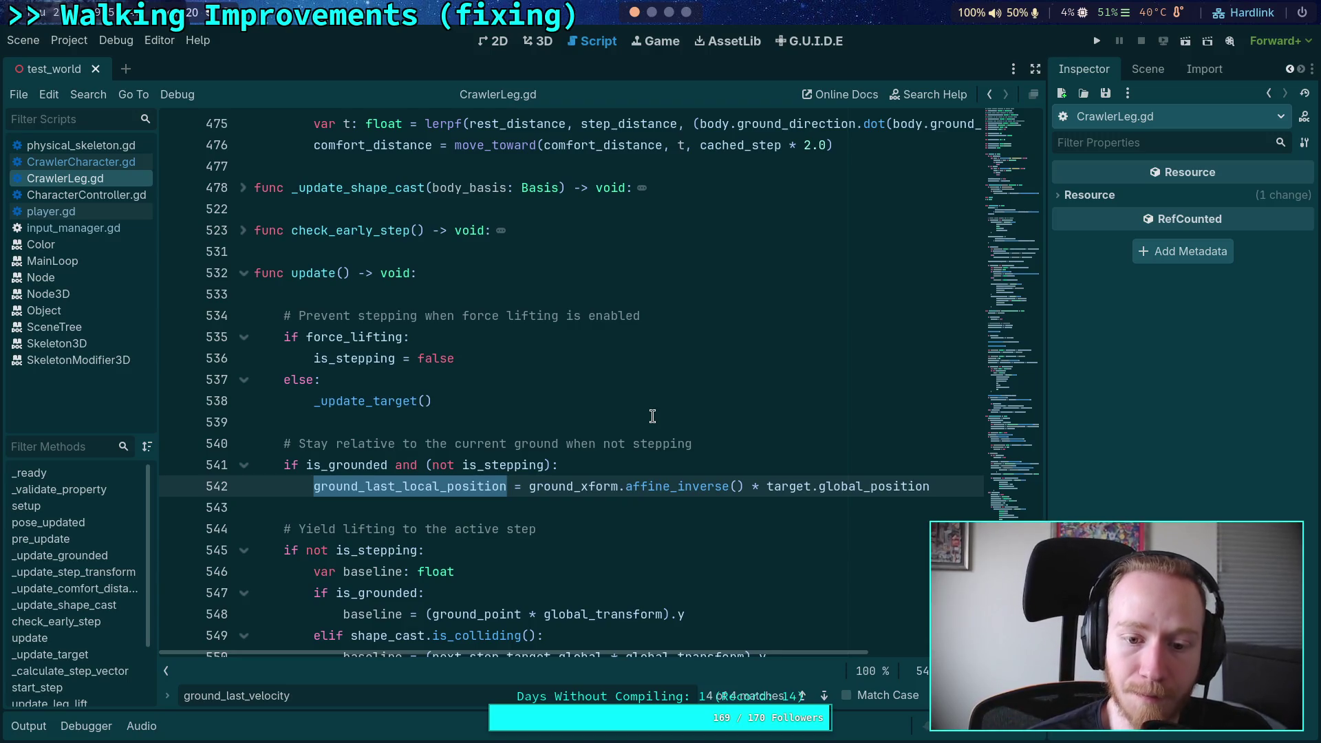
left_click(645, 457)
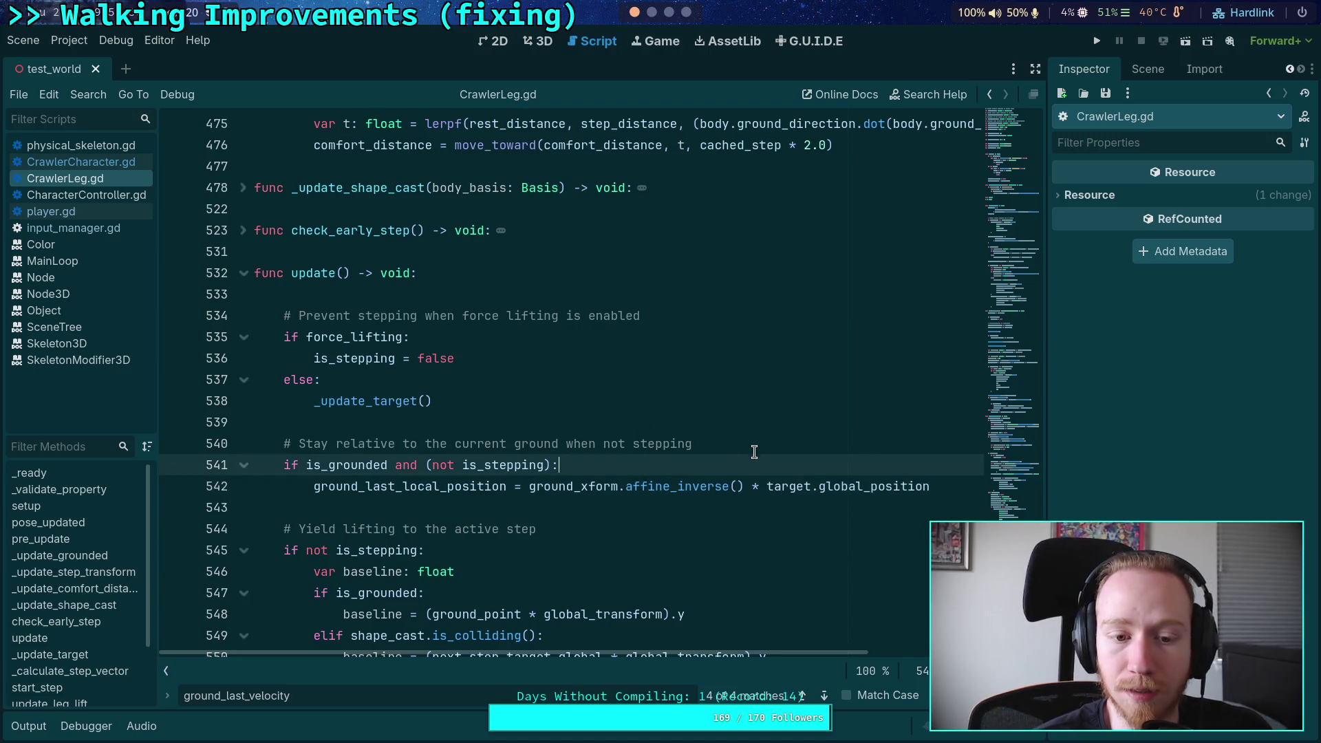
scroll(758, 457, "down", 2)
Step: Place the caret on line 415 and save CrawlerLeg.gd
scroll(759, 457, "up", 3)
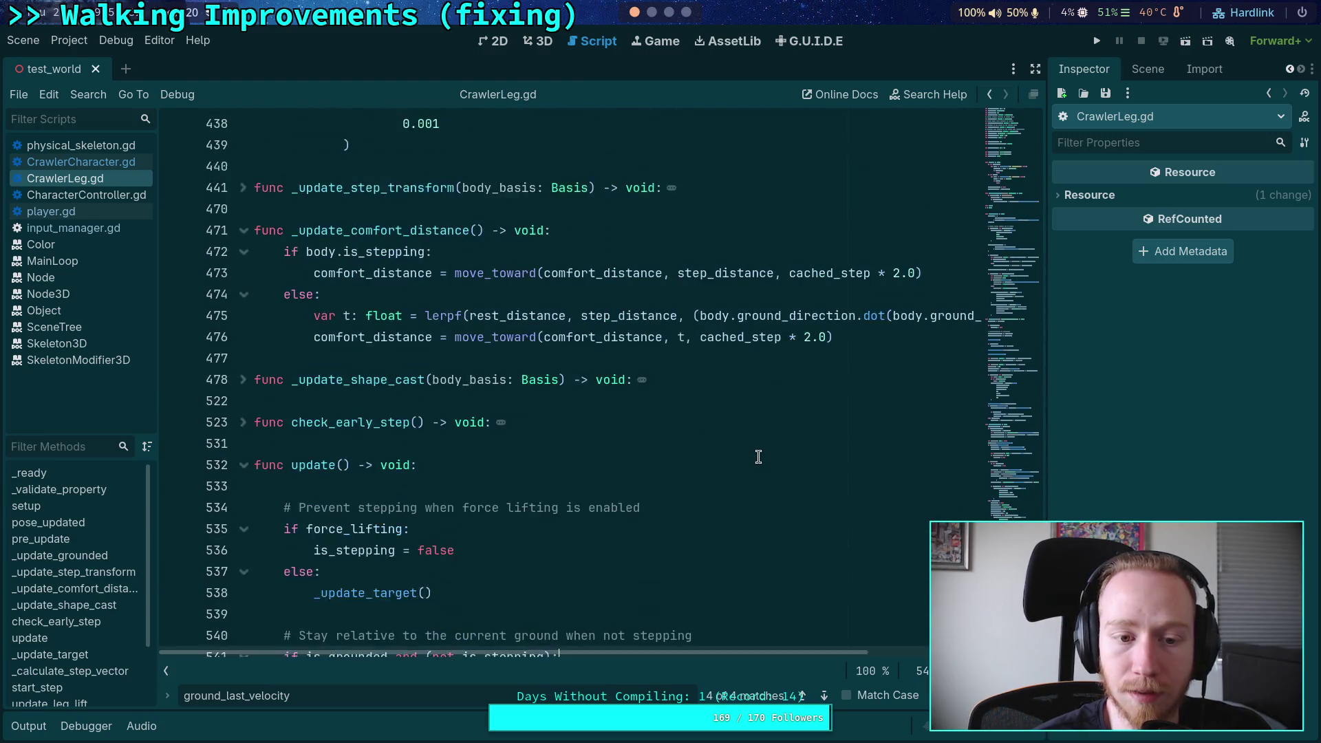
scroll(758, 457, "down", 2)
scroll(416, 442, "up", 10)
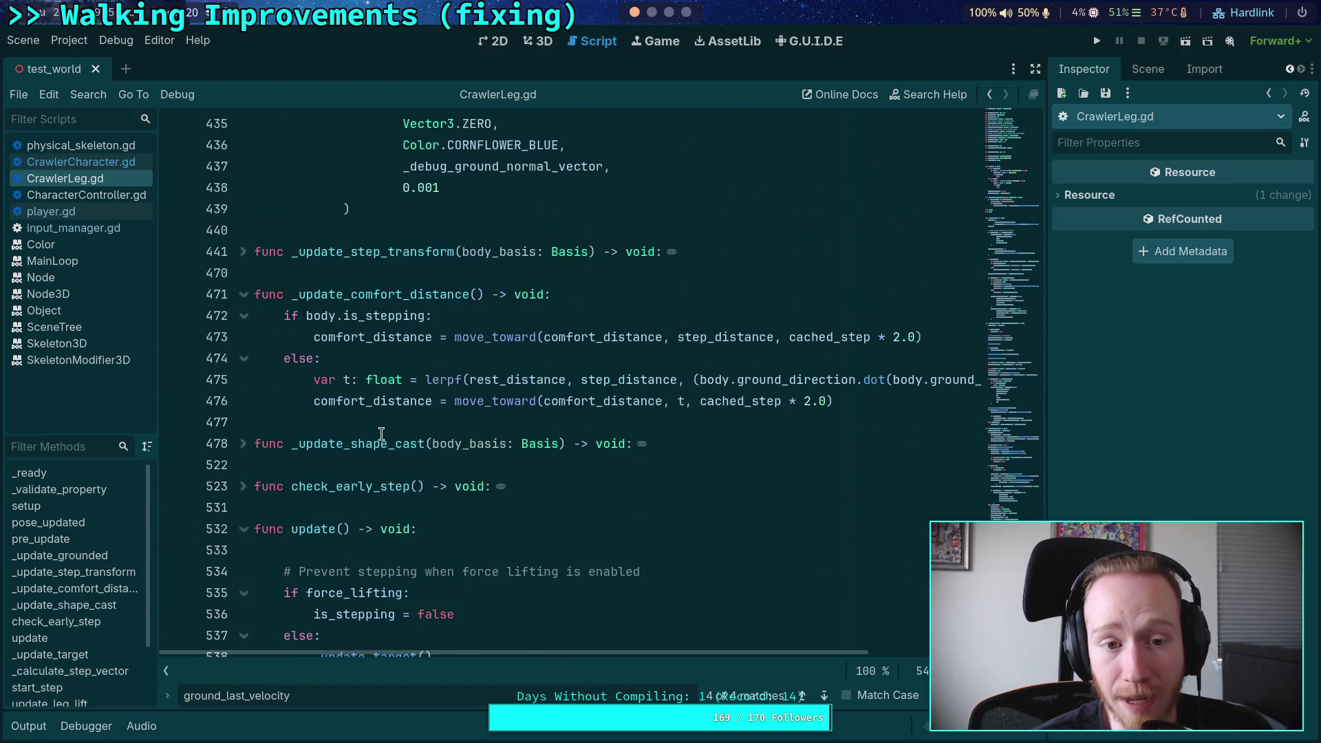
scroll(416, 441, "up", 11)
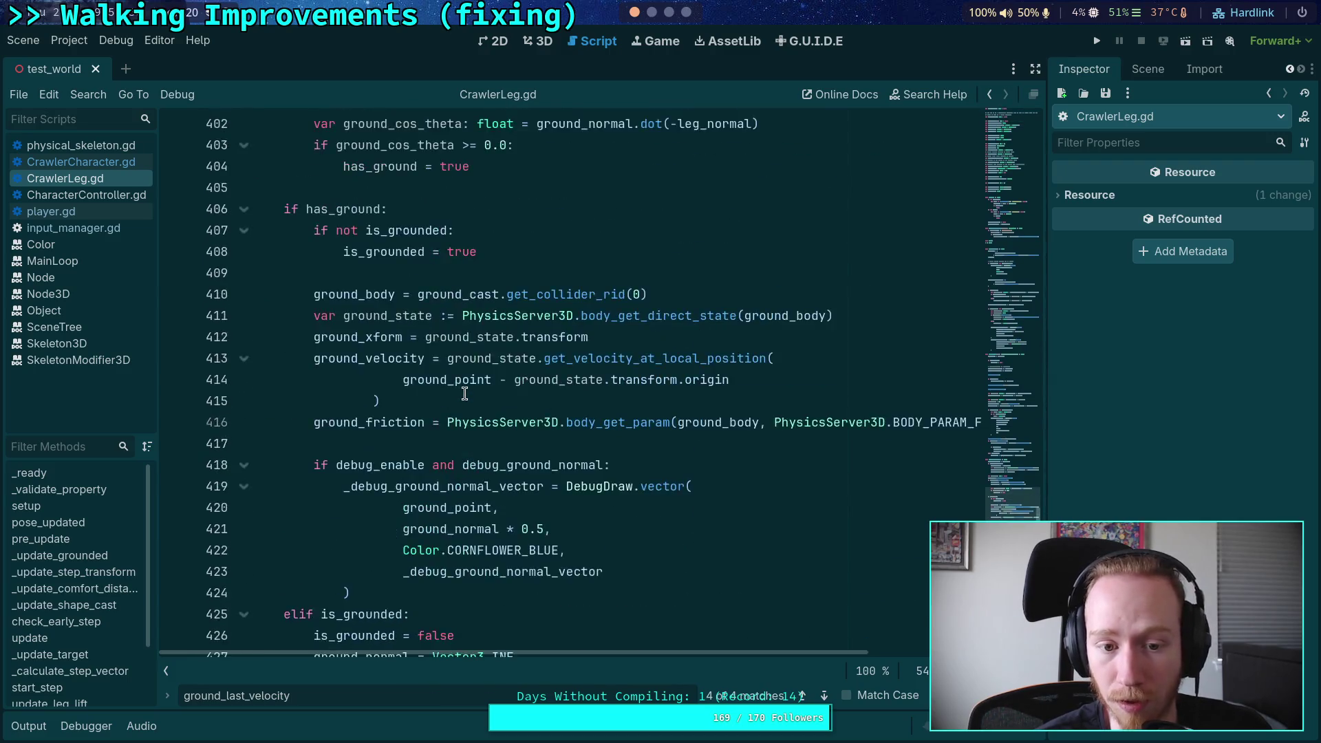
scroll(478, 406, "down", 5)
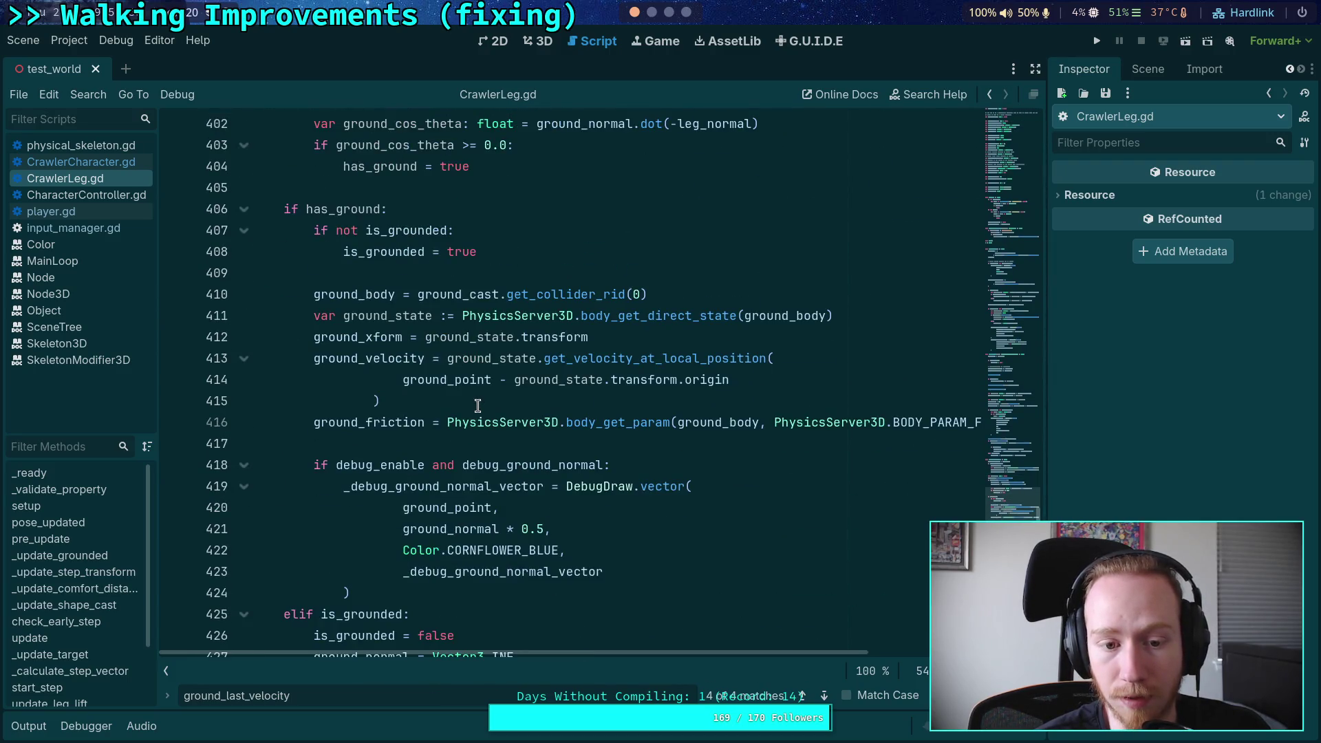
scroll(449, 412, "up", 4)
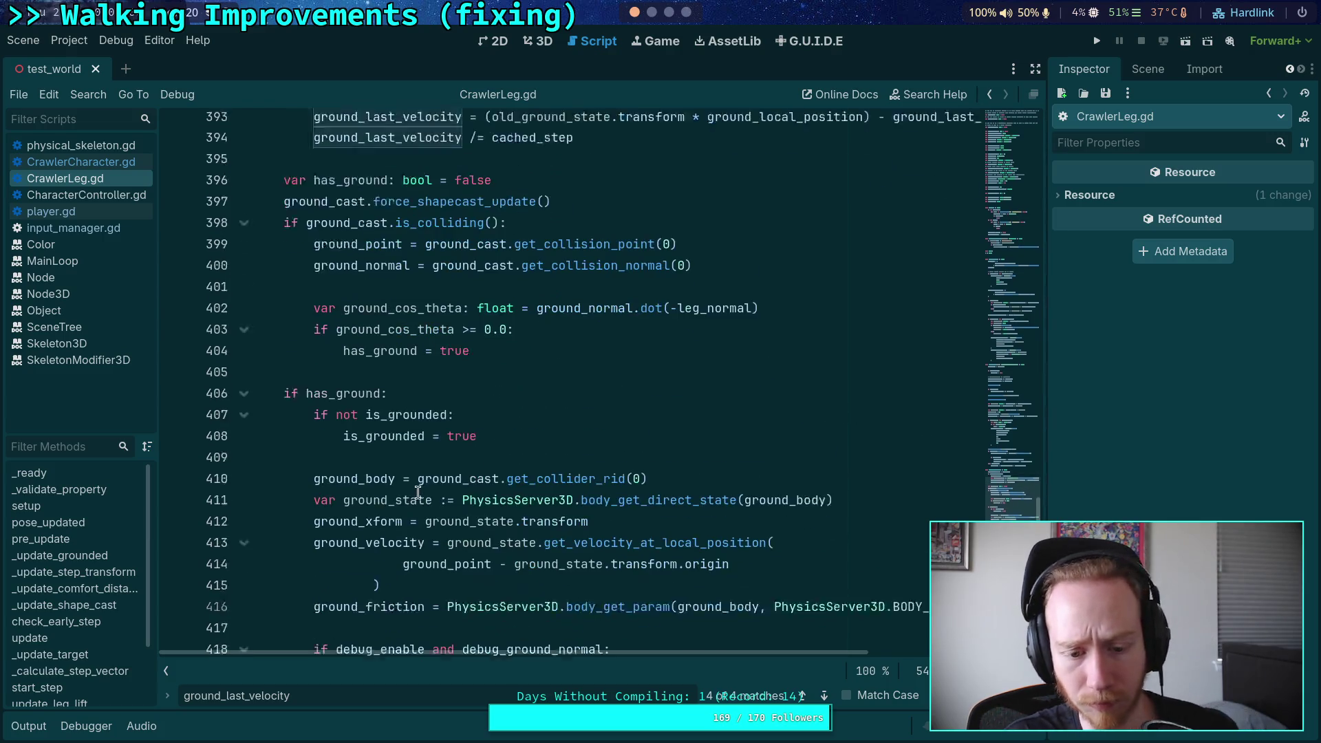
scroll(451, 524, "down", 2)
left_click(453, 523)
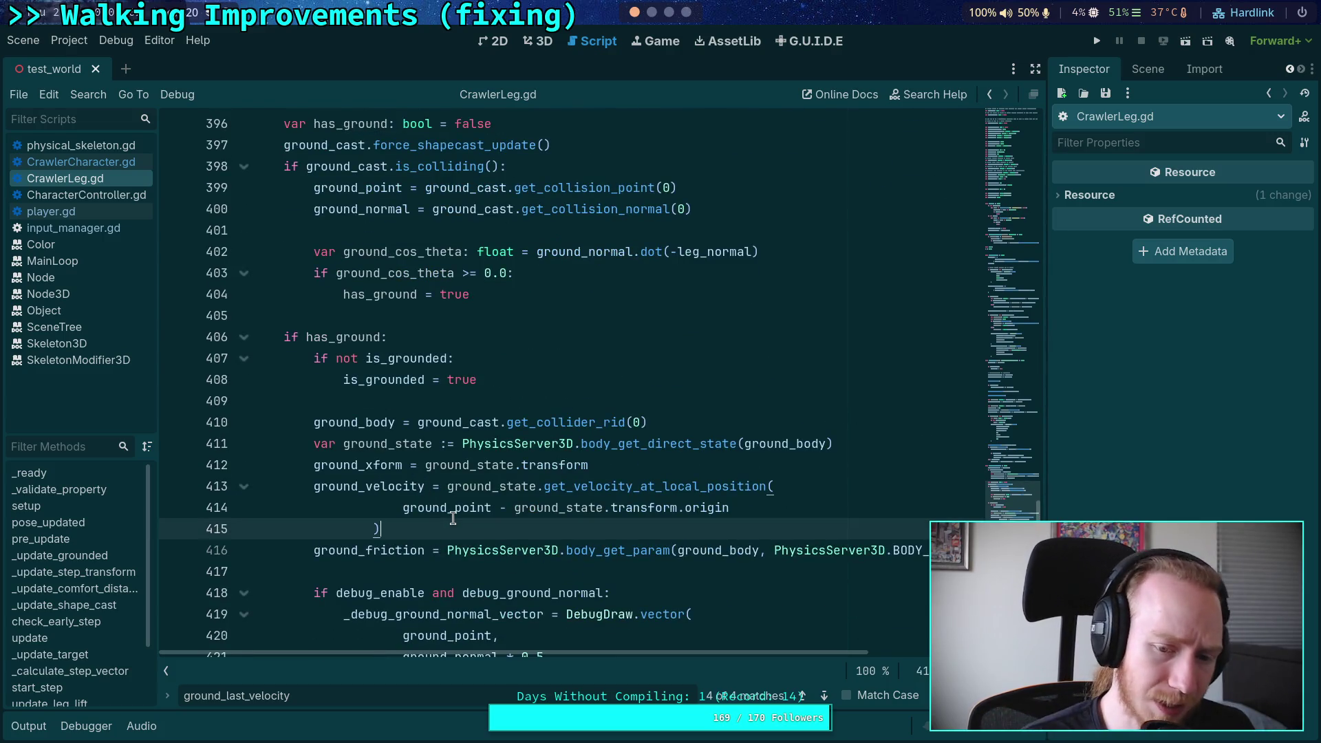
key("ctrl+s")
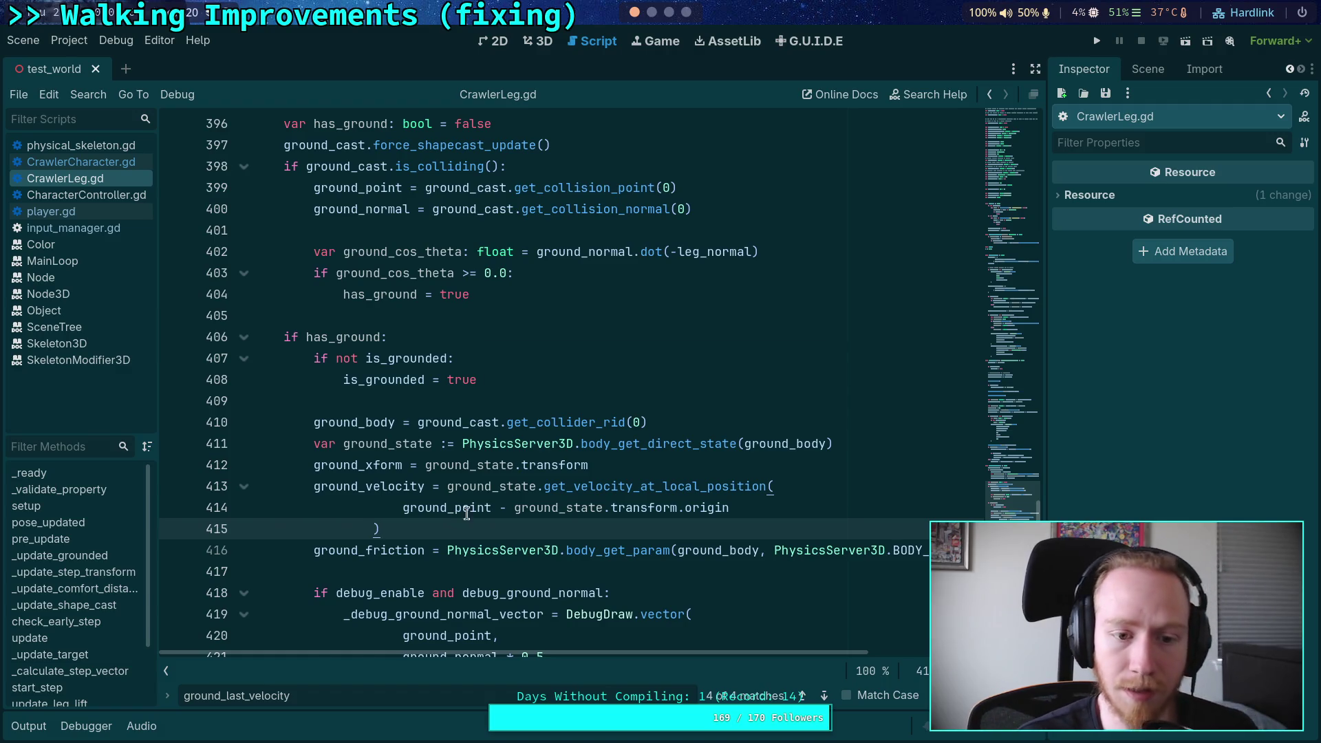
Step: Remove the old_ground_state velocity lines 392–394
scroll(241, 510, "up", 3)
scroll(250, 532, "up", 1)
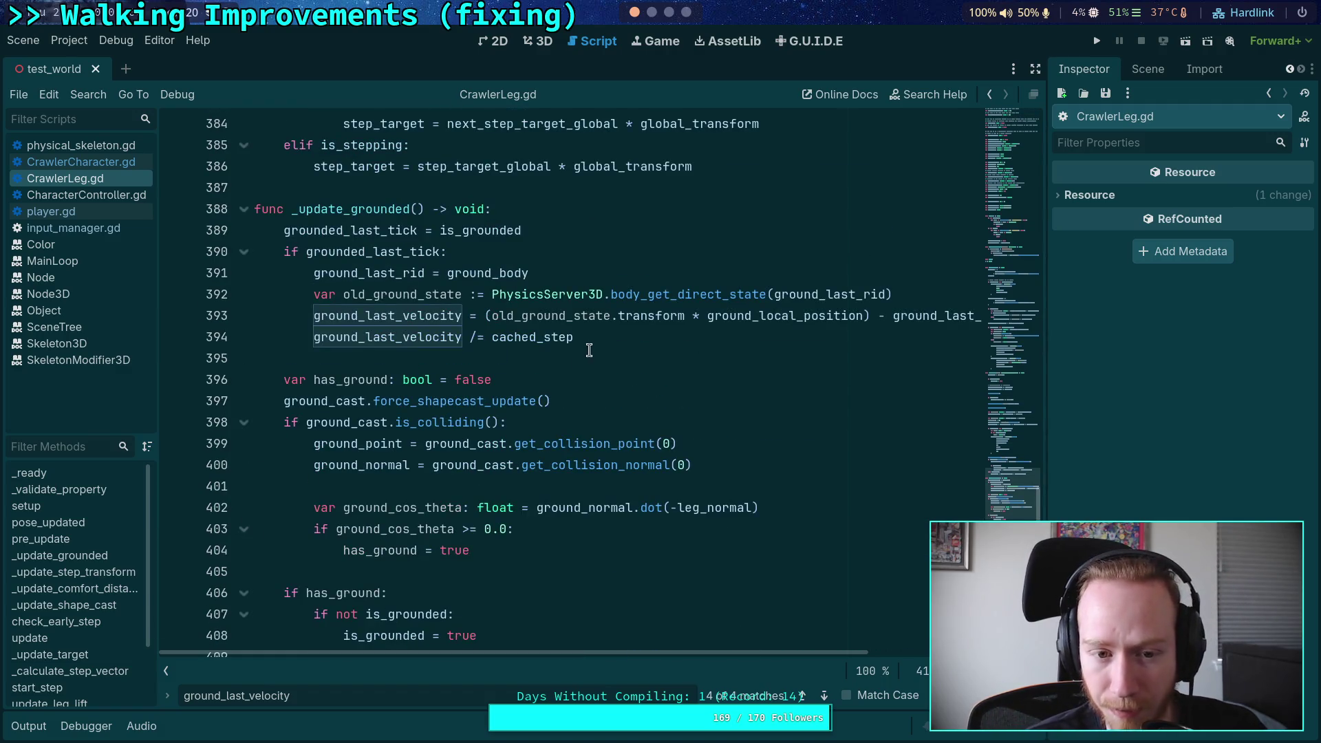
left_click_drag(613, 333, 205, 294)
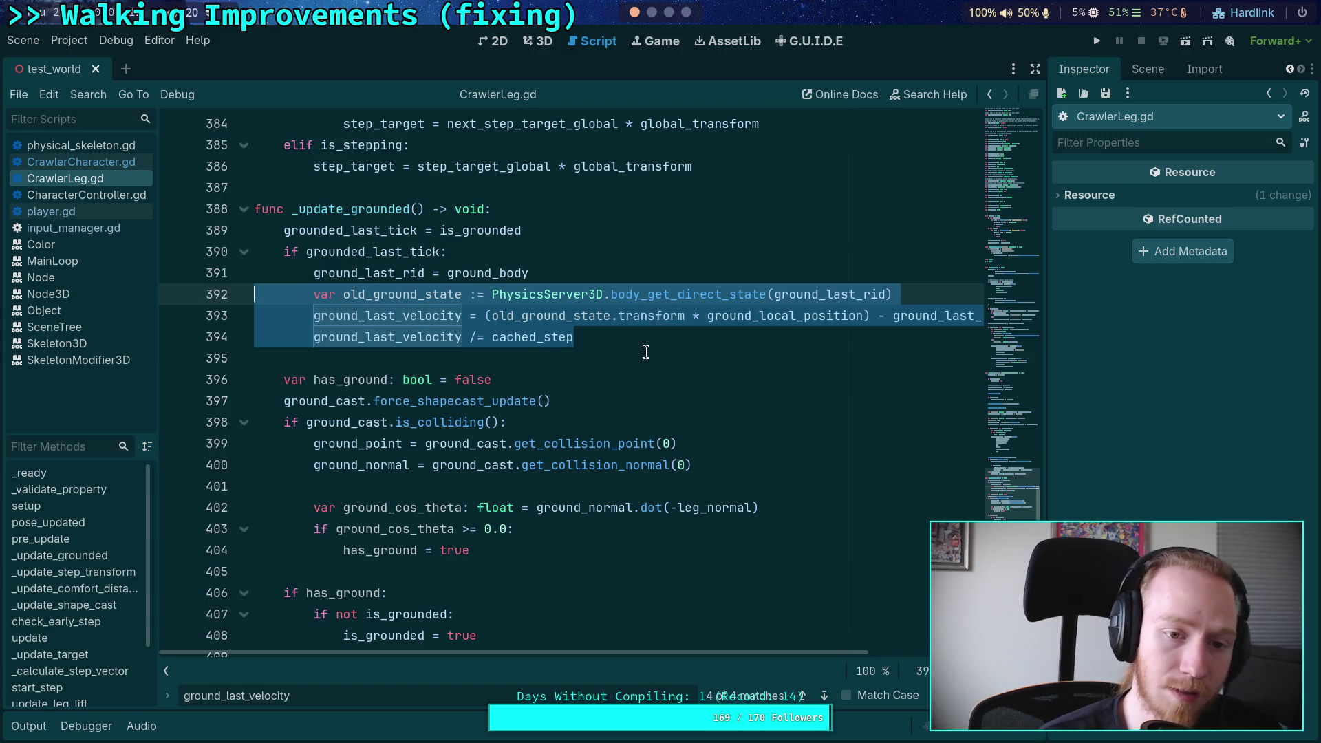
key("Delete")
Step: Test-paste and undo, then add a blank line above old_ground_state after ground_last_rid
scroll(645, 353, "down", 4)
scroll(645, 361, "down", 20)
scroll(597, 376, "up", 20)
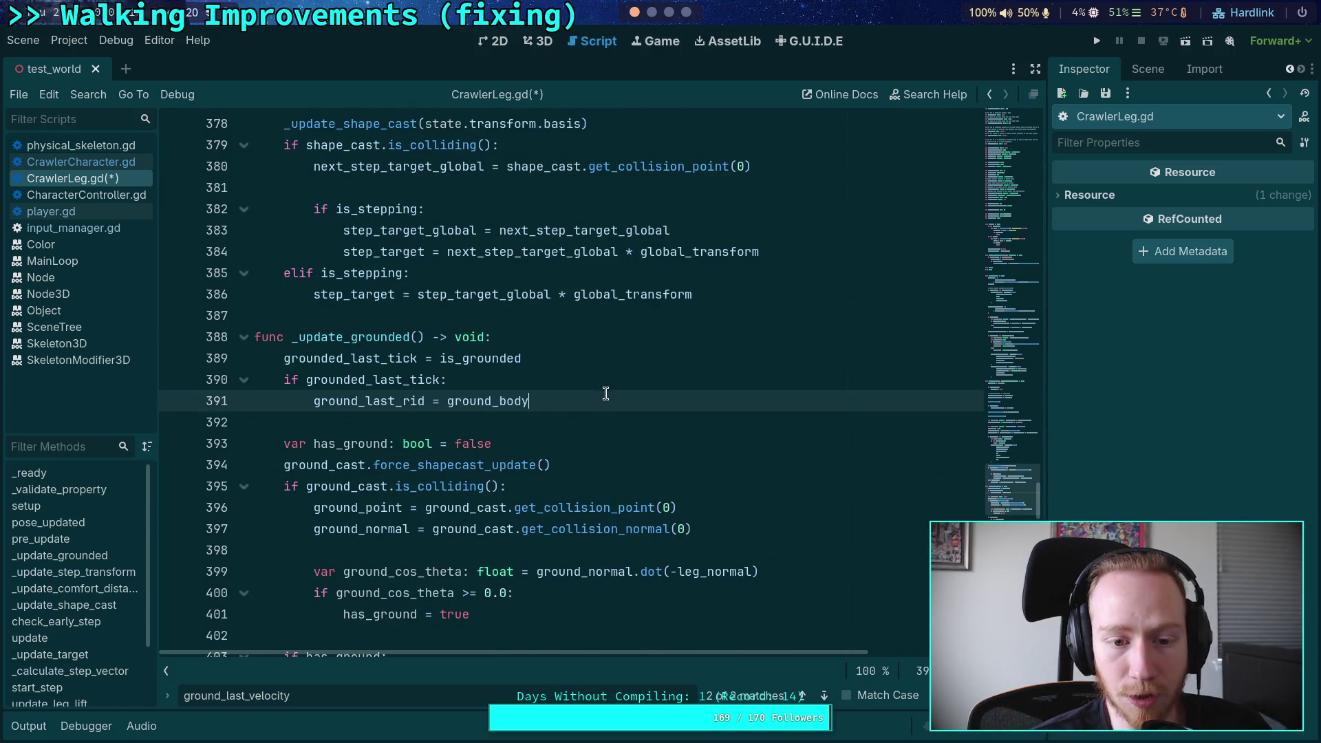
type("# Stay relative to the current ground \t\tif is_grounded: \t\t\tground_last_local_position = ground_xform.affine_inverse() * target.global_position")
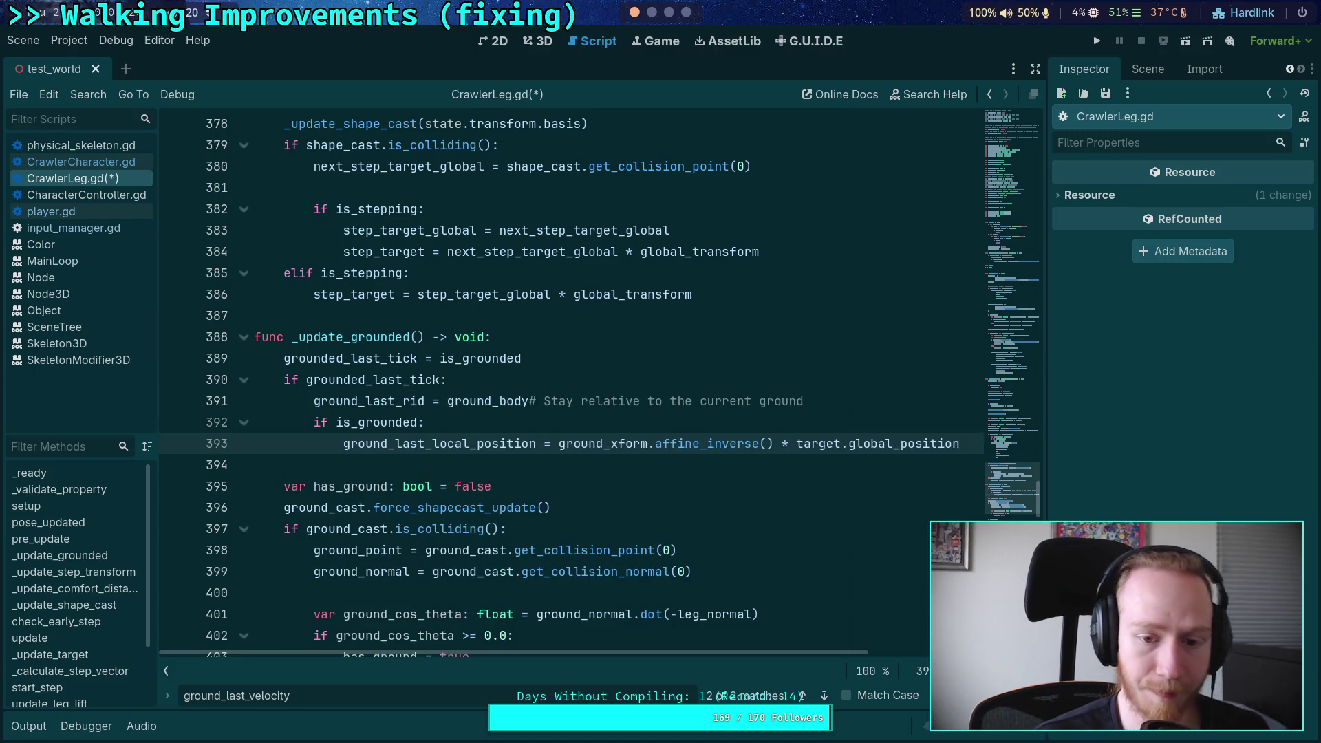
key("ctrl+z")
key("ctrl+z")
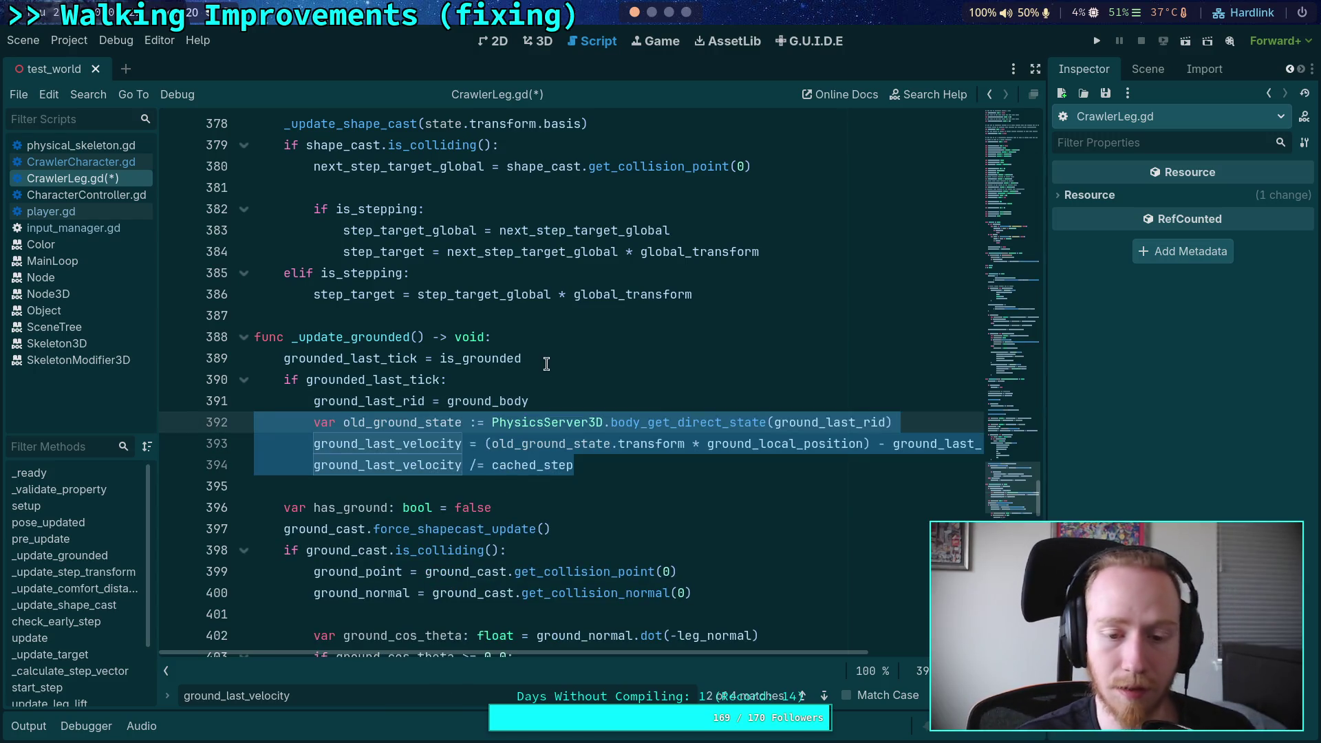
key("ctrl+shift+Return")
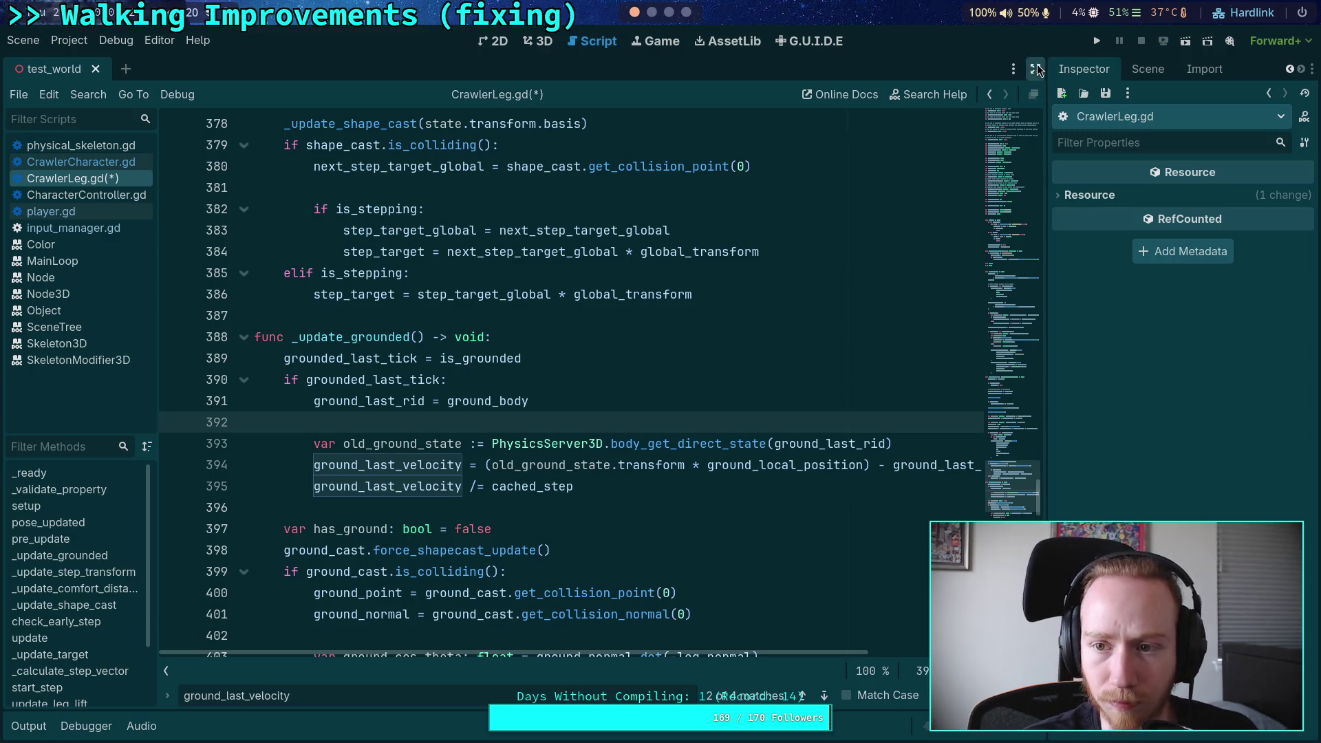
Step: Fill the window with the script editor and examine line 394's old ground transform expression
left_click(1035, 68)
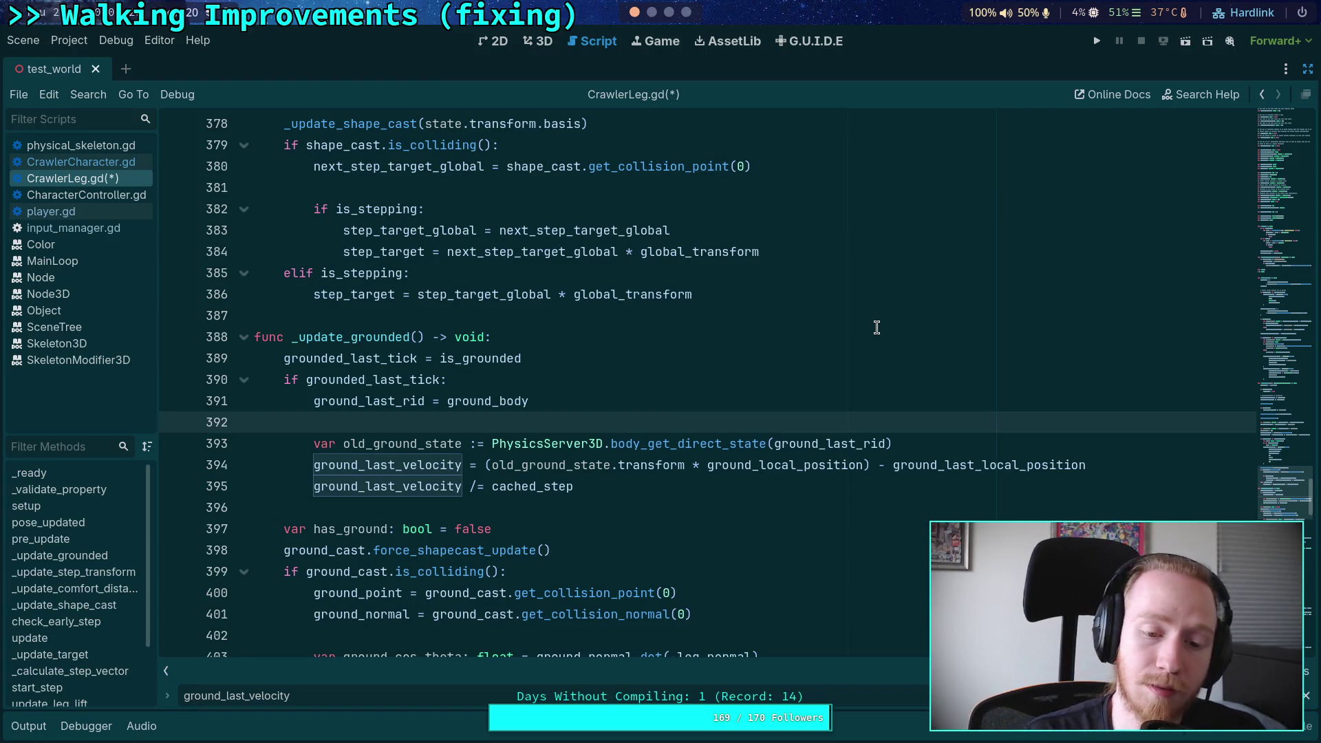
left_click(955, 442)
mouse_move(485, 467)
left_mouse_down()
mouse_move(785, 481)
mouse_move(869, 465)
left_mouse_up()
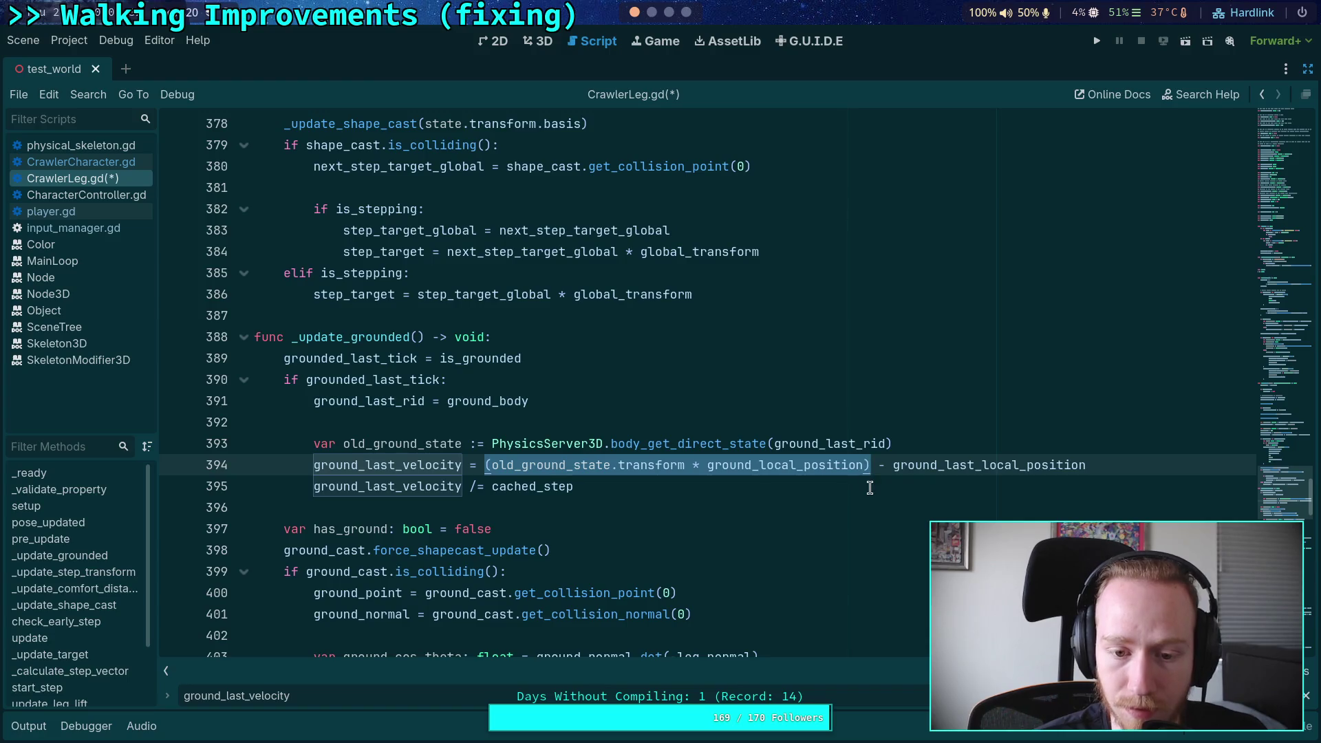
left_click(757, 468)
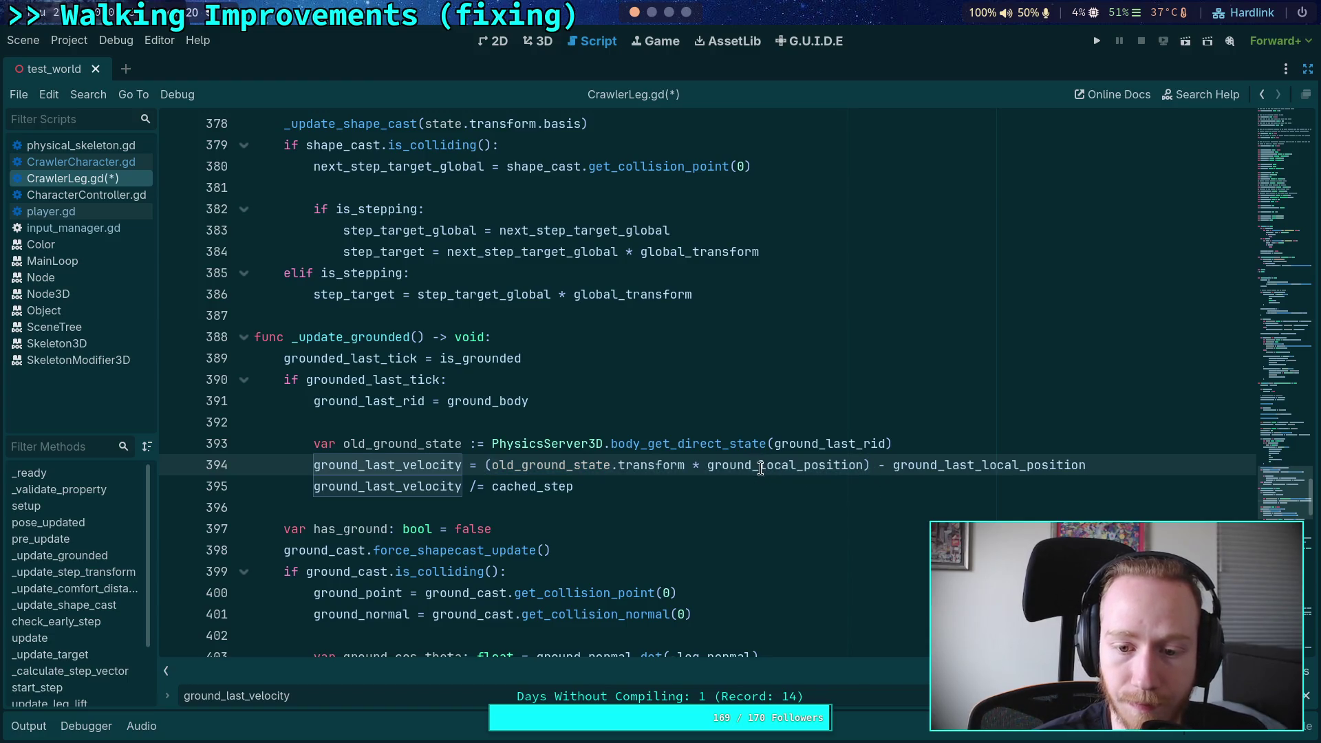
left_click_drag(894, 465, 1111, 461)
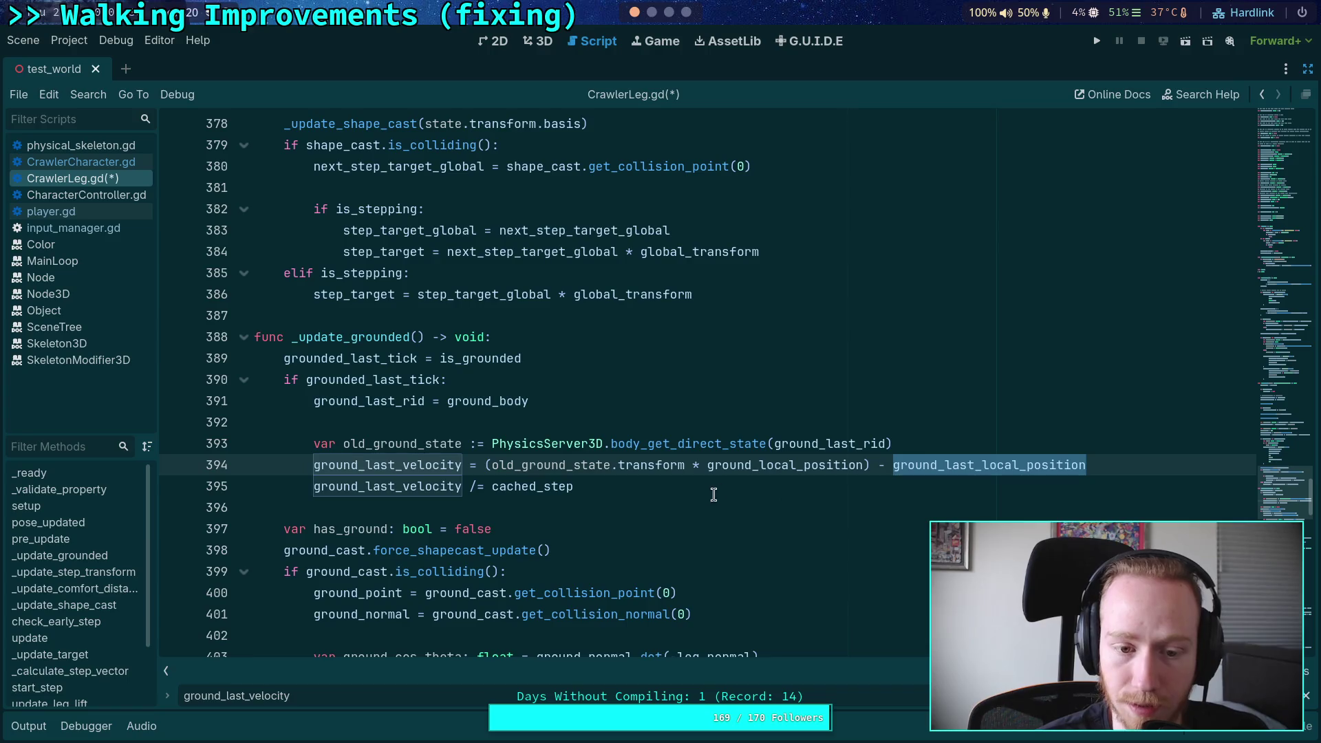
Step: Select the three velocity calculation lines 393–395
scroll(694, 499, "down", 3)
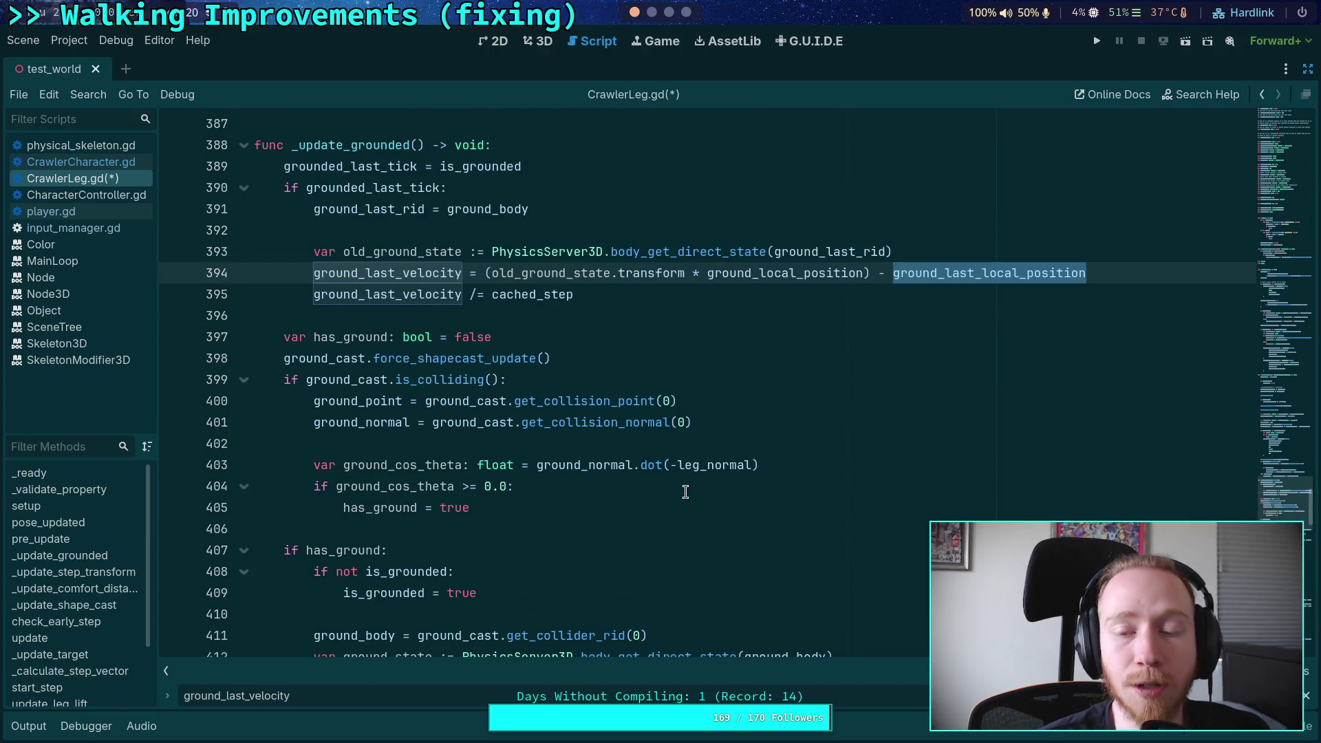
left_click(664, 497)
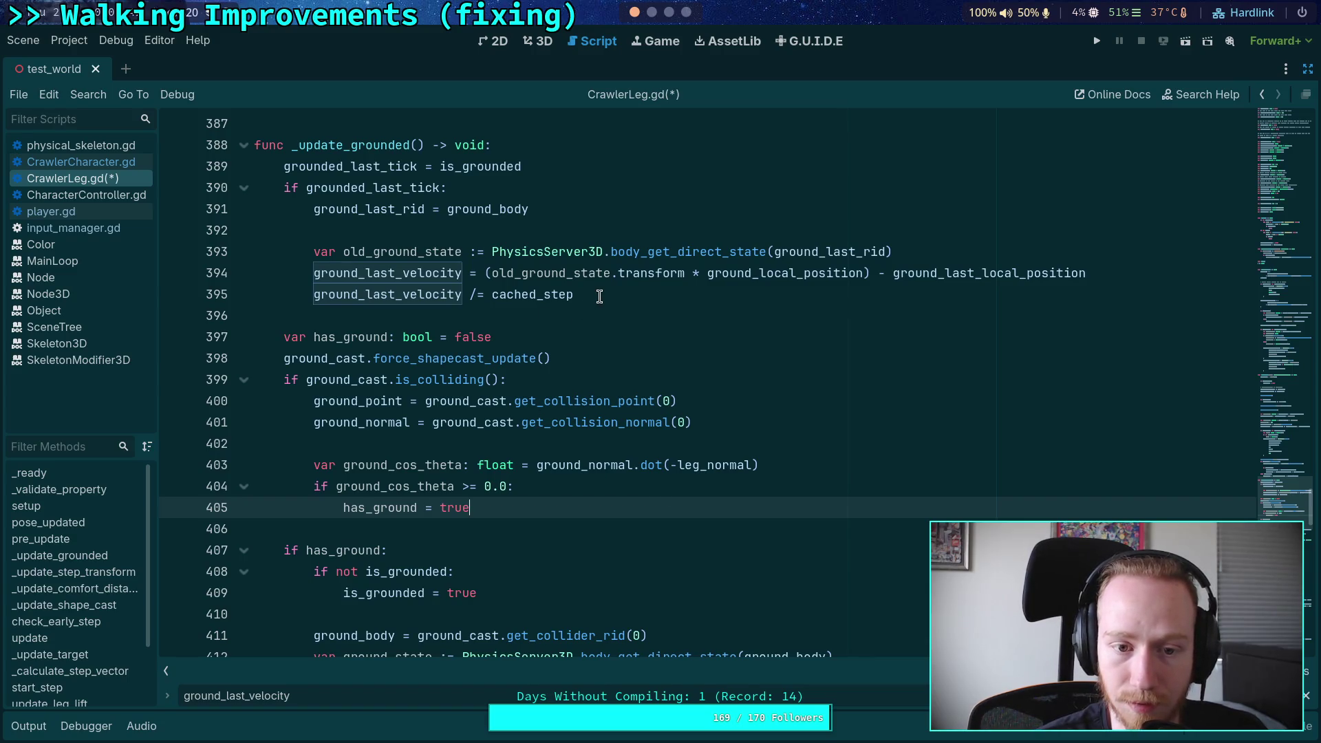
mouse_move(600, 296)
left_mouse_down()
mouse_move(315, 273)
mouse_move(255, 230)
left_mouse_up()
key("ctrl+c")
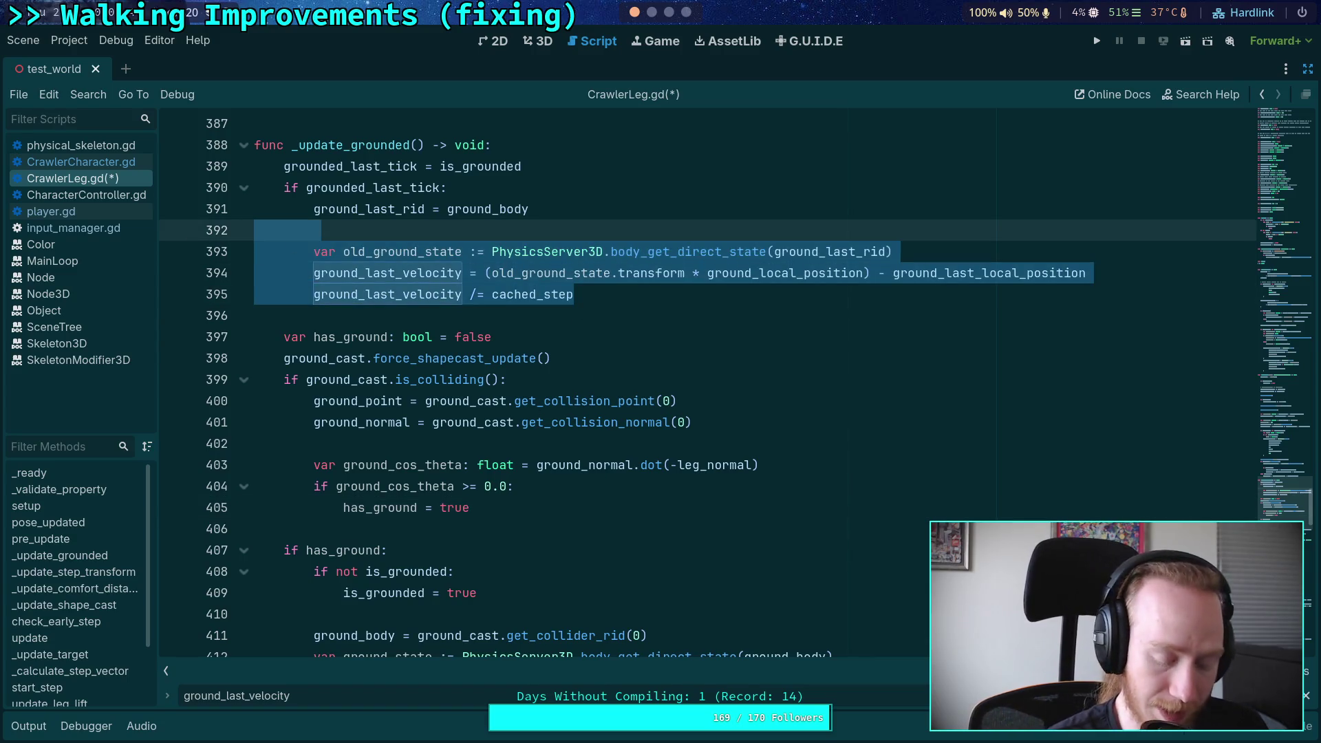
Step: Delete the velocity lines and add an 'if grounded_last_tick:' check in update()'s grounded block
key("BackSpace")
key("BackSpace")
scroll(482, 335, "down", 20)
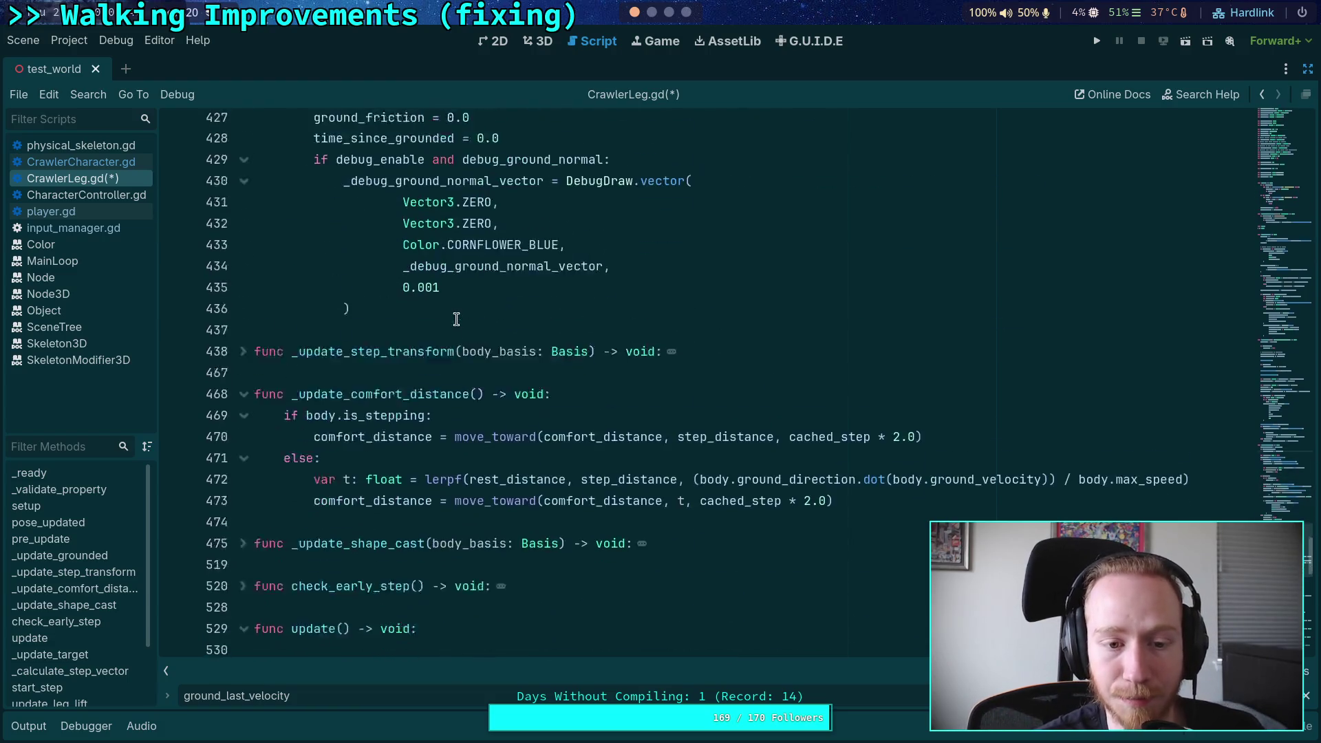
scroll(483, 335, "down", 2)
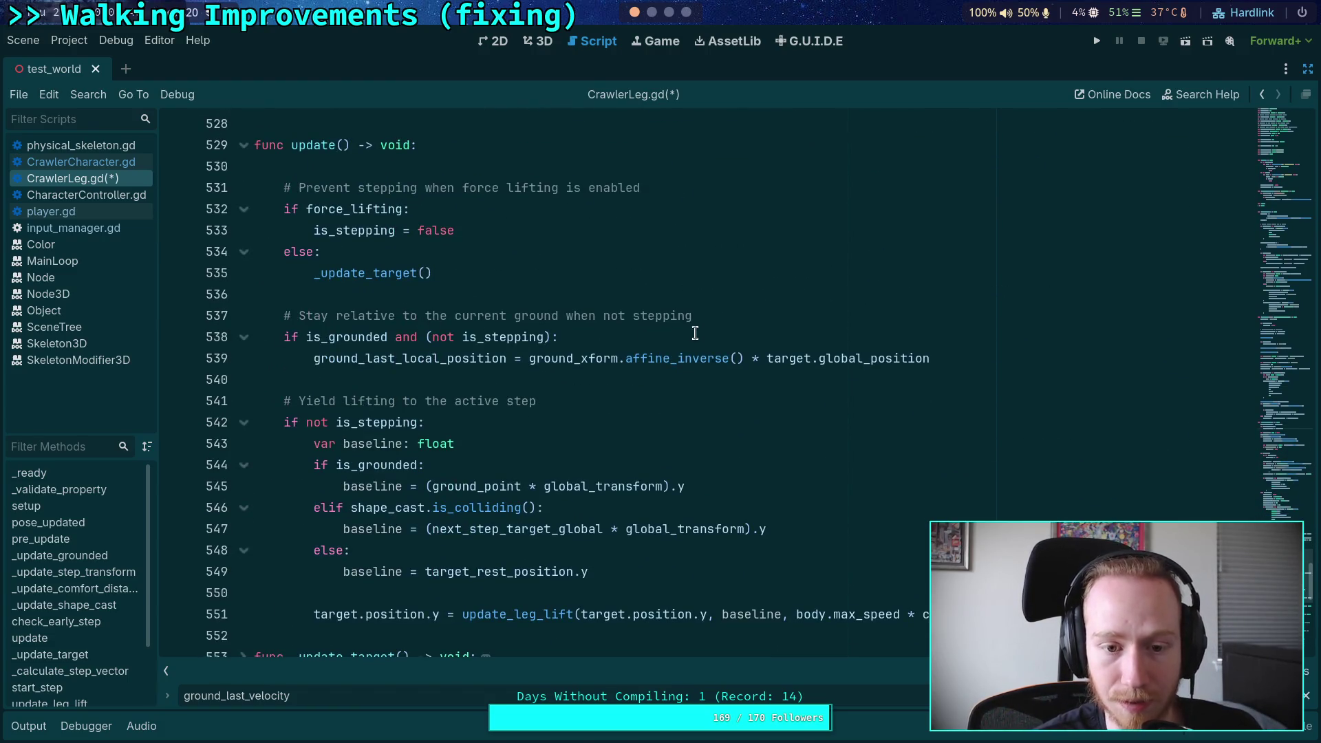
left_click(716, 338)
key("Return")
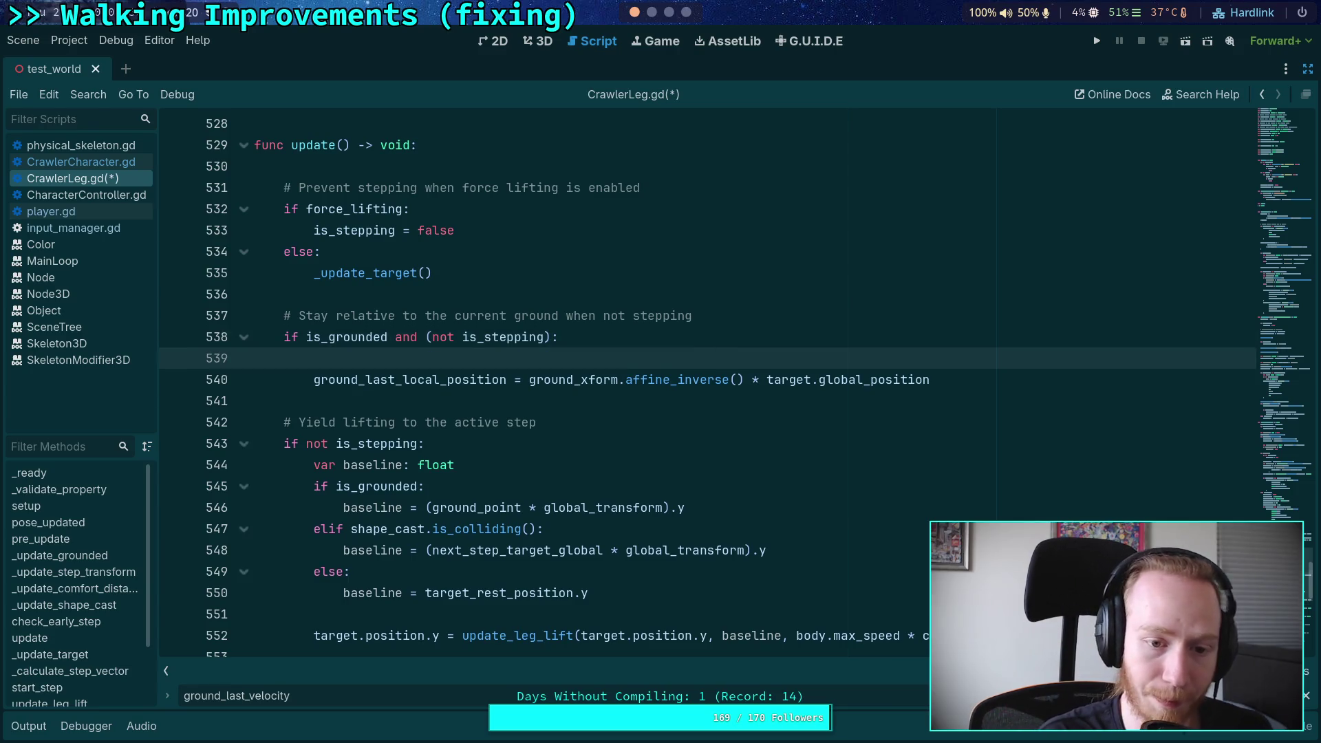
type("ifgrounded_l")
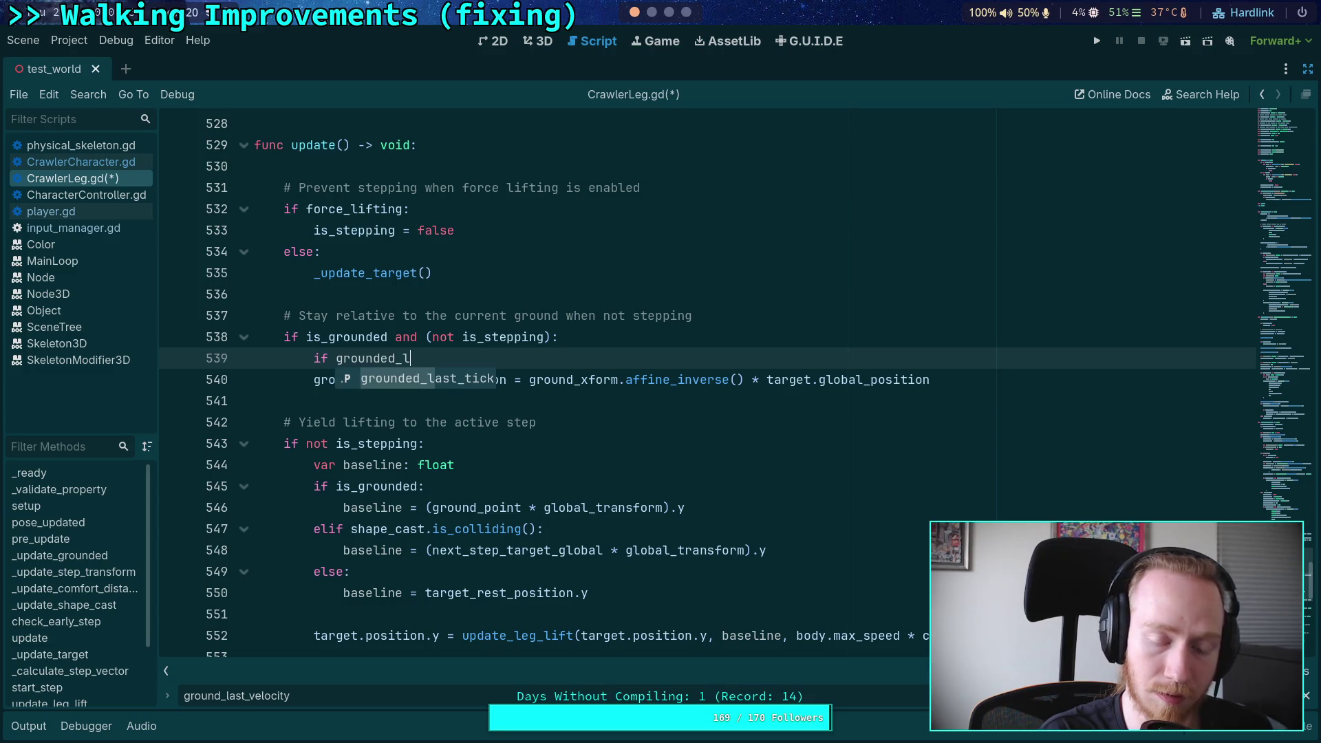
key("Return")
key("Return")
Step: Paste the three velocity lines indented under grounded_last_tick and remove the leftover blank line
key("ctrl+v")
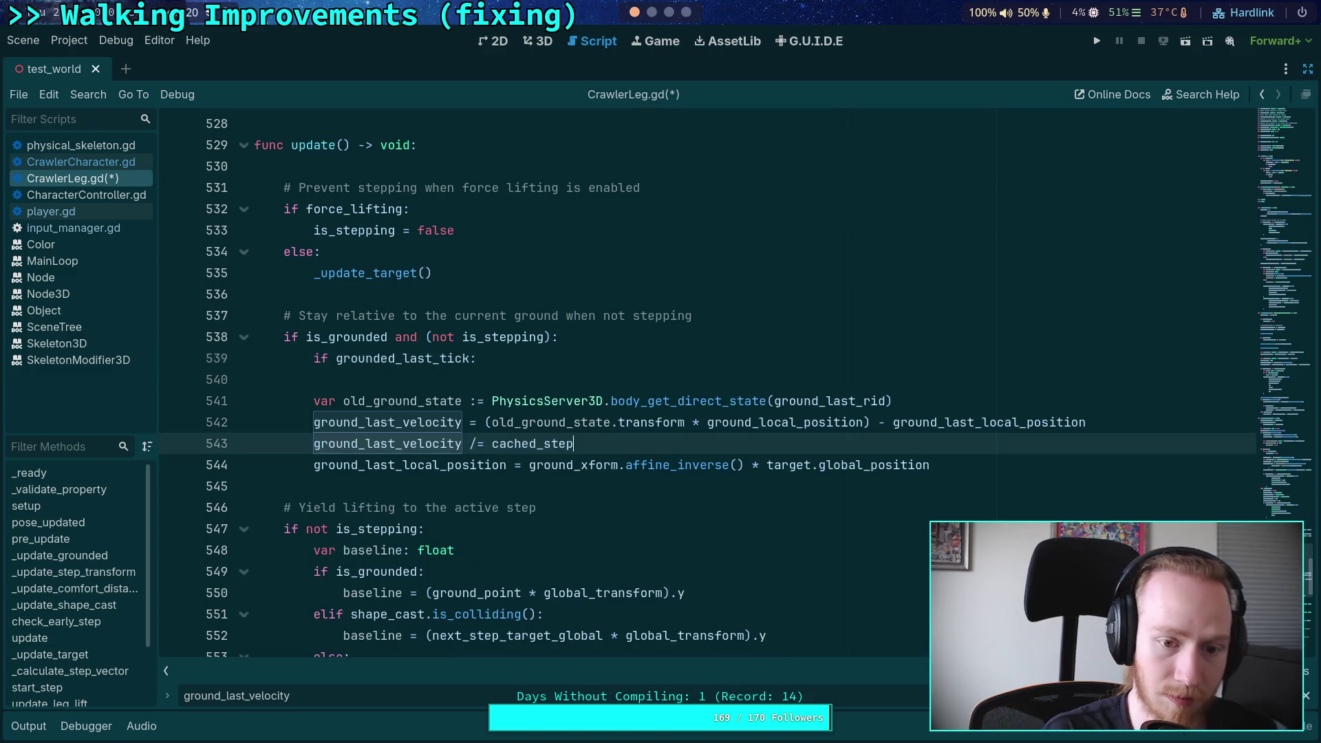
mouse_move(563, 441)
left_mouse_down()
mouse_move(316, 424)
mouse_move(527, 405)
left_mouse_up()
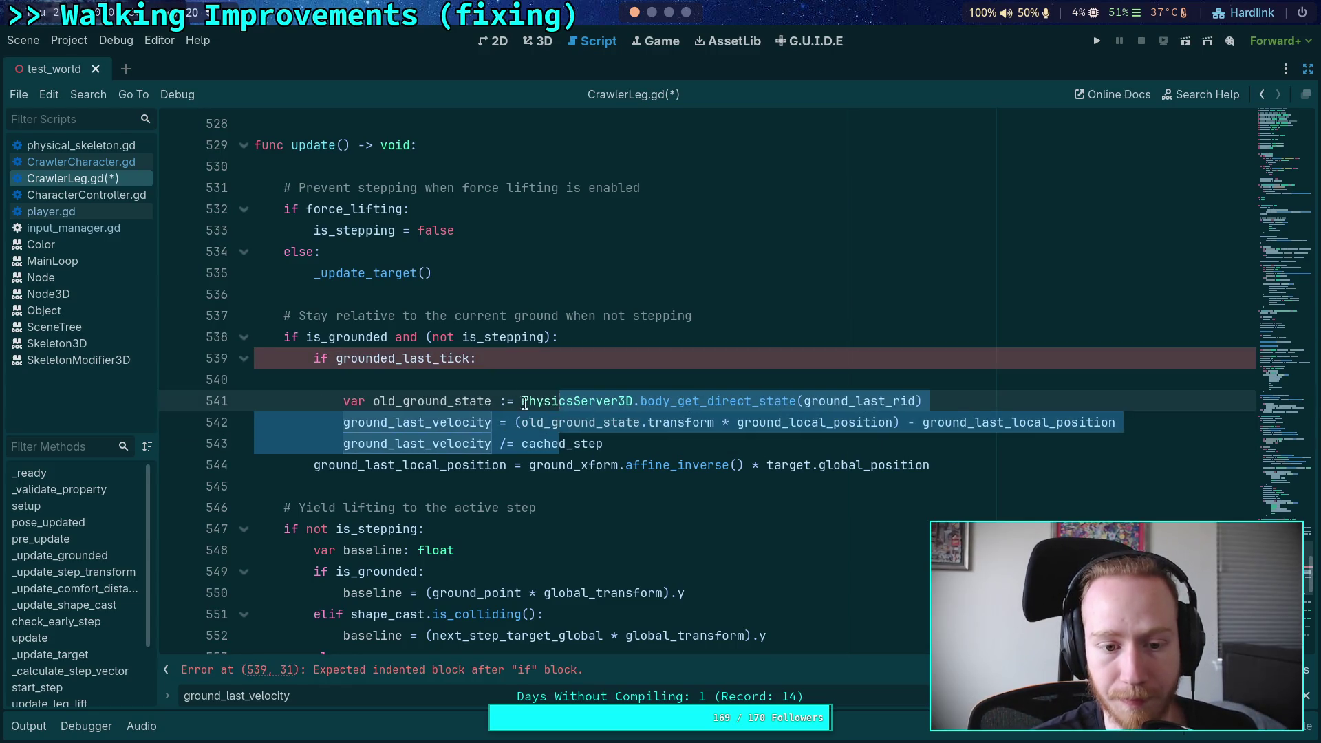
key("Tab")
left_click(559, 377)
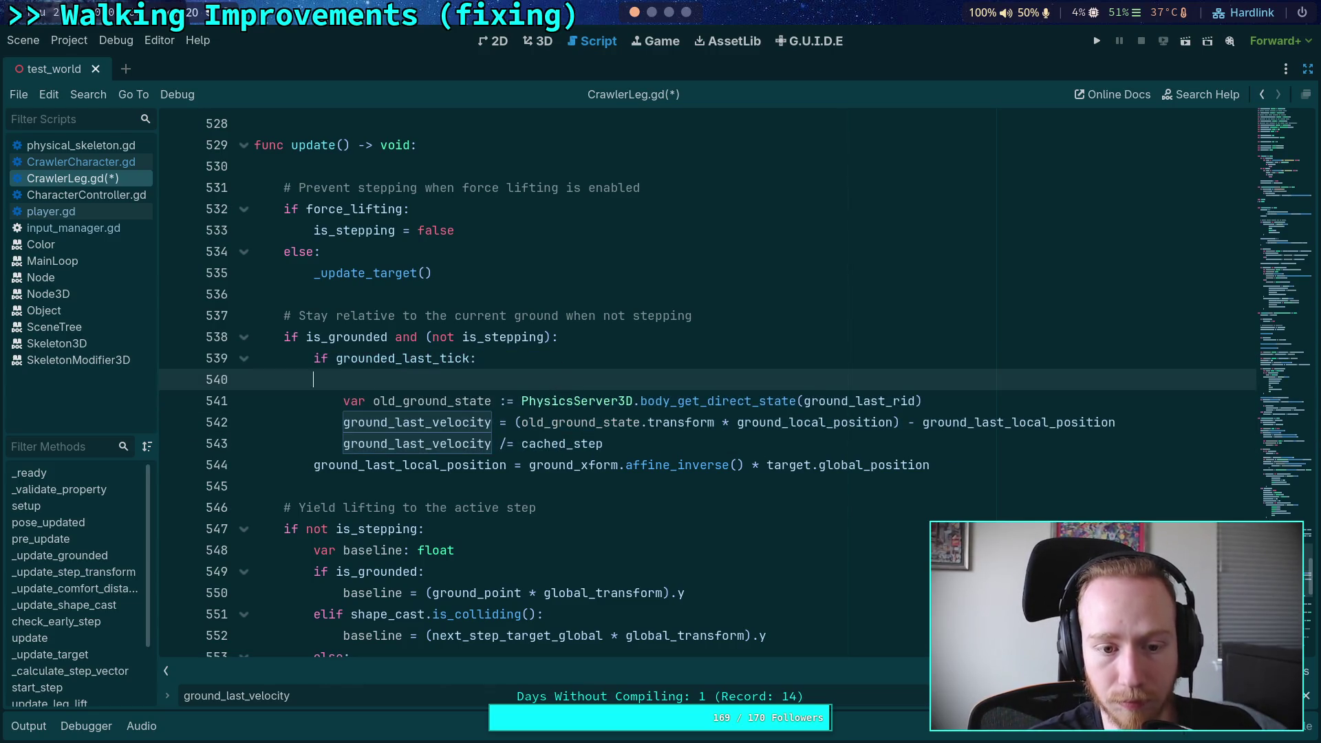
key("BackSpace")
key("BackSpace")
key("BackSpace")
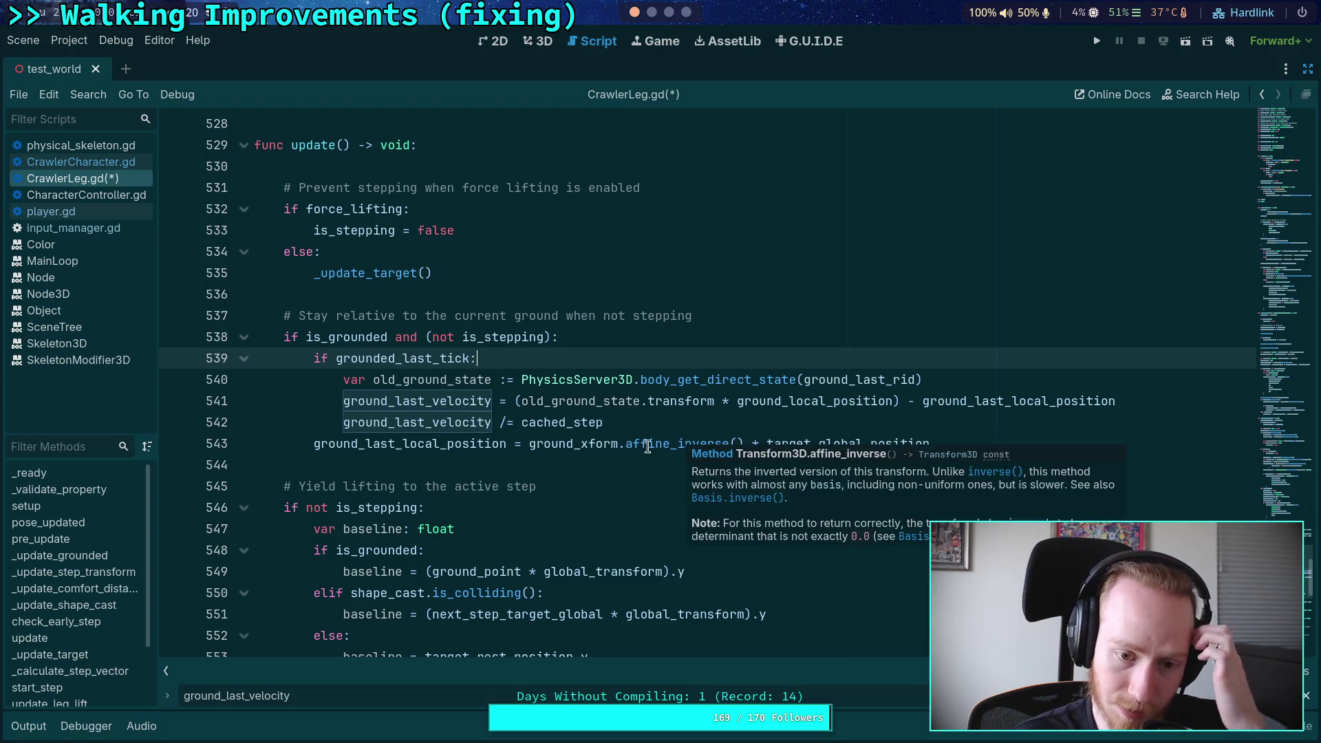
Step: Review grounded_last_tick, ground_last_local_position and the ground-local target position expression
double_click(429, 361)
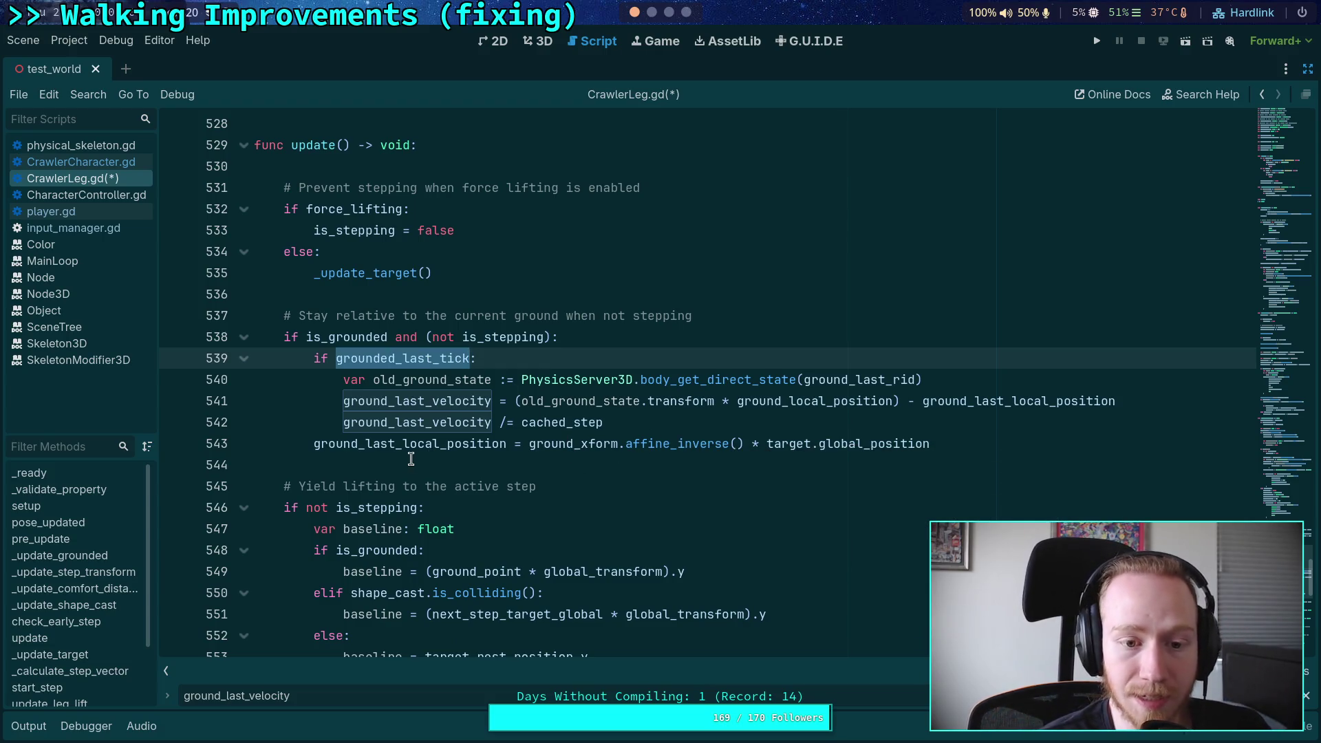
double_click(404, 444)
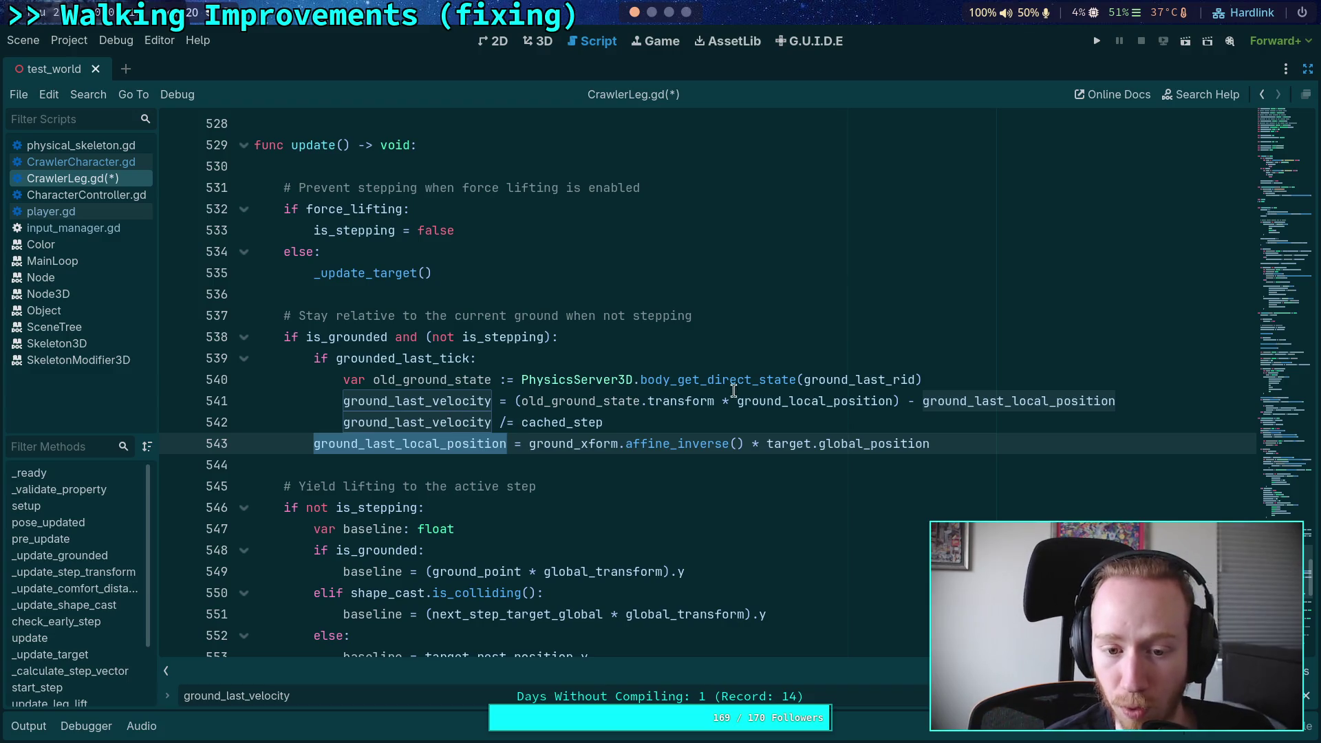
left_click(686, 415)
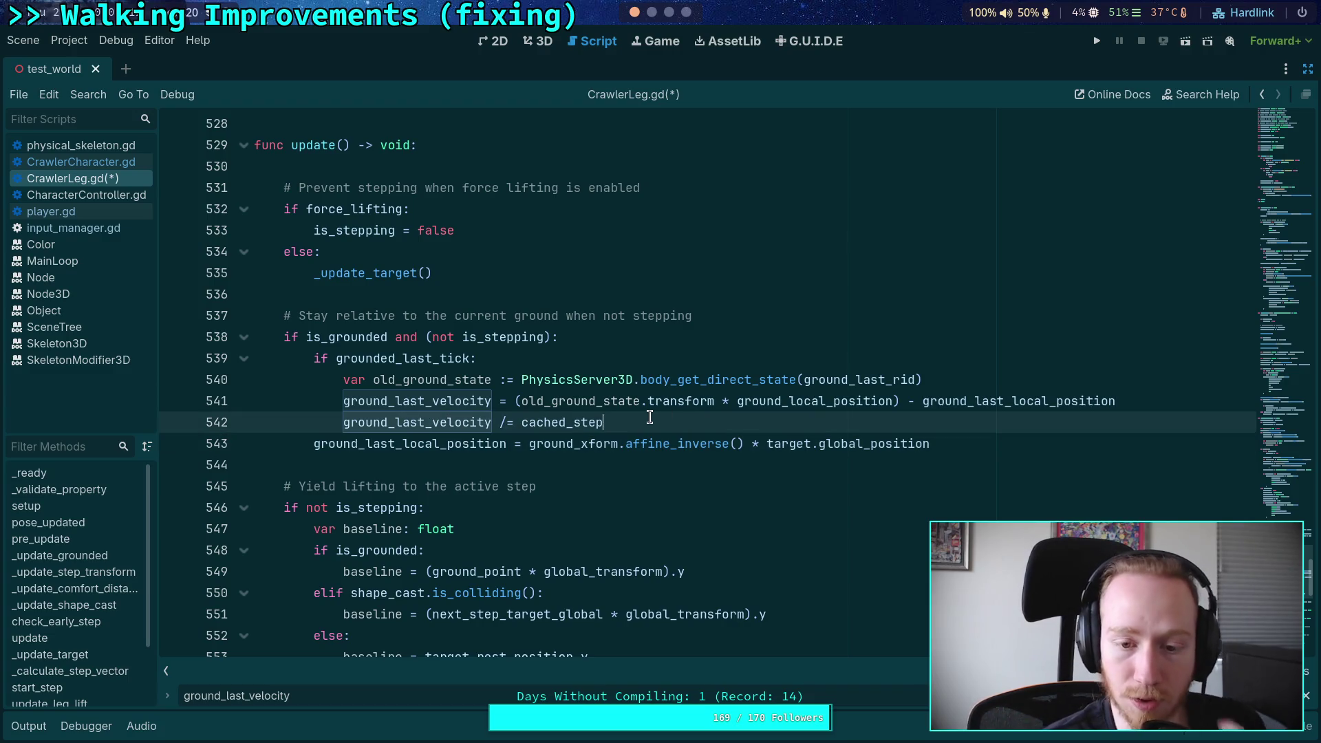
mouse_move(775, 398)
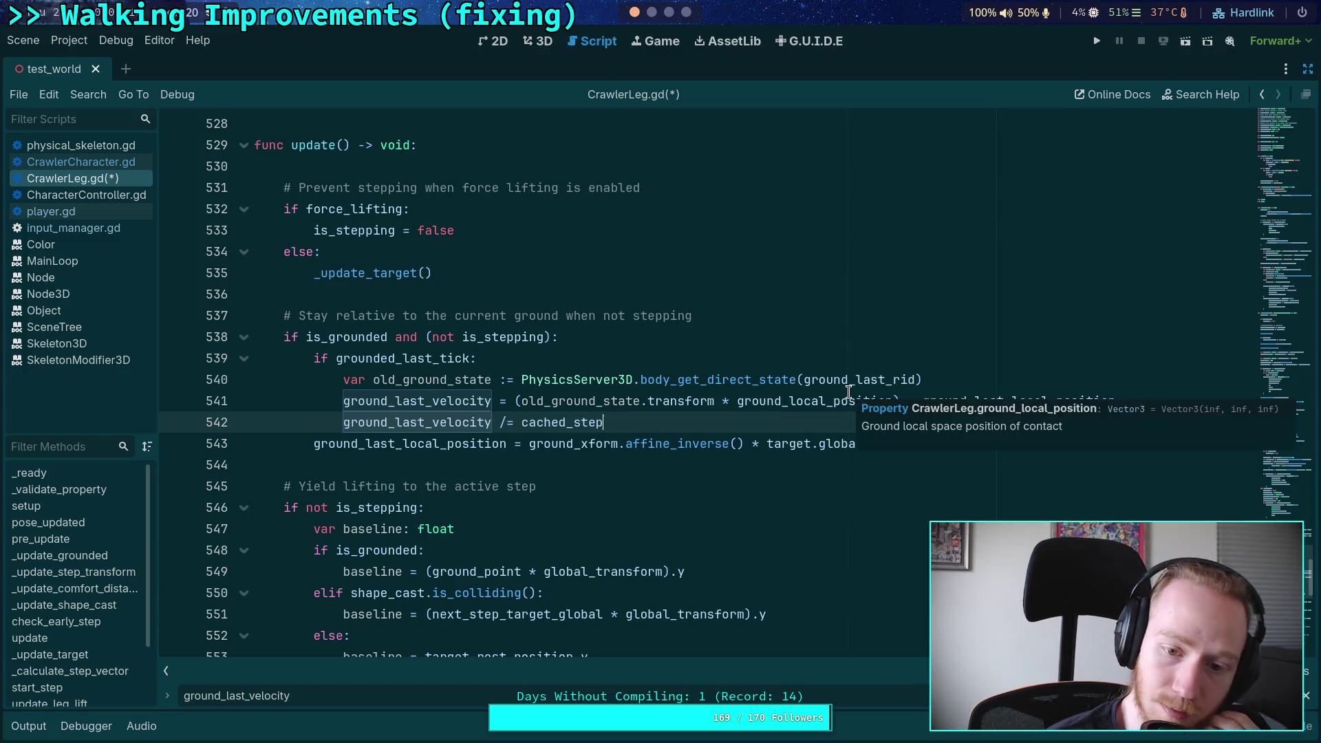
mouse_move(821, 377)
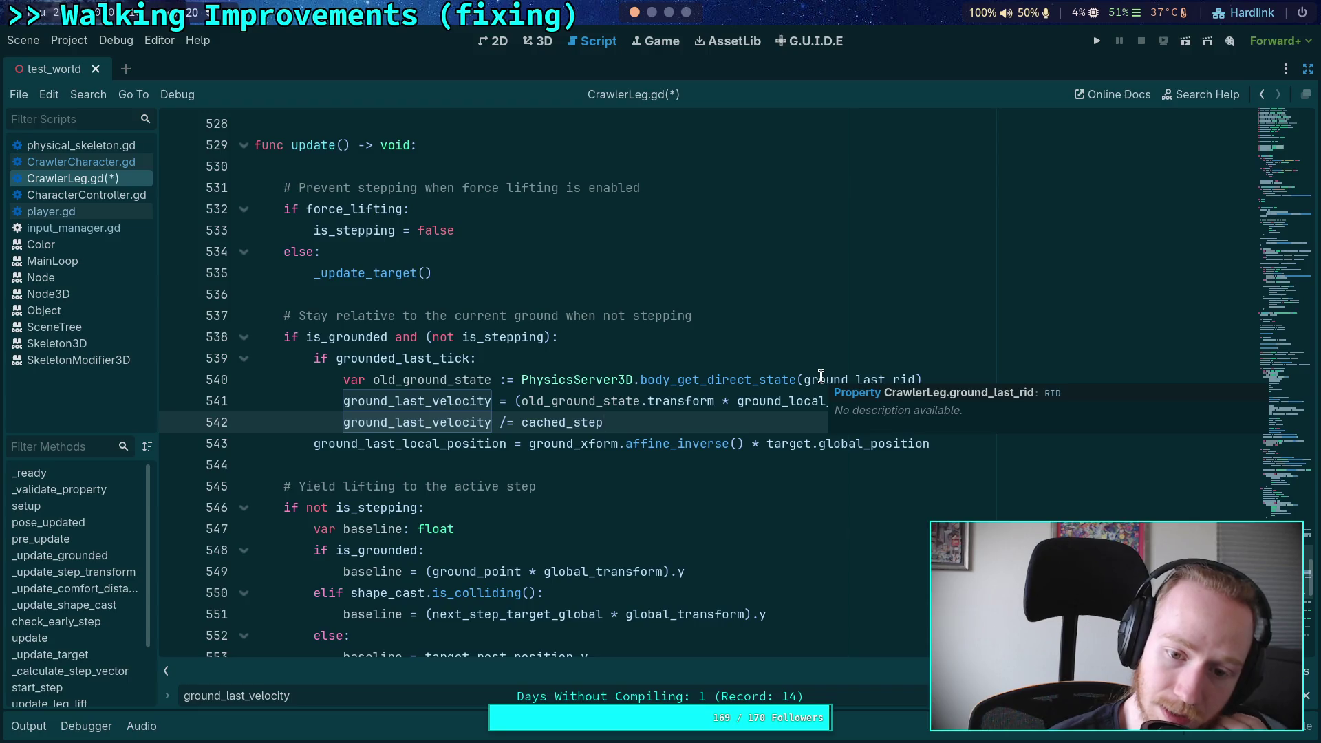
left_click_drag(538, 444, 951, 442)
mouse_move(772, 410)
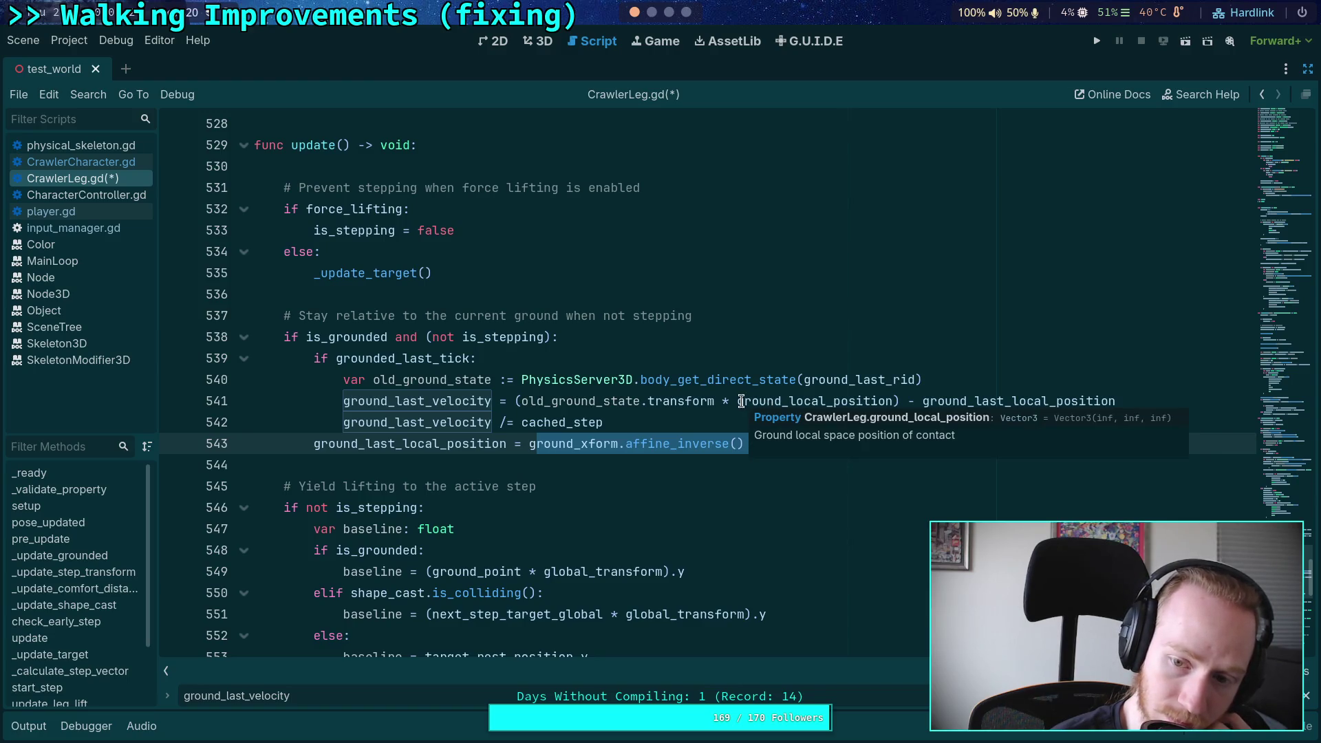
Step: Start a new line at the top of the grounded block after the is_grounded condition
left_click(624, 359)
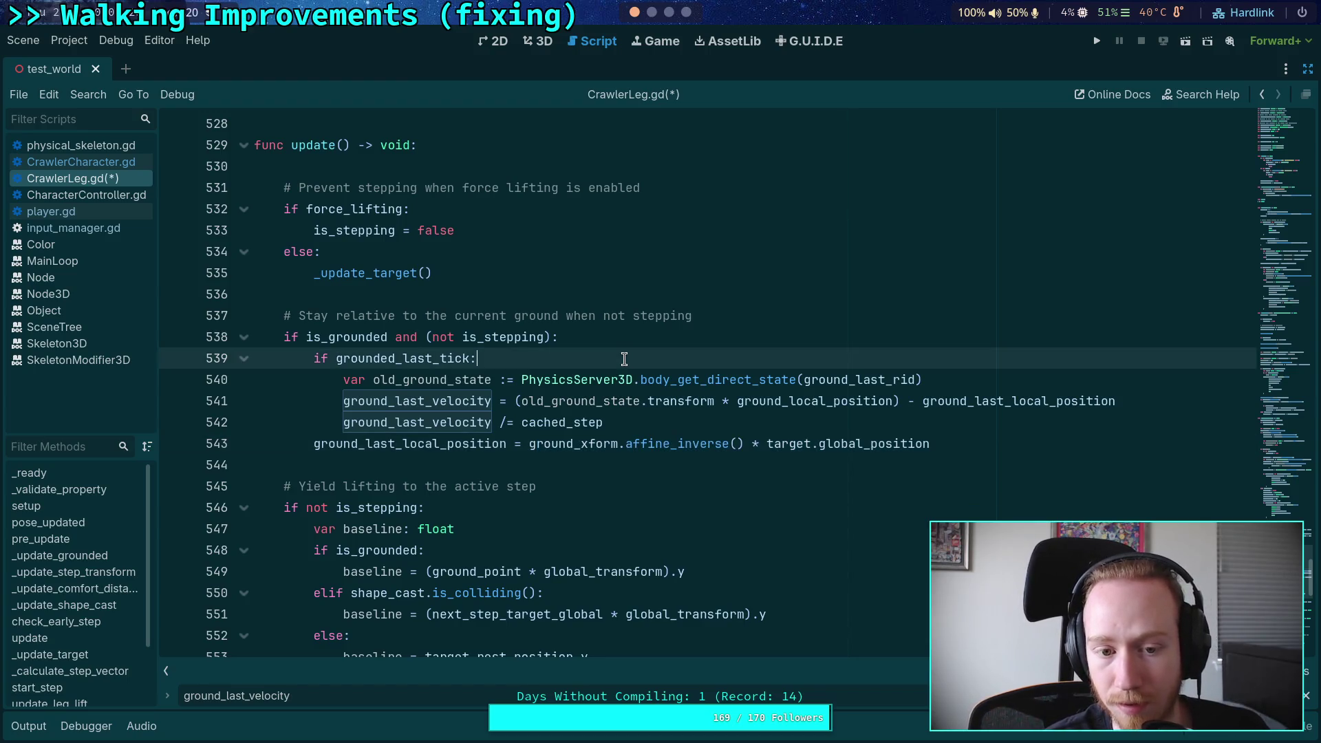
left_click(740, 335)
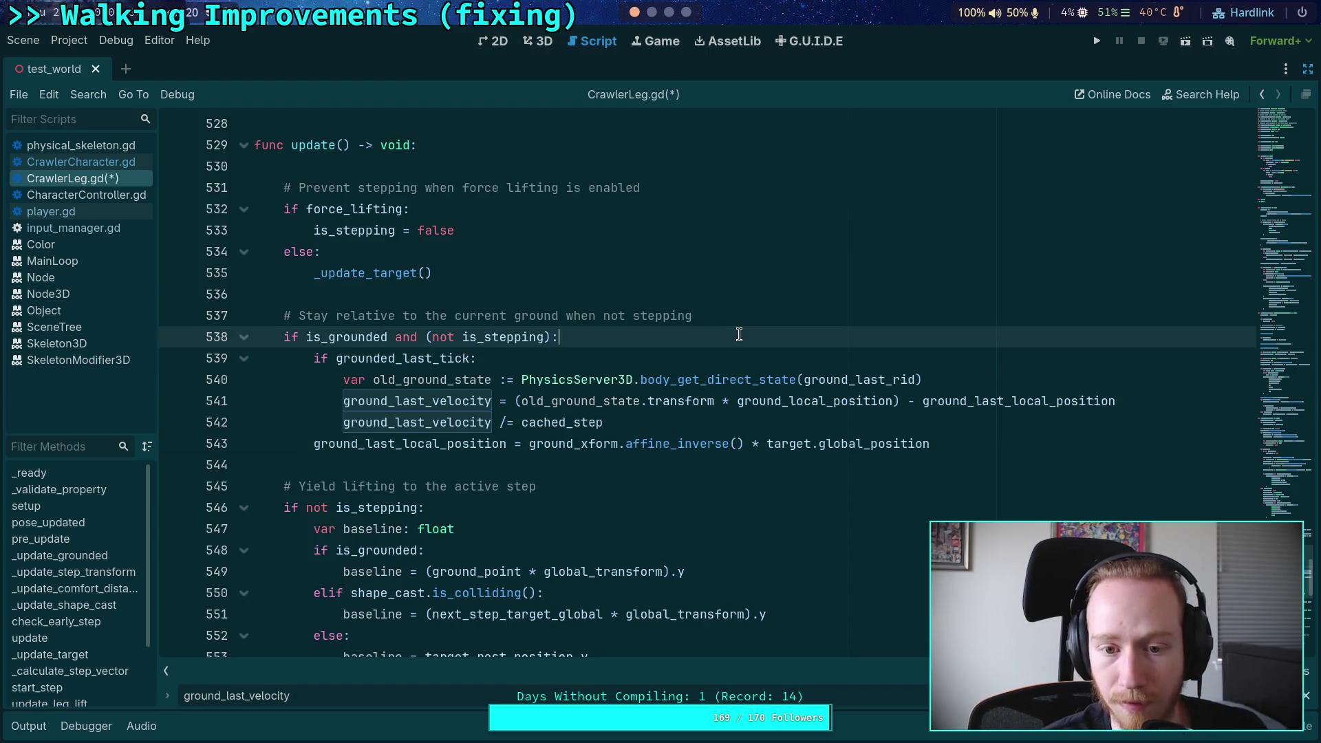
key("Return")
Step: Declare 'var current_local_ground: Vector3 =' set to the copied affine_inverse ground-local expression
type("var ")
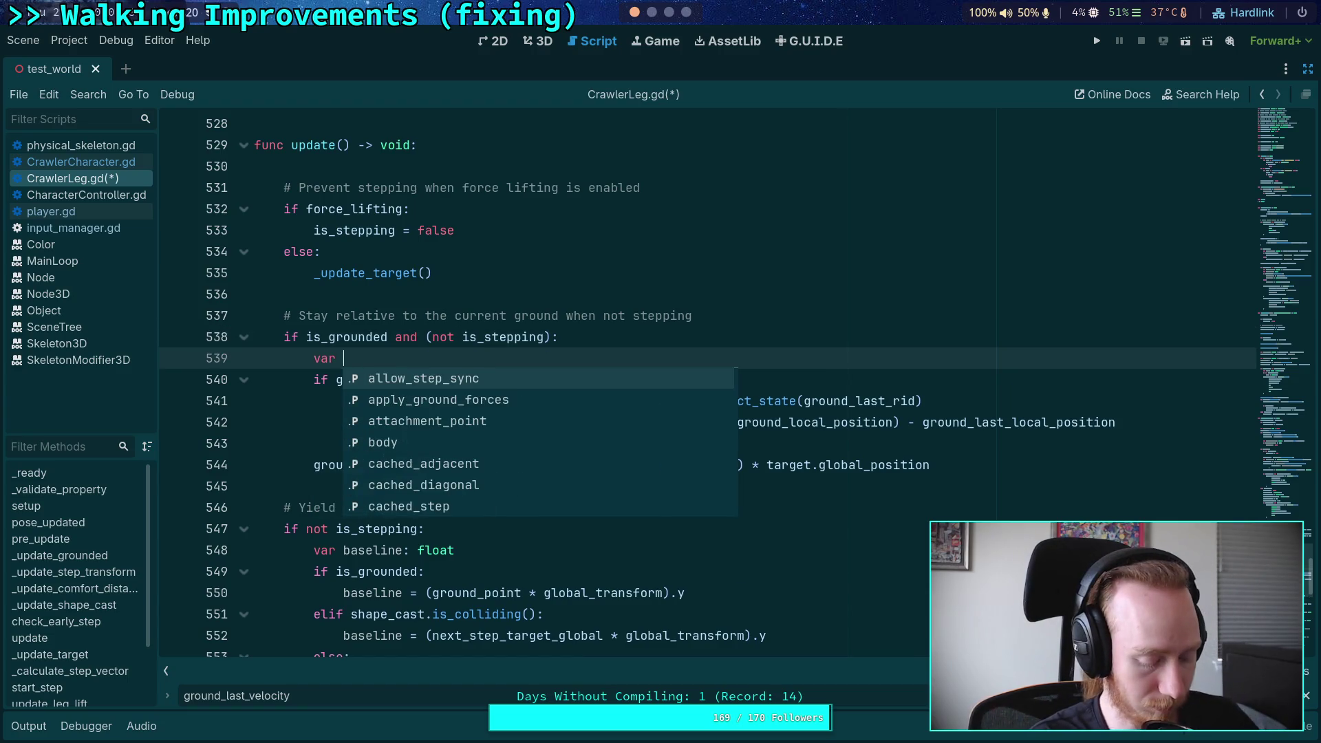
type("current_local_ground: V")
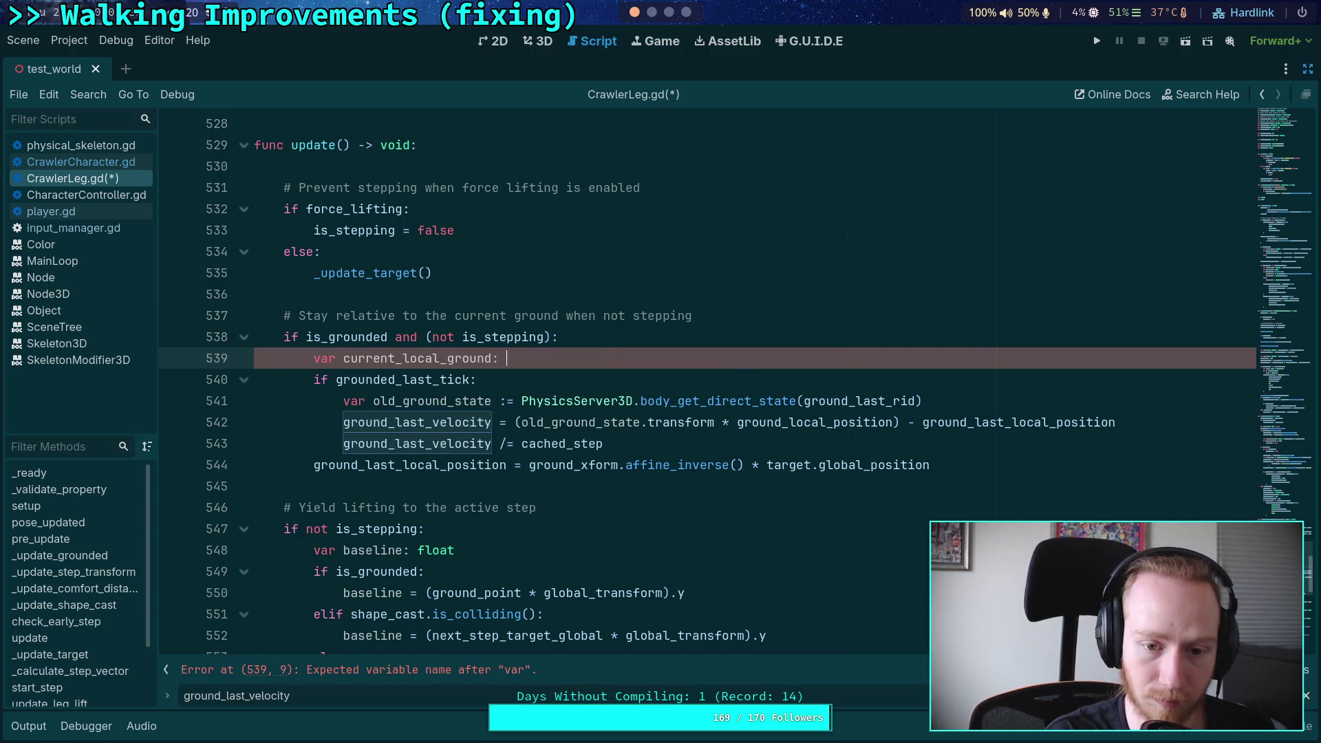
type("ector3 =")
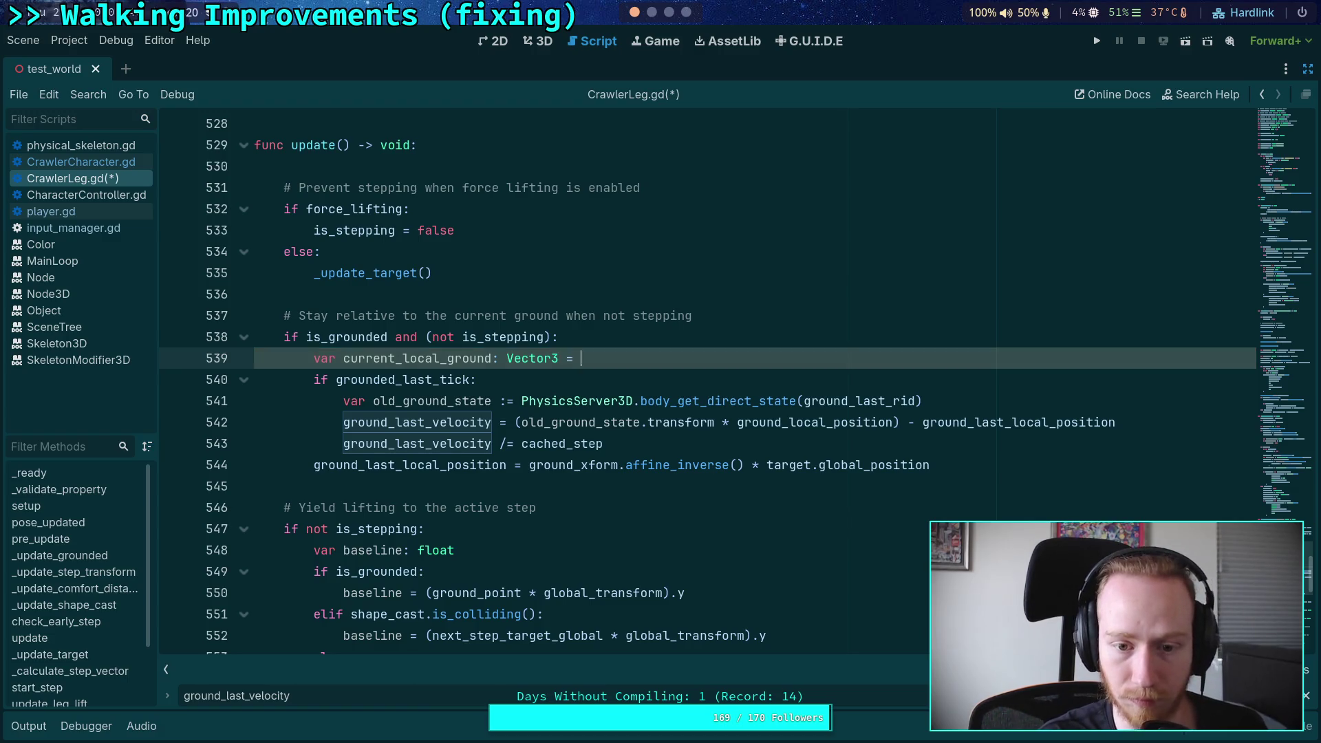
left_click_drag(530, 465, 931, 465)
key("ctrl+c")
left_click(710, 357)
key("ctrl+v")
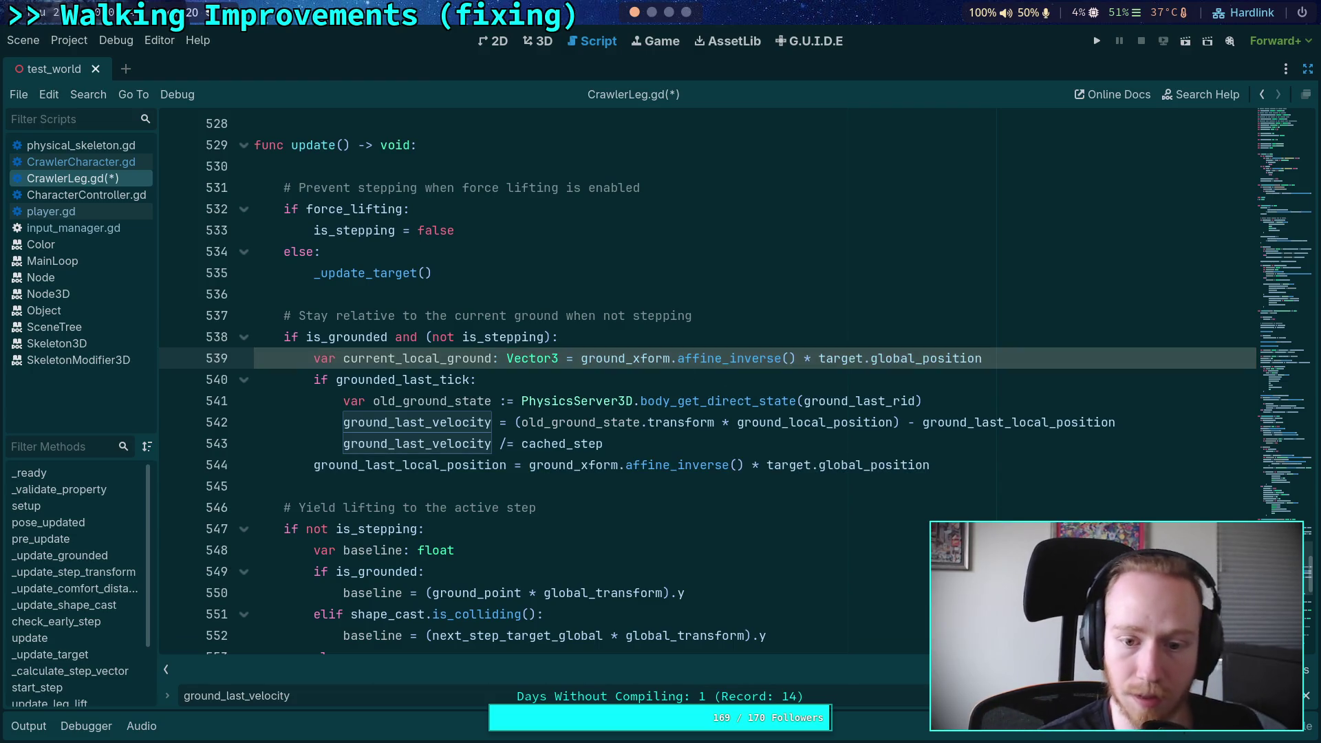
Step: Replace line 544's right side with current_local_ground
left_click_drag(537, 466, 995, 457)
key("BackSpace")
key("BackSpace")
type("current_l")
key("Return")
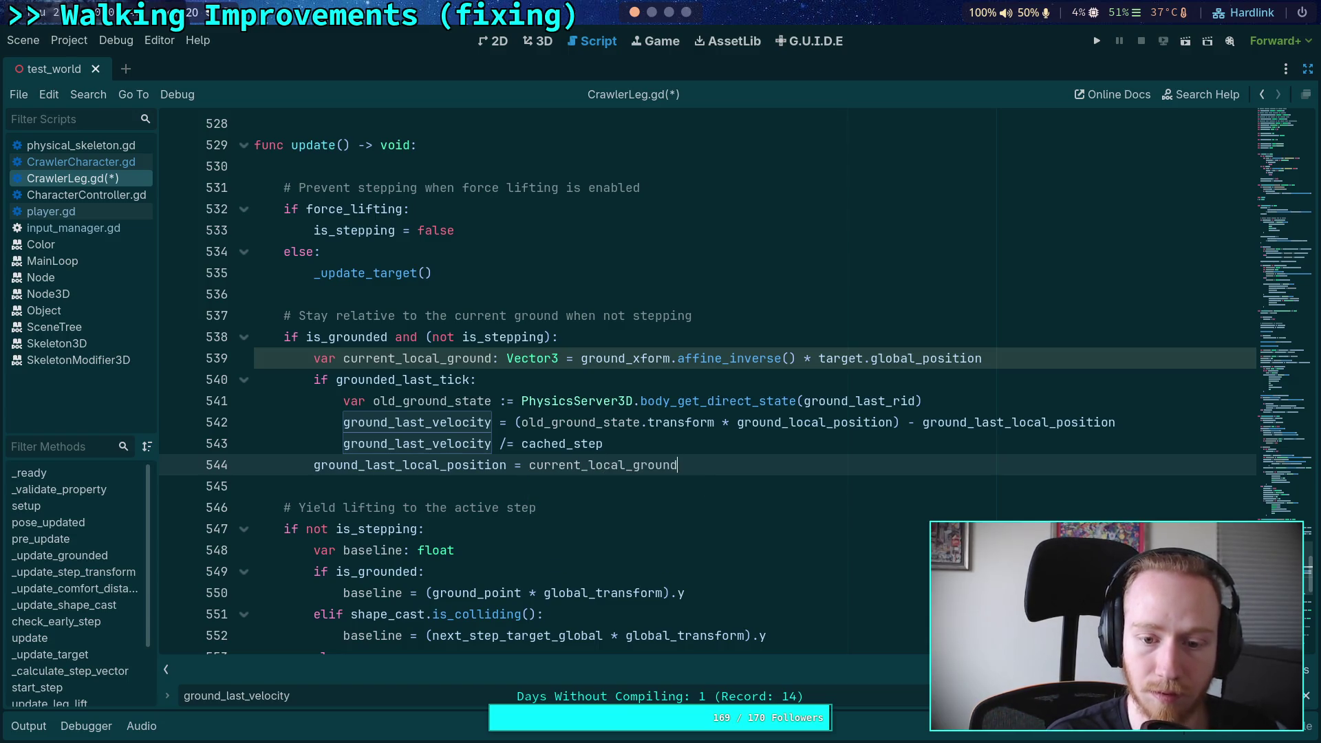
Step: Review the velocity calculation on line 542 and the old_ground_state line
left_click_drag(515, 423, 898, 423)
left_click(897, 422)
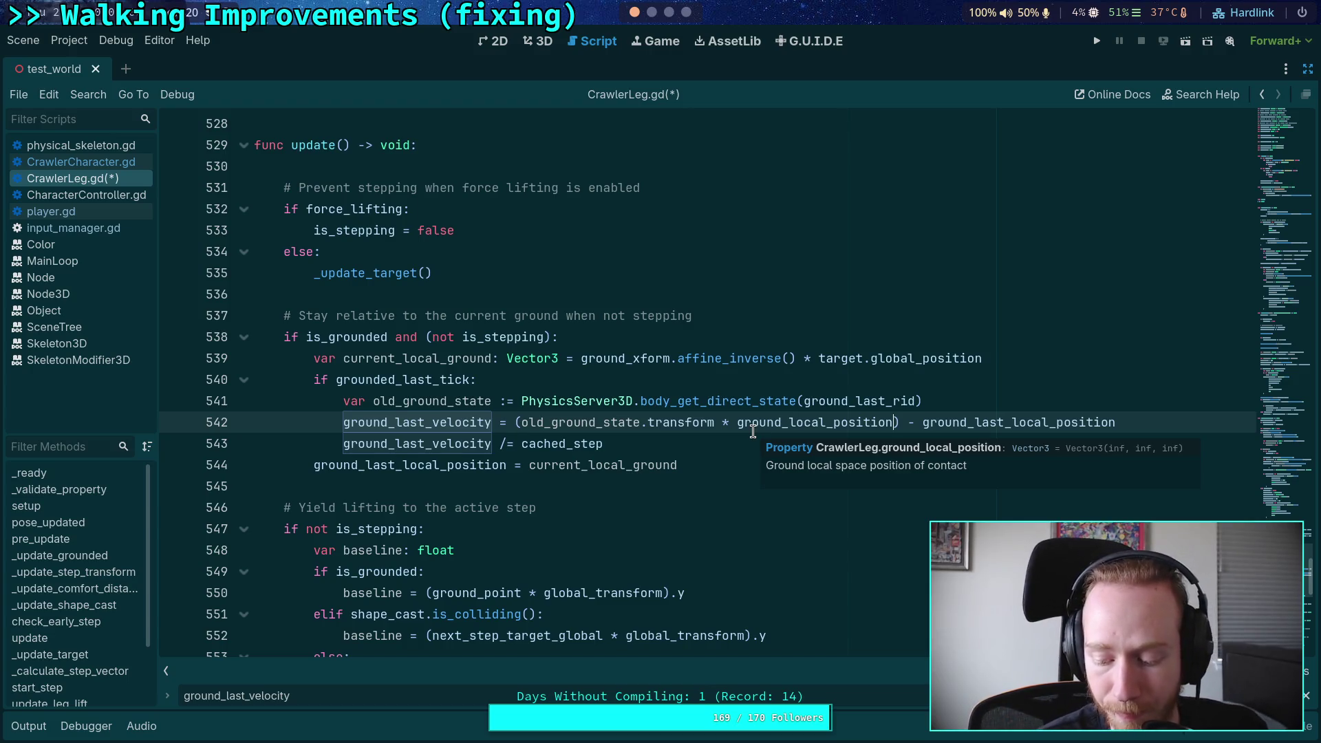
left_click(574, 422)
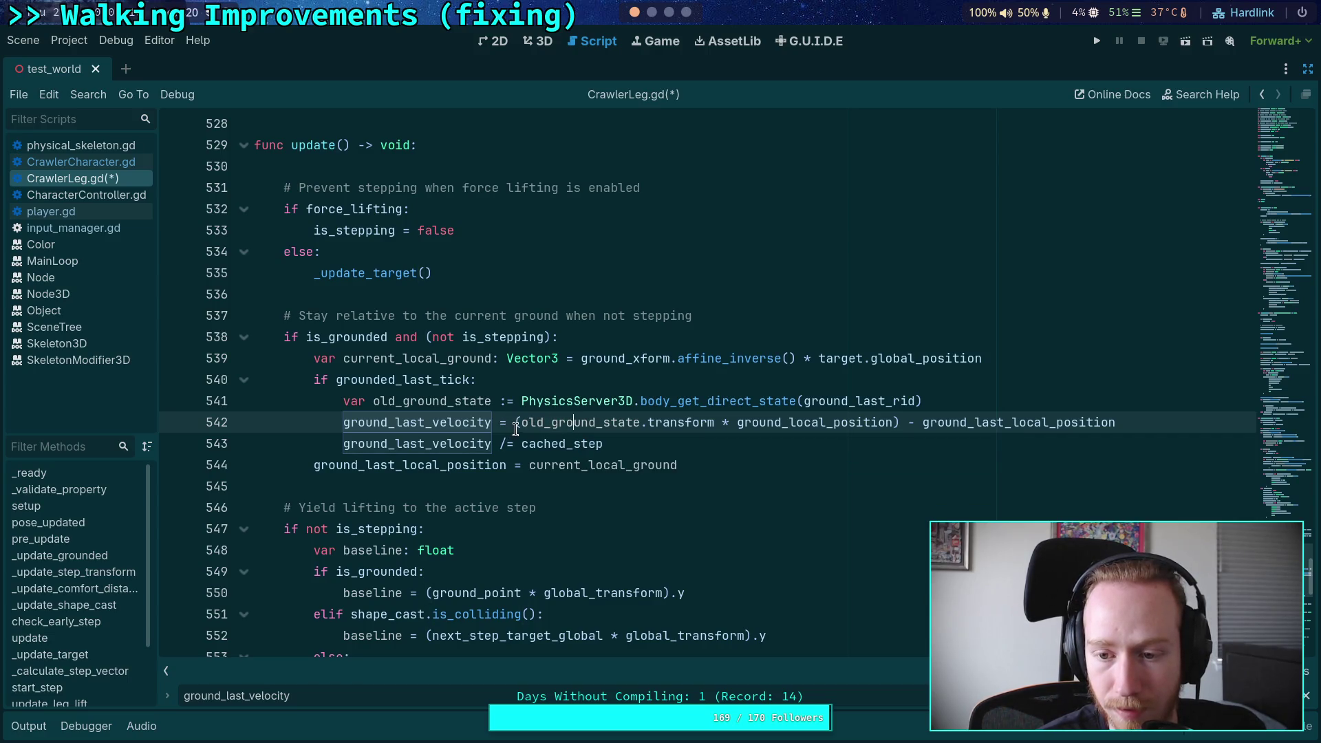
mouse_move(1039, 422)
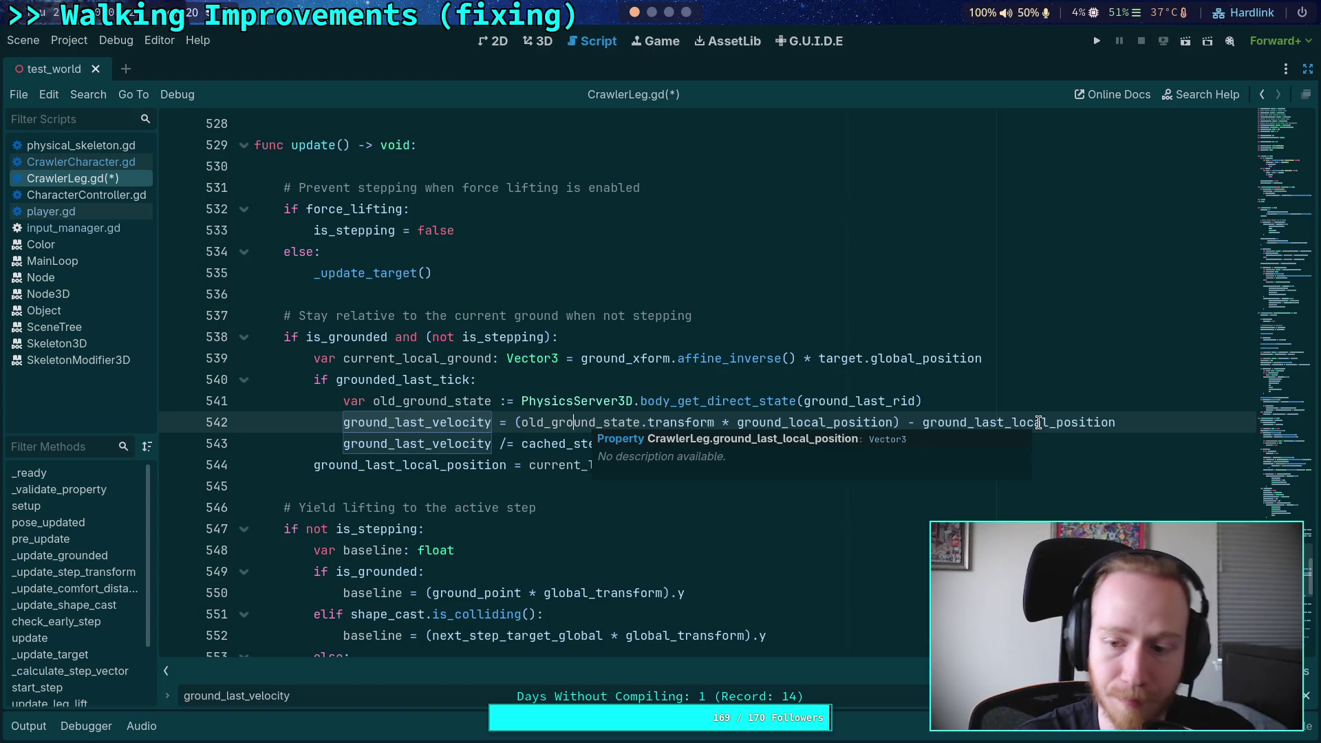
left_click(991, 396)
Step: Scroll to the grounded_last_tick check in _update_grounded
scroll(668, 440, "up", 3)
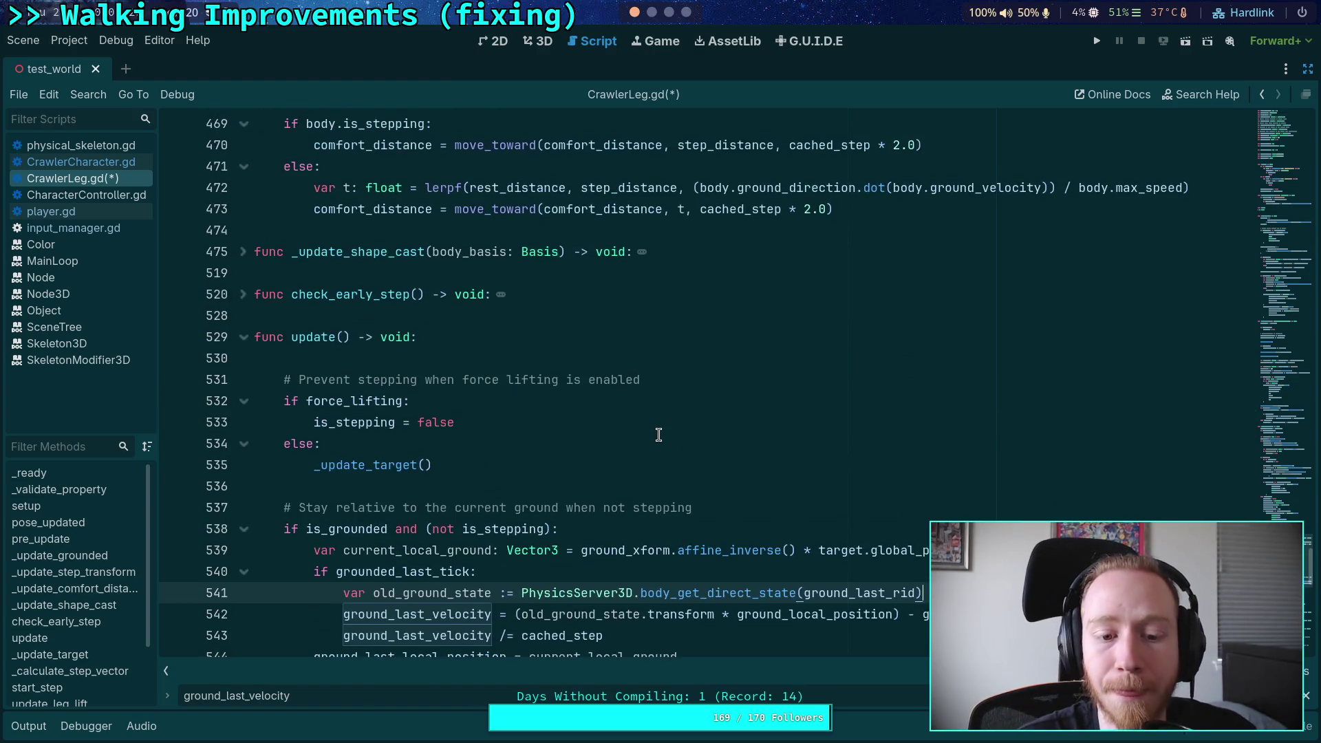
scroll(659, 435, "up", 20)
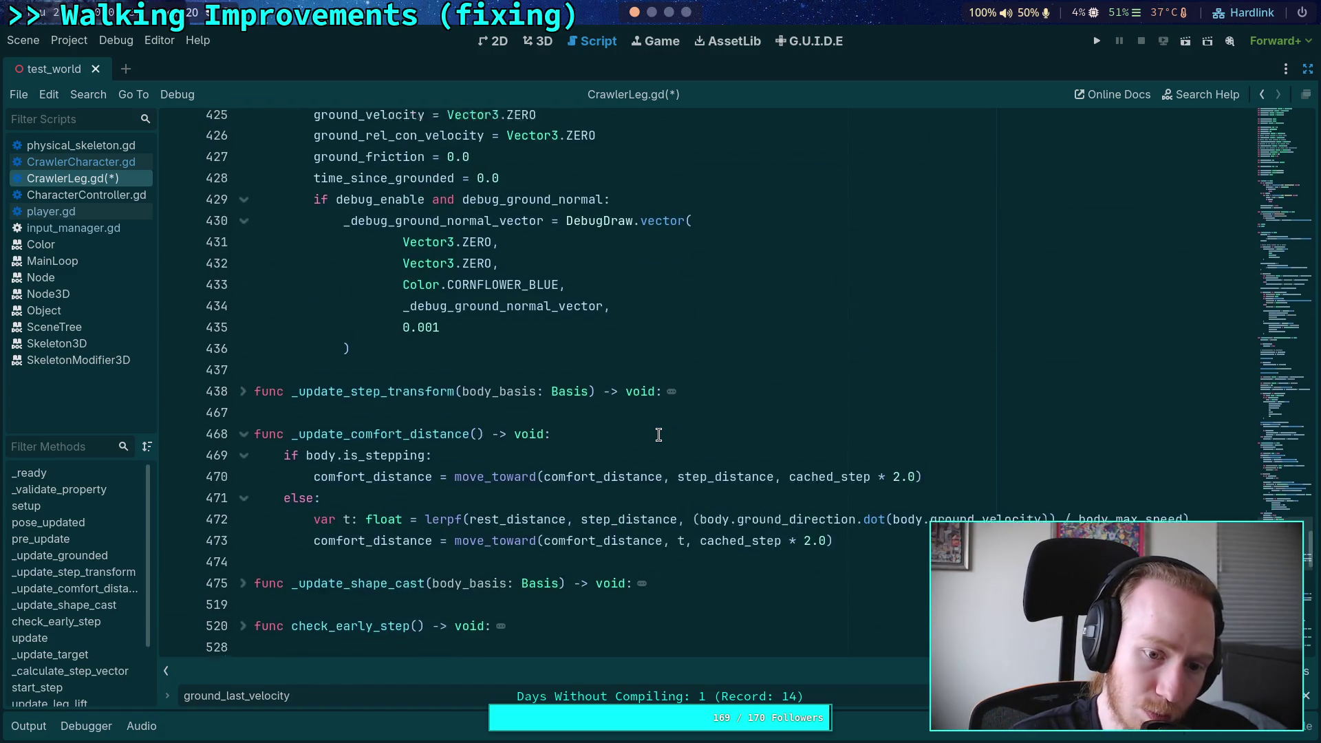
scroll(576, 427, "up", 4)
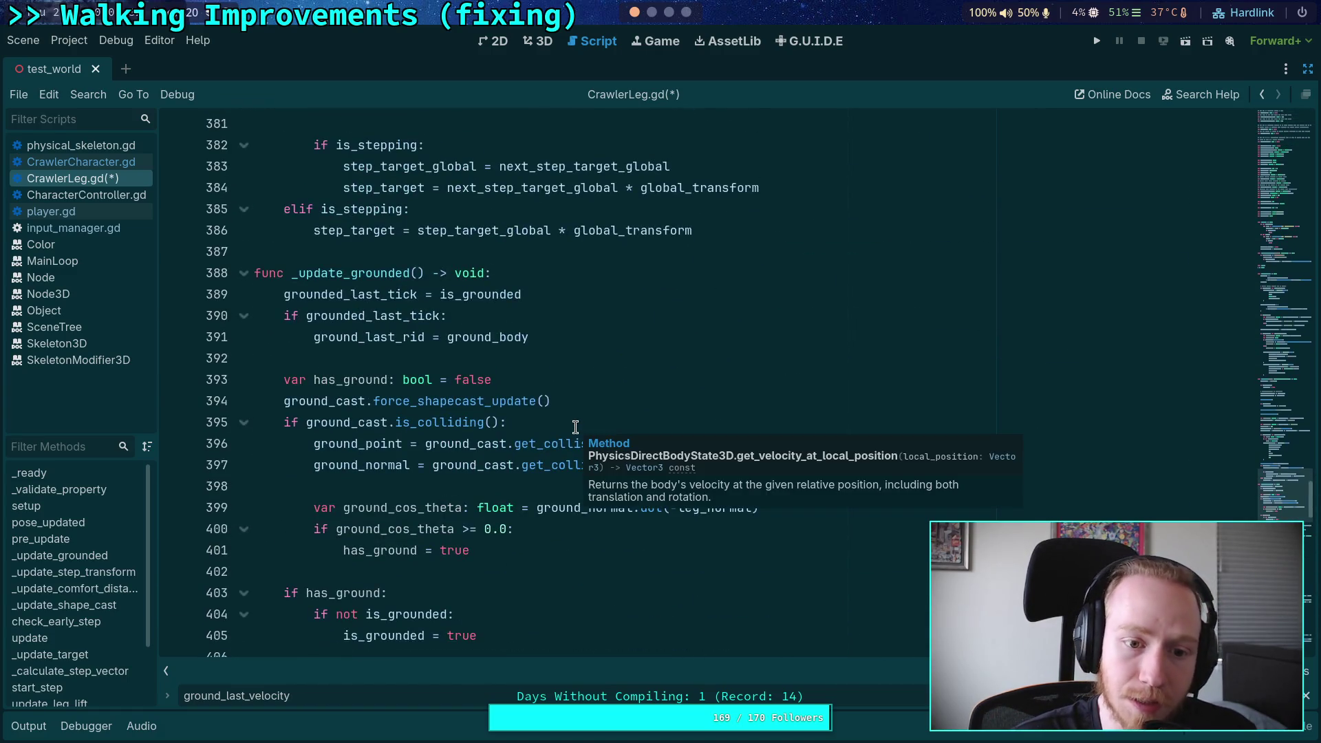
left_click(495, 317)
scroll(623, 354, "down", 3)
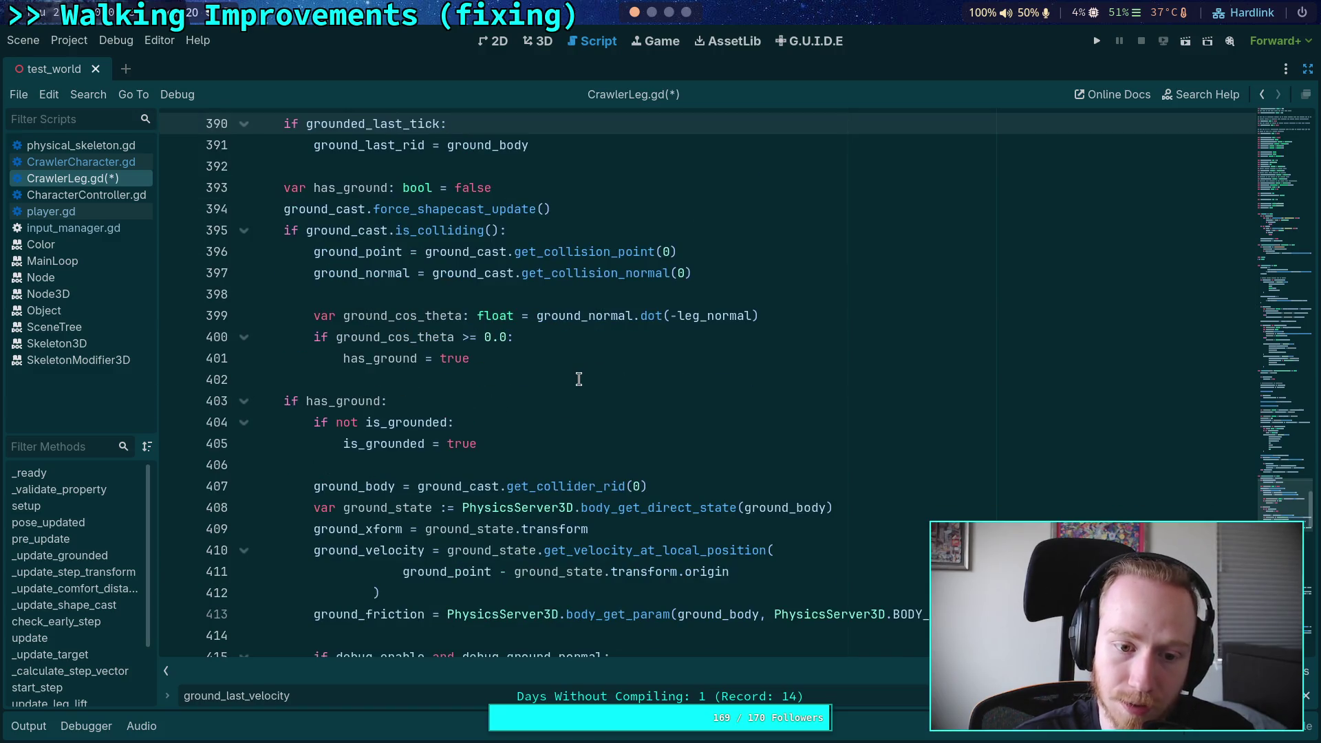
scroll(579, 379, "up", 2)
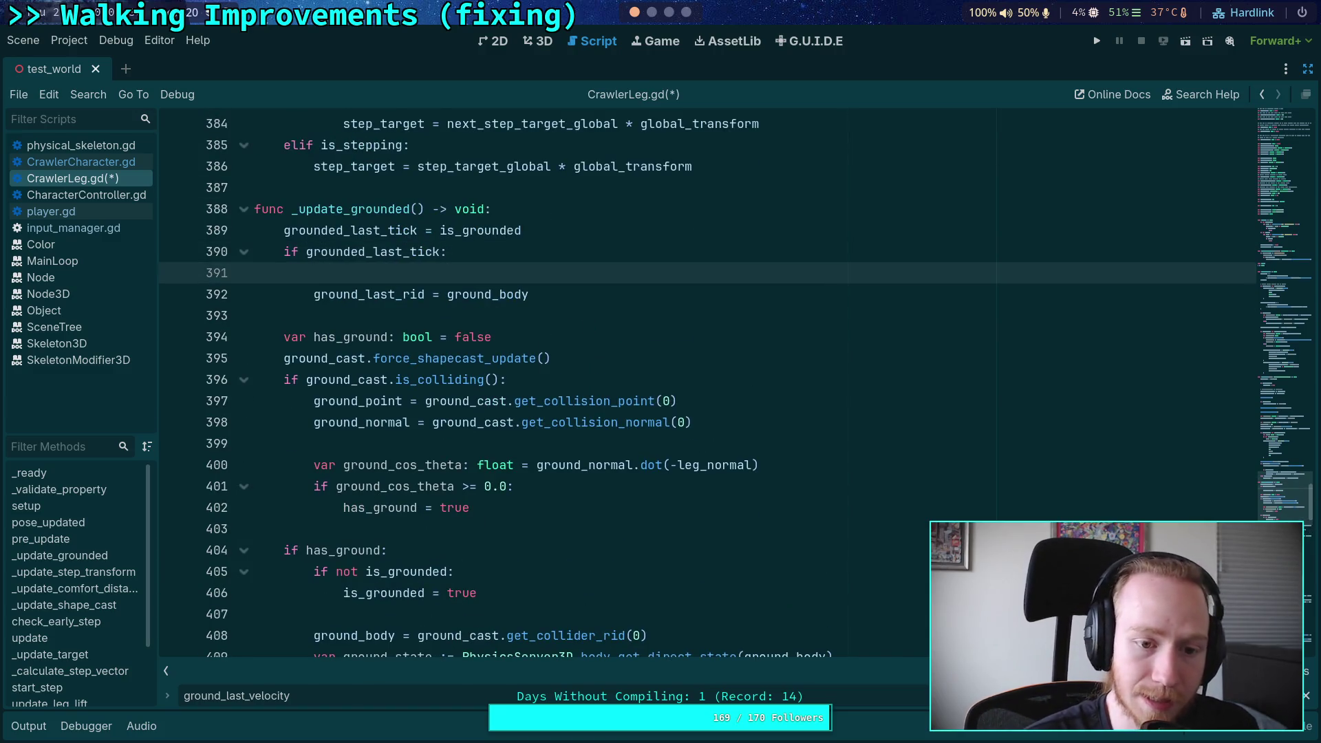
scroll(590, 327, "down", 17)
scroll(683, 390, "down", 5)
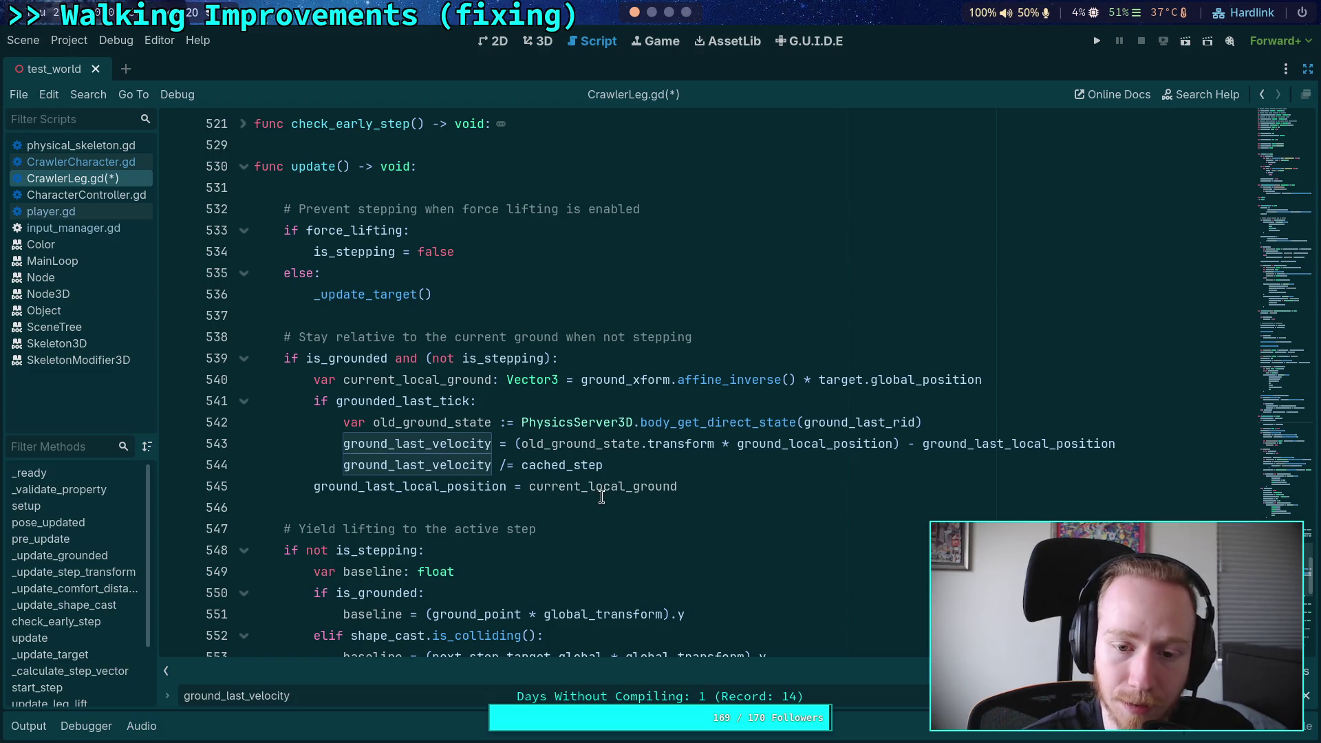
Step: Select ground_last_local_position on line 545, then scroll up to the elif is_grounded branch
double_click(413, 490)
scroll(659, 498, "down", 5)
scroll(660, 498, "up", 5)
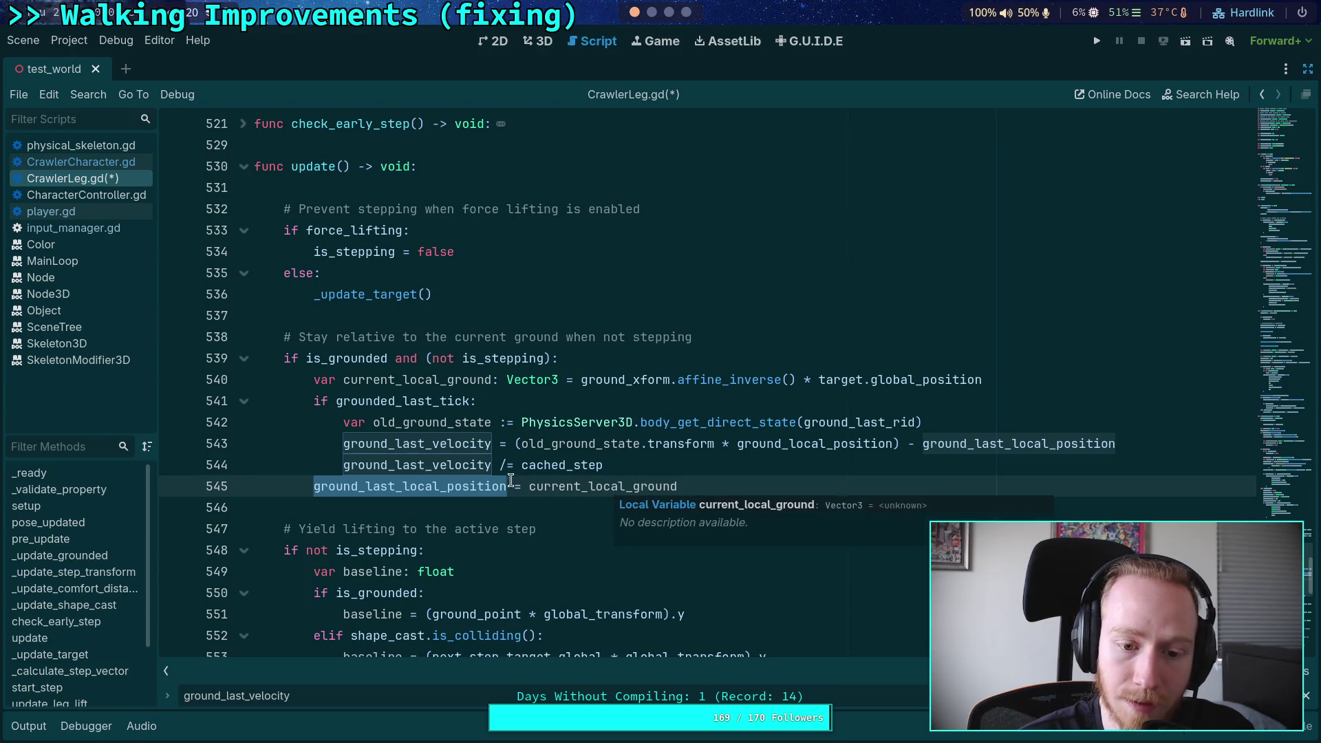
scroll(427, 444, "up", 1)
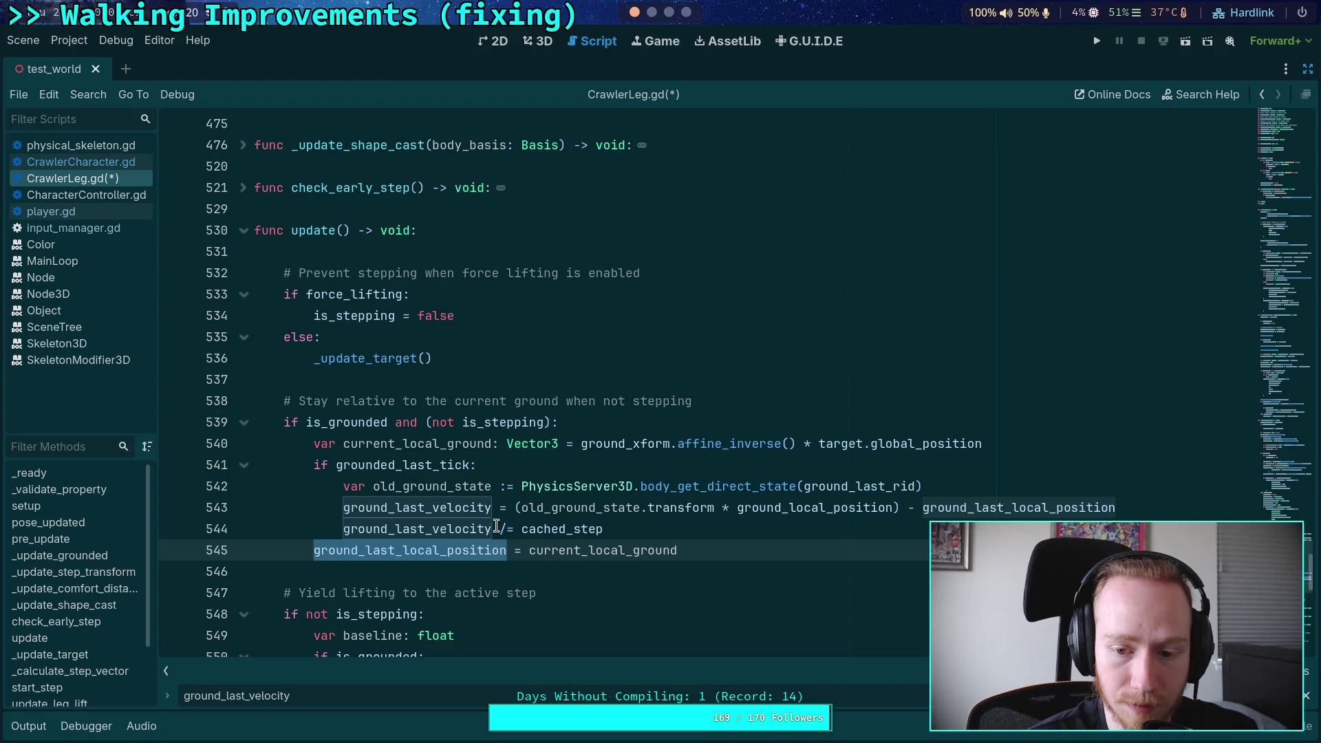
scroll(511, 480, "up", 20)
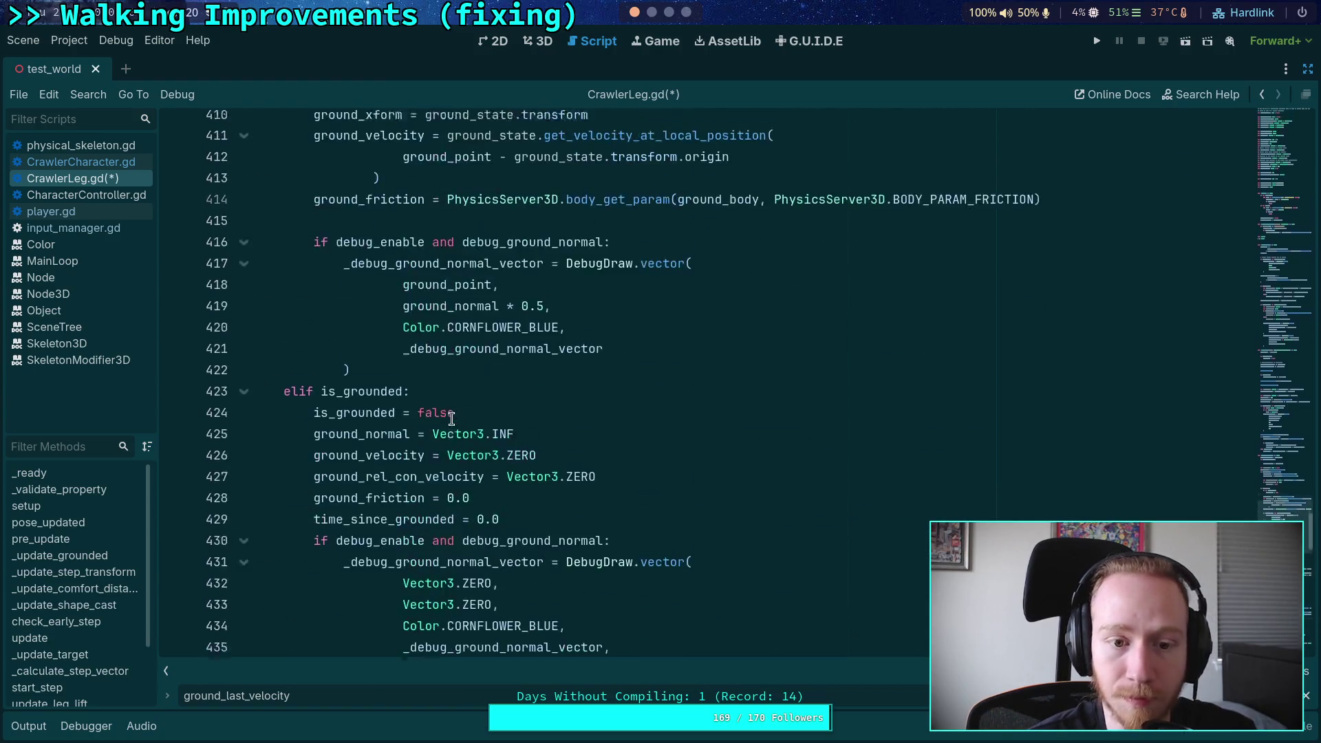
Step: Add a 'ground_last_local_position =' line under grounded_last_tick on line 391
left_click(482, 399)
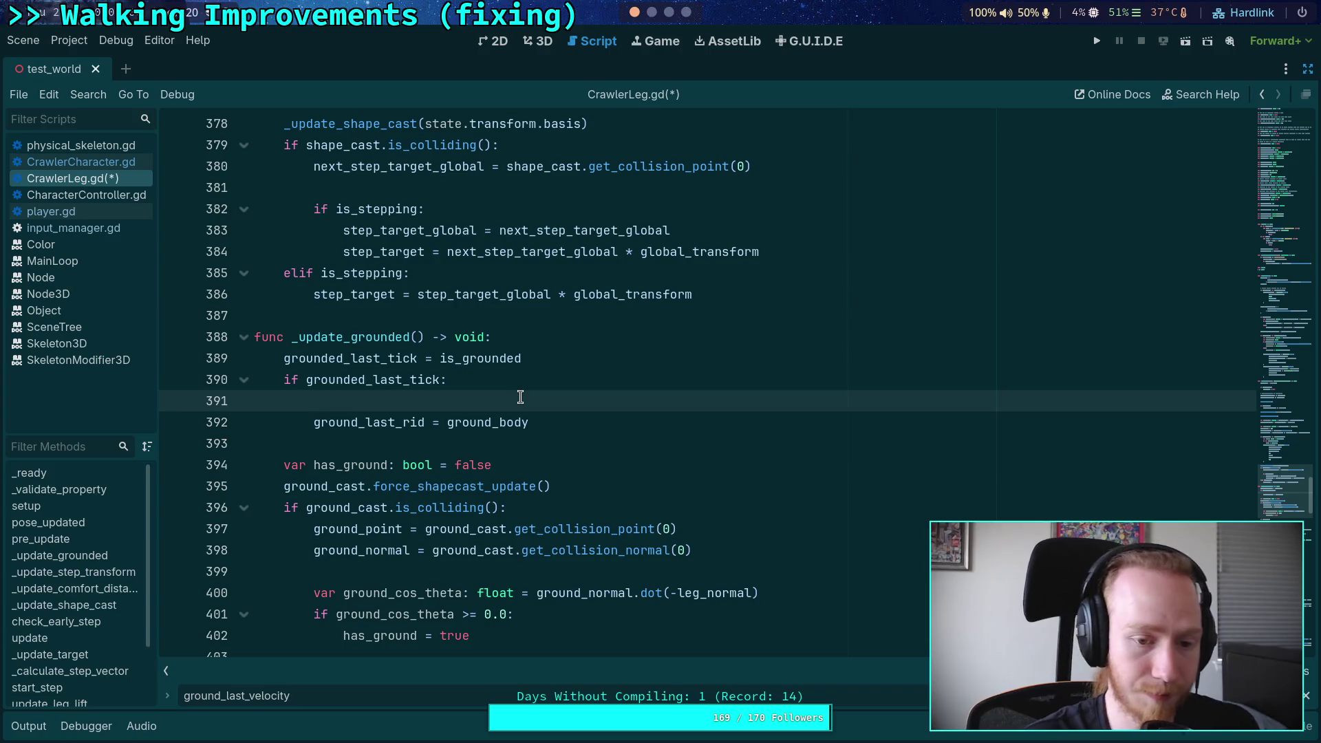
type("ground_last_lo")
key("Return")
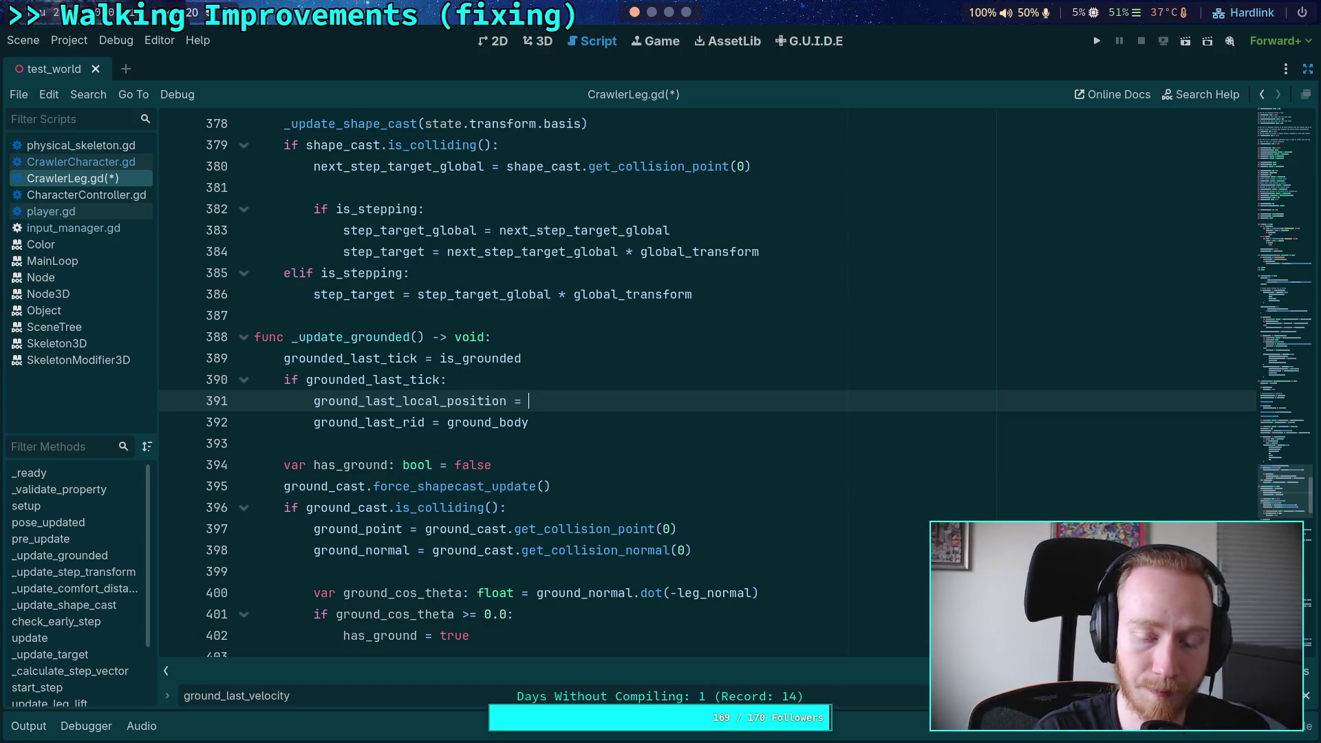
Step: Add the comment '# Save this as a GLOBAL position' above the assignment
key("Up")
key("Up")
key("Escape")
key("Up")
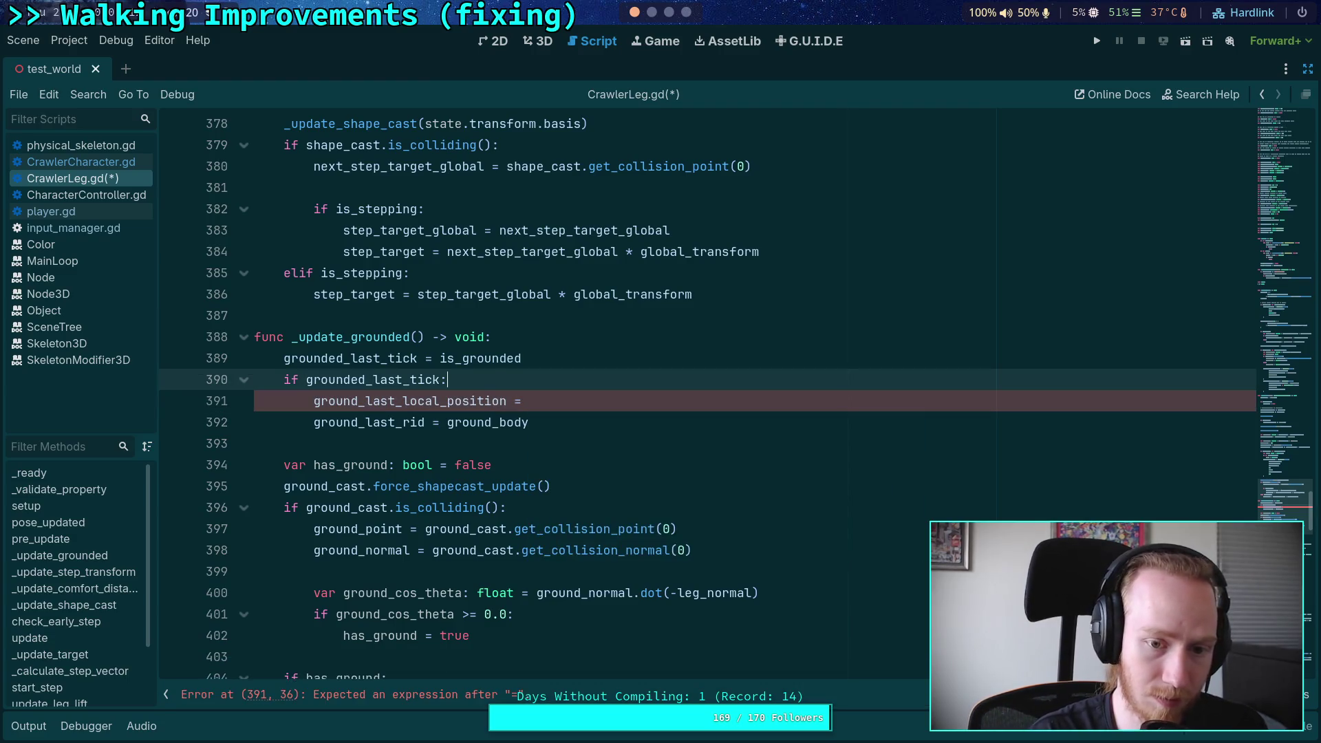
key("Return")
type("Save")
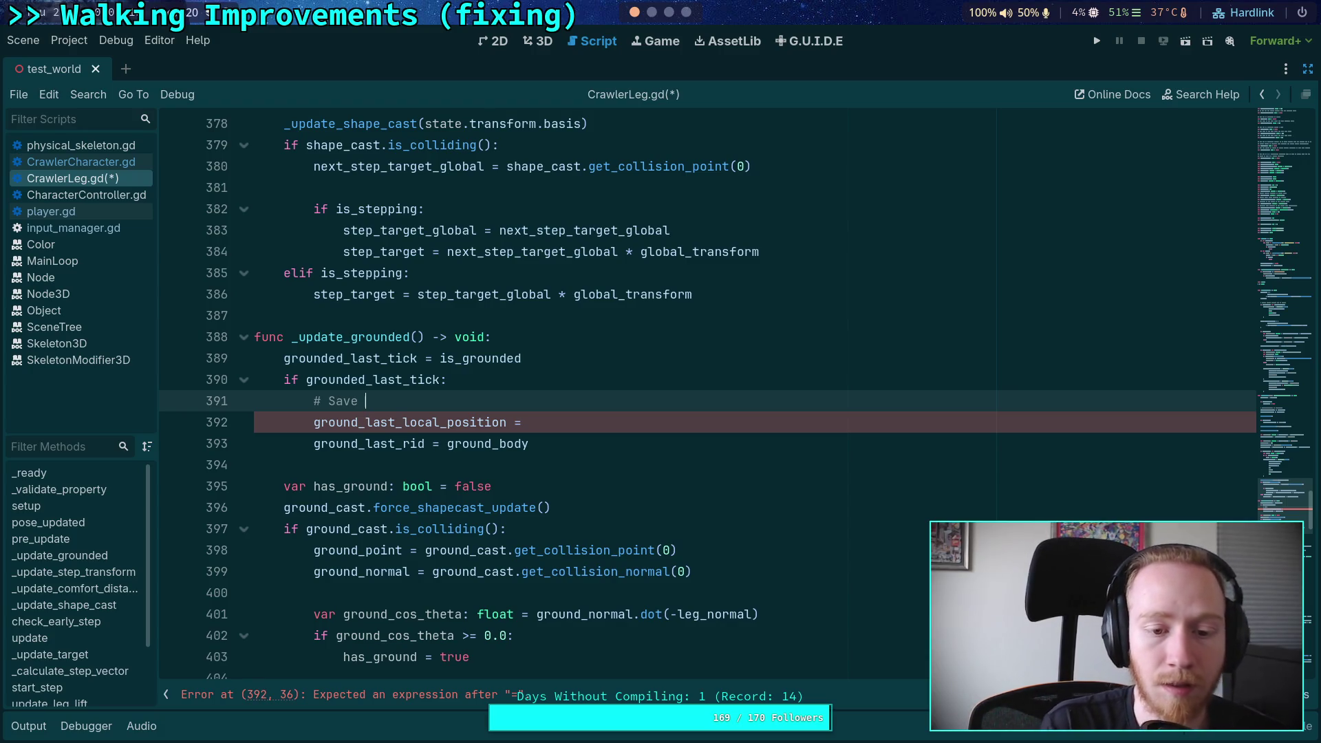
type("th")
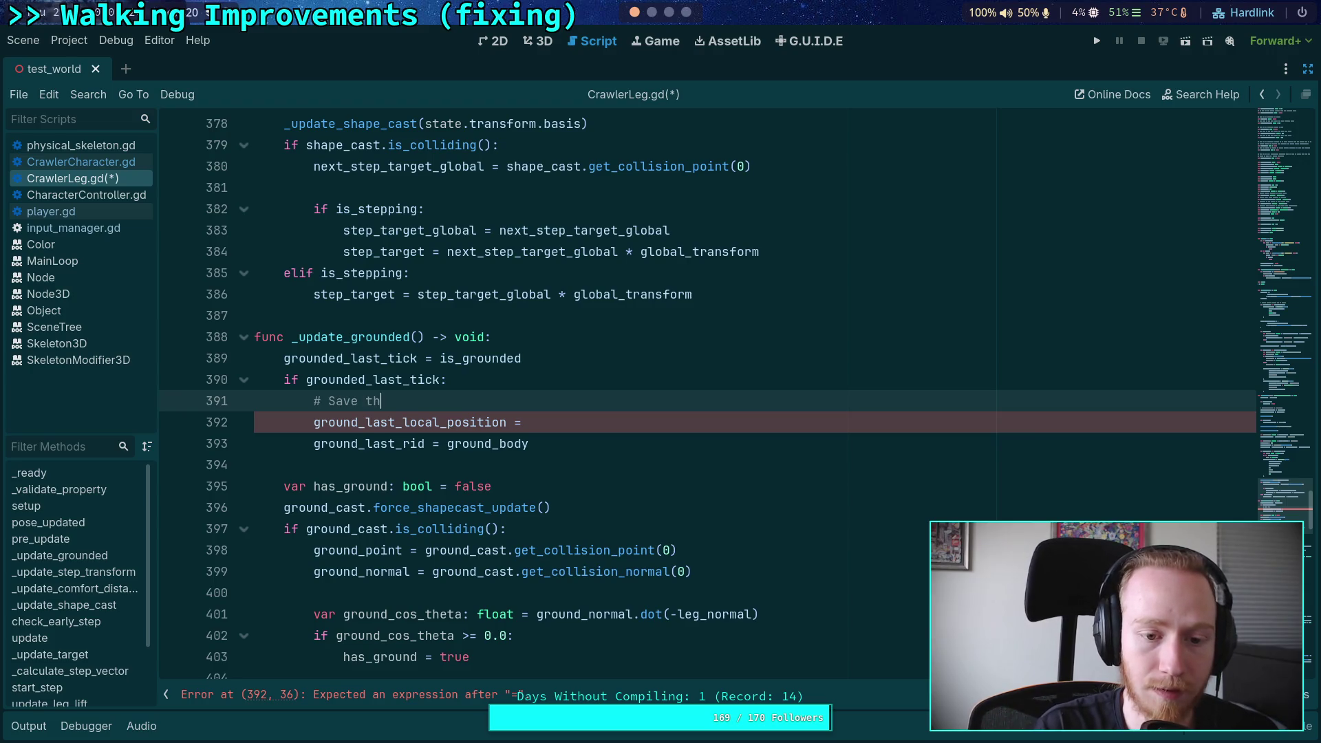
type("is as a GLOBAL position")
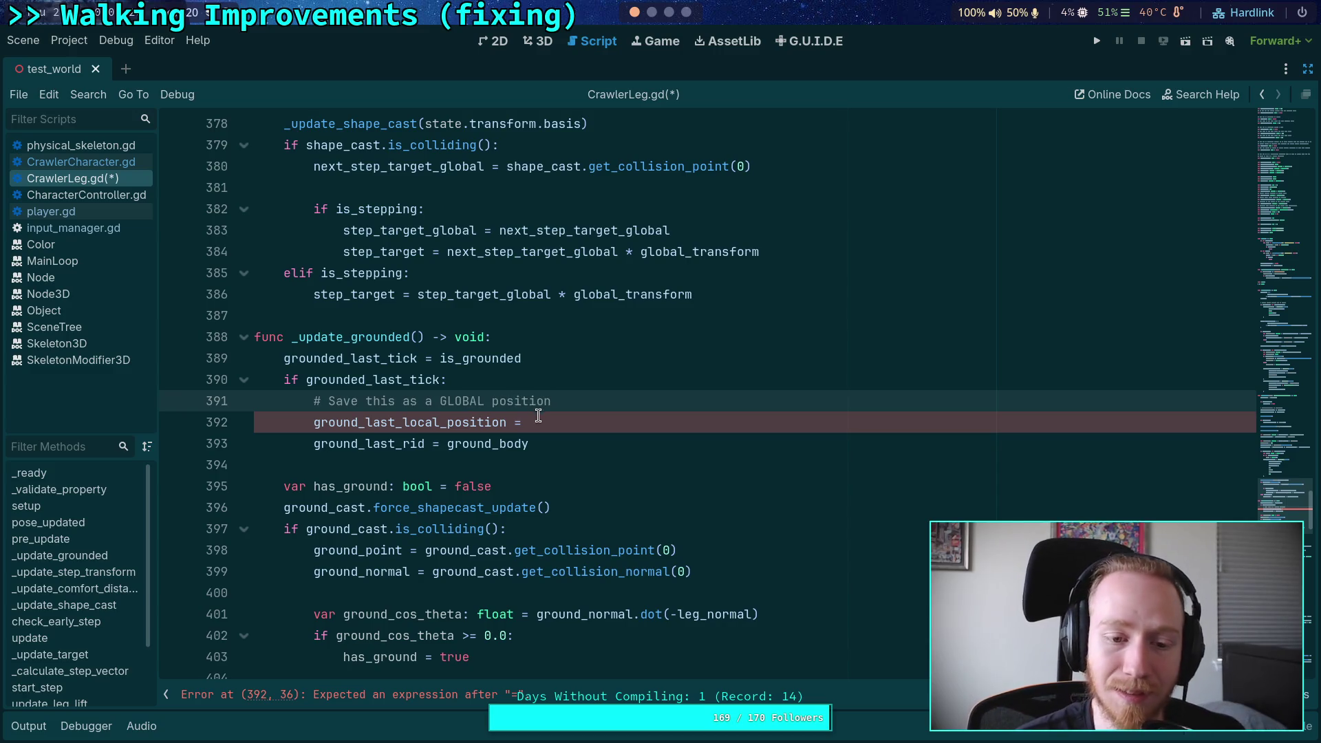
Step: Copy the ground_last_local_position name via the right-click menu
mouse_move(396, 422)
left_mouse_down()
mouse_move(445, 422)
mouse_move(403, 423)
left_mouse_up()
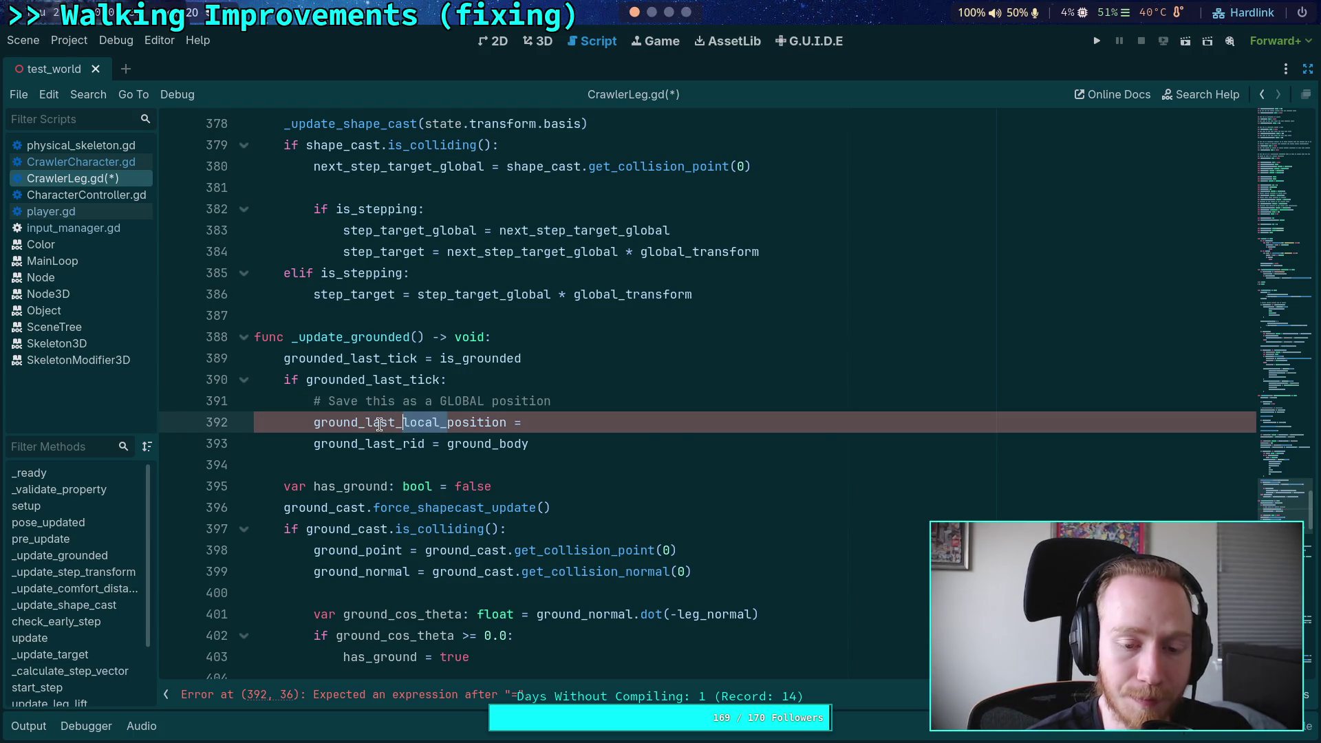
left_click(386, 422)
double_click(387, 422)
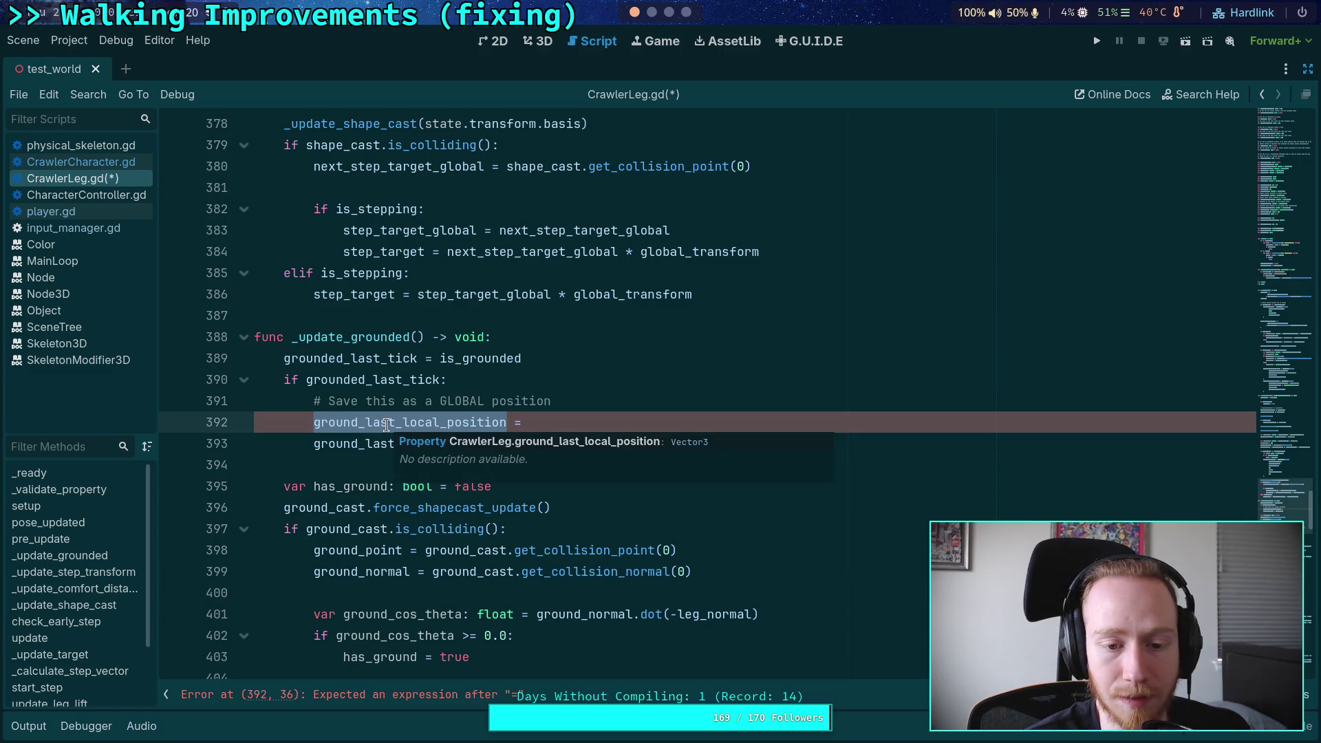
right_click(387, 425)
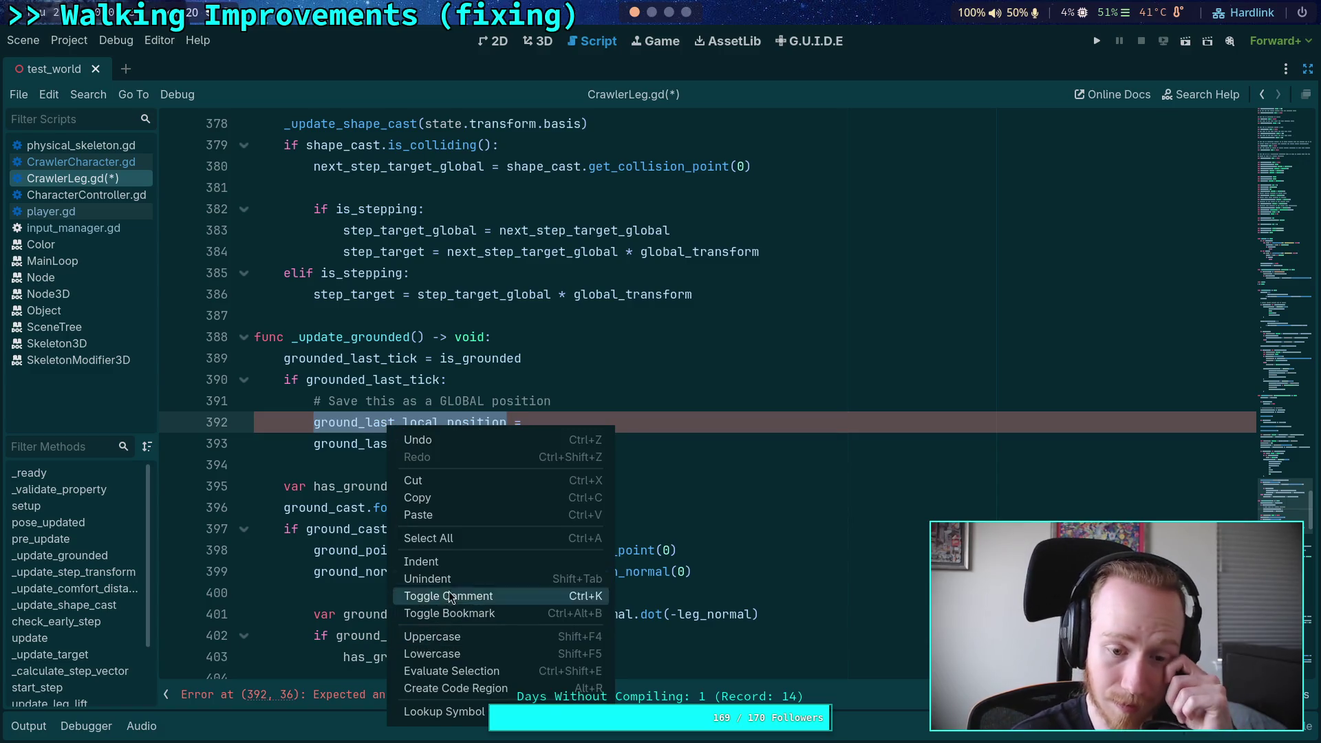
left_click(465, 496)
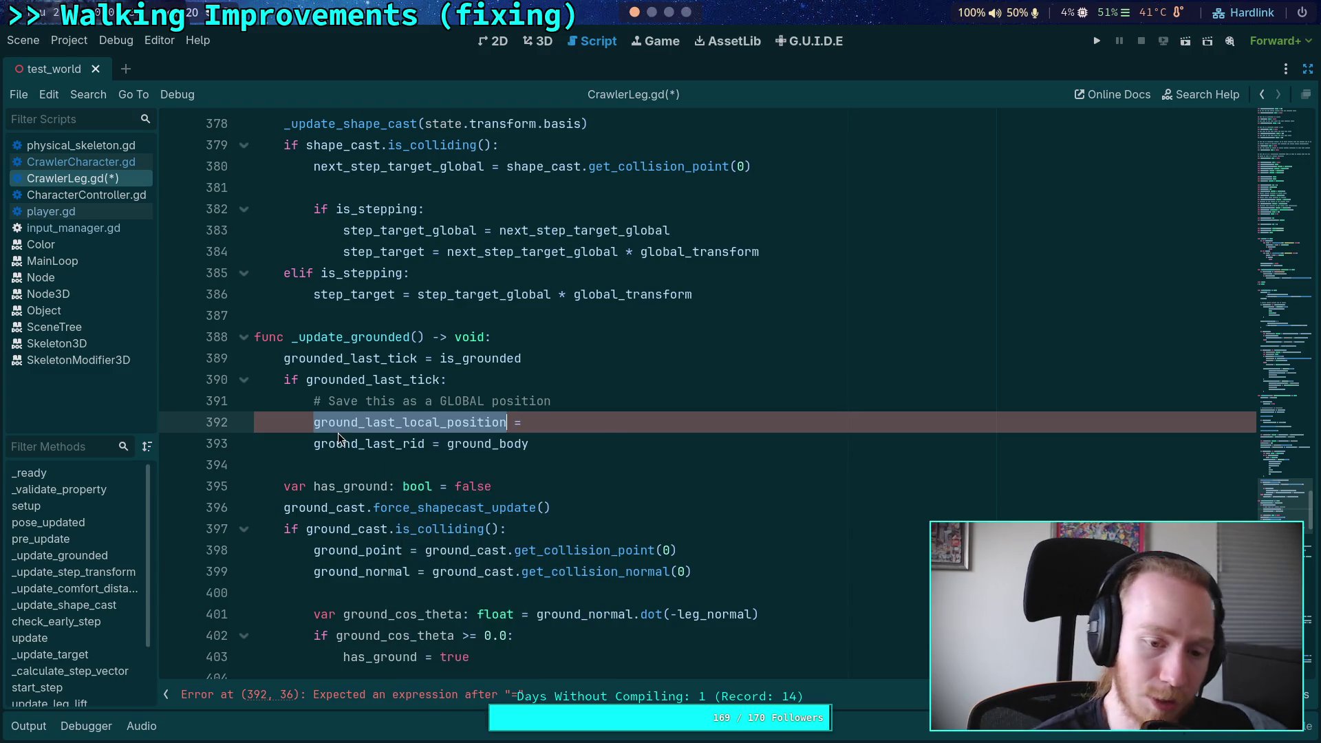
Step: Search for ground_last_local_position and step to its uses on lines 544 and 573
key("ctrl+f")
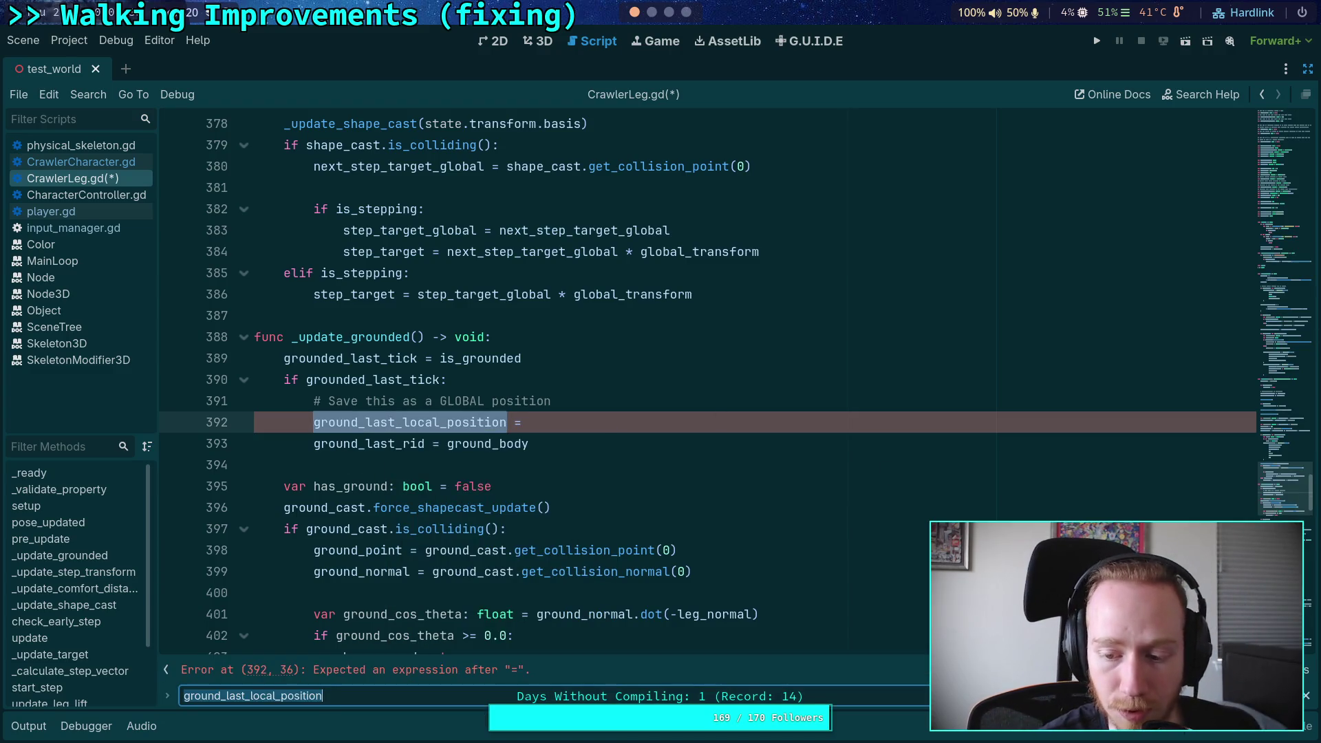
key("Return")
key("Return")
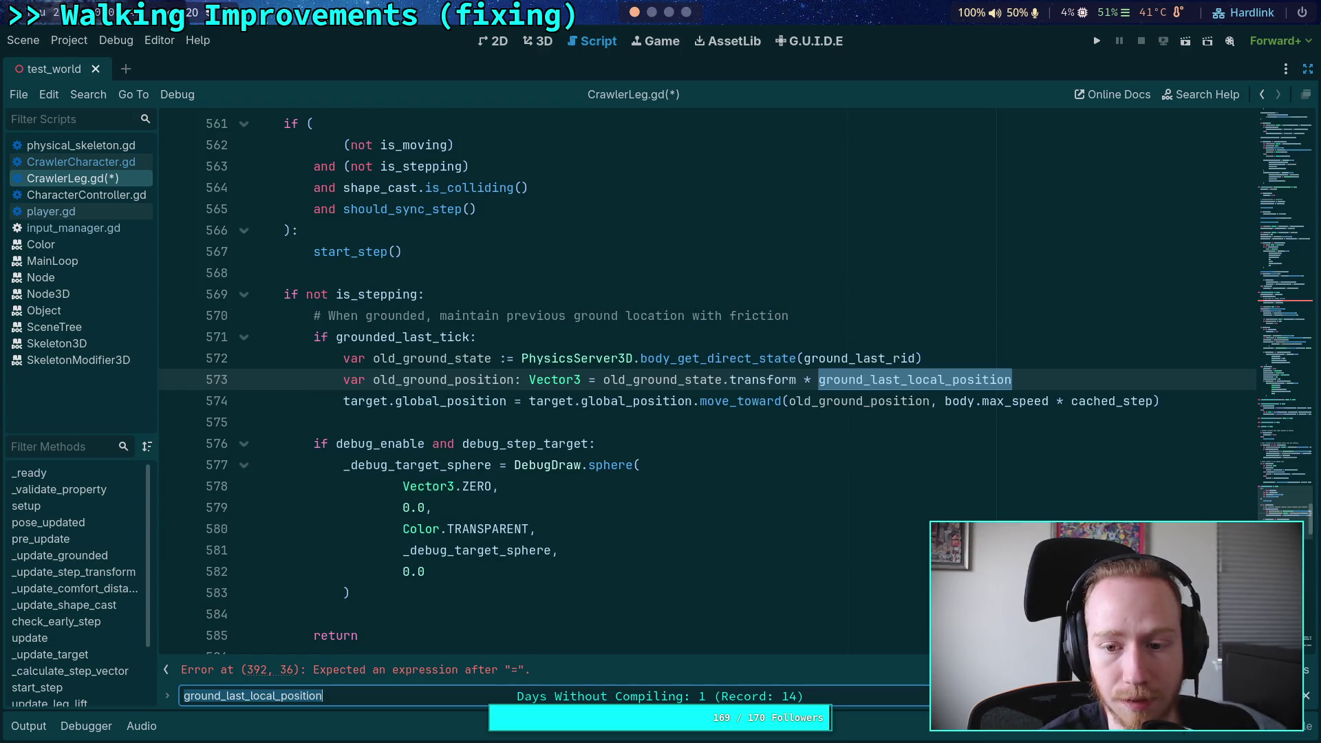
key("Return")
Step: Declare a new ground_last_global_position Vector3 variable on line 204, below the line 203 declaration
left_click(637, 377)
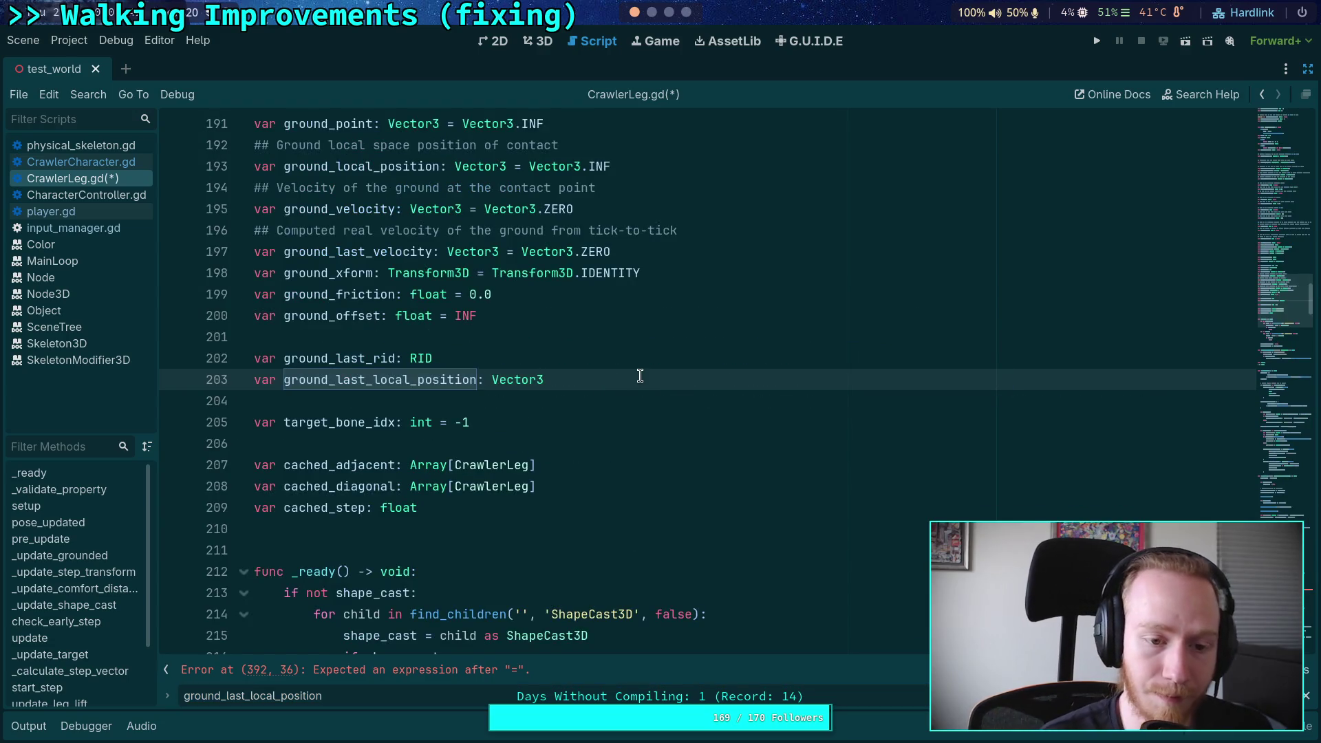
key("Return")
type("ground")
key("BackSpace")
key("BackSpace")
key("BackSpace")
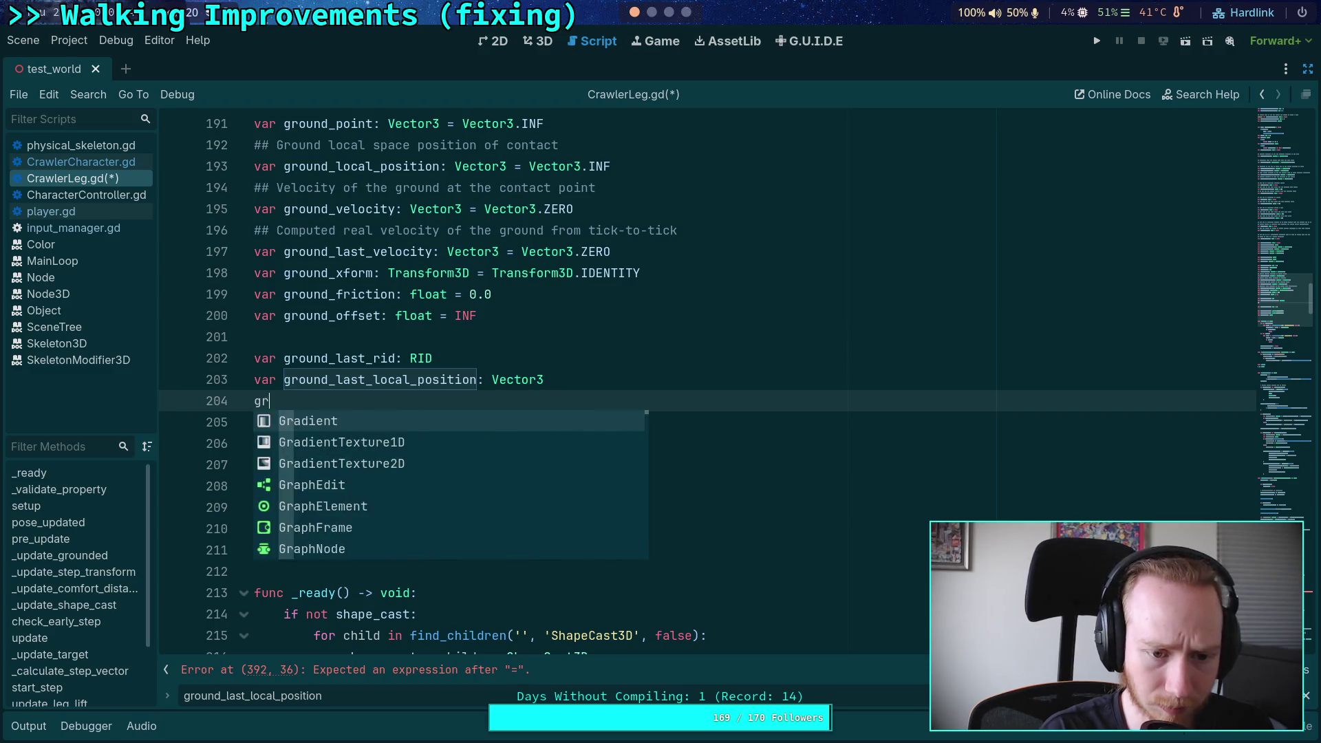
type("var ground_last")
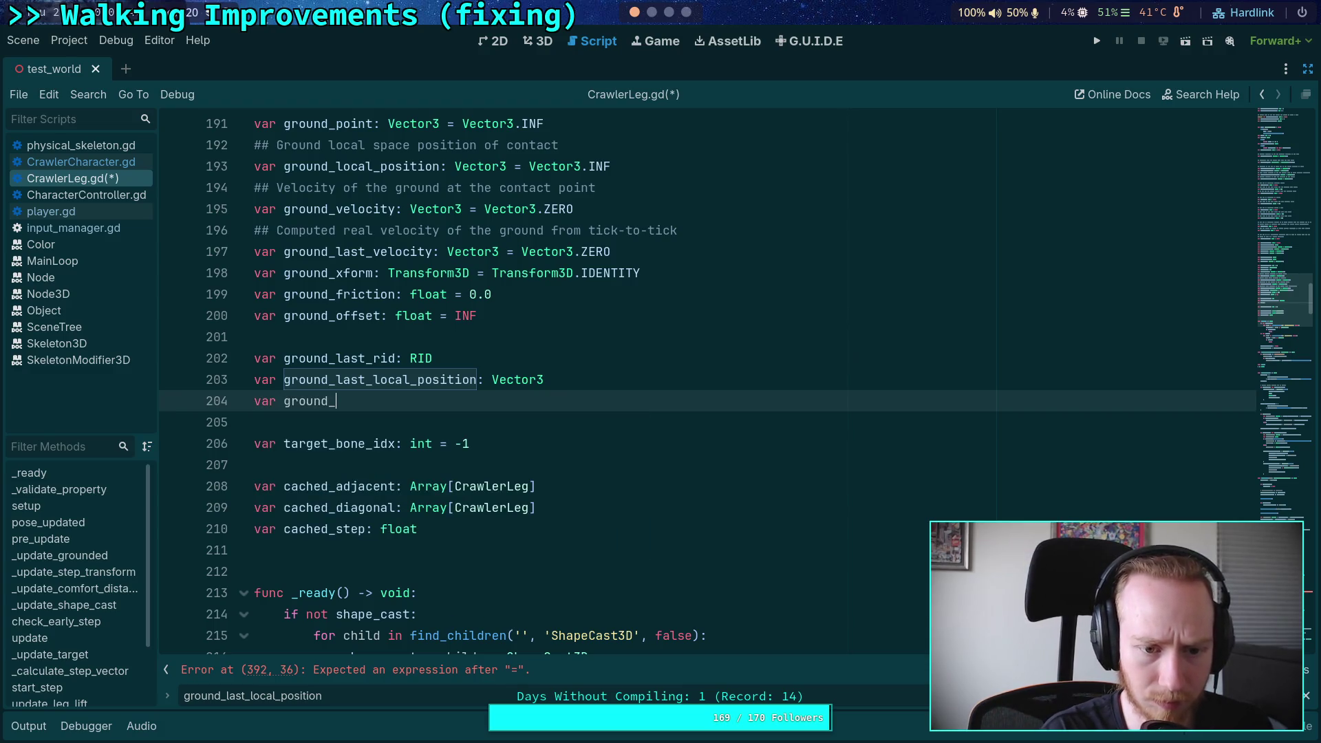
type("global_")
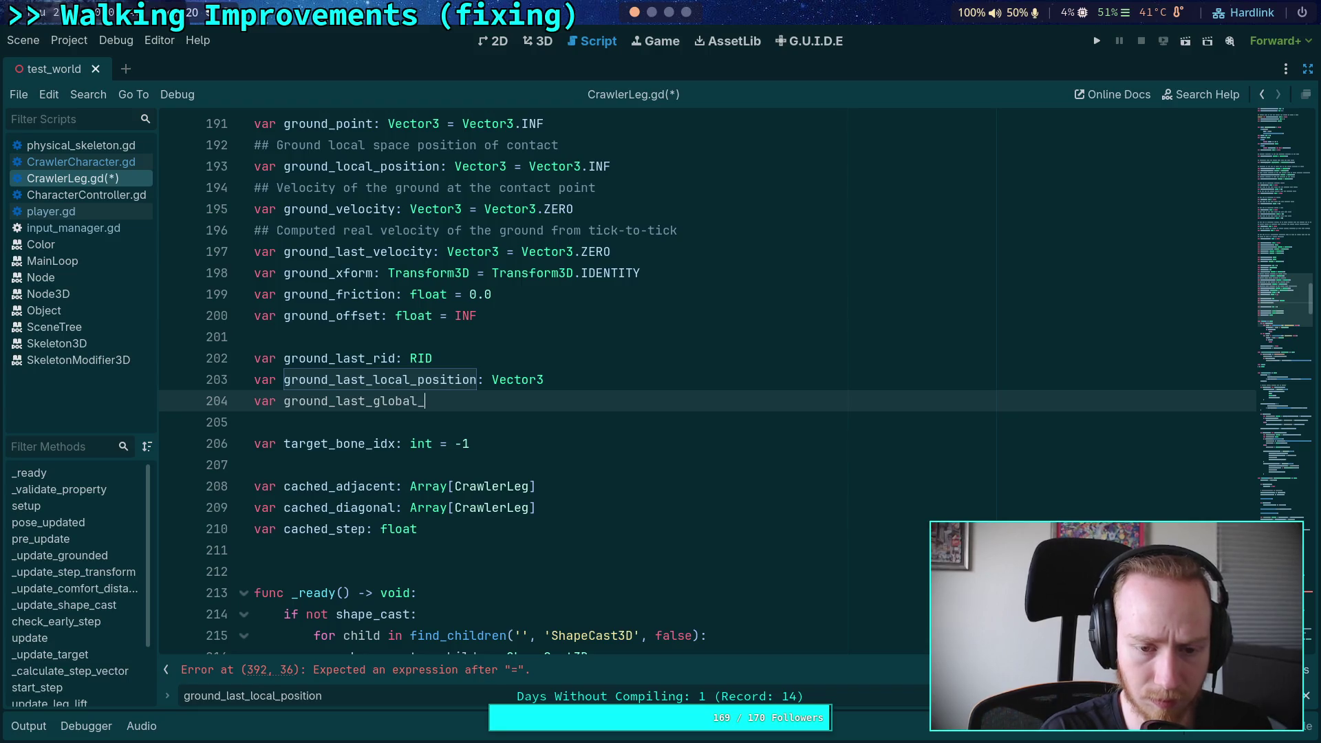
type("positionVect")
key("BackSpace")
key("BackSpace")
key("BackSpace")
type("tor3")
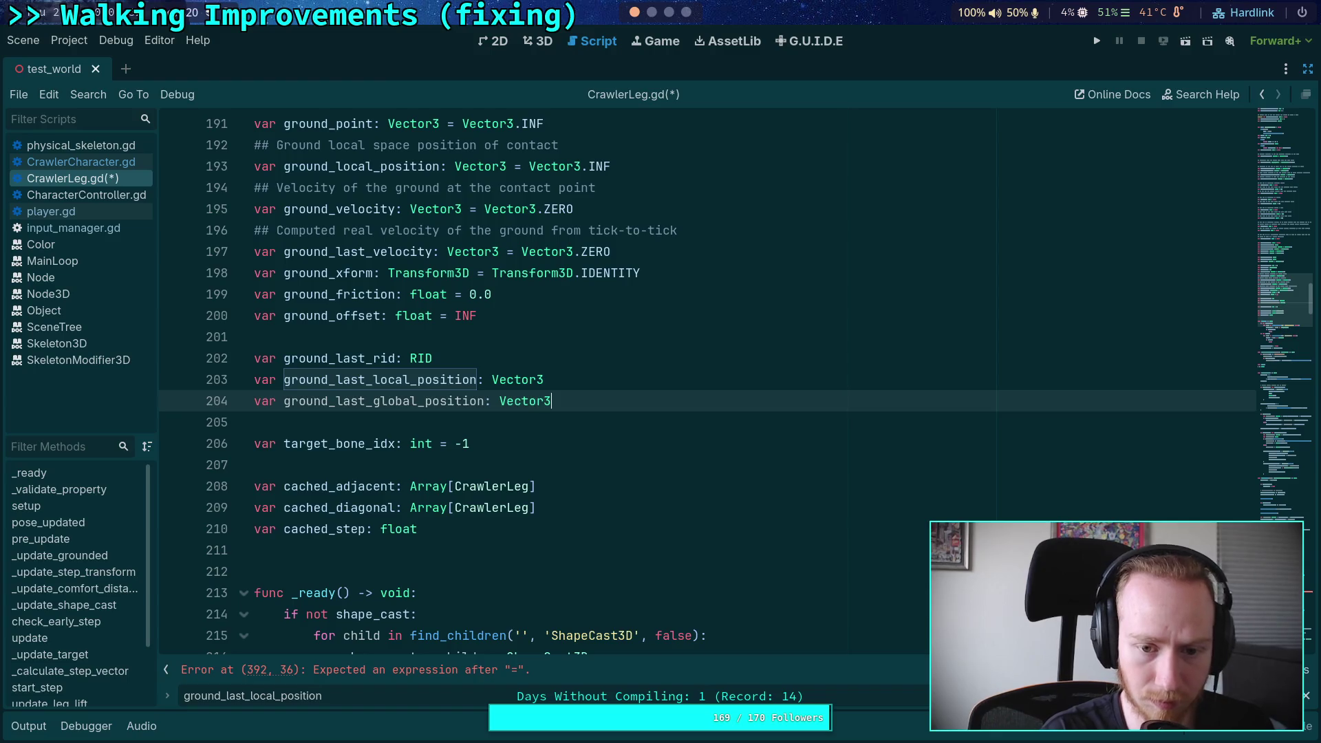
Step: Rename the line 393 assignment target to ground_last_global
key("F3")
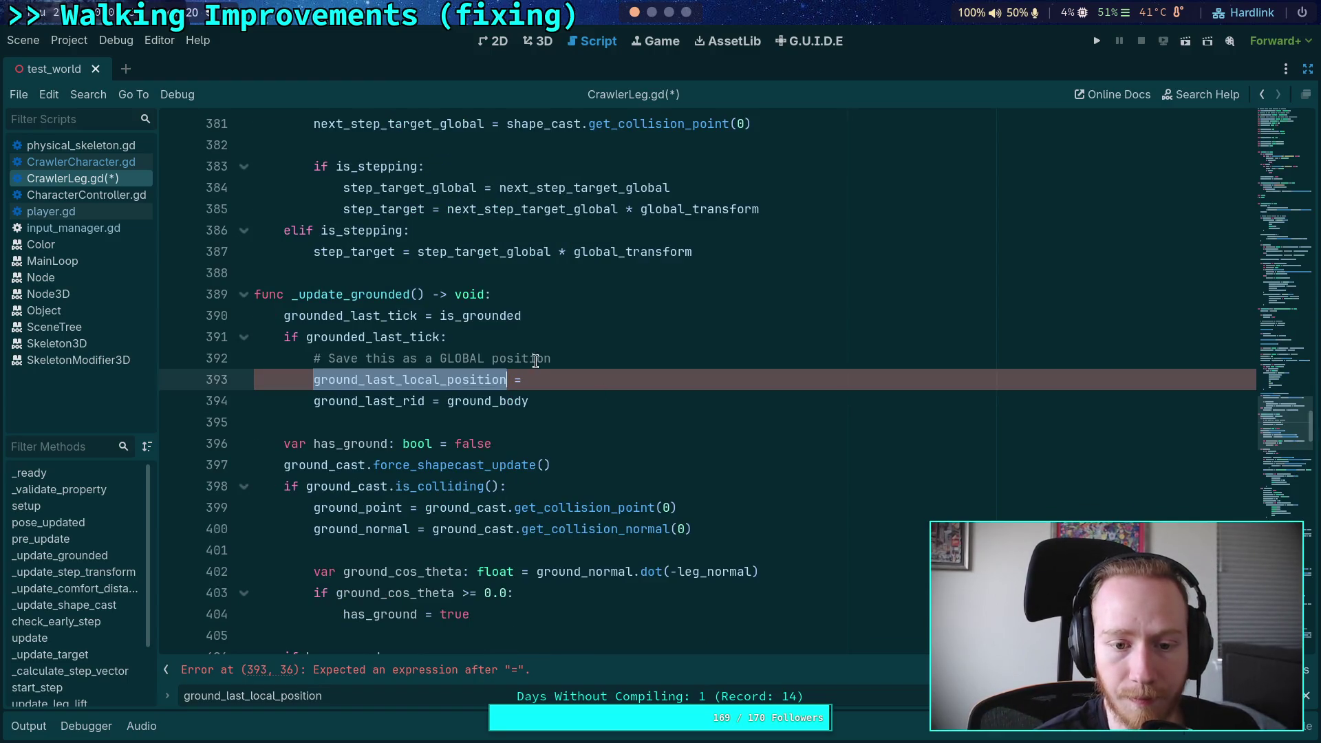
left_click_drag(403, 379, 441, 380)
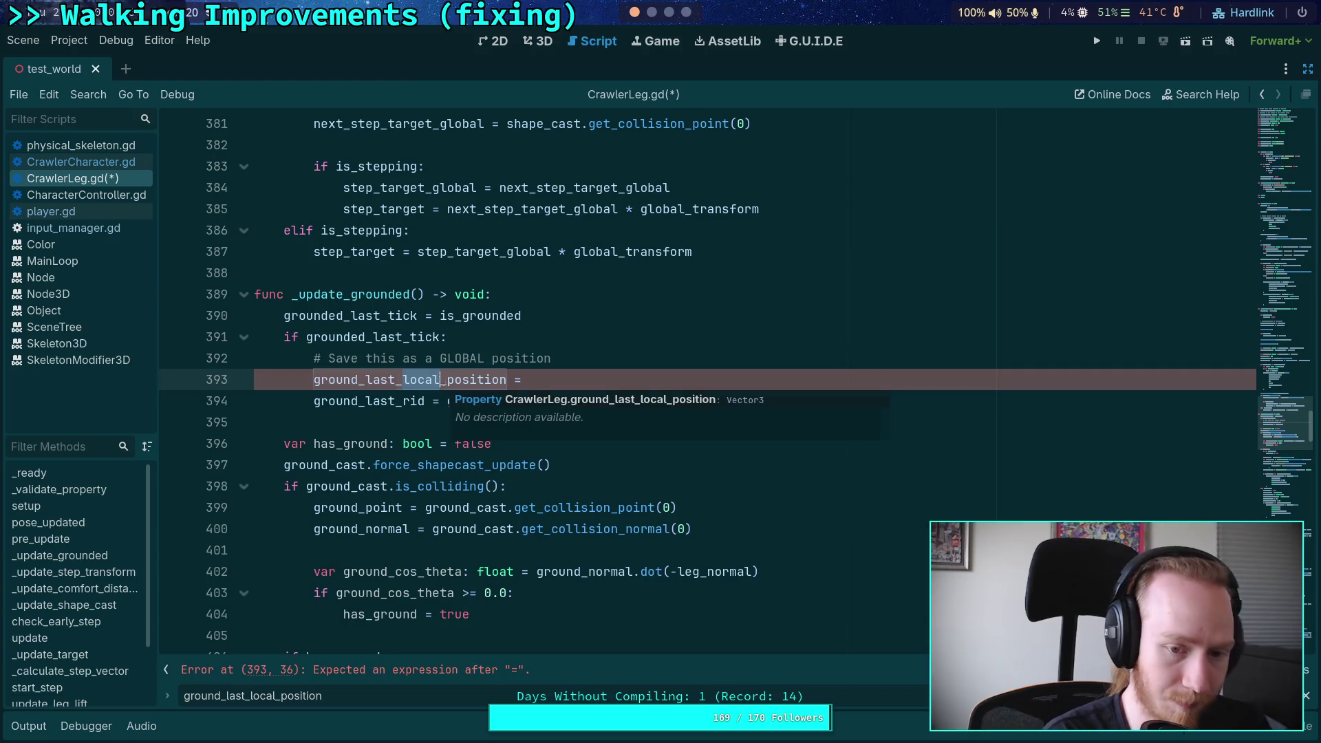
key("BackSpace")
type("global")
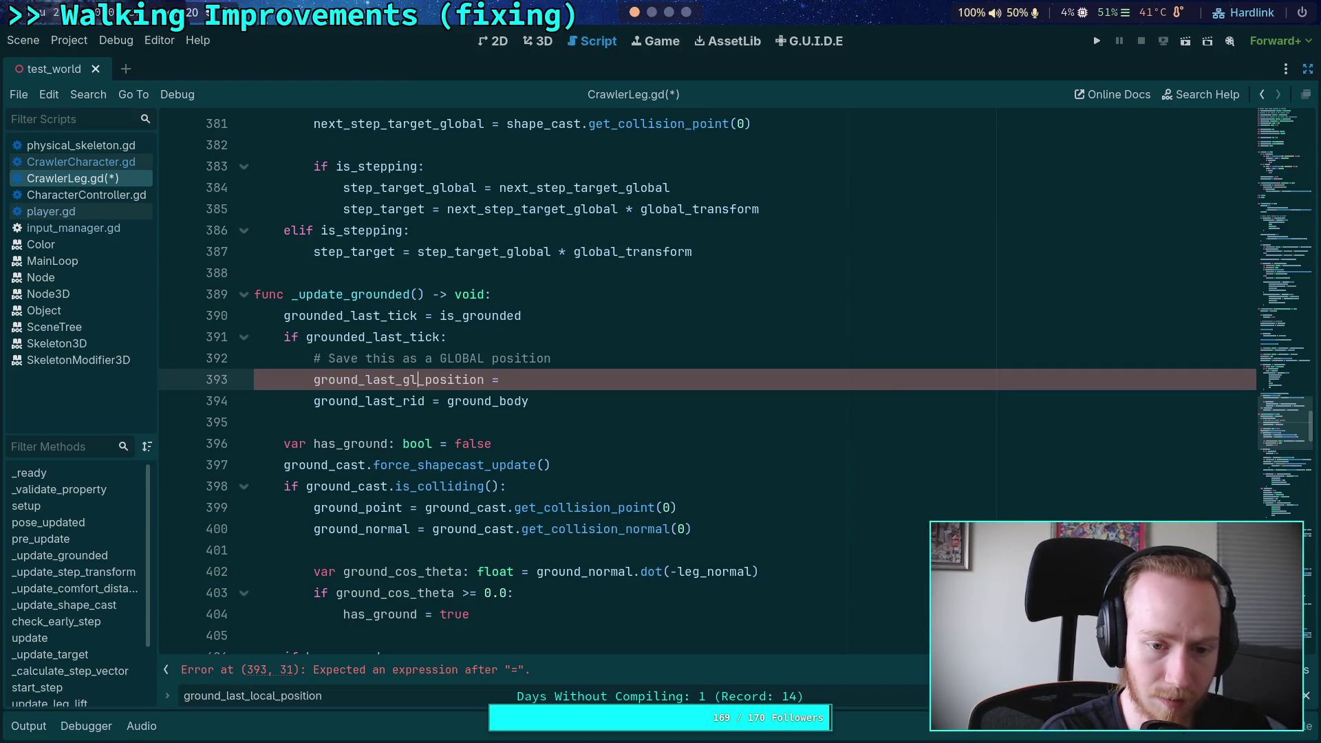
left_click_drag(448, 380, 512, 380)
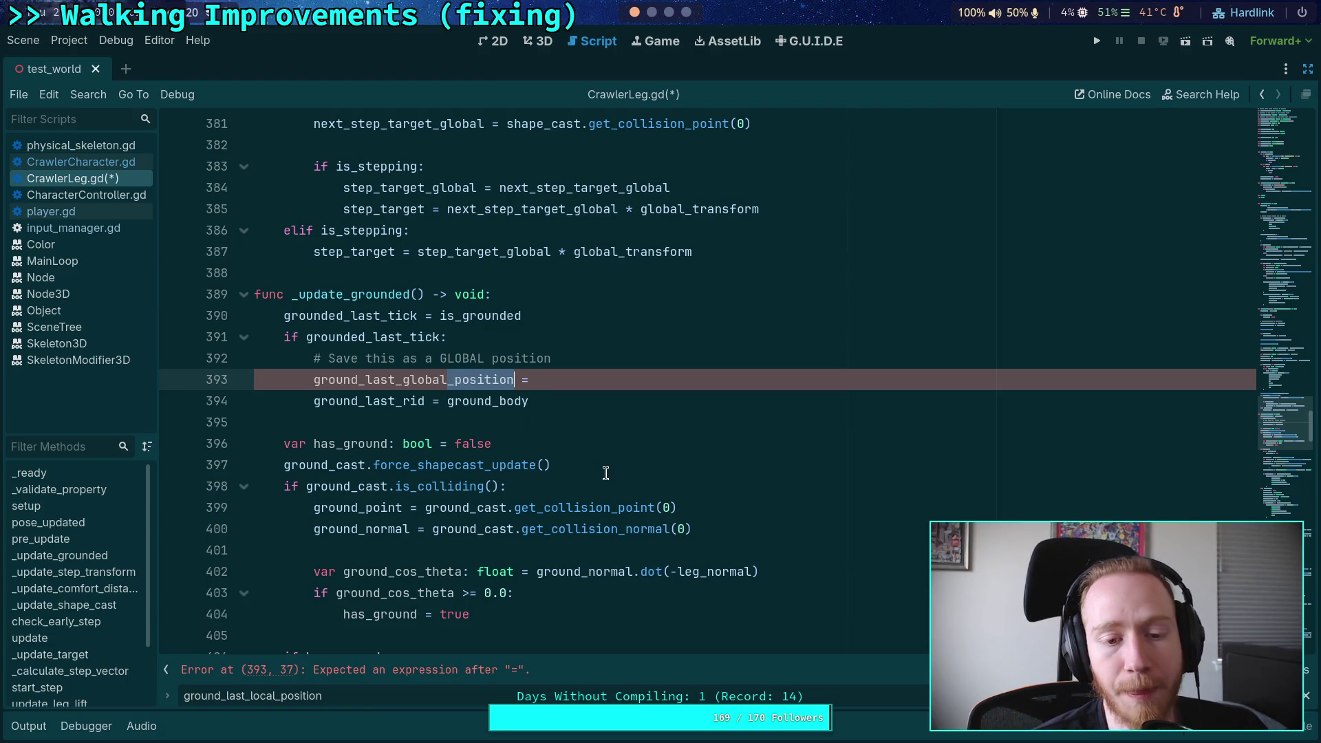
key("BackSpace")
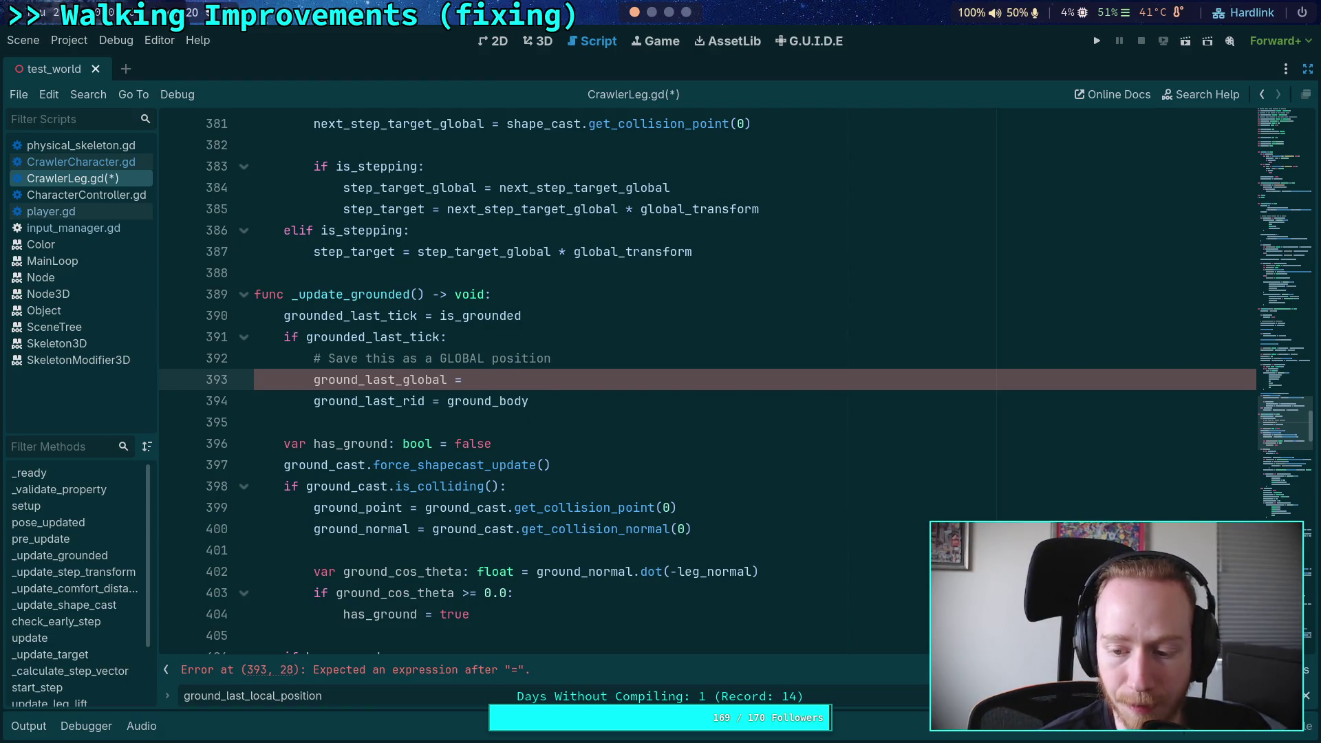
Step: Shorten ground_last_local_position to ground_last_local on lines 545, 547 and 574
key("F3")
left_click_drag(1047, 380, 1118, 380)
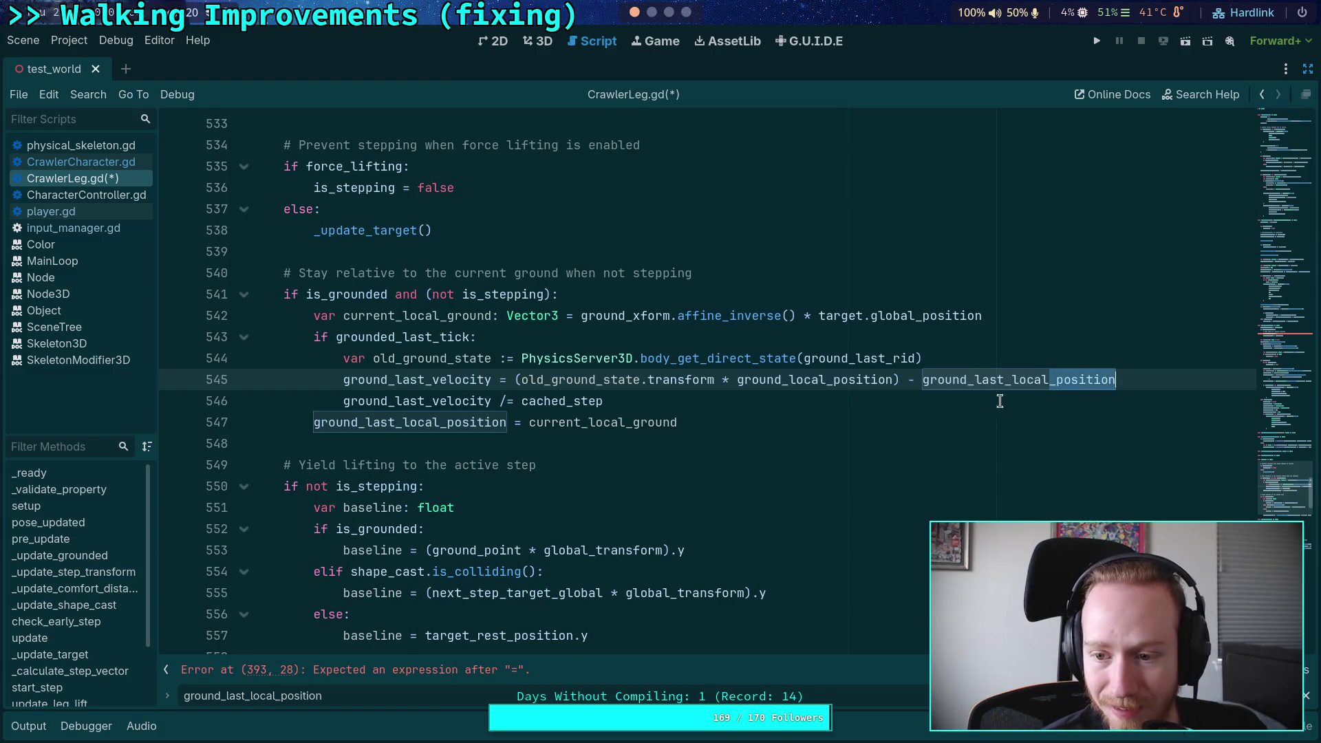
key("BackSpace")
left_click(447, 424)
left_click_drag(459, 426, 507, 423)
key("BackSpace")
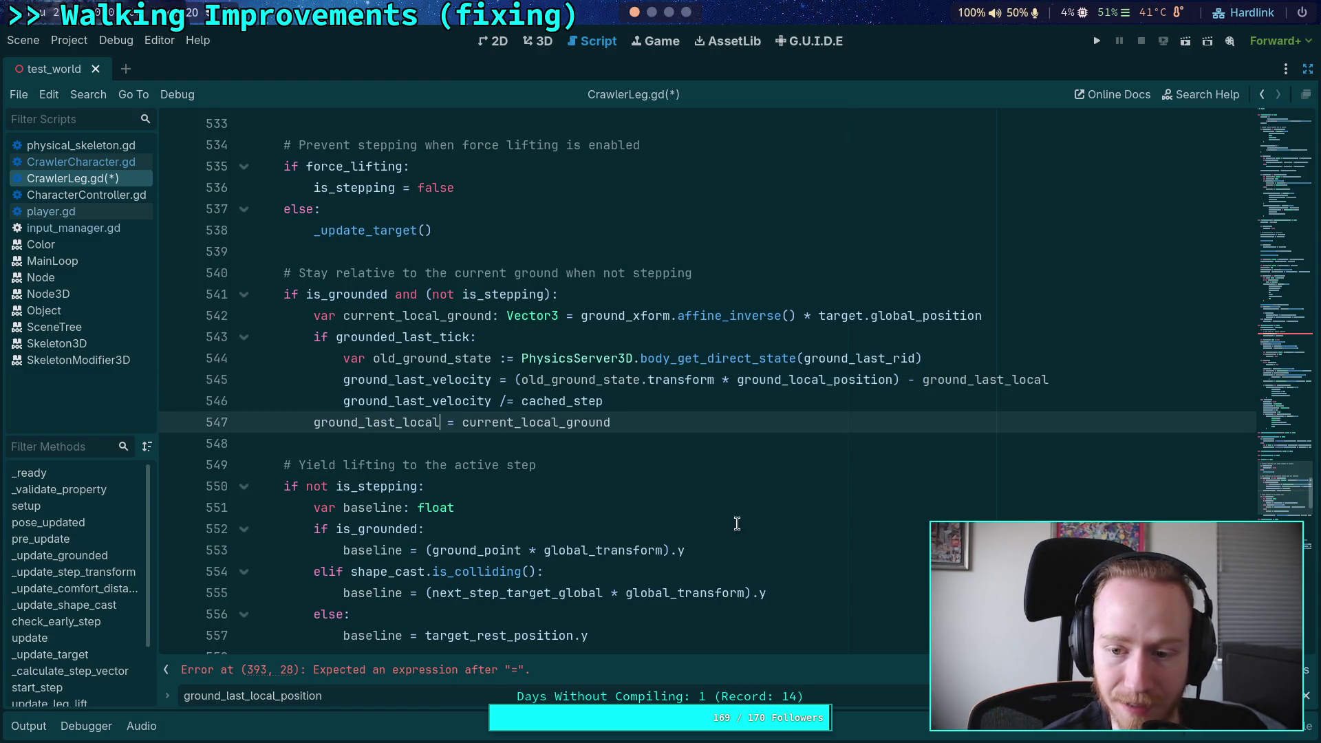
key("F3")
left_click(920, 380)
left_click_drag(945, 380, 1014, 382)
key("BackSpace")
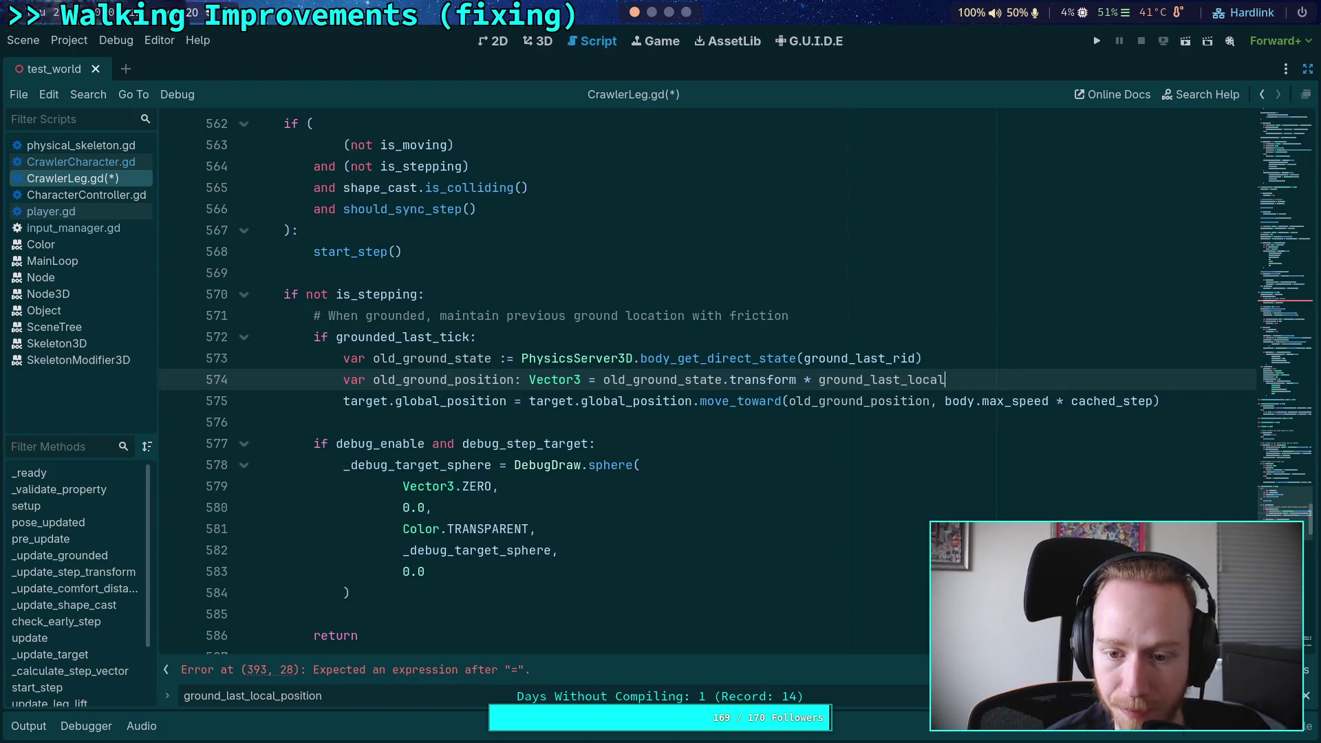
Step: Drop the _position suffix from the line 203-204 declarations and save the script
key("F3")
left_click(428, 379)
mouse_move(410, 379)
left_mouse_down()
mouse_move(478, 380)
mouse_move(449, 406)
mouse_move(484, 406)
left_mouse_up()
key("BackSpace")
key("BackSpace")
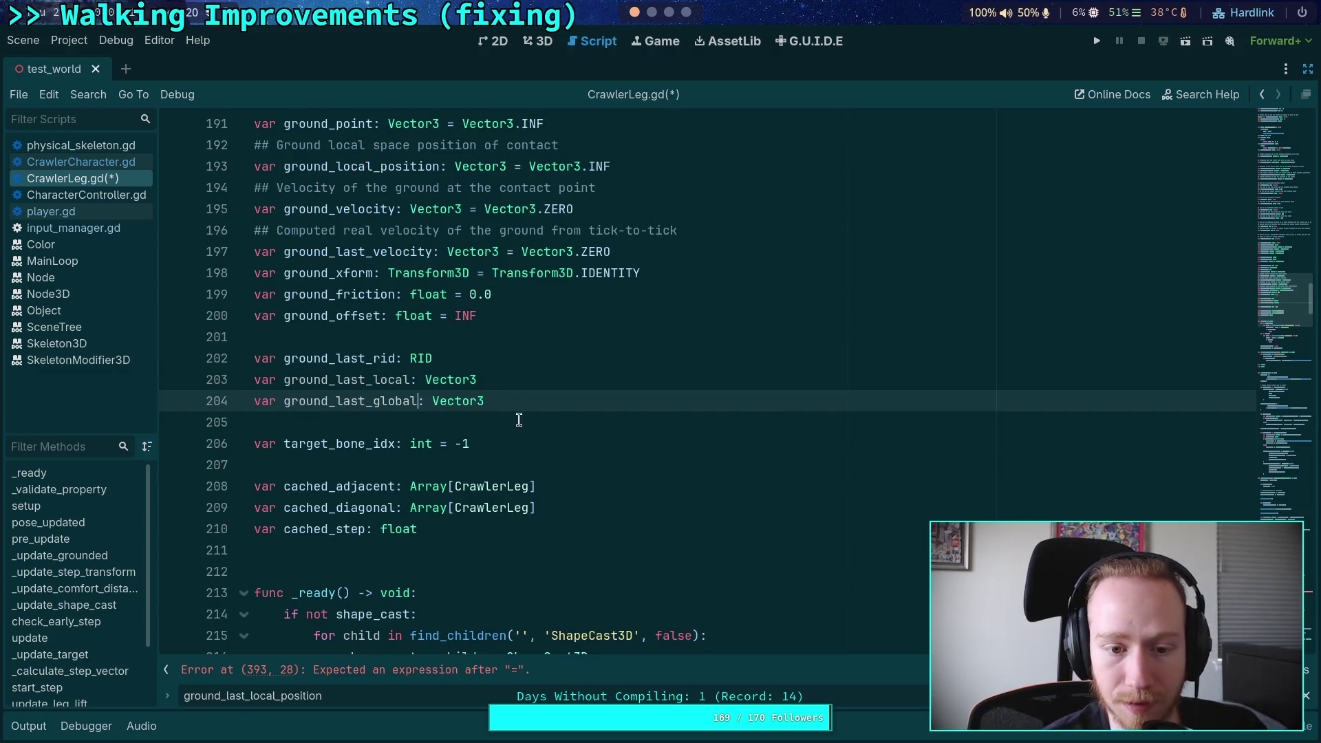
key("ctrl+s")
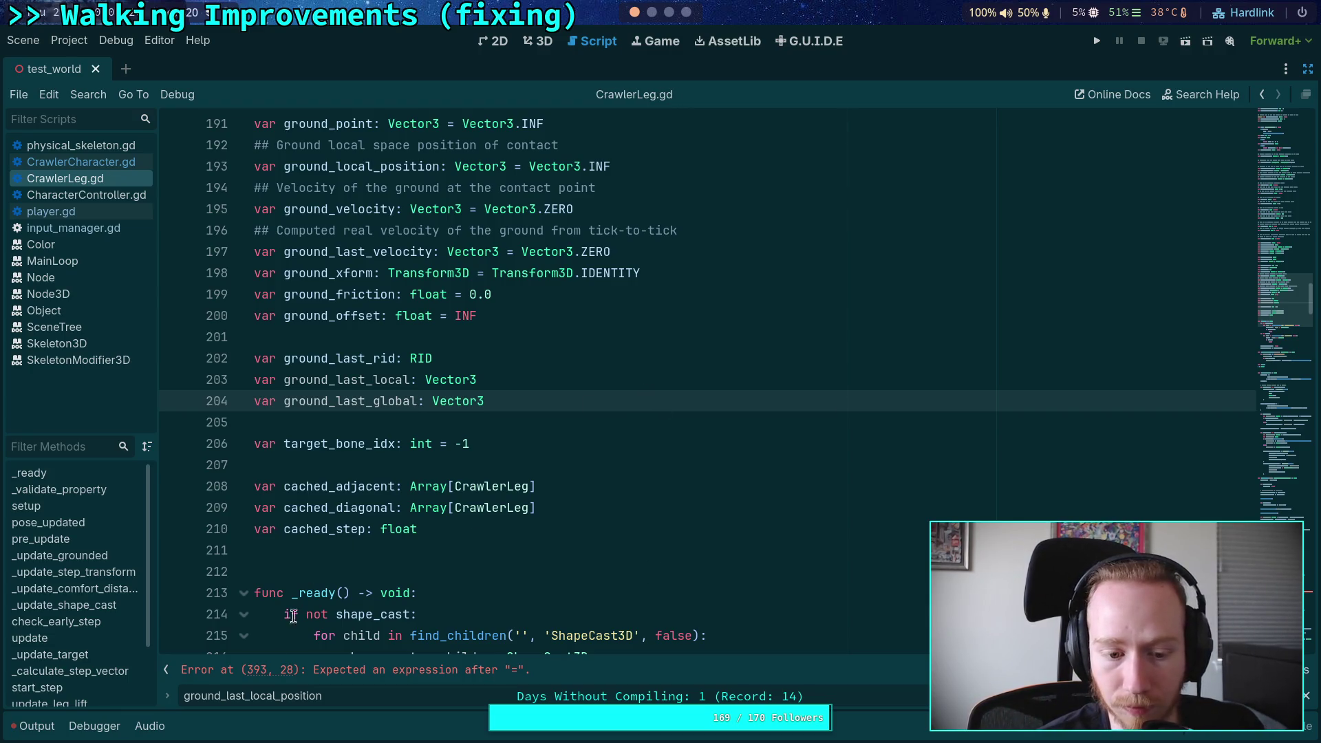
Step: Rename current_local_ground to current_local on lines 542 and 547
left_click_drag(275, 695, 325, 696)
key("BackSpace")
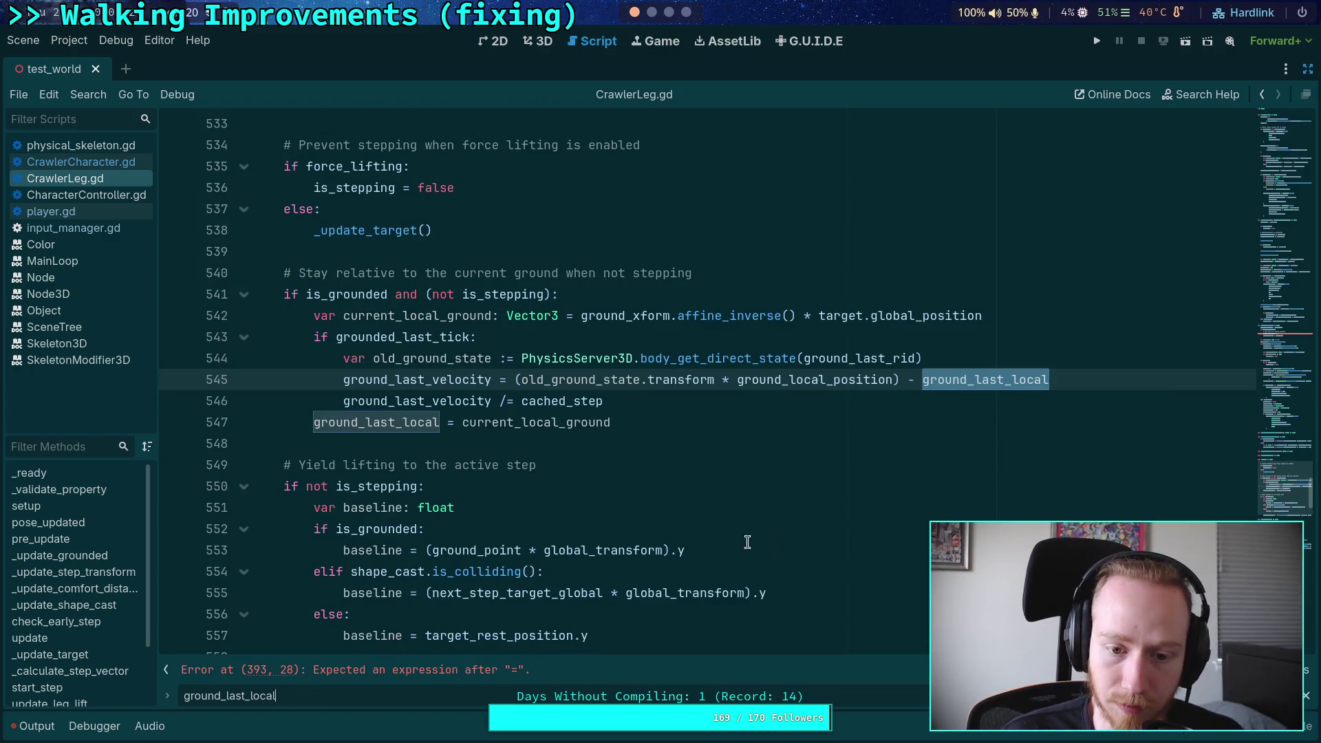
left_click_drag(558, 422, 609, 423)
key("BackSpace")
left_click_drag(441, 315, 492, 316)
key("BackSpace")
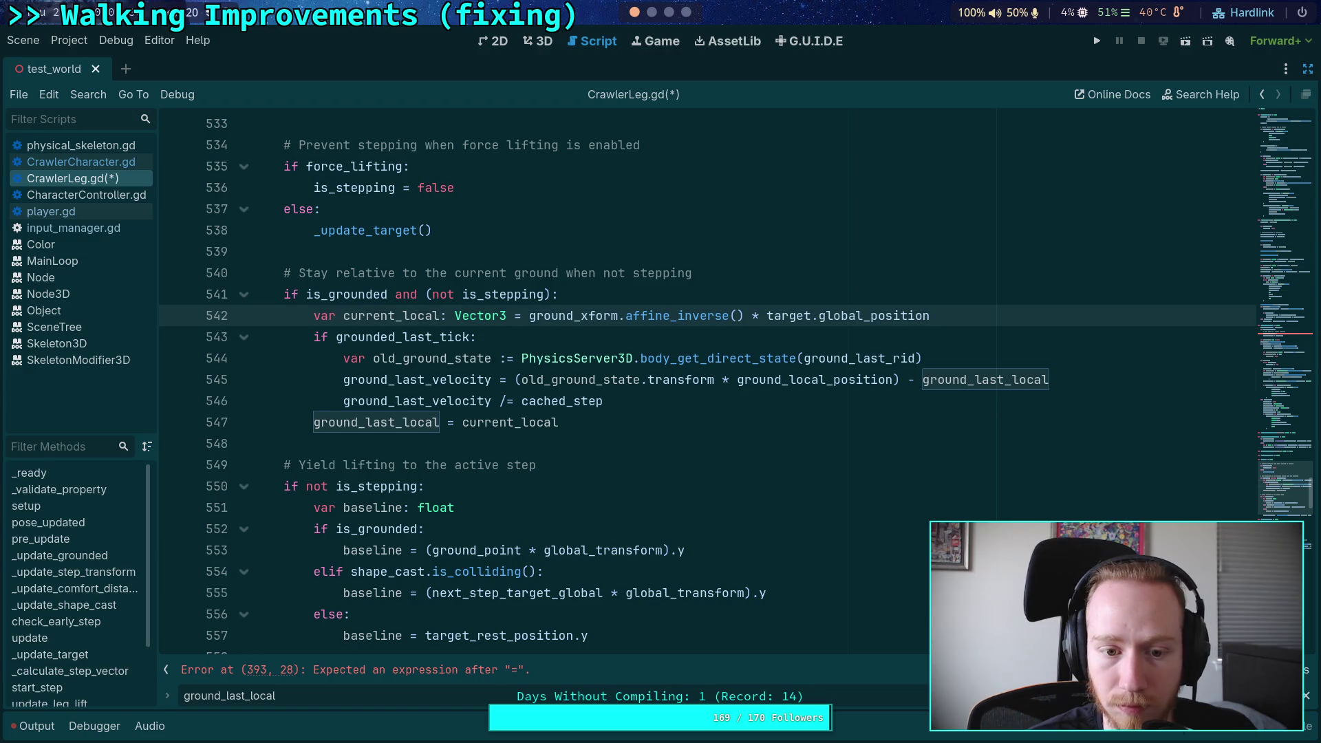
Step: Step through the remaining ground_last_local uses up to its declaration
double_click(376, 423)
scroll(377, 423, "down", 1)
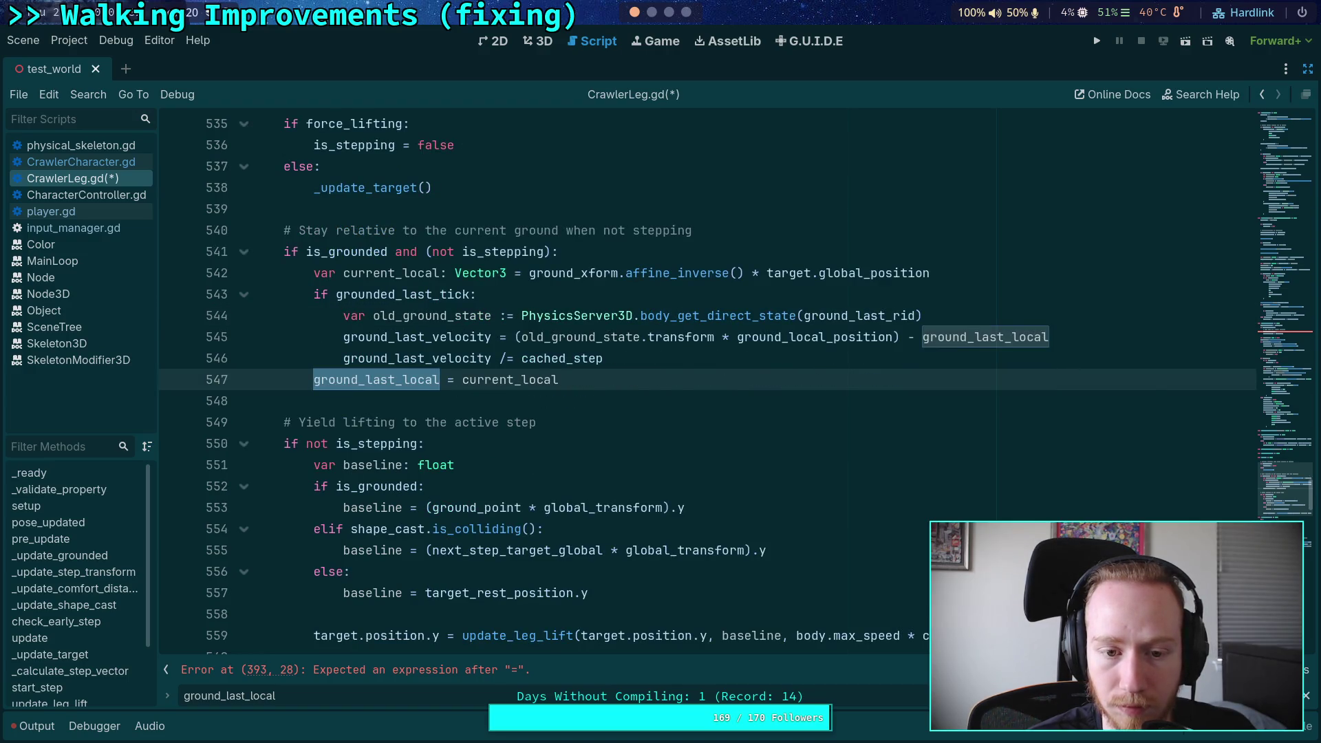
key("F3")
key("F3")
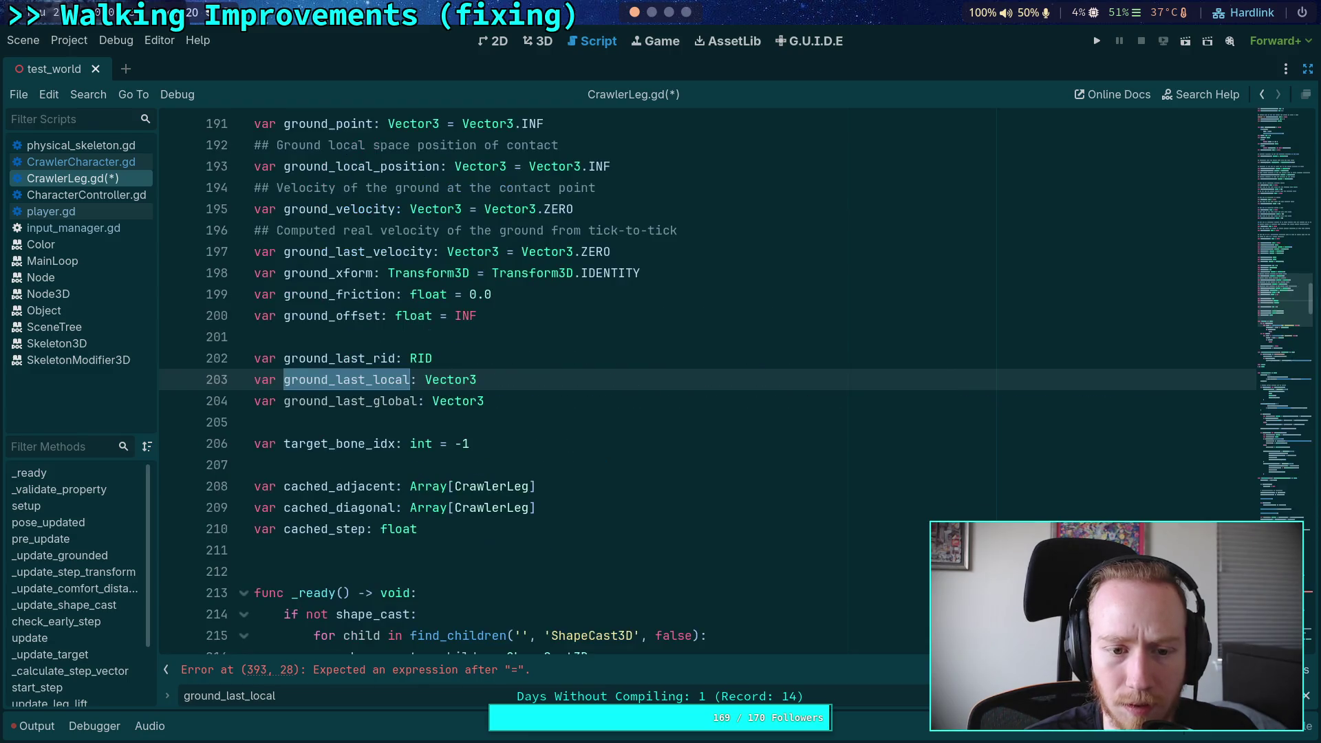
key("F3")
scroll(818, 599, "up", 20)
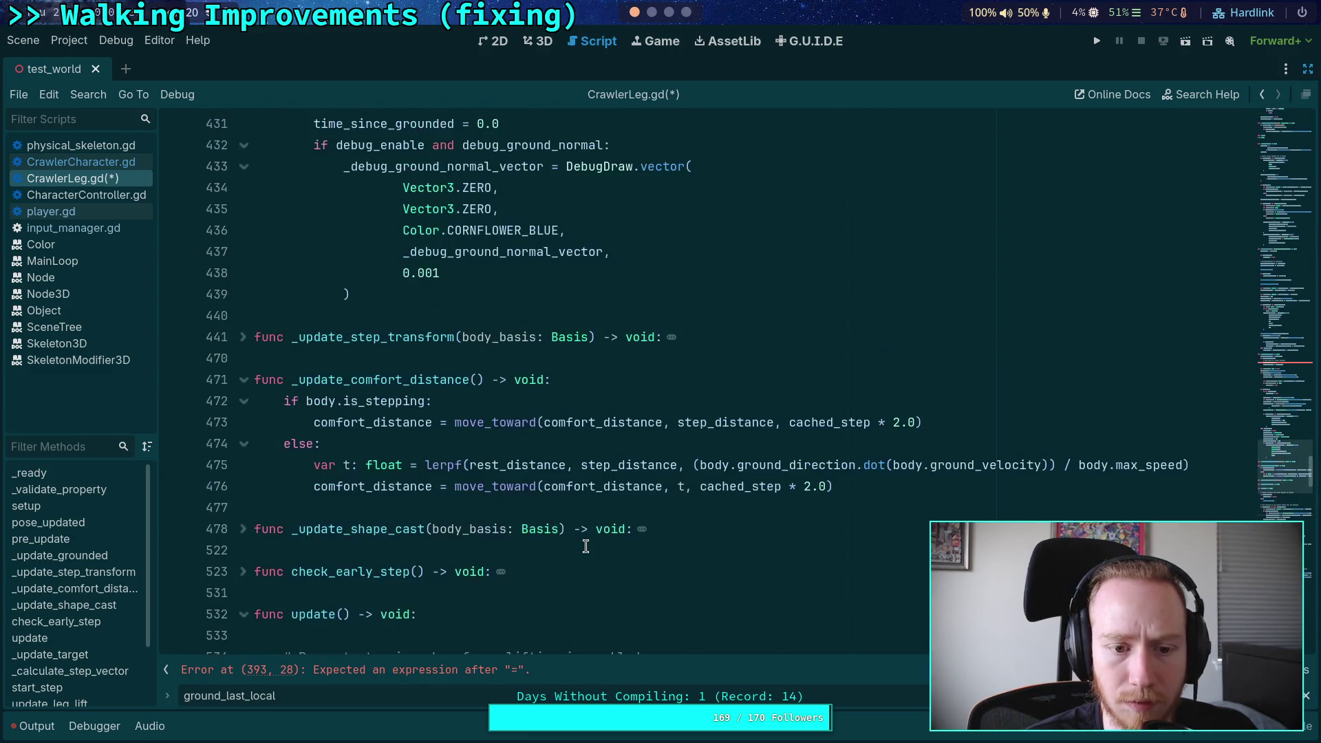
Step: Use autocomplete to write ground_last_global = ground_xform.affine_inverse() * on line 393
left_click(529, 402)
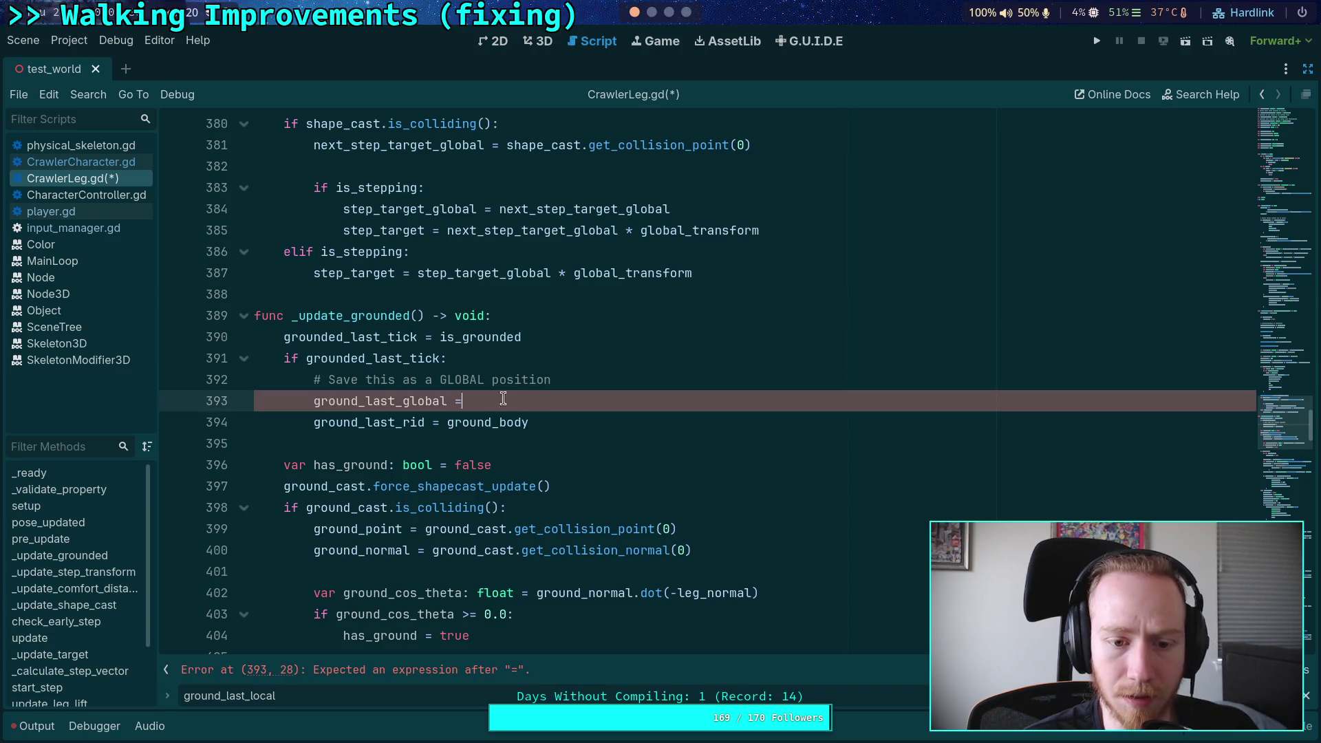
key("ctrl+space")
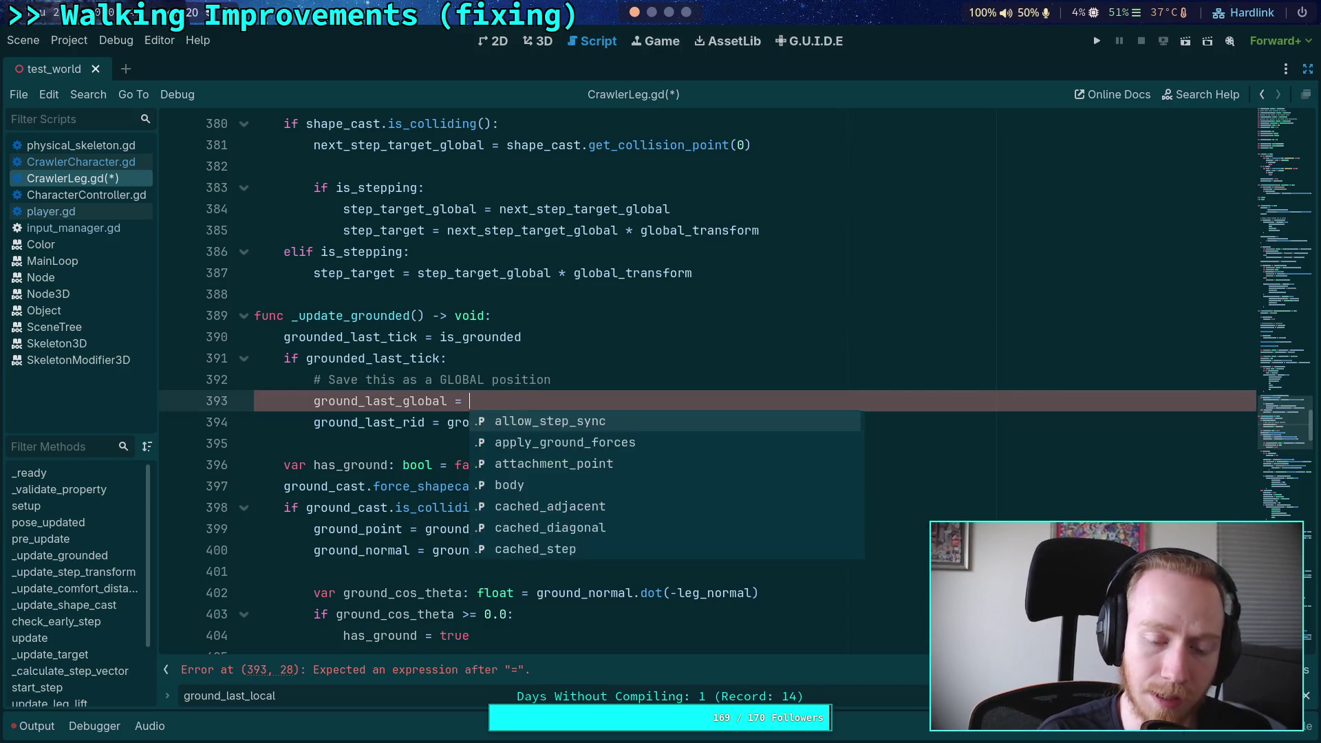
type("ground_xform ")
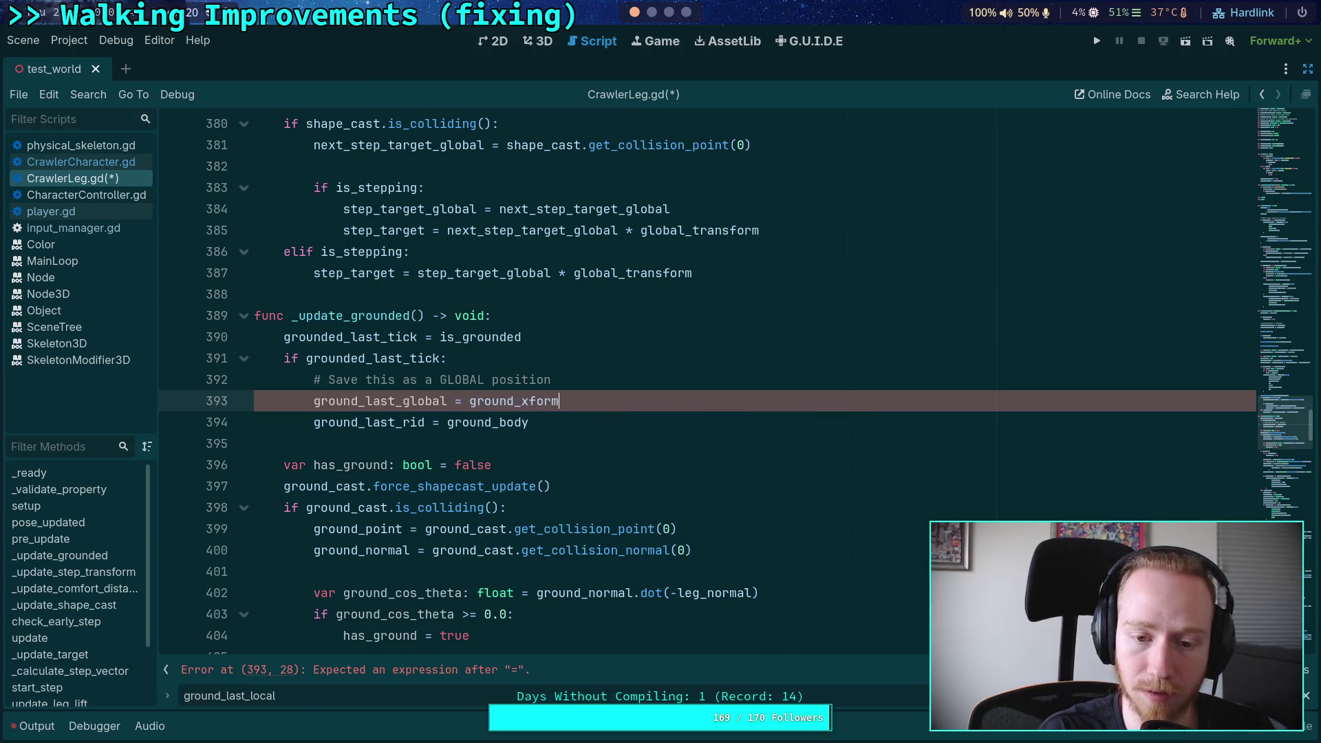
type(".aff")
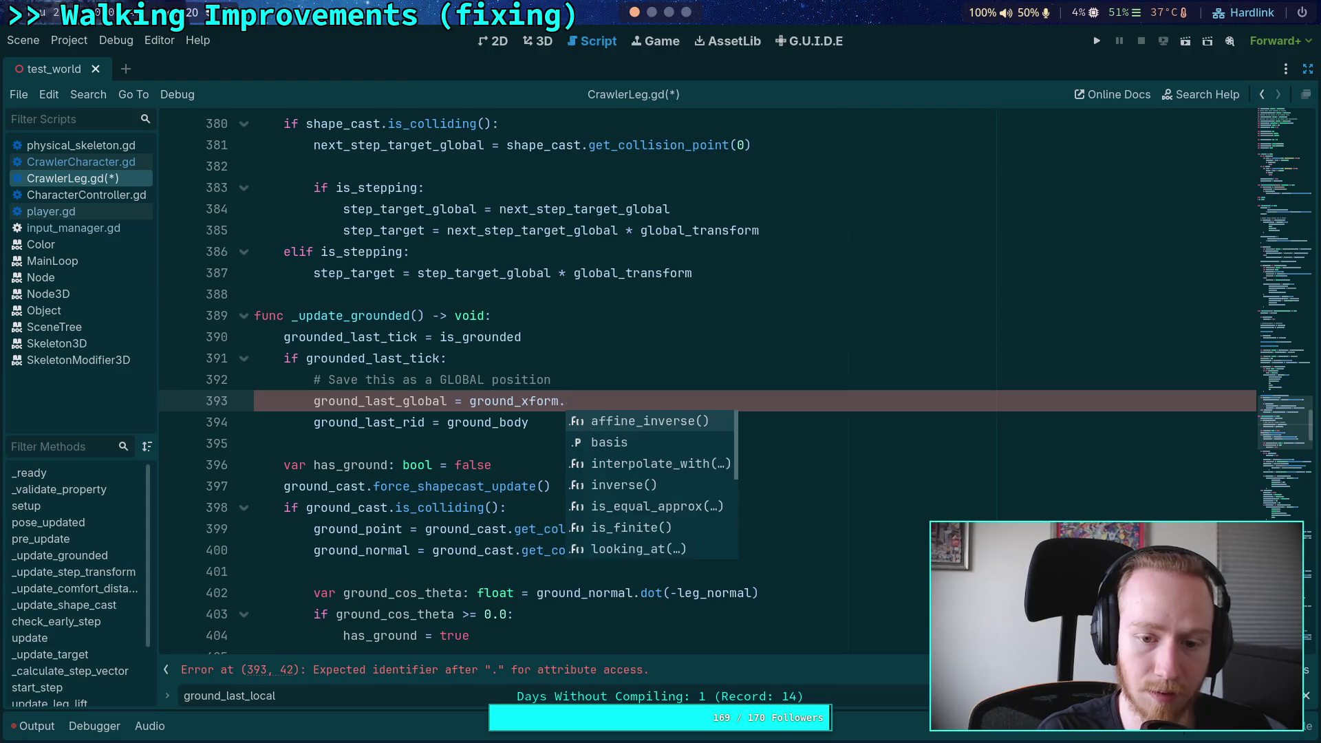
key("Return")
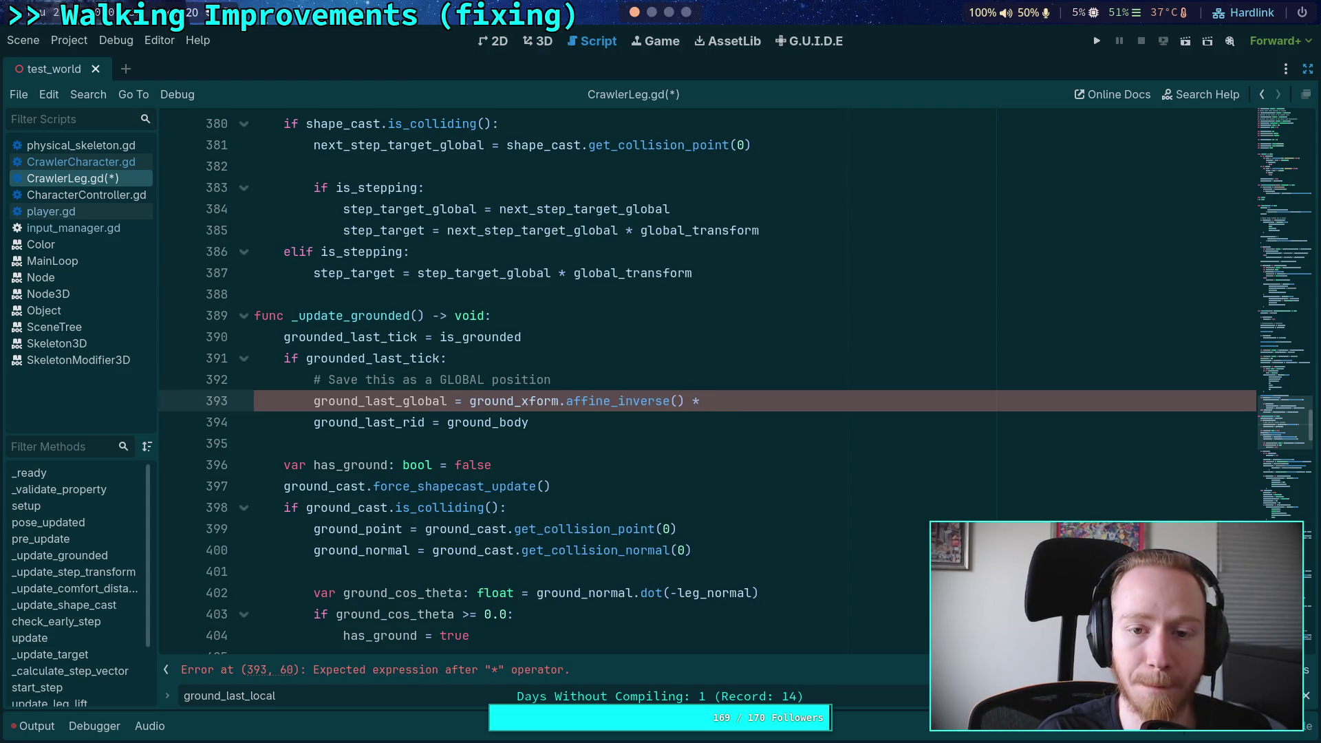
scroll(544, 433, "up", 10)
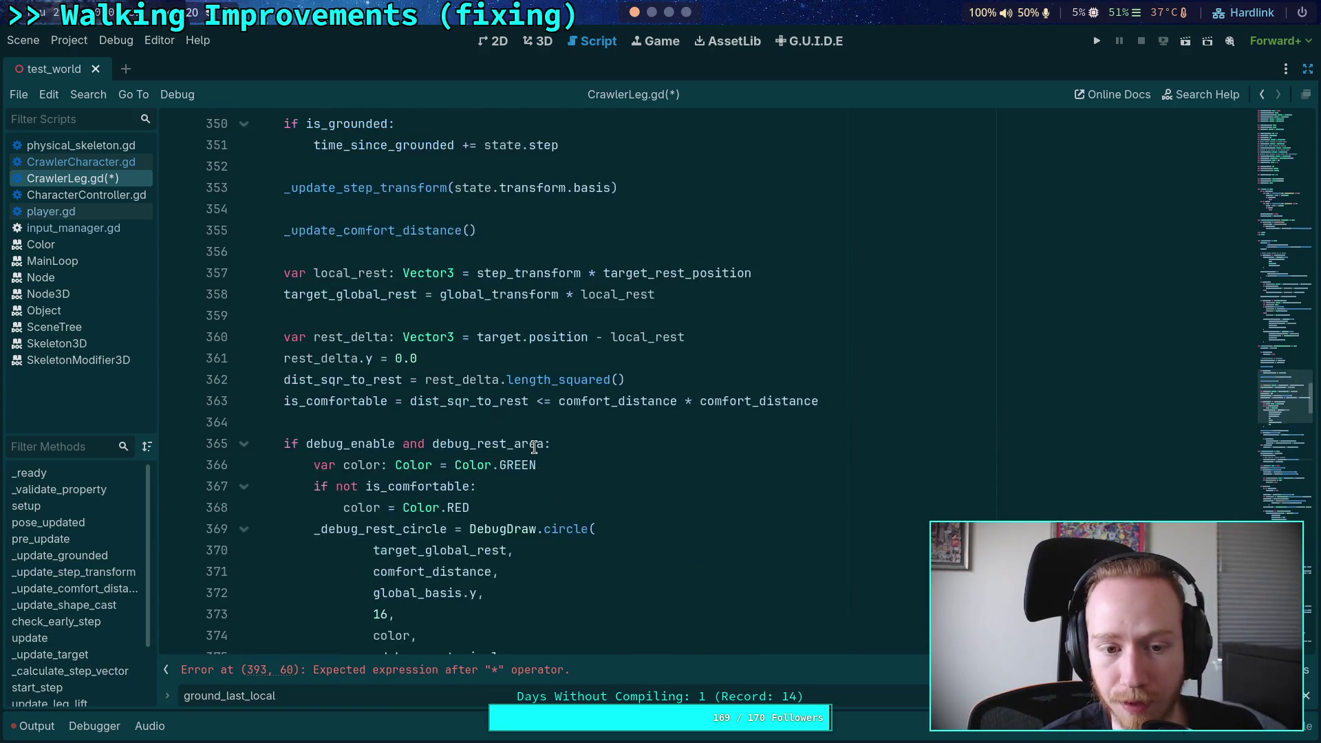
Step: Scroll through CrawlerLeg.gd and collapse the pre_update function
scroll(534, 448, "up", 4)
scroll(534, 448, "up", 3)
scroll(534, 448, "down", 16)
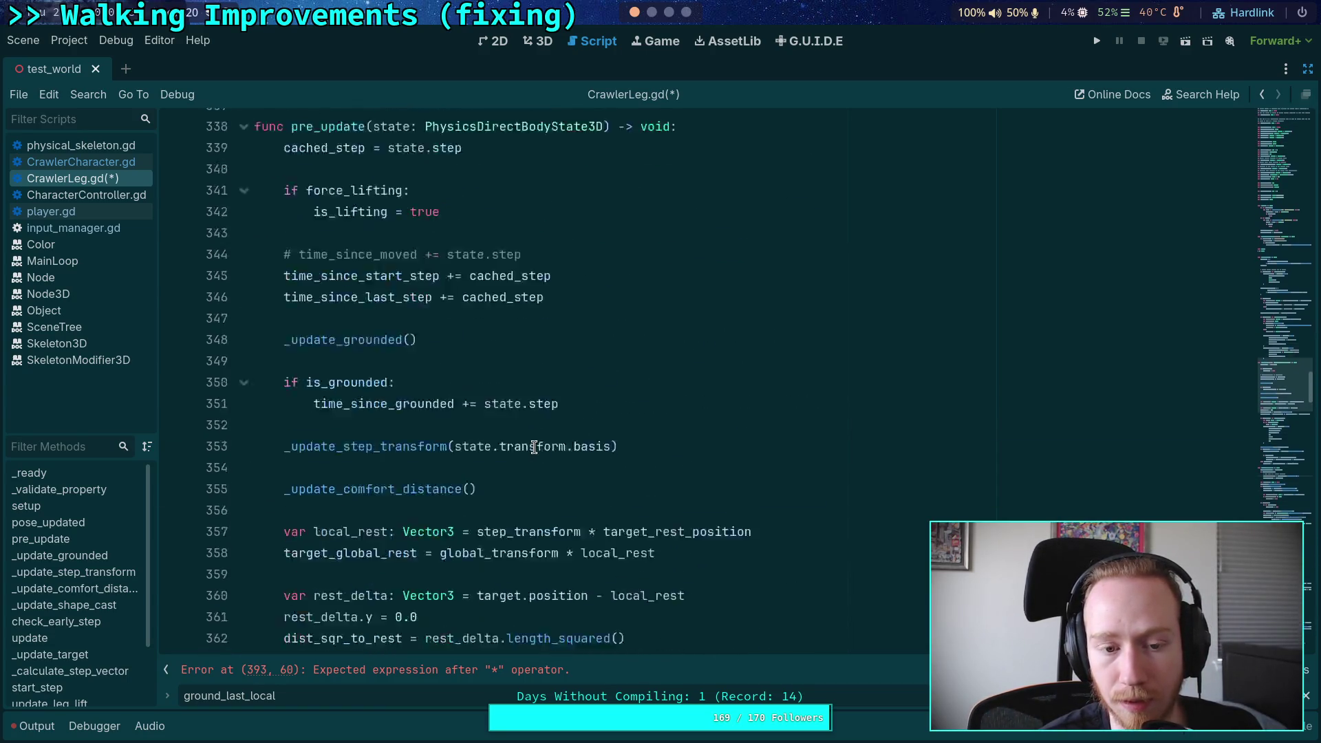
scroll(536, 446, "down", 2)
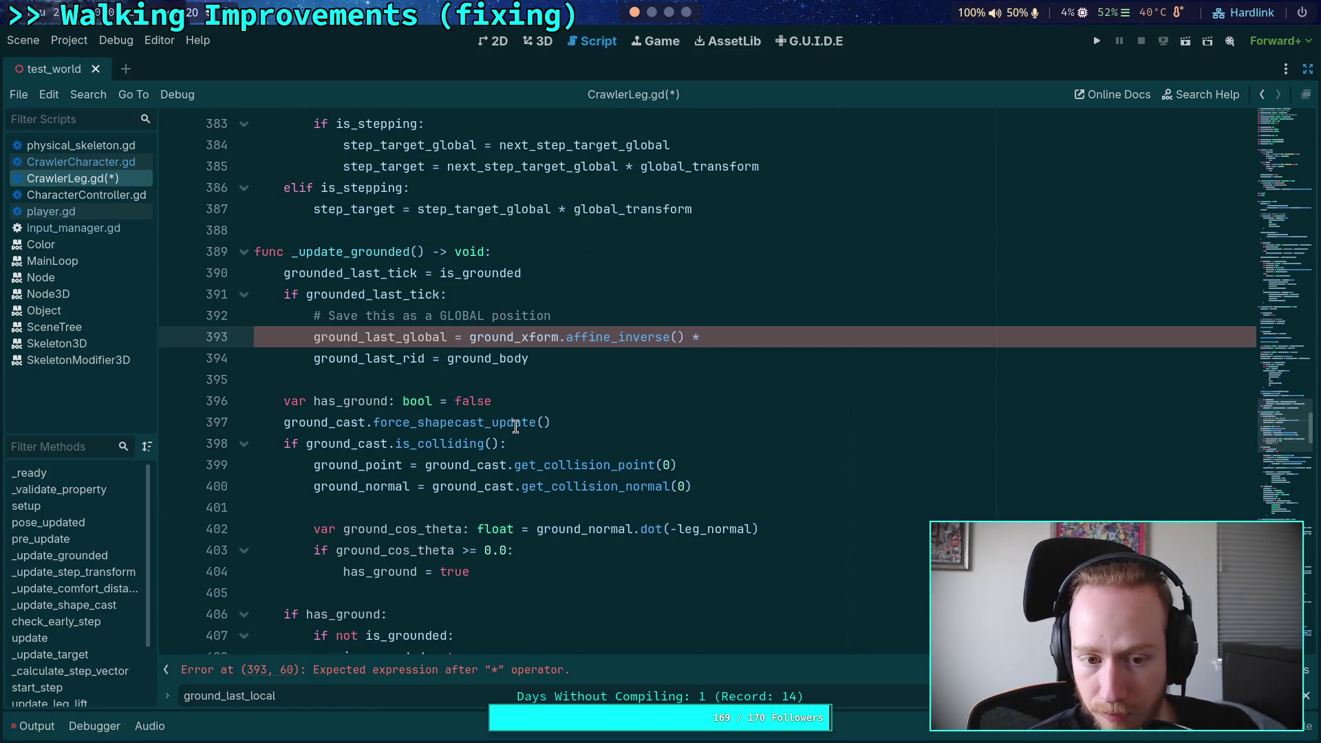
scroll(502, 420, "down", 10)
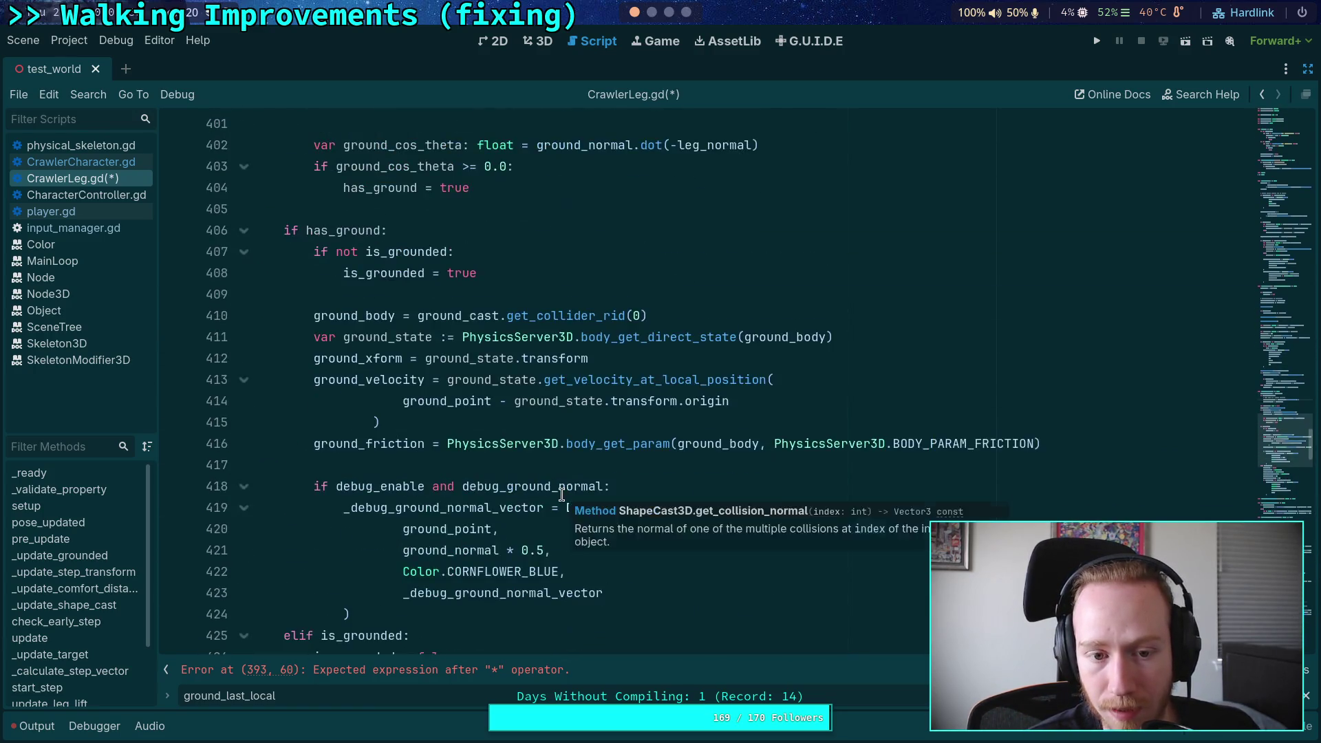
scroll(561, 494, "down", 20)
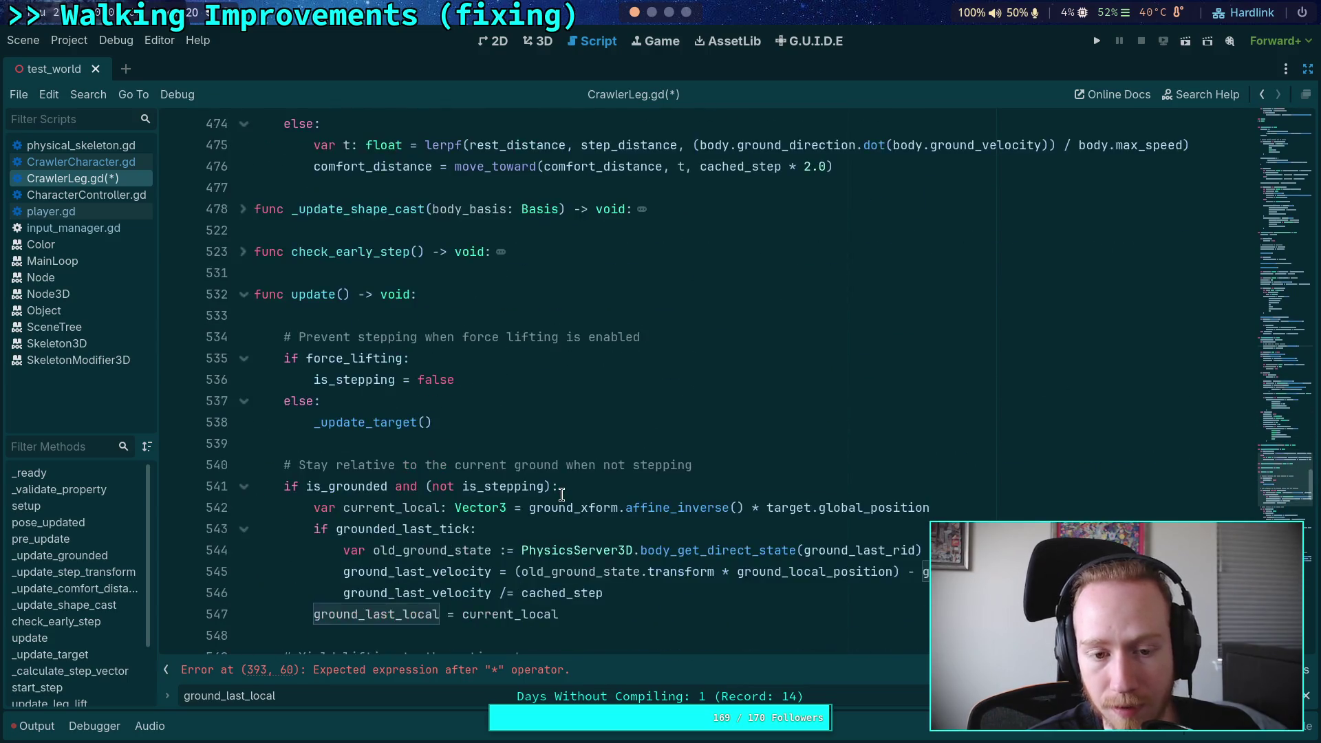
scroll(562, 495, "up", 2)
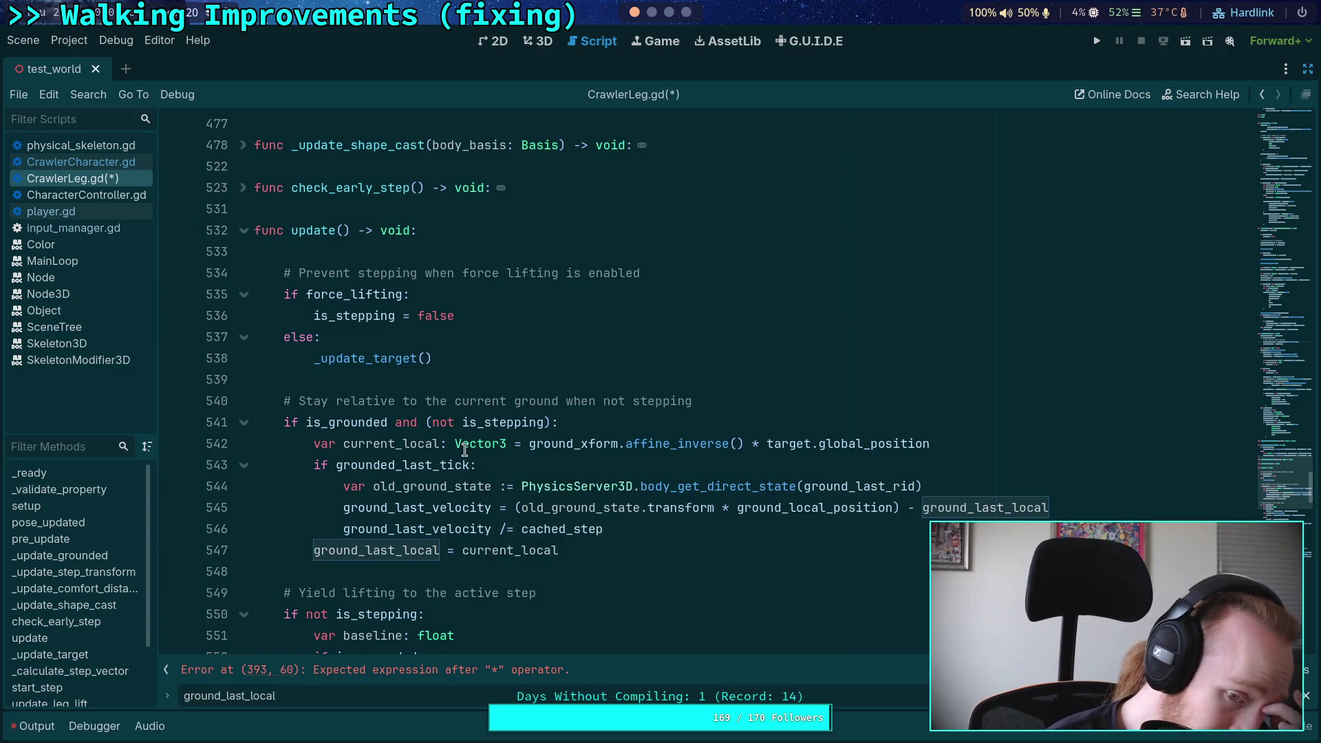
scroll(659, 507, "down", 1)
scroll(647, 504, "down", 6)
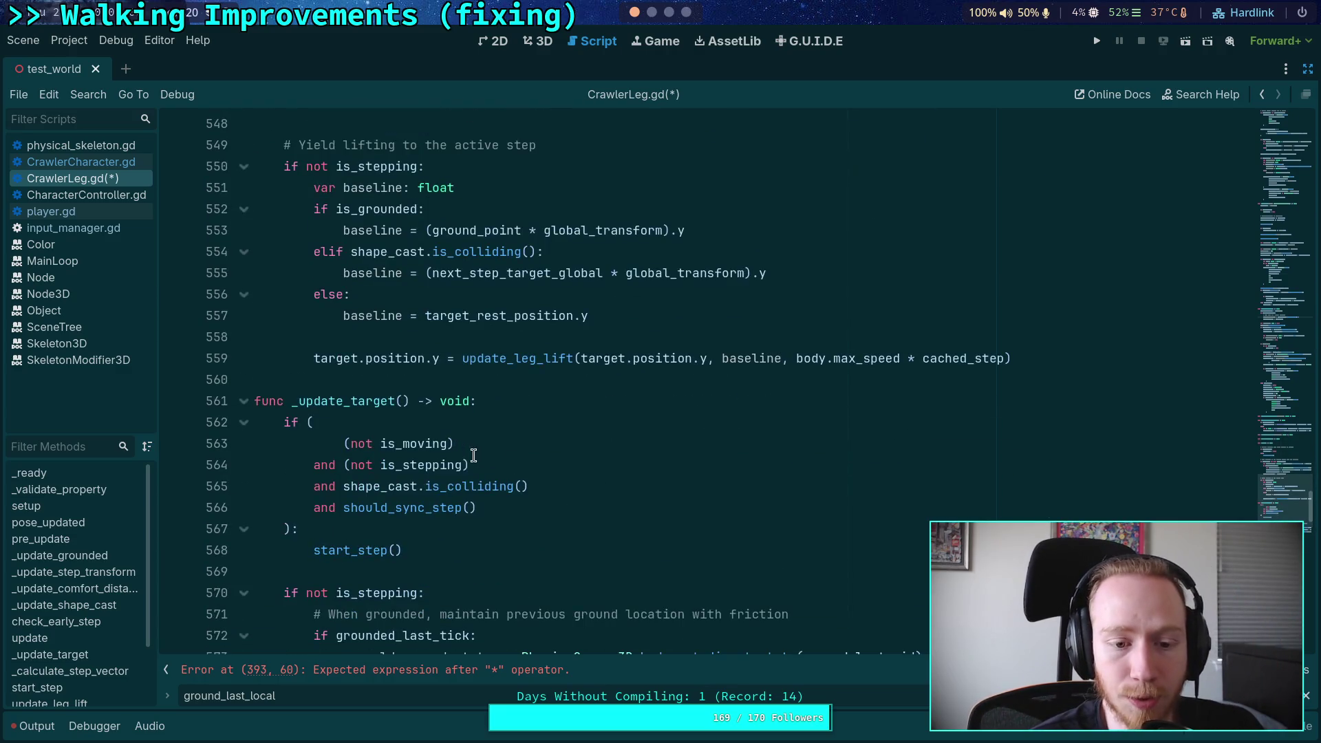
scroll(472, 454, "up", 4)
scroll(804, 288, "up", 15)
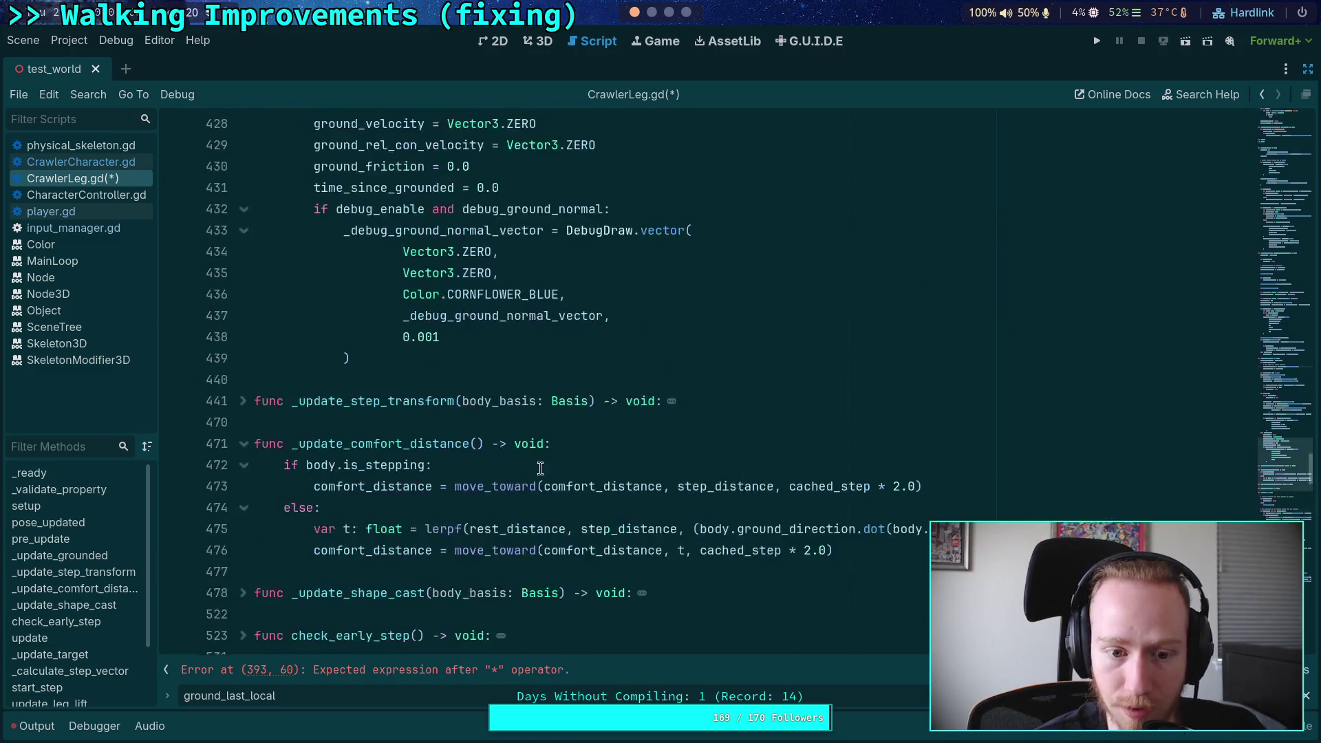
scroll(543, 468, "up", 4)
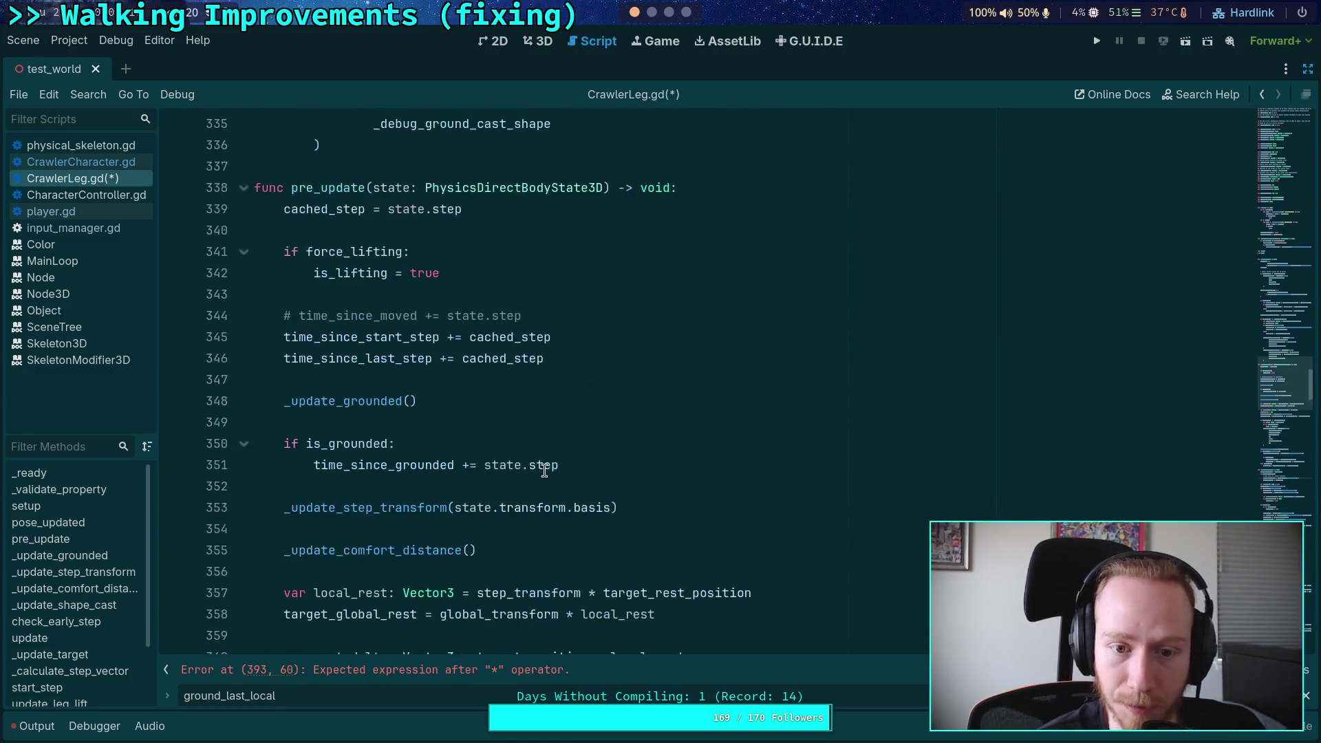
scroll(571, 454, "down", 1)
scroll(629, 320, "up", 3)
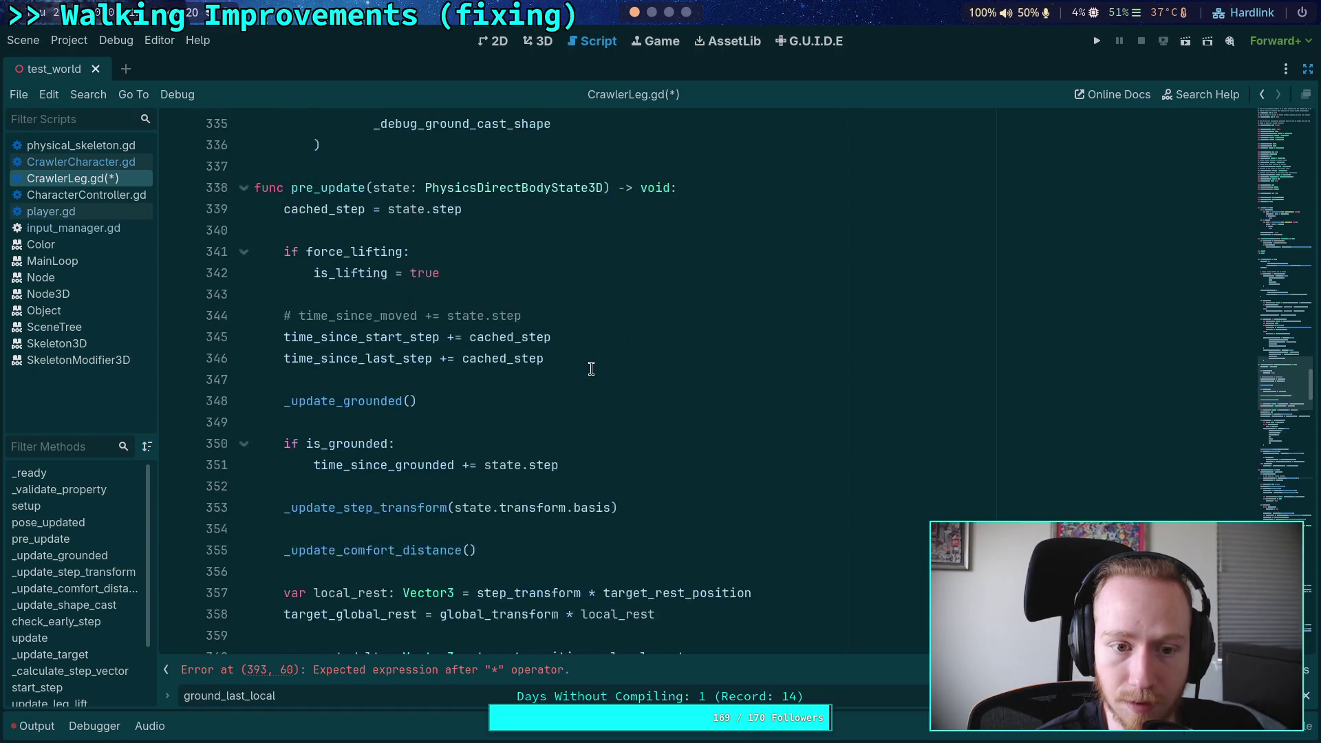
left_click(246, 379)
Step: Complete line 393's operand with target_last_global_position via autocomplete
scroll(399, 399, "up", 5)
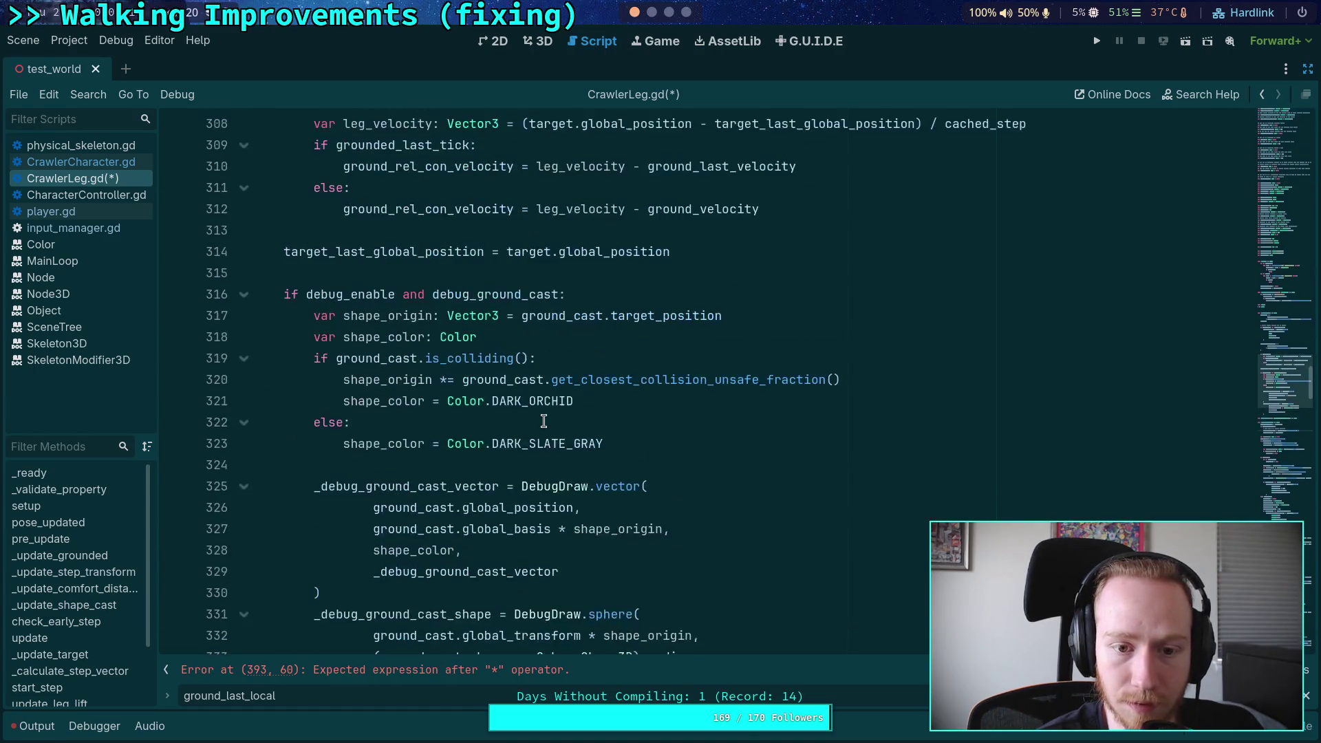
scroll(399, 399, "up", 2)
scroll(513, 428, "down", 2)
scroll(513, 428, "down", 2)
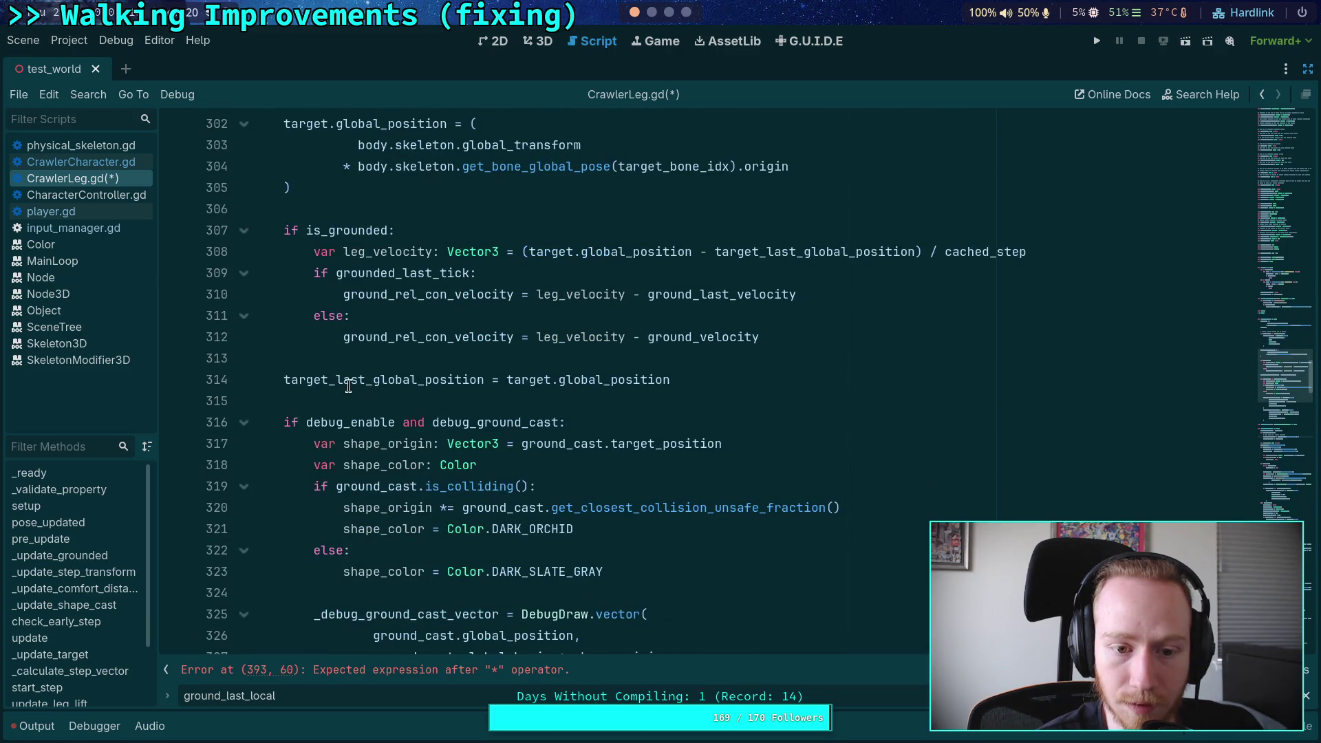
scroll(629, 413, "down", 5)
scroll(626, 392, "down", 2)
scroll(711, 378, "up", 1)
type("target_last")
key("Return")
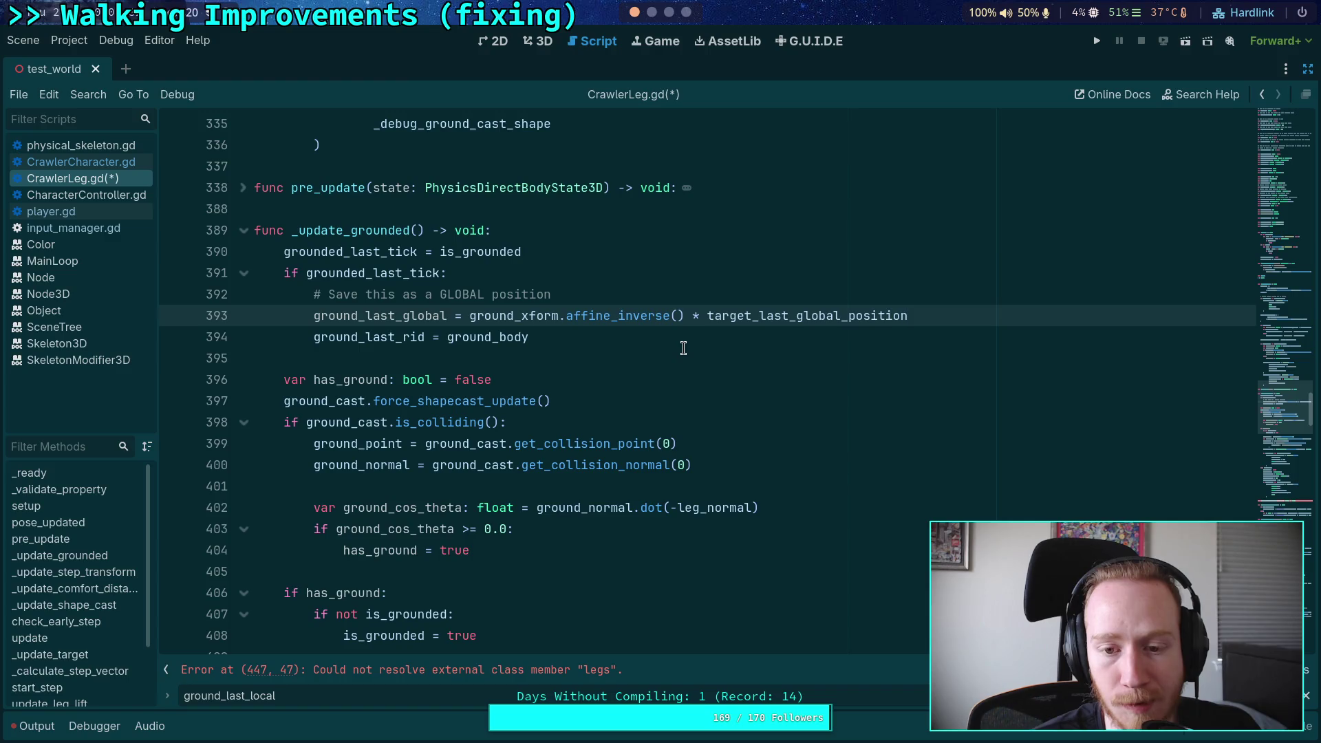
Step: Cut target_last_global_position, paste it back after the * on line 393, then select the line 392 comment
left_click_drag(707, 316, 942, 321)
key("ctrl+x")
scroll(858, 344, "down", 20)
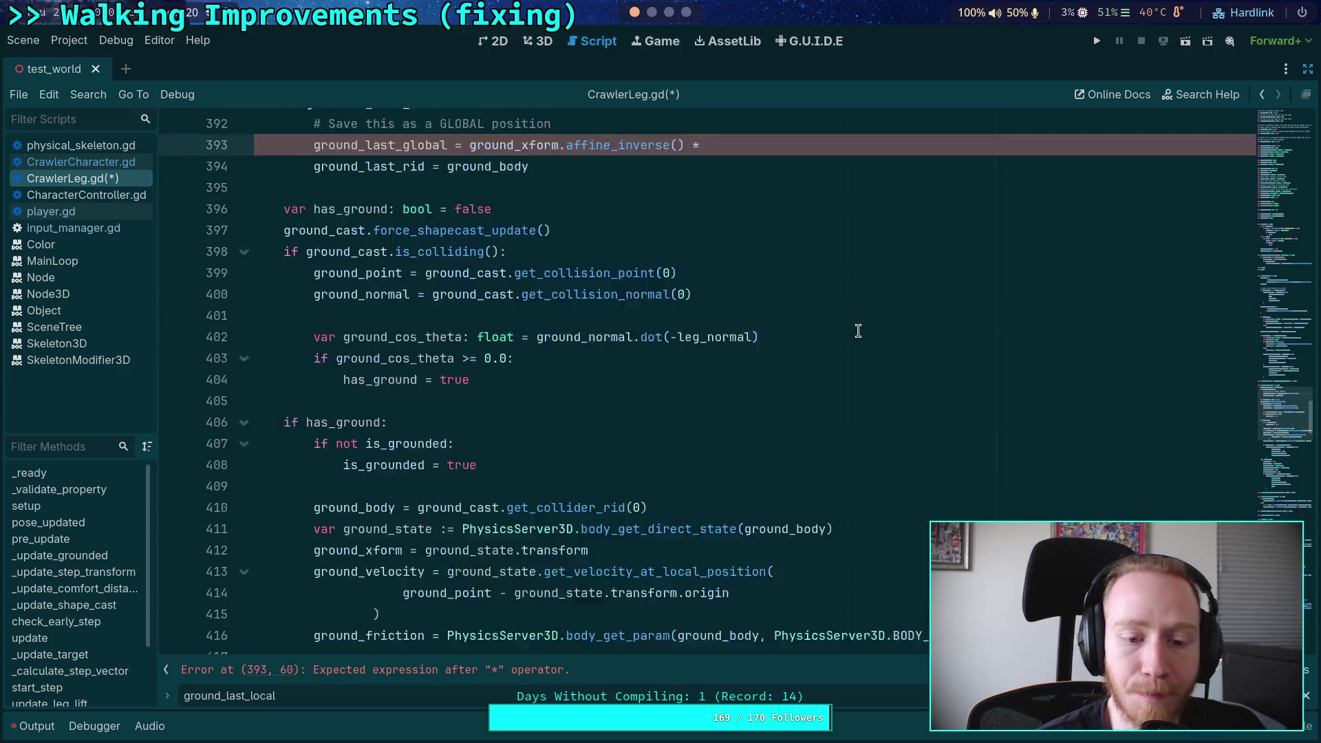
scroll(801, 369, "up", 4)
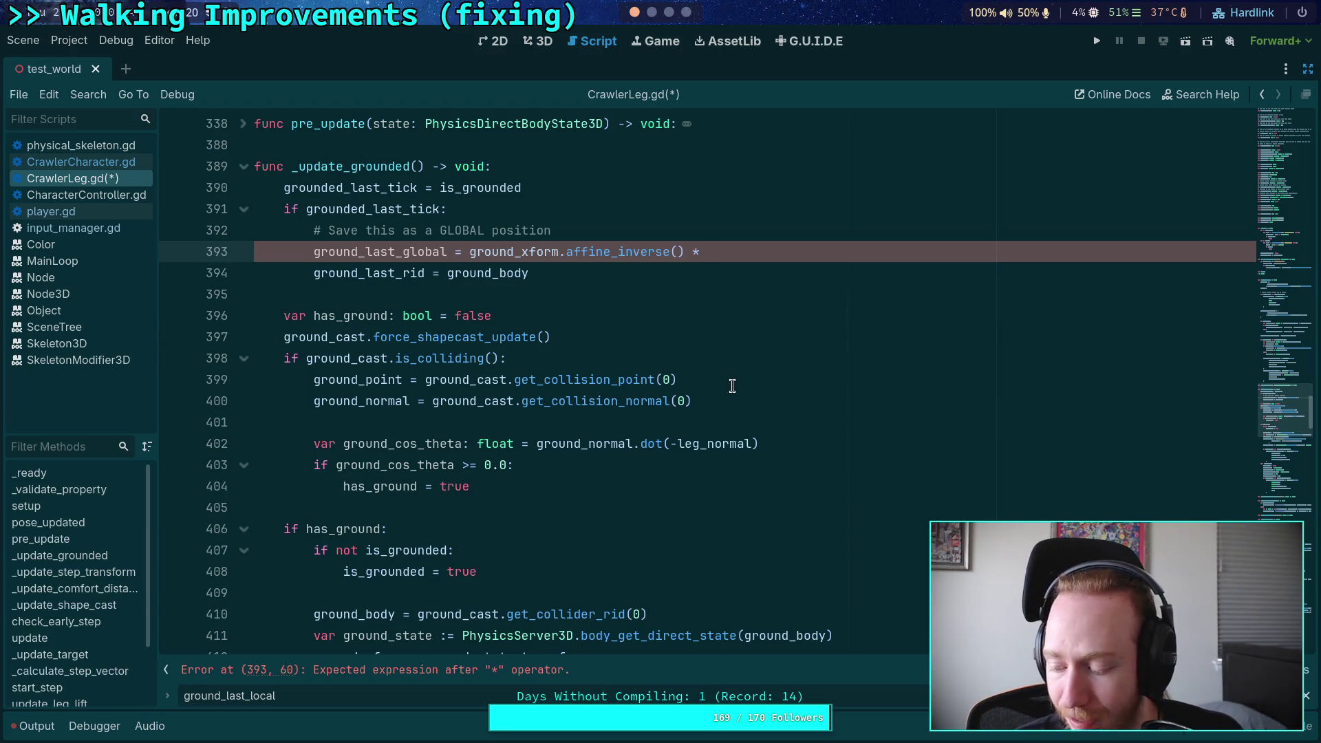
key("ctrl+v")
left_click(695, 281)
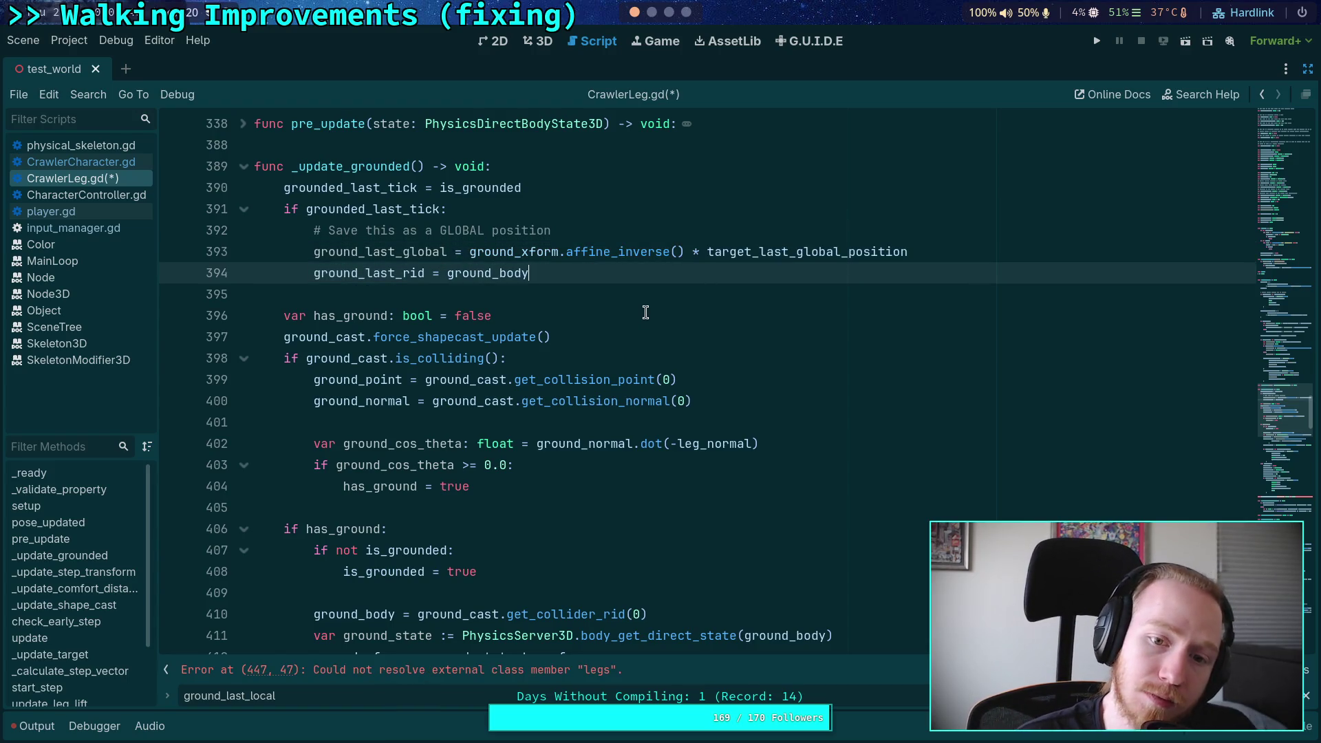
scroll(619, 317, "up", 1)
mouse_move(570, 294)
left_mouse_down()
mouse_move(260, 296)
mouse_move(375, 295)
mouse_move(363, 296)
left_mouse_up()
Step: Reword the line 392 comment to save these before the values are written over
type("these ")
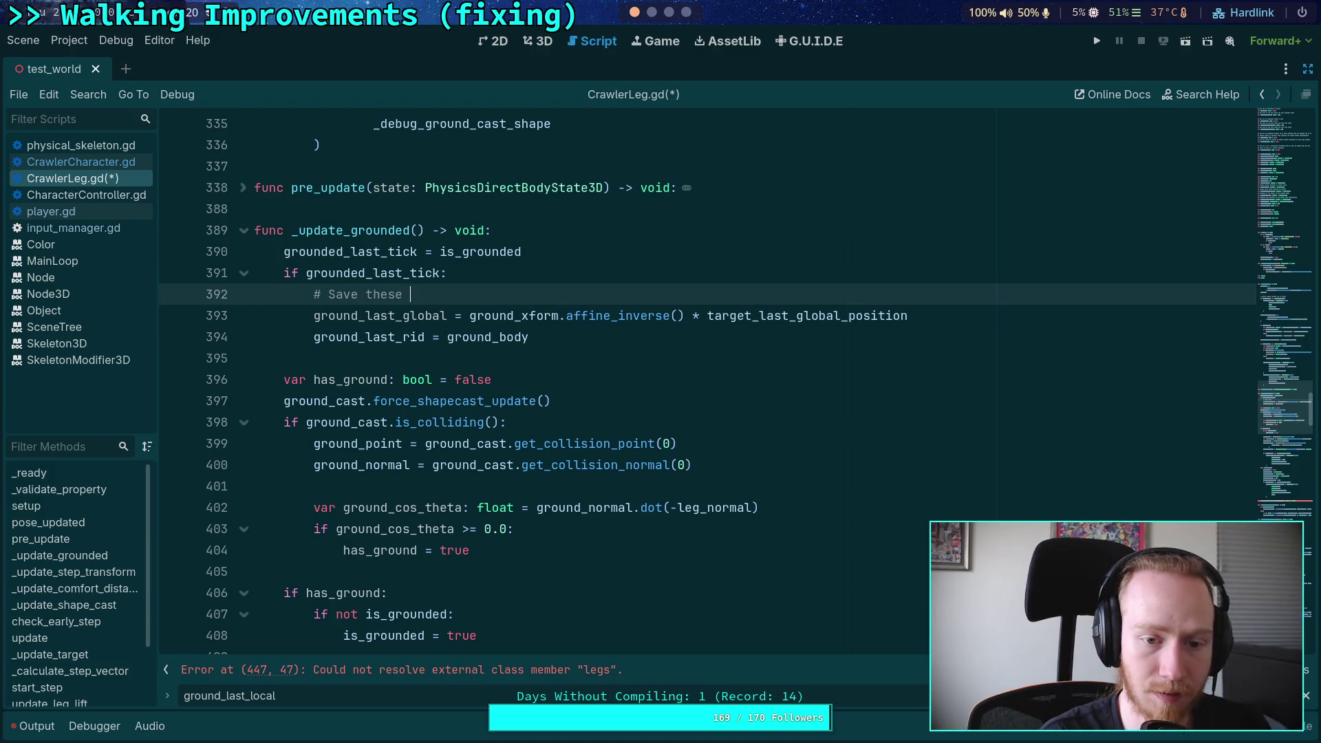
type("bo")
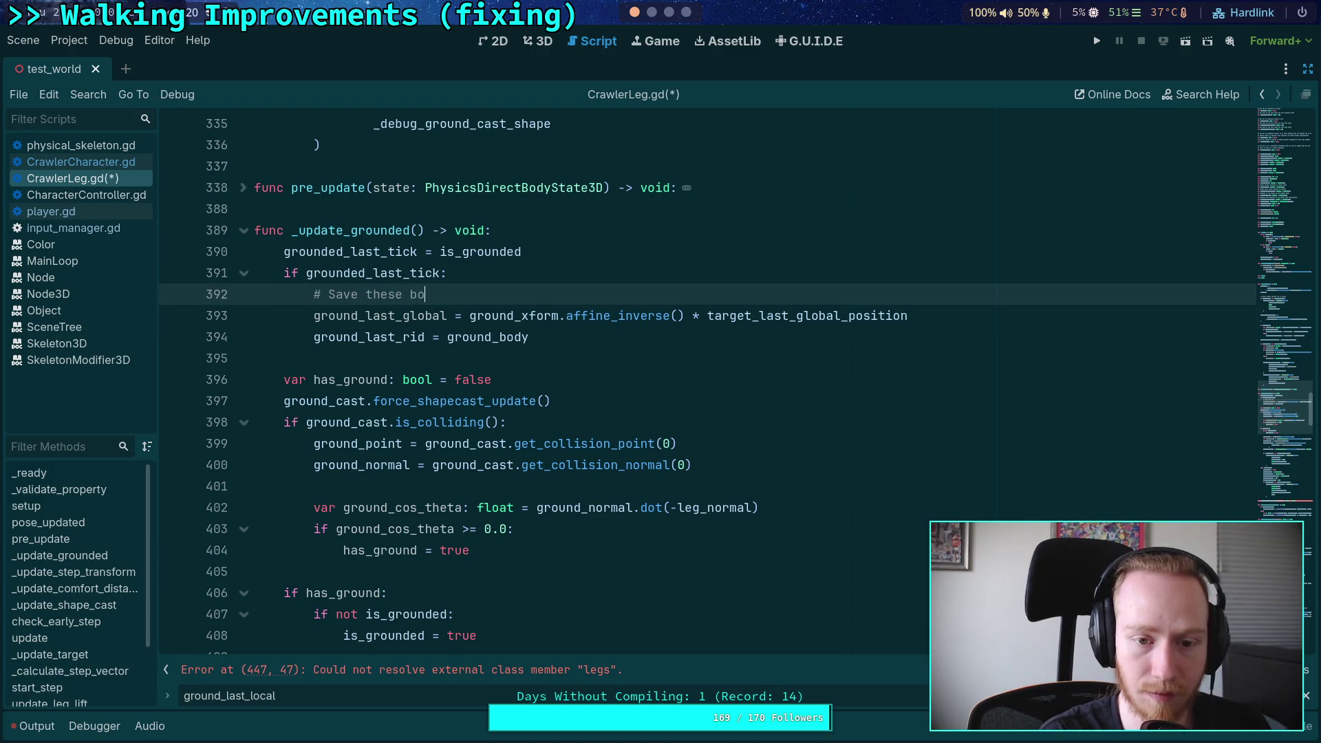
key("BackSpace")
type("efore the")
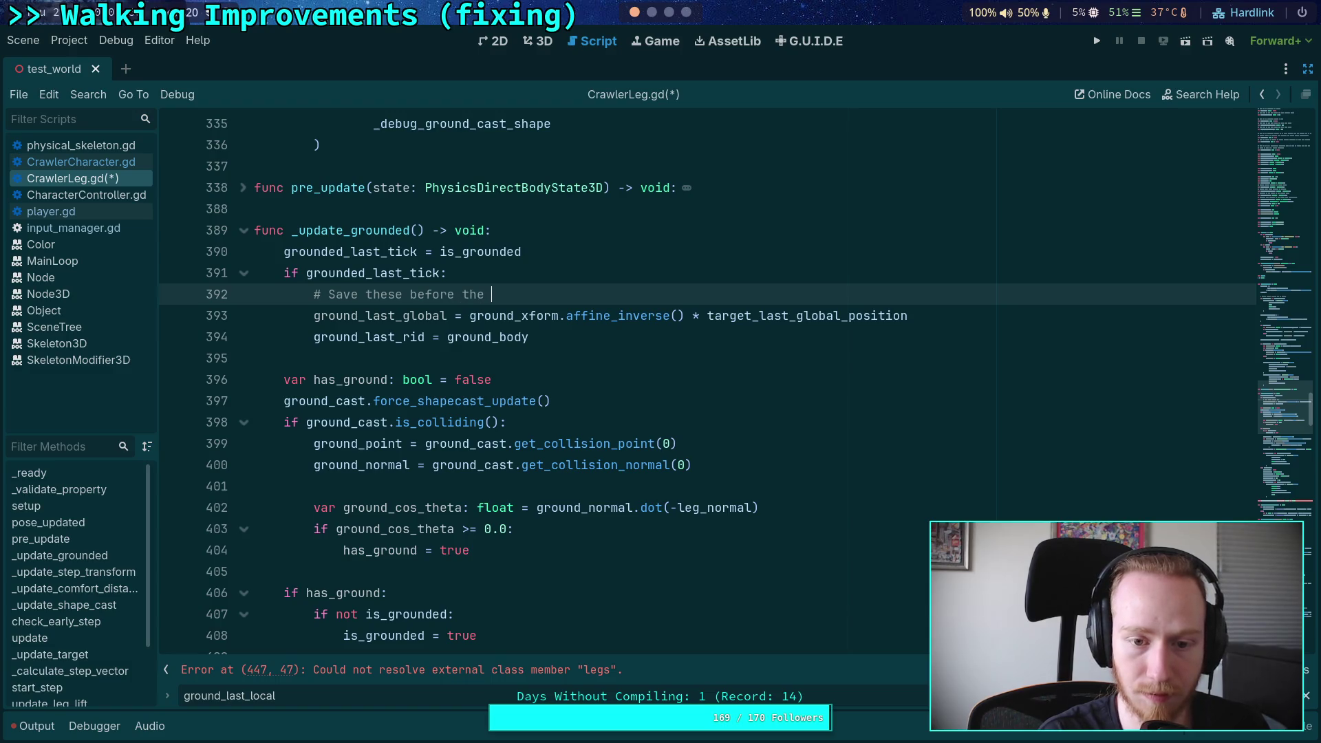
type(" values are")
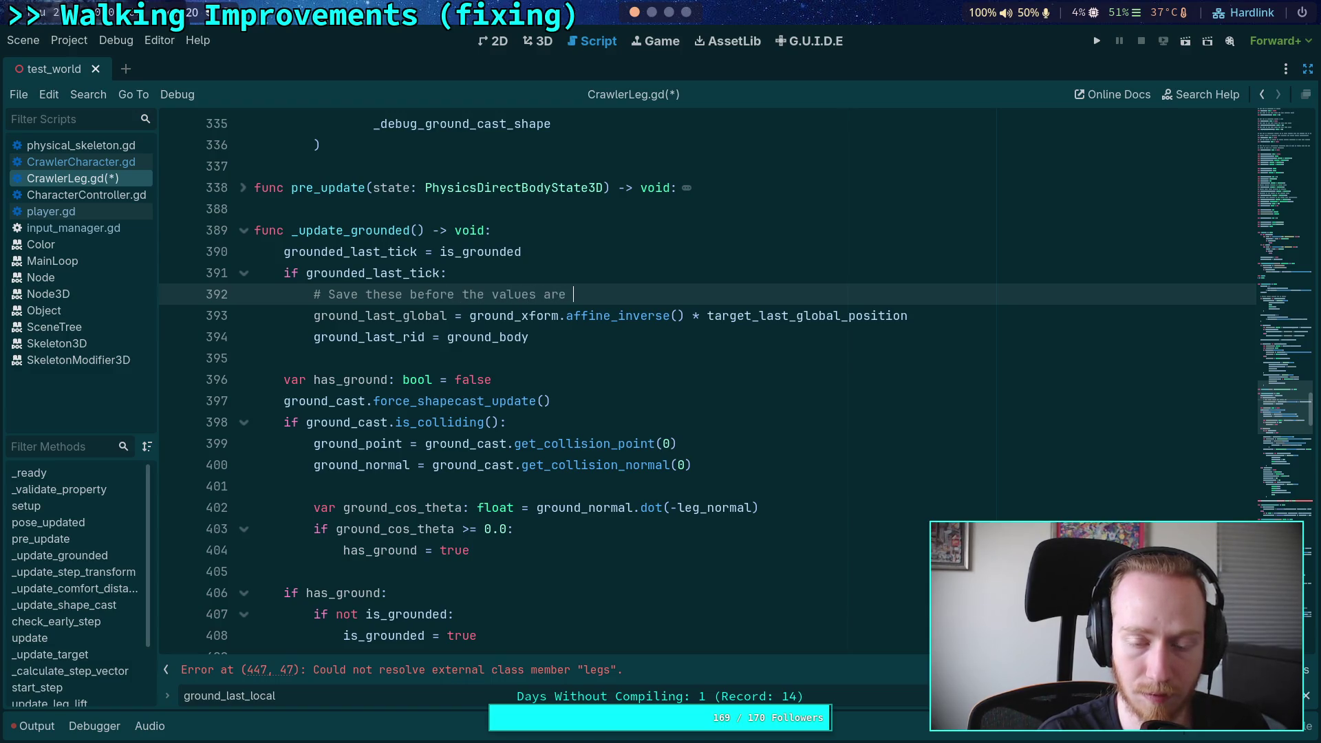
type("written over")
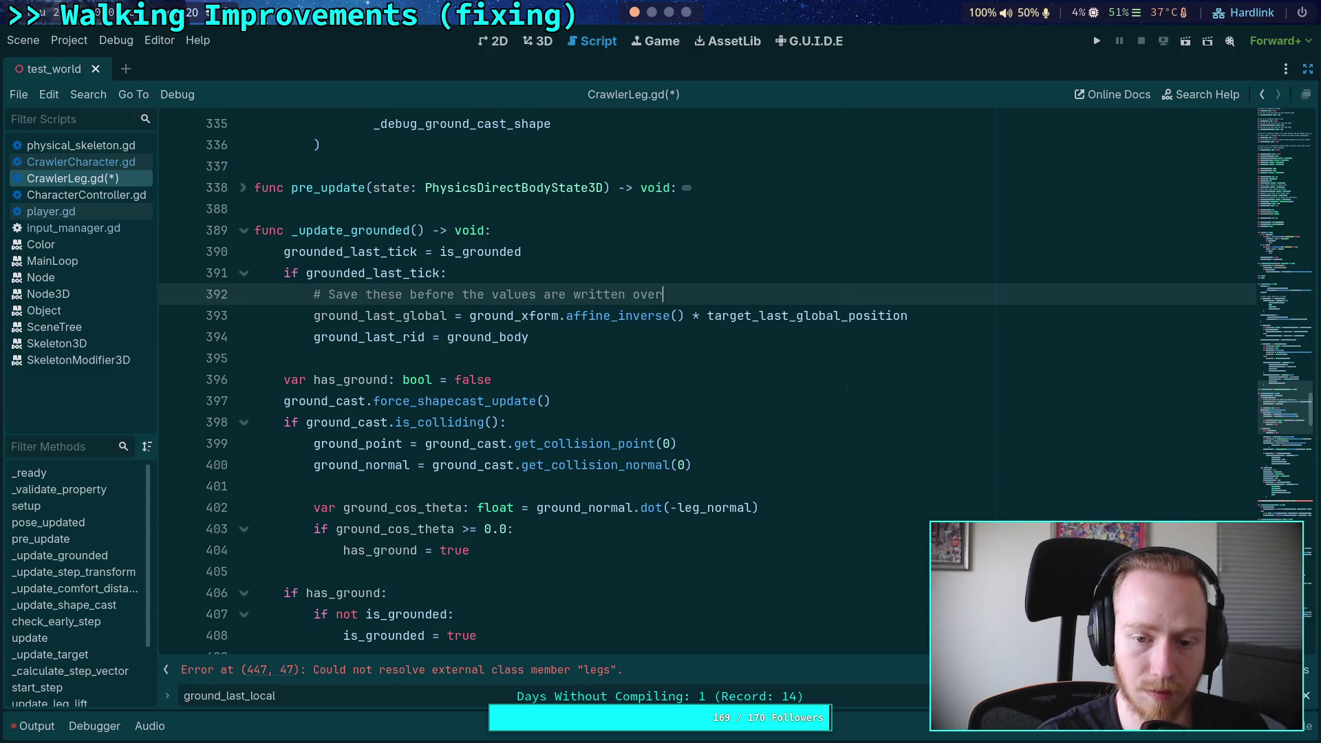
left_click(427, 338)
Step: Move the ground_last_rid line up above the ground_last_global assignment
left_click(540, 362)
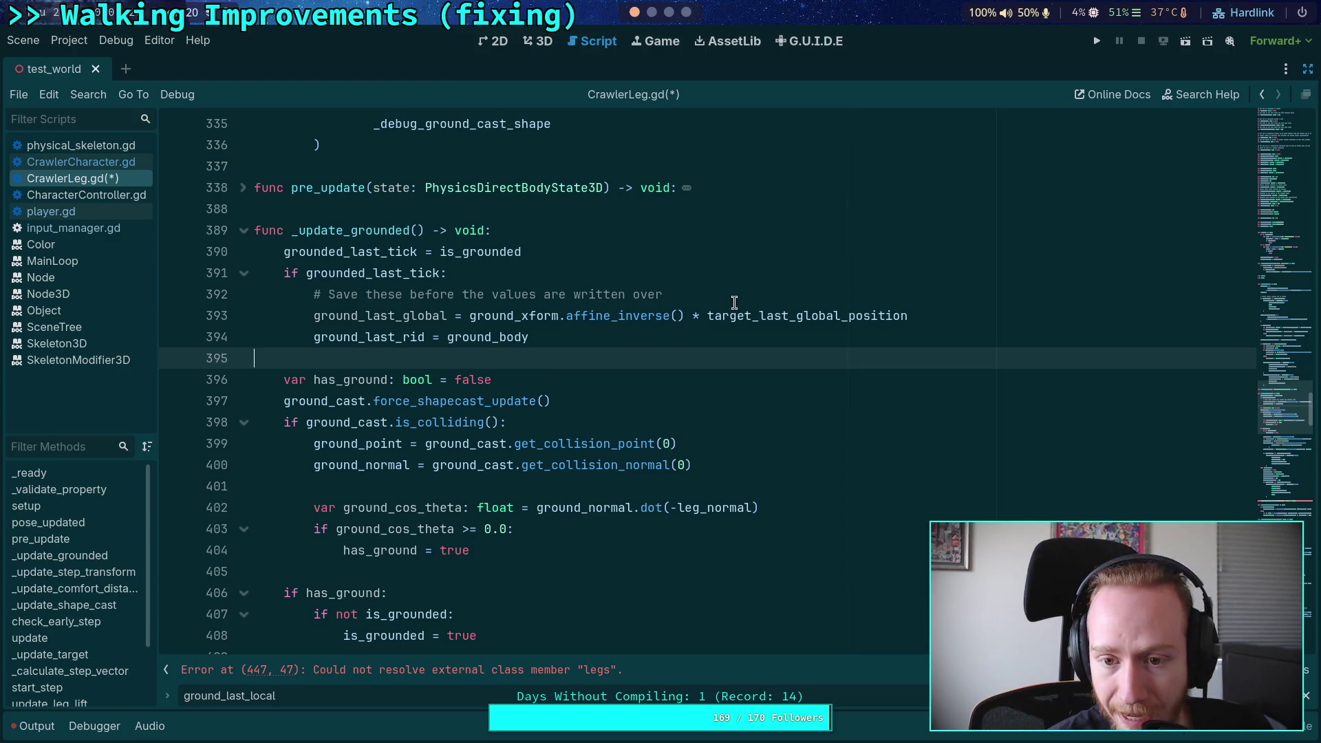
left_click(764, 297)
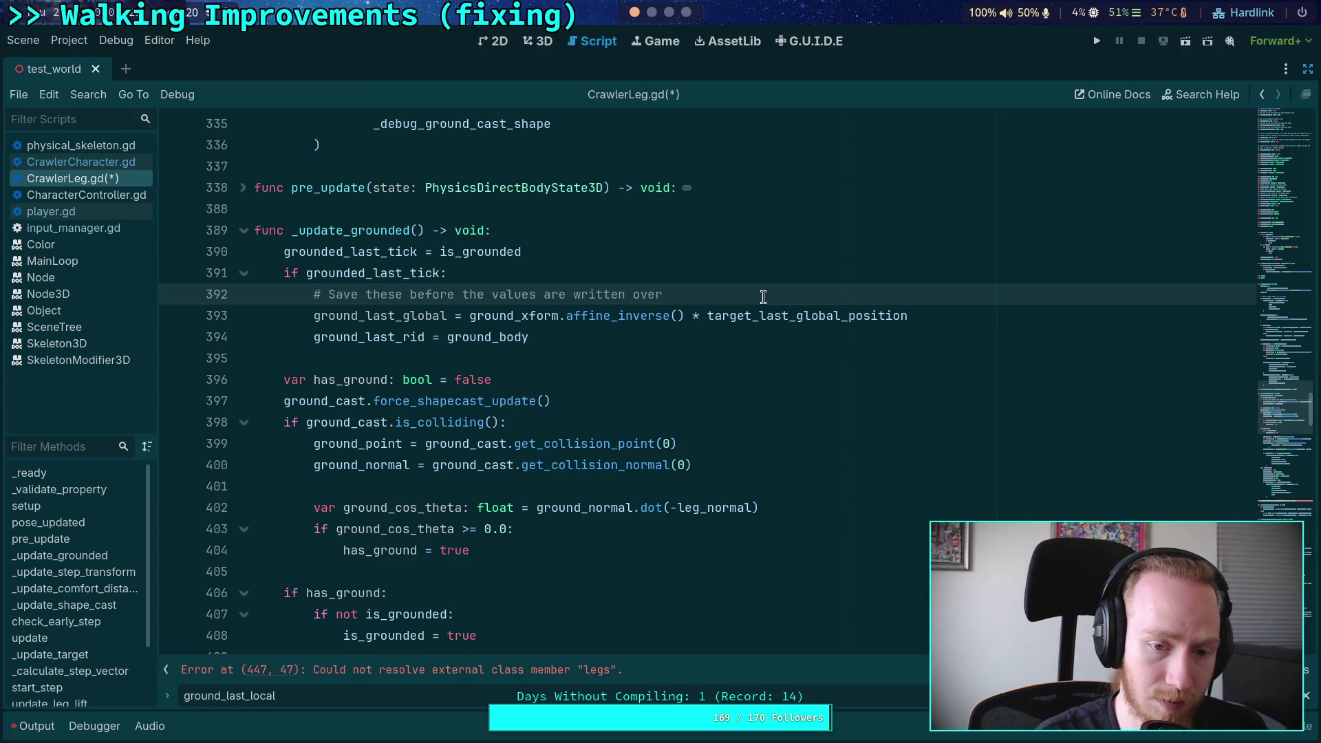
key("Down")
key("Down")
key("alt+Up")
Step: Add a NOTE comment: ground is tracked where the target bone was after IK/Physics
key("Return")
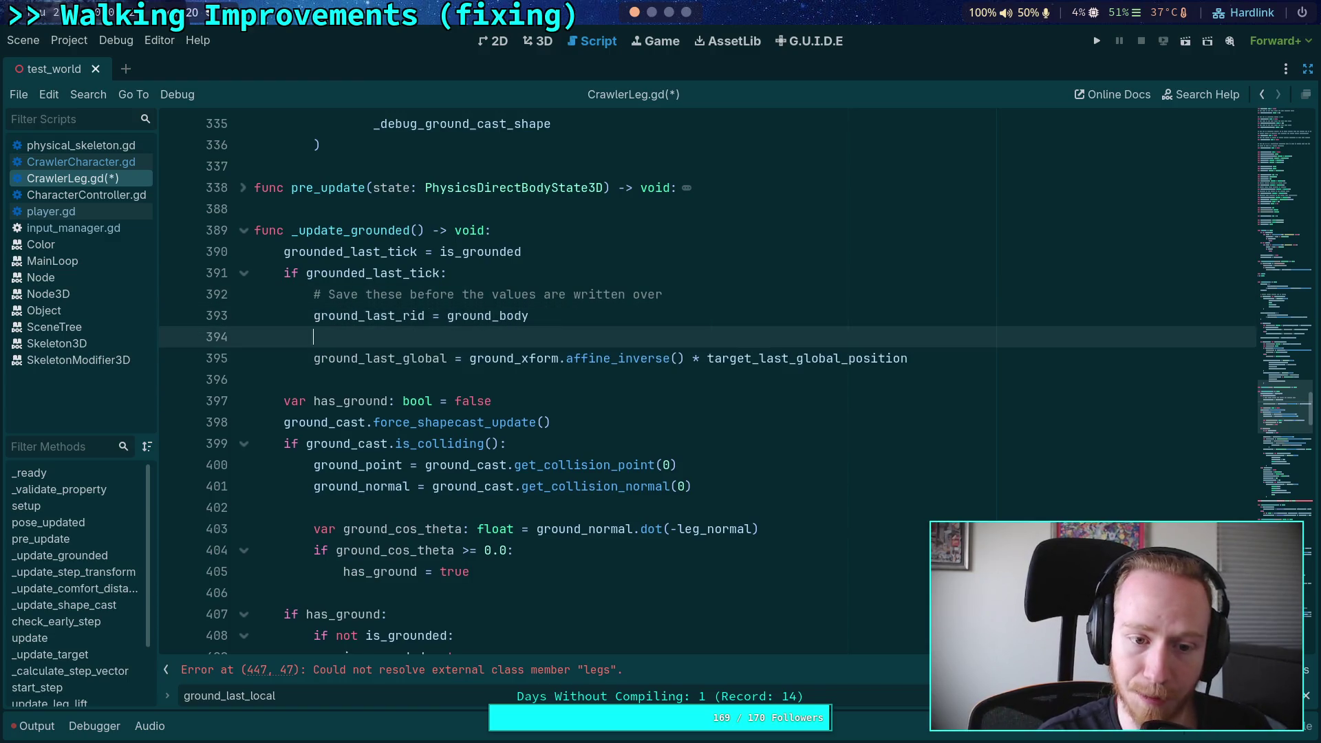
type("# NOTE:")
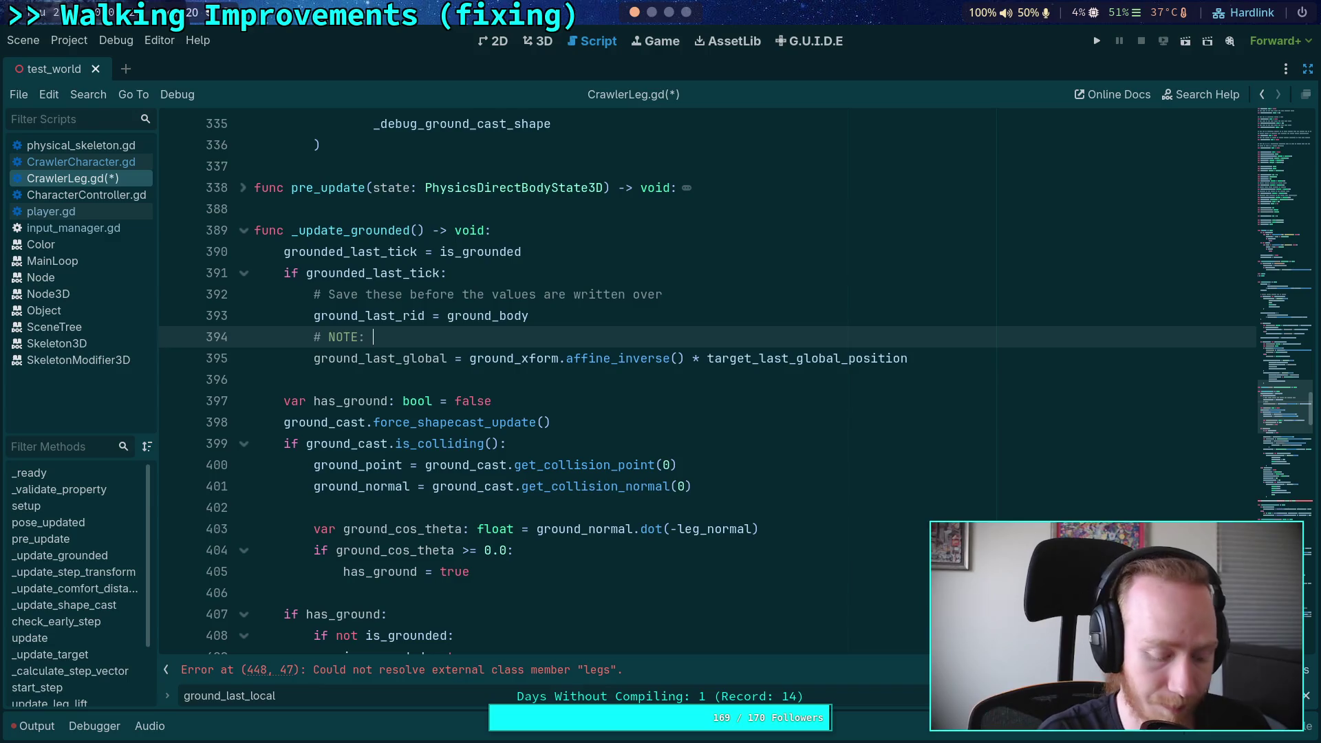
type(" we actually track g")
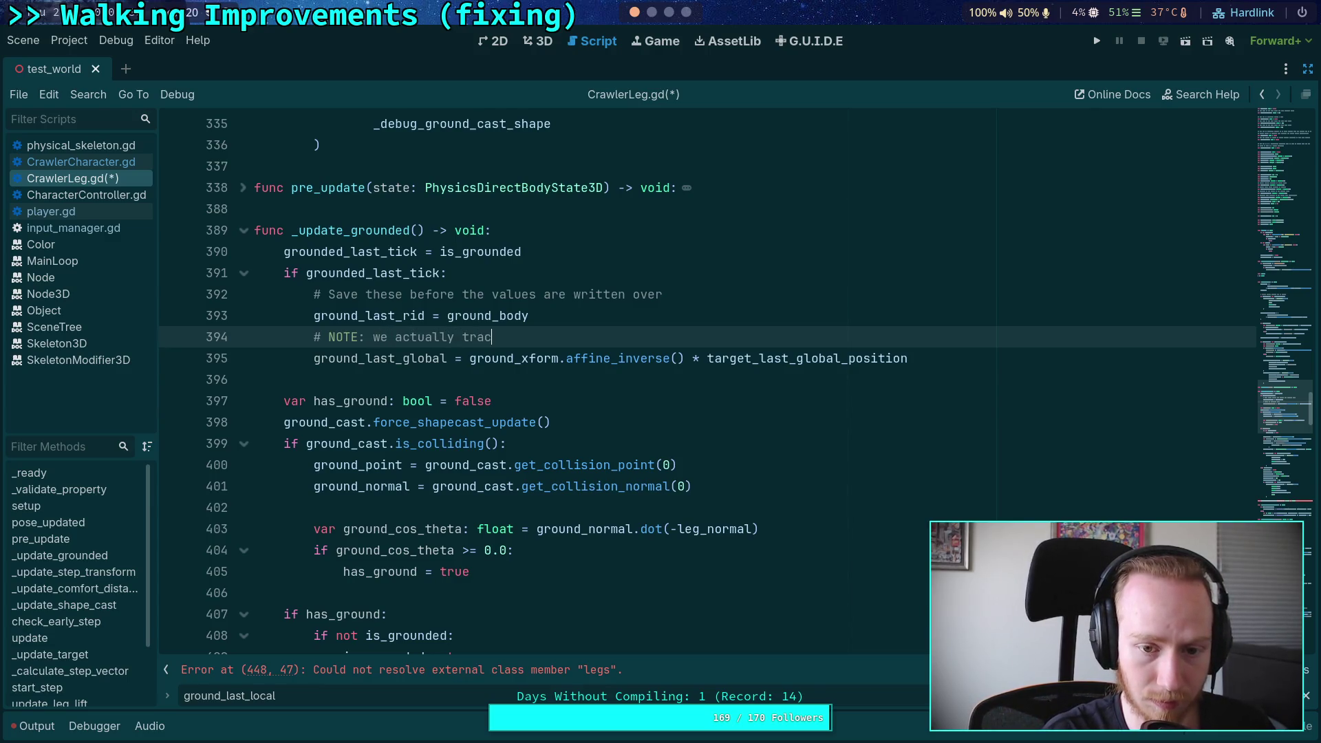
type("round location as where ")
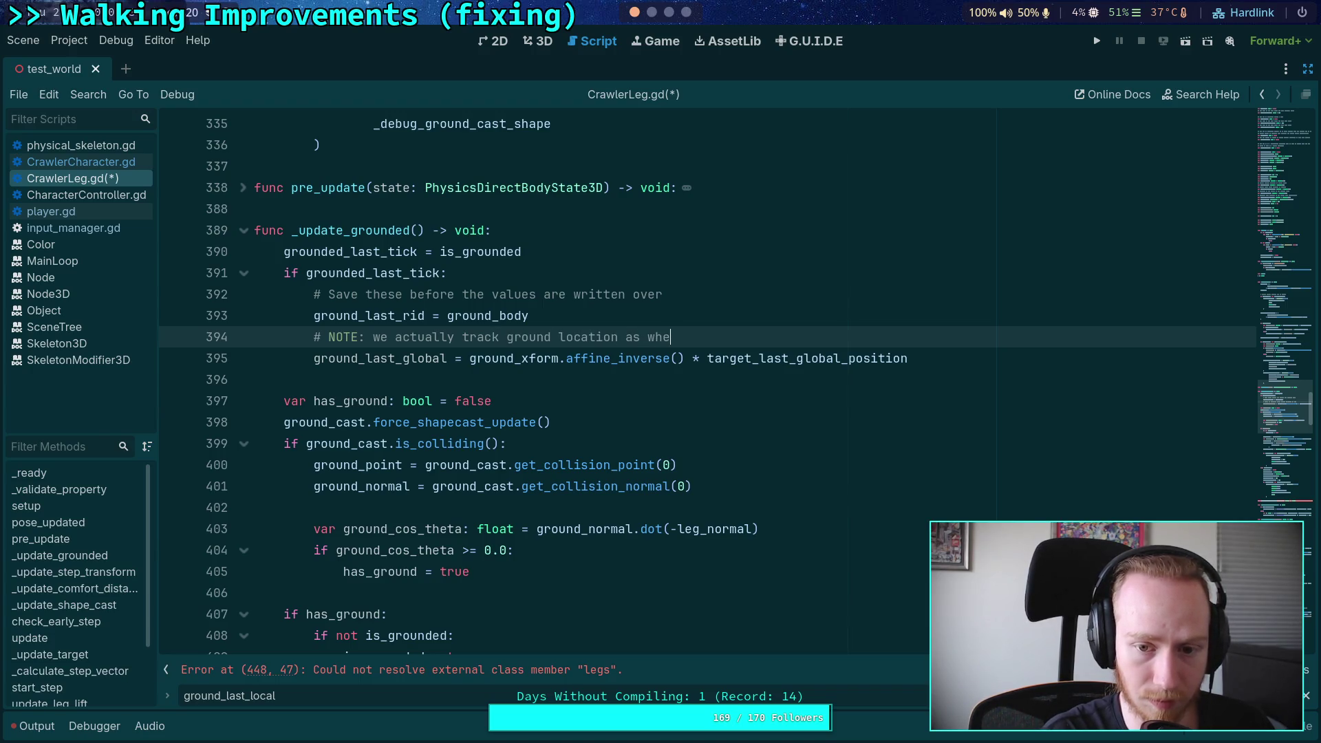
type("the")
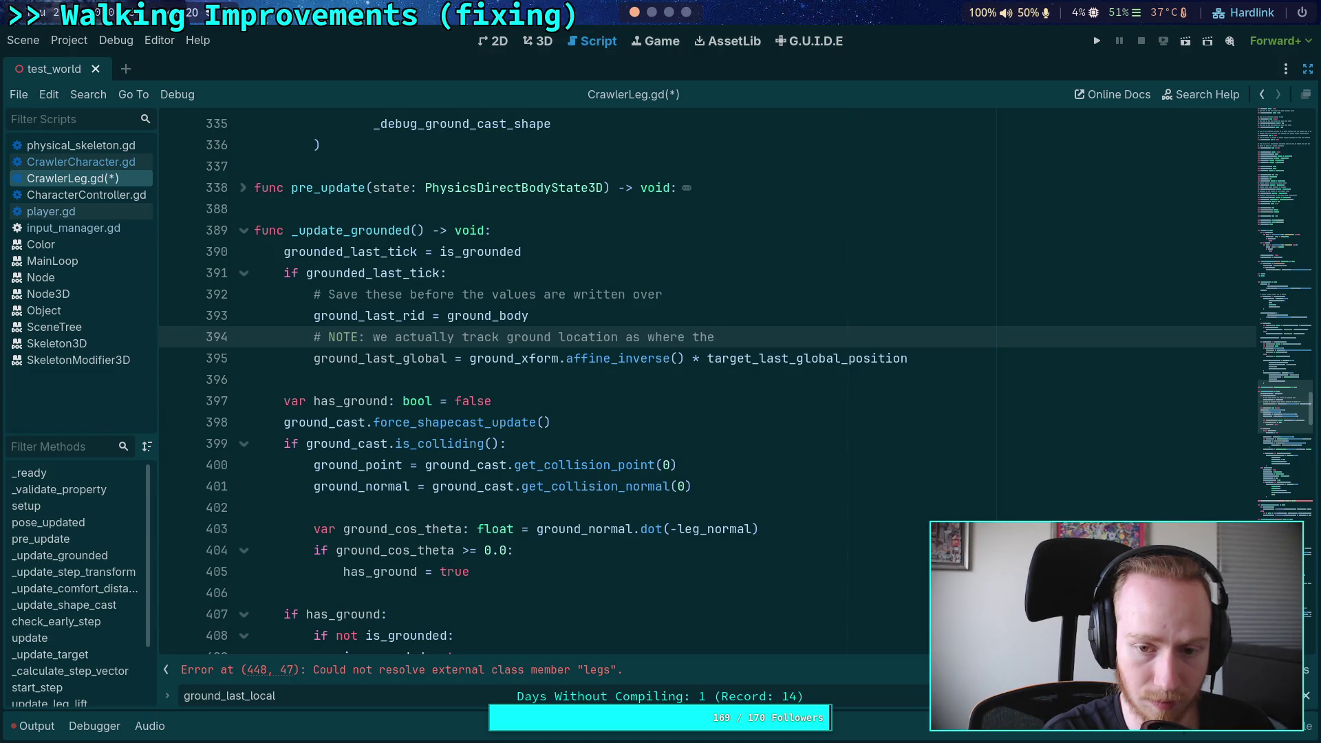
type(" target node ended ")
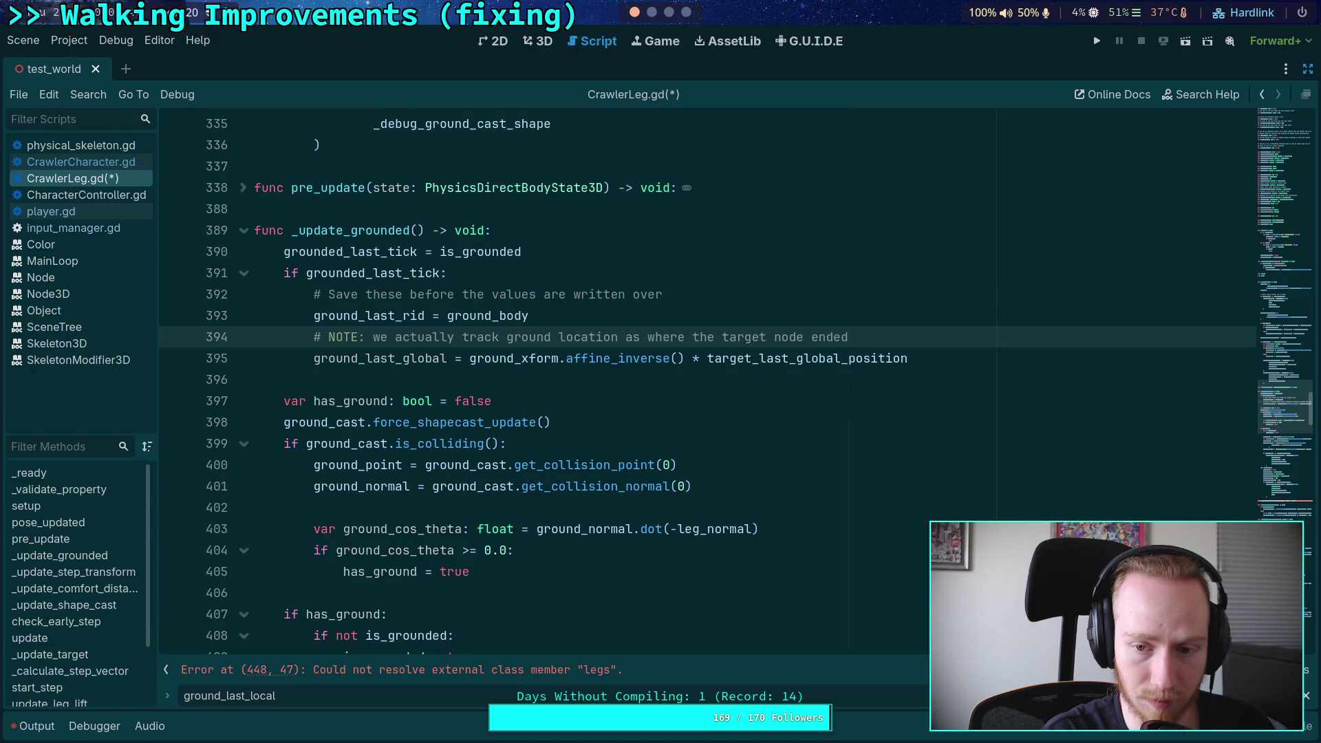
type("after IK/ ")
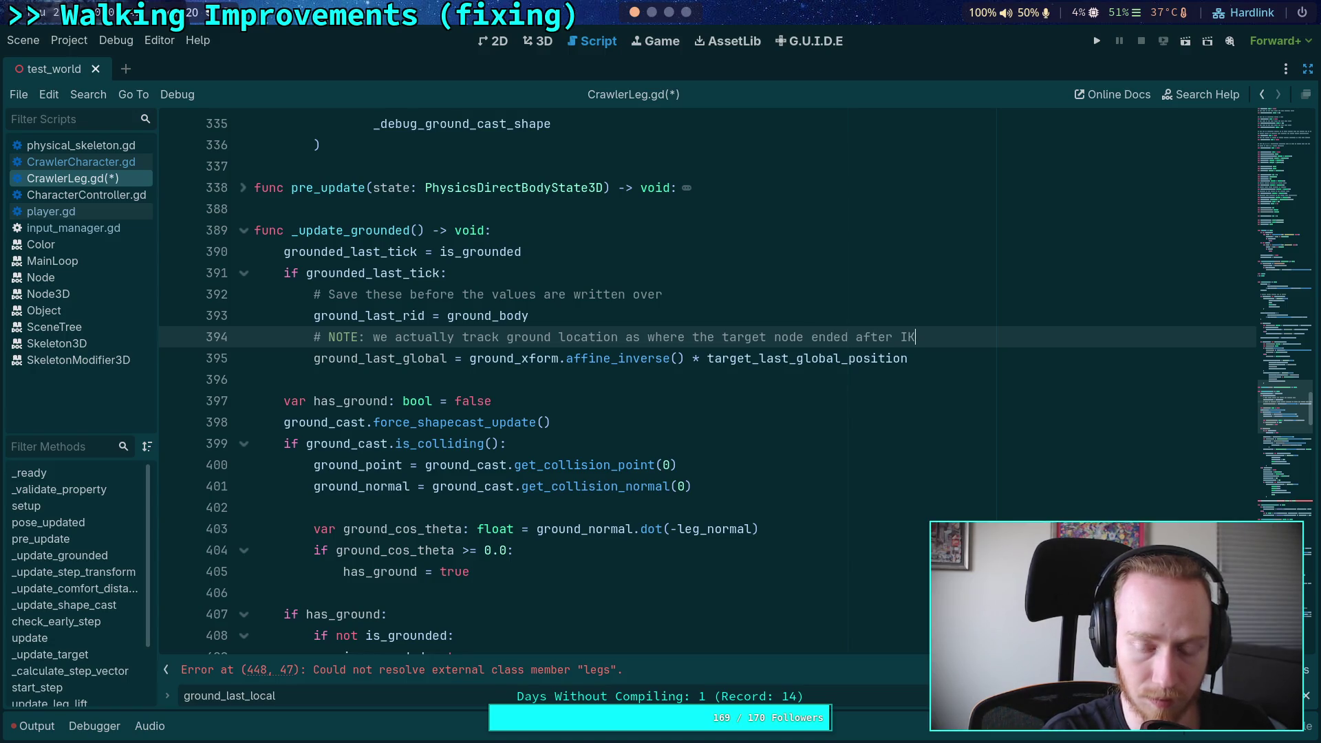
type("Physics")
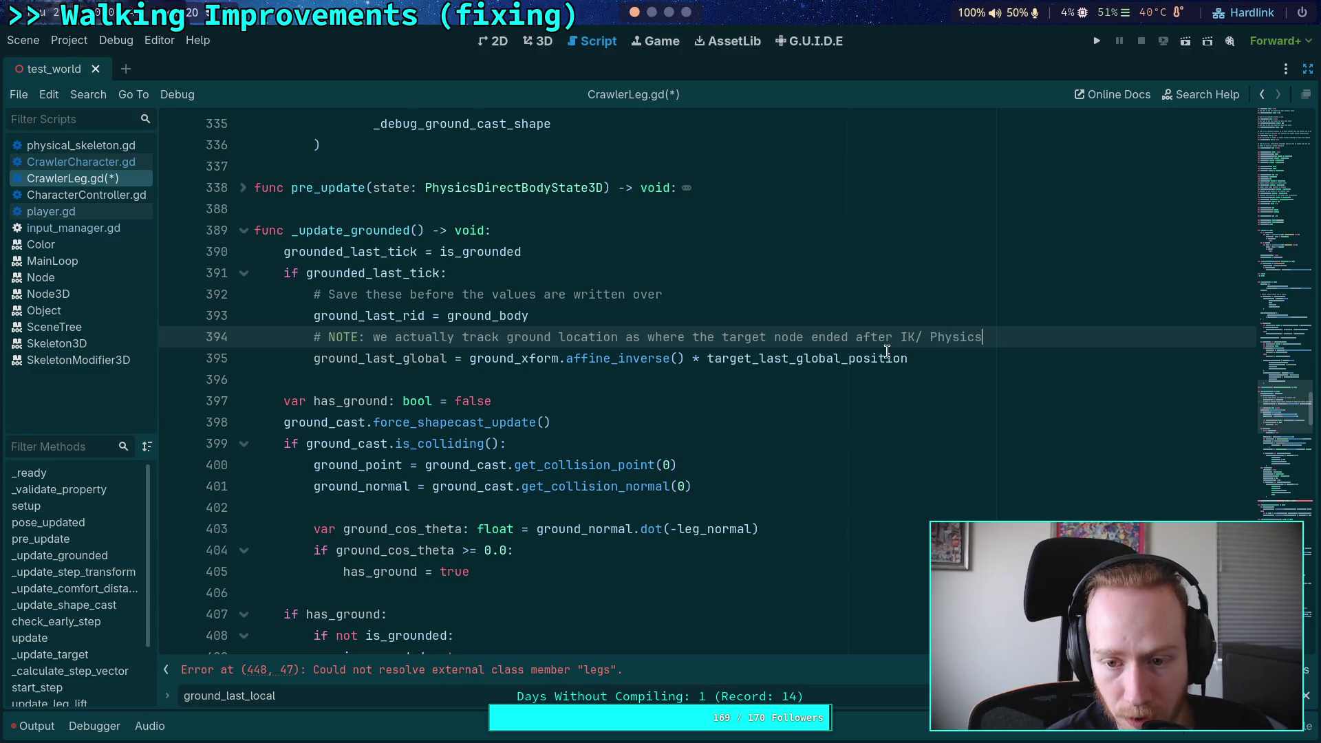
double_click(789, 337)
type("bone")
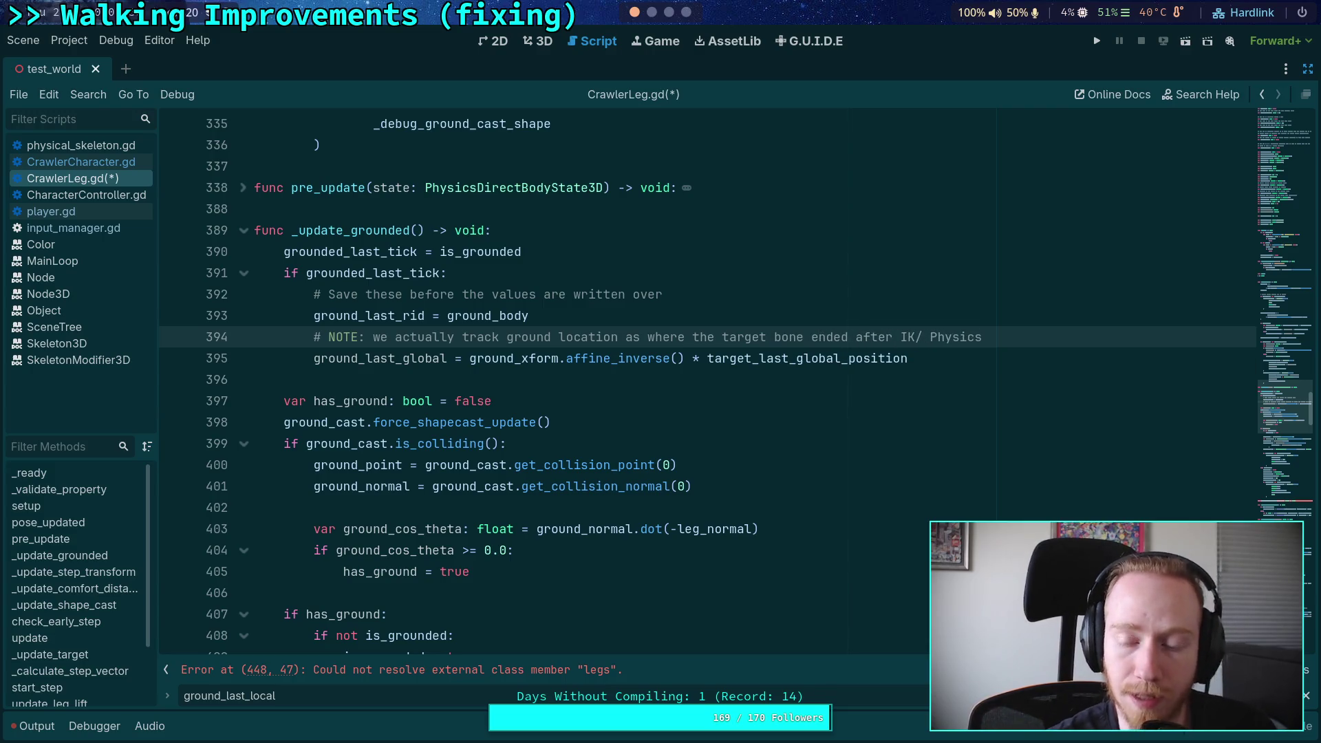
double_click(825, 337)
type("was")
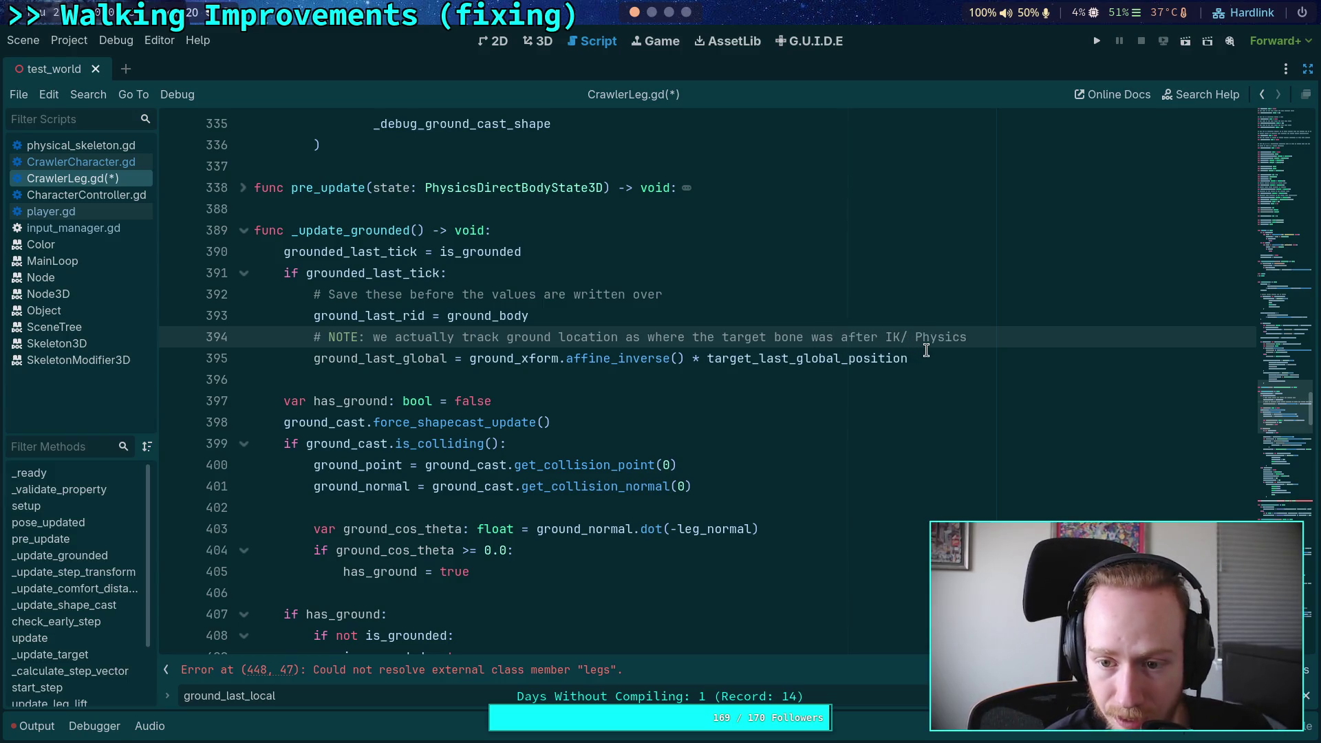
Step: Remove 'ground_xform.affine_inverse() * ' so ground_last_global takes target_last_global_position directly
left_click_drag(926, 358, 313, 358)
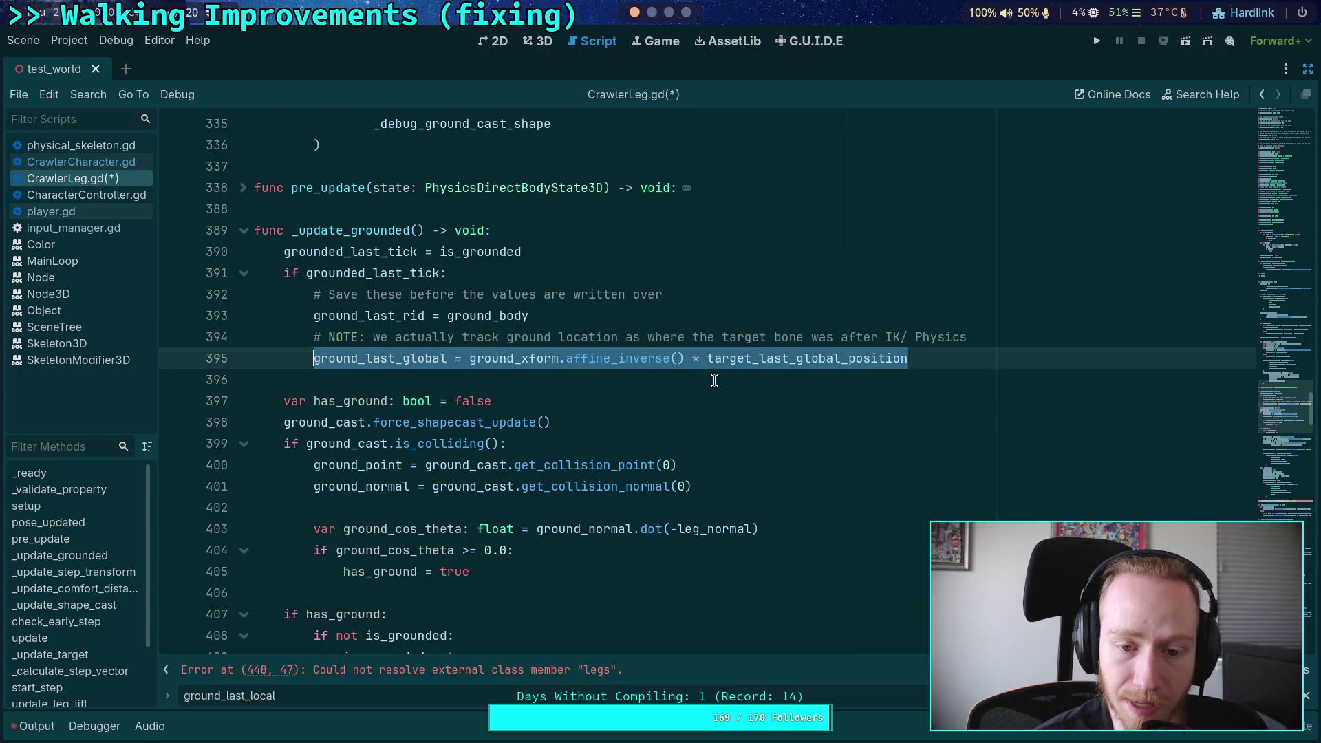
mouse_move(795, 361)
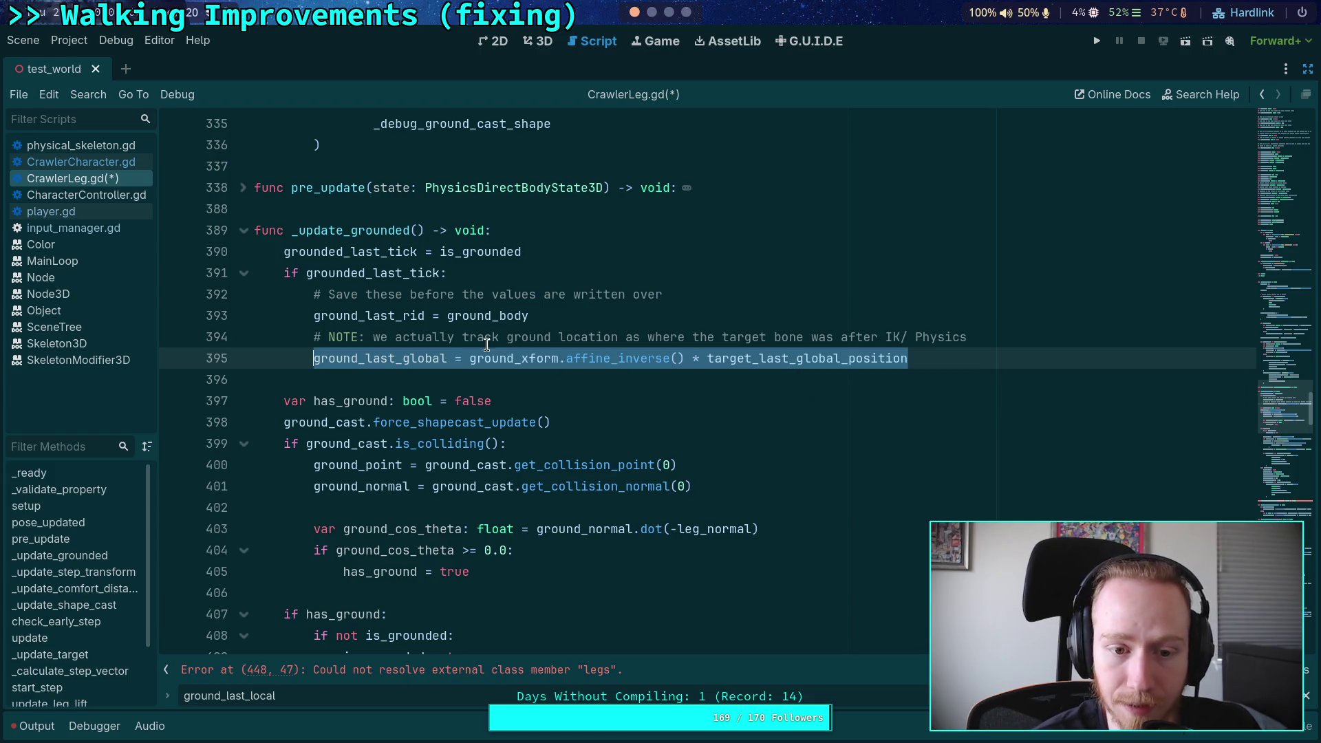
left_click(650, 365)
left_click_drag(707, 359, 466, 353)
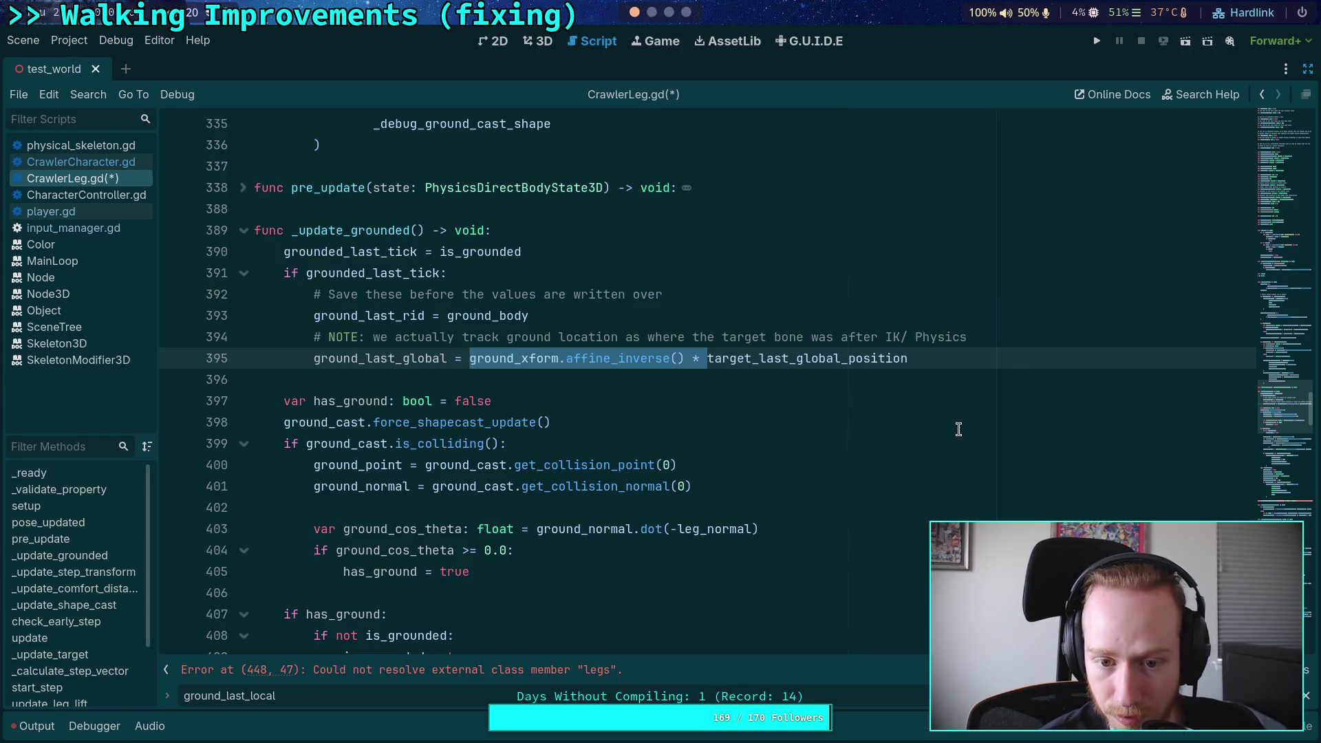
key("BackSpace")
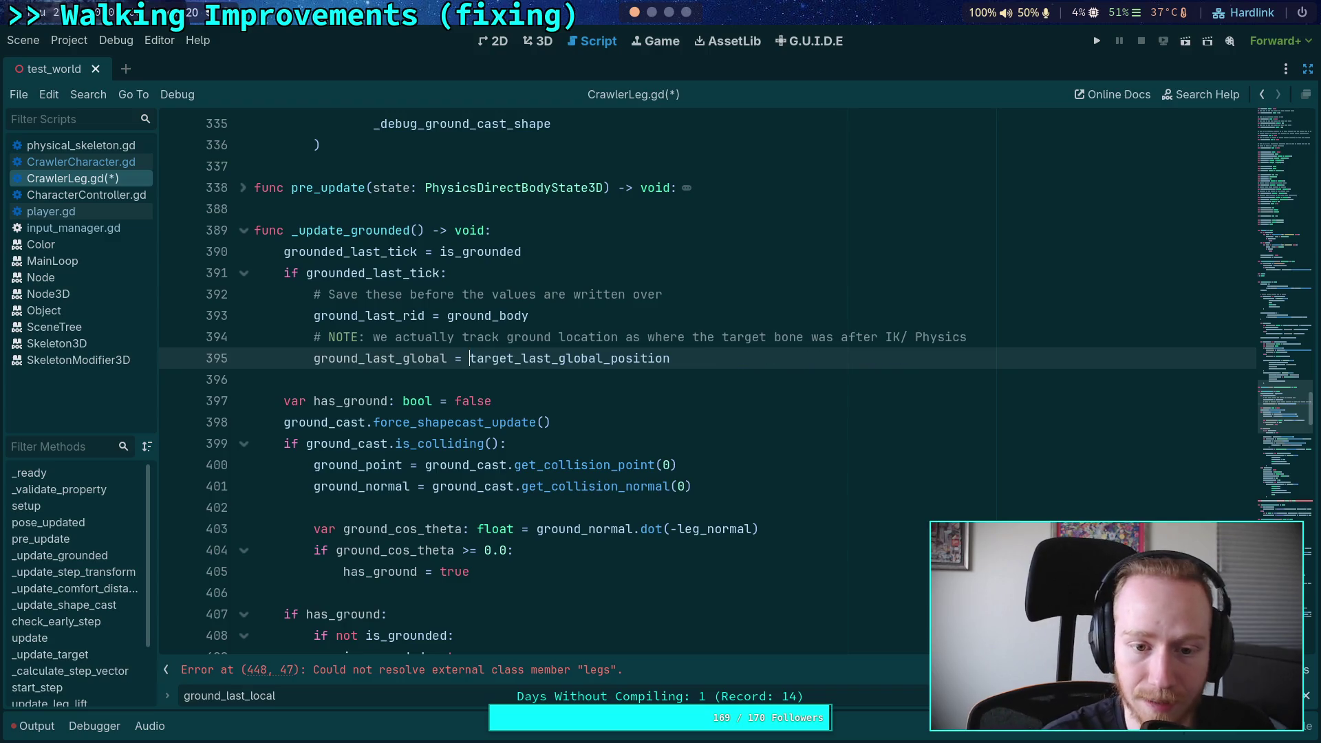
Step: Delete the ground_last_global assignment line from _update_grounded
scroll(868, 415, "down", 2)
double_click(581, 230)
scroll(707, 325, "down", 5)
scroll(673, 408, "up", 8)
scroll(654, 328, "up", 3)
mouse_move(663, 332)
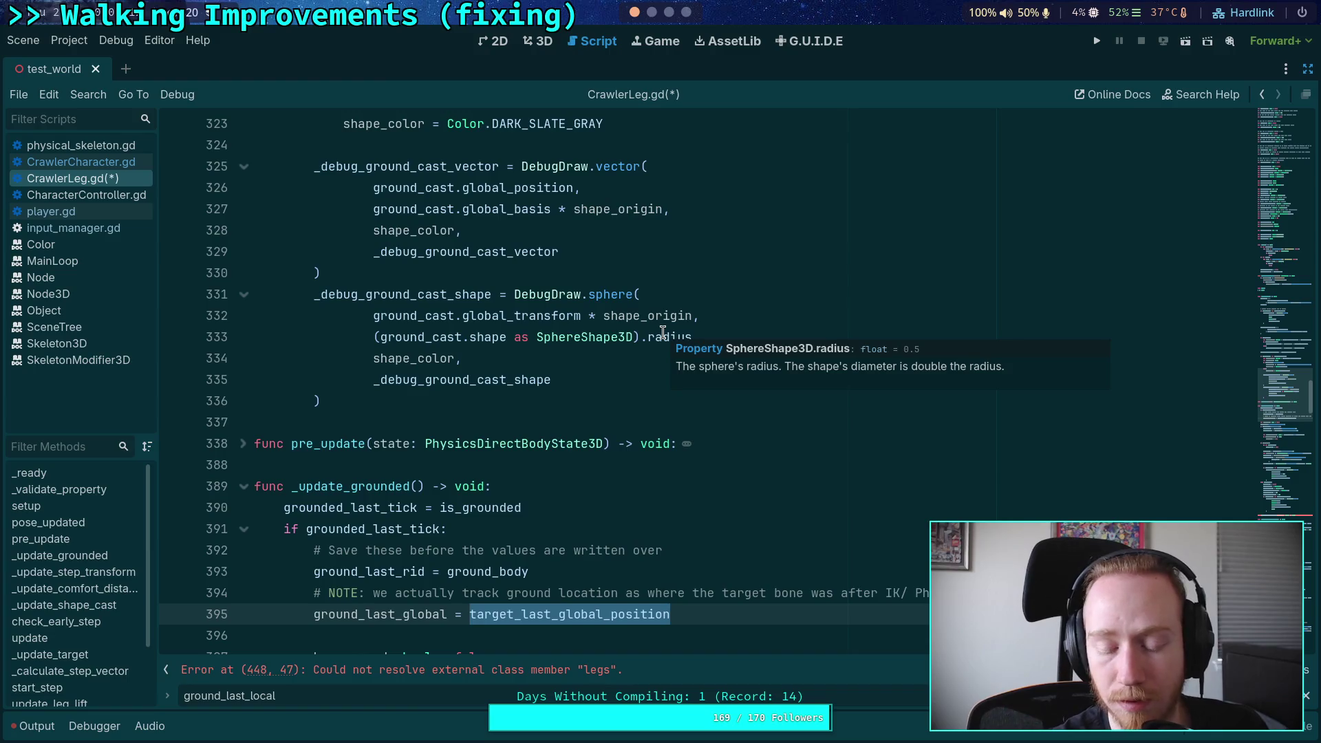
scroll(663, 332, "down", 3)
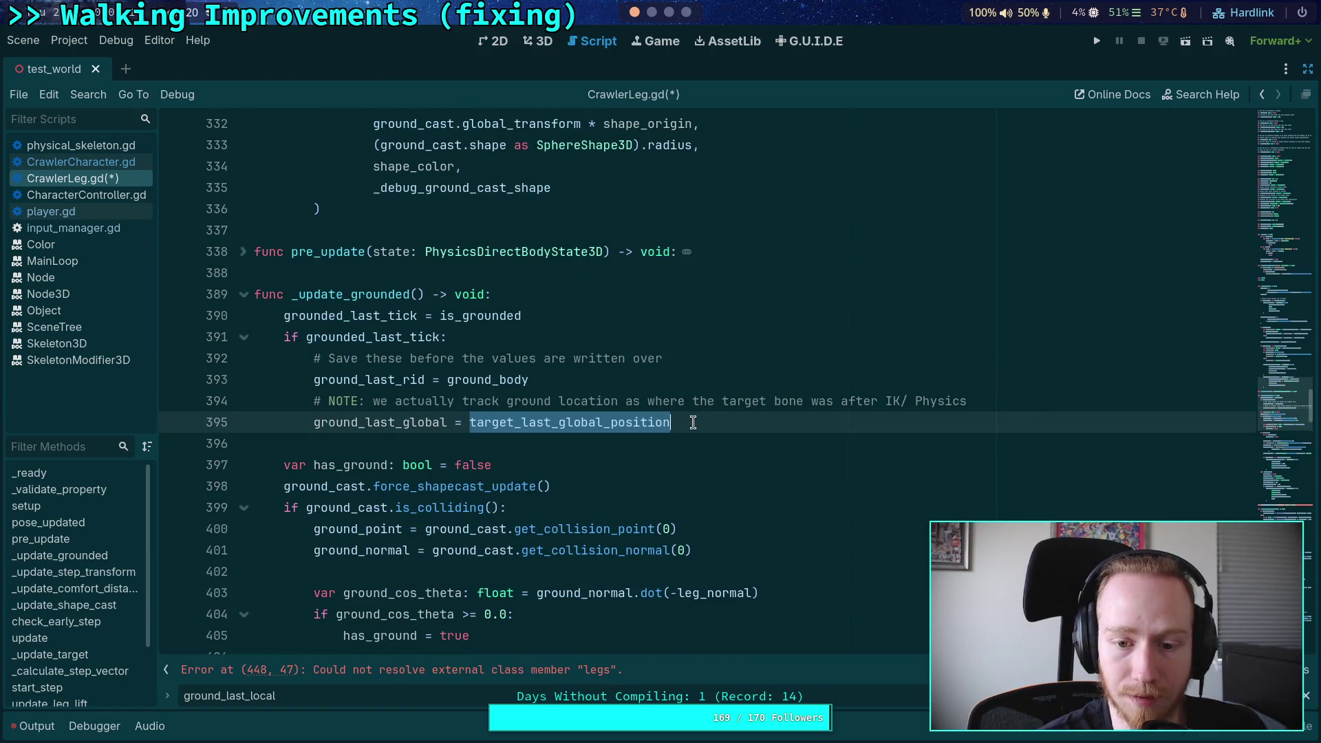
left_click(939, 422)
left_click(957, 403, "shift")
key("BackSpace")
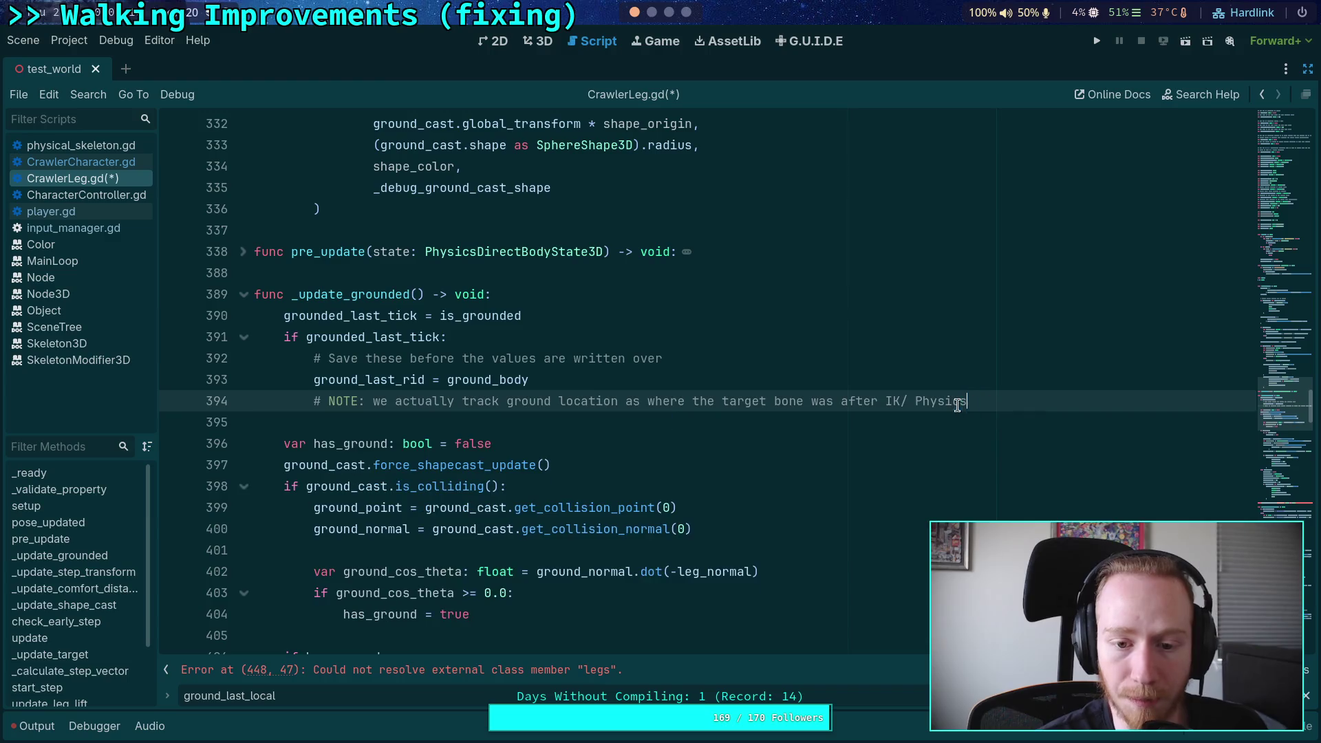
Step: Take the NOTE comment out of _update_grounded and remove the leftover line
key("shift+Home")
key("BackSpace")
scroll(782, 336, "up", 3)
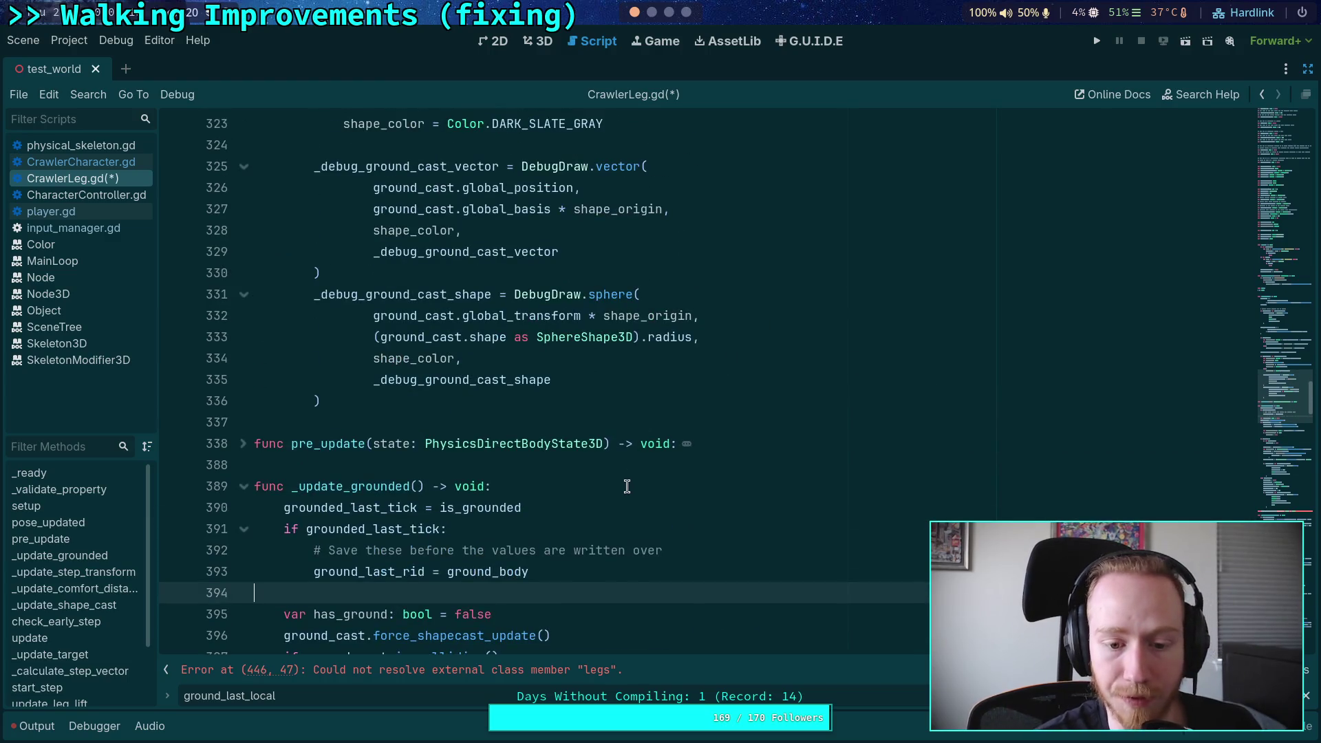
left_click(673, 548)
key("shift+Up")
key("BackSpace")
Step: Paste the ground-tracking NOTE comment under 'if is_grounded:' at line 307
scroll(695, 482, "up", 10)
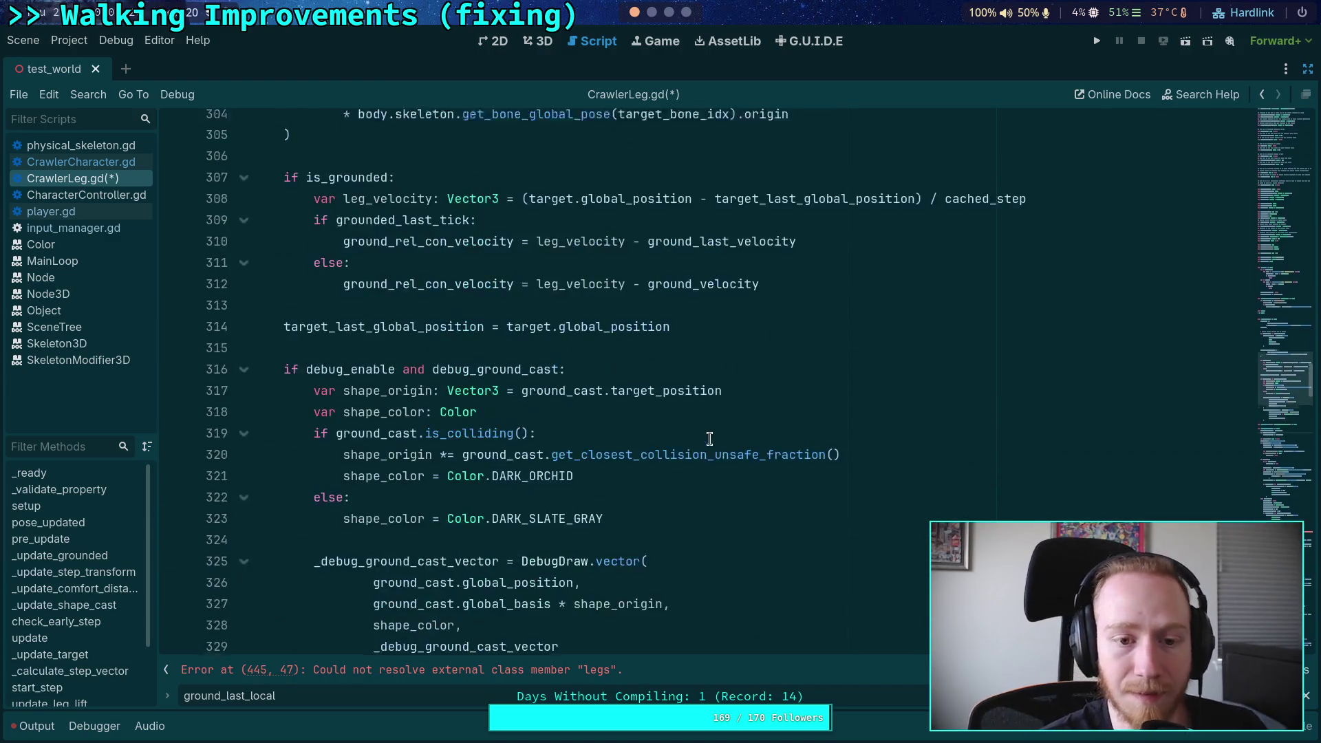
scroll(662, 434, "down", 2)
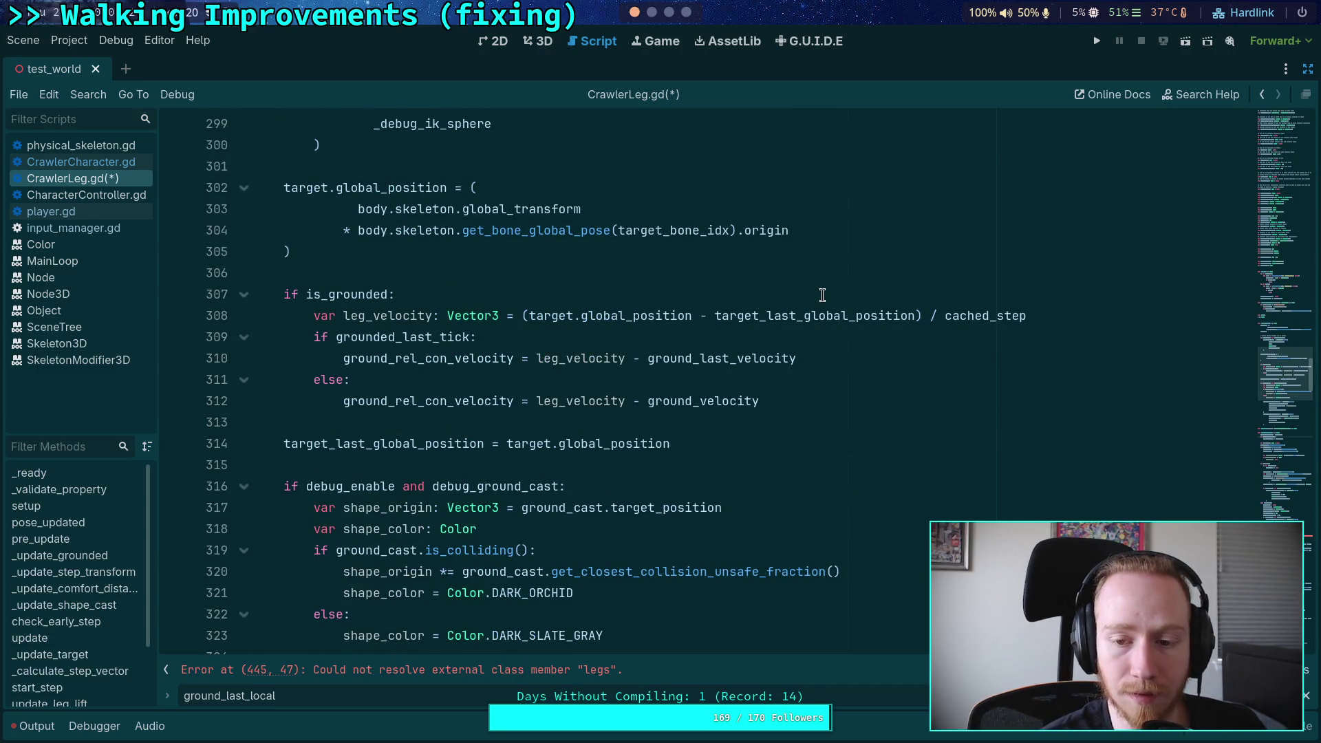
left_click(823, 294)
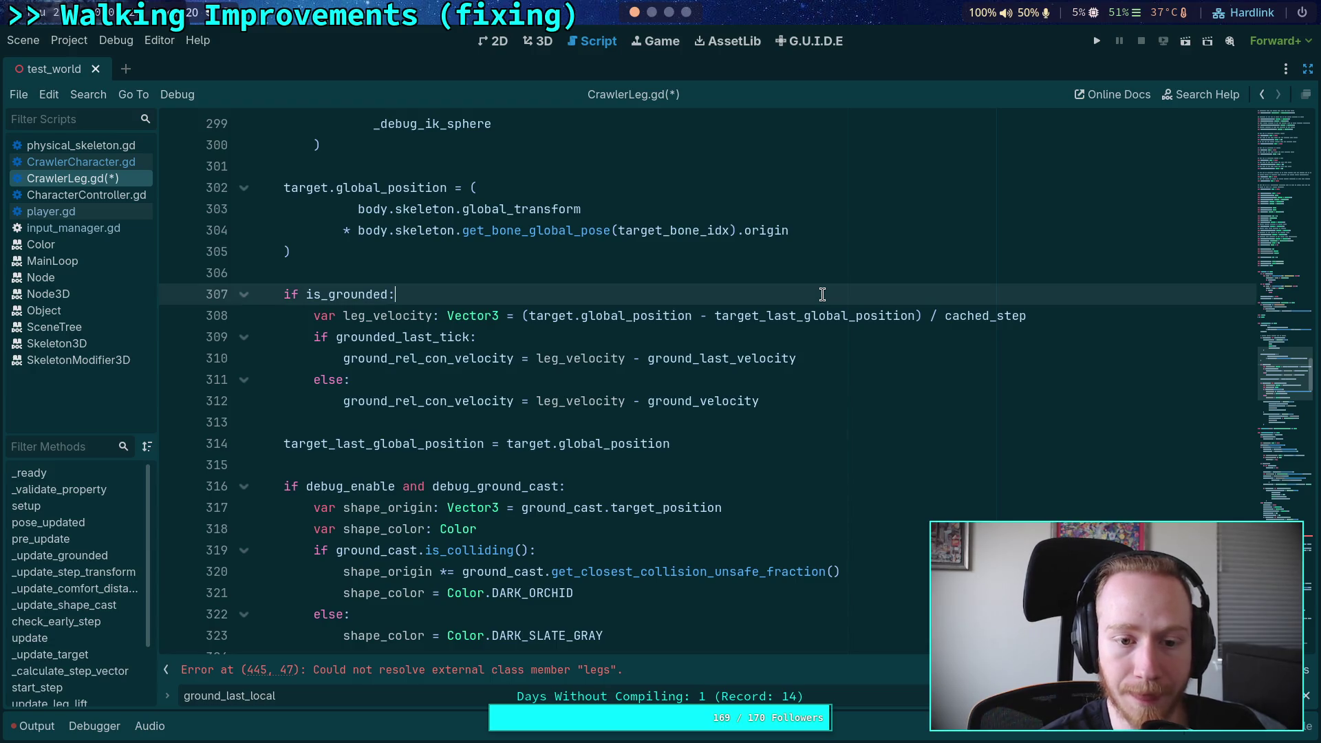
key("Return")
type("# NOTE: we actually track ground location as where the target bone was after IK/ Physics")
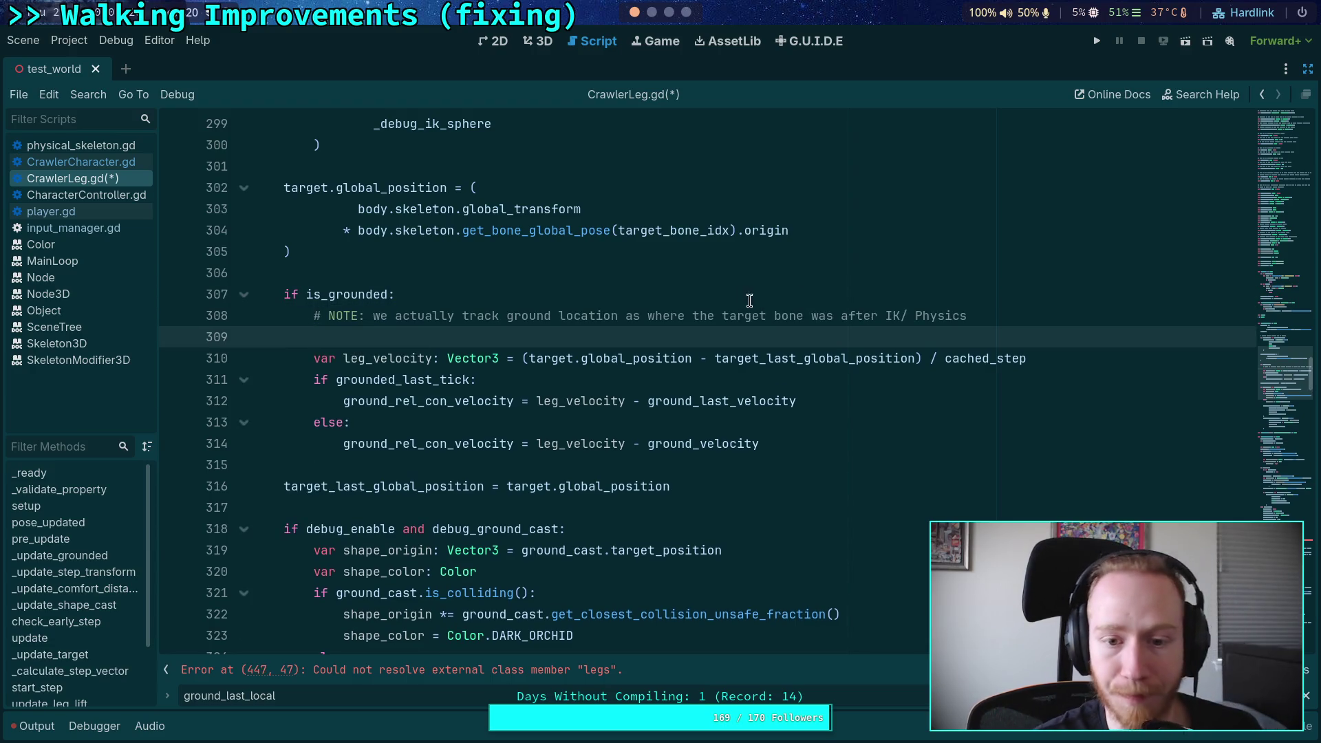
key("BackSpace")
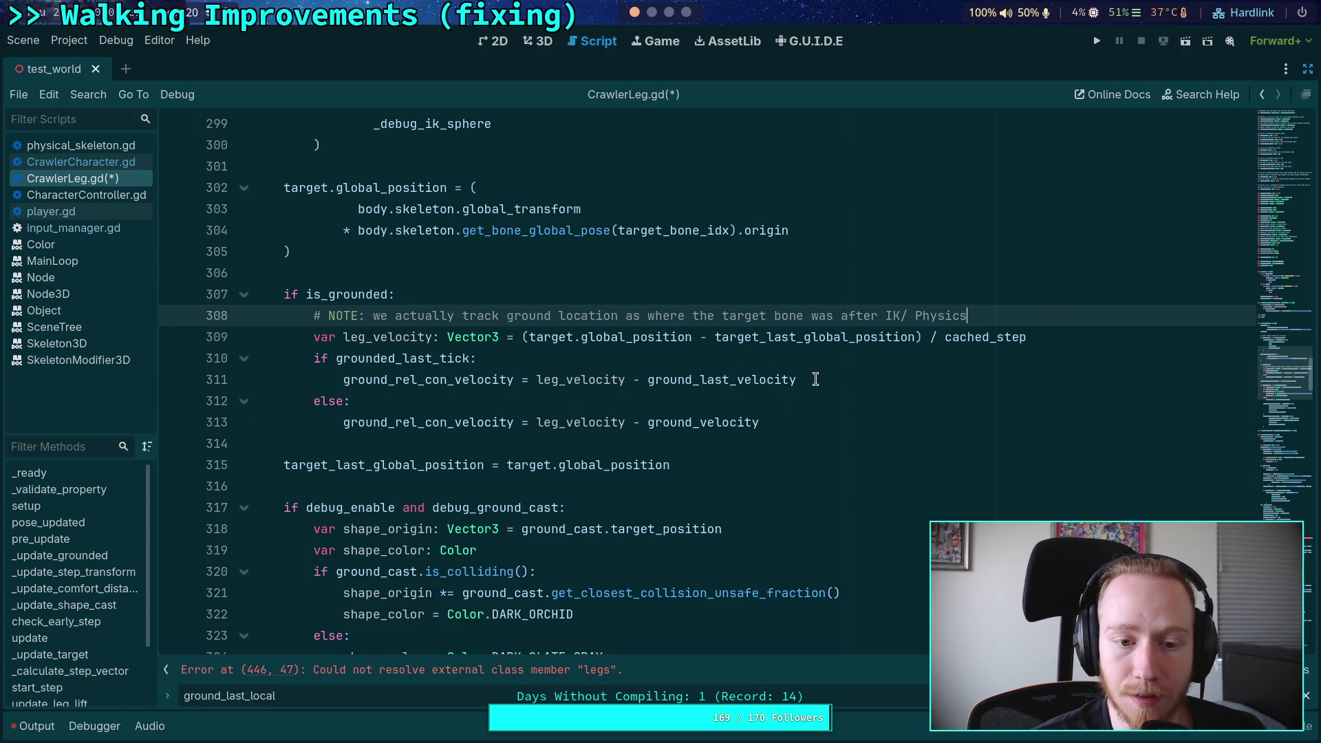
Step: Check target_last_global_position in the leg_velocity line and unfold _update_step_transform
scroll(940, 384, "down", 1)
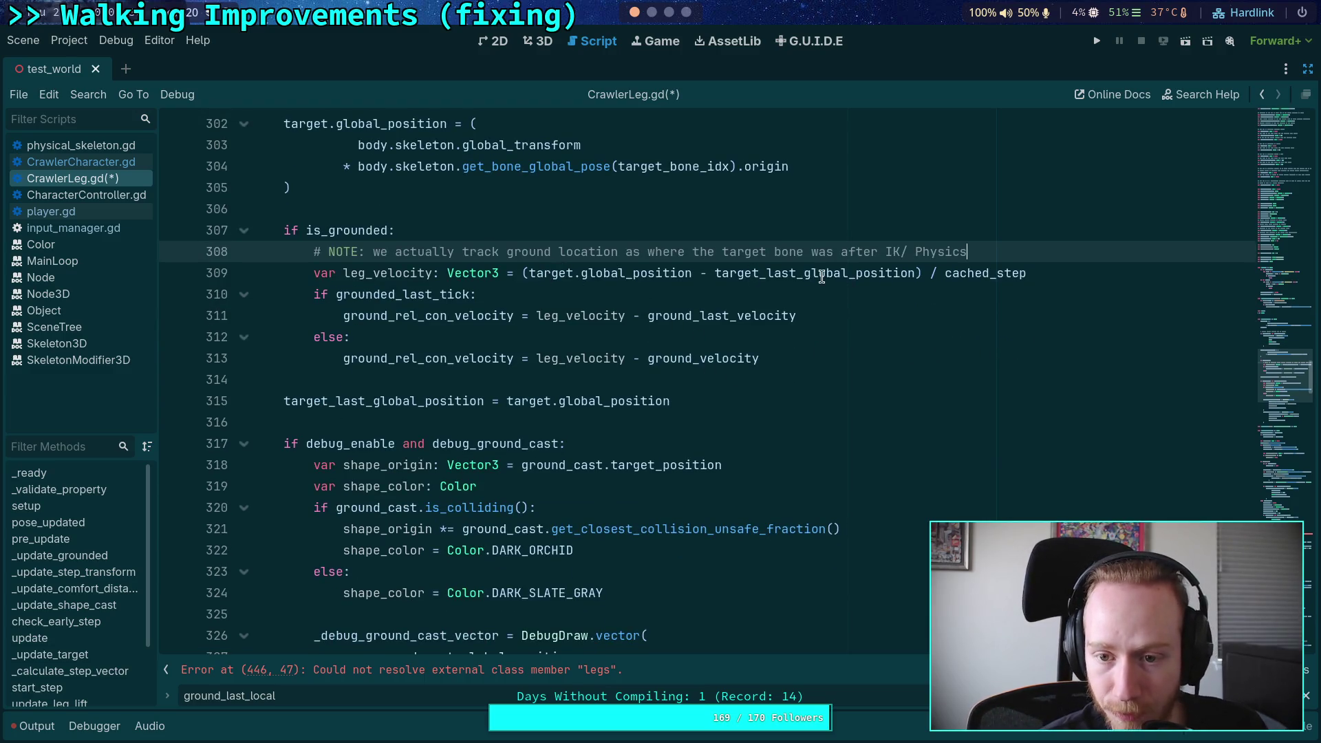
double_click(748, 281)
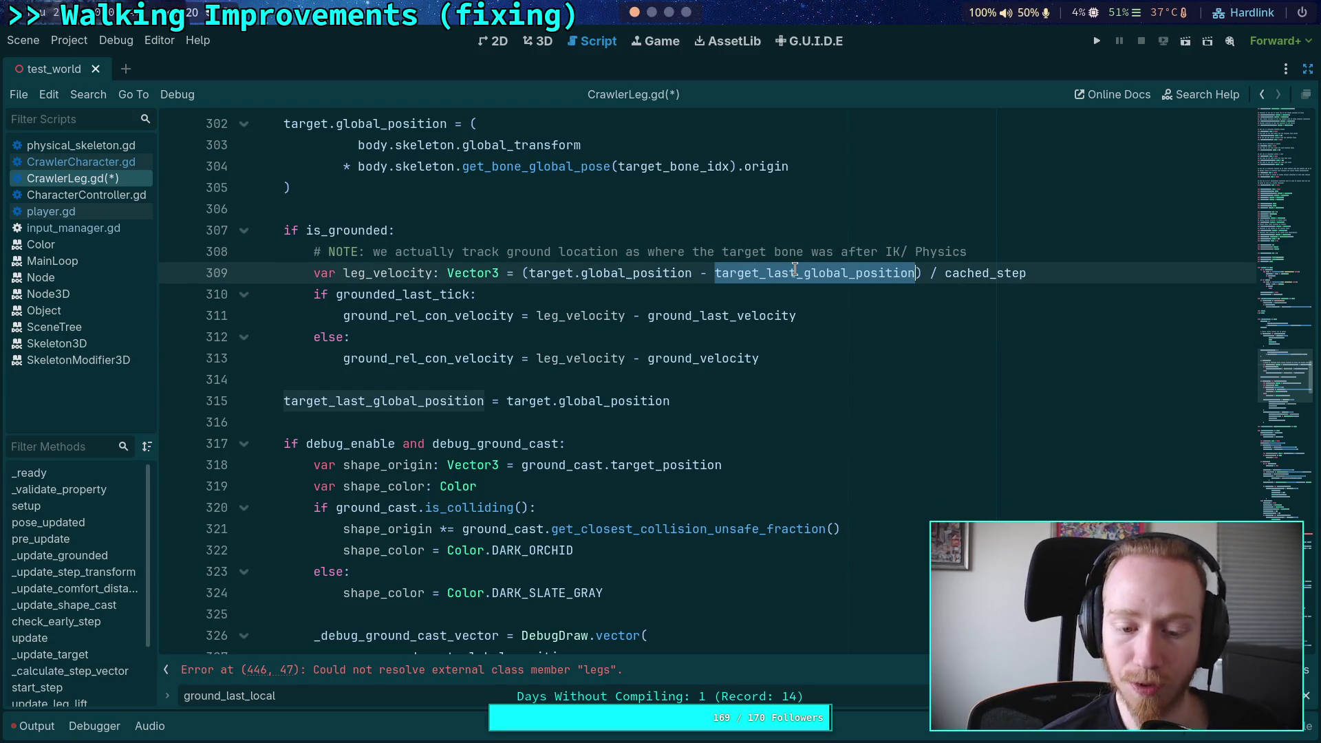
scroll(689, 411, "down", 20)
scroll(689, 411, "down", 12)
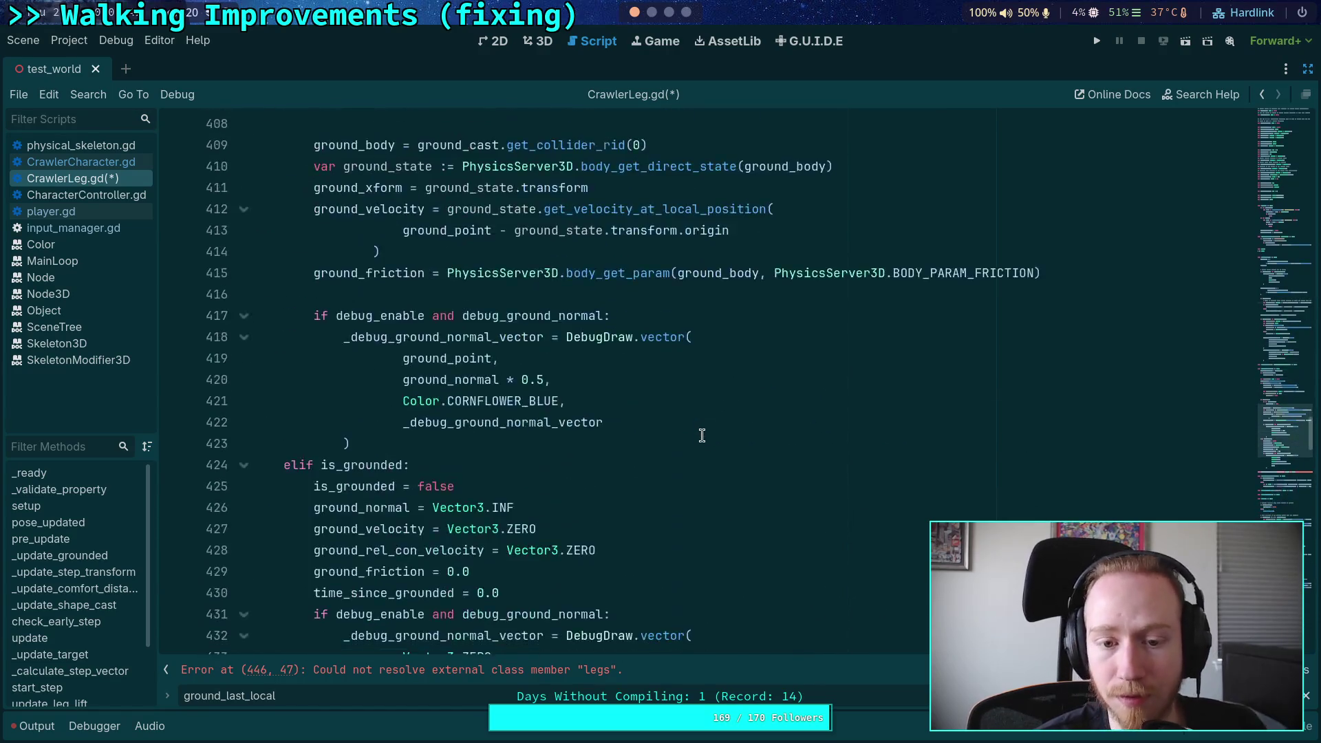
left_click(248, 294)
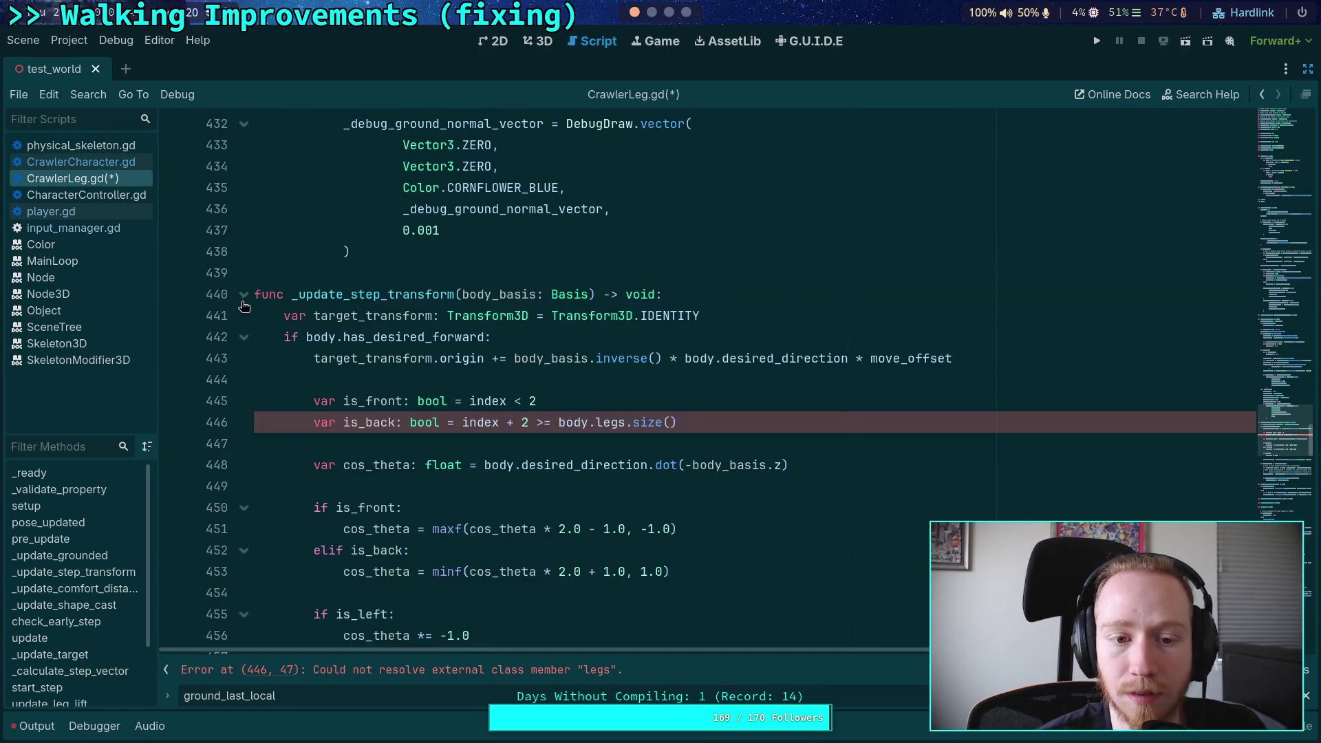
scroll(427, 327, "down", 2)
left_click(489, 322)
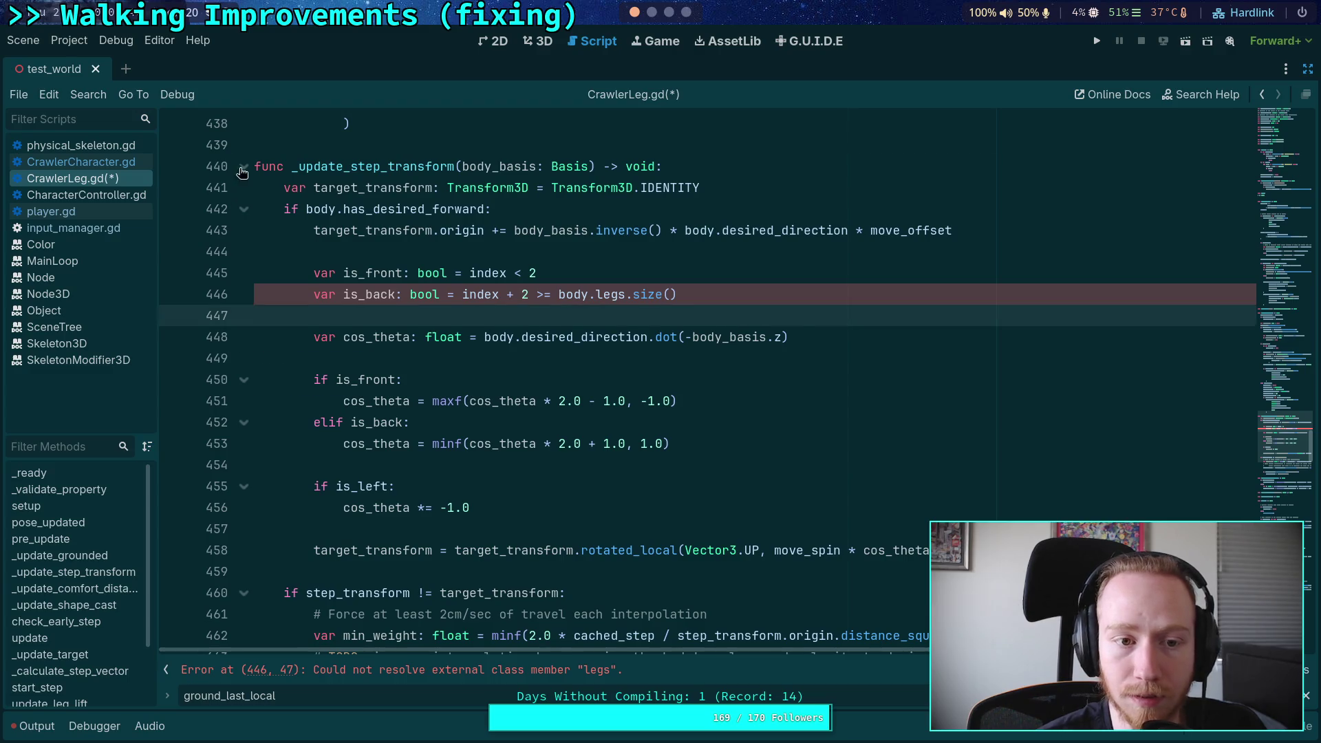
left_click(244, 167)
left_click(245, 209)
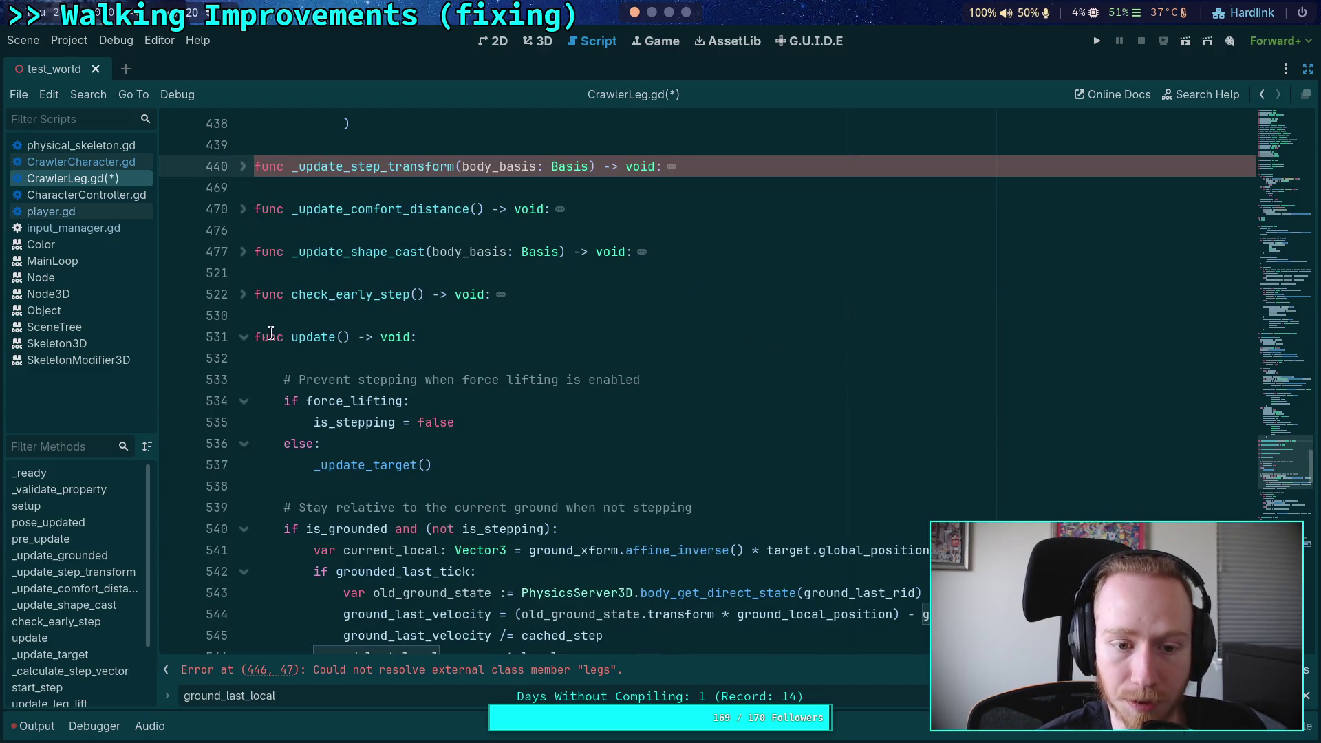
scroll(275, 341, "down", 3)
left_click(749, 424)
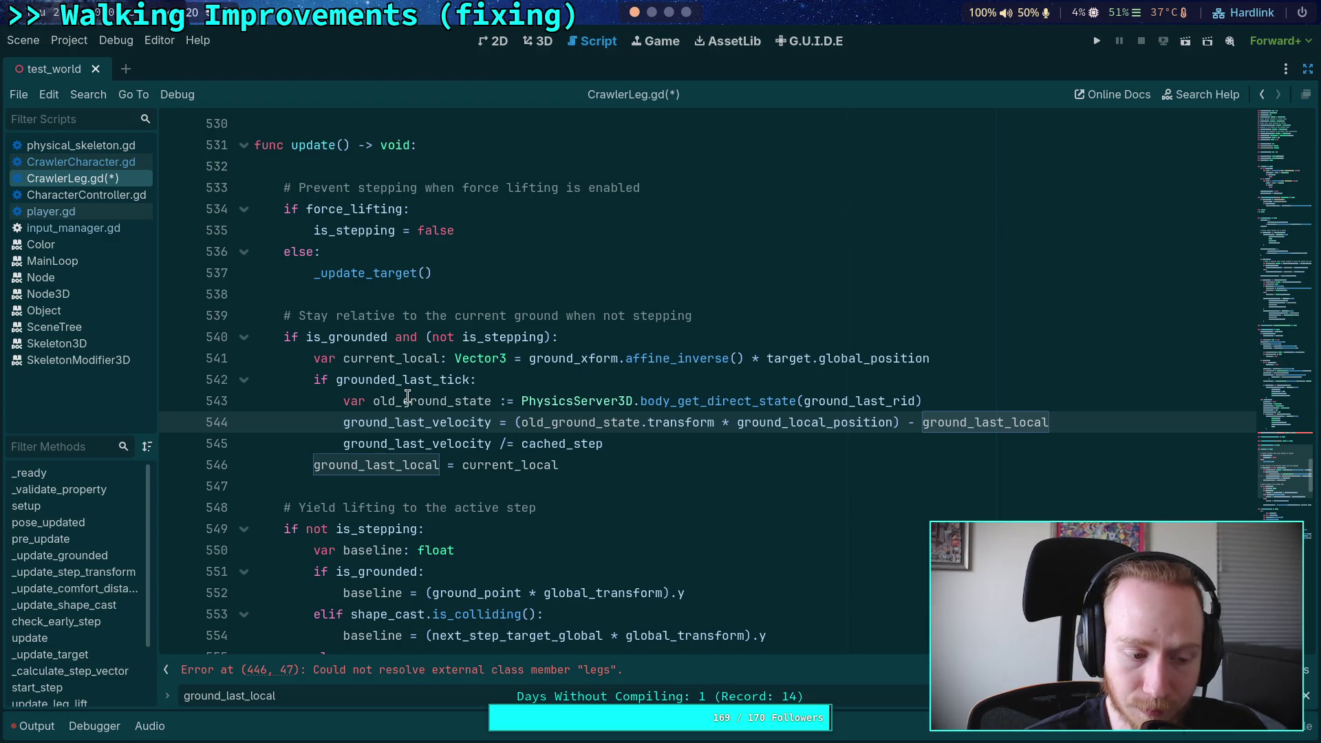
left_click_drag(307, 336, 423, 337)
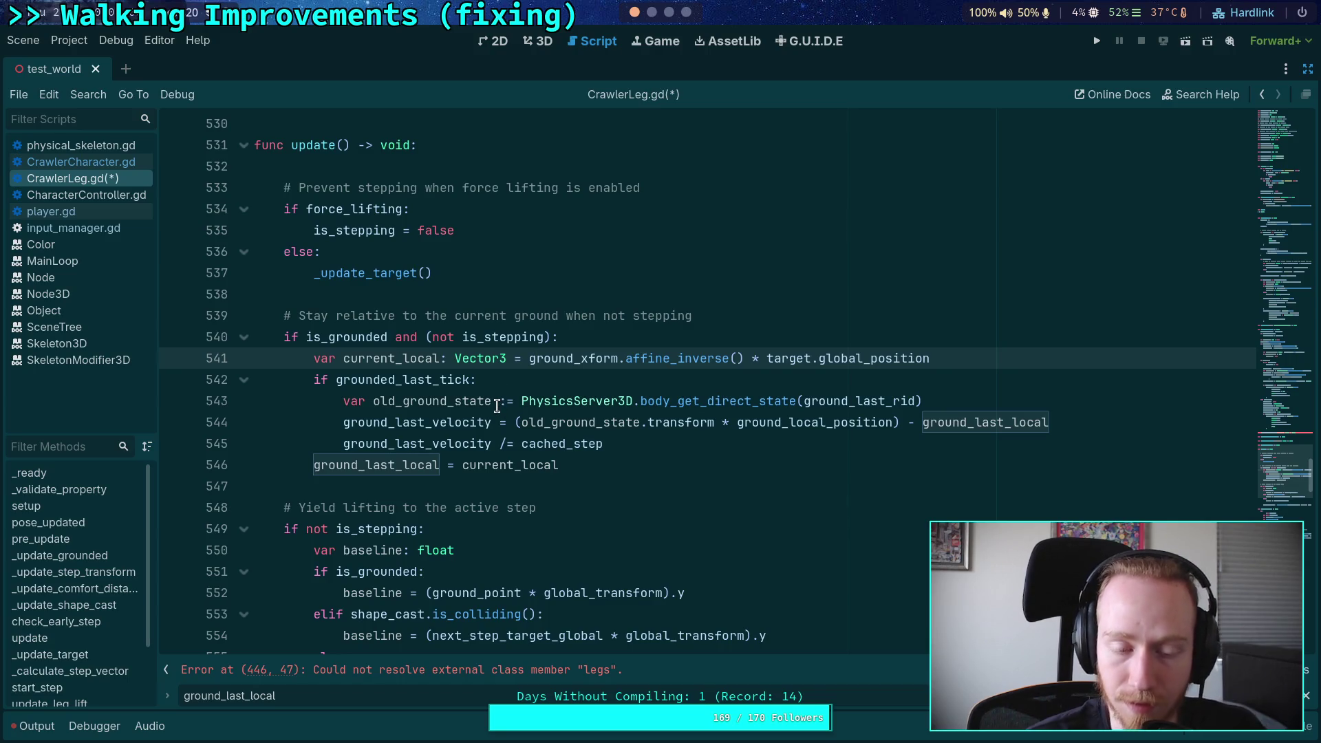
scroll(481, 403, "up", 20)
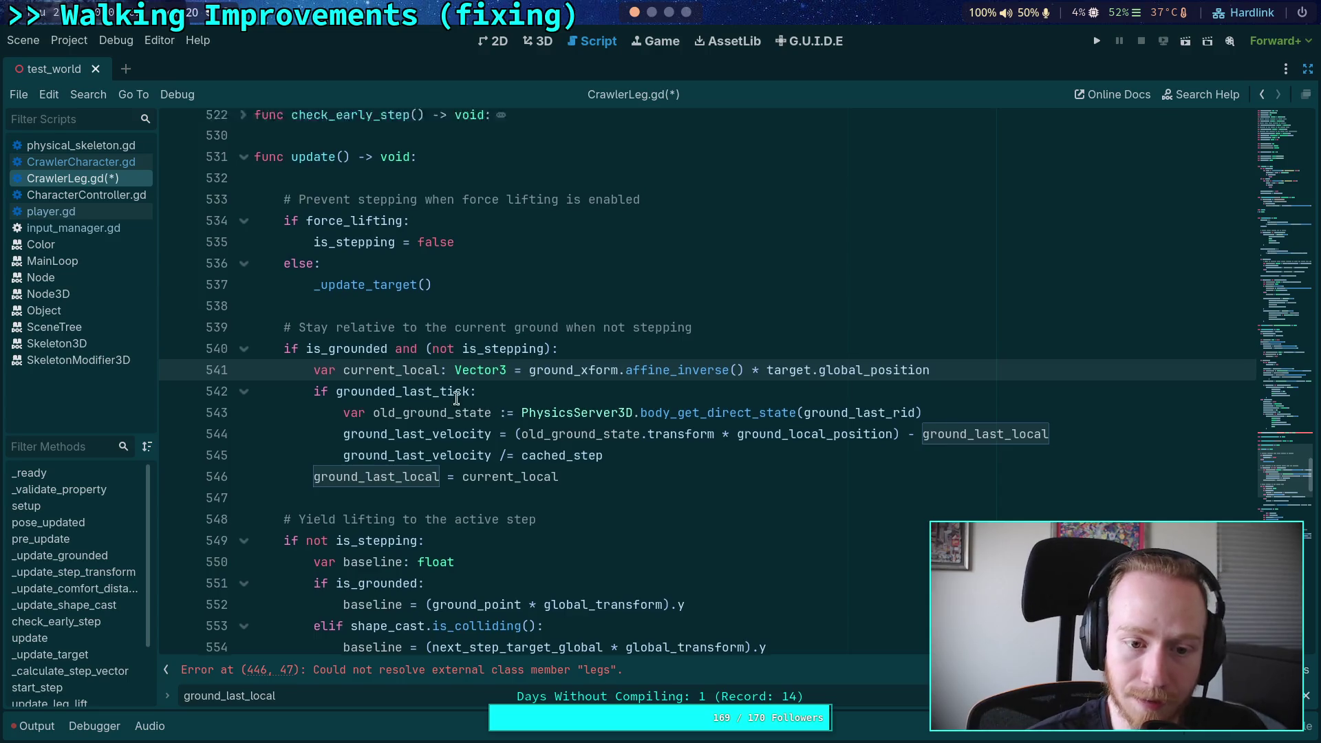
scroll(466, 402, "up", 20)
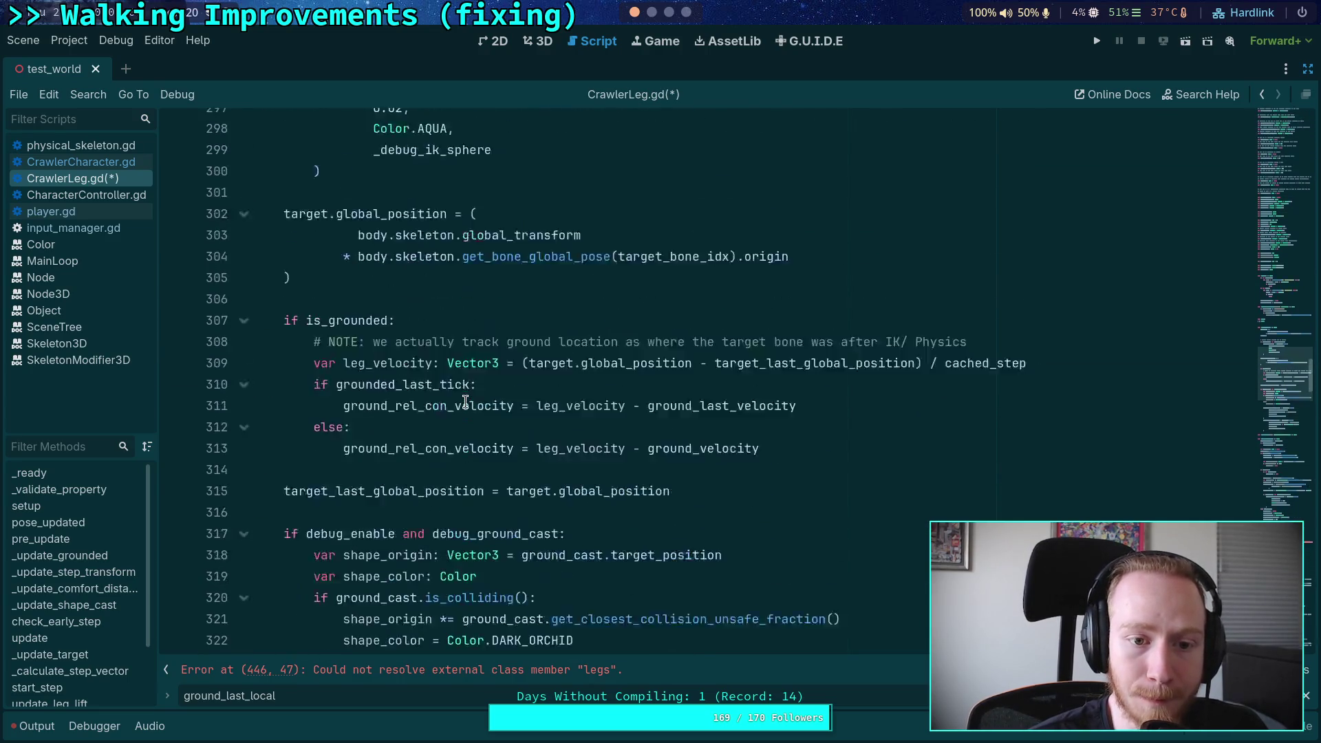
scroll(466, 402, "up", 6)
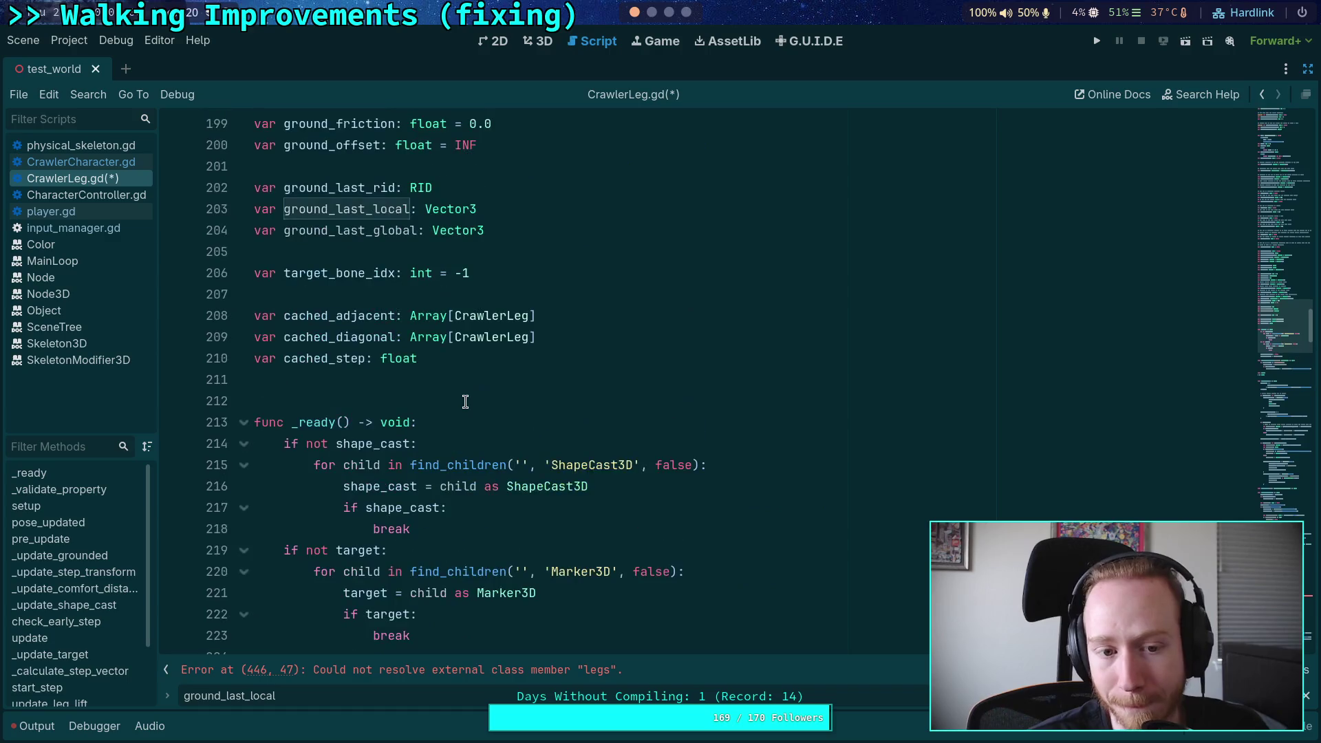
scroll(466, 402, "down", 20)
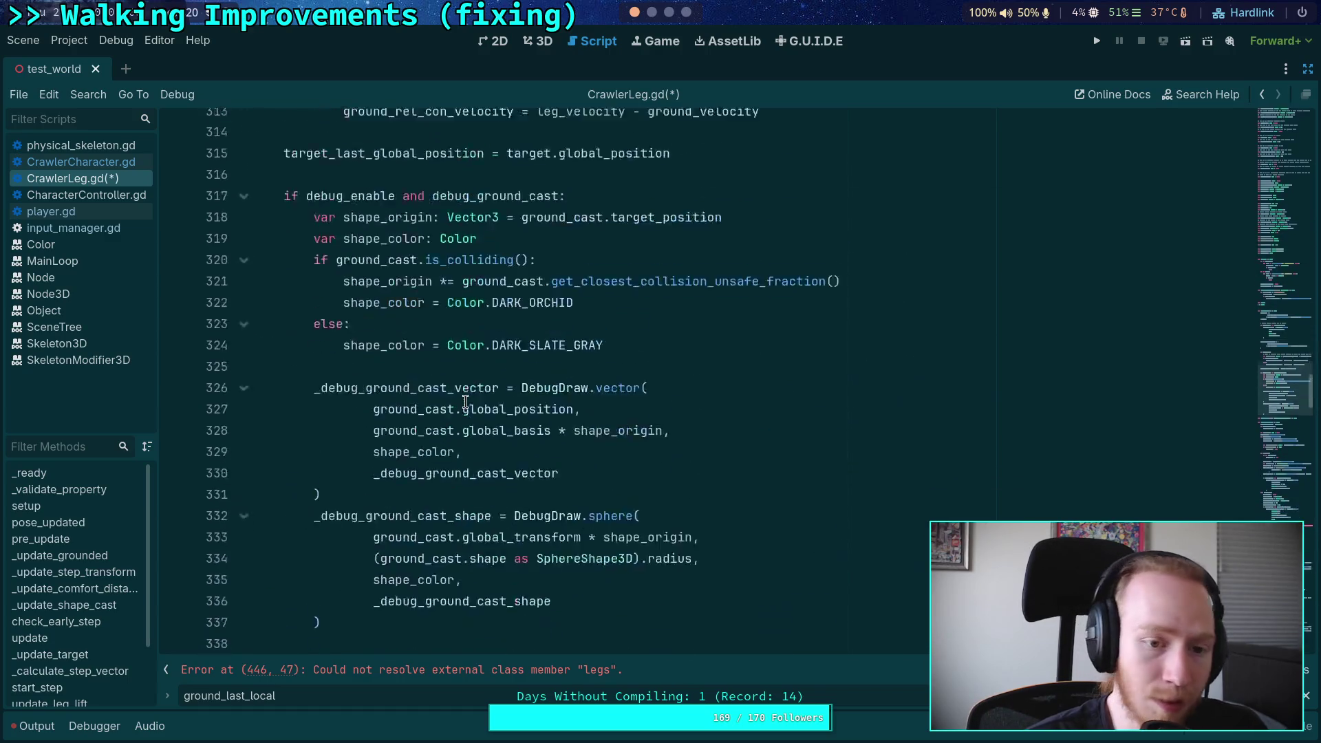
scroll(466, 401, "down", 6)
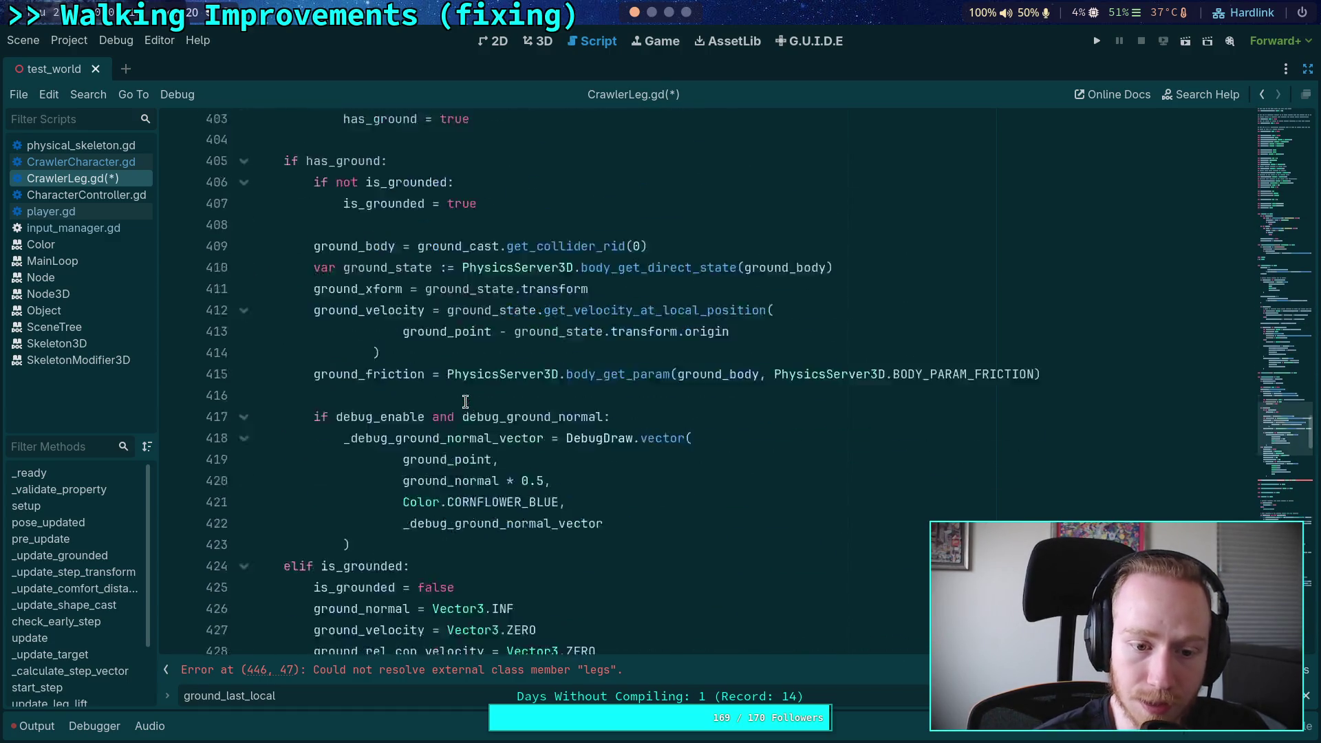
scroll(466, 402, "down", 6)
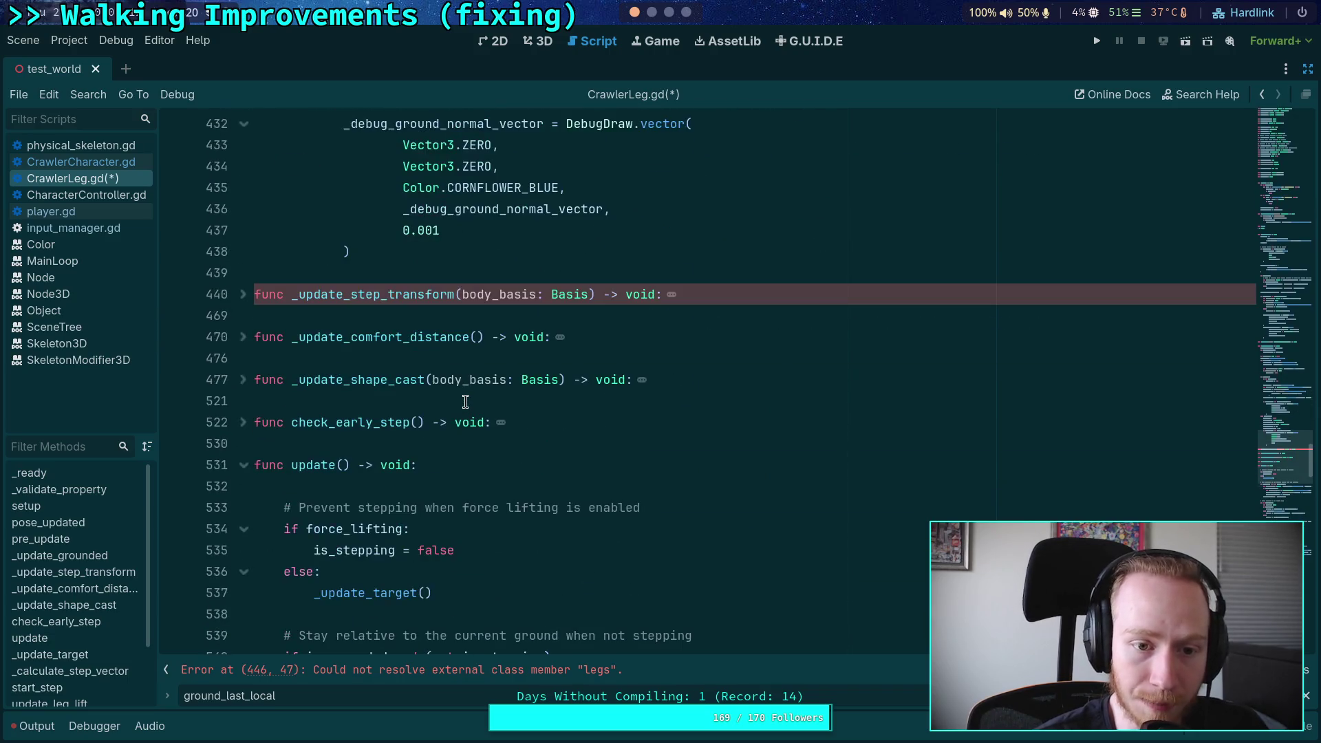
scroll(281, 394, "down", 12)
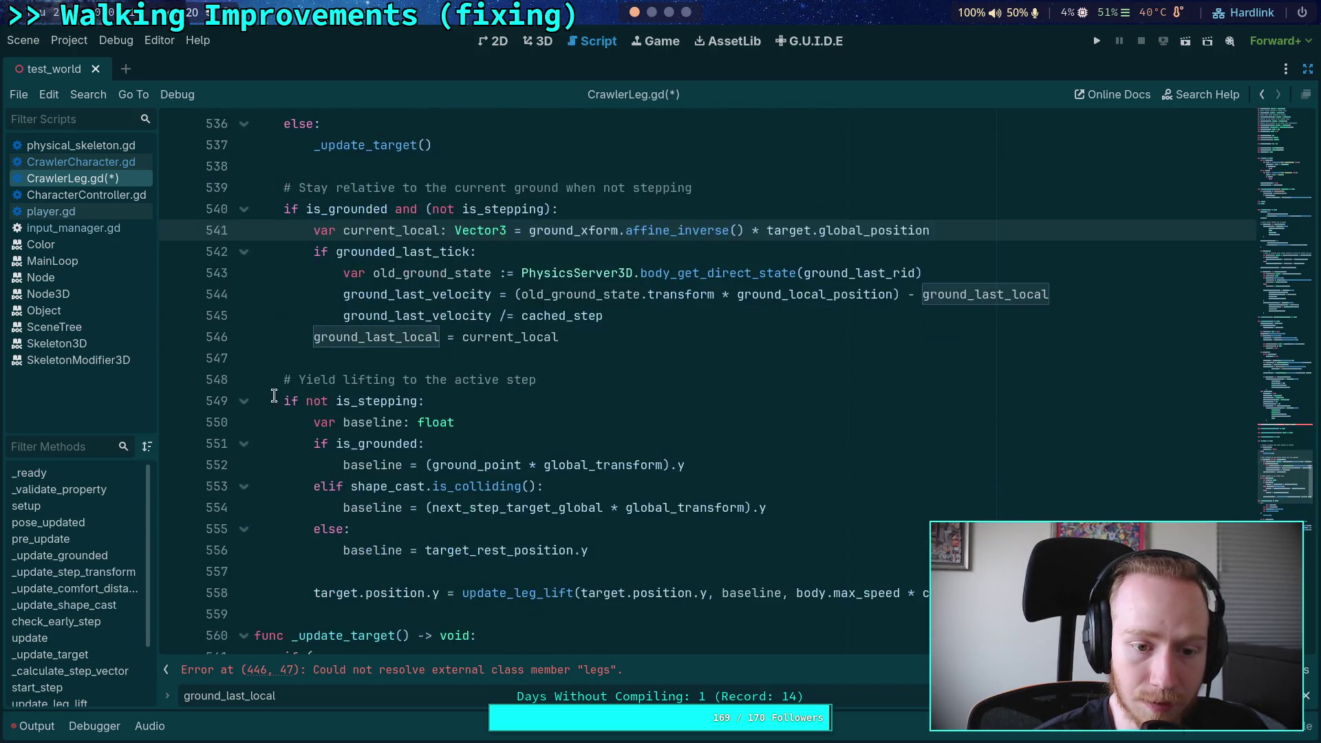
scroll(387, 426, "down", 12)
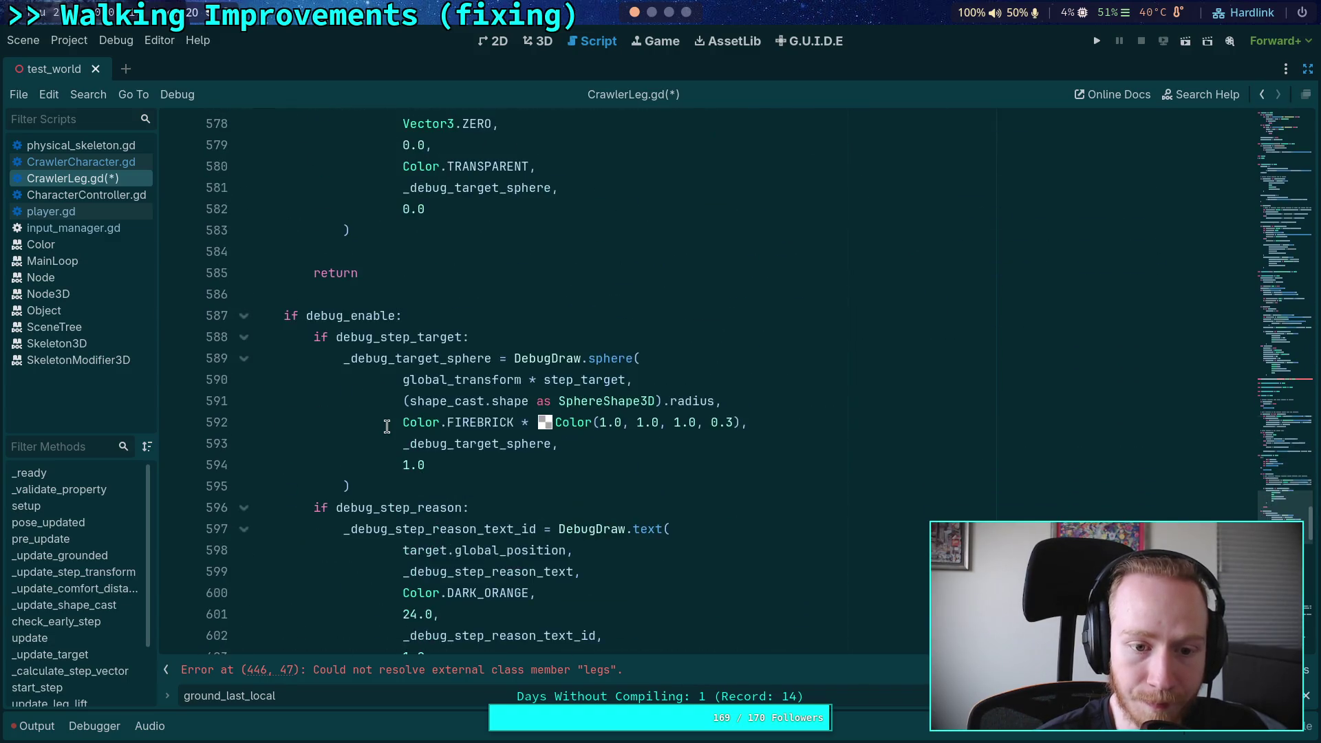
scroll(475, 454, "down", 10)
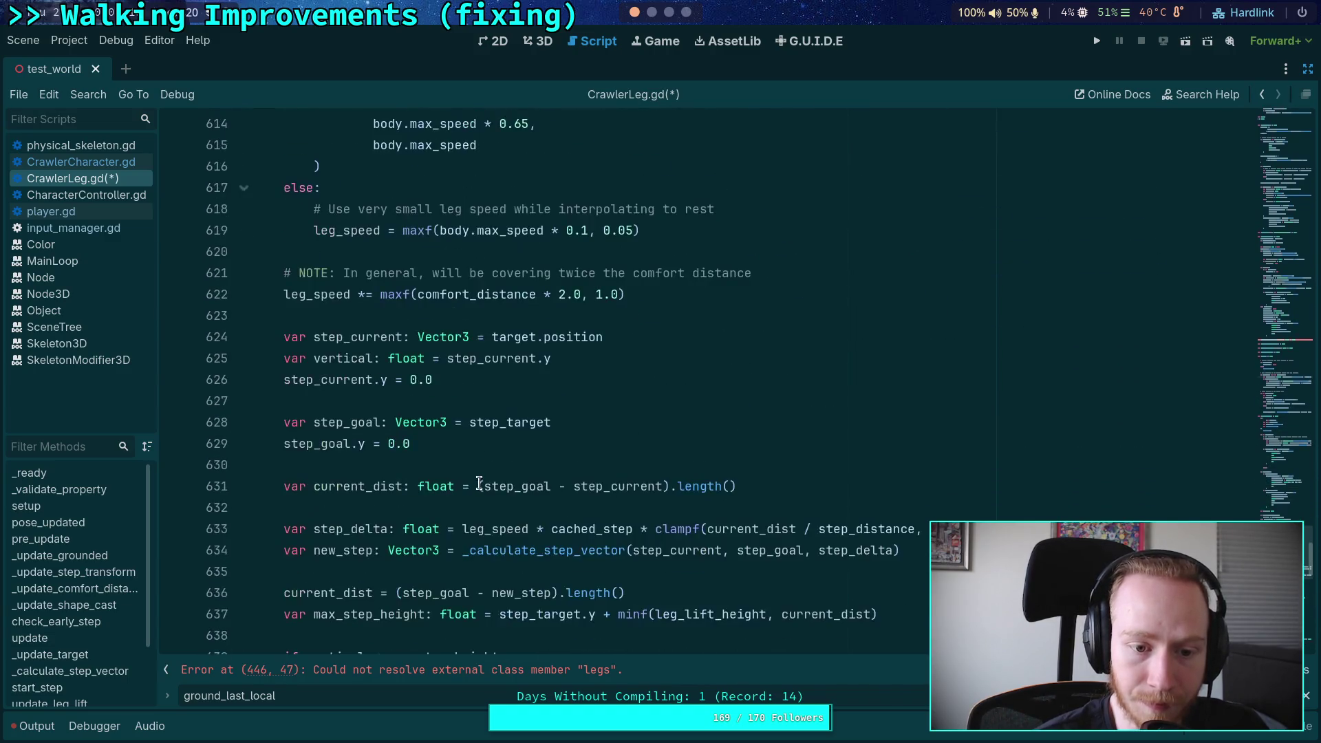
scroll(491, 480, "down", 4)
left_click(525, 422)
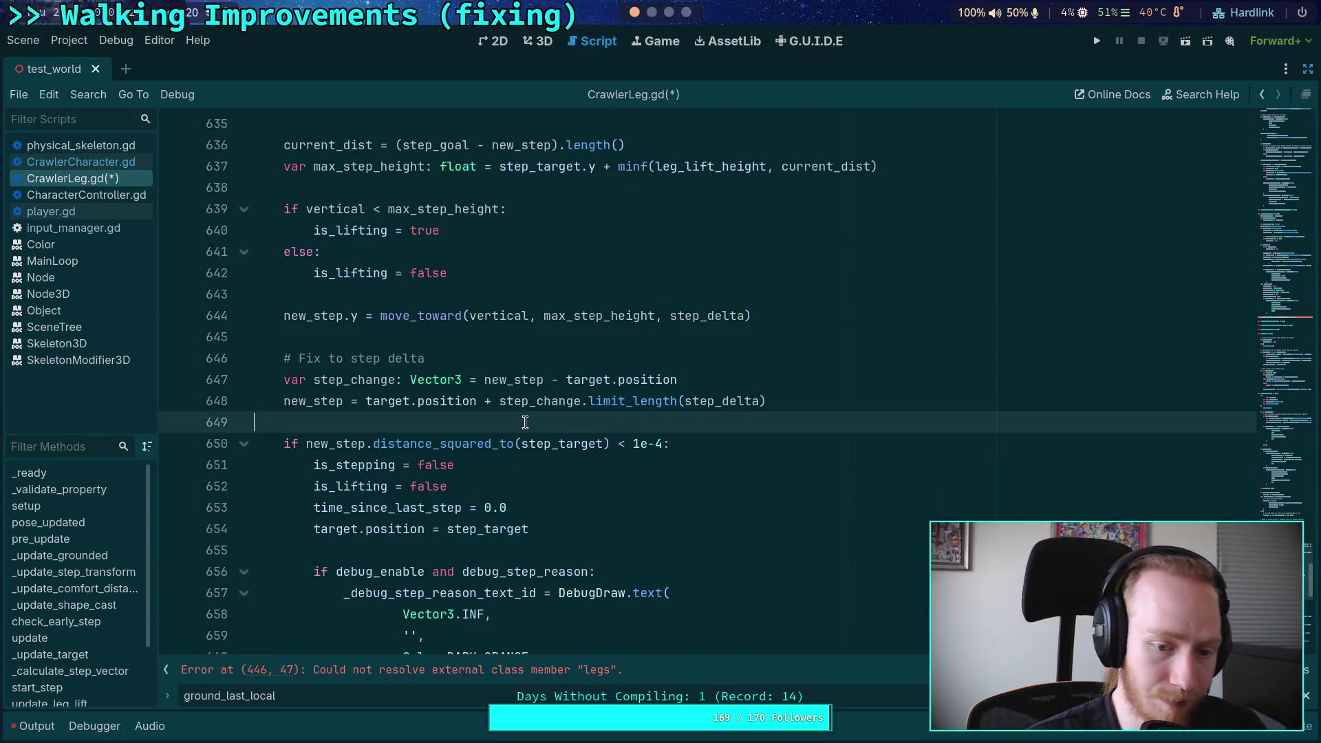
Step: Search the script for apply_ground_forces and step through its matches to line 769
key("ctrl+f")
type("apply_")
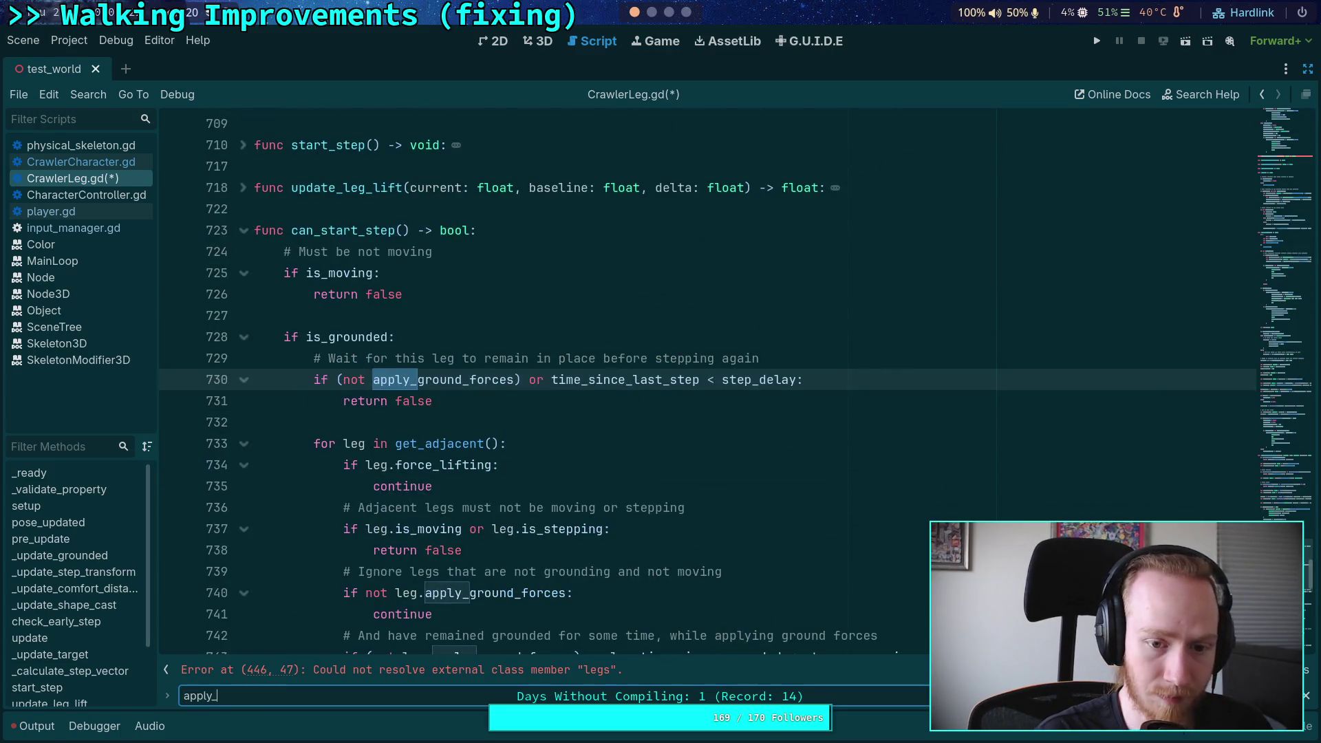
type("ground_forces")
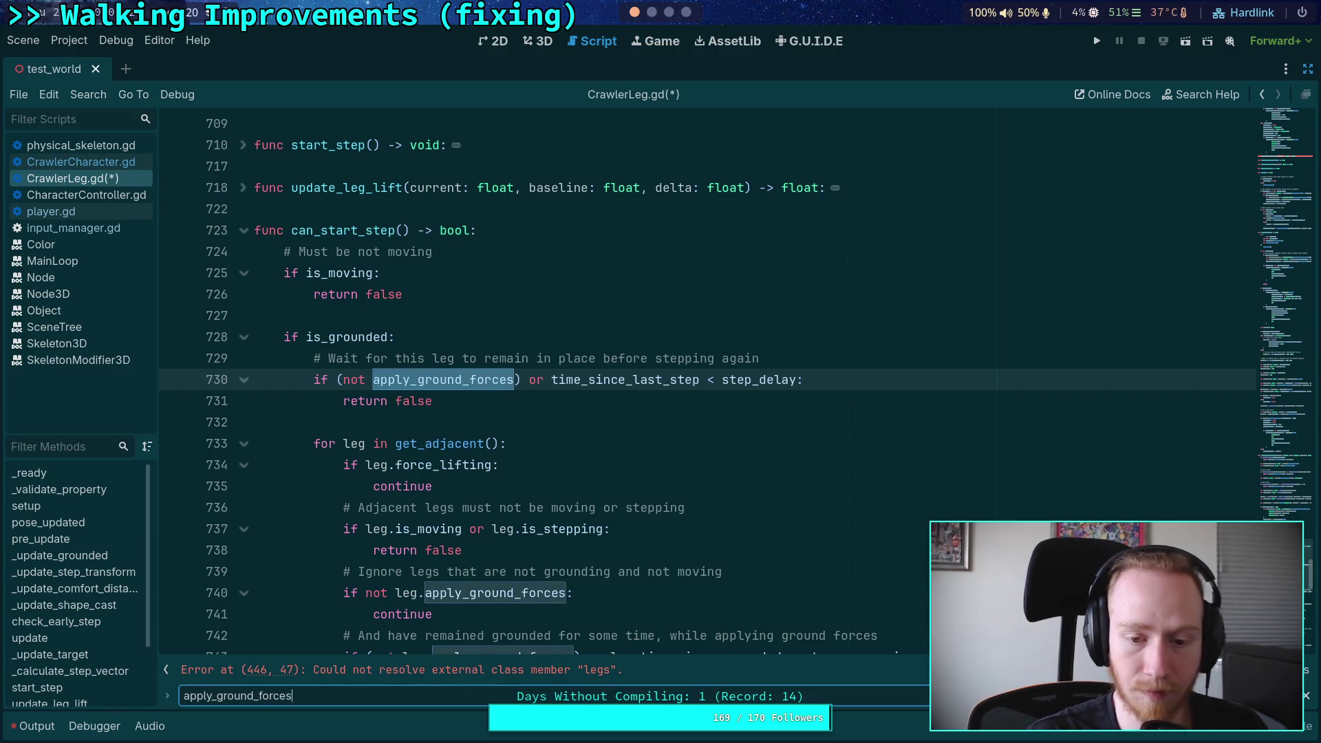
key("Return")
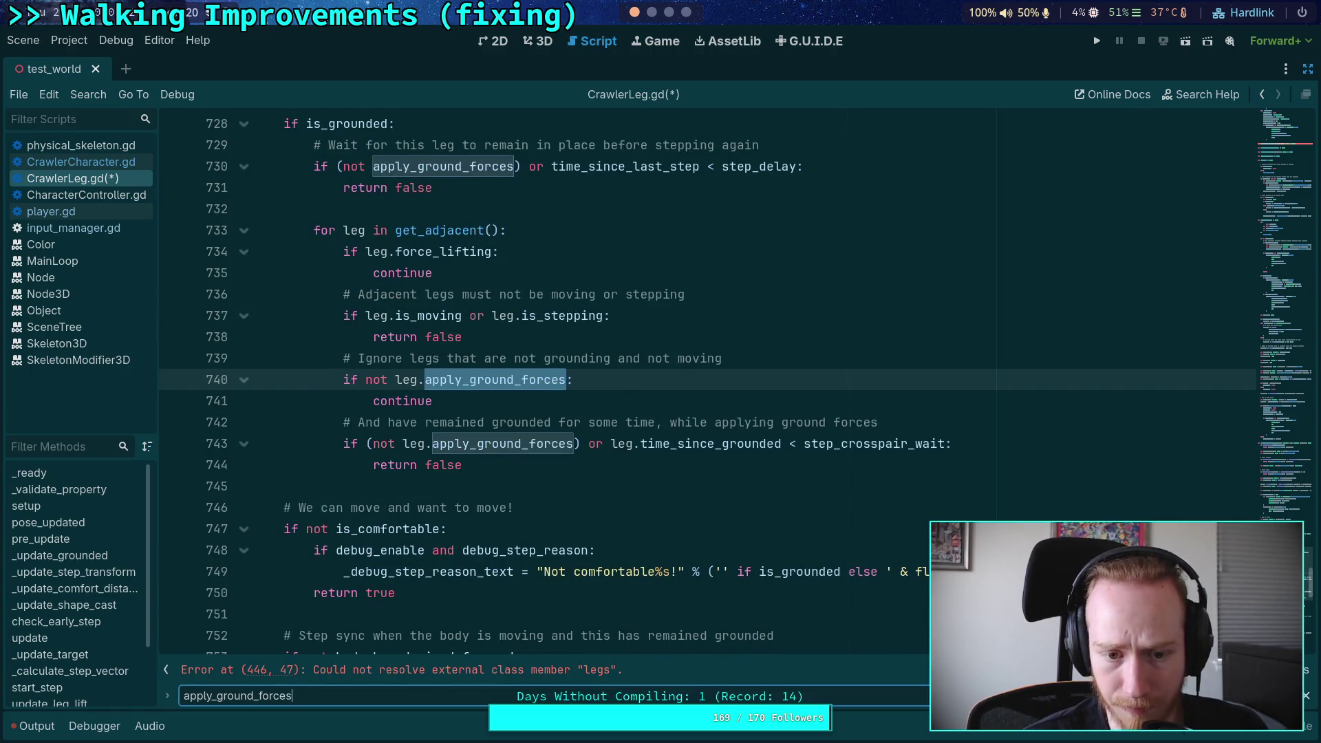
key("Return")
key("Return")
key("Return")
key("Return")
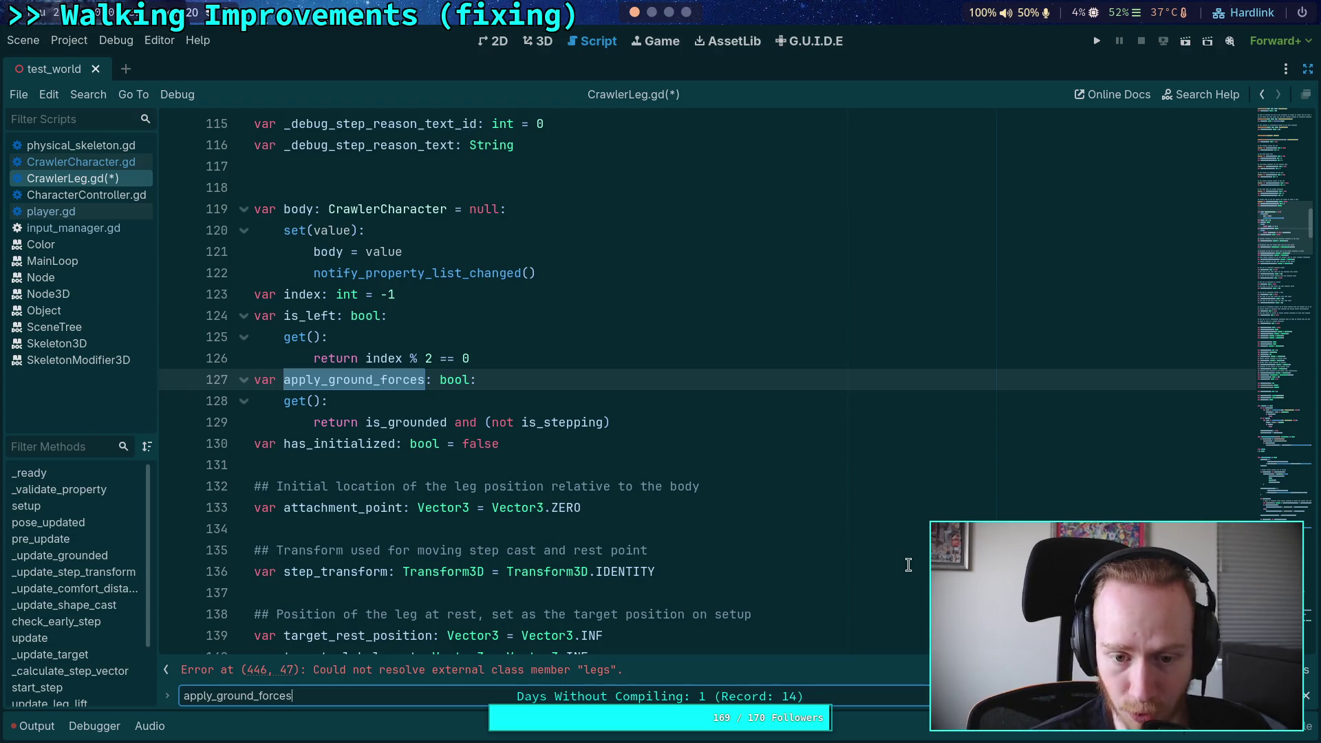
key("Return")
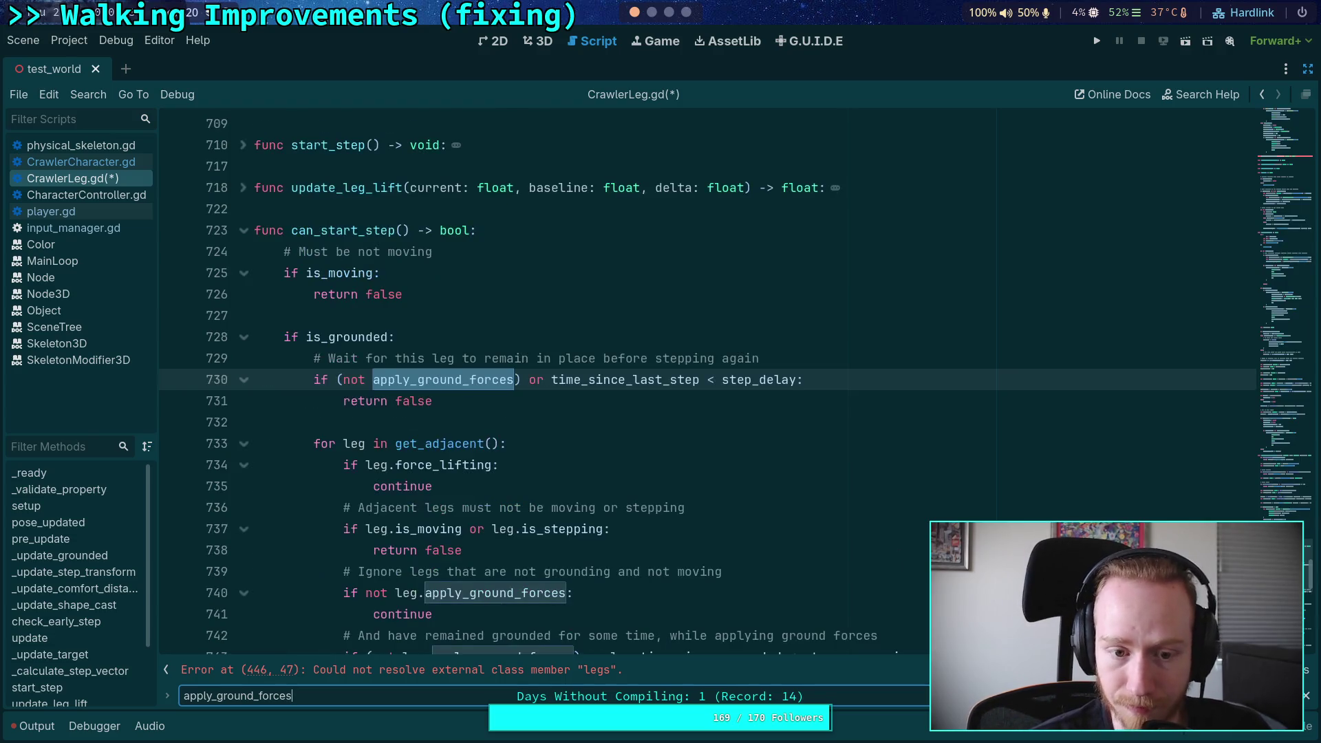
key("Return")
key("Return")
key("Return")
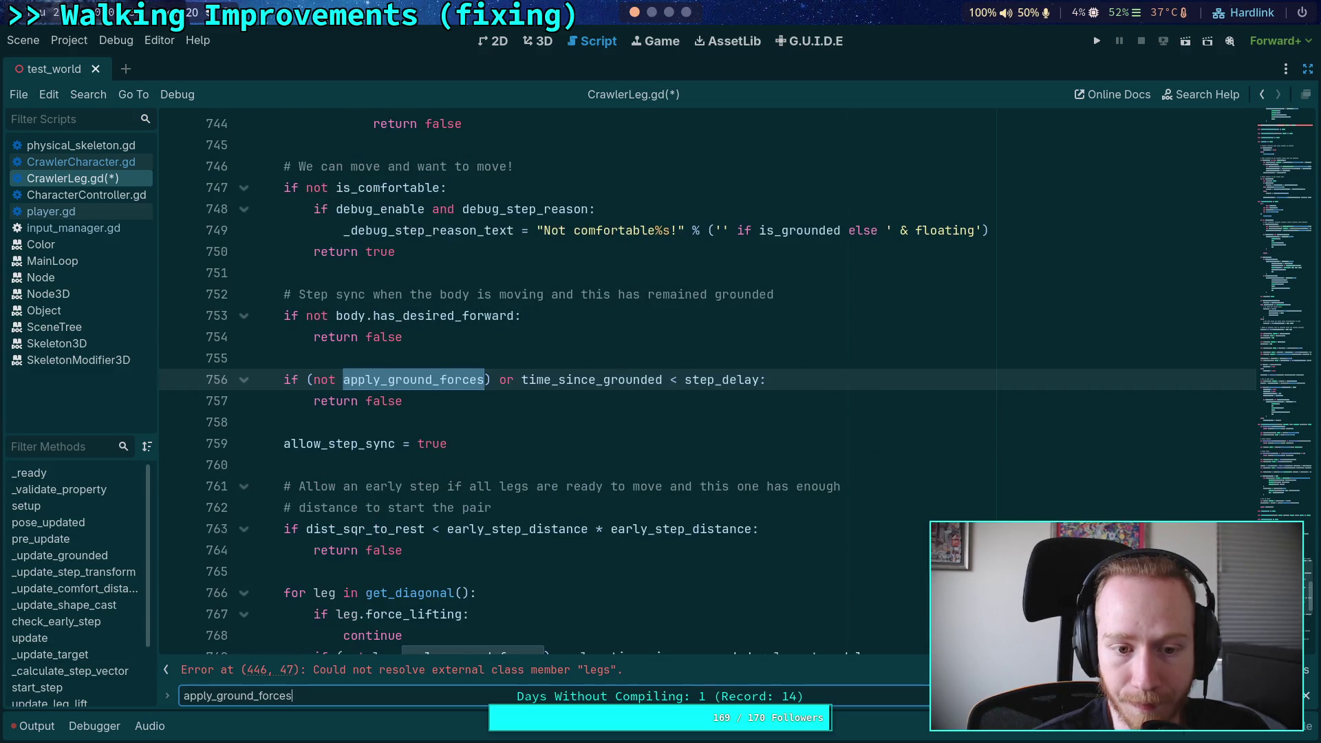
key("Return")
Step: Search for is_ground to reach the is_grounded check on line 540
key("ctrl+f")
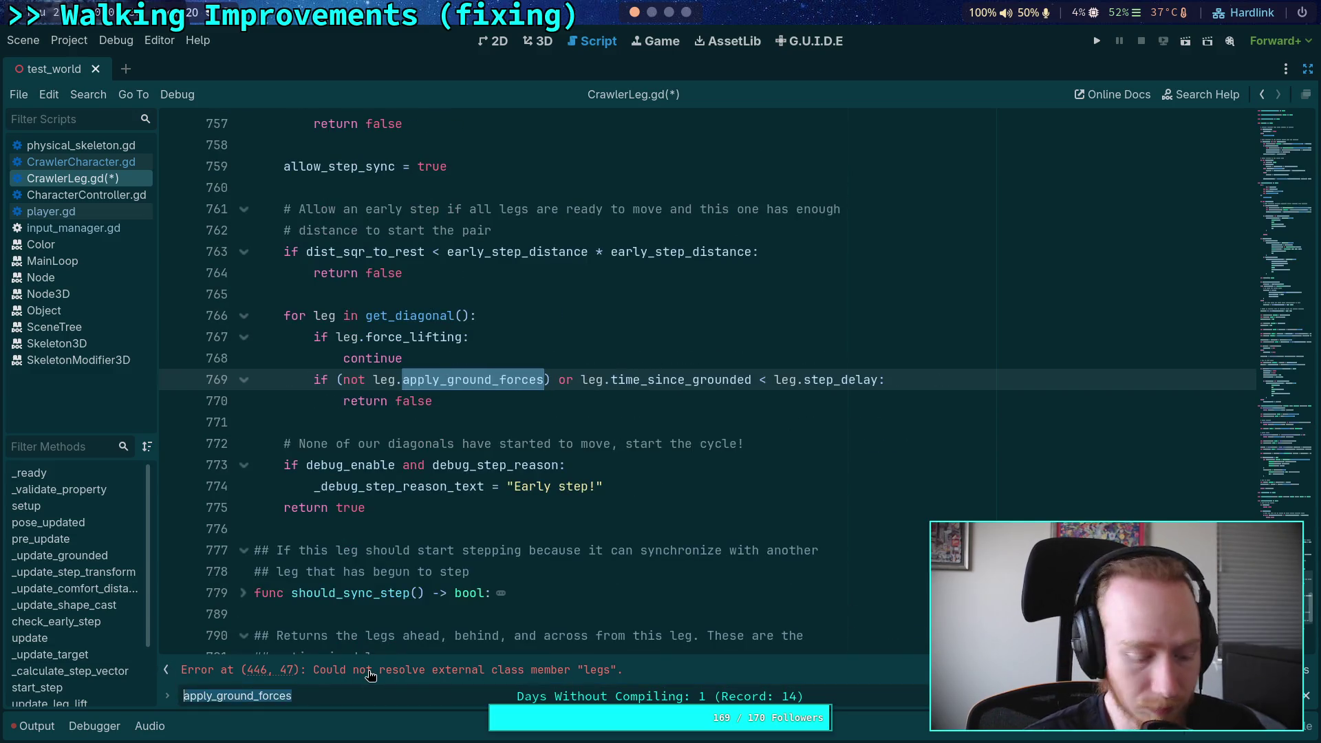
type("is_ground")
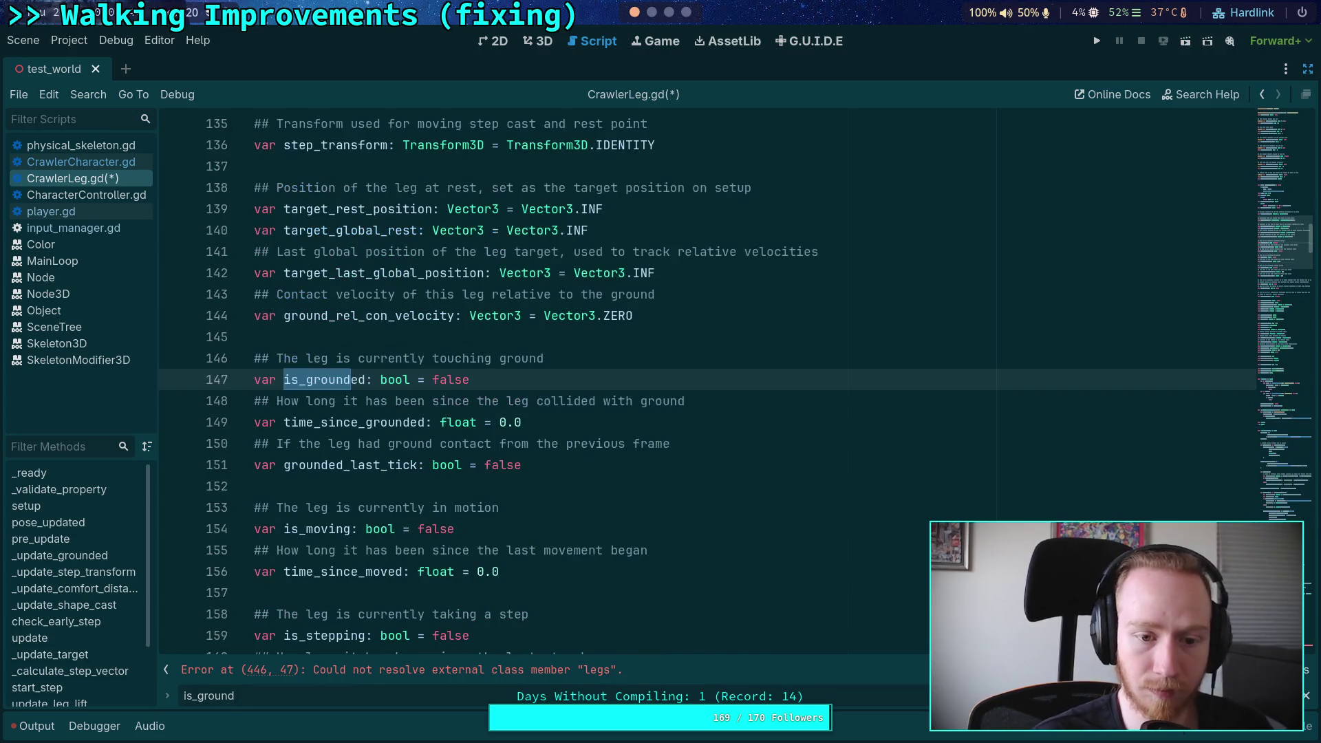
key("Return")
key("Return")
key("Return")
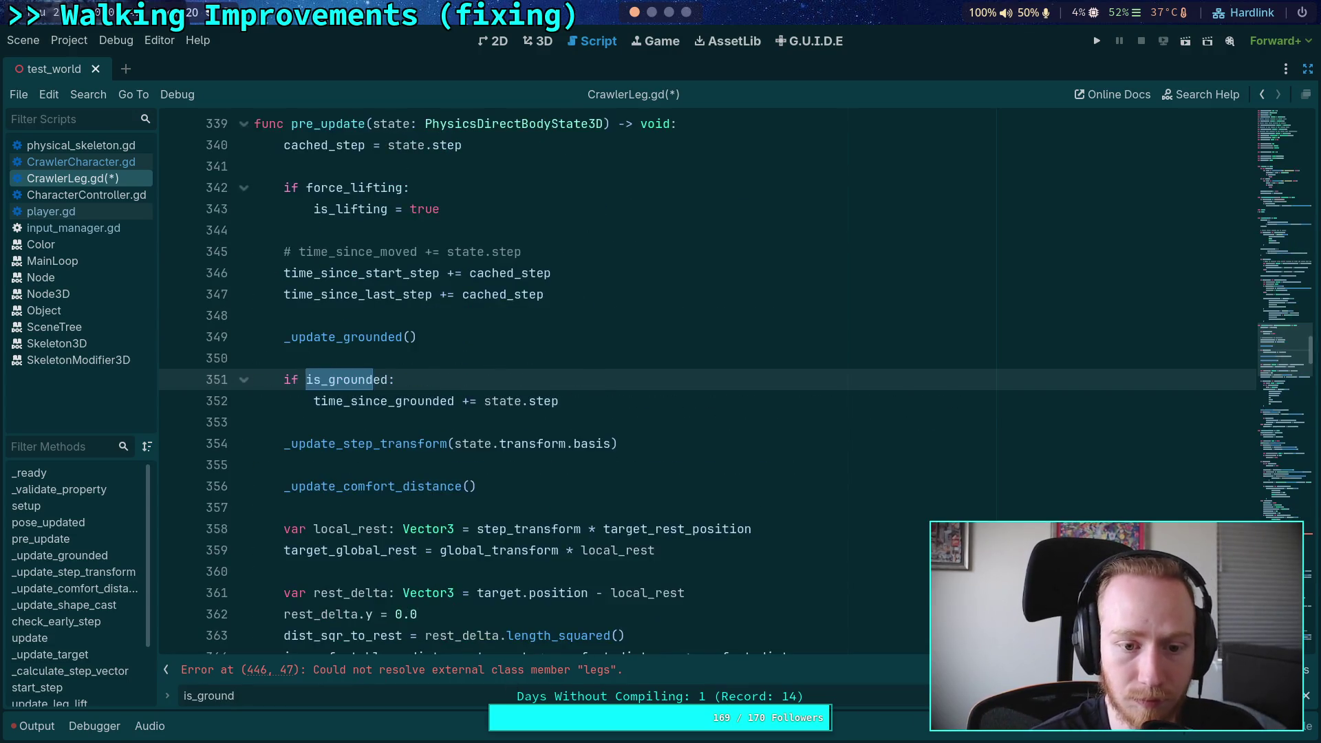
key("Return")
key("Return")
key("Return")
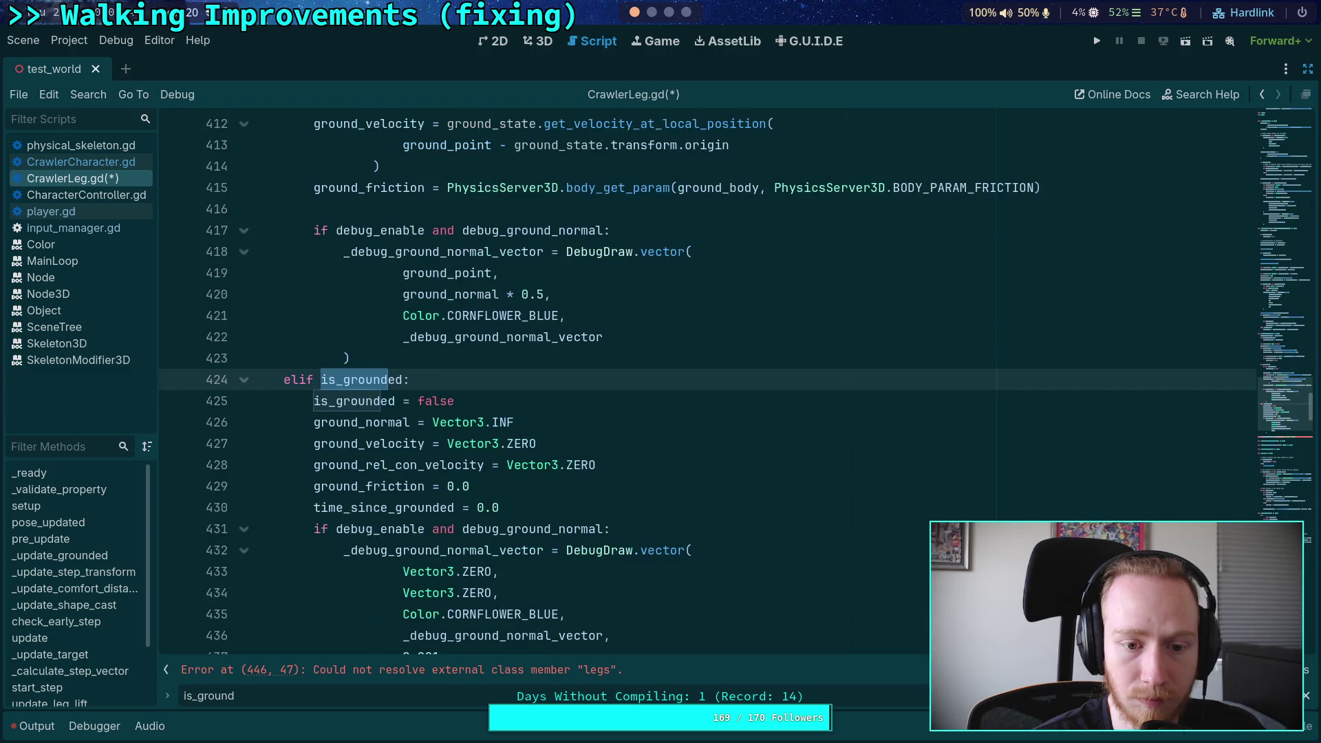
left_click(308, 382)
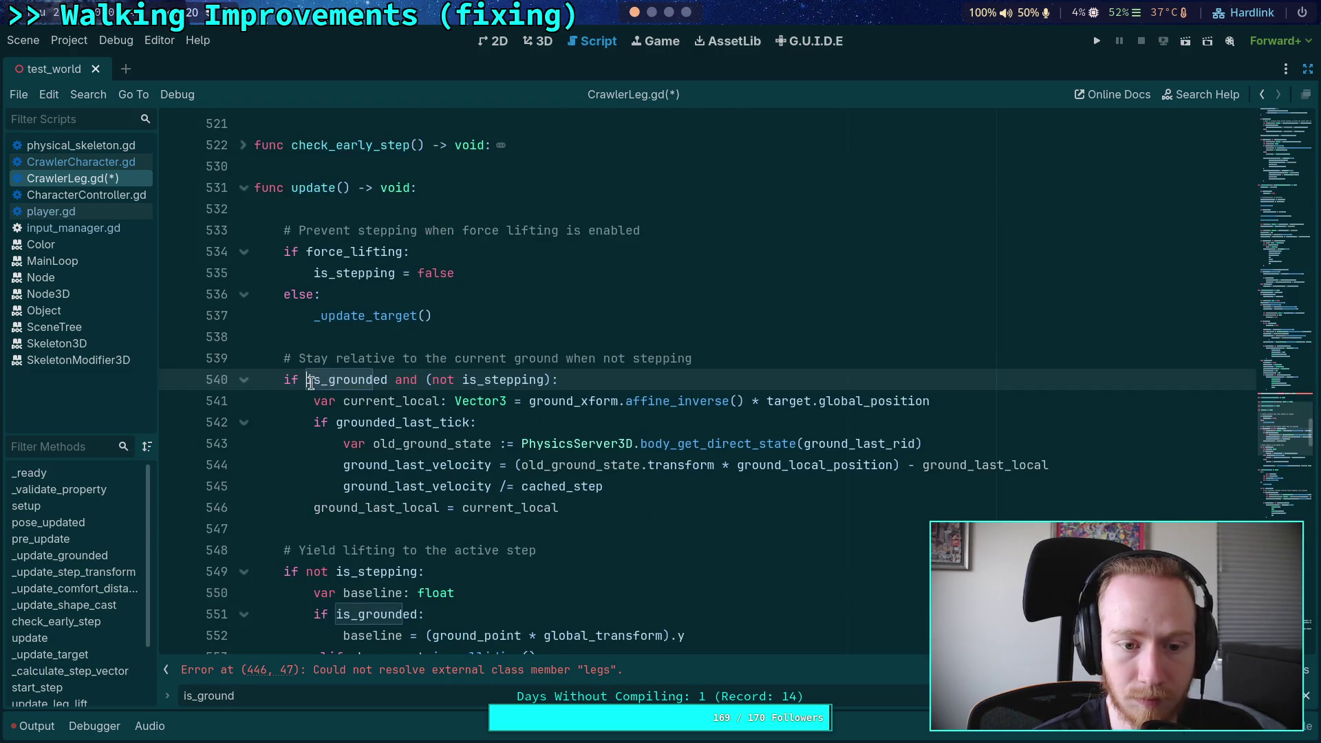
Step: Trim ' when not stepping' from the comment and make line 540 check apply_ground_forces
left_click_drag(709, 362, 558, 361)
key("BackSpace")
left_click(317, 381)
left_click_drag(317, 381, 551, 381)
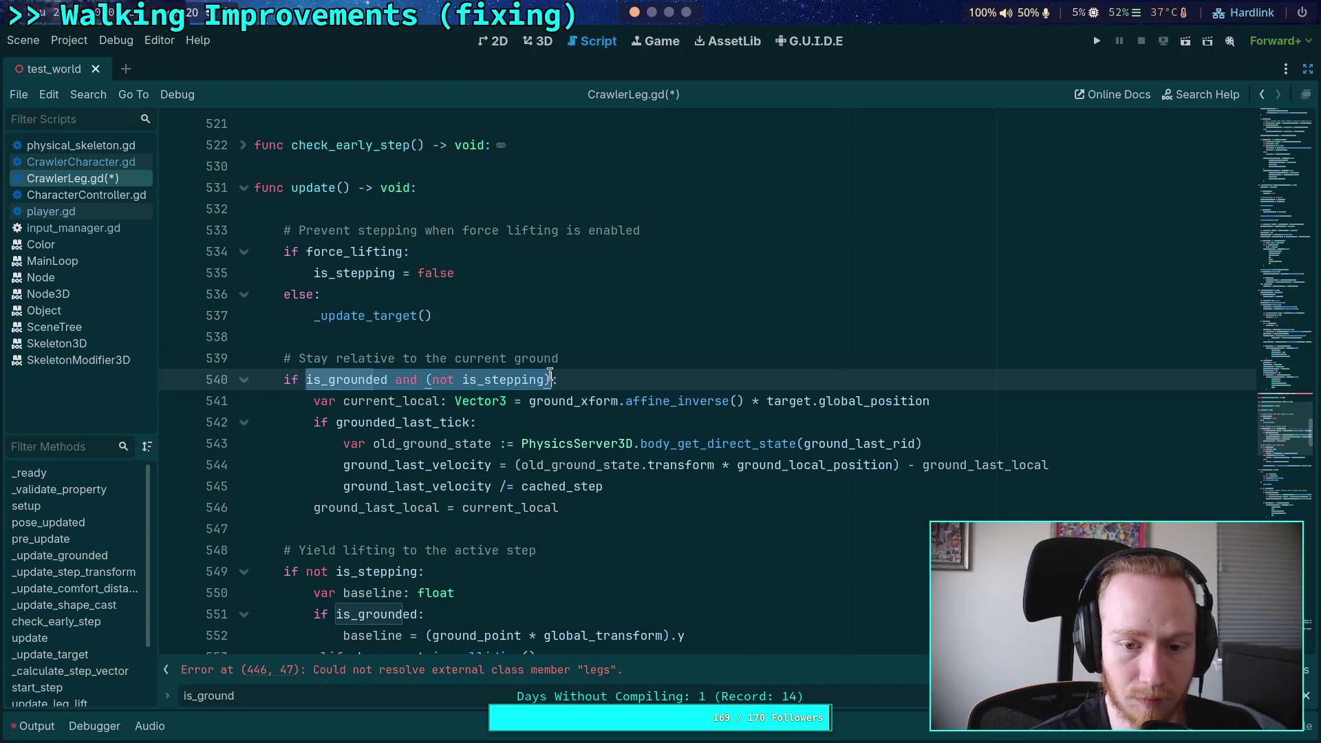
type("appl:")
key("Return")
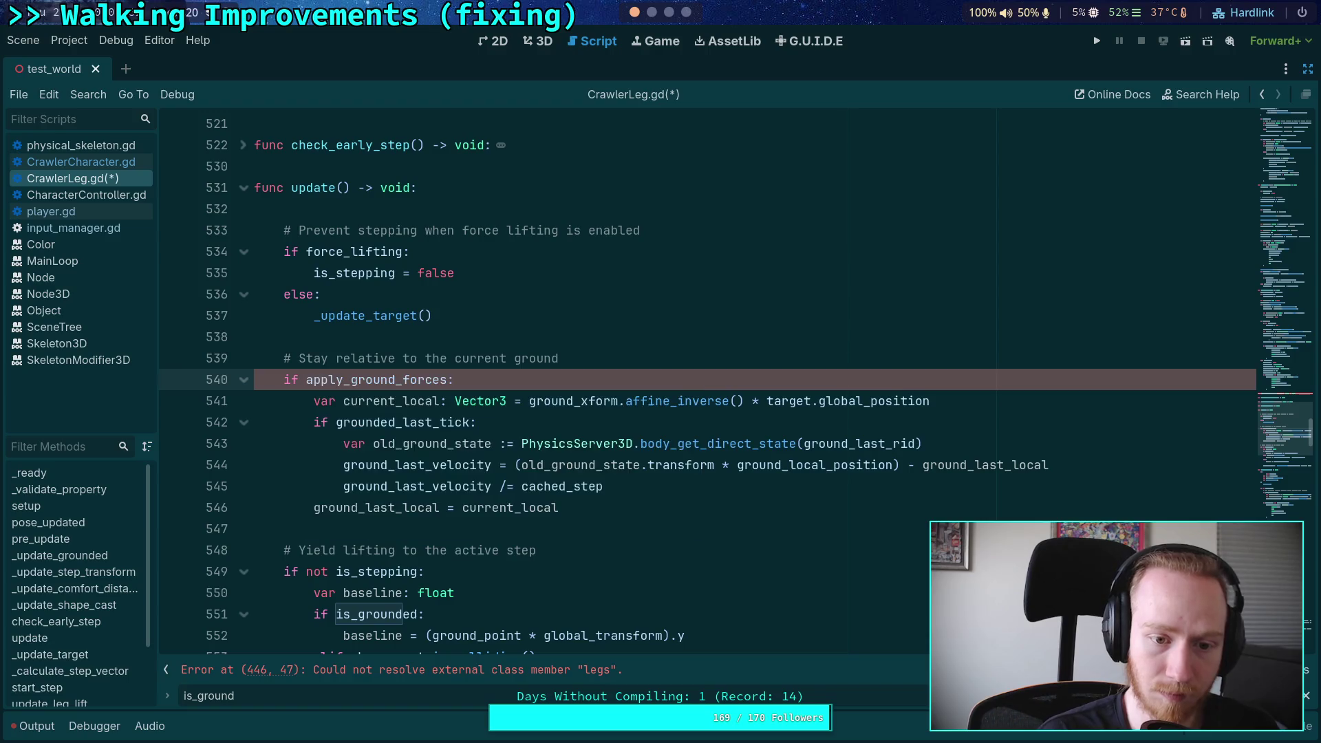
Step: Step through the remaining is_ground matches, including lines 749 and 391, then close the find bar
scroll(623, 514, "down", 4)
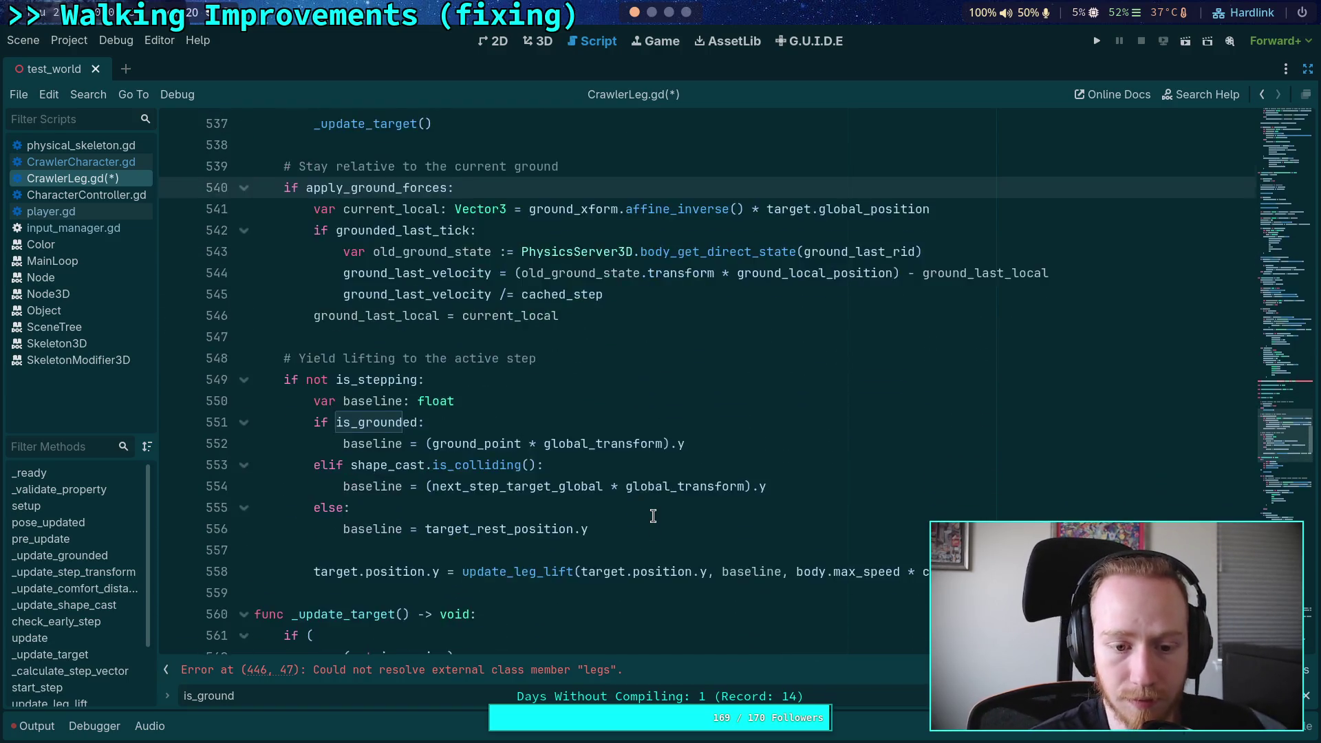
key("F3")
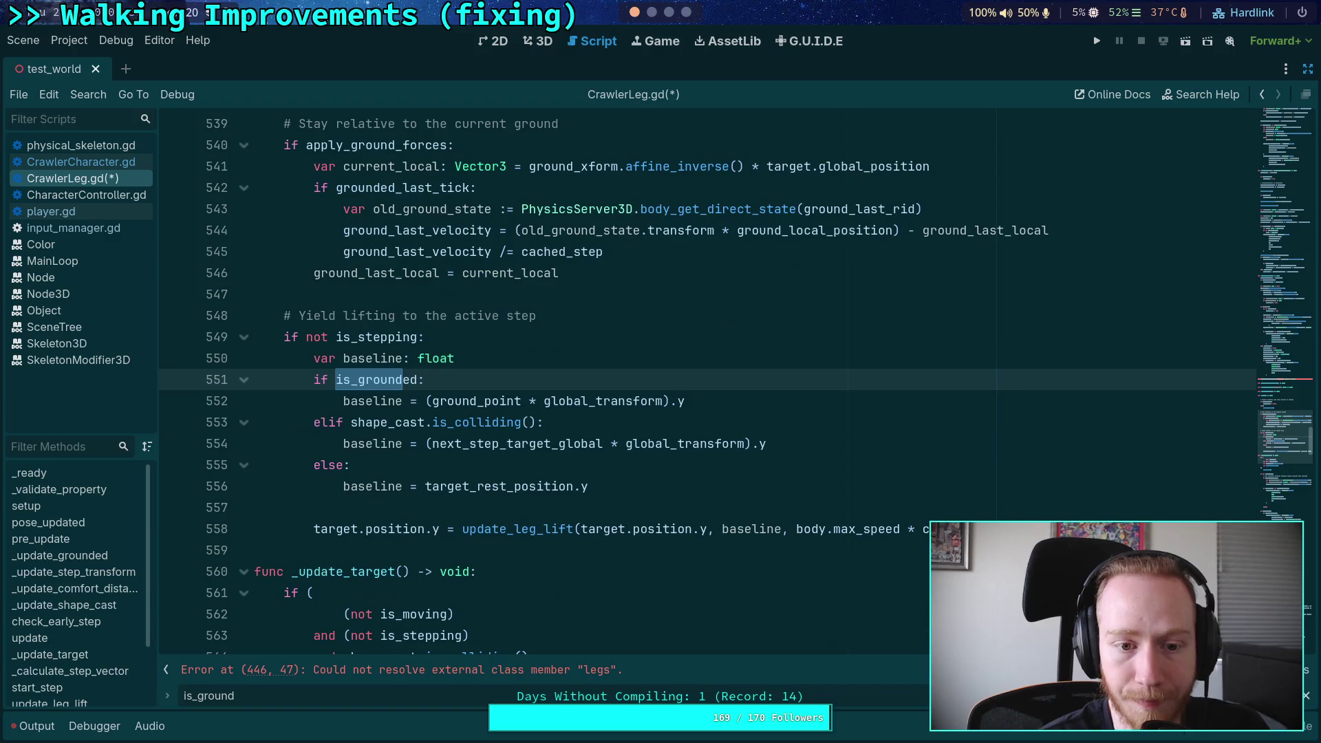
key("F3")
key("F3")
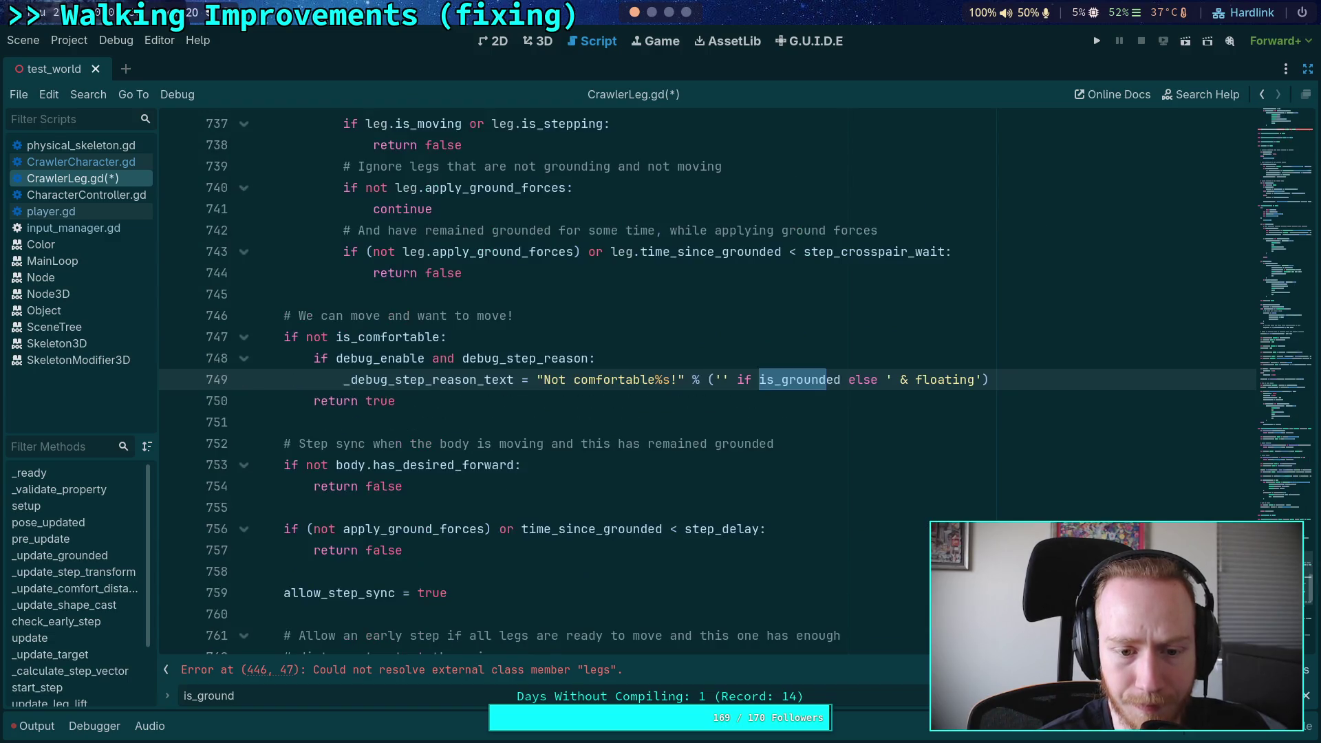
key("F3")
key("F3")
key("F3")
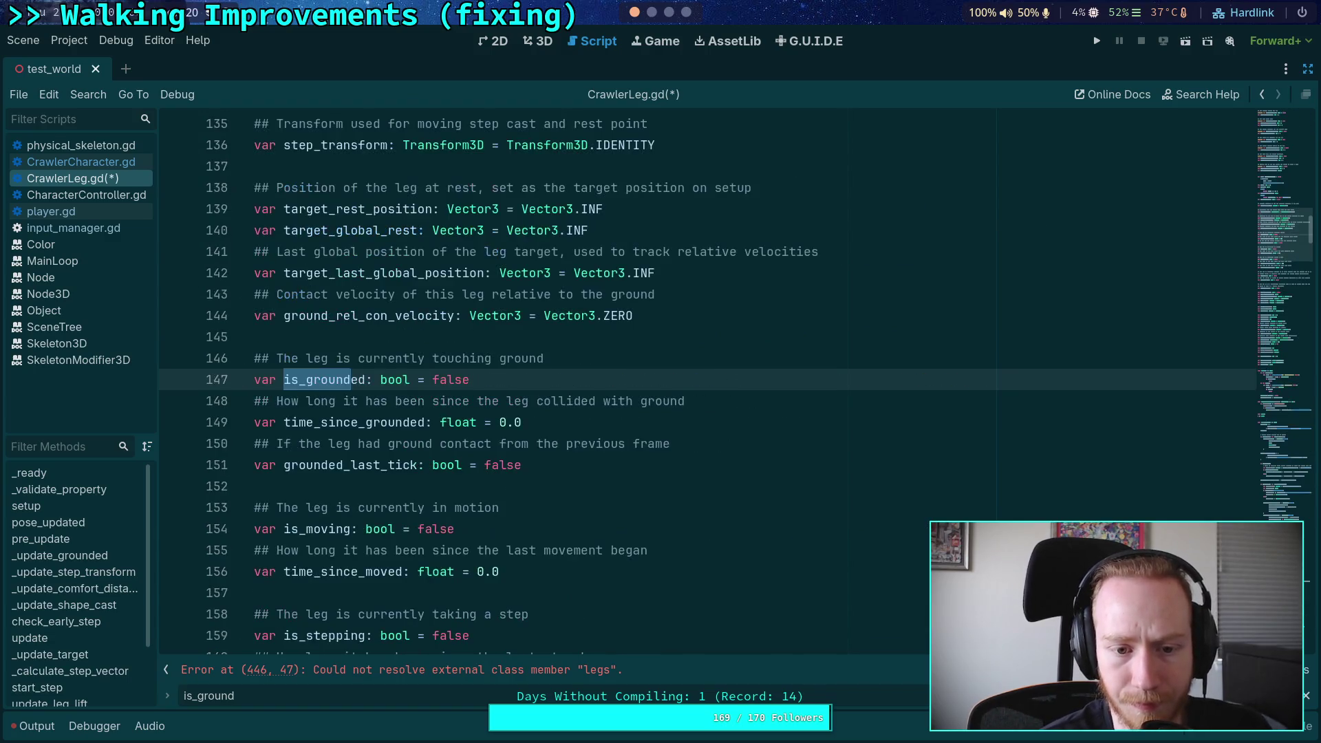
key("F3")
key("F3")
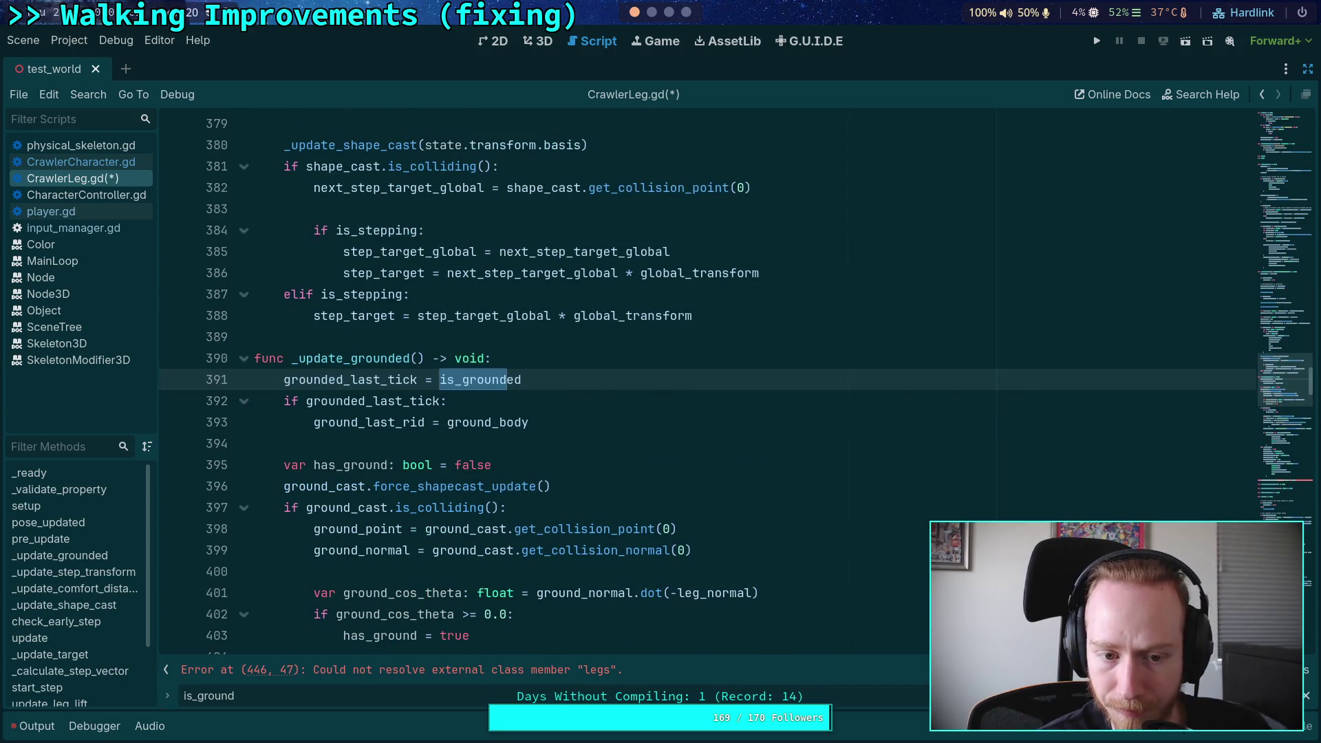
scroll(599, 489, "up", 15)
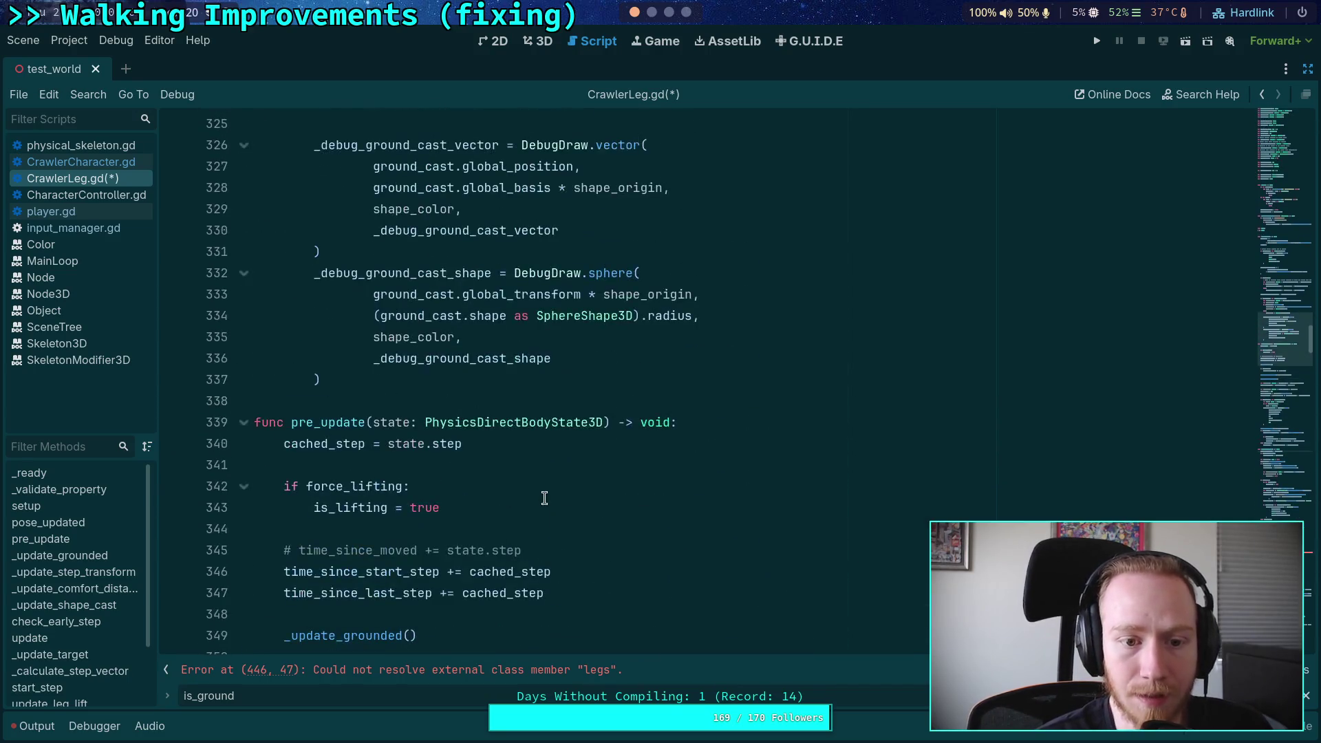
key("Escape")
Step: Locate the is_grounded assignment and fold the _update_grounded function
left_click(1290, 477)
left_click_drag(1289, 476, 1296, 449)
scroll(748, 433, "up", 5)
scroll(385, 358, "up", 8)
key("shift+F3")
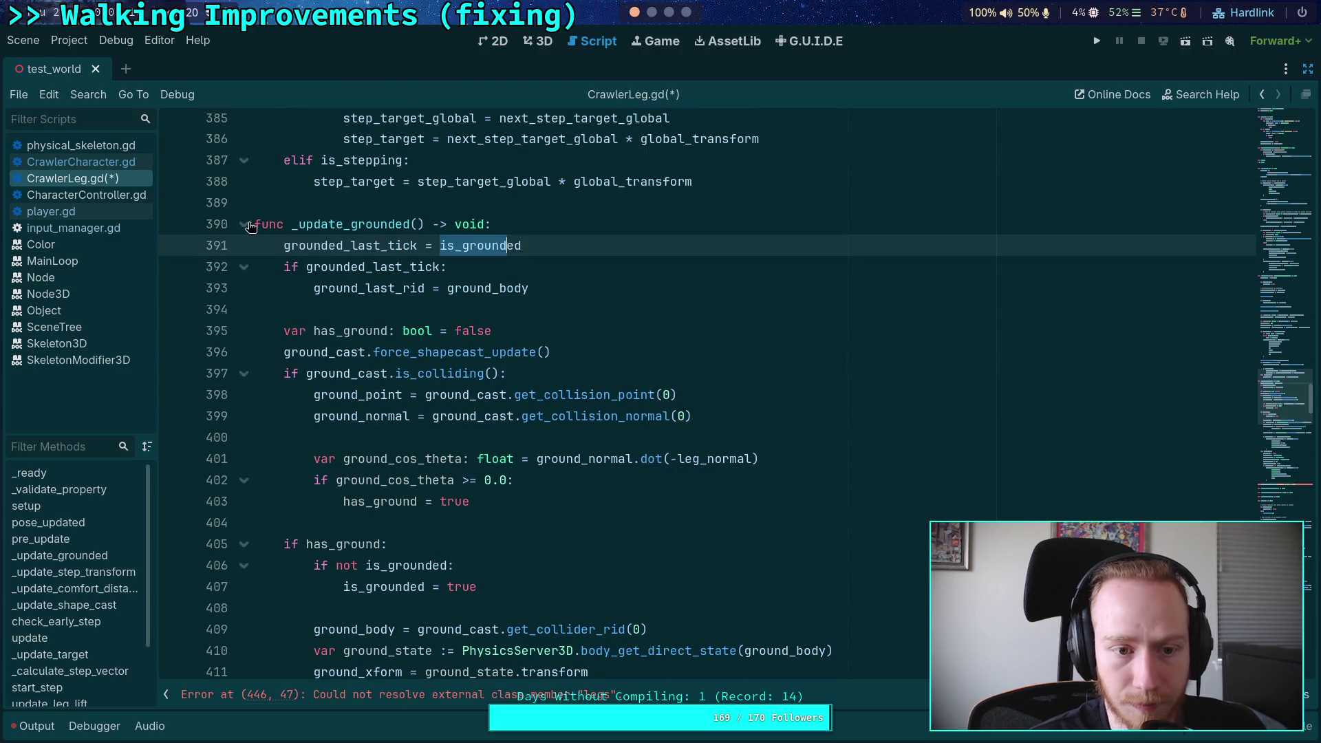
scroll(247, 228, "down", 2)
scroll(247, 229, "up", 2)
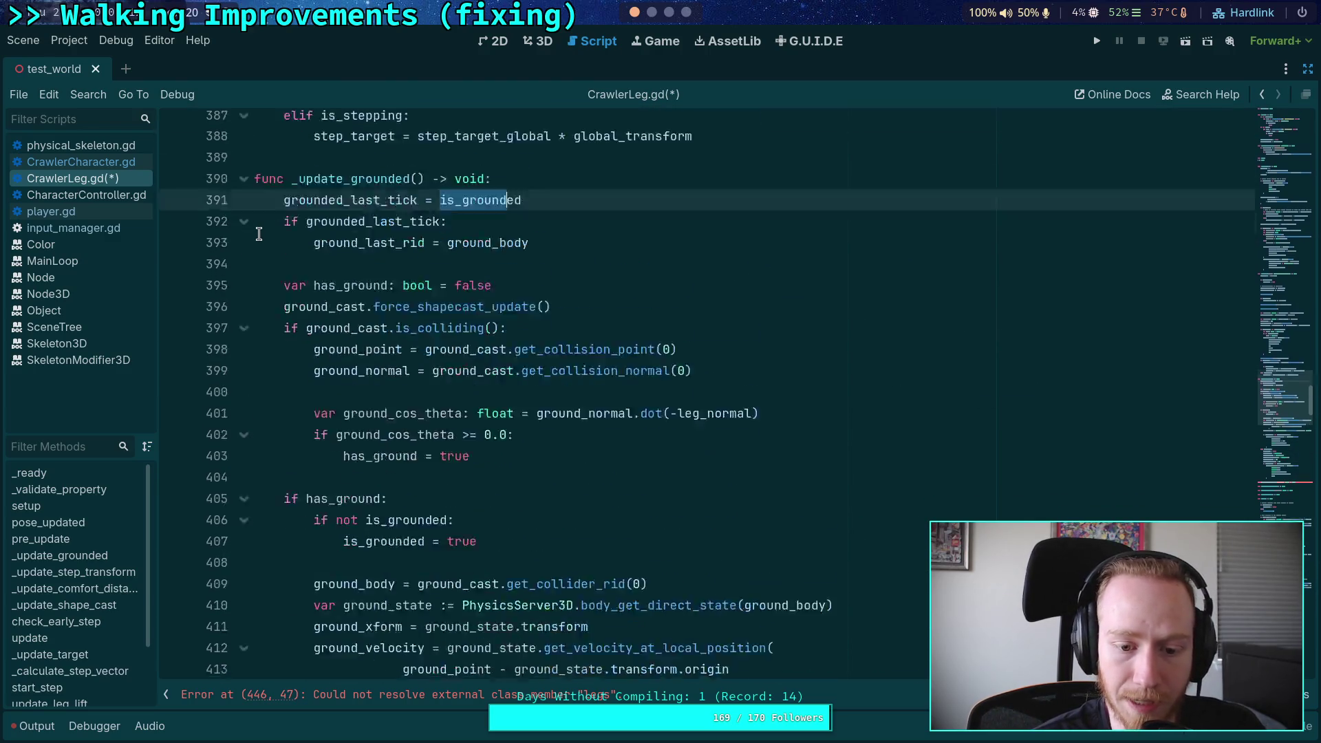
left_click(244, 225)
Step: Fold the debug_enable drawing block and the debug step target block in _update_target
scroll(407, 441, "down", 5)
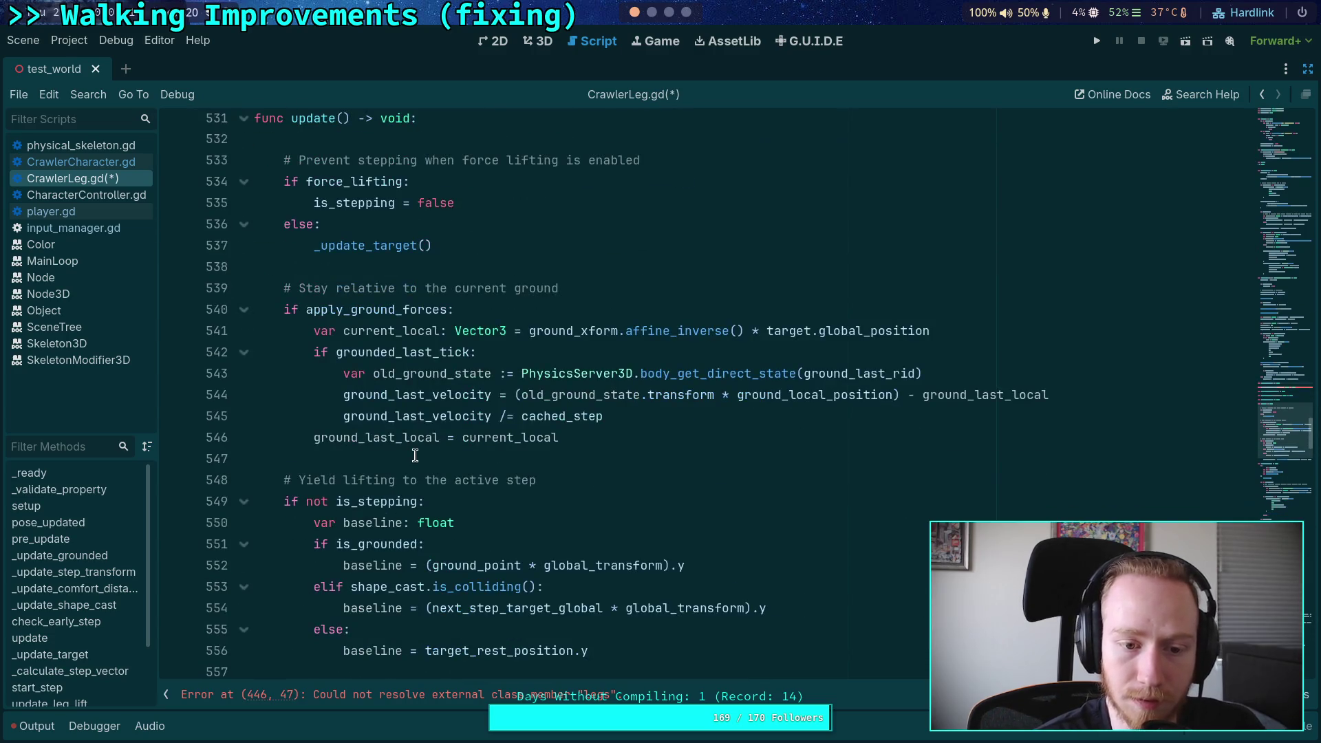
scroll(415, 455, "down", 3)
scroll(472, 475, "down", 3)
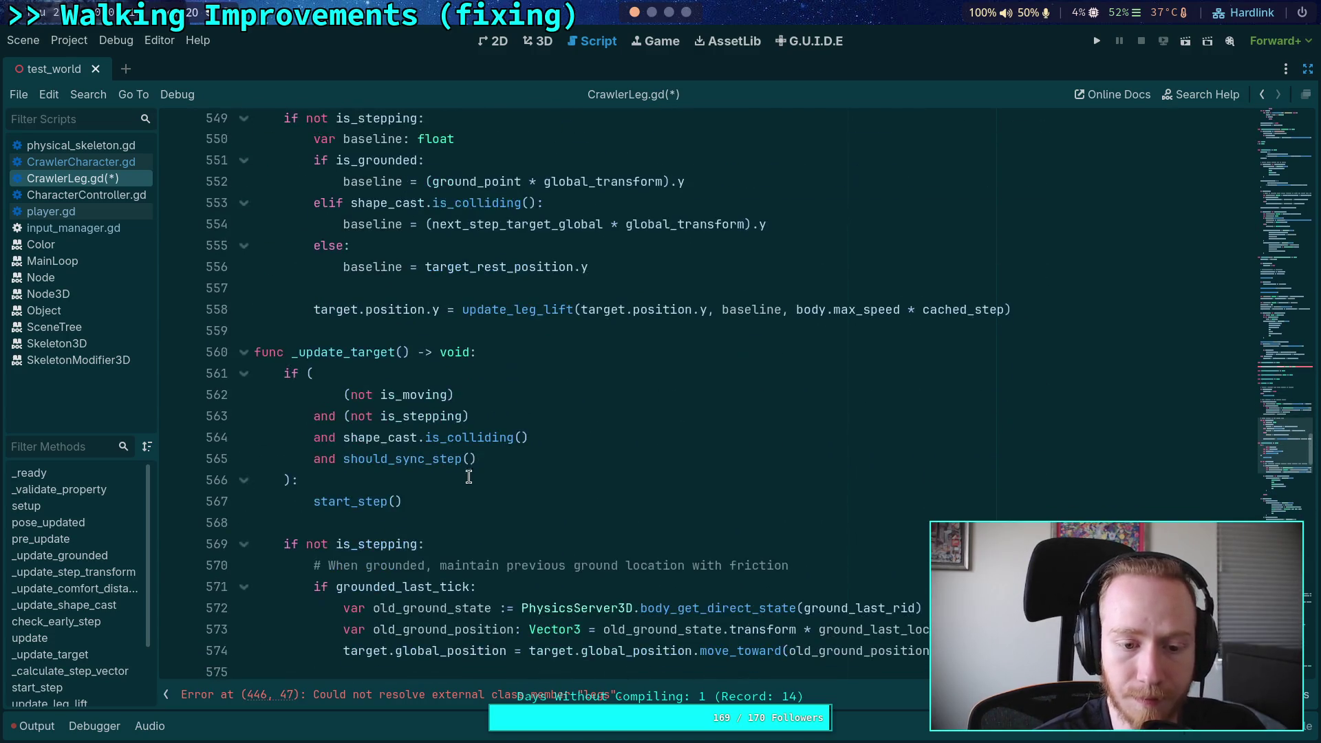
scroll(493, 425, "down", 10)
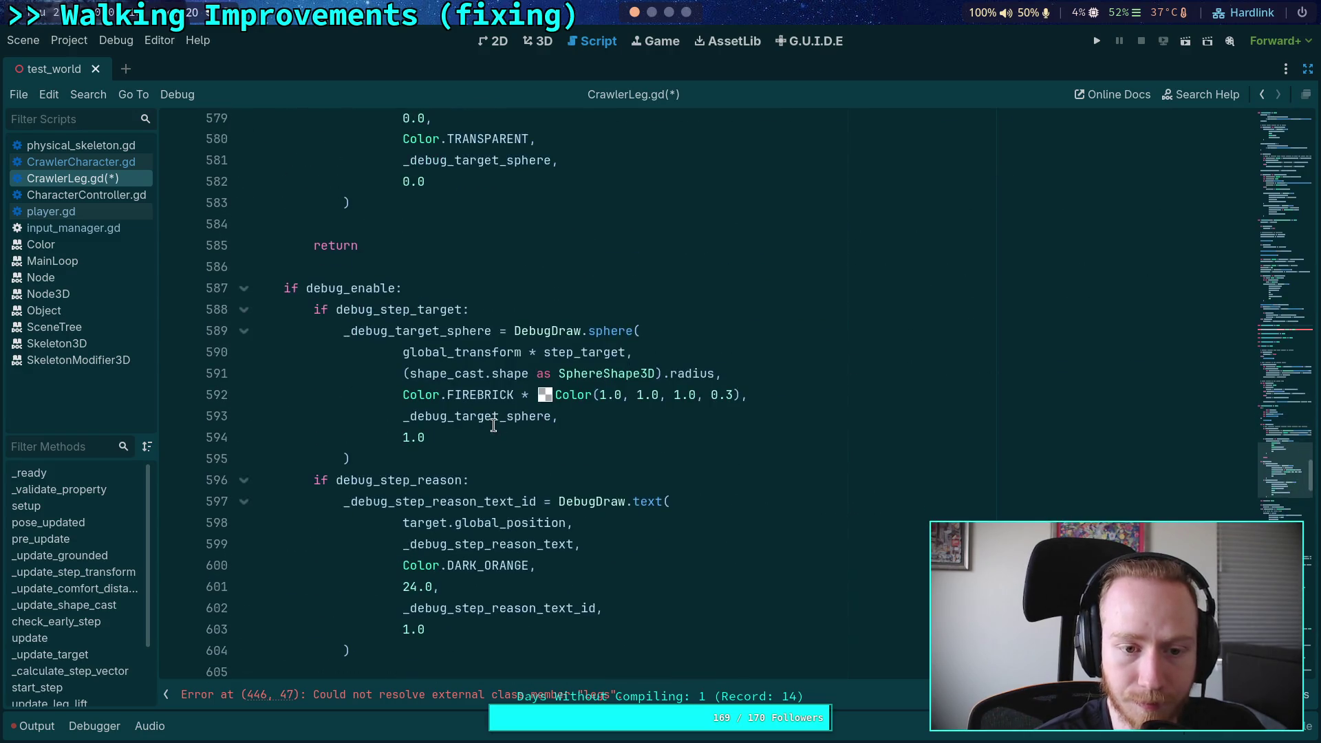
scroll(494, 425, "up", 3)
left_click(244, 481)
left_click(243, 248)
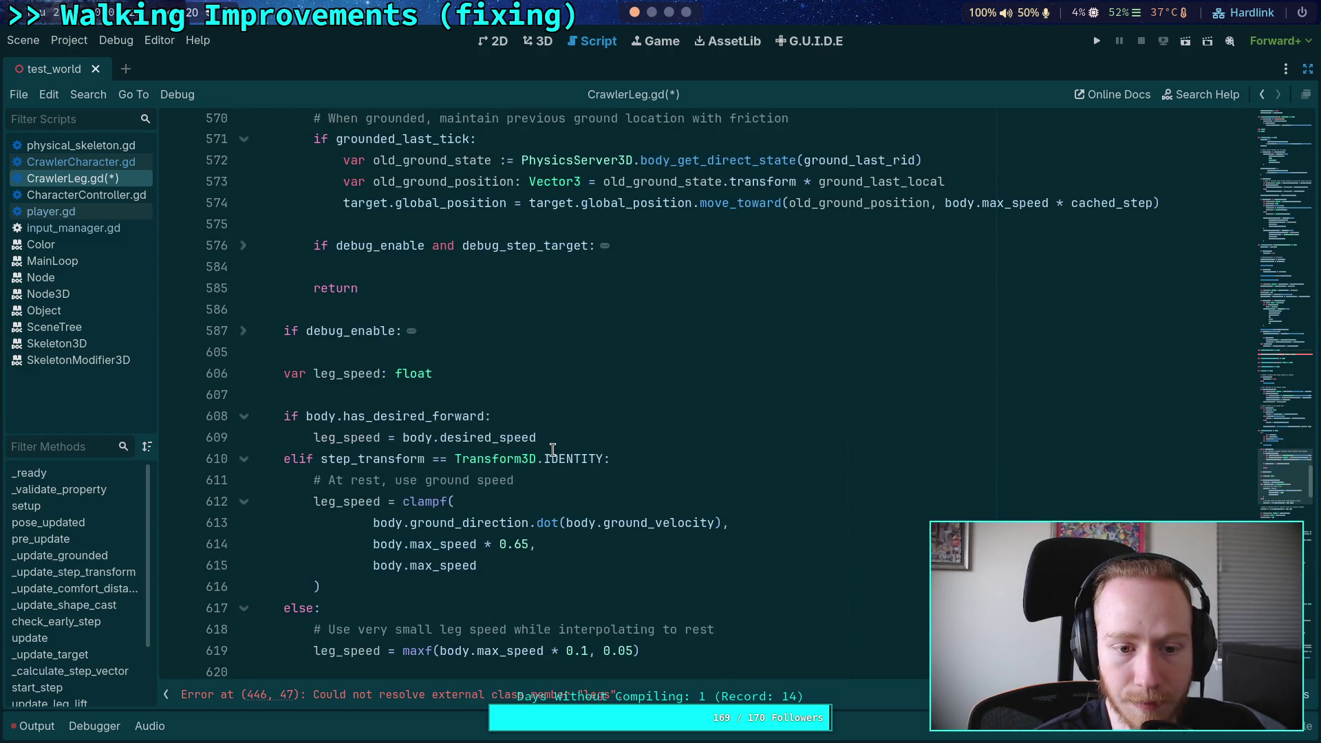
Step: Place the caret on empty line 575 and review the surrounding code
scroll(553, 449, "up", 11)
scroll(553, 444, "down", 9)
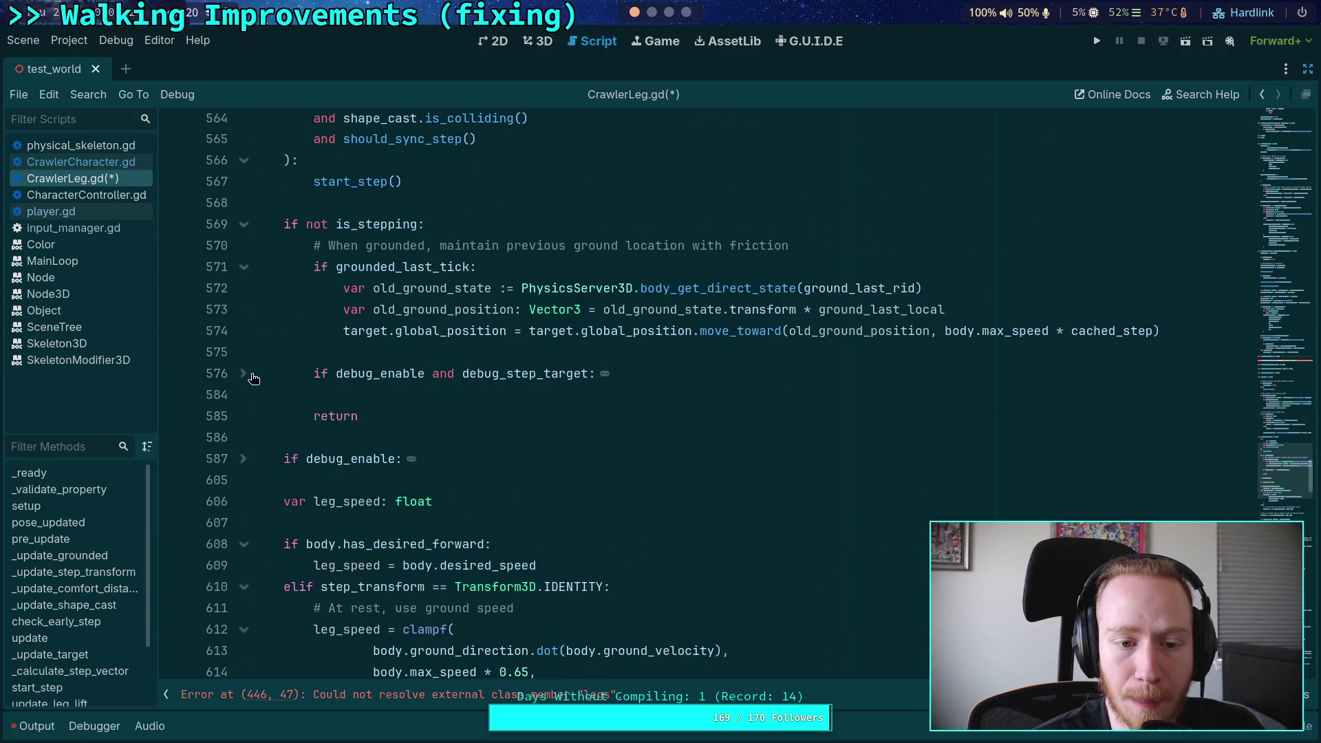
left_click(386, 351)
scroll(548, 418, "up", 1)
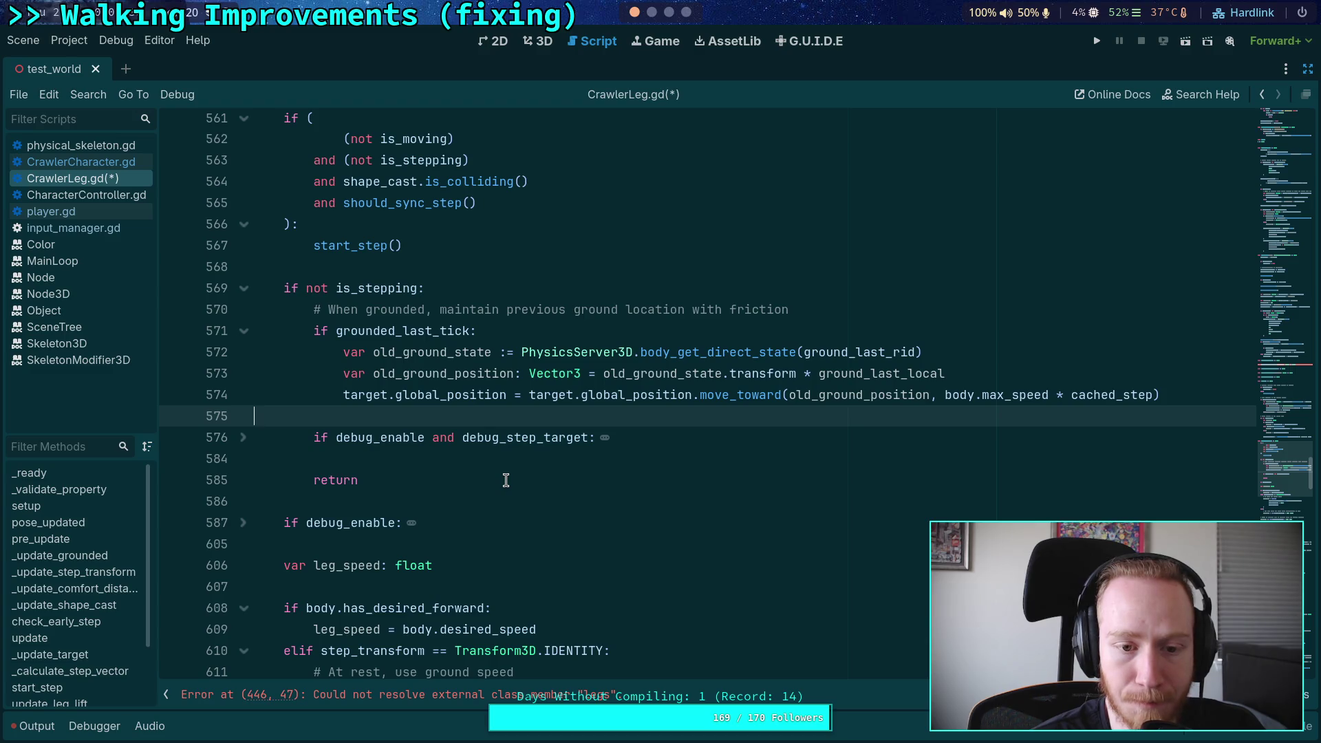
scroll(505, 480, "up", 4)
scroll(506, 481, "down", 5)
scroll(477, 421, "up", 13)
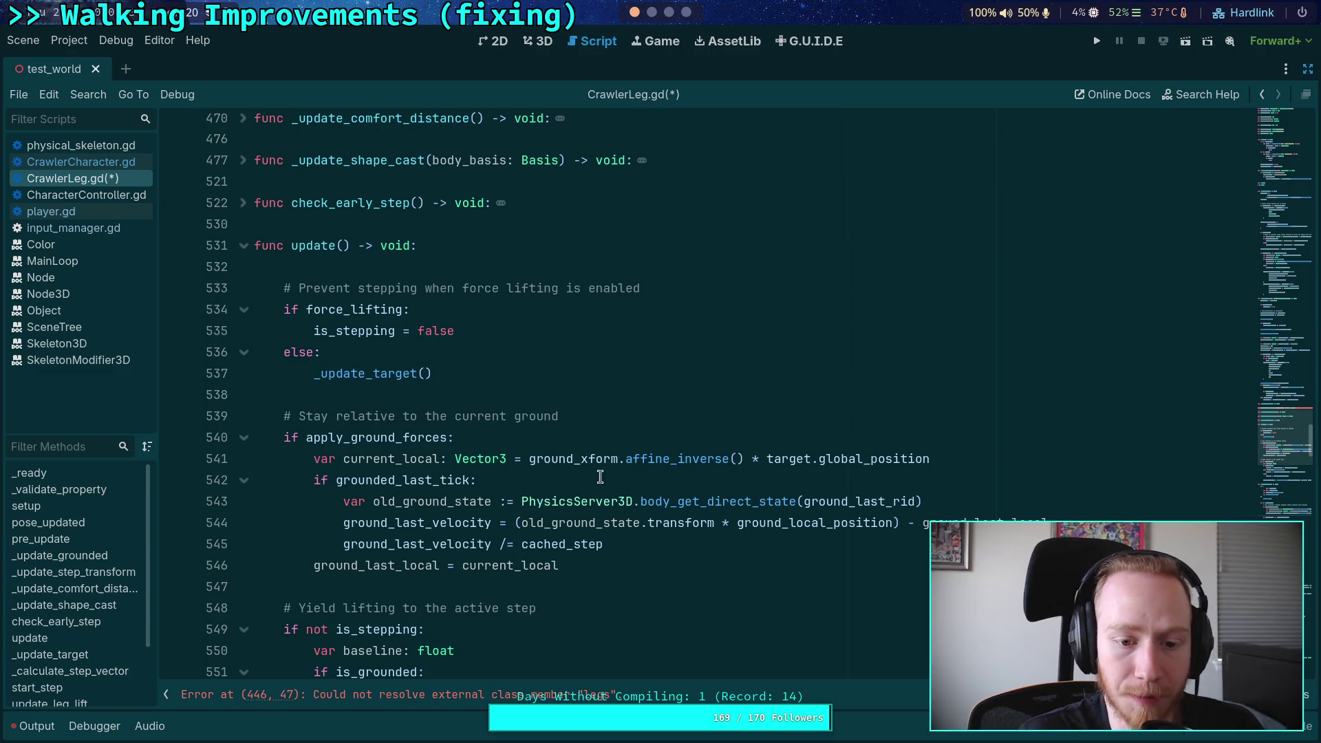
Step: On line 544, change ground_local_position to ground_last_local and subtract target_last_global_position instead
mouse_move(647, 451)
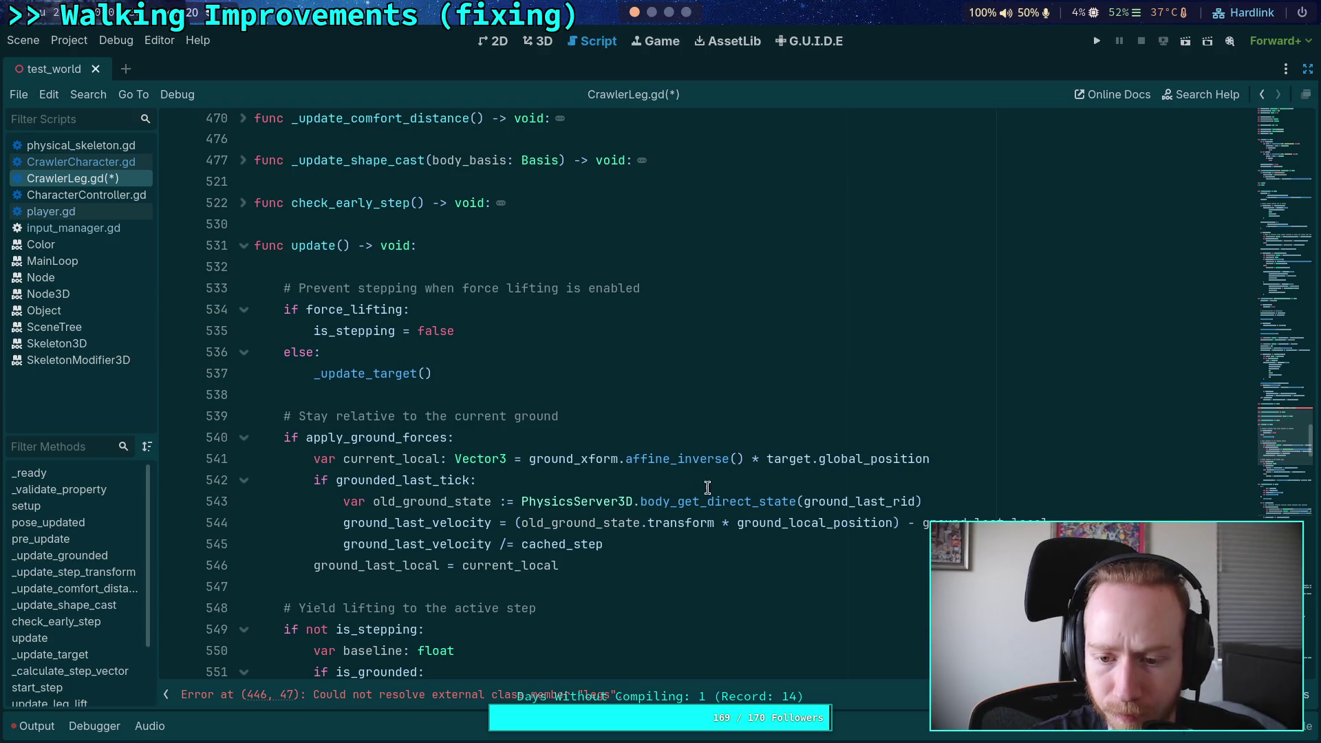
left_click_drag(923, 523, 1086, 519)
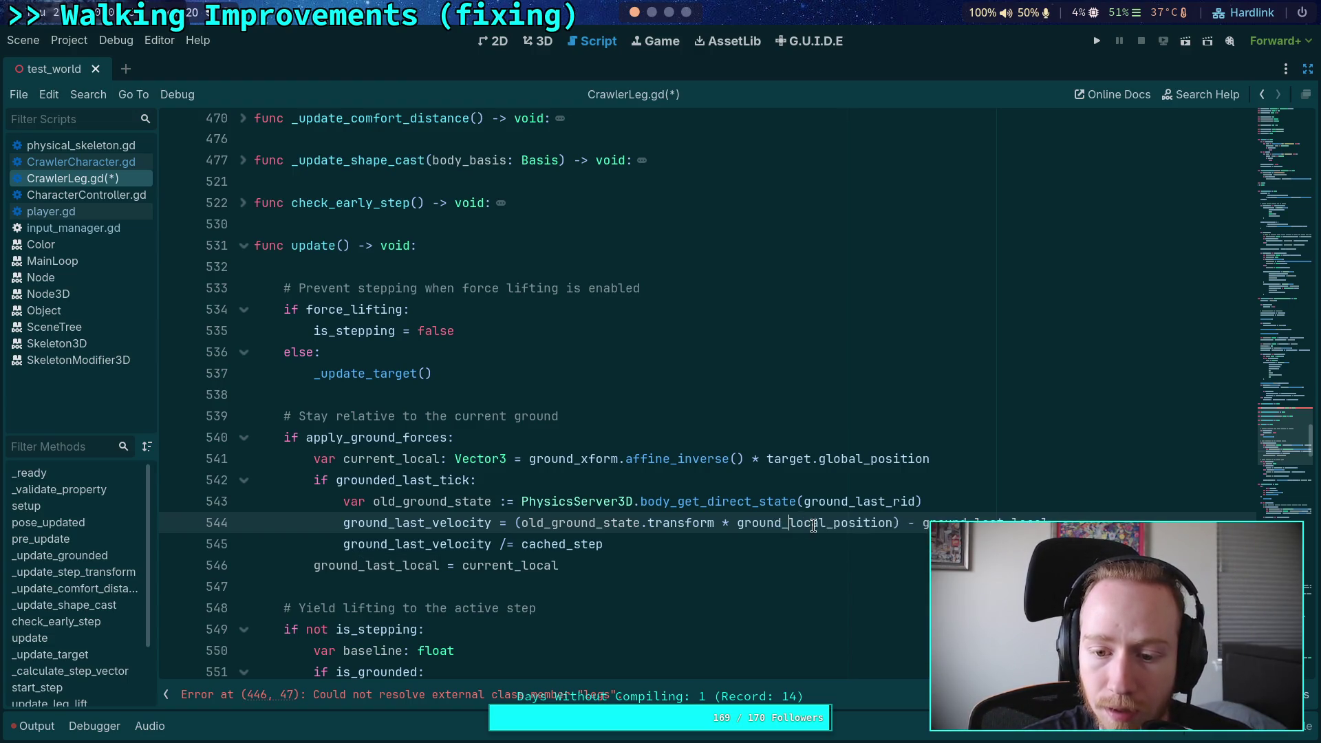
left_click_drag(790, 523, 892, 524)
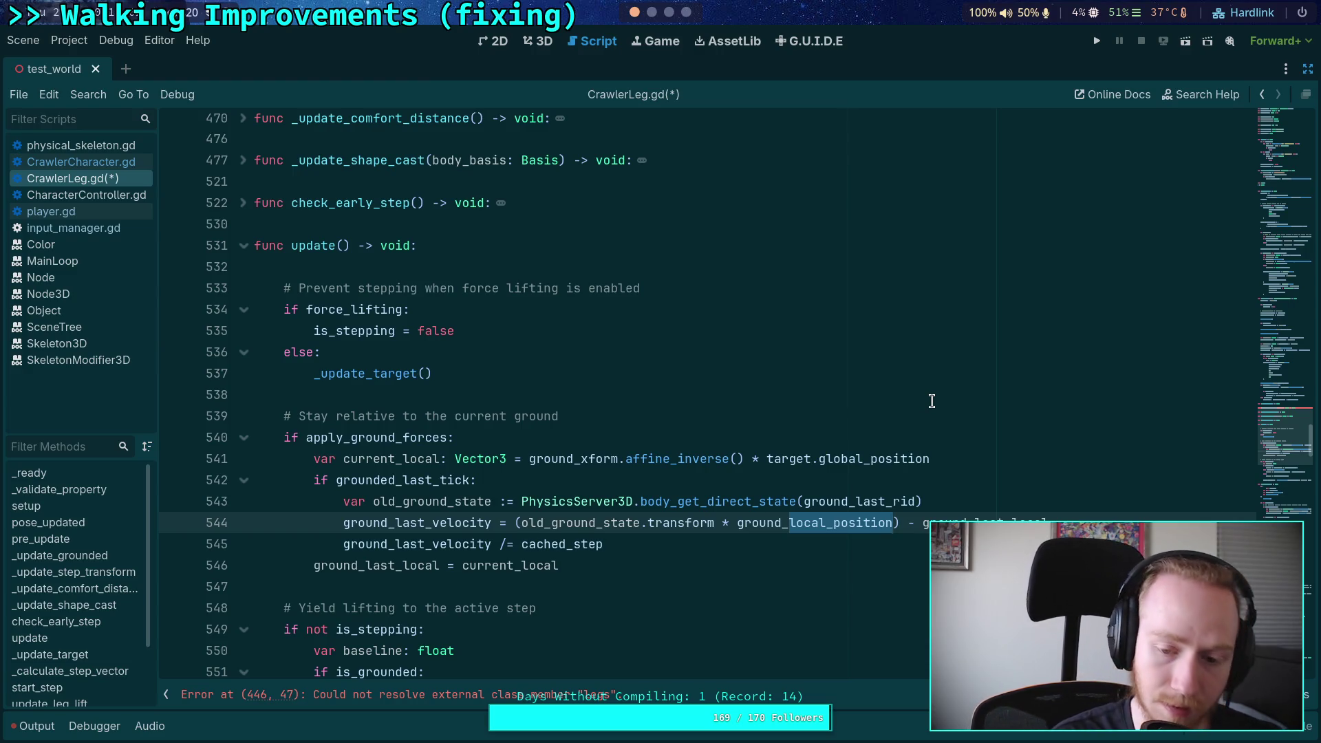
type("last_local")
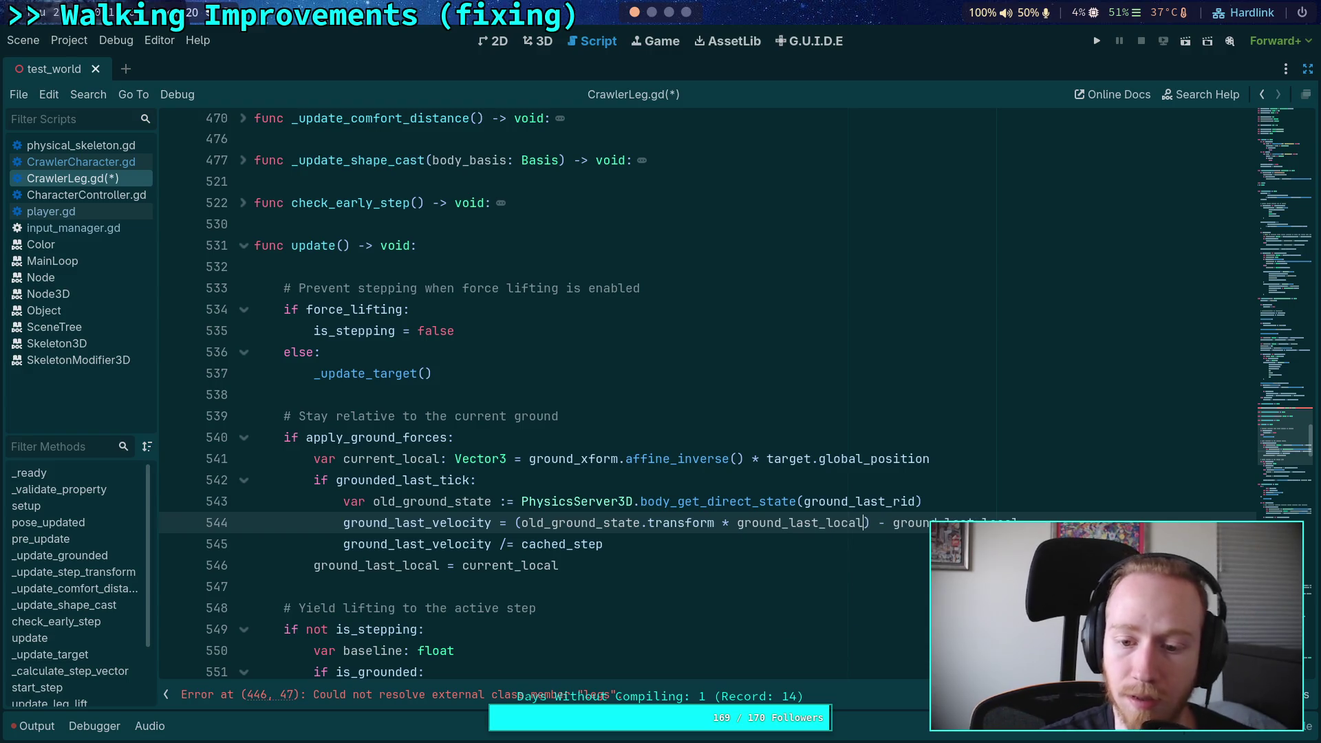
left_click(802, 524)
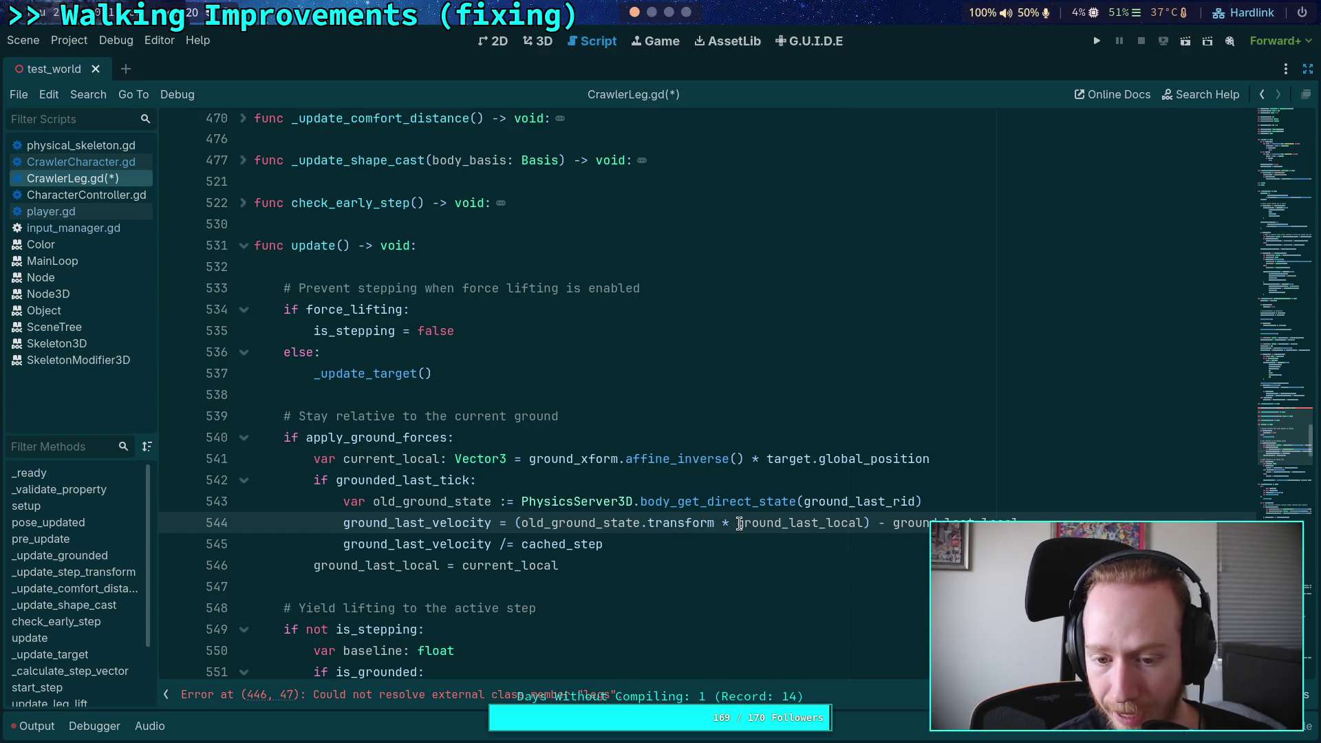
left_click_drag(894, 523, 1031, 516)
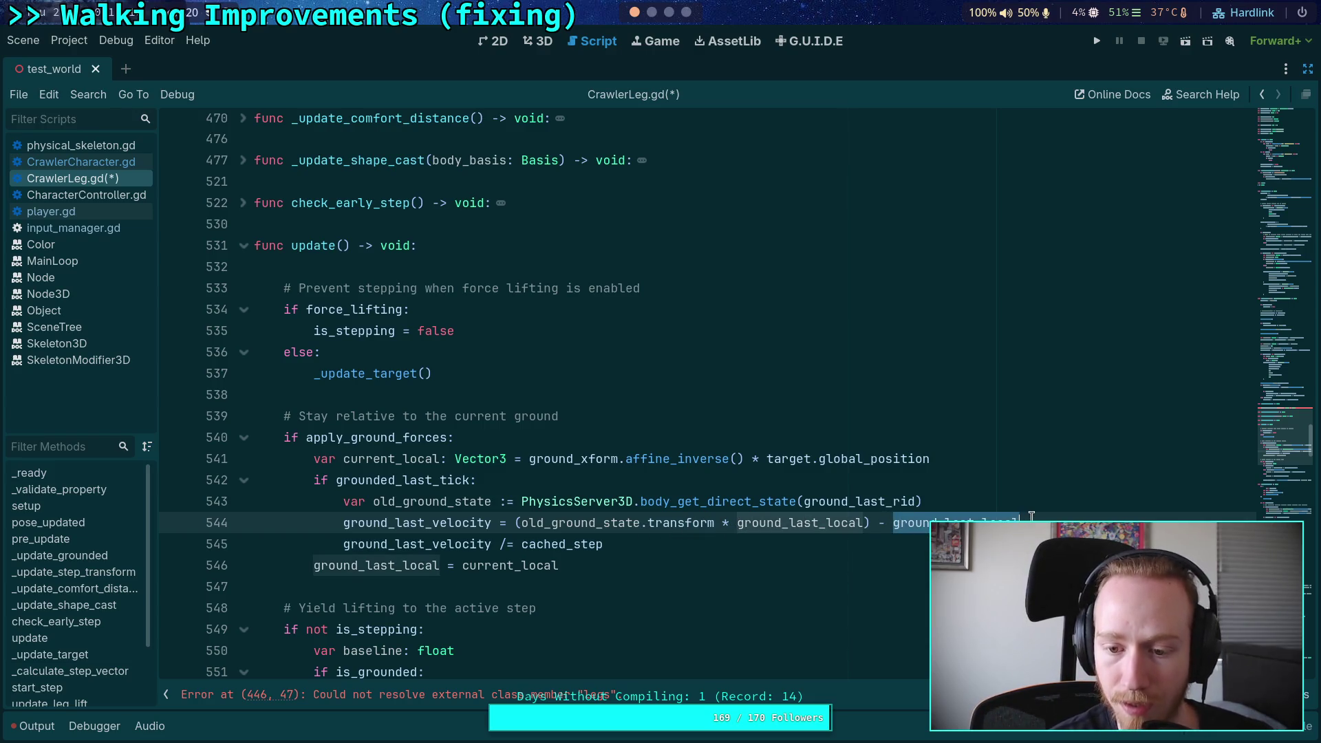
type("target")
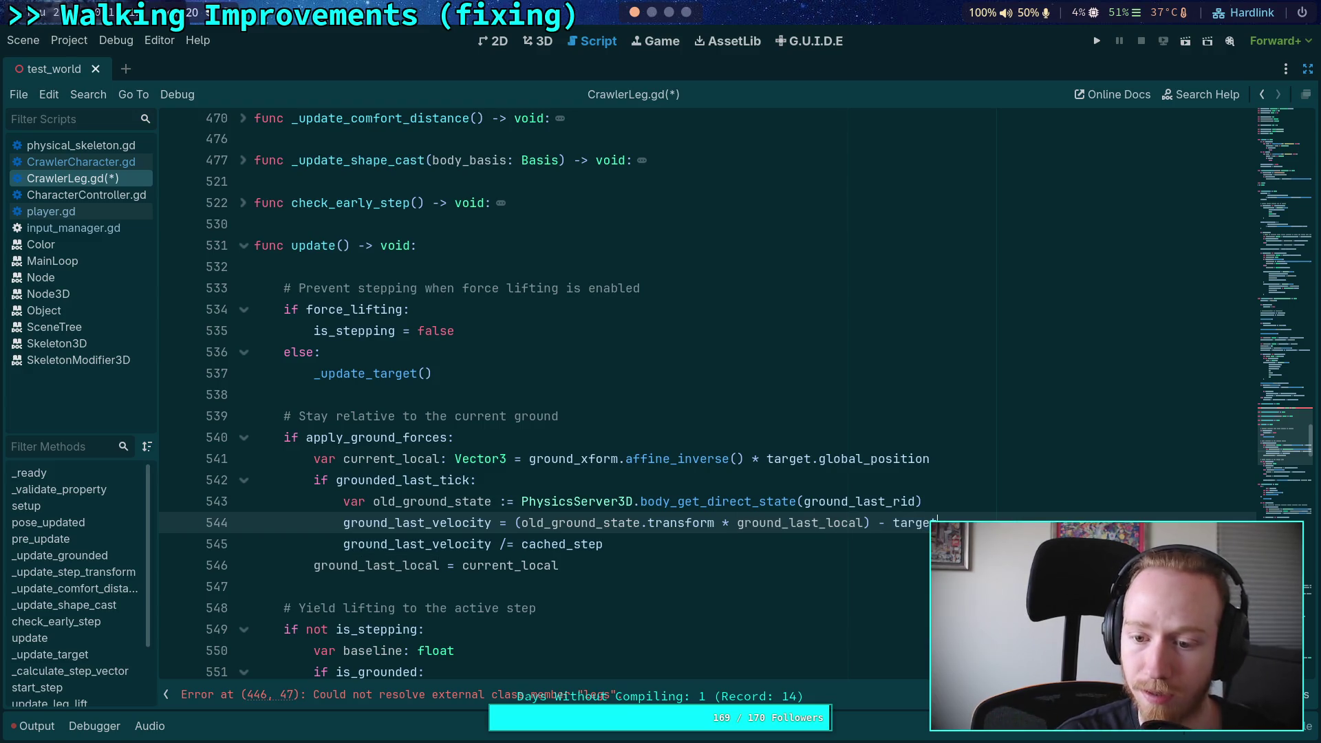
type("ast_global_position")
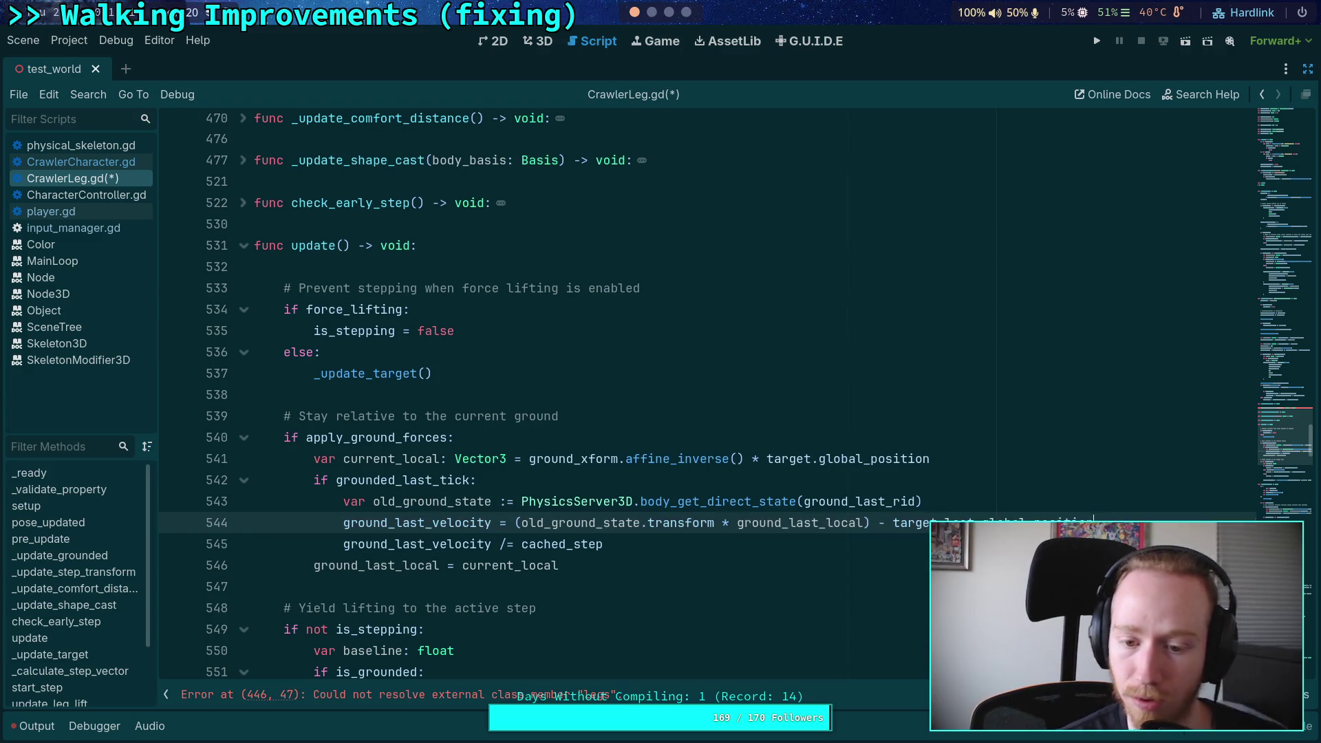
left_click(906, 563)
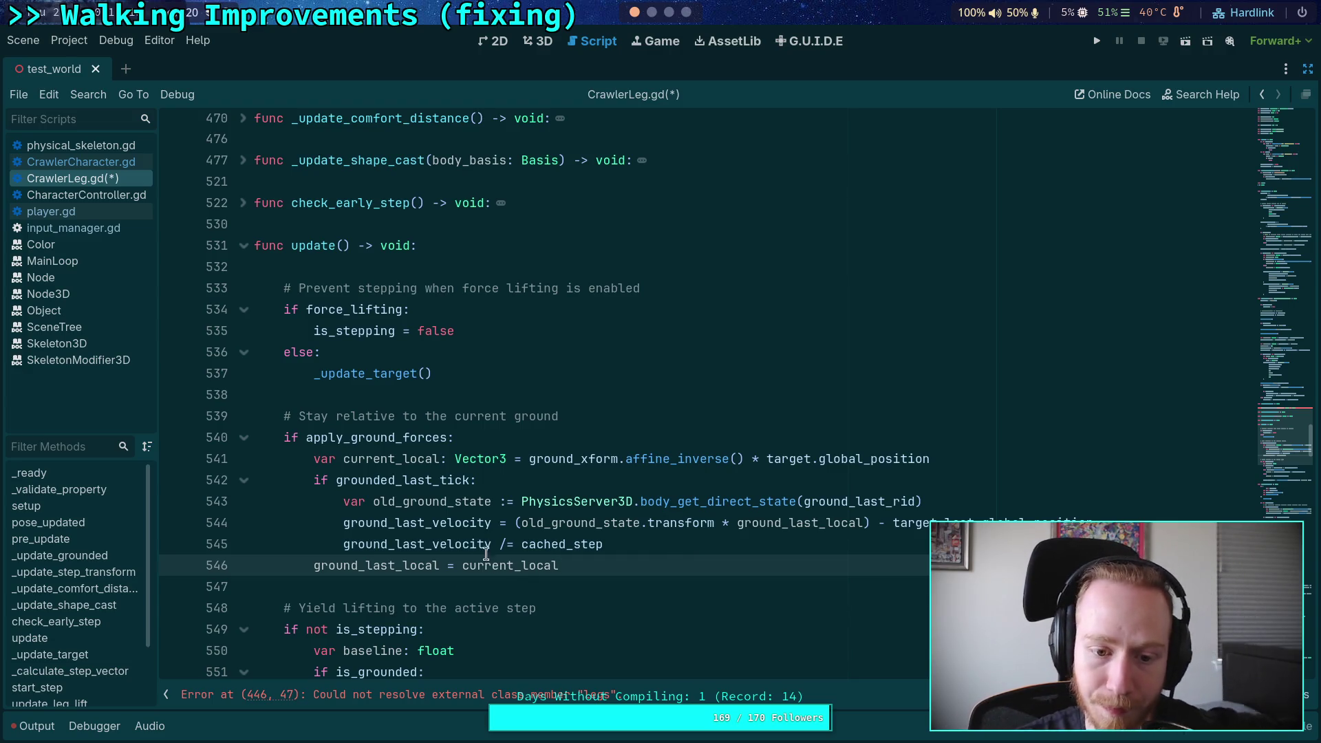
double_click(415, 563)
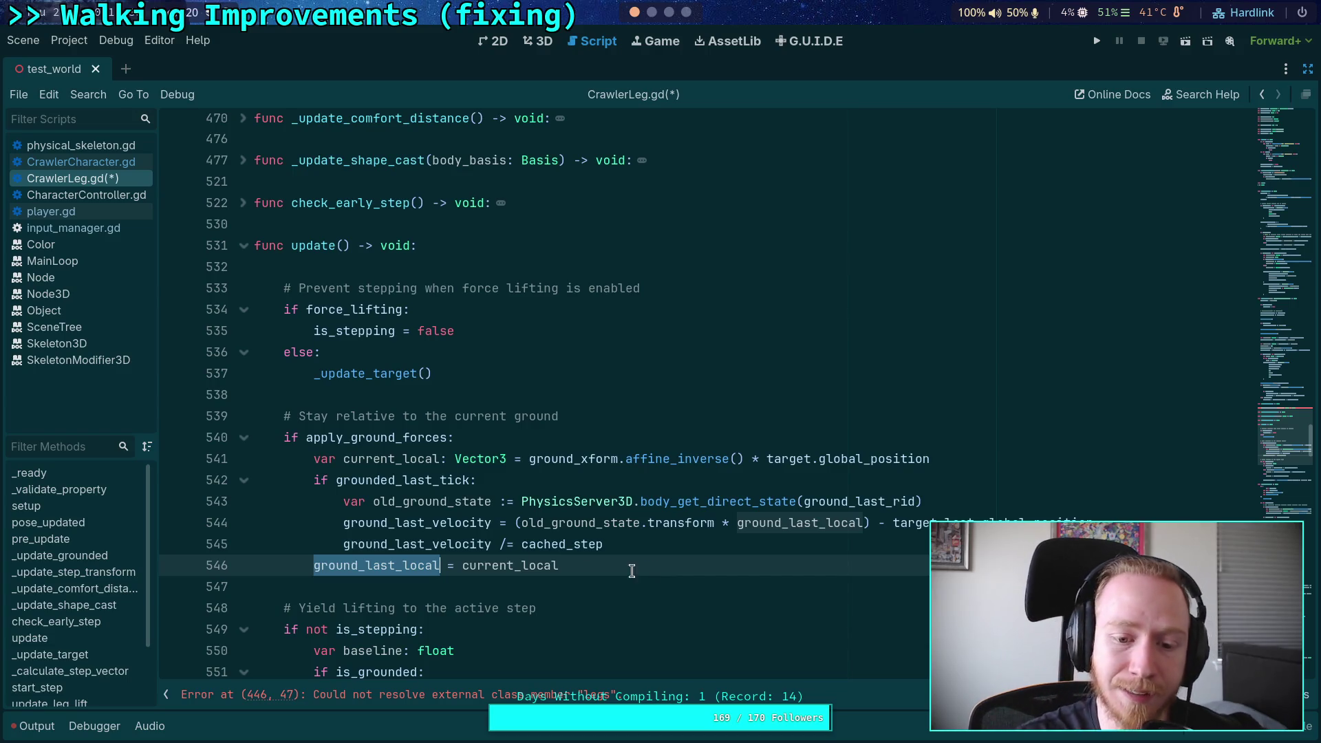
Step: Inline ground_xform.affine_inverse() * target.global_position into ground_last_local and delete the current_local line
double_click(508, 565)
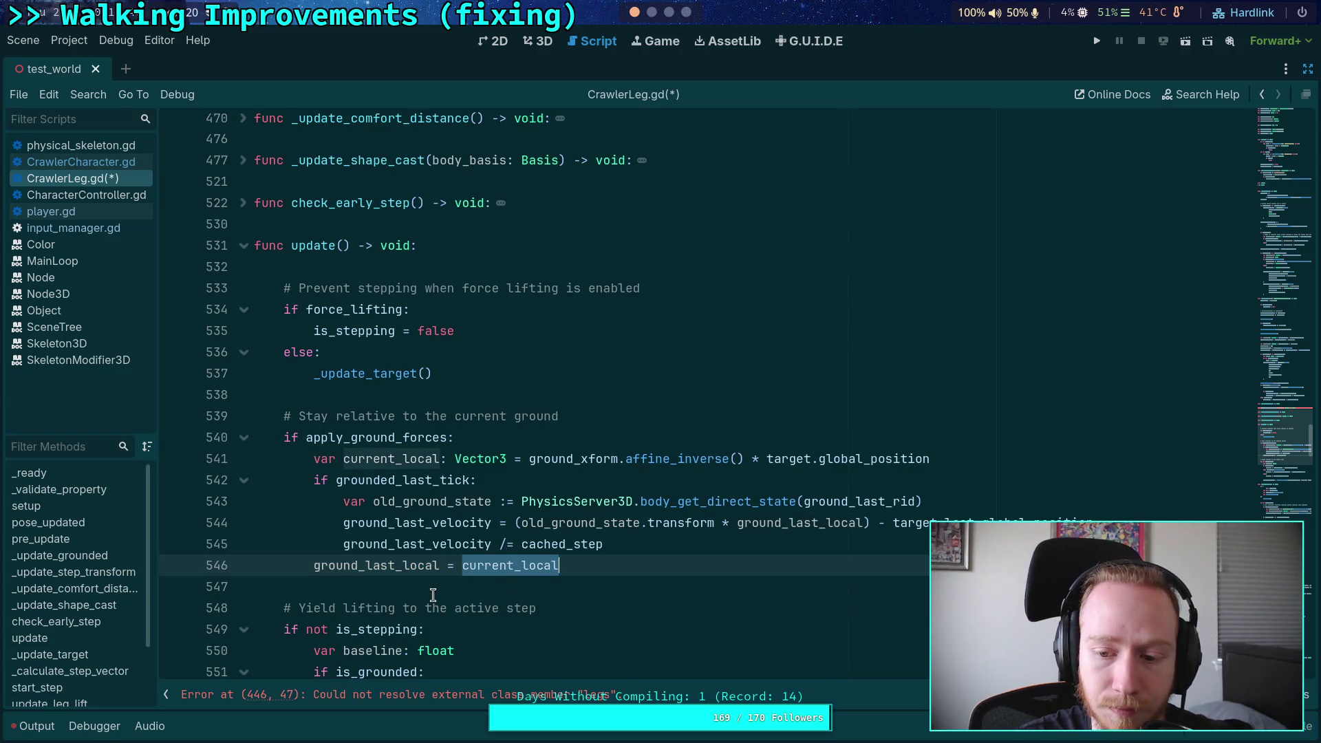
left_click_drag(528, 459, 931, 459)
key("ctrl+x")
double_click(547, 566)
key("ctrl+v")
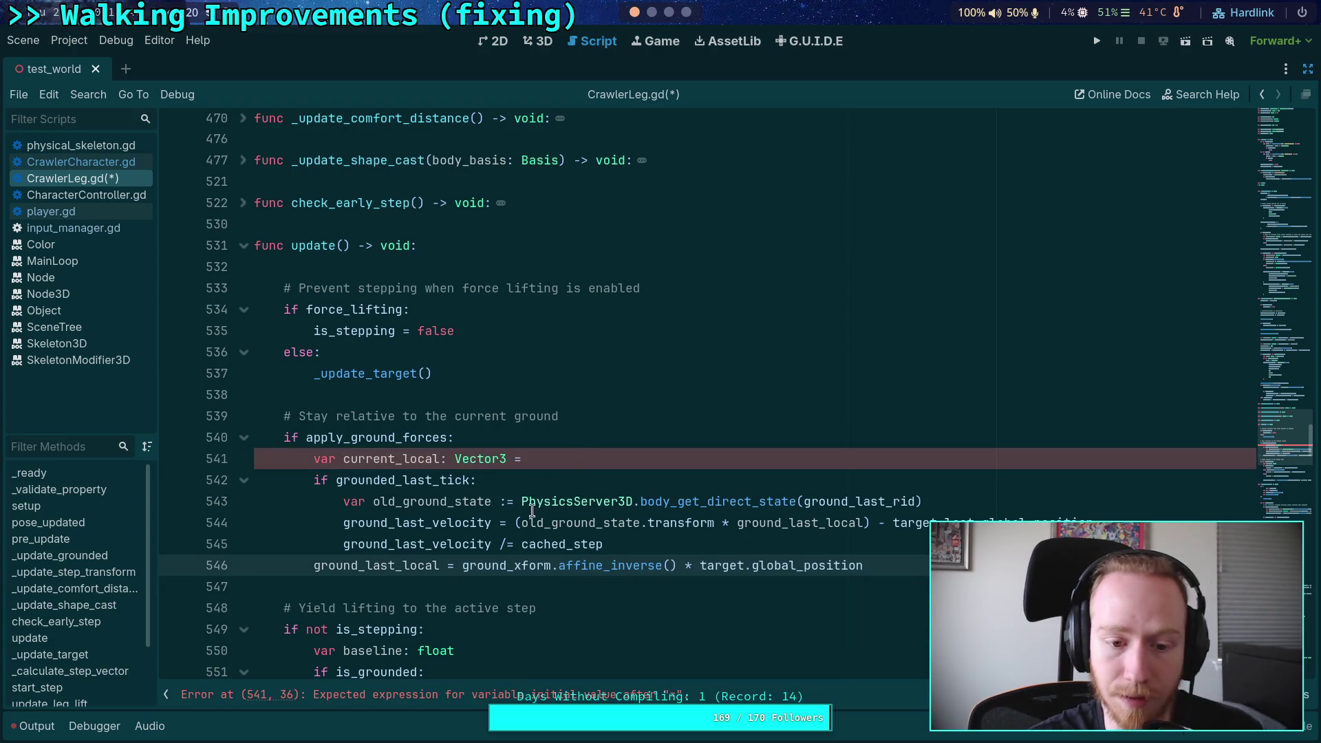
left_click(578, 454)
key("ctrl+shift+k")
Step: Save CrawlerLeg.gd and CrawlerCharacter.gd, then return to CrawlerLeg.gd at line 546
key("ctrl+s")
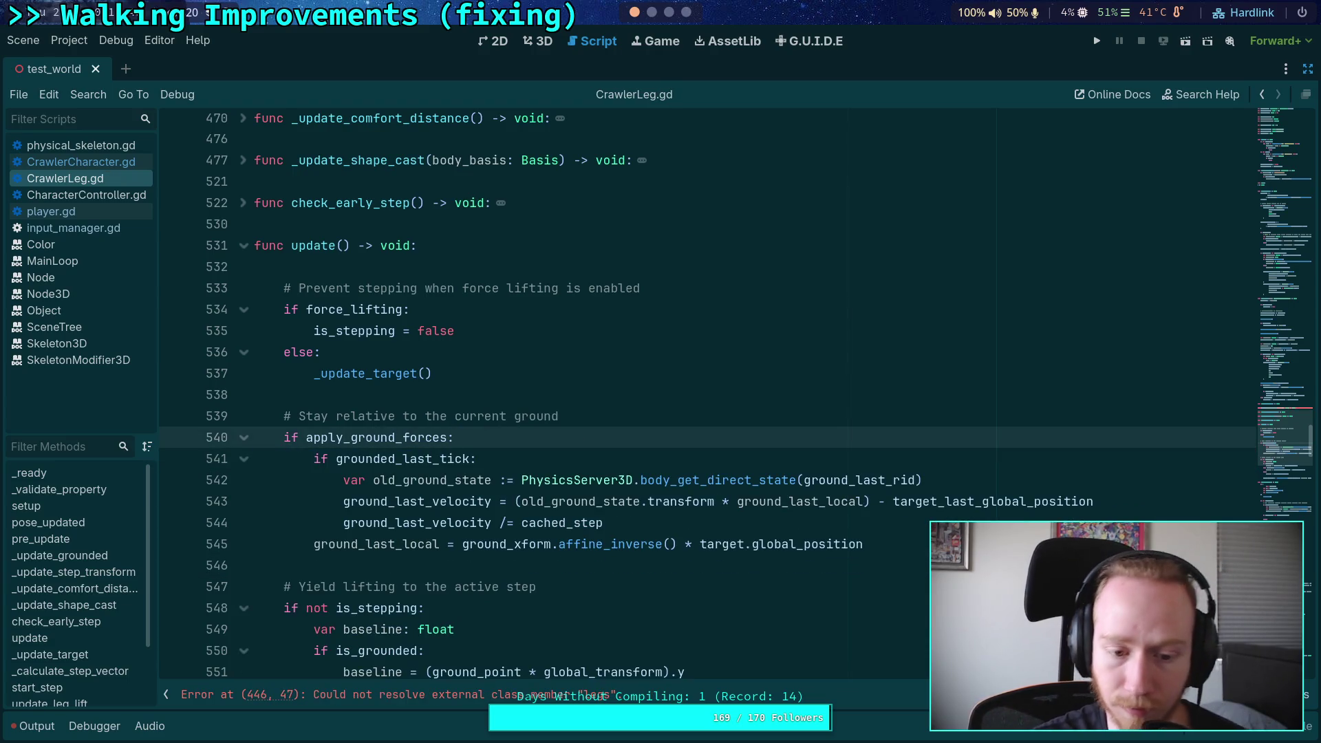
left_click(630, 562)
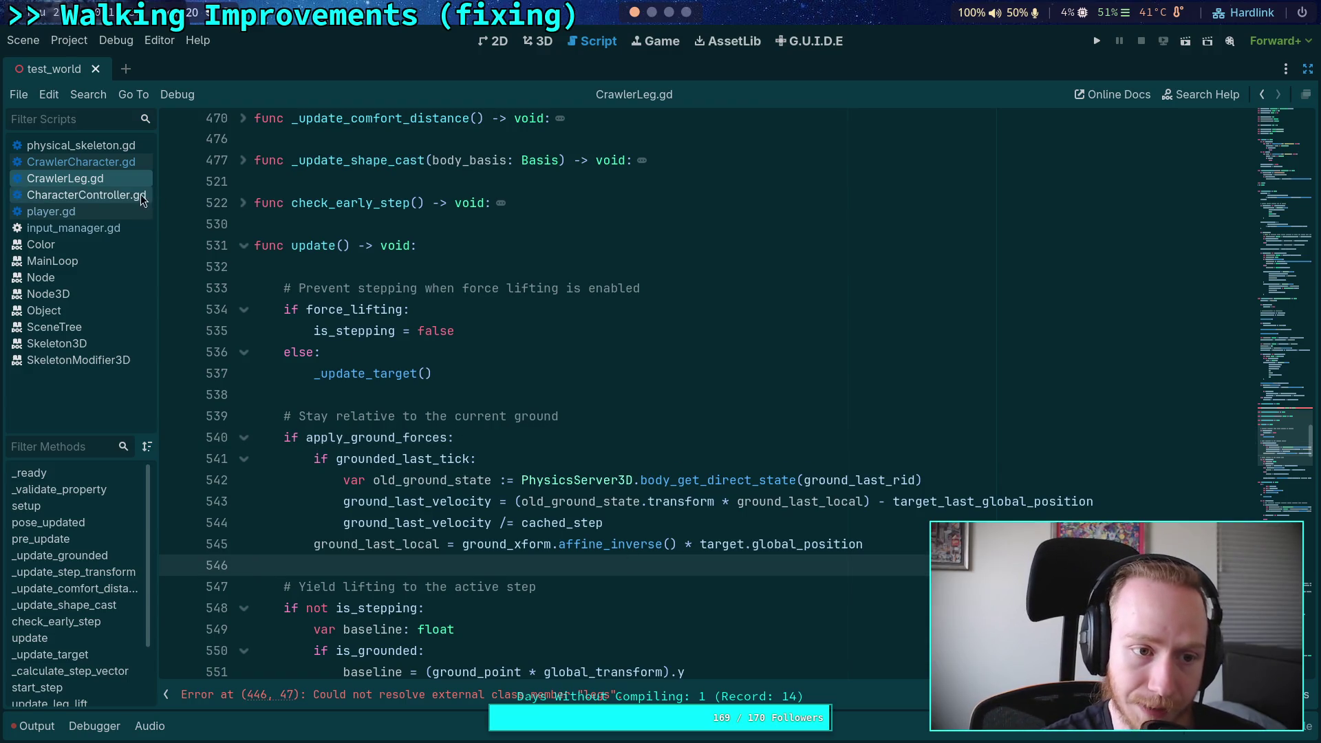
left_click(83, 163)
key("ctrl+s")
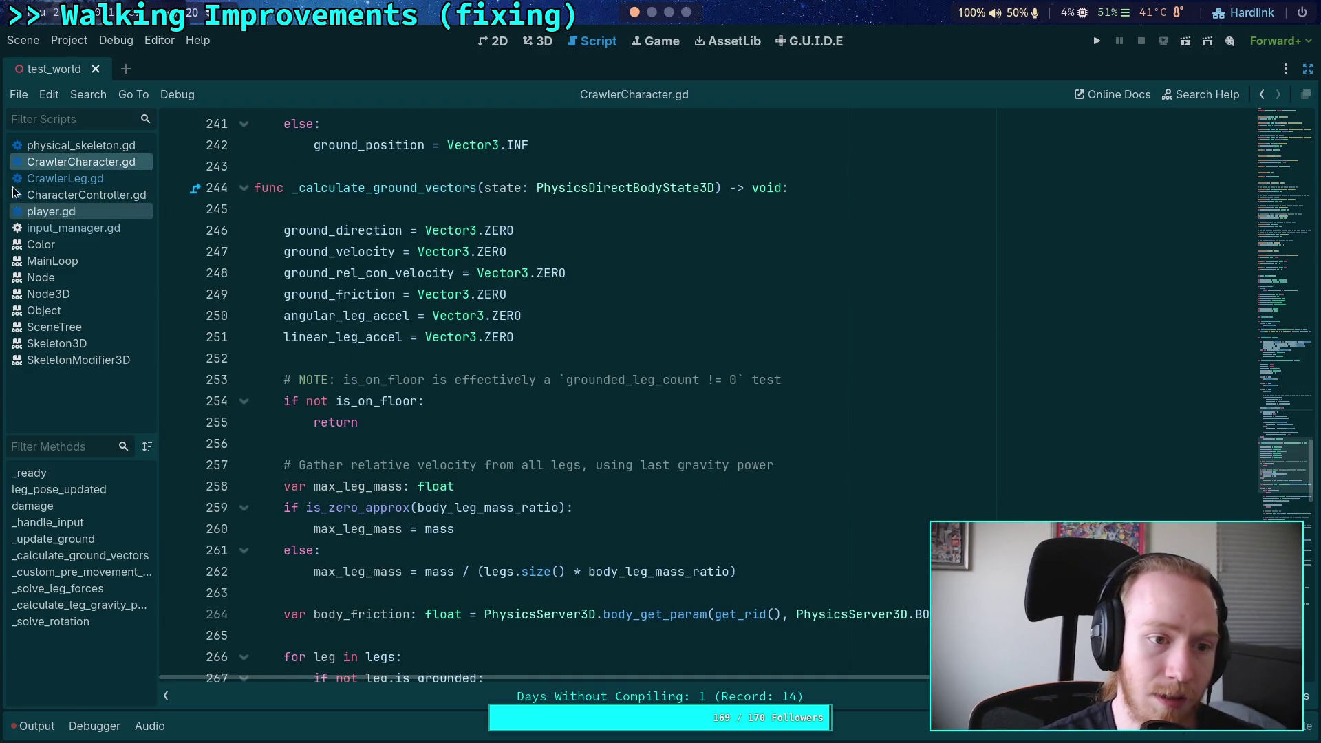
left_click(65, 179)
left_click(559, 591)
left_click(566, 577)
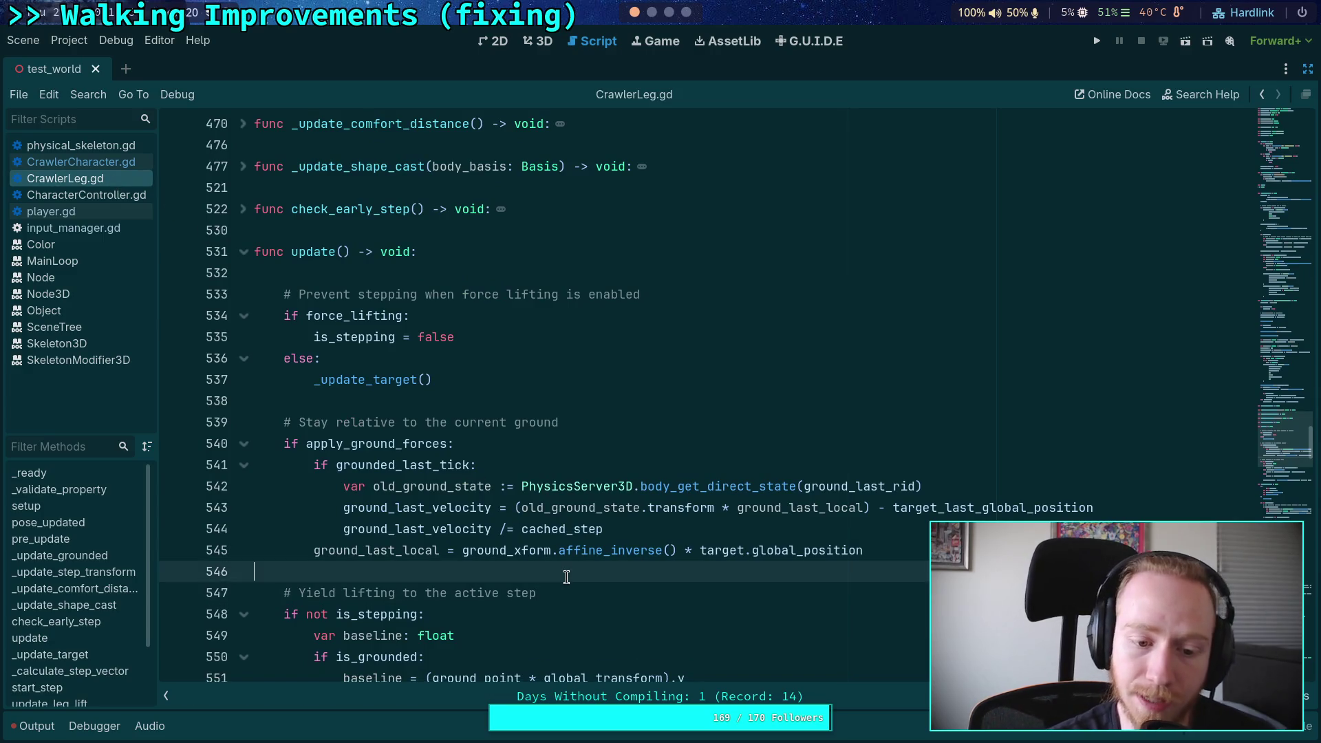
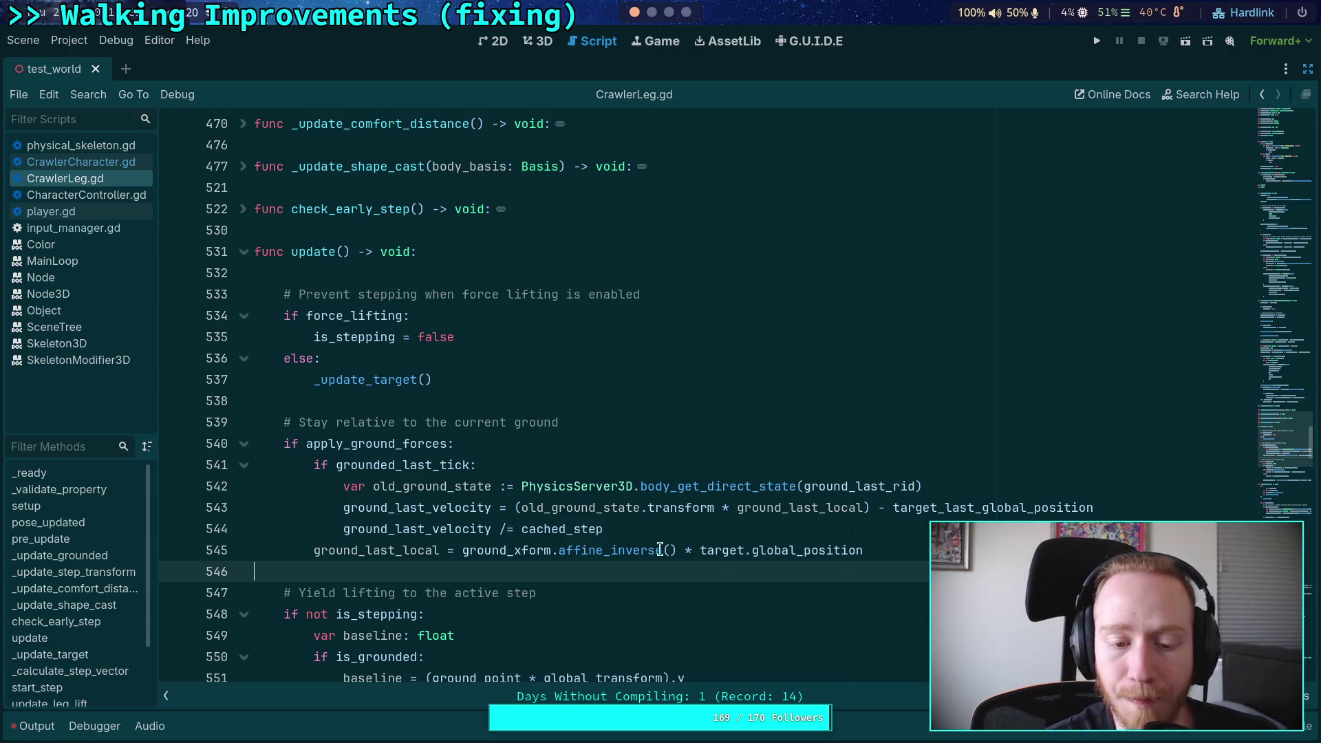
Step: Review where old_ground_state and ground_last_local are used in CrawlerLeg.gd
double_click(555, 506)
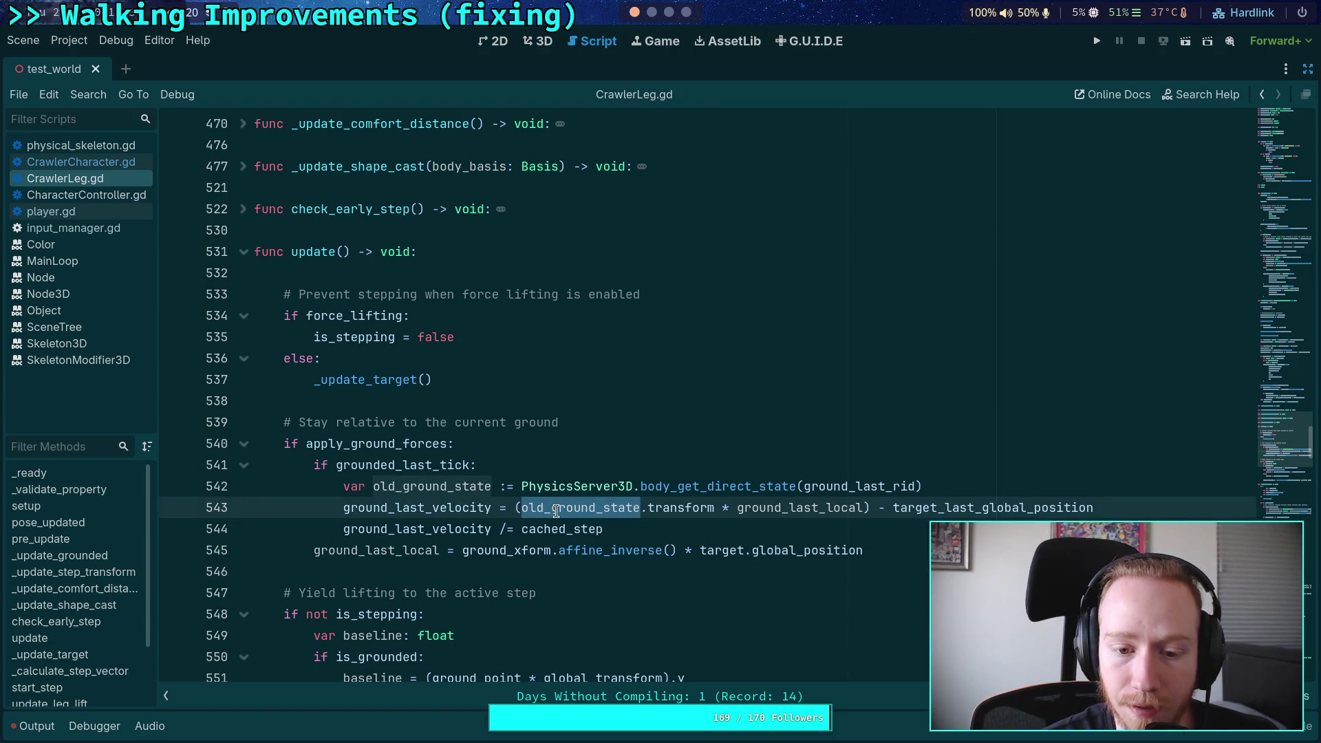
scroll(600, 539, "down", 2)
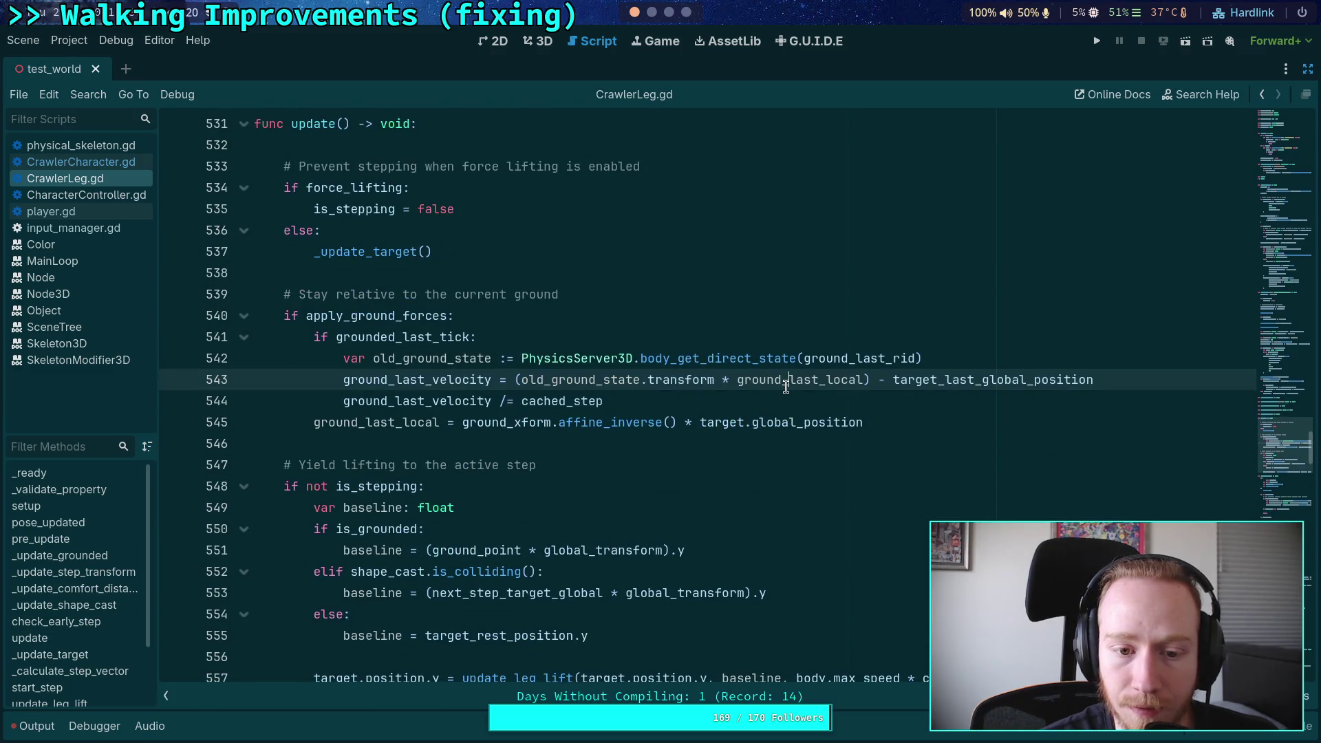
double_click(790, 379)
scroll(374, 441, "up", 3)
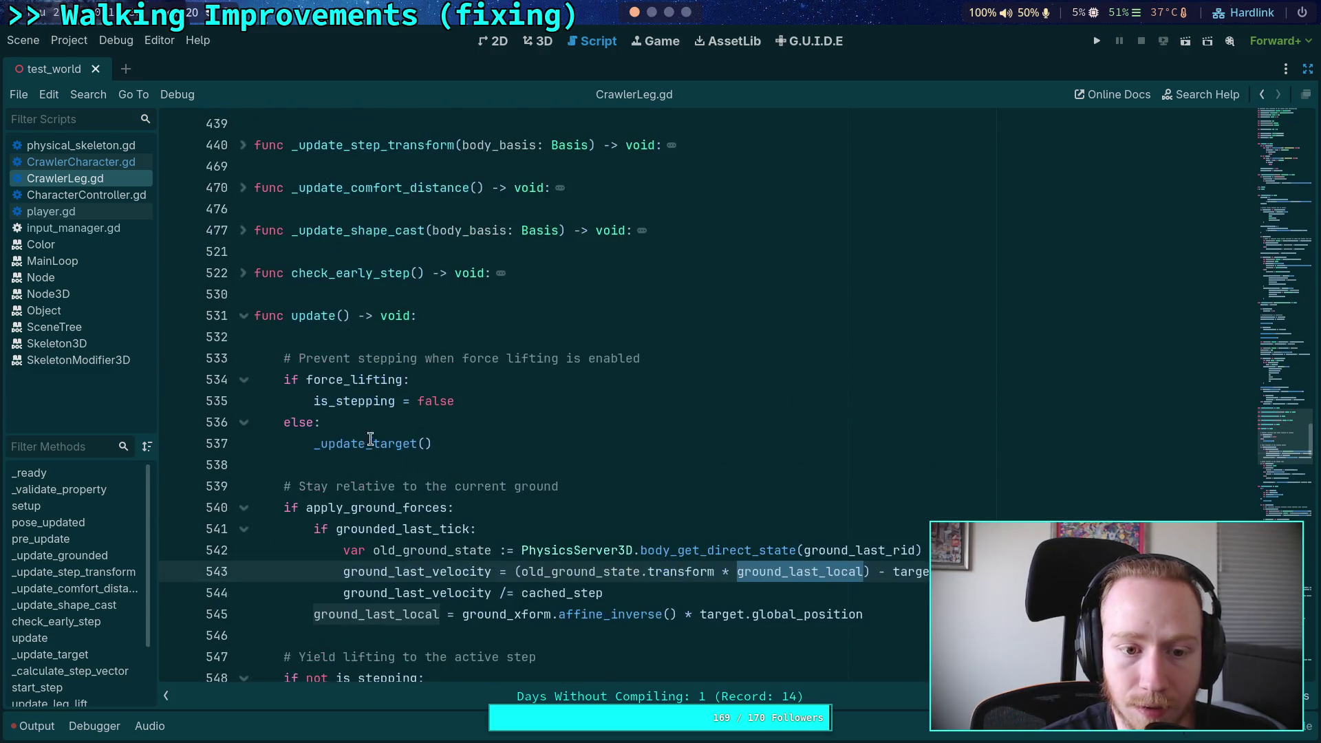
scroll(264, 289, "down", 13)
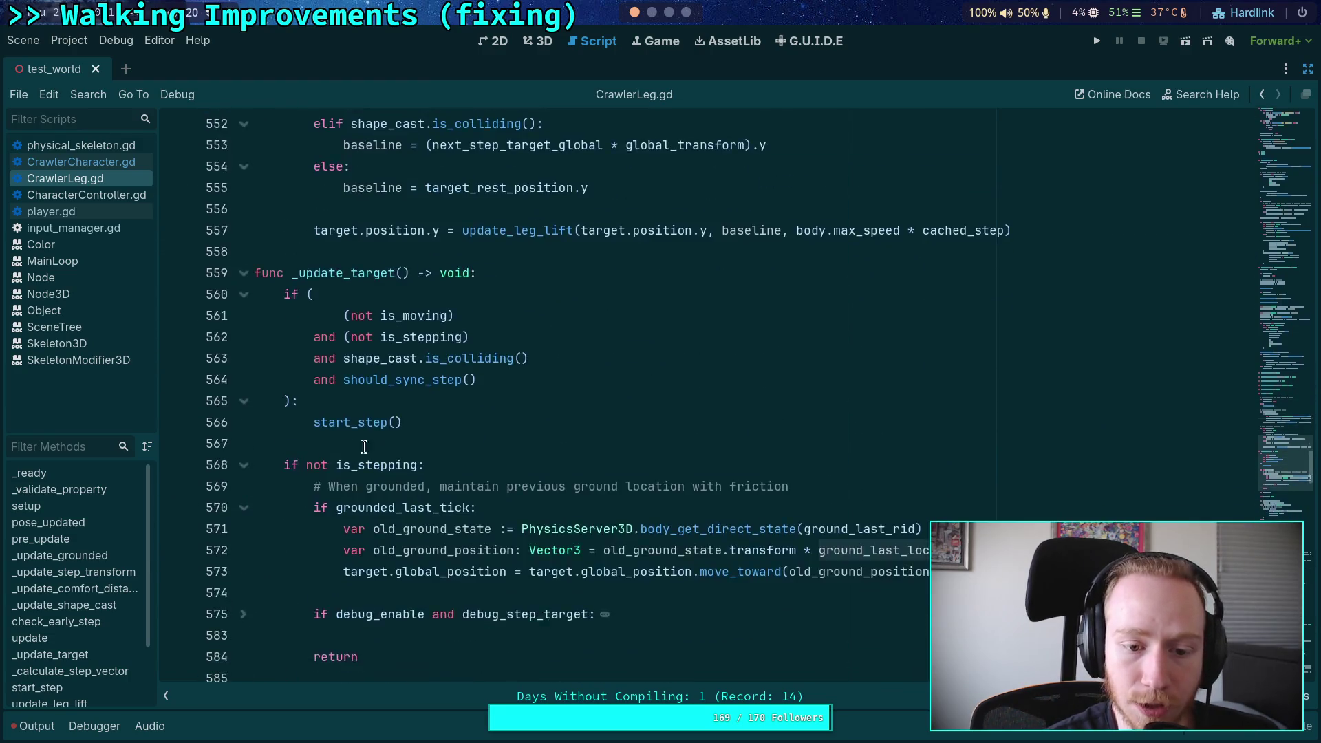
scroll(695, 458, "up", 2)
scroll(661, 503, "up", 2)
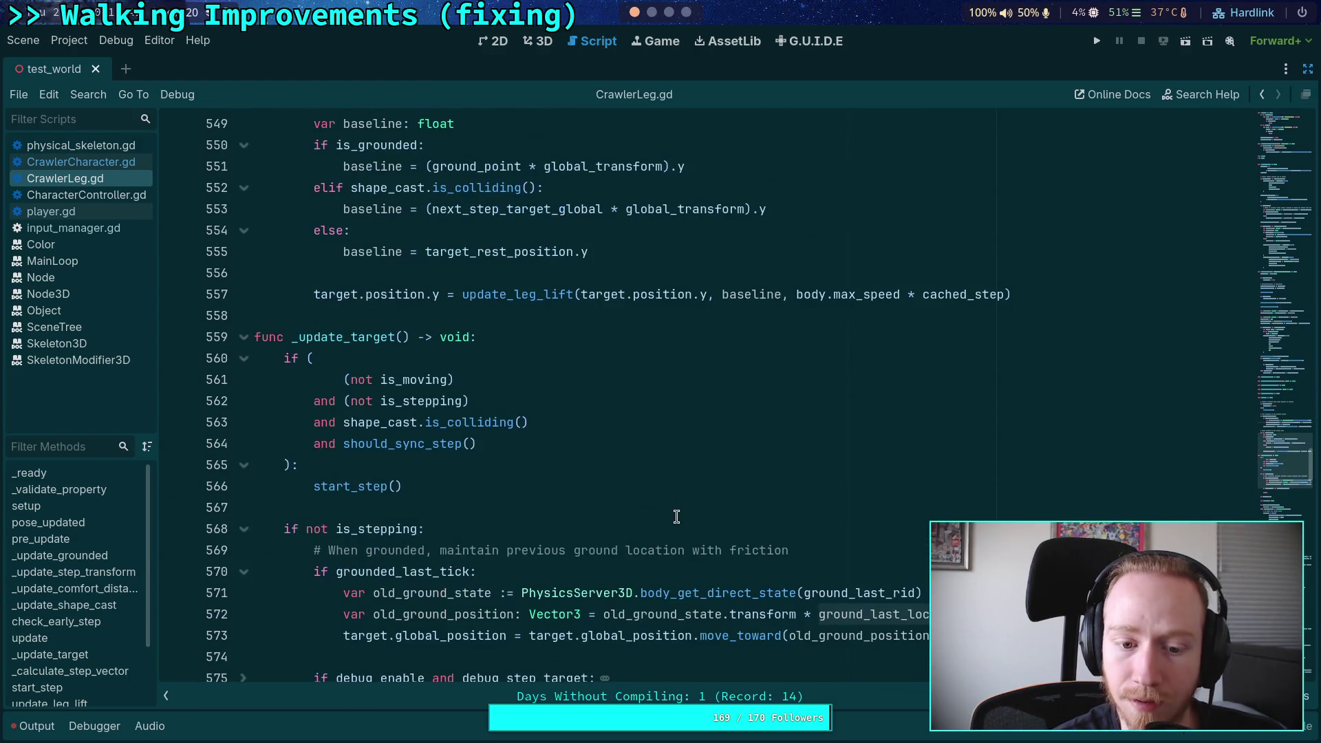
scroll(710, 614, "up", 4)
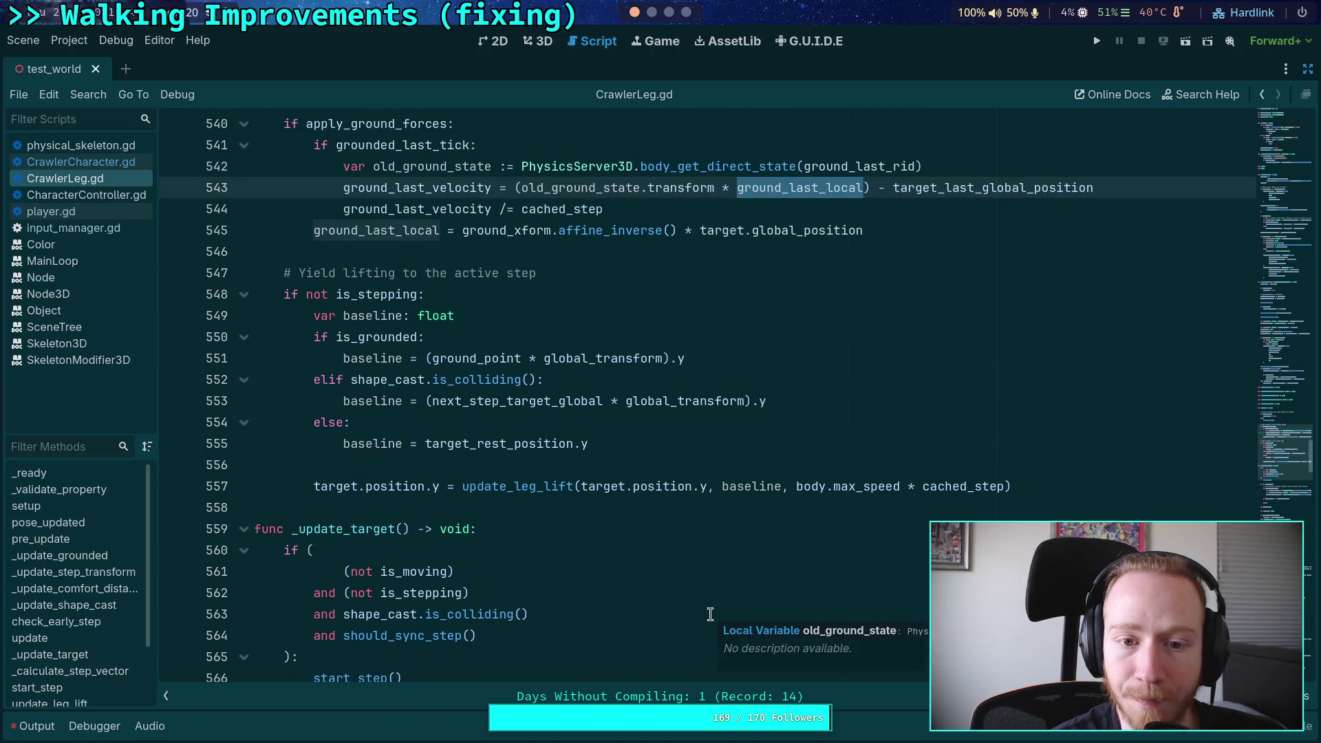
scroll(685, 363, "down", 3)
scroll(685, 363, "down", 1)
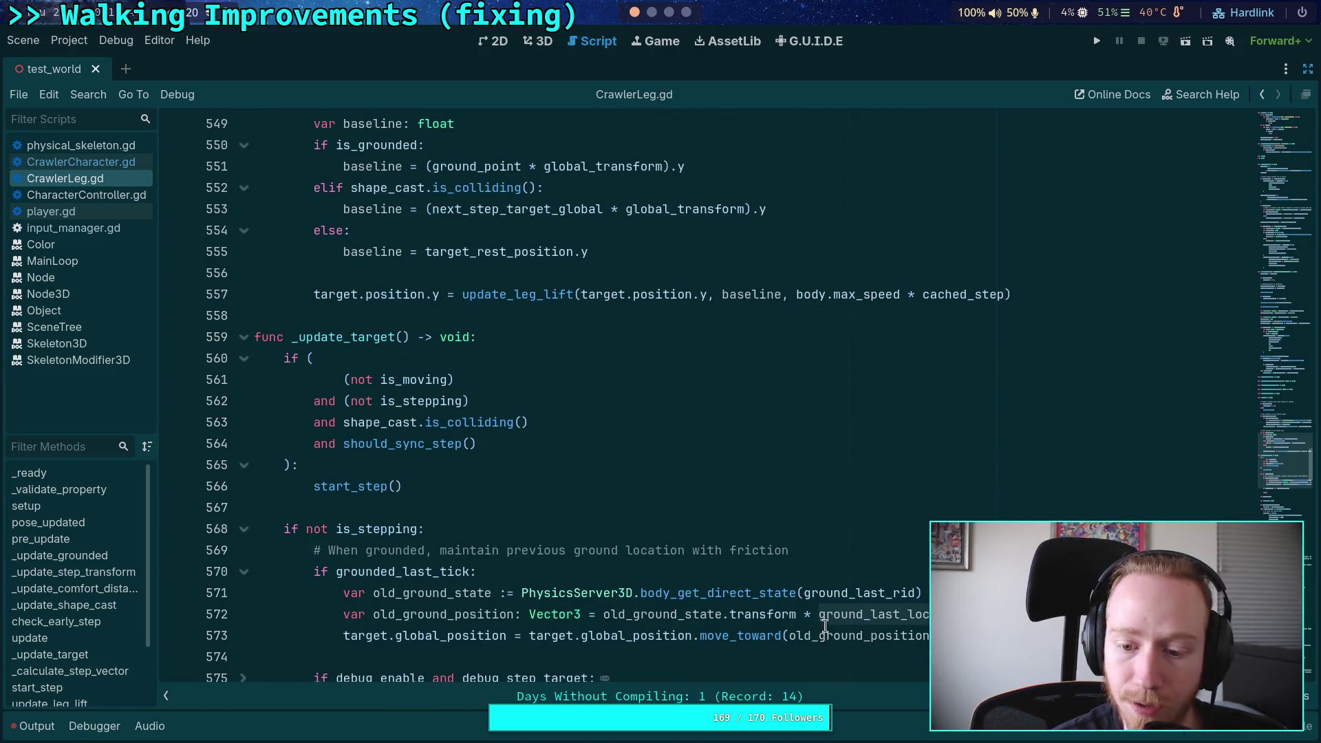
scroll(643, 546, "up", 4)
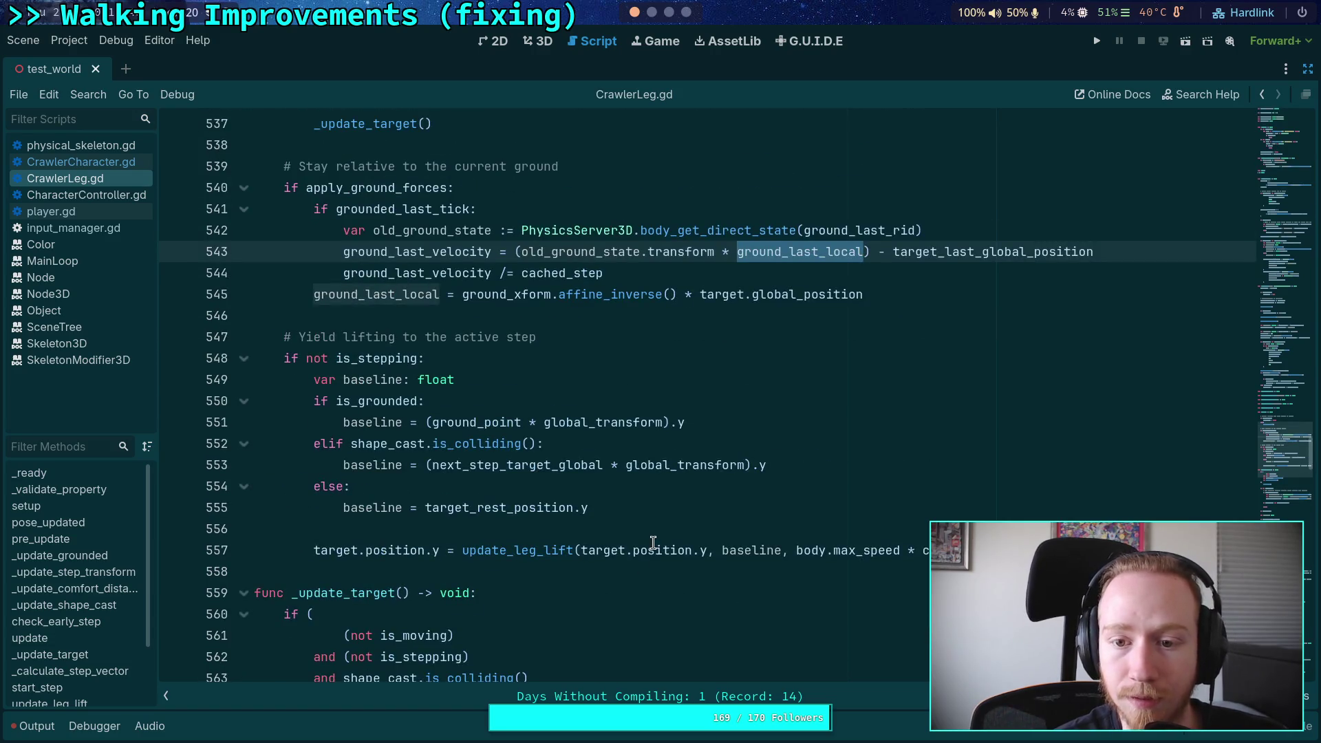
scroll(628, 539, "down", 6)
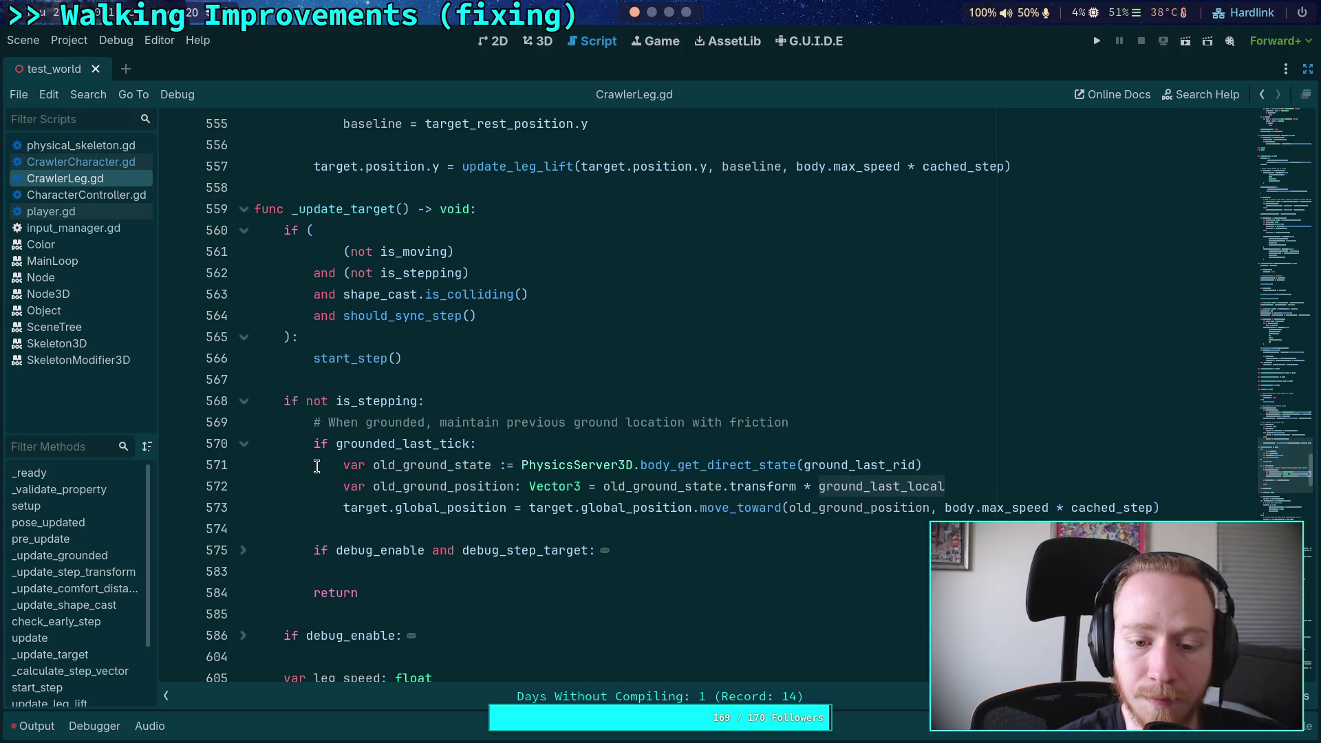
Step: Run the project to watch the crawler, then stop the game
scroll(320, 467, "up", 1)
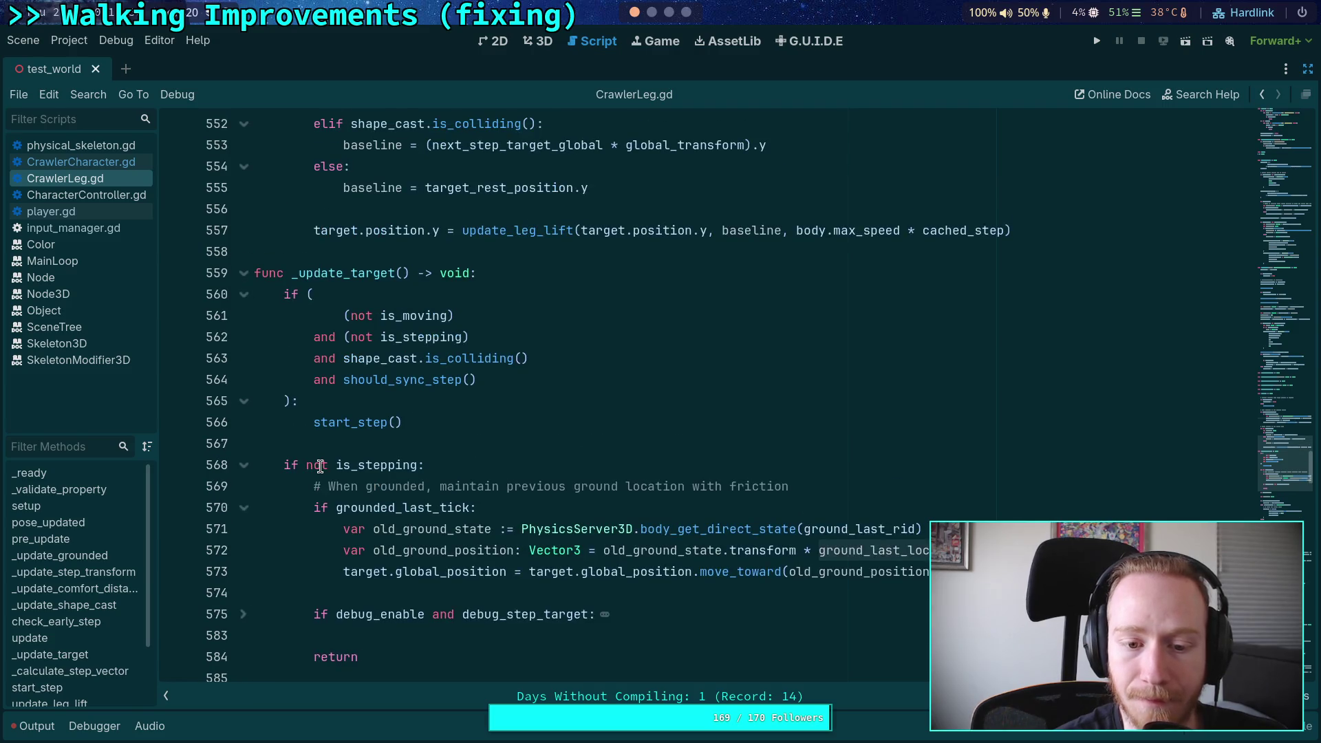
scroll(500, 458, "up", 1)
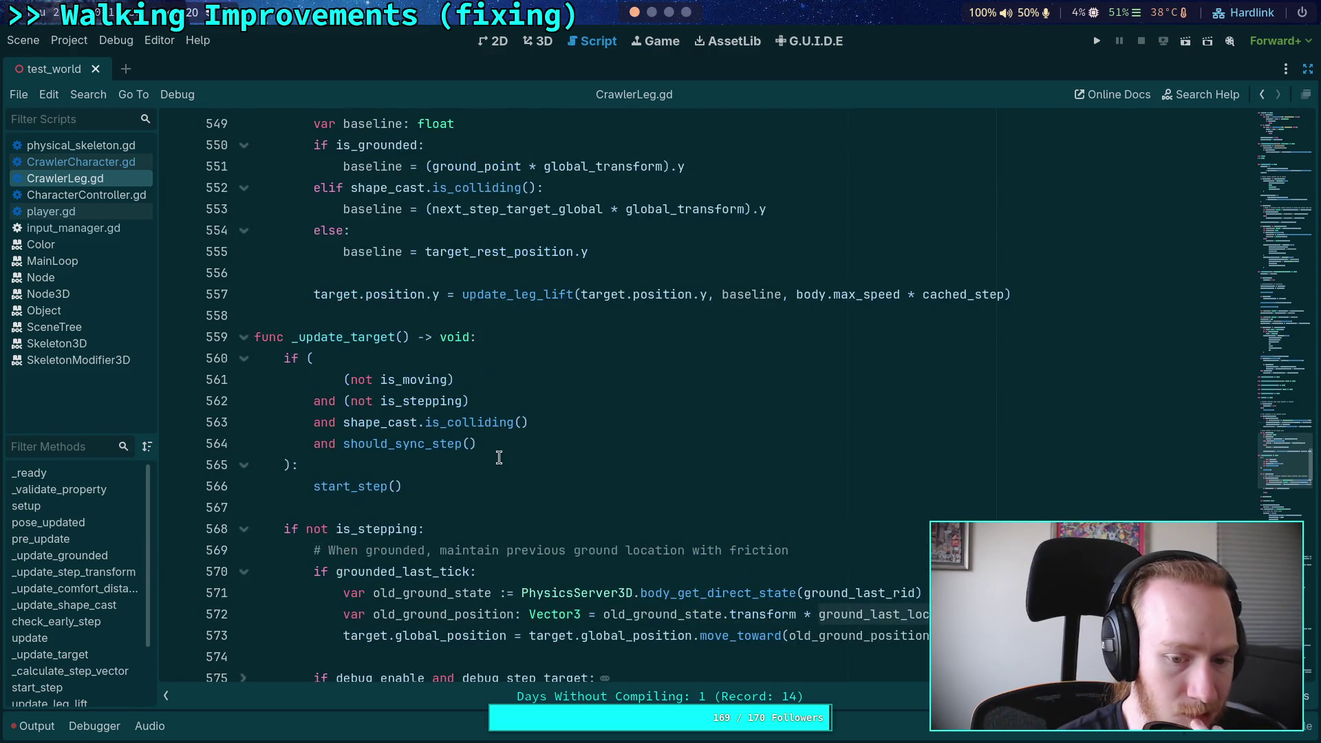
scroll(499, 458, "up", 3)
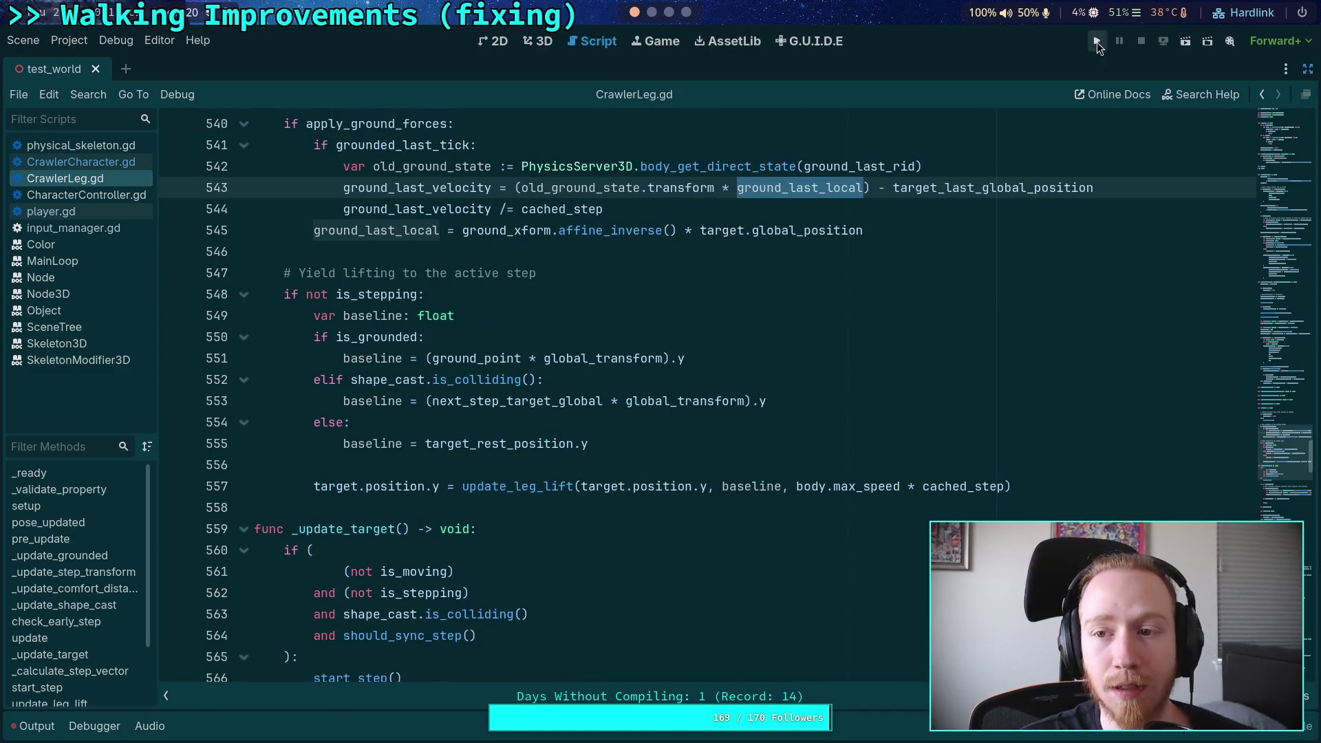
left_click(1098, 42)
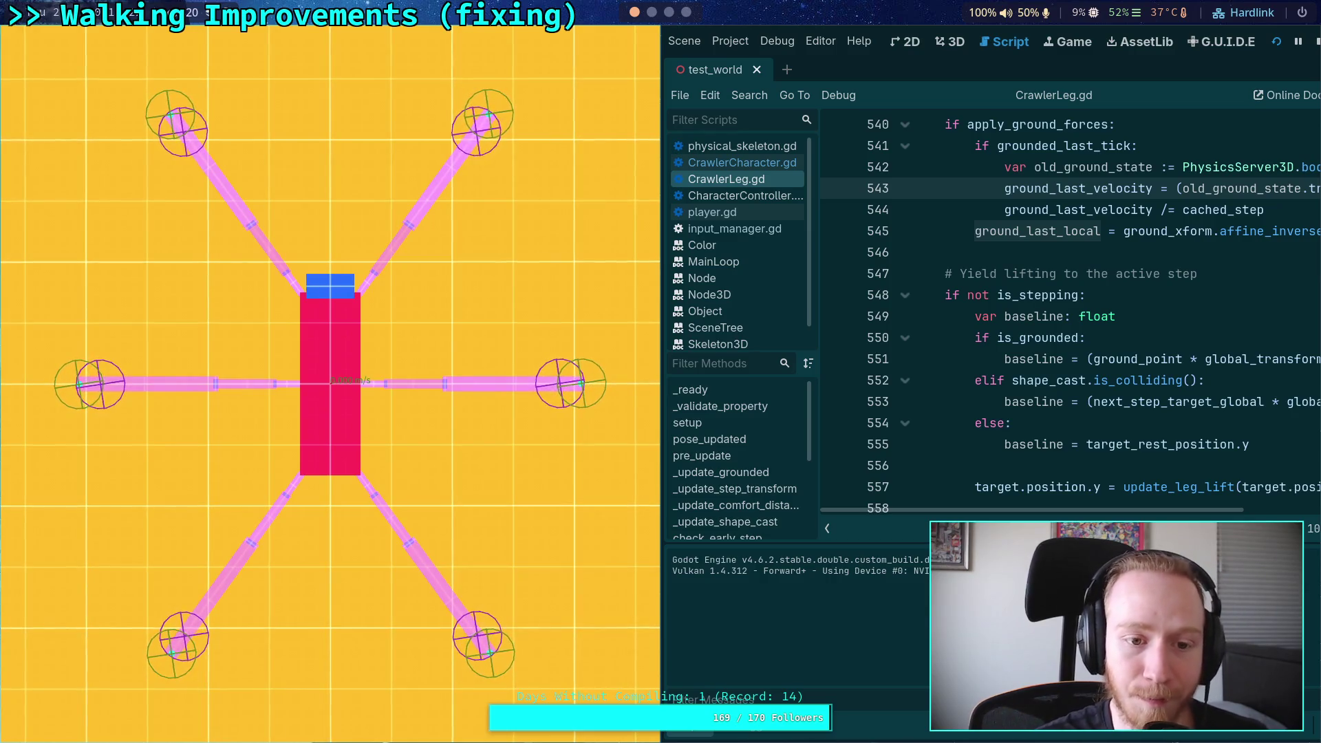
left_click(1316, 42)
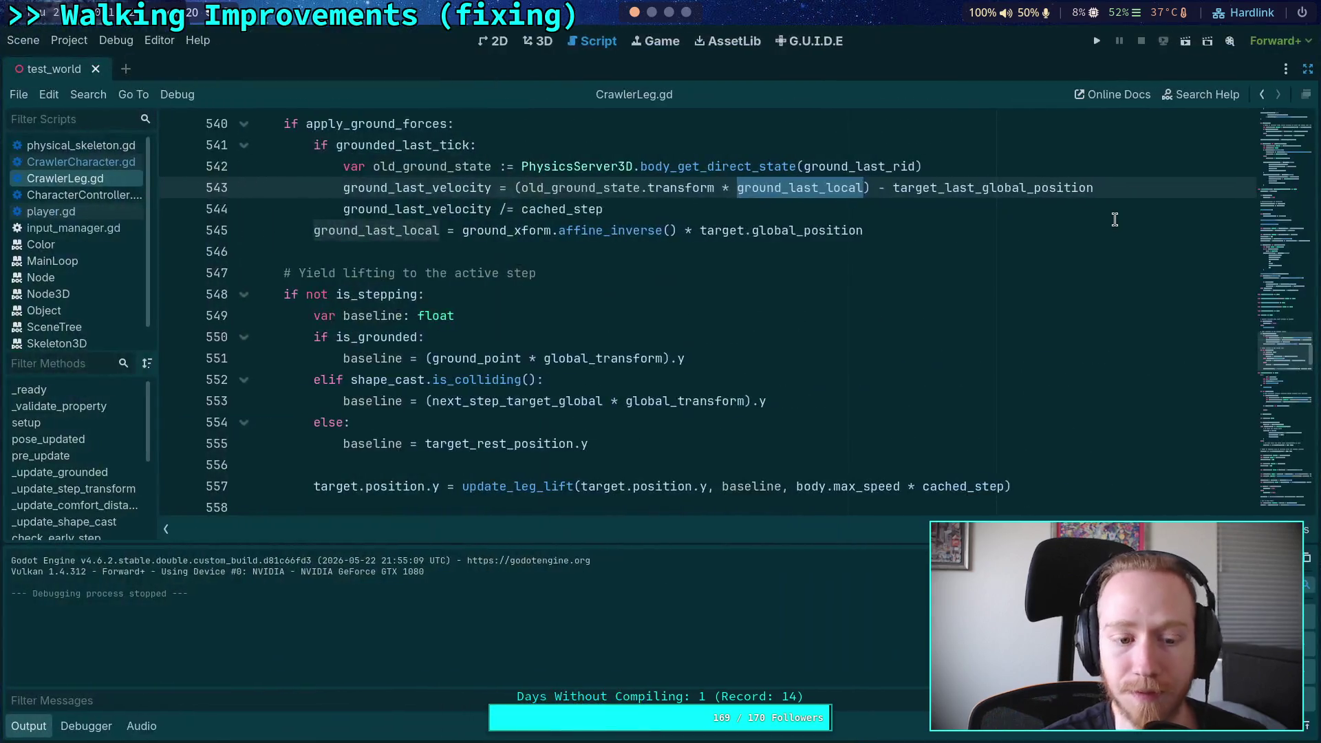
Step: Make CrawlerBot's Camera3D the current camera, then save and run the scene with F5
left_click(538, 43)
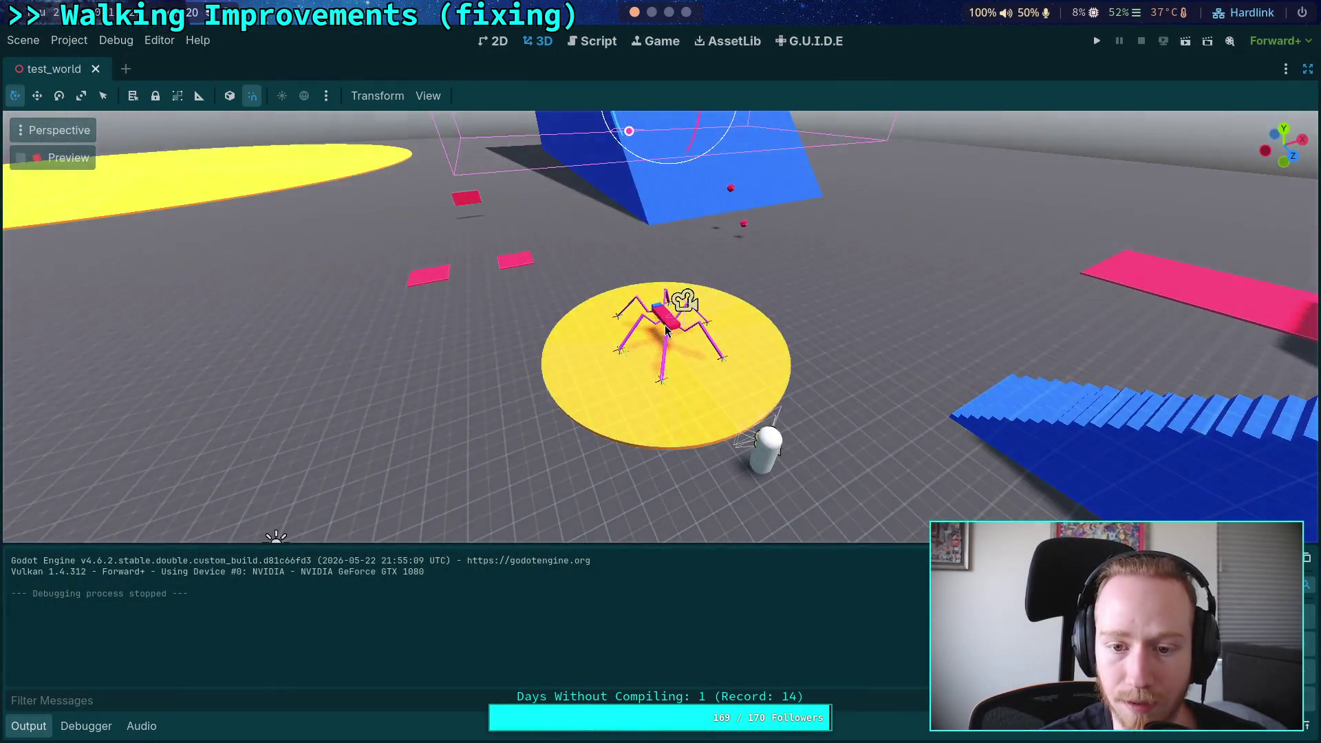
left_click(684, 306)
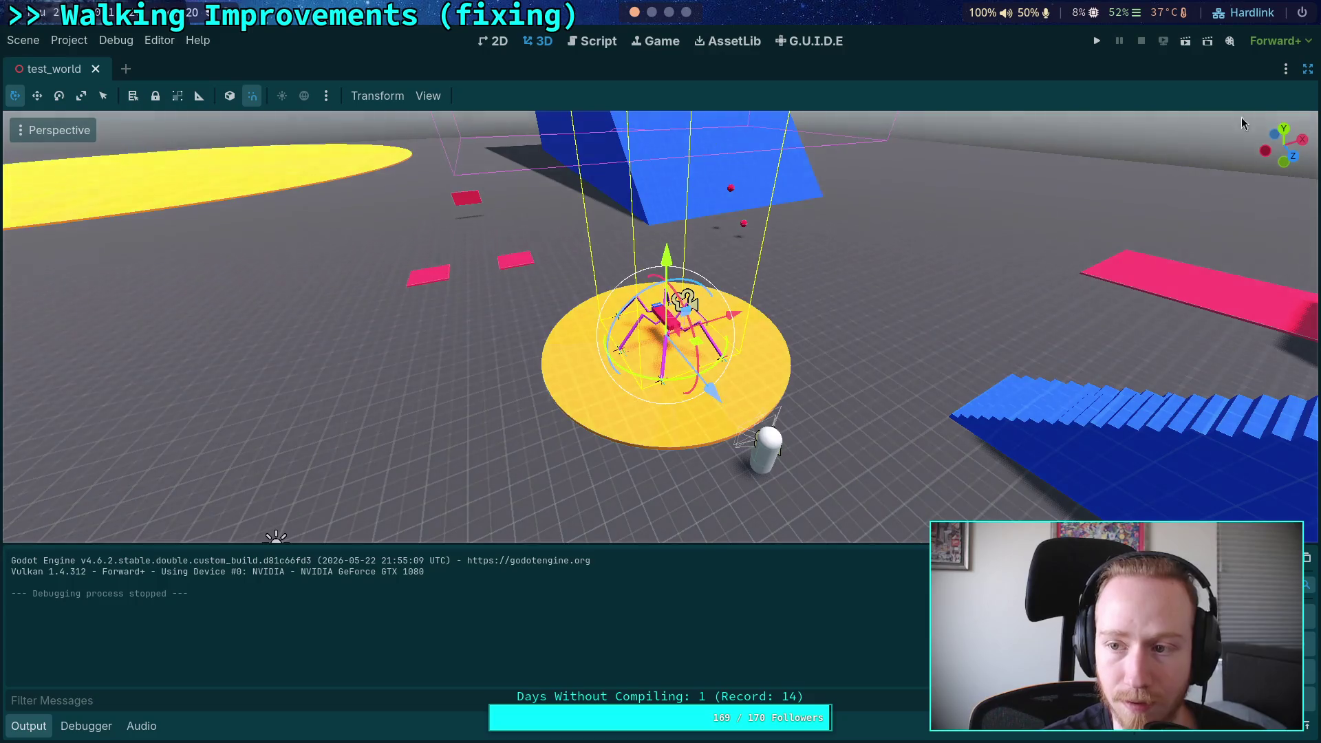
left_click(1312, 68)
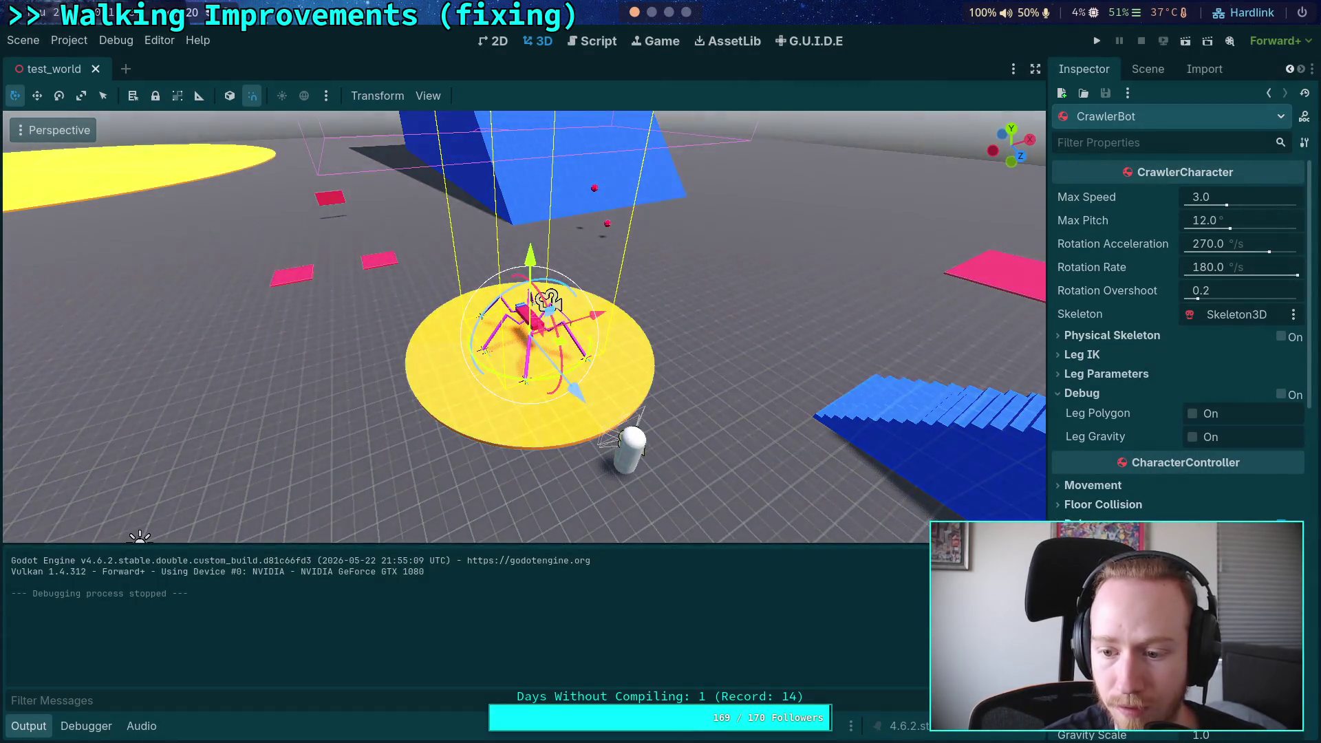
left_click(1148, 69)
left_click(1149, 439)
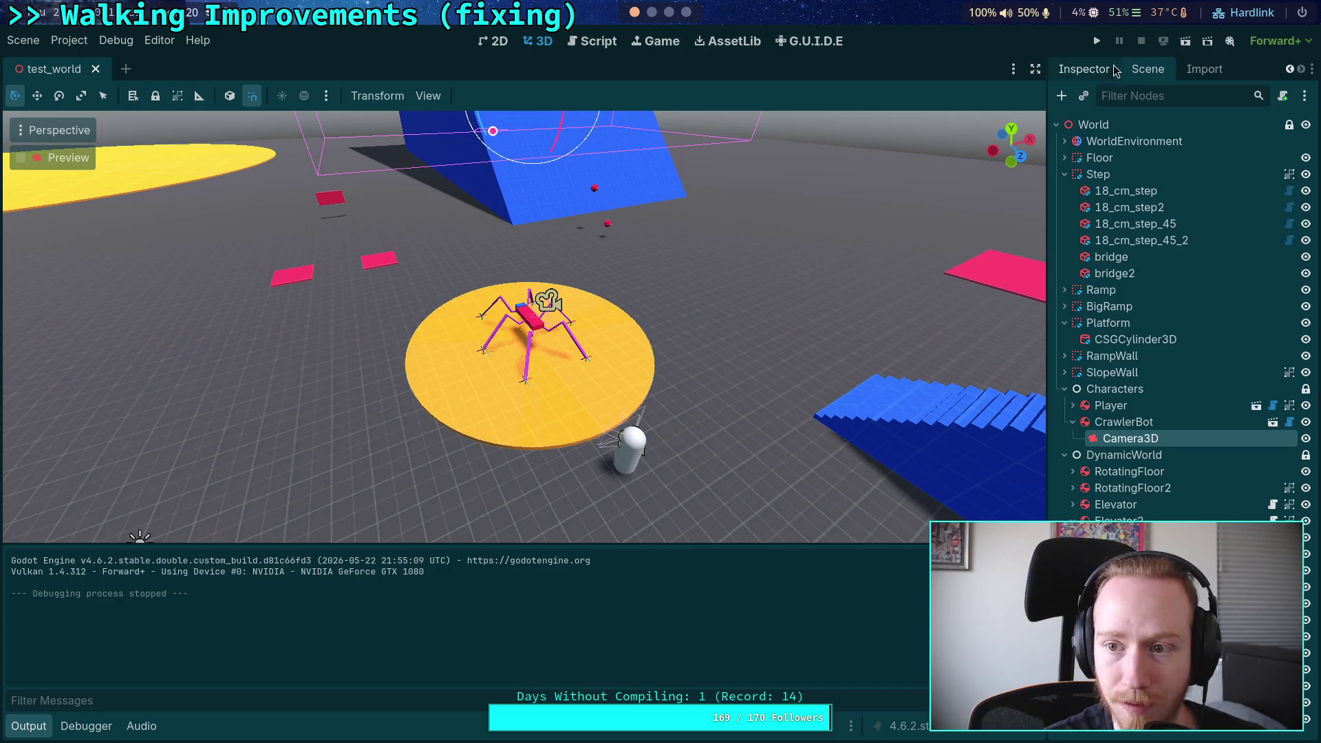
left_click(1084, 69)
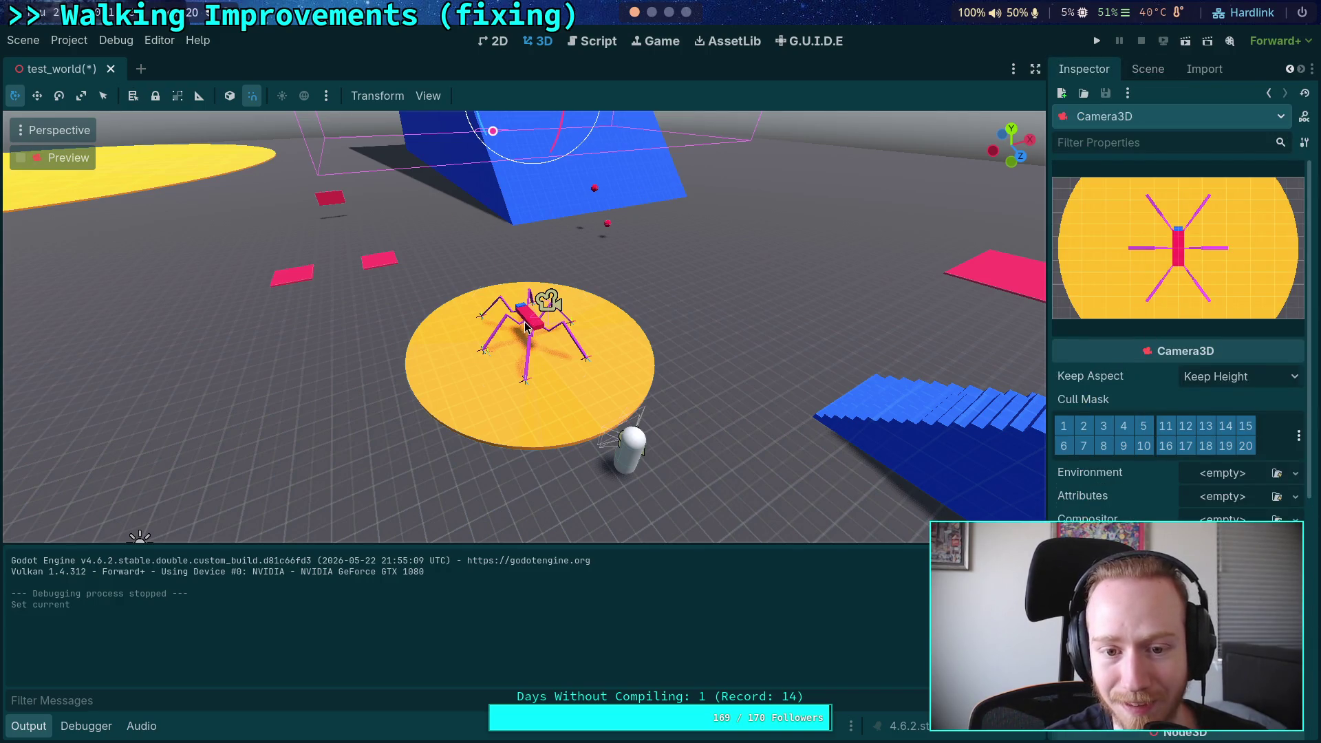
left_click(525, 326)
key("F5")
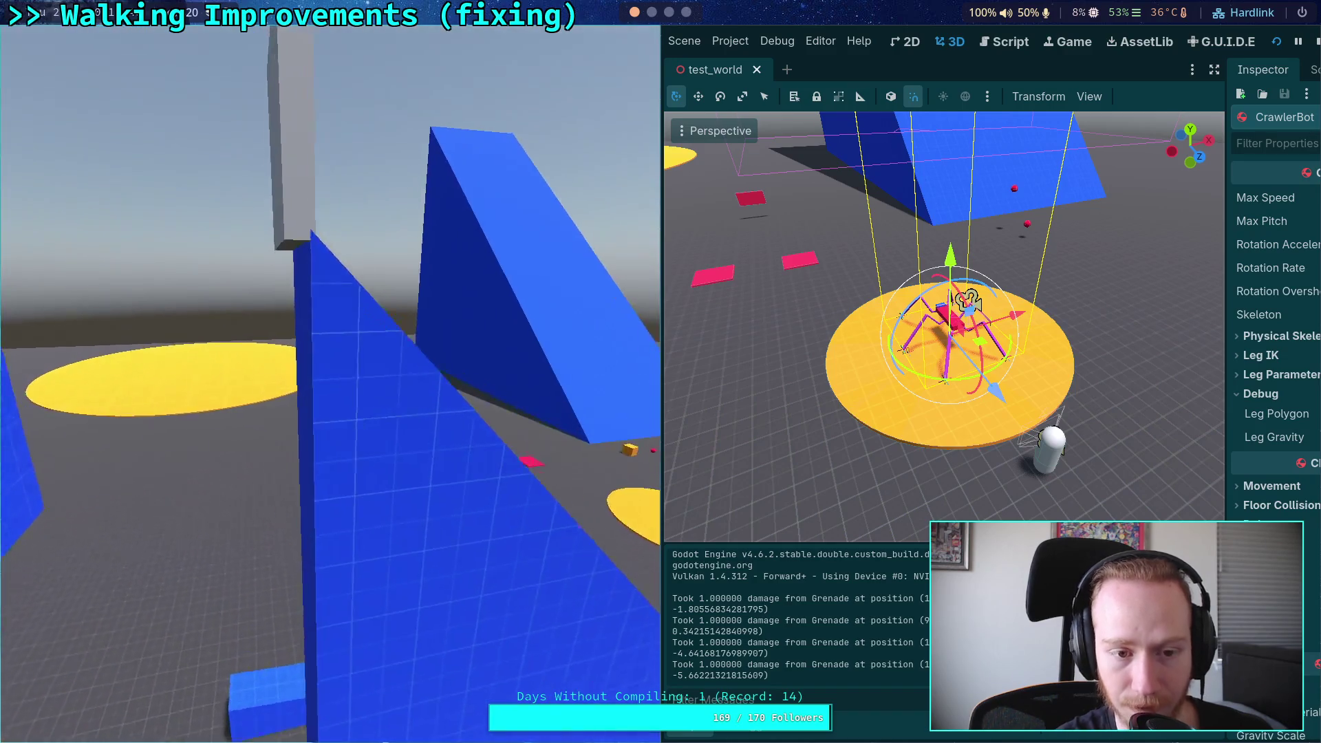
Step: Stop the game, move CrawlerBot and the Player capsule toward the disc's lower edge, and save
key("F8")
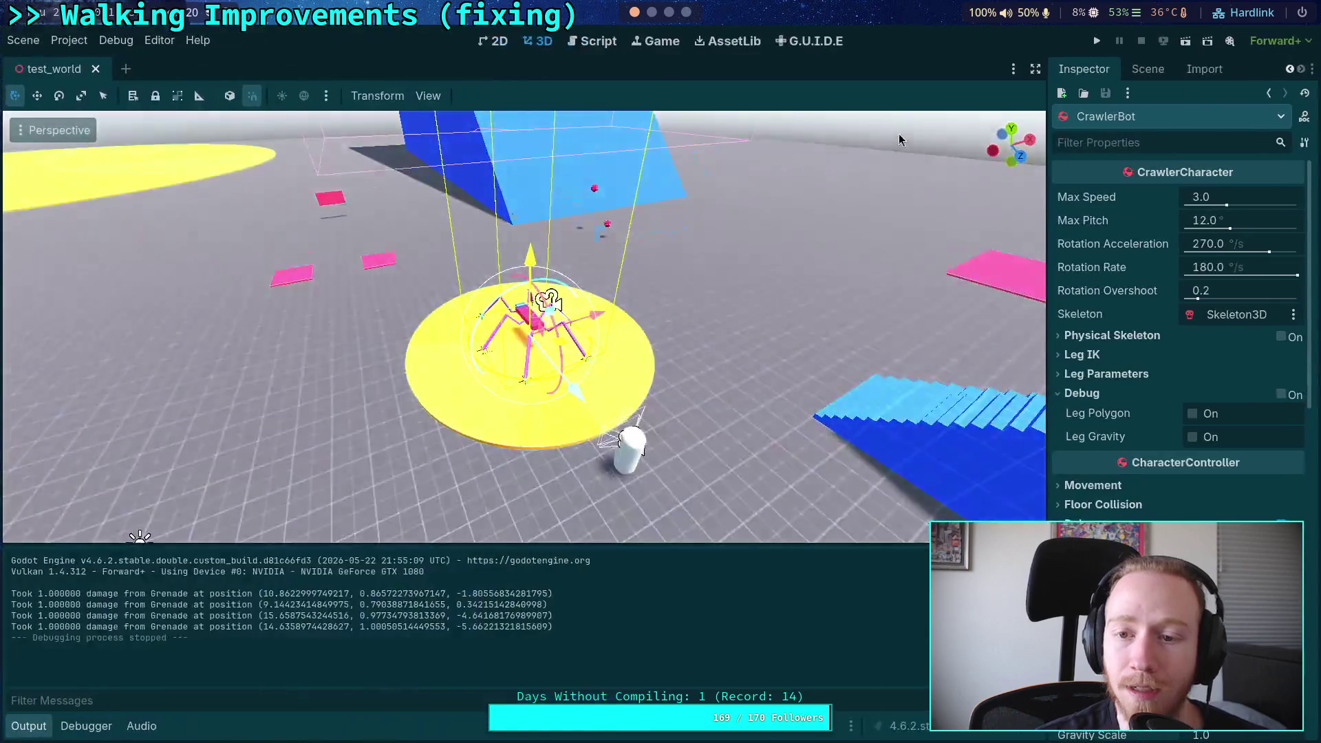
left_click_drag(574, 390, 610, 466)
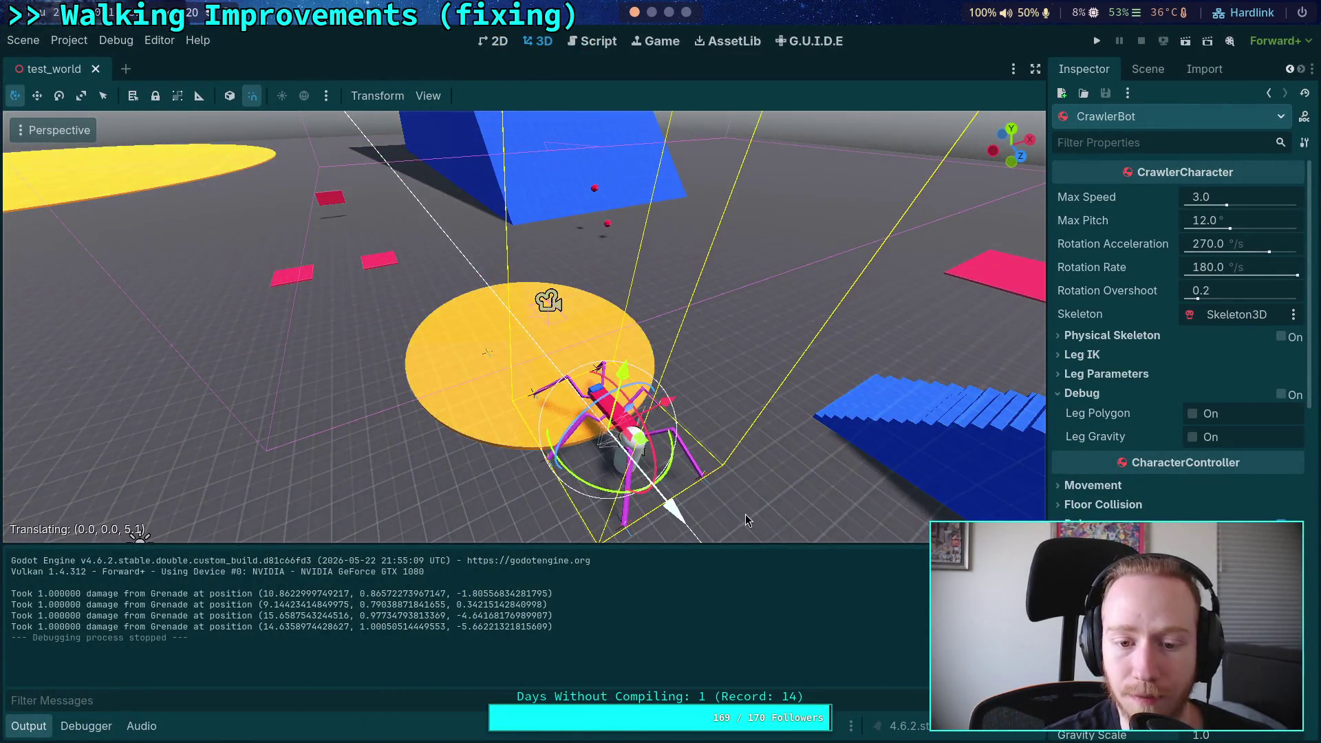
left_click(610, 464)
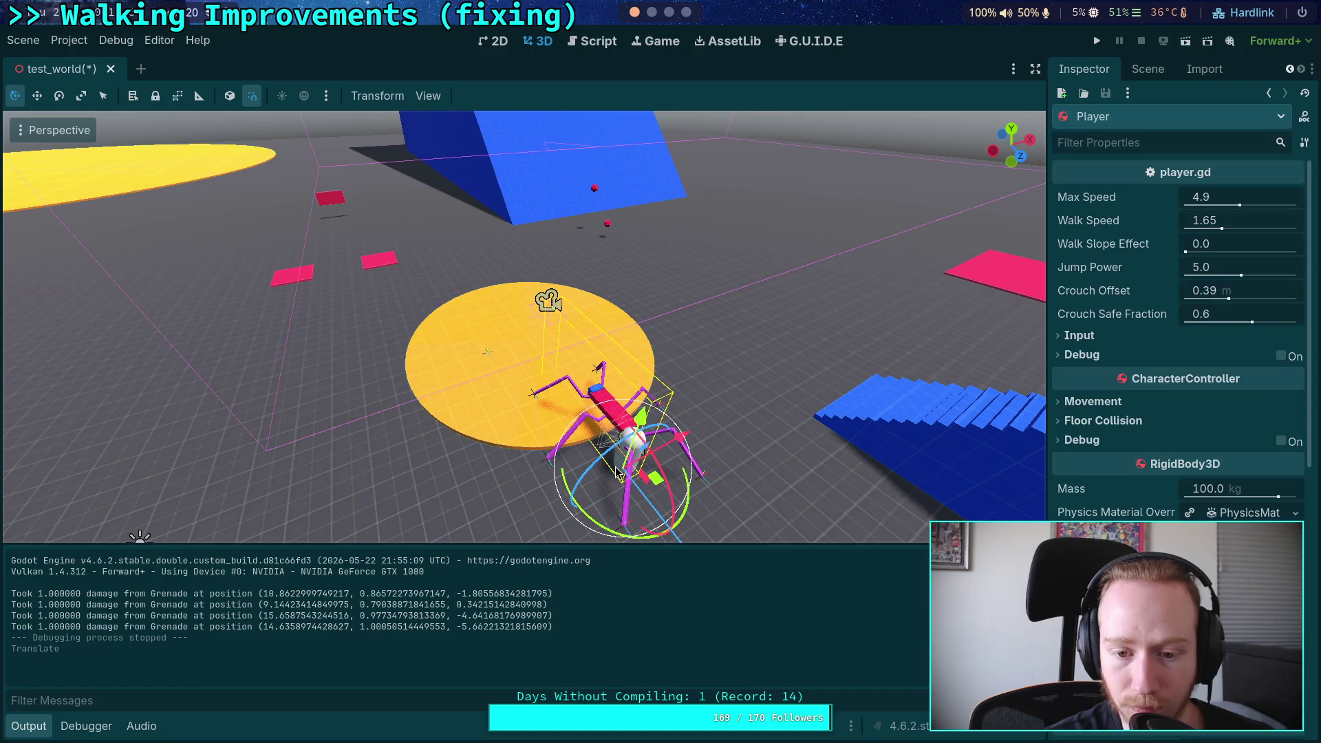
mouse_move(678, 468)
left_mouse_down()
mouse_move(576, 503)
mouse_move(534, 533)
mouse_move(547, 533)
left_mouse_up()
key("ctrl+s")
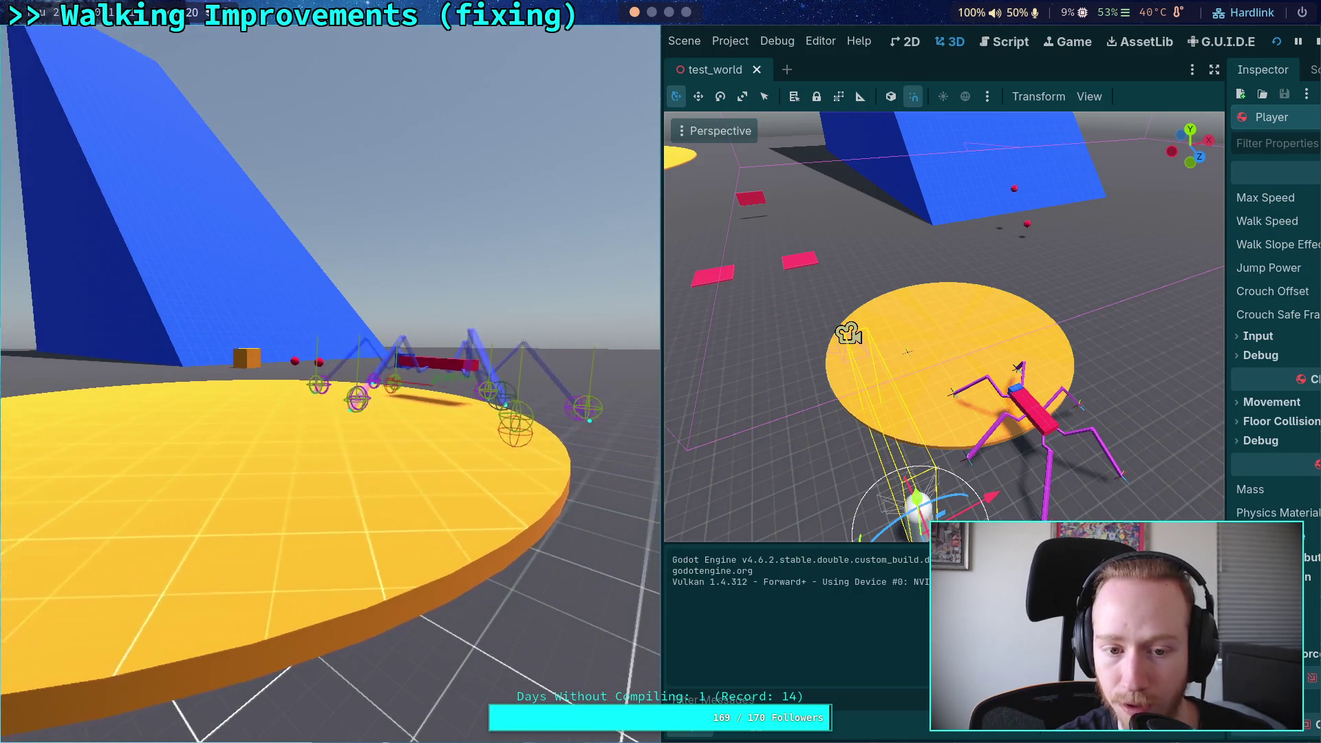
Step: Stop the running game and select CrawlerBot for repositioning
left_click(1315, 41)
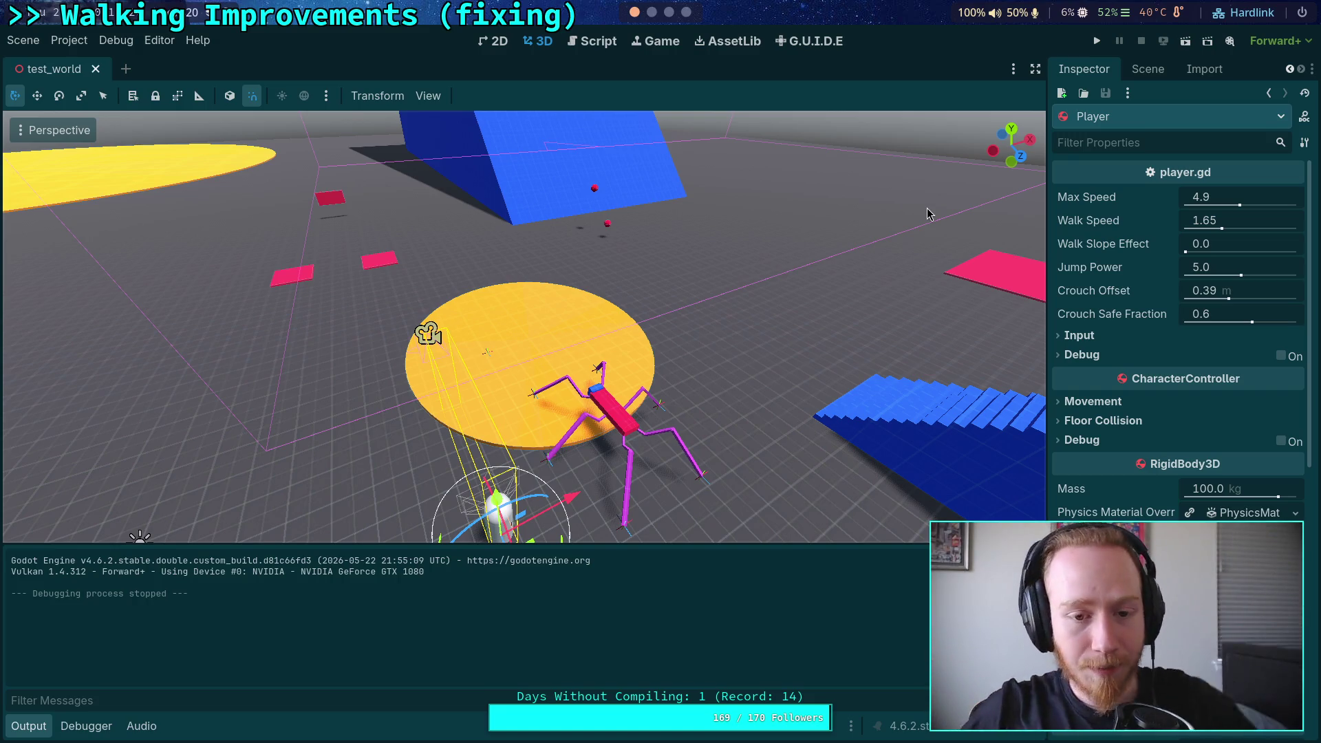
left_click(616, 406)
Step: Move CrawlerBot about 8.2 units along X near the blue stairs, then save and launch
left_click_drag(636, 413, 812, 324)
mouse_move(834, 407)
left_mouse_down()
mouse_move(806, 378)
mouse_move(798, 389)
mouse_move(852, 368)
left_mouse_up()
left_click(1096, 41)
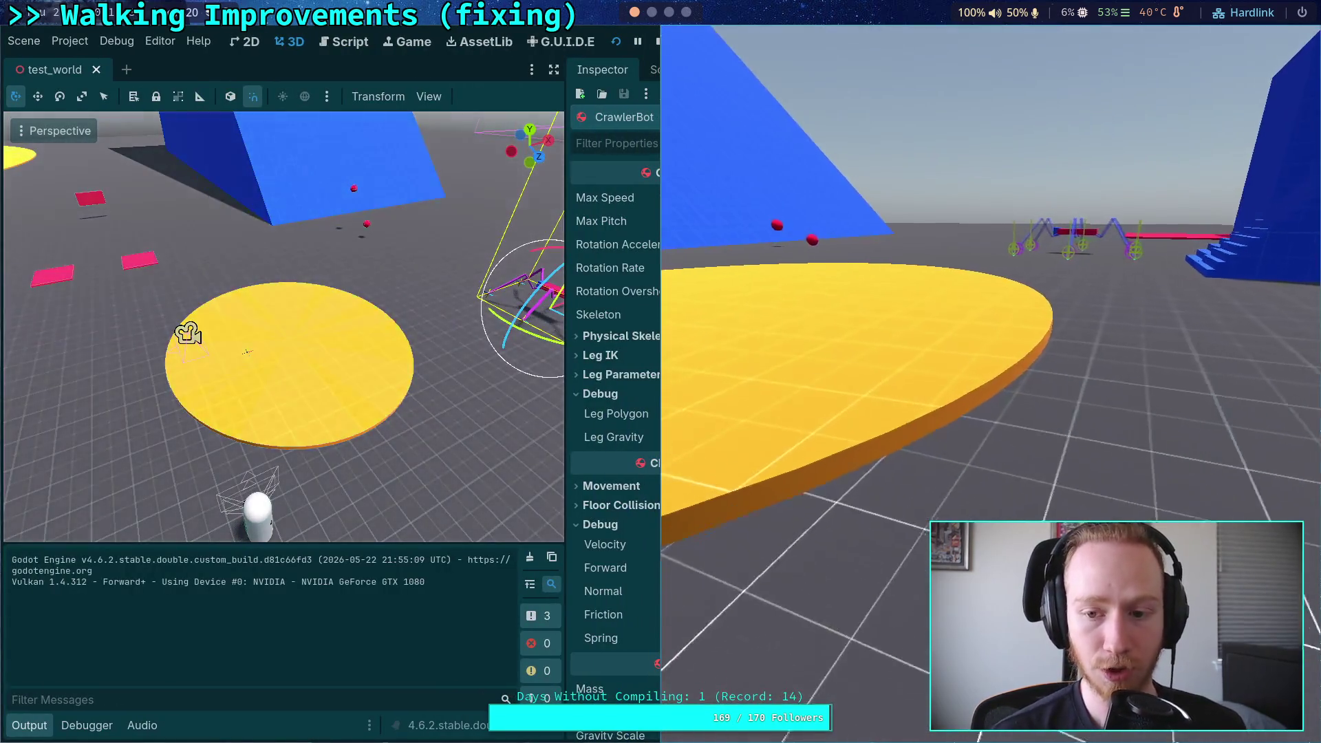
Step: Swap the game and editor halves, single-step one physics tick, then stop the game
key("super+shift+Left")
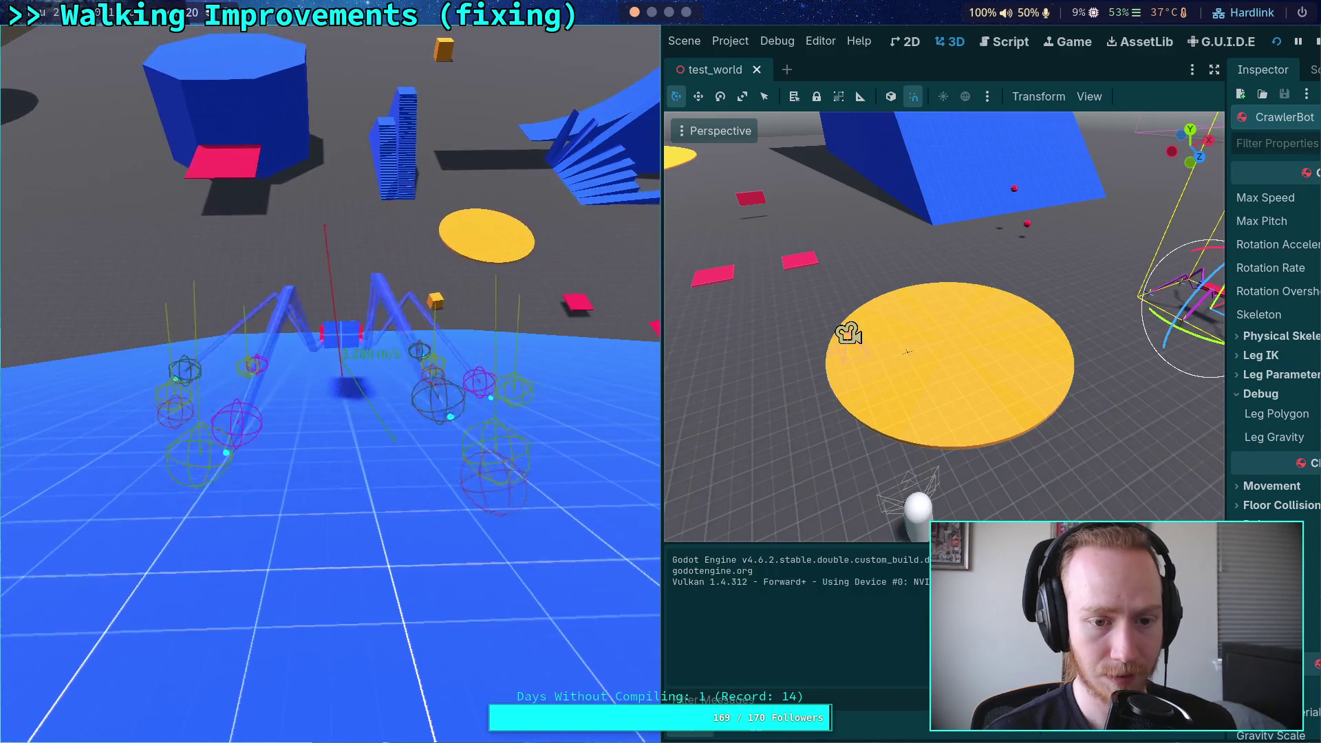
key("period")
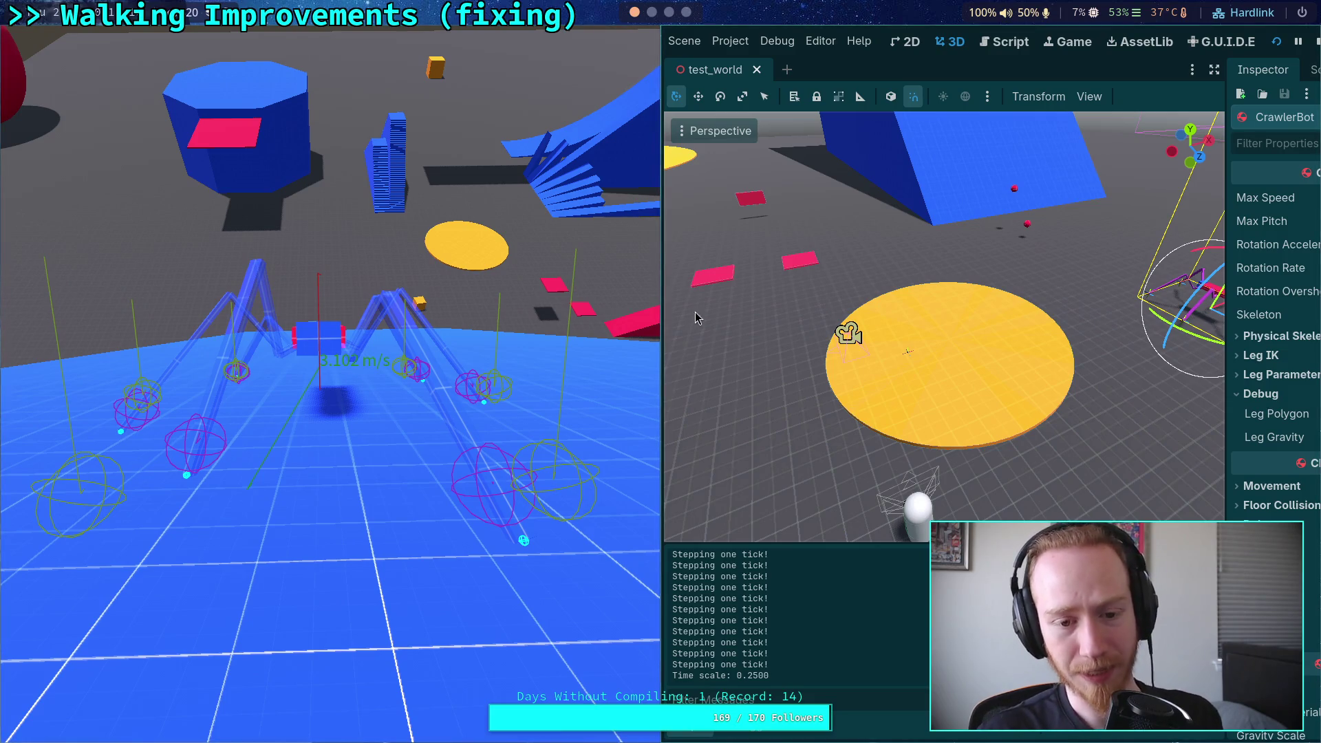
left_click(1318, 46)
Step: Quit the diff pager, run git status and git diff on the three modified files, then return to Godot
scroll(668, 22, "down", 2)
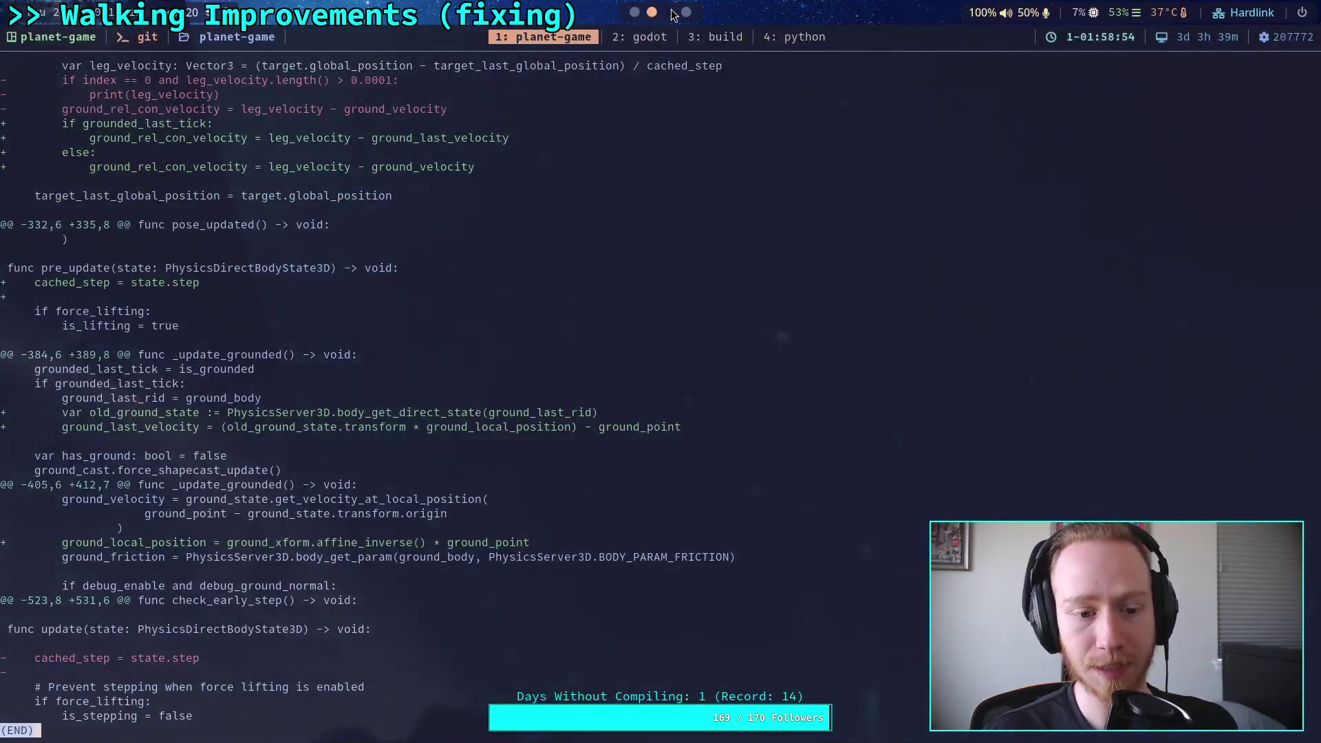
triple_click(862, 365)
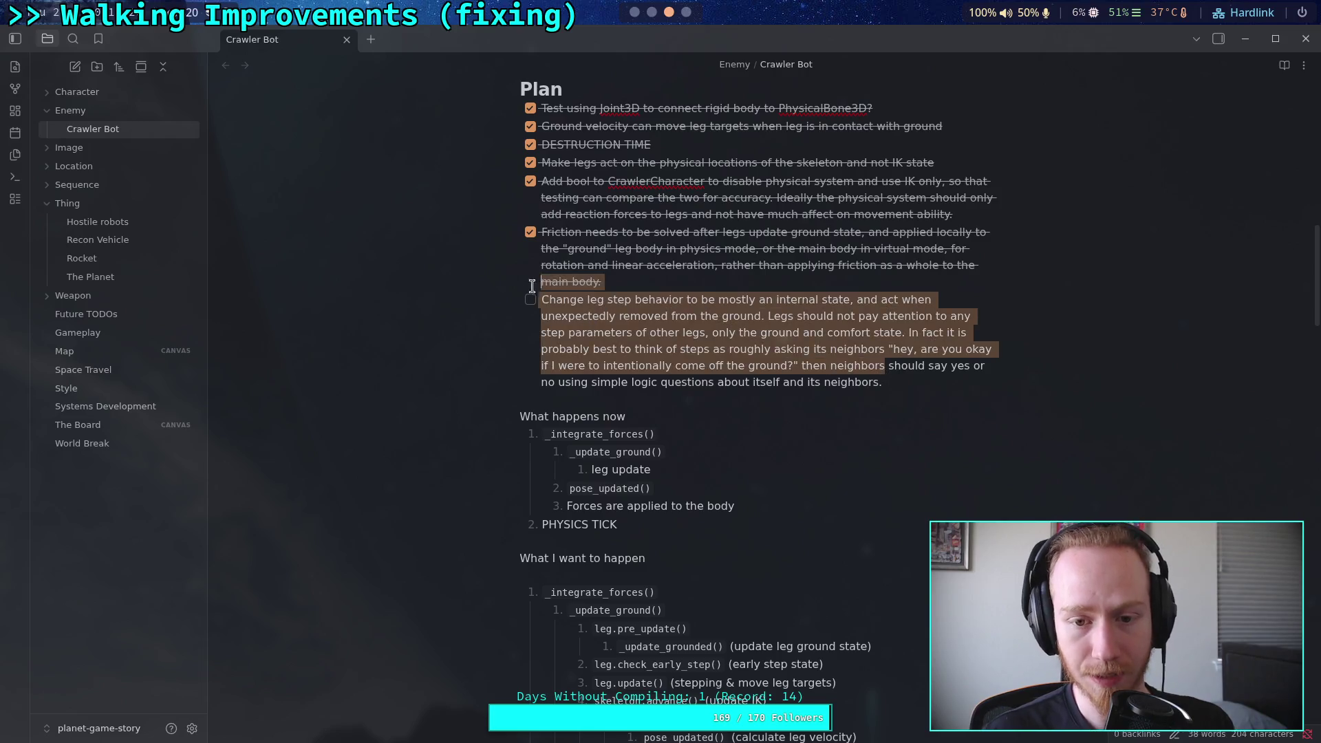
scroll(628, 20, "up", 1)
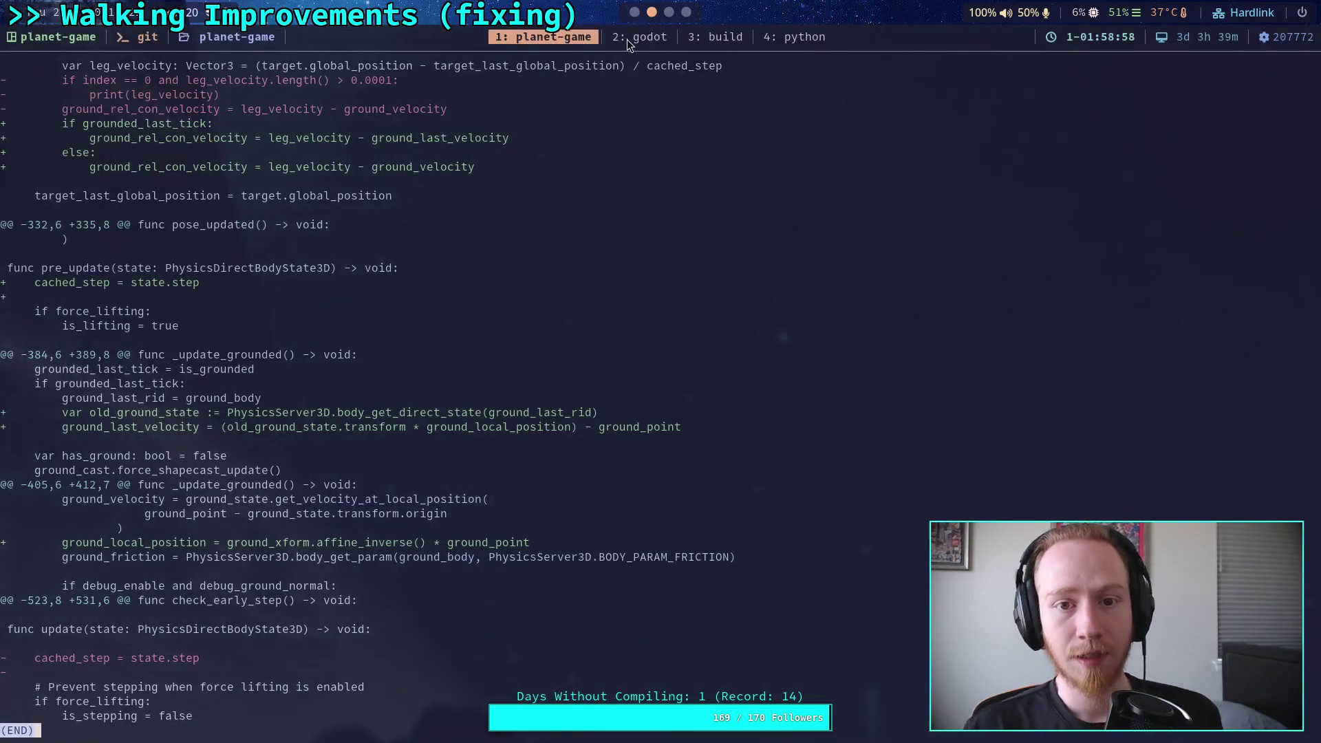
key("q")
type("git status")
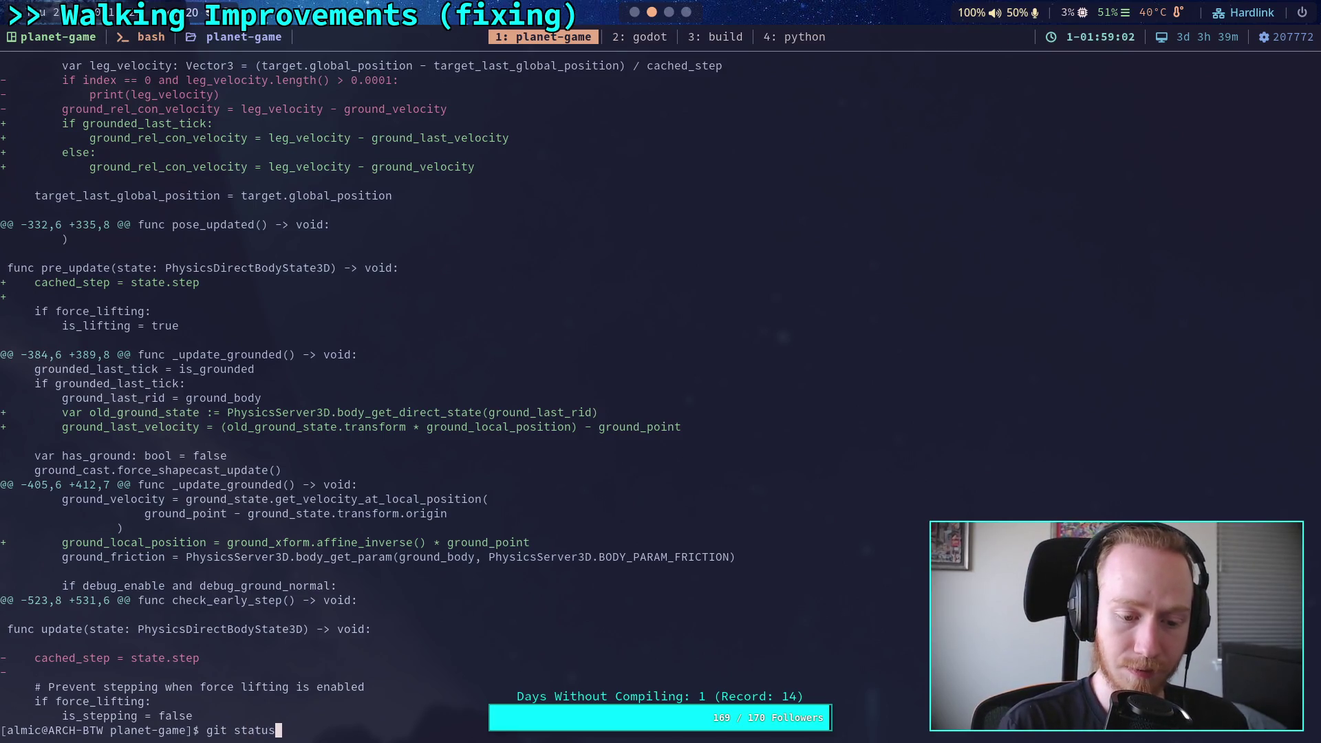
key("Return")
type("git diff")
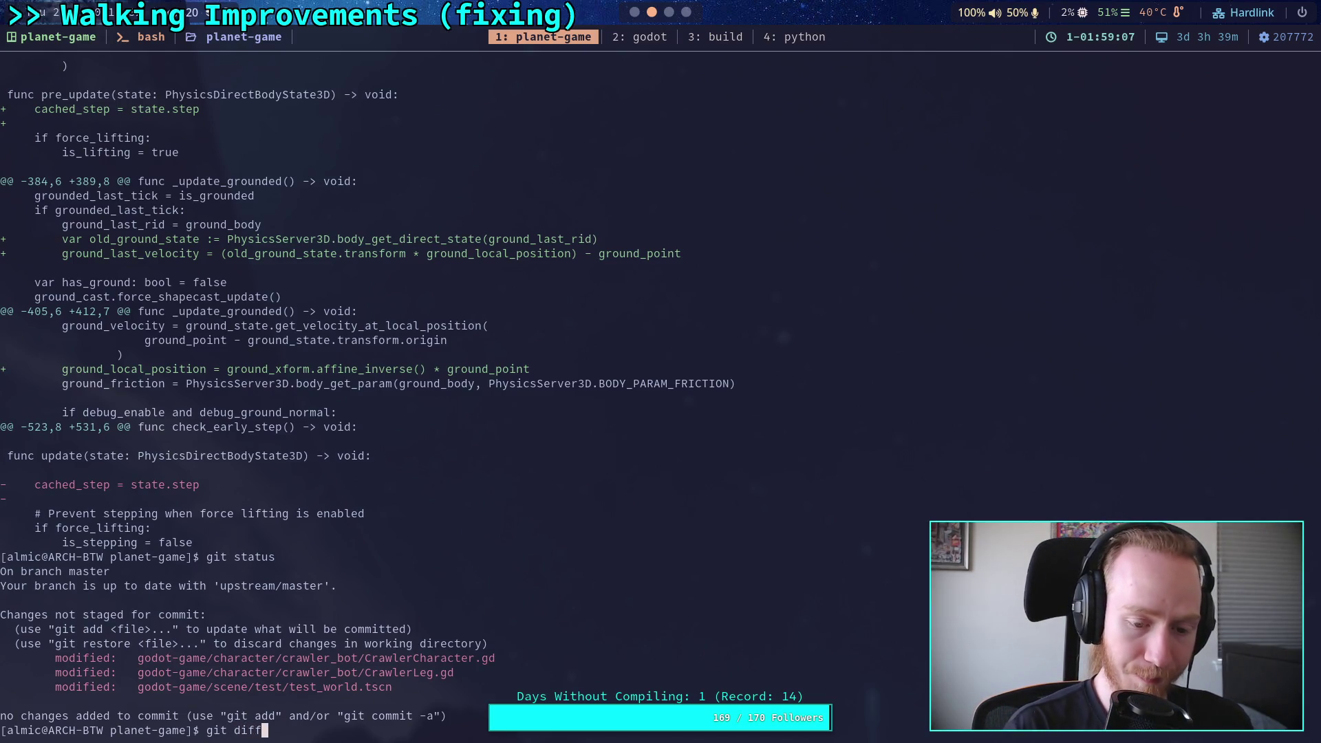
key("Return")
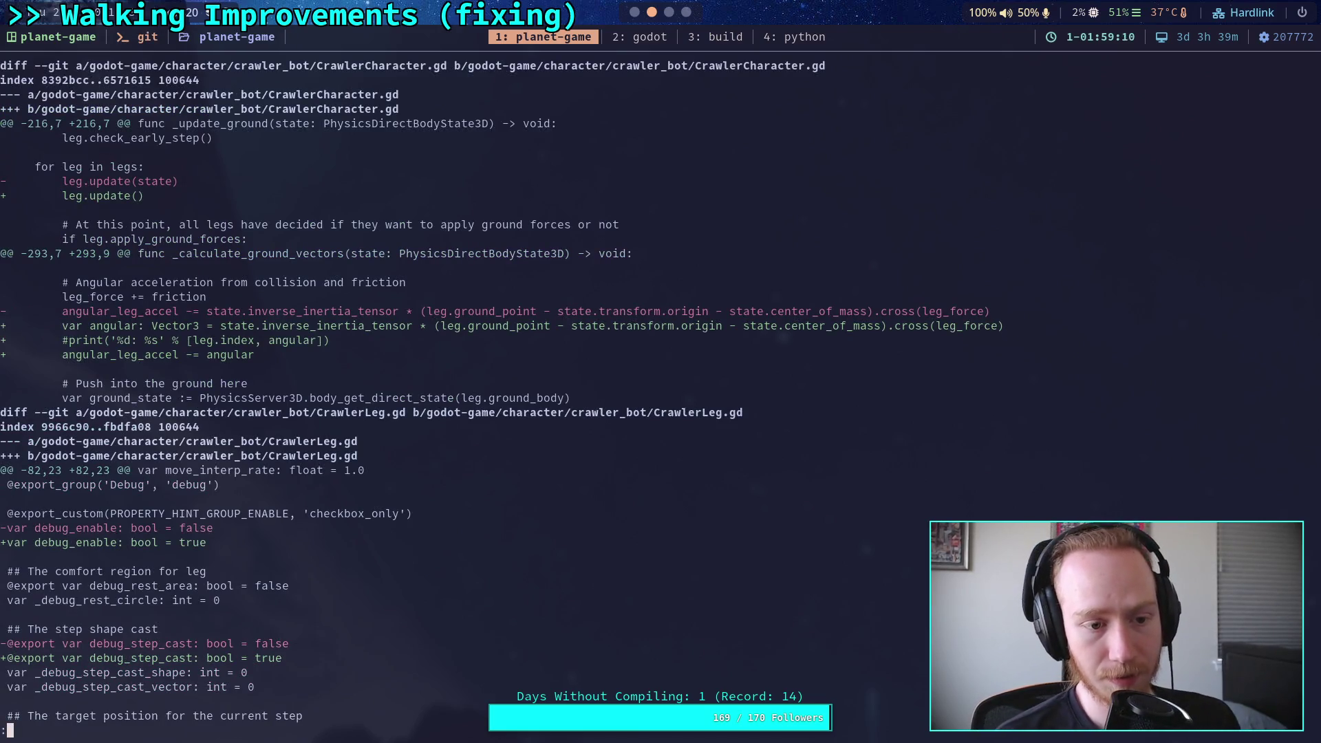
key("super+1")
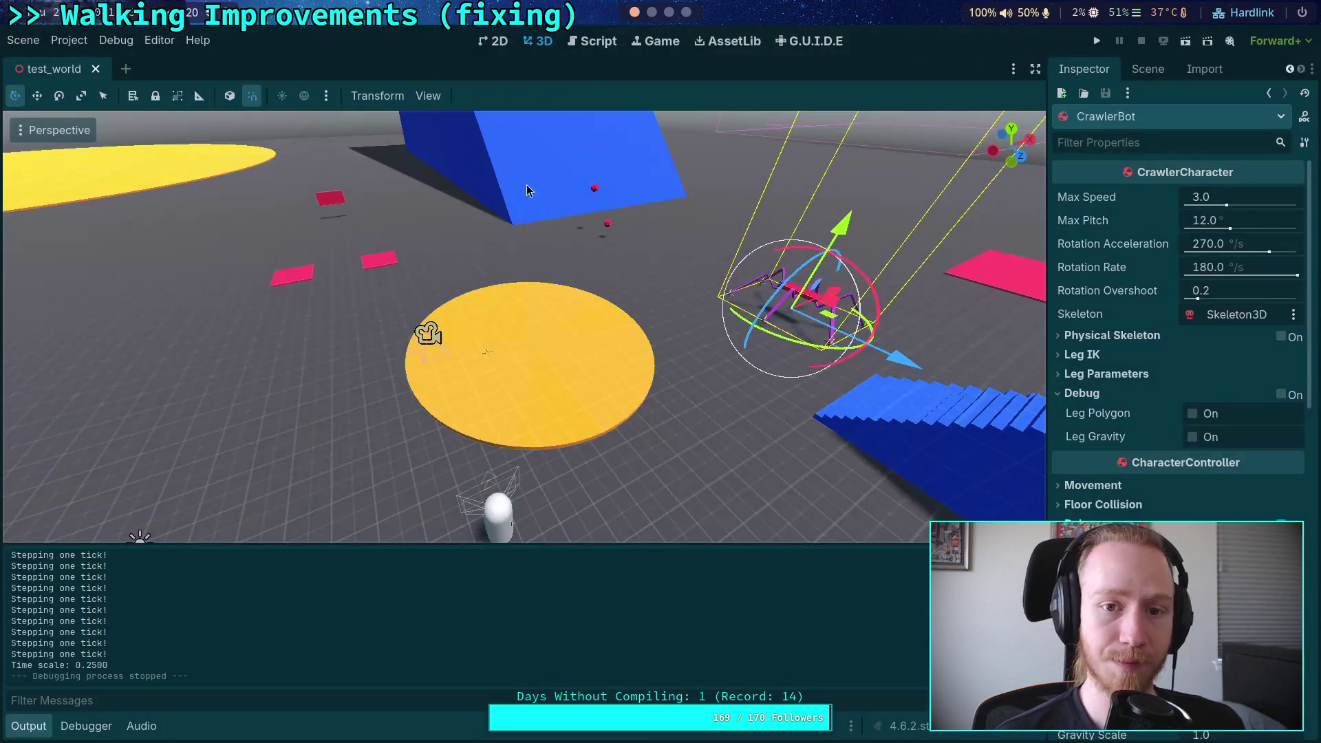
Step: Compare the code in CrawlerCharacter.gd's script editor against the terminal's git diff
left_click(599, 43)
scroll(454, 412, "up", 10)
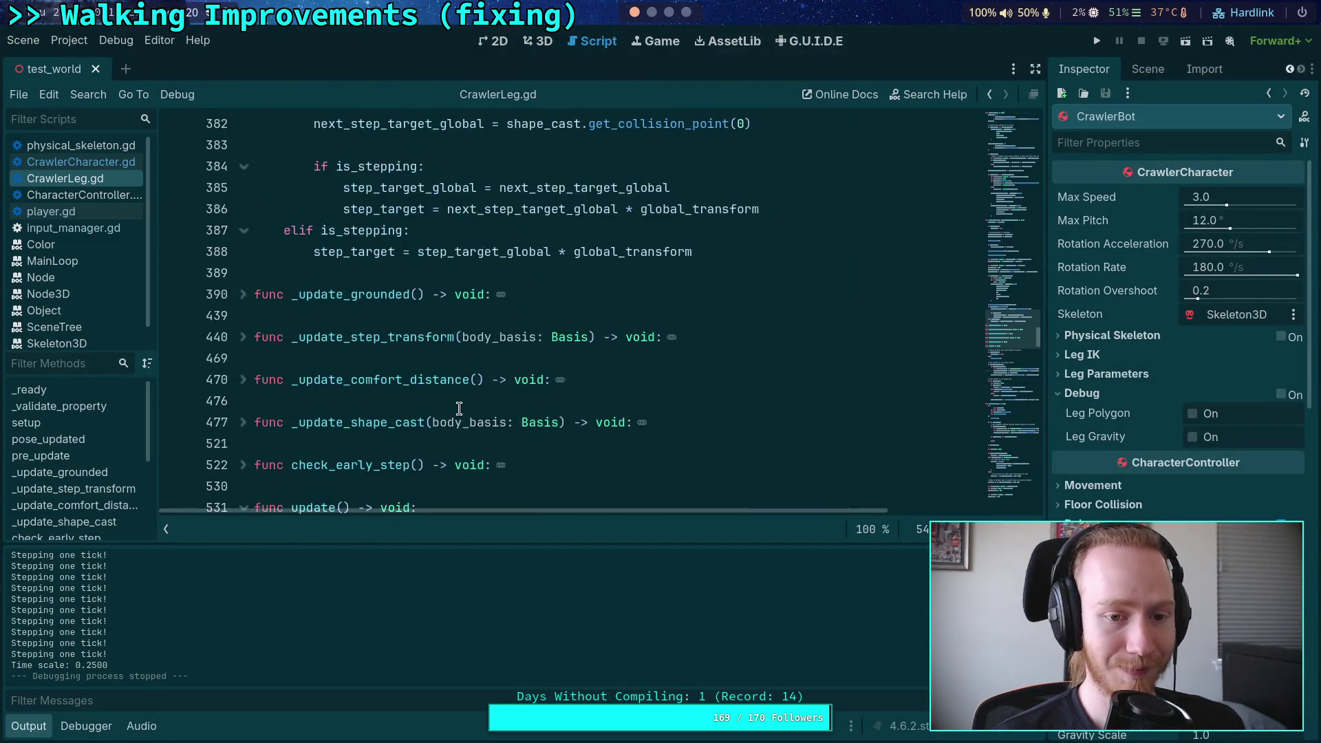
scroll(459, 409, "up", 10)
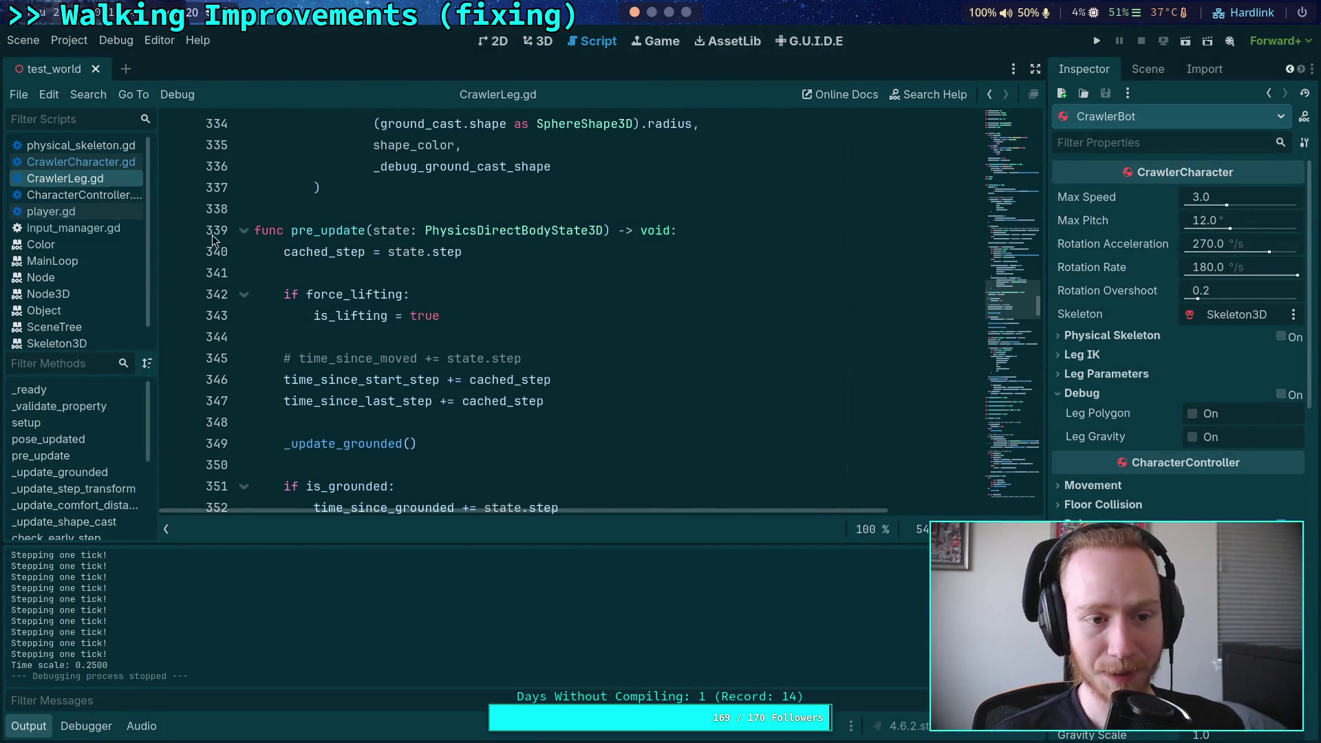
scroll(441, 393, "up", 20)
scroll(441, 394, "down", 2)
scroll(440, 393, "down", 4)
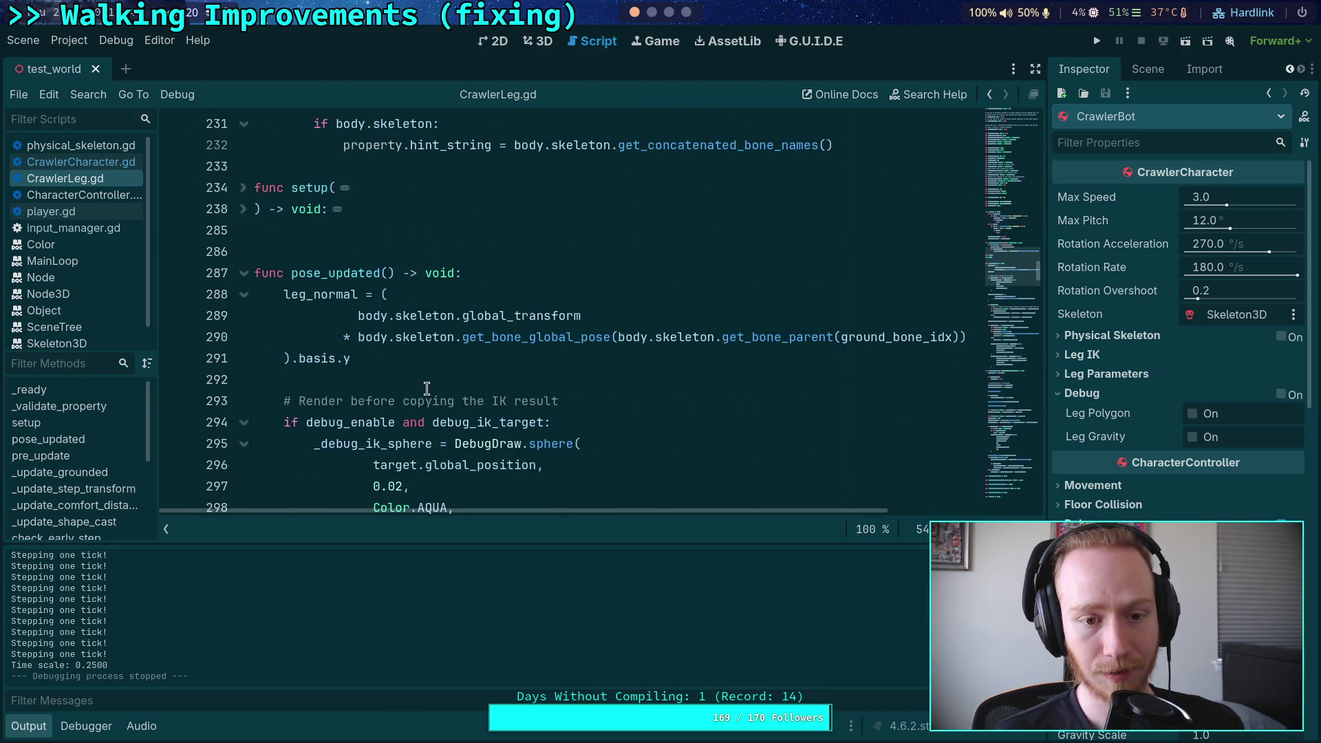
left_click(651, 12)
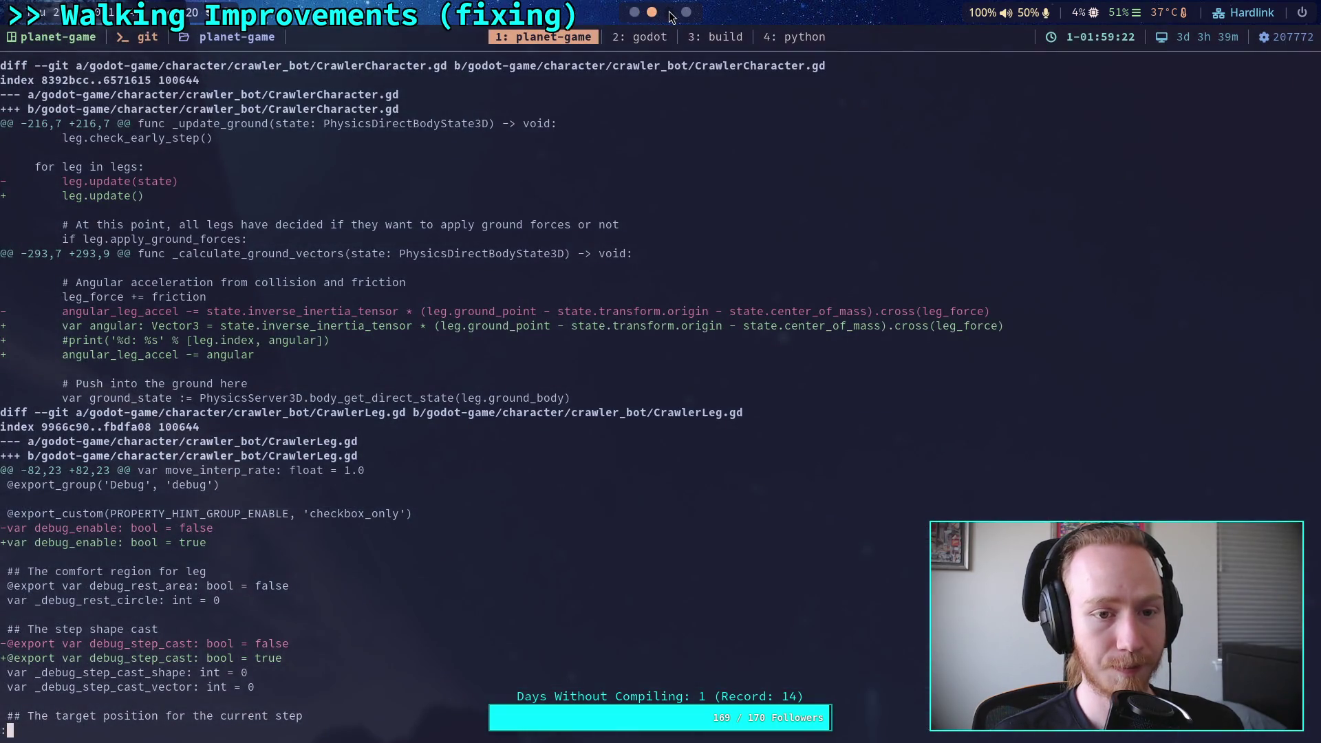
left_click(633, 13)
scroll(466, 358, "down", 10)
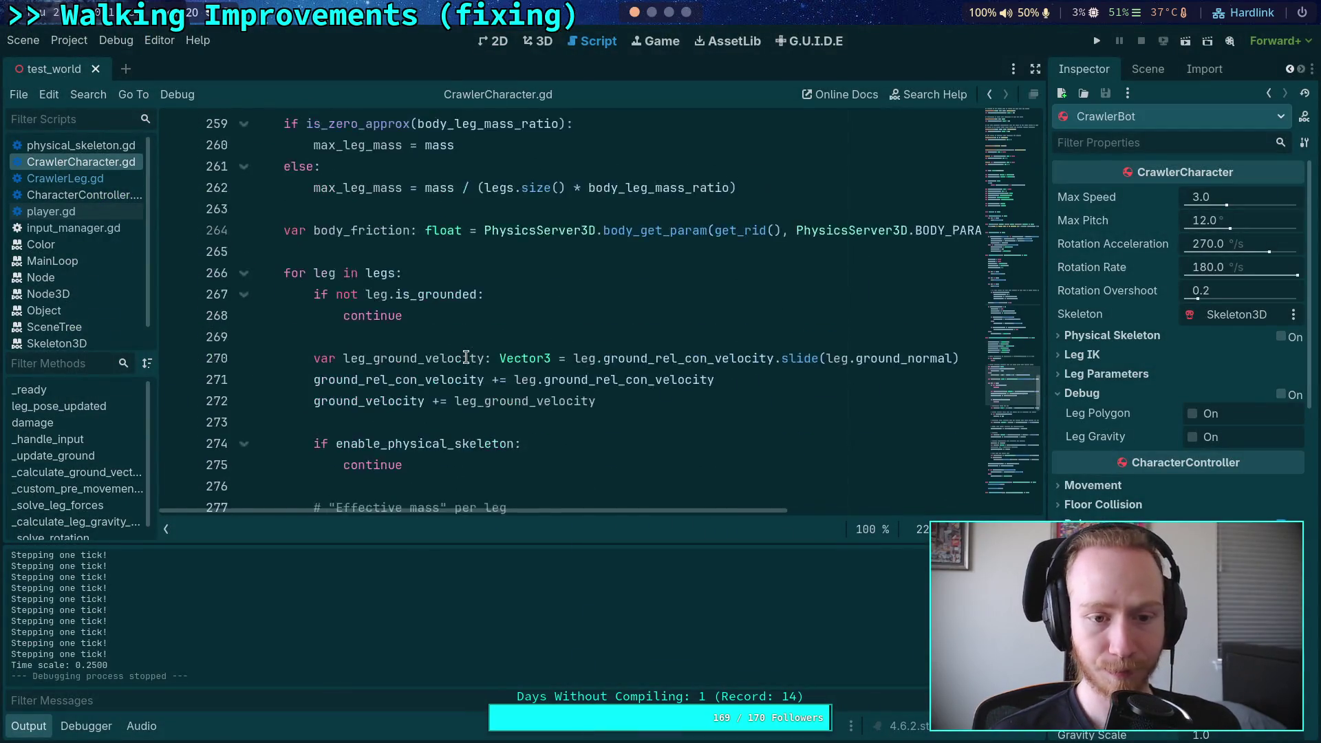
scroll(466, 358, "down", 10)
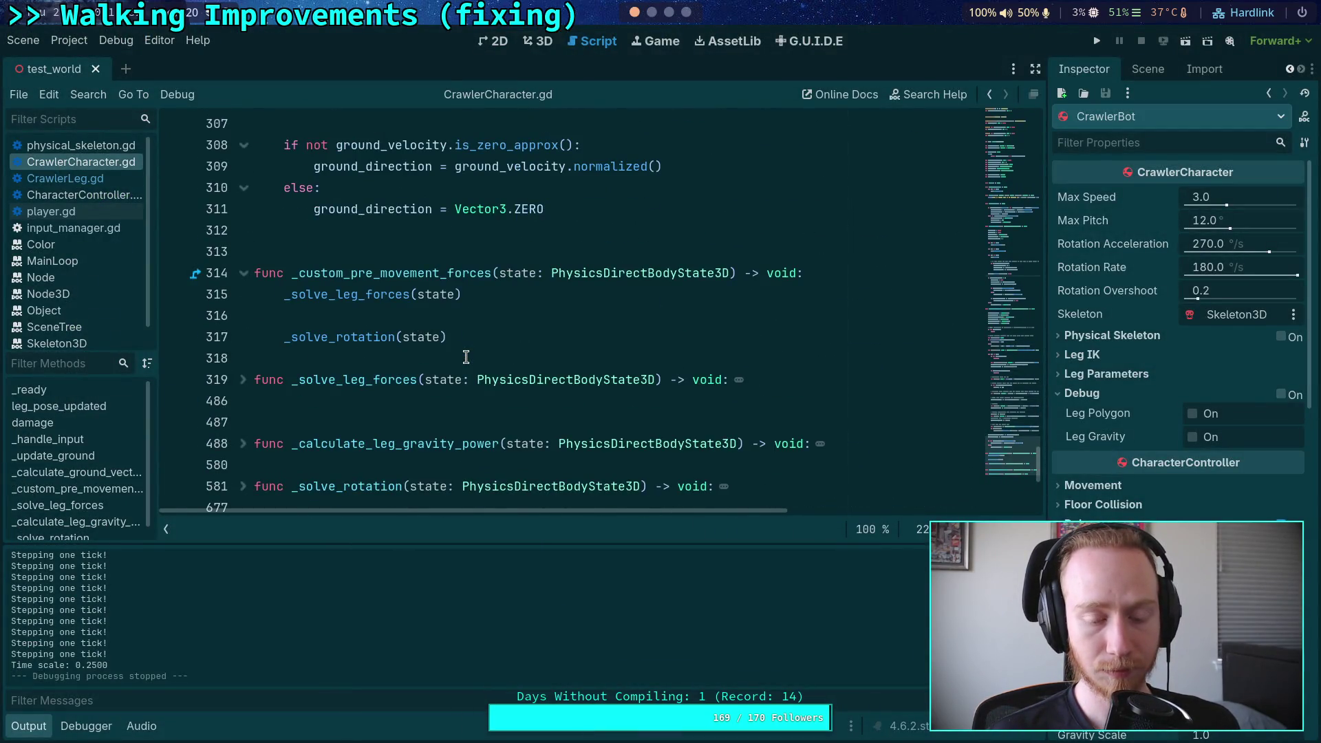
scroll(466, 358, "up", 20)
scroll(466, 358, "up", 9)
scroll(466, 358, "down", 2)
scroll(466, 358, "down", 2)
scroll(466, 358, "up", 3)
scroll(466, 358, "down", 5)
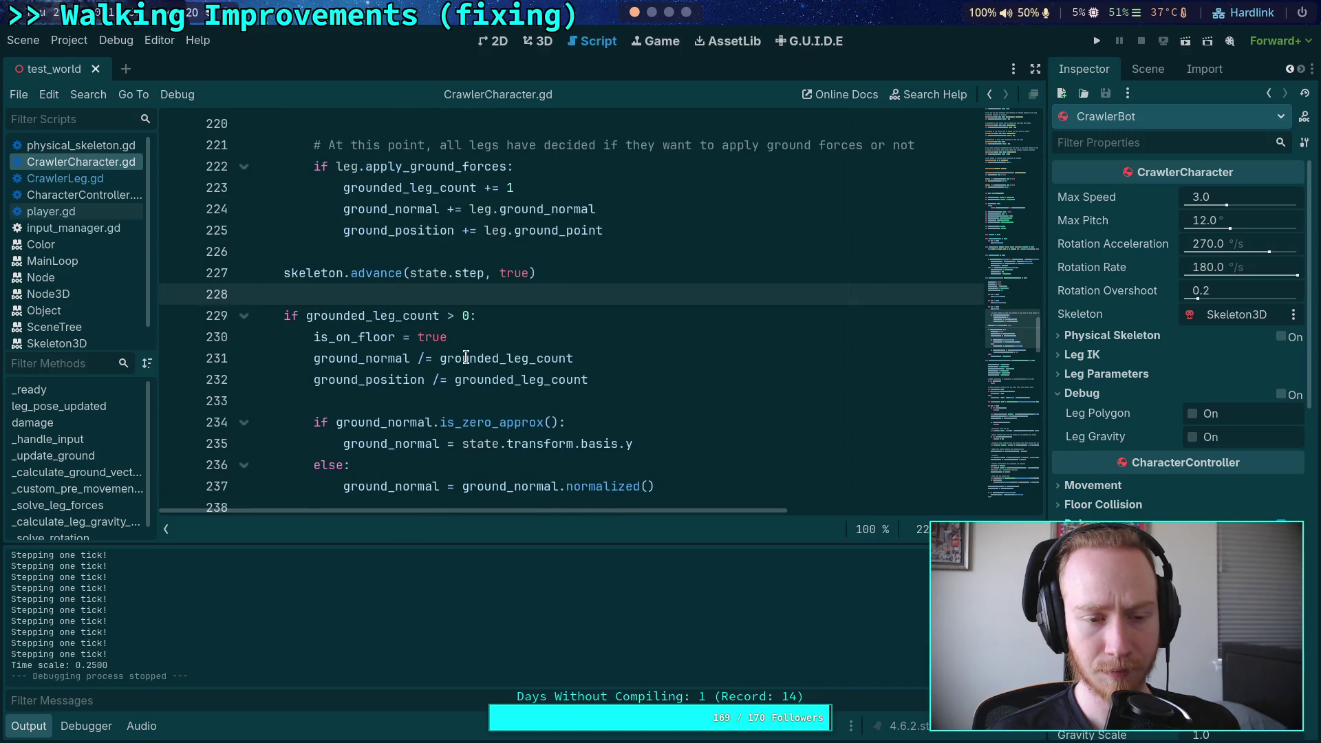
scroll(466, 358, "up", 5)
scroll(466, 358, "down", 2)
scroll(466, 358, "down", 5)
scroll(466, 358, "down", 15)
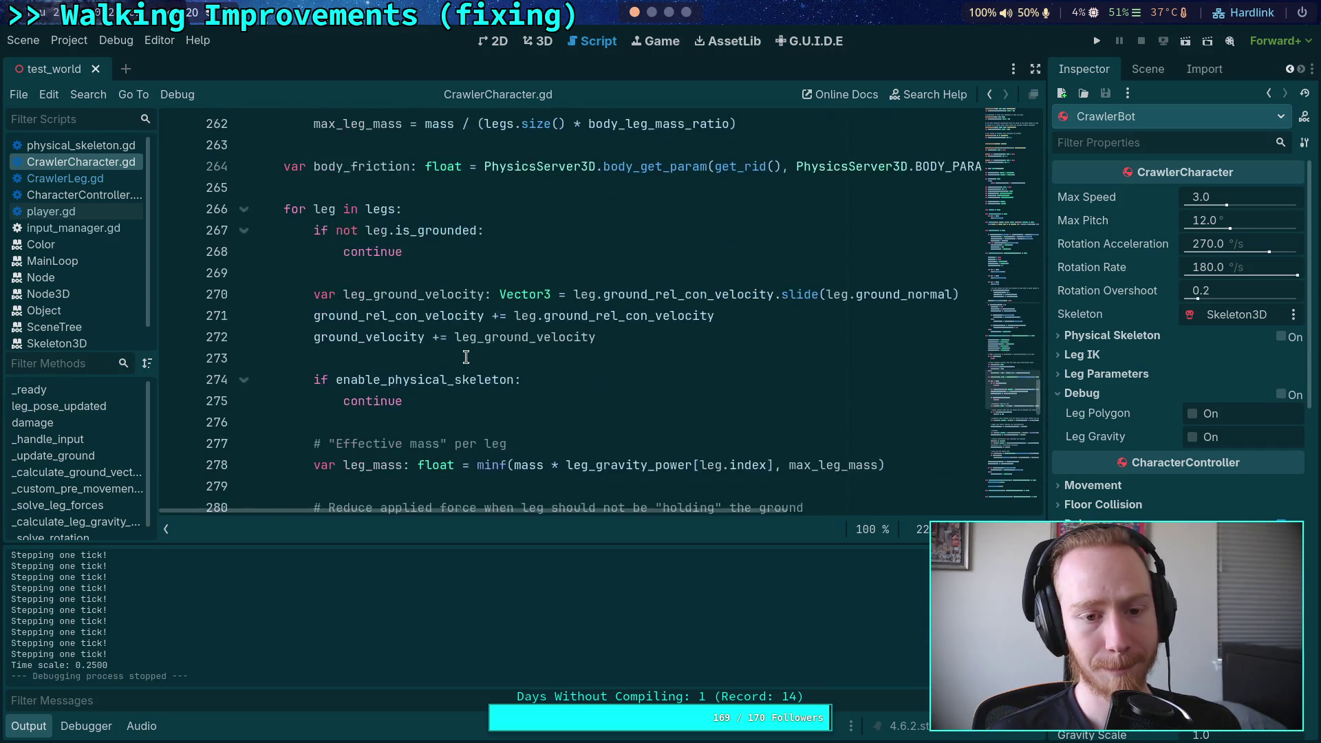
scroll(466, 358, "down", 6)
scroll(466, 358, "up", 2)
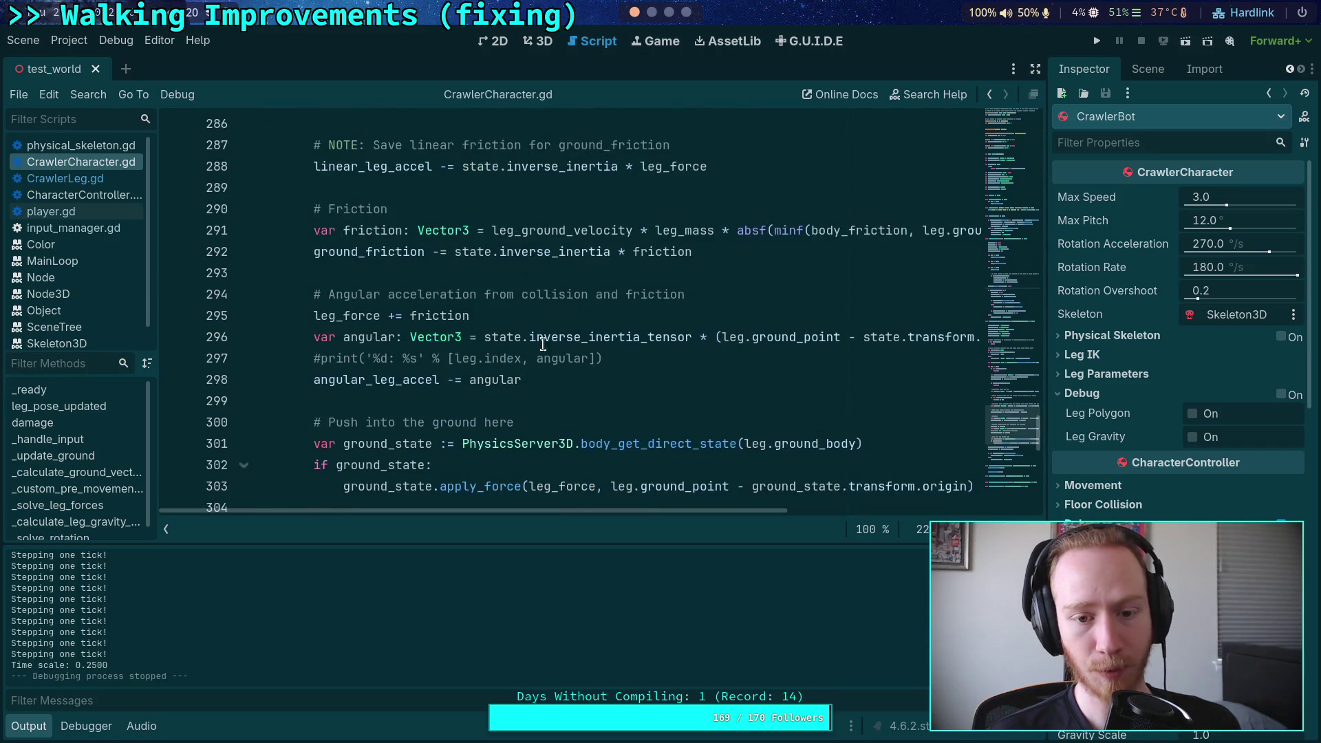
Step: Move the angular expression into the angular_leg_accel line, delete the leftover lines, and save
left_click(626, 354)
left_click_drag(627, 353, 259, 358)
left_click_drag(486, 337, 1060, 337)
key("ctrl+c")
key("BackSpace")
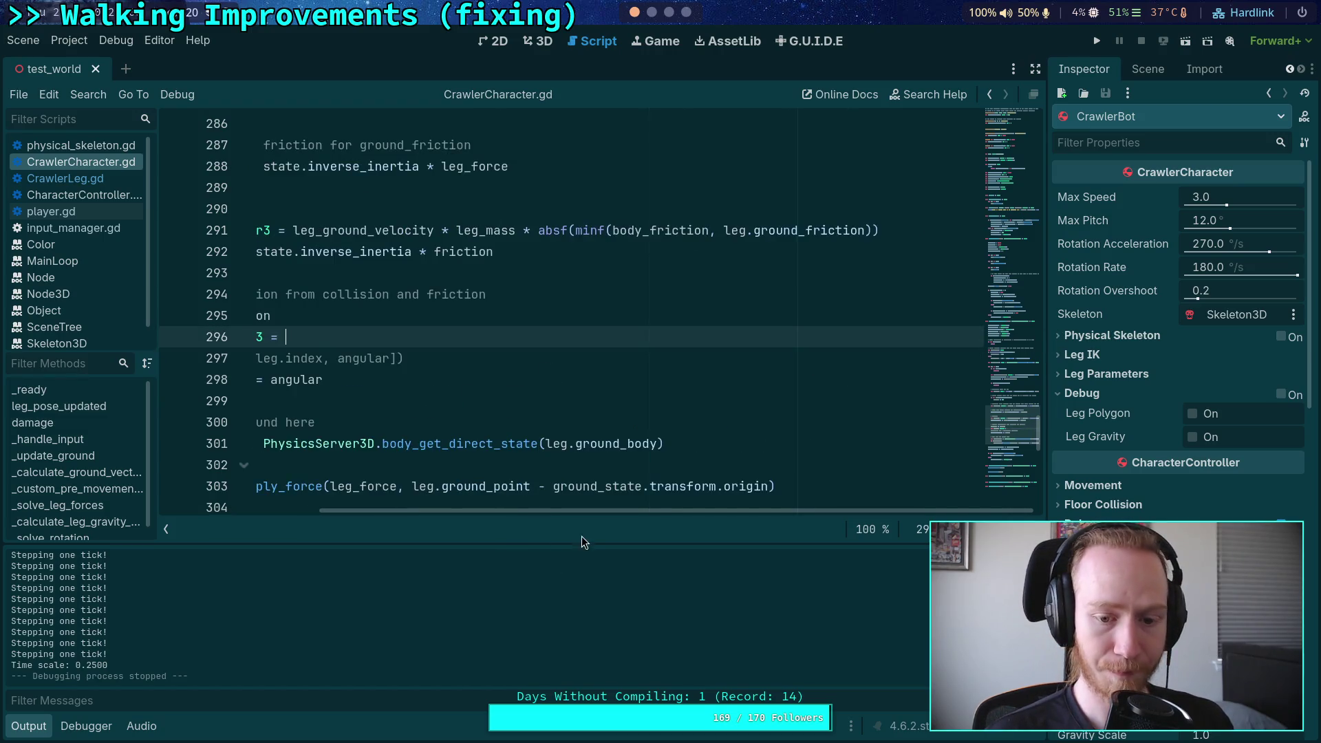
key("Down")
key("Down")
key("ctrl+v")
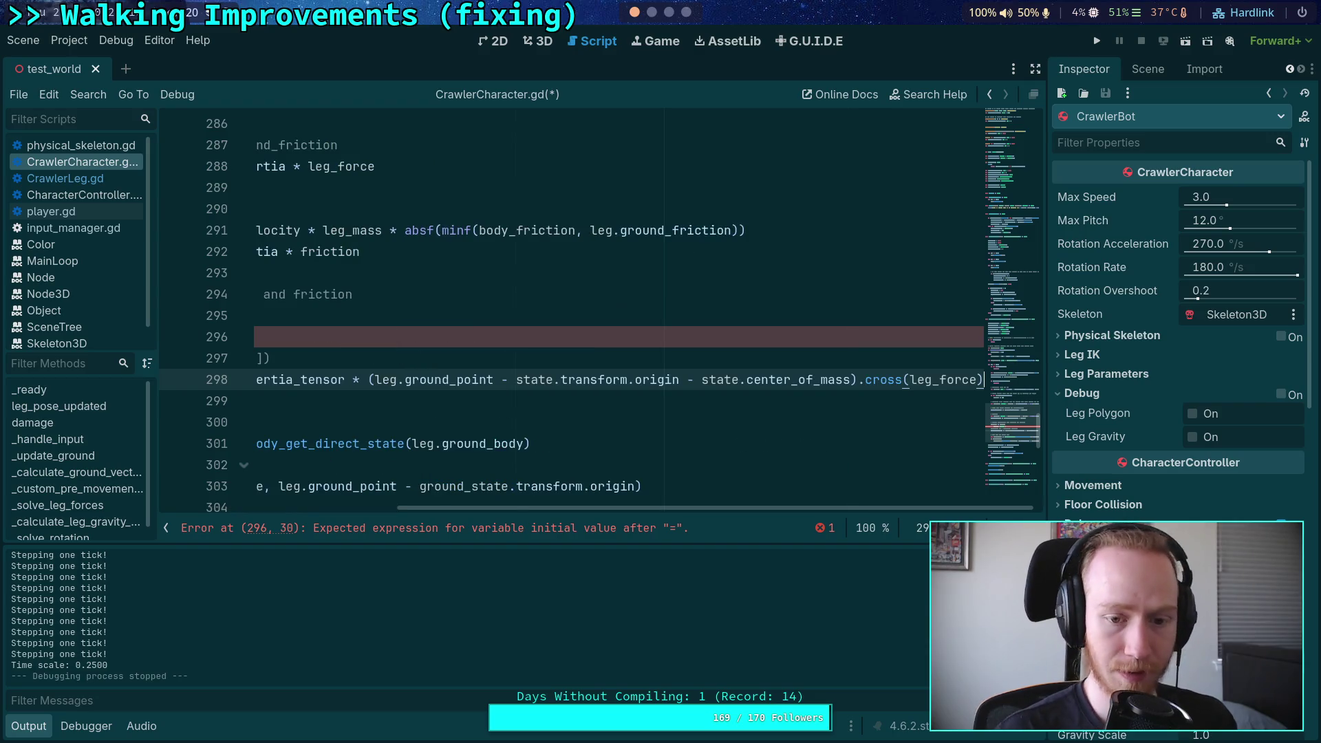
left_click_drag(454, 354, 262, 337)
key("BackSpace")
key("BackSpace")
key("ctrl+s")
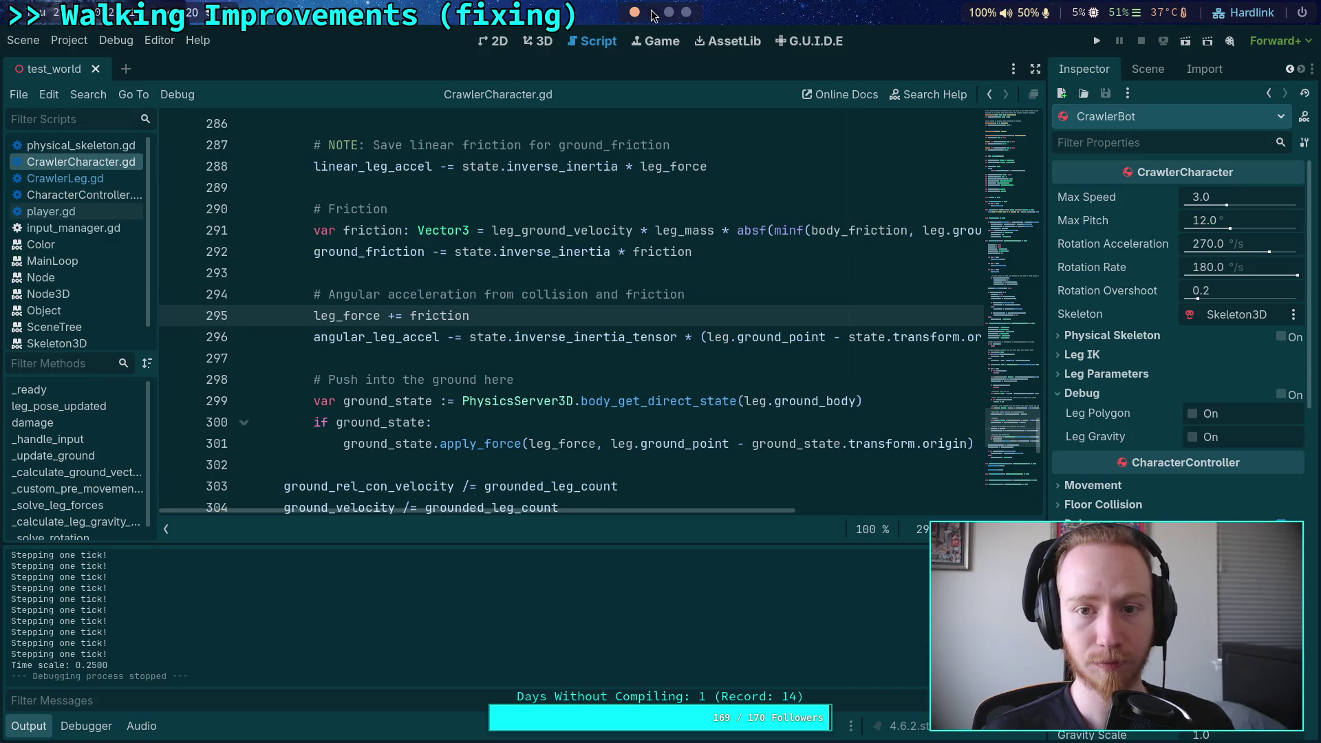
Step: Rerun git diff to confirm the cleanup, then return to CrawlerLeg.gd in Godot
left_click(651, 13)
key("q")
key("Up")
key("Return")
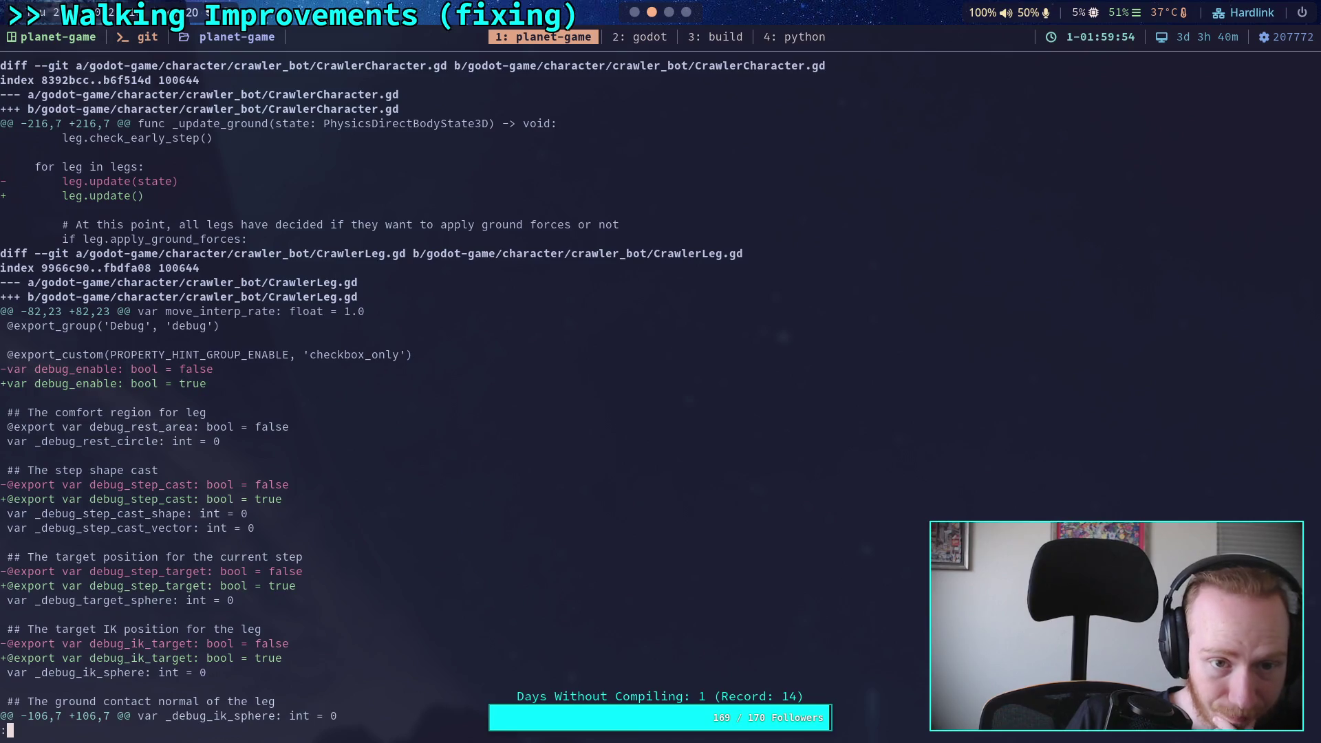
scroll(651, 399, "down", 2)
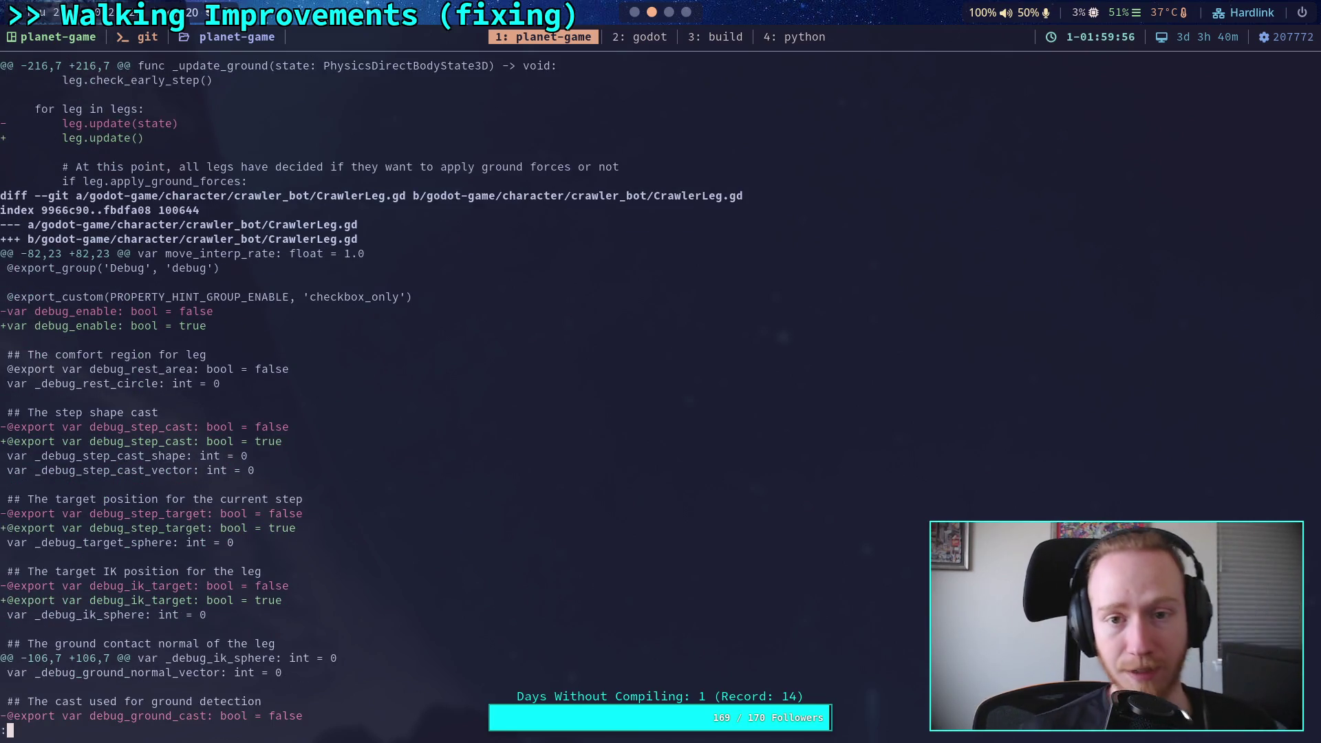
left_click(636, 14)
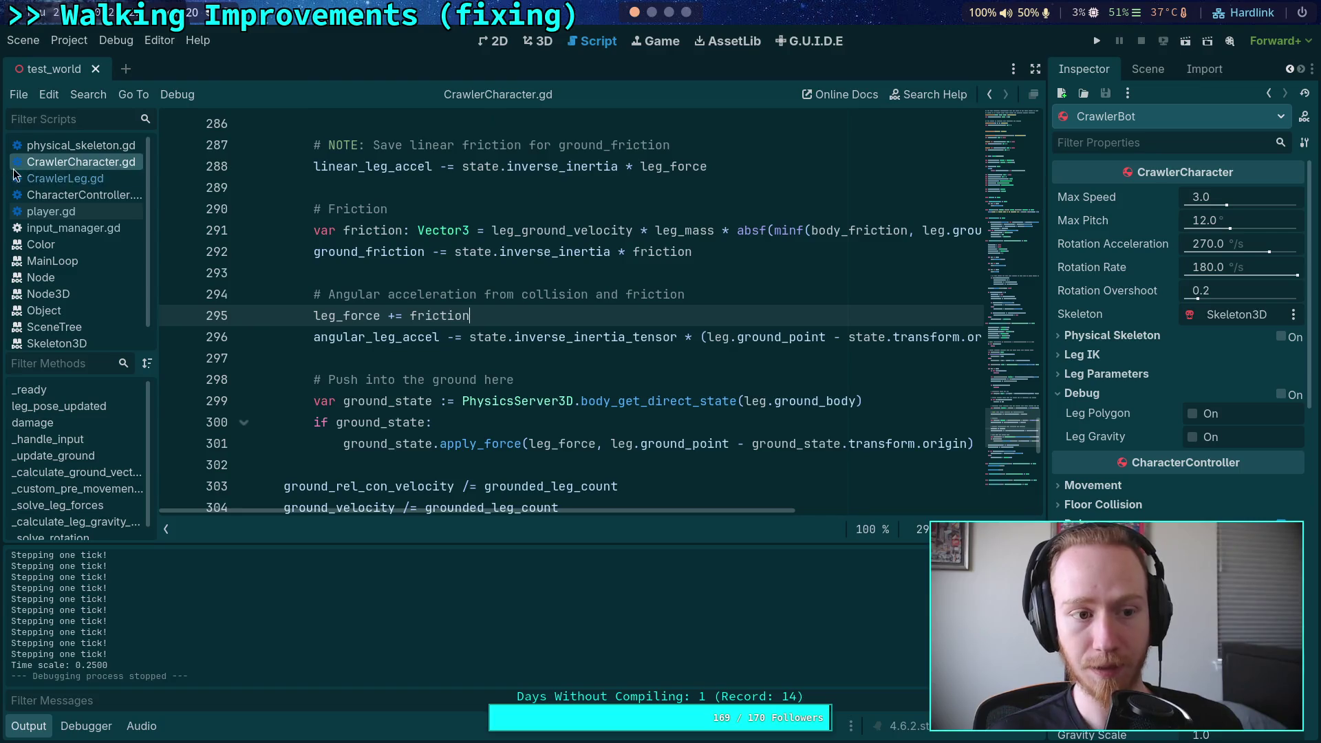
left_click(81, 180)
Step: Hide the output panel and set debug_ground_cast, debug_ik_target and debug_step_cast to false
scroll(1026, 262, "up", 10)
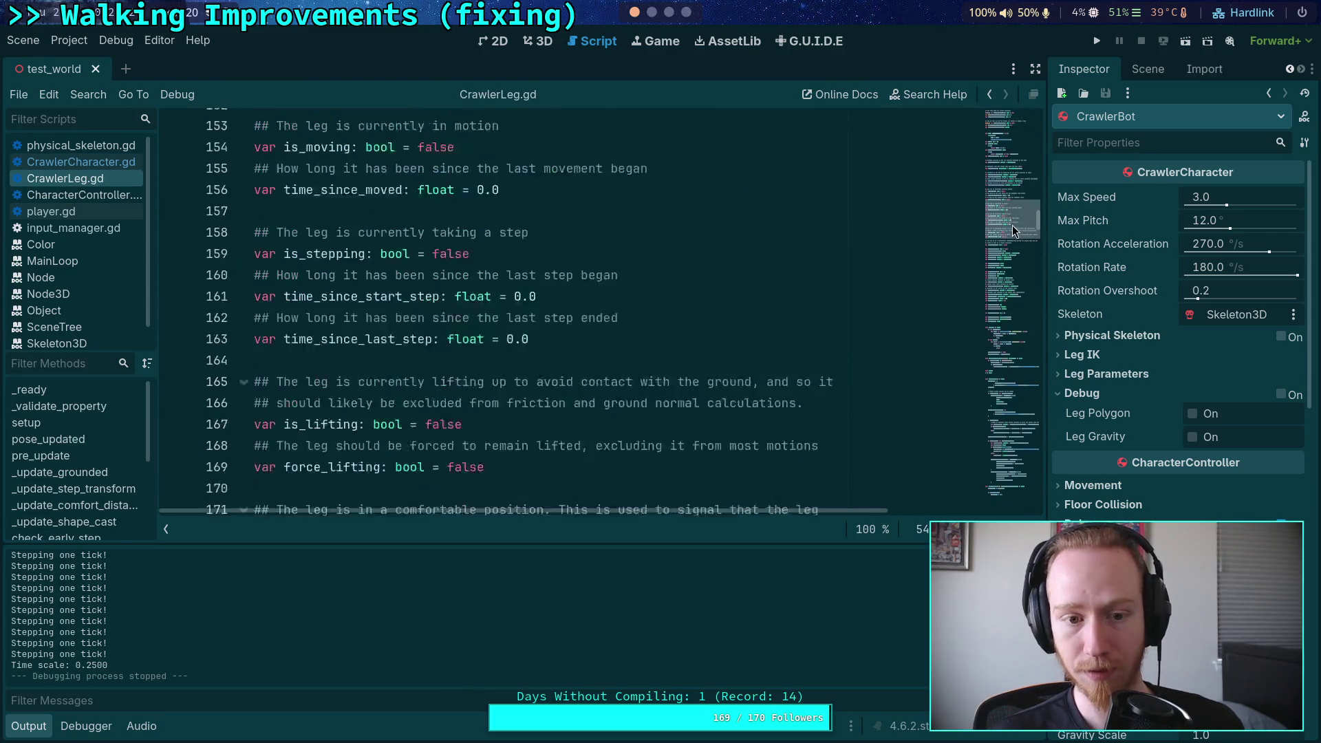
left_click(45, 726)
scroll(390, 486, "up", 10)
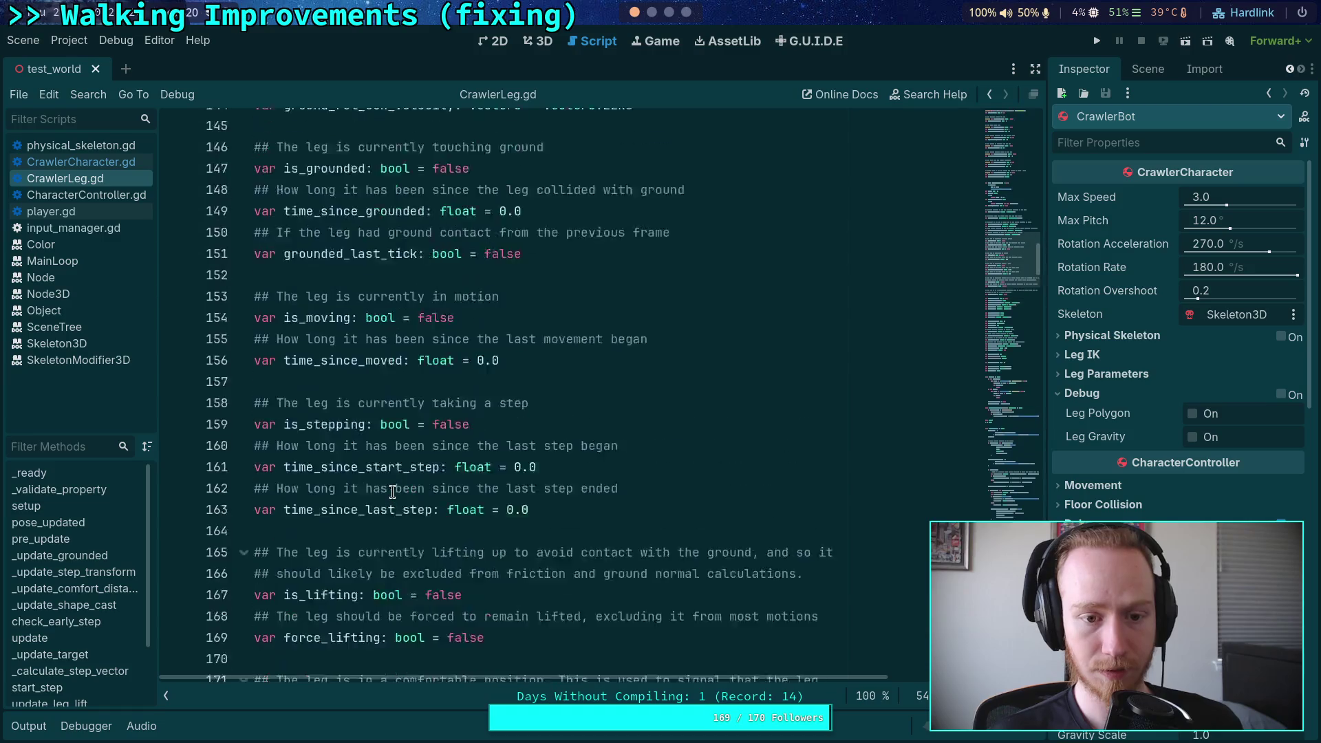
scroll(390, 488, "up", 9)
scroll(390, 487, "down", 6)
scroll(390, 487, "up", 4)
scroll(390, 487, "up", 7)
double_click(551, 444)
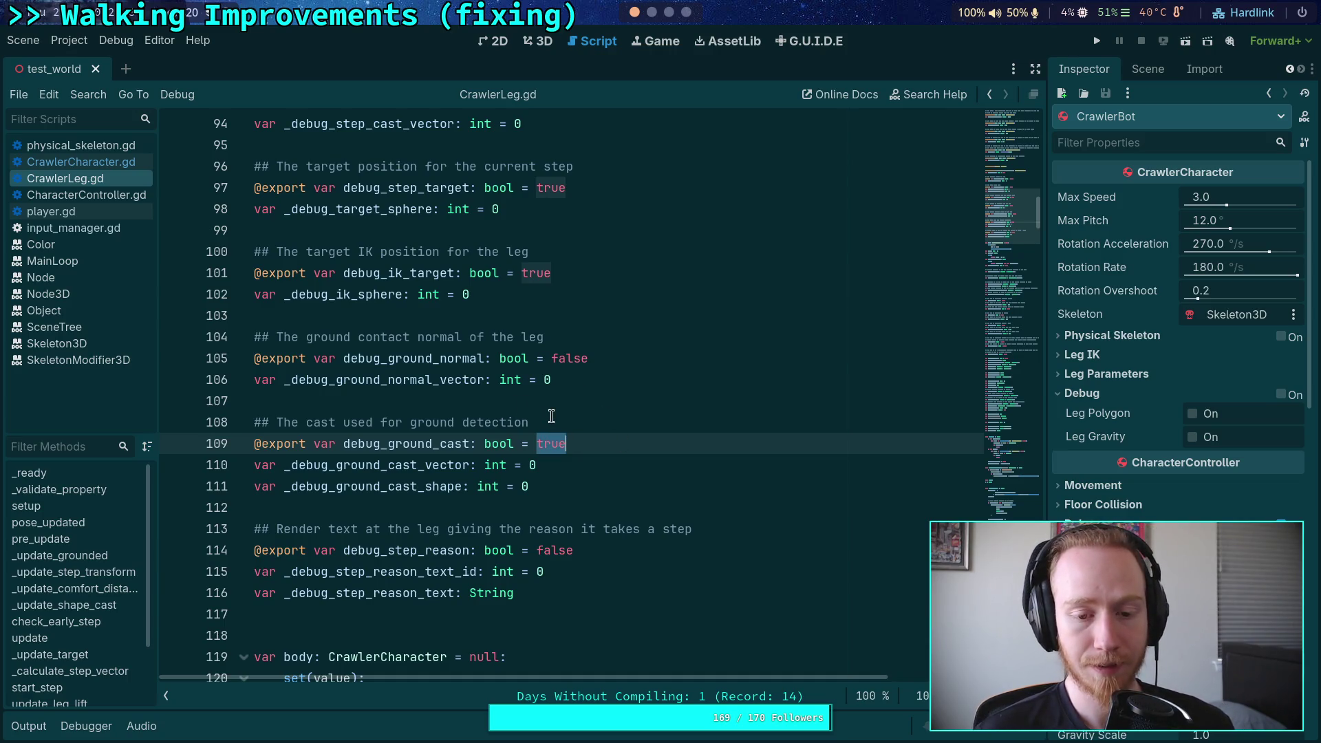
type("fals")
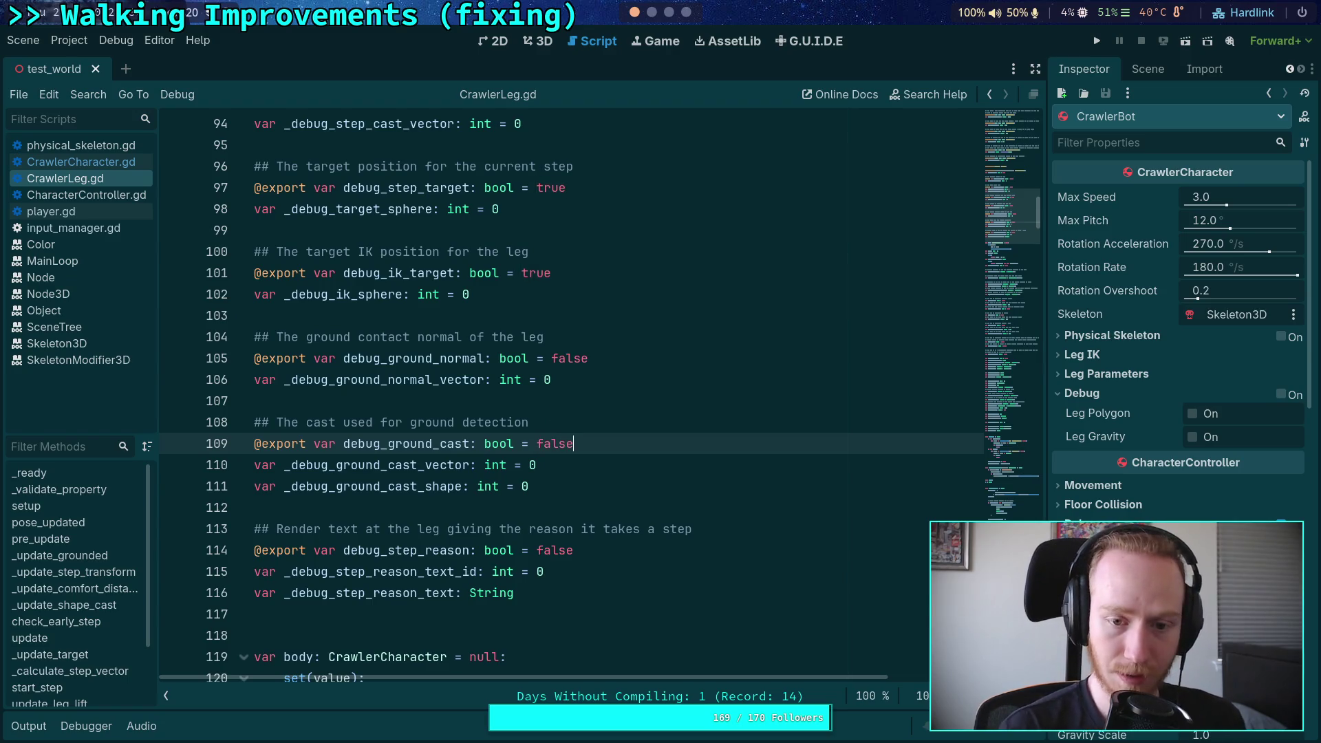
double_click(536, 273)
type("fals")
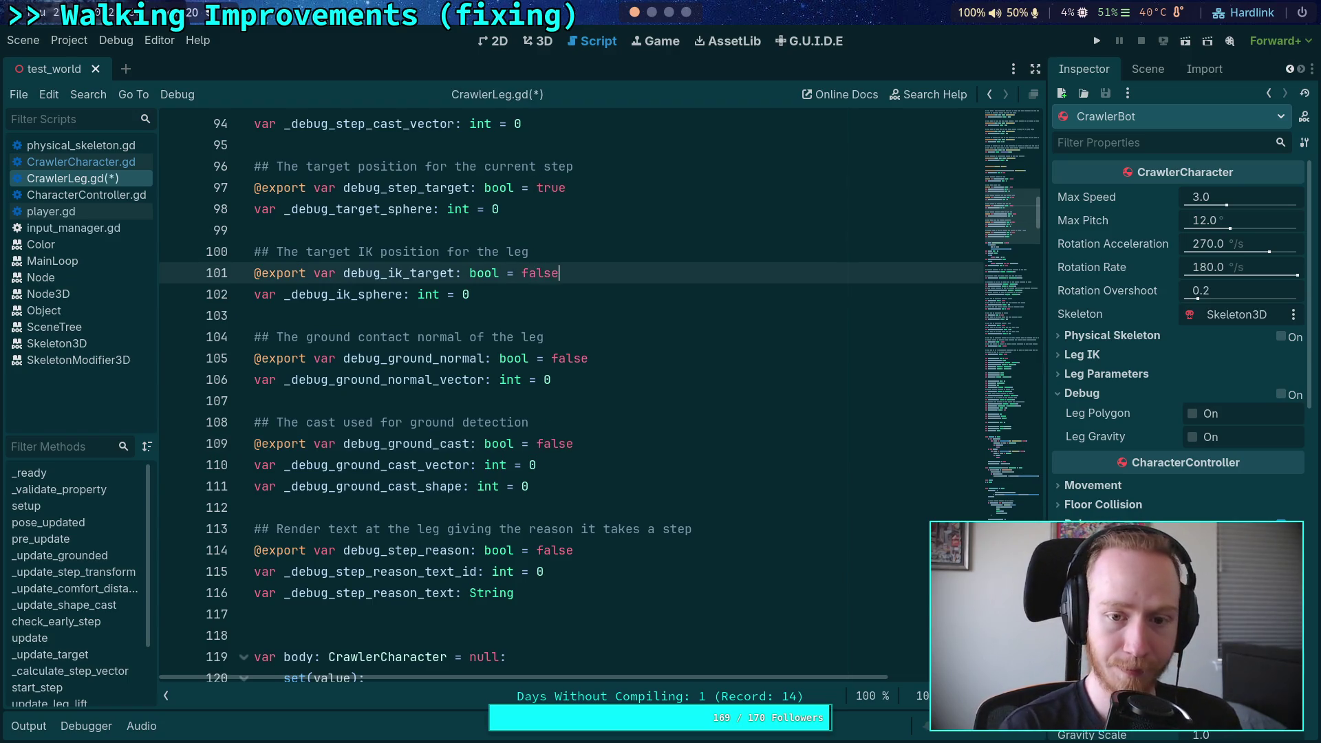
left_click(549, 188)
type("fals")
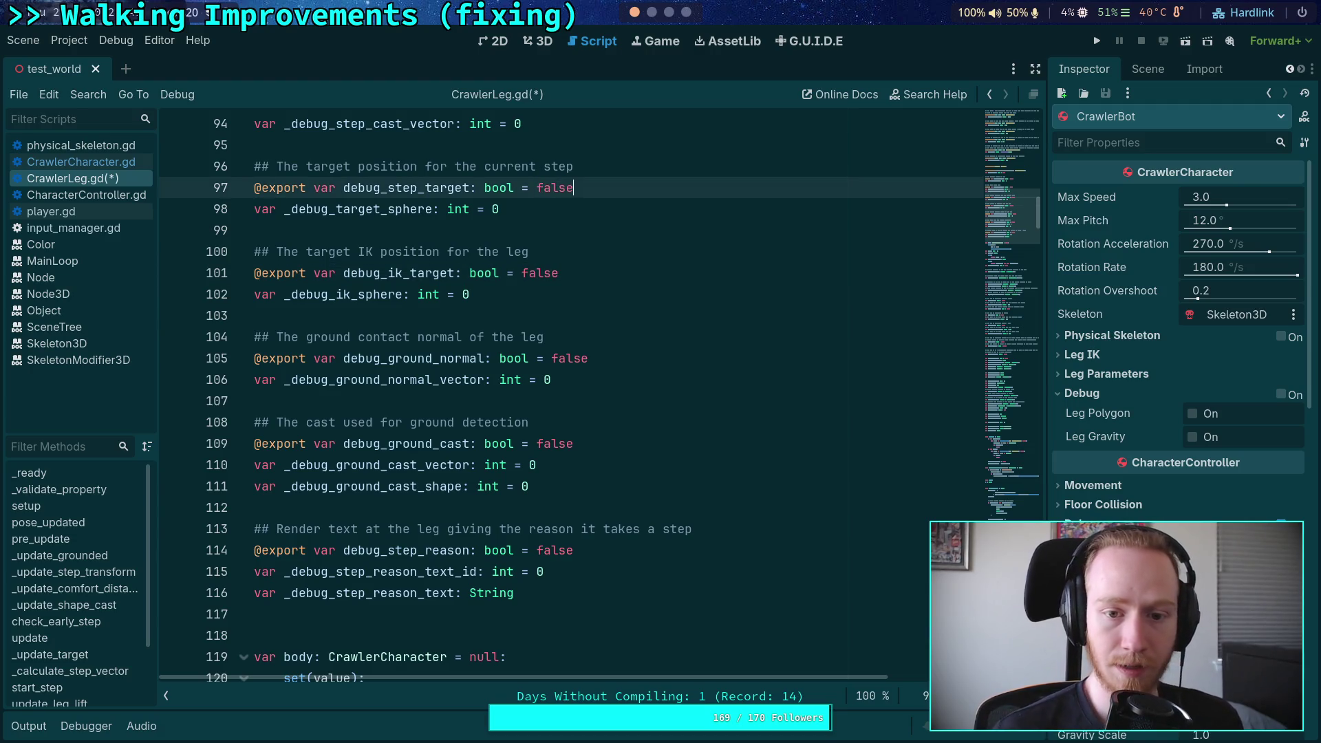
scroll(589, 257, "up", 3)
double_click(530, 273)
type("fa")
scroll(450, 252, "up", 2)
left_click(450, 251)
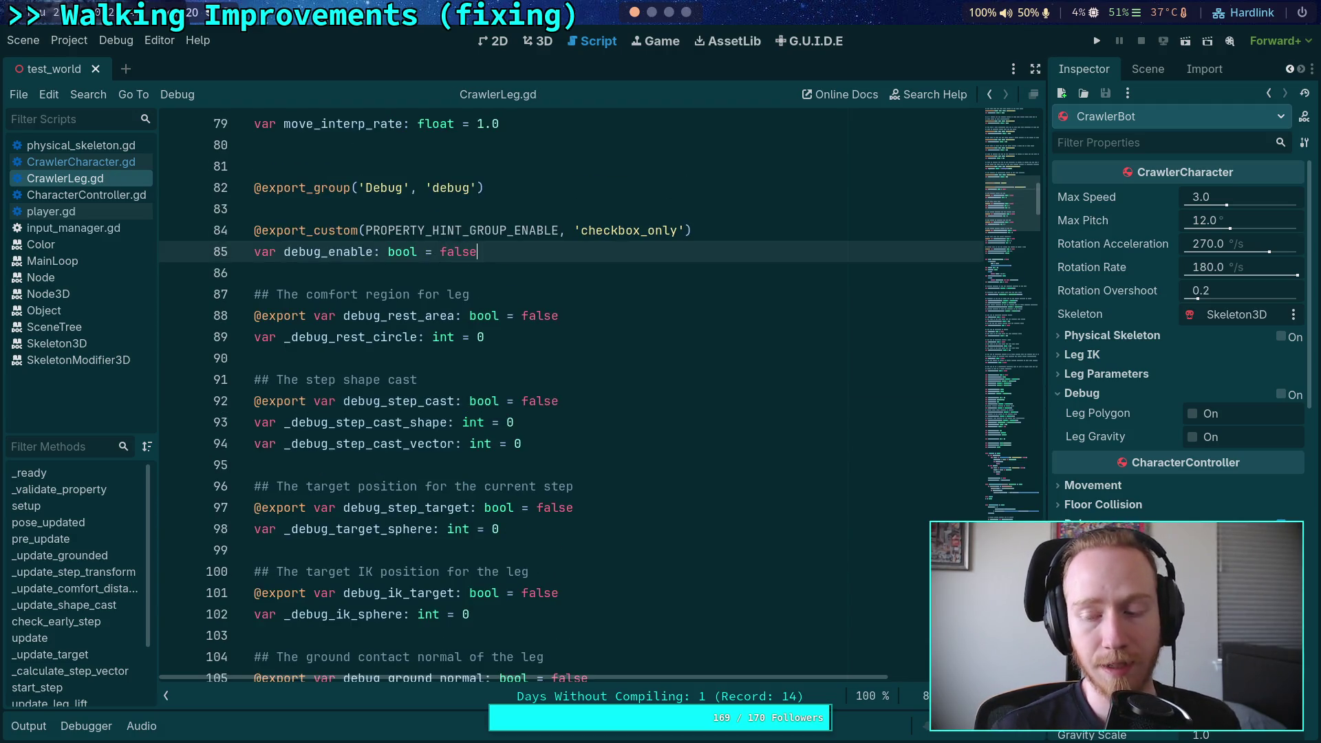
left_click(437, 274)
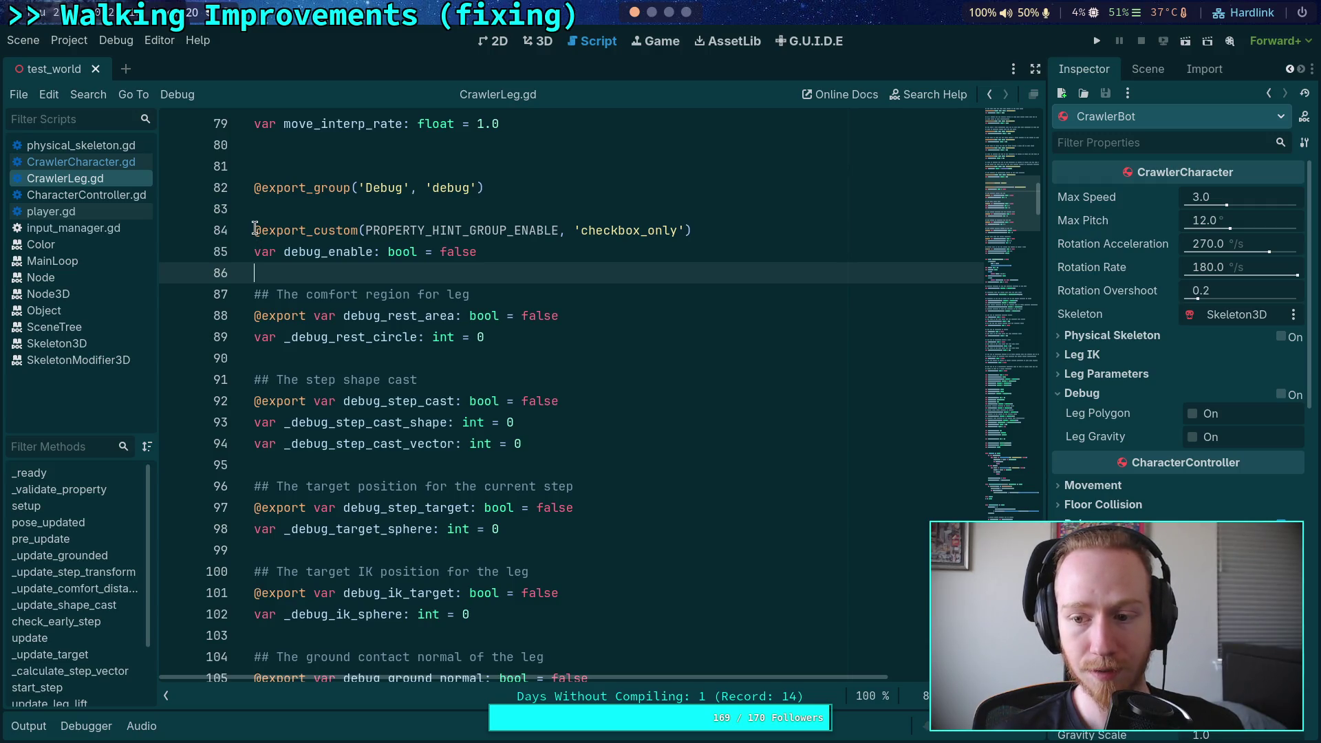
Step: Copy the debug export variable block and go to CrawlerCharacter.gd's Physical Skeleton group
mouse_move(254, 230)
left_mouse_down()
mouse_move(533, 360)
mouse_move(596, 428)
left_mouse_up()
left_click(532, 456)
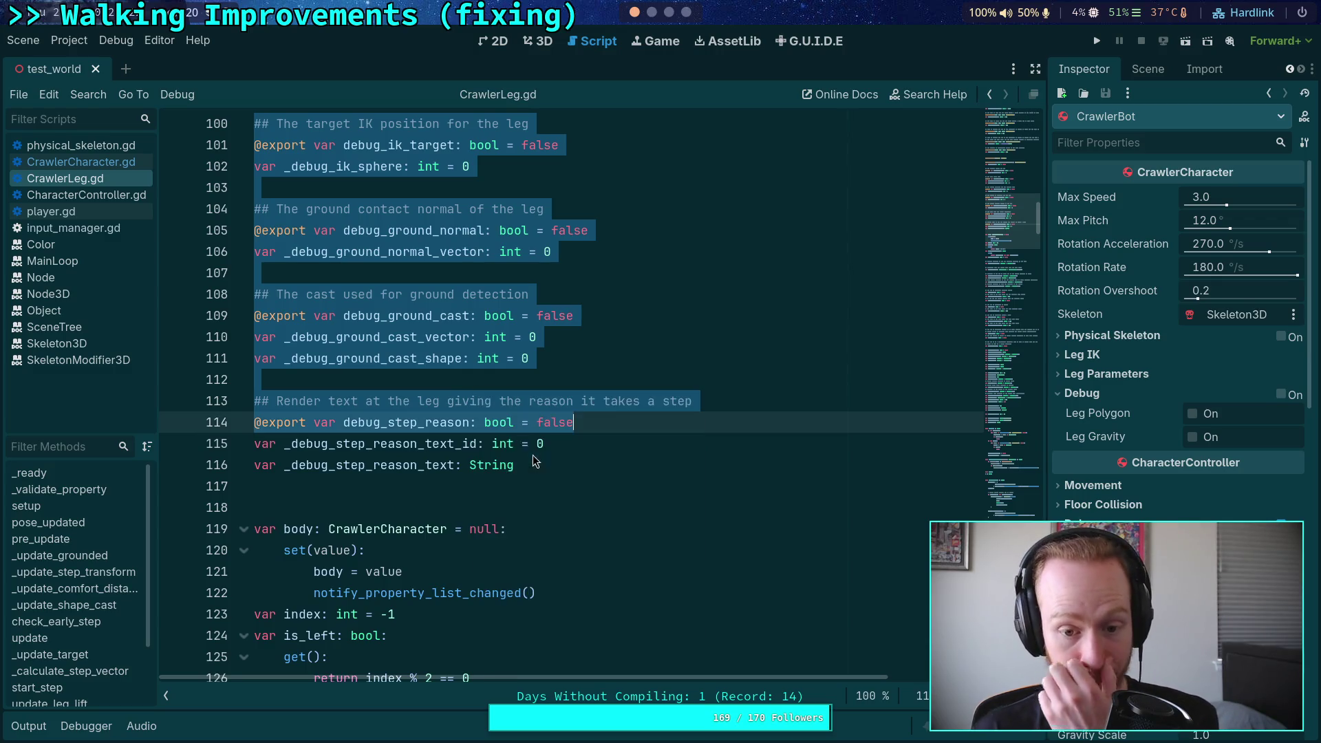
left_click(80, 162)
left_click_drag(1011, 507, 1014, 183)
left_click(663, 293)
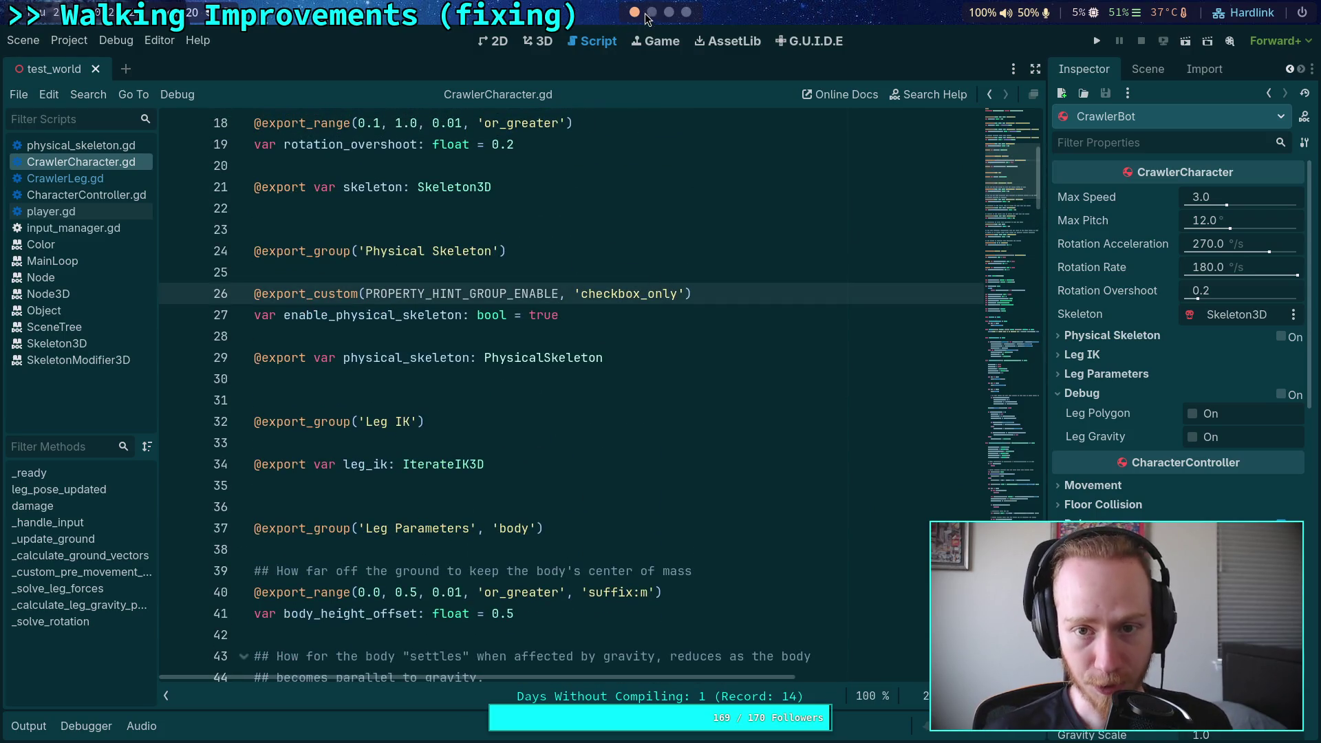
Step: Run git status and git diff in the terminal, scroll the diff, then return to Godot
key("super+2")
type("qgit status")
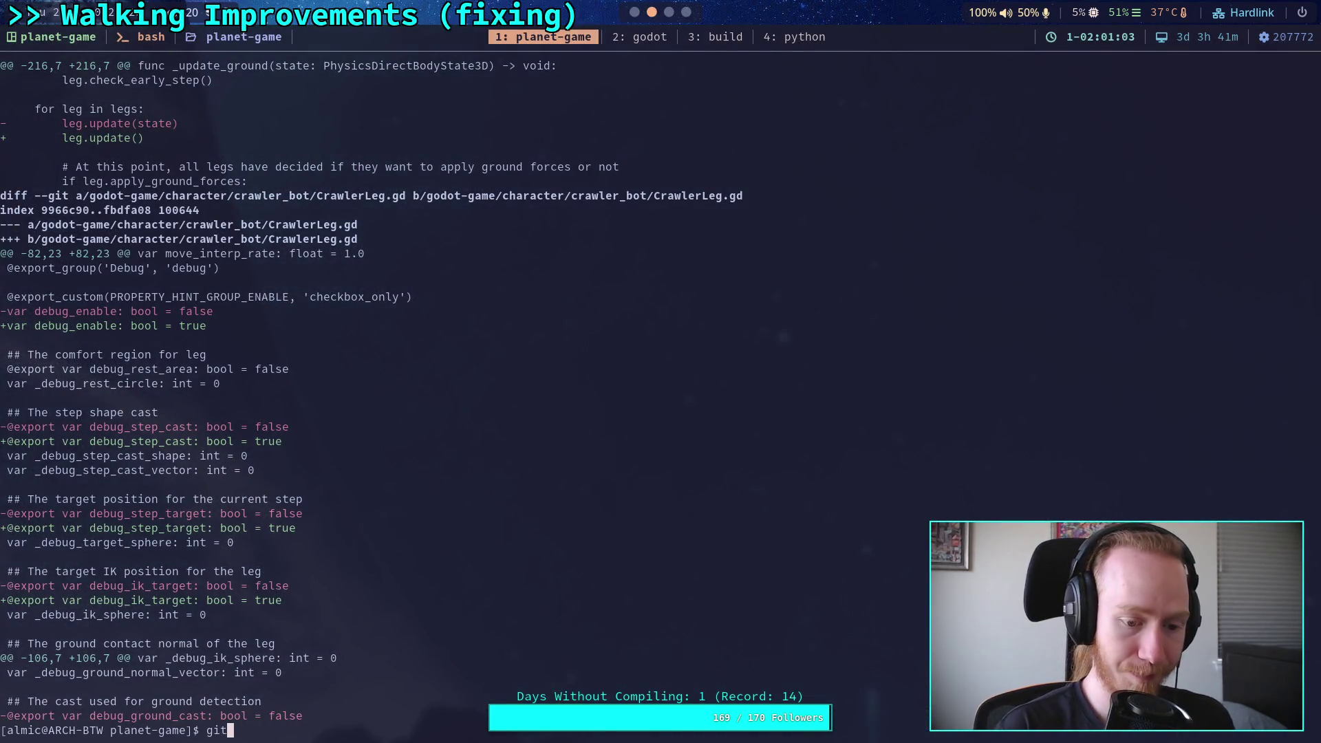
key("Return")
type("git diff")
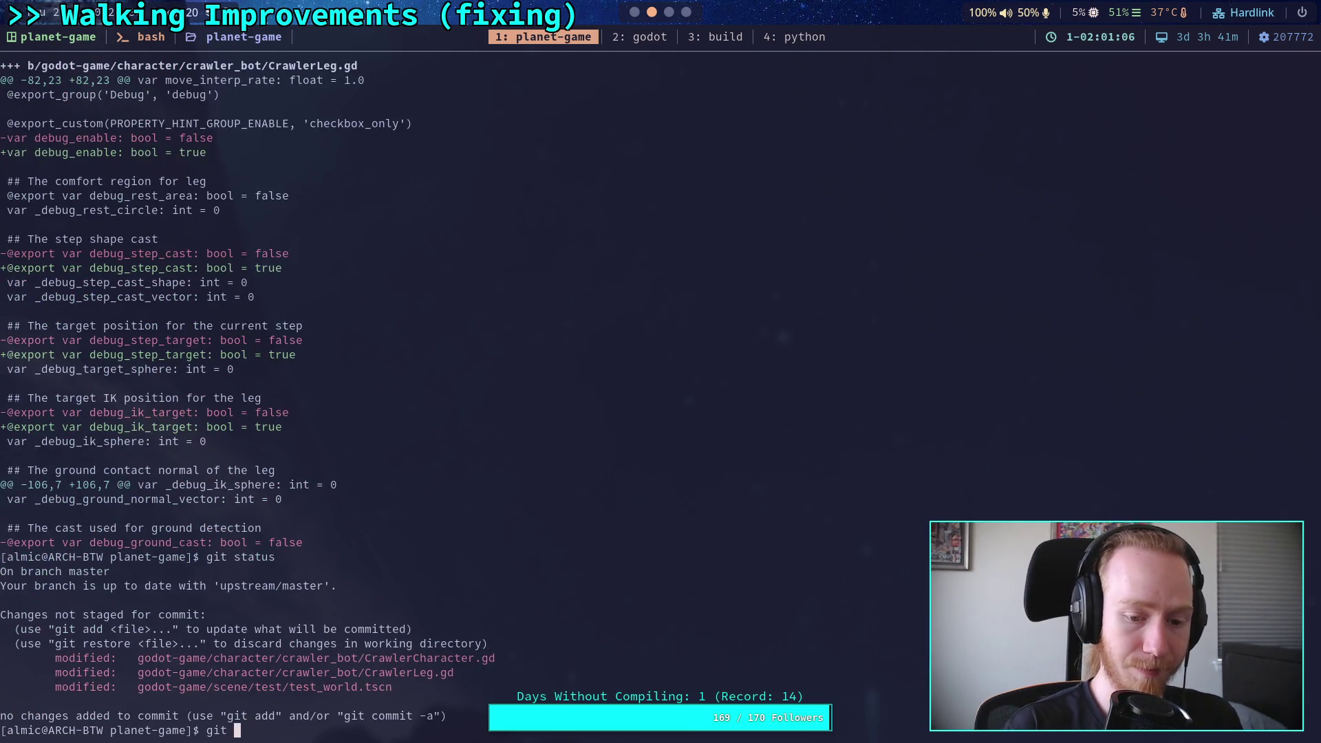
key("Return")
key("Down")
key("Down")
key("Down")
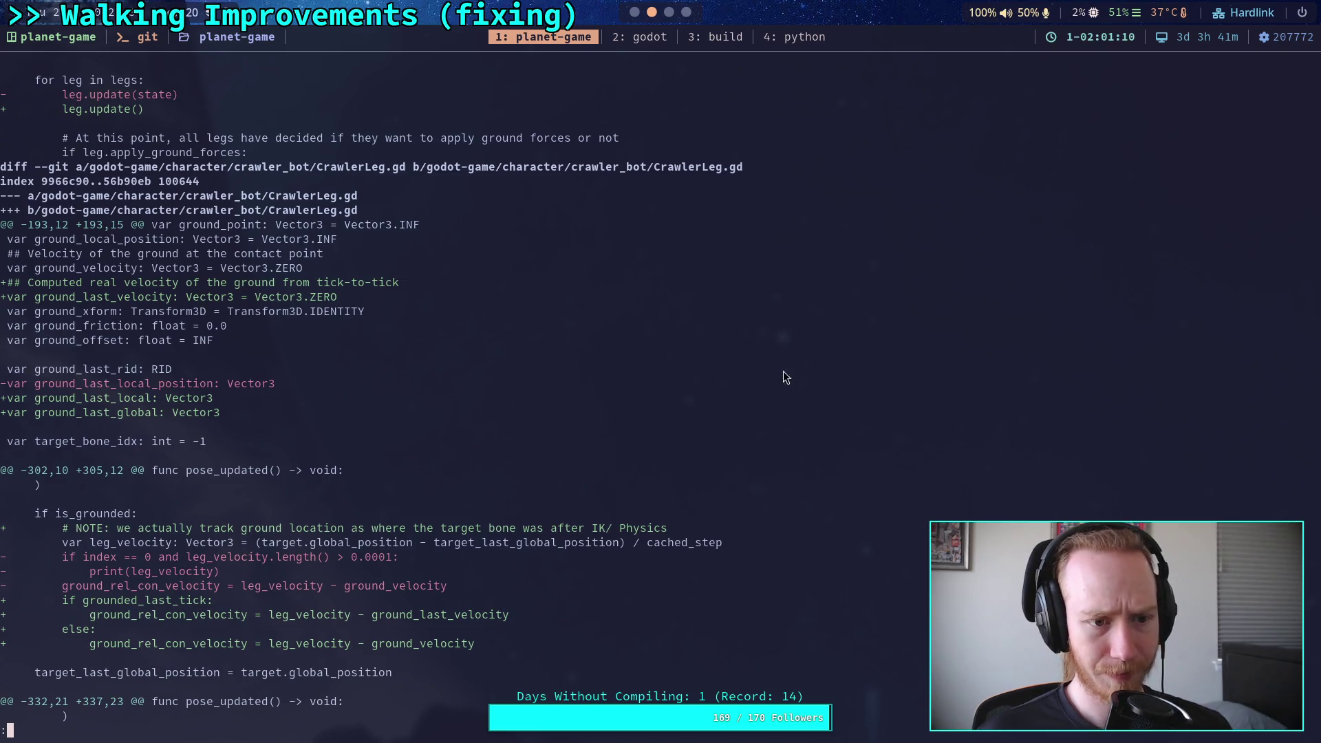
key("super+2")
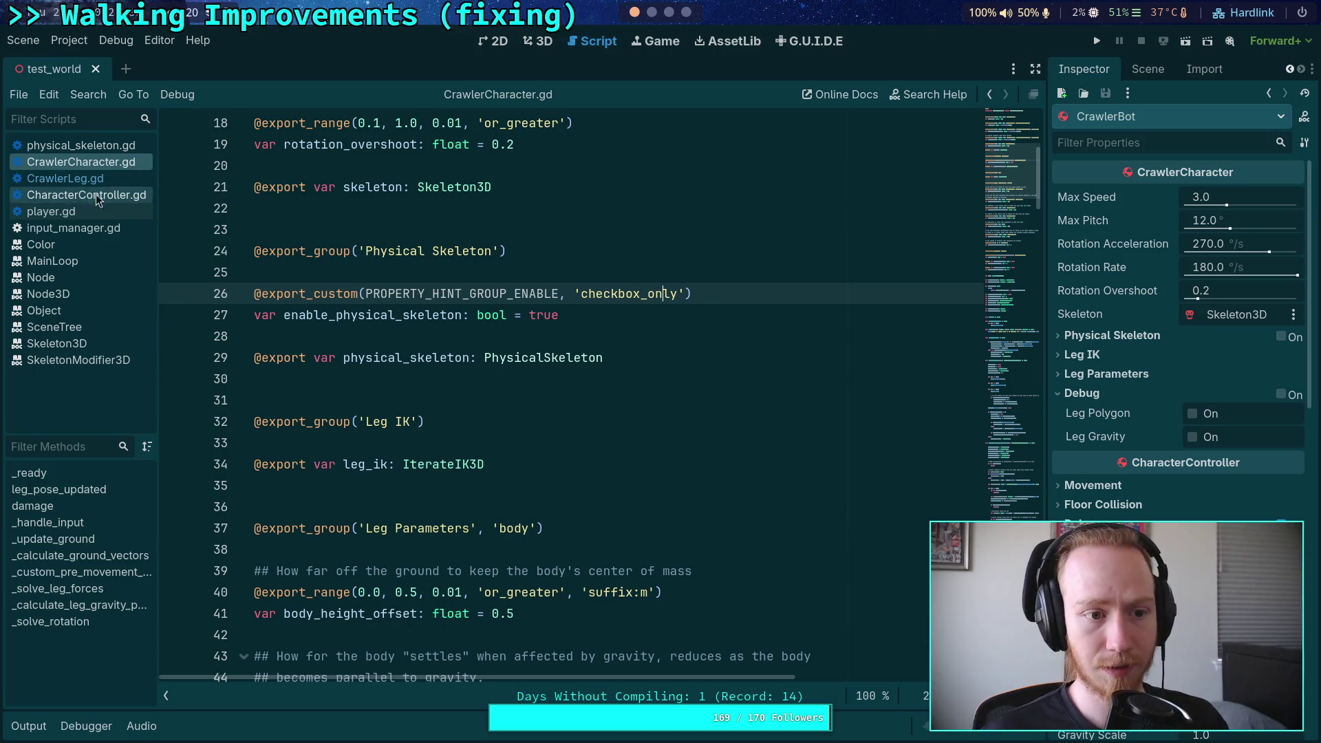
Step: In CrawlerLeg.gd, search ground_local_position's uses and delete its declaration and comment lines
left_click(80, 183)
scroll(372, 434, "down", 11)
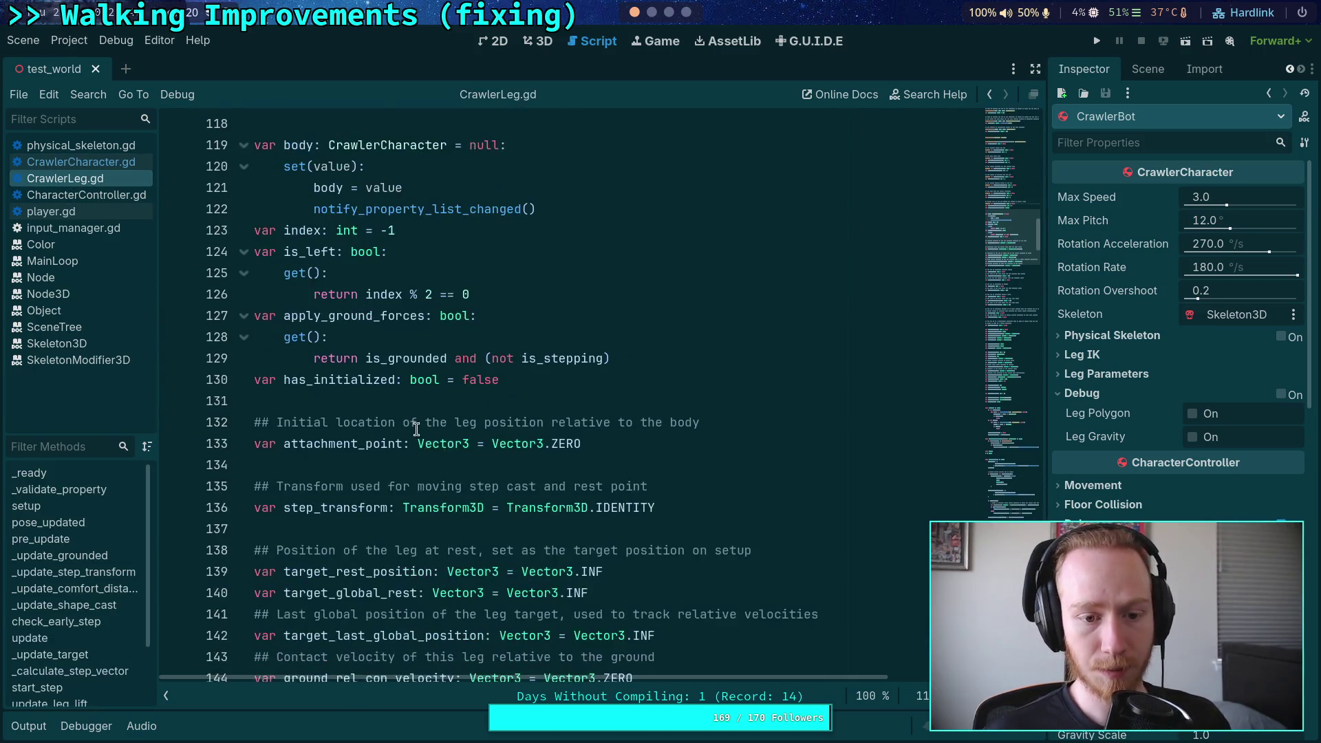
scroll(368, 385, "down", 8)
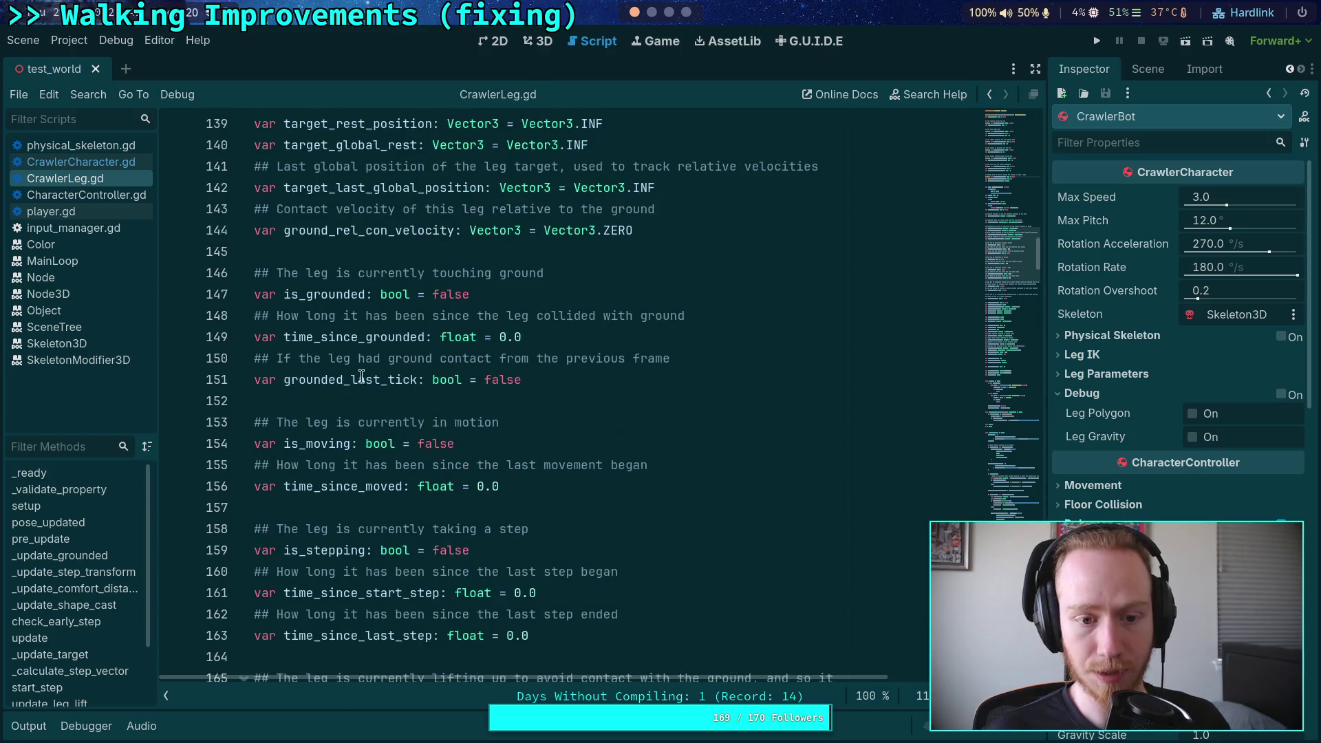
key("alt+Left")
key("alt+Right")
scroll(422, 383, "down", 6)
scroll(413, 379, "up", 1)
scroll(400, 379, "down", 3)
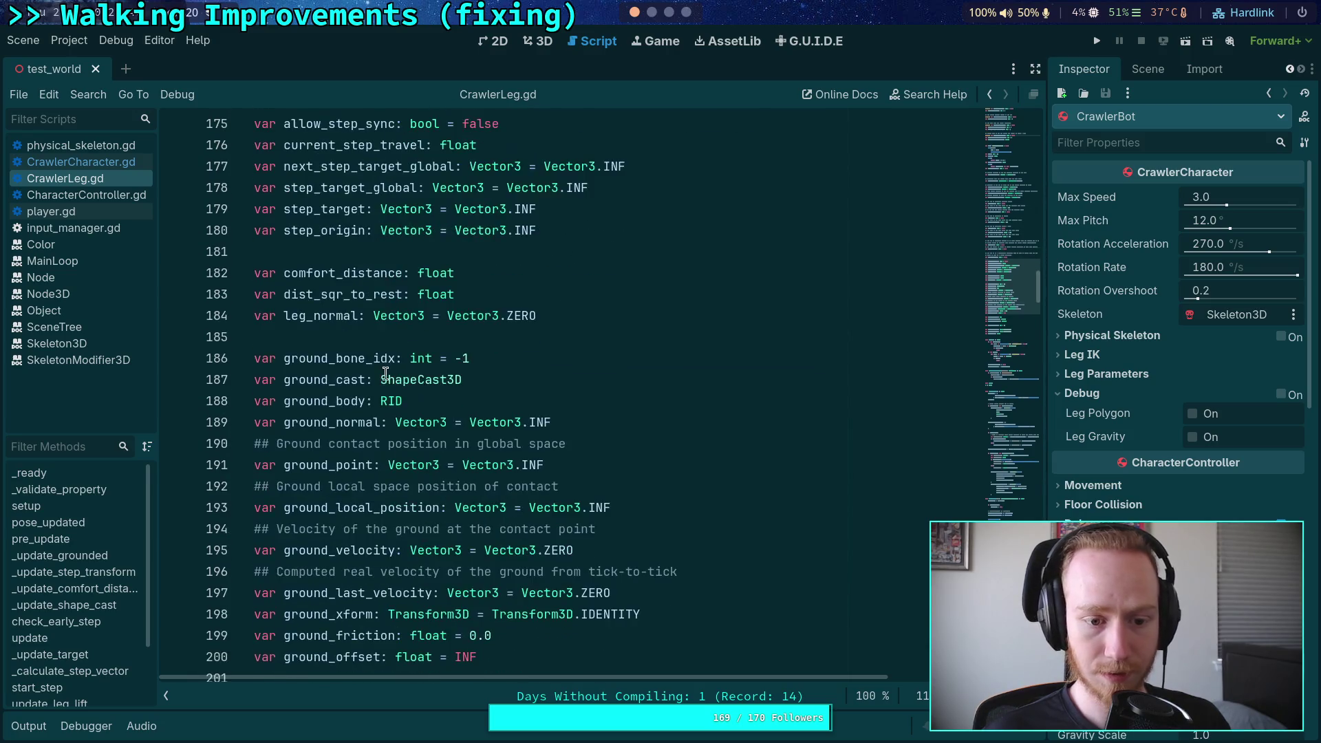
double_click(367, 380)
key("ctrl+f")
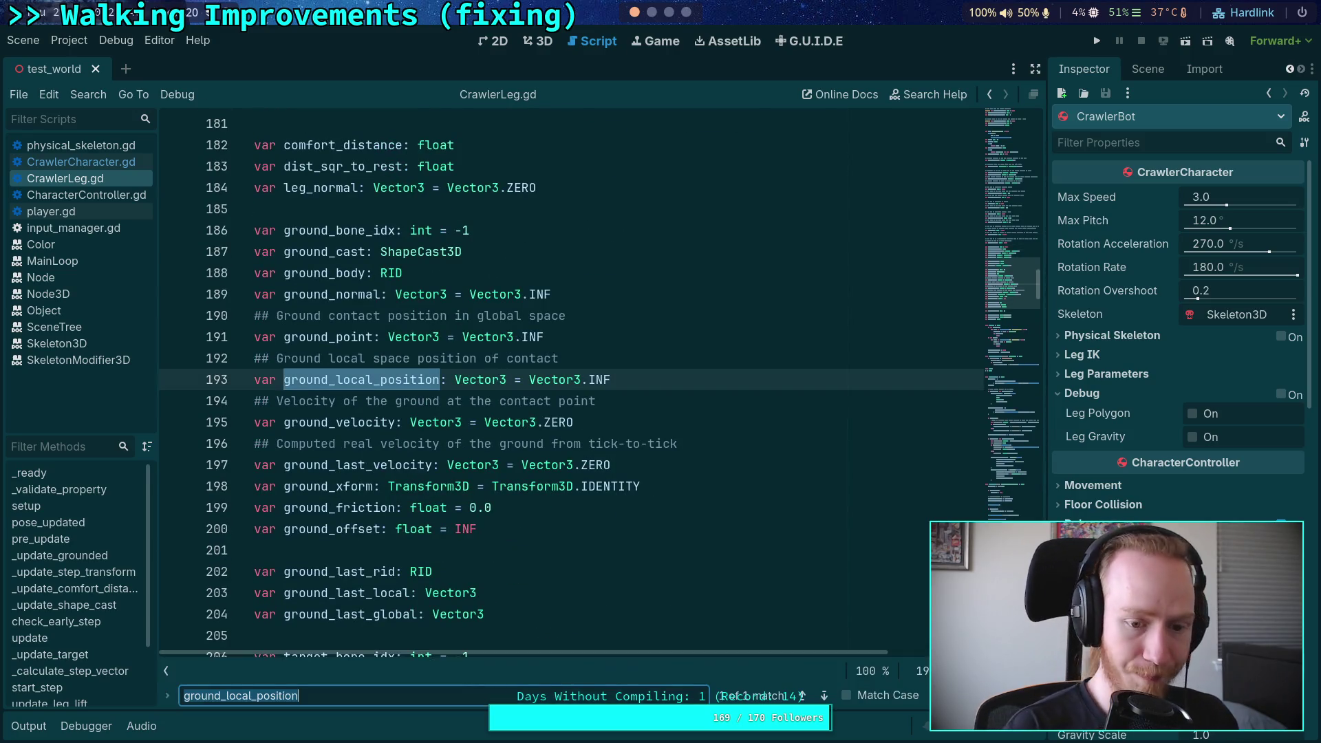
left_click(605, 379)
key("shift+Up")
key("shift+Home")
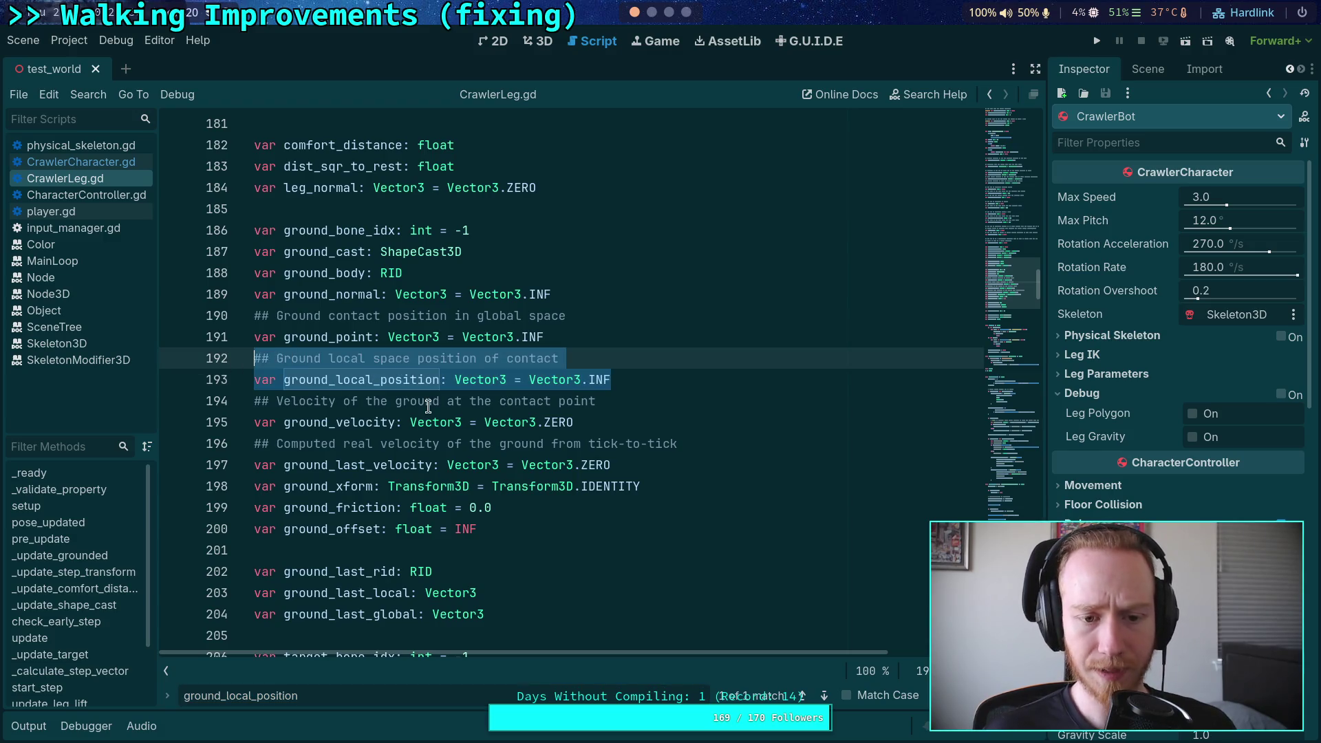
key("BackSpace")
key("BackSpace")
Step: Search the uses of ground_velocity, ground_last_velocity, ground_xform and ground_offset
double_click(351, 382)
key("ctrl+v")
key("ctrl+f")
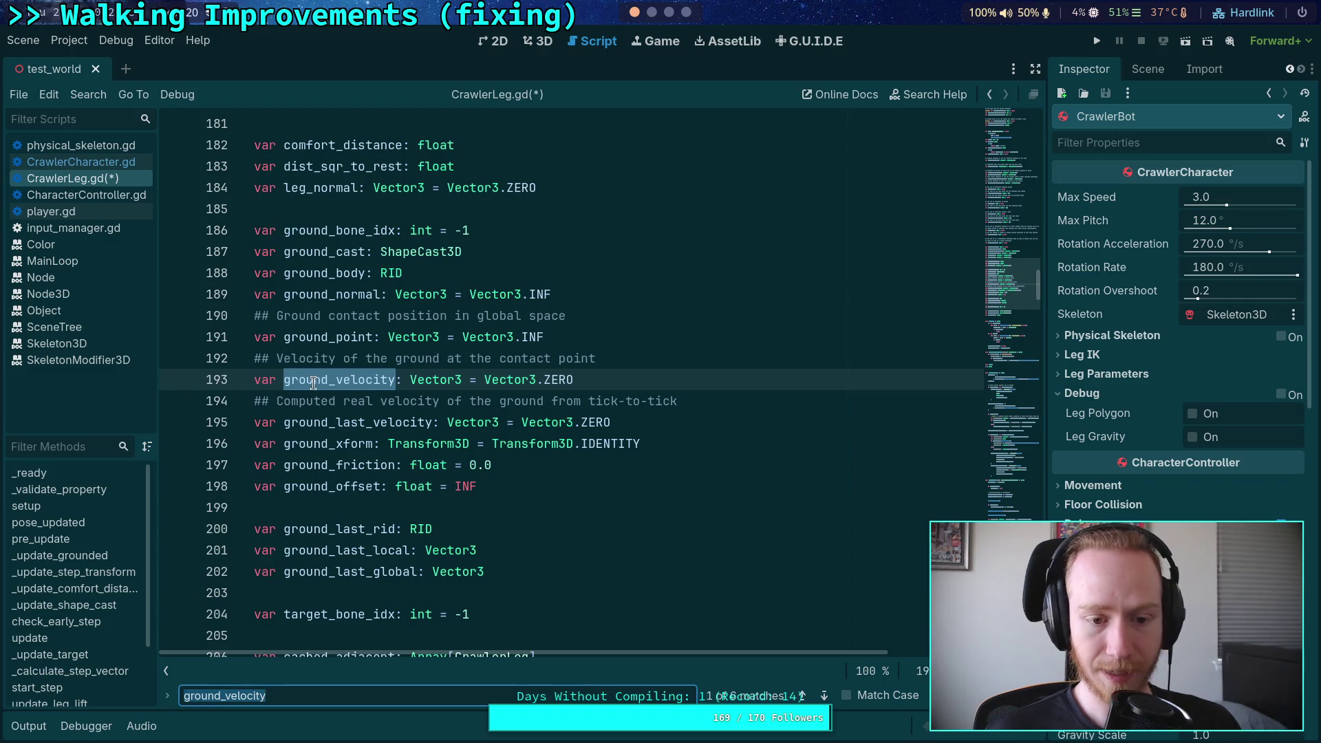
double_click(335, 423)
key("ctrl+f")
left_click(345, 444)
double_click(345, 444)
key("ctrl+f")
double_click(332, 487)
key("ctrl+f")
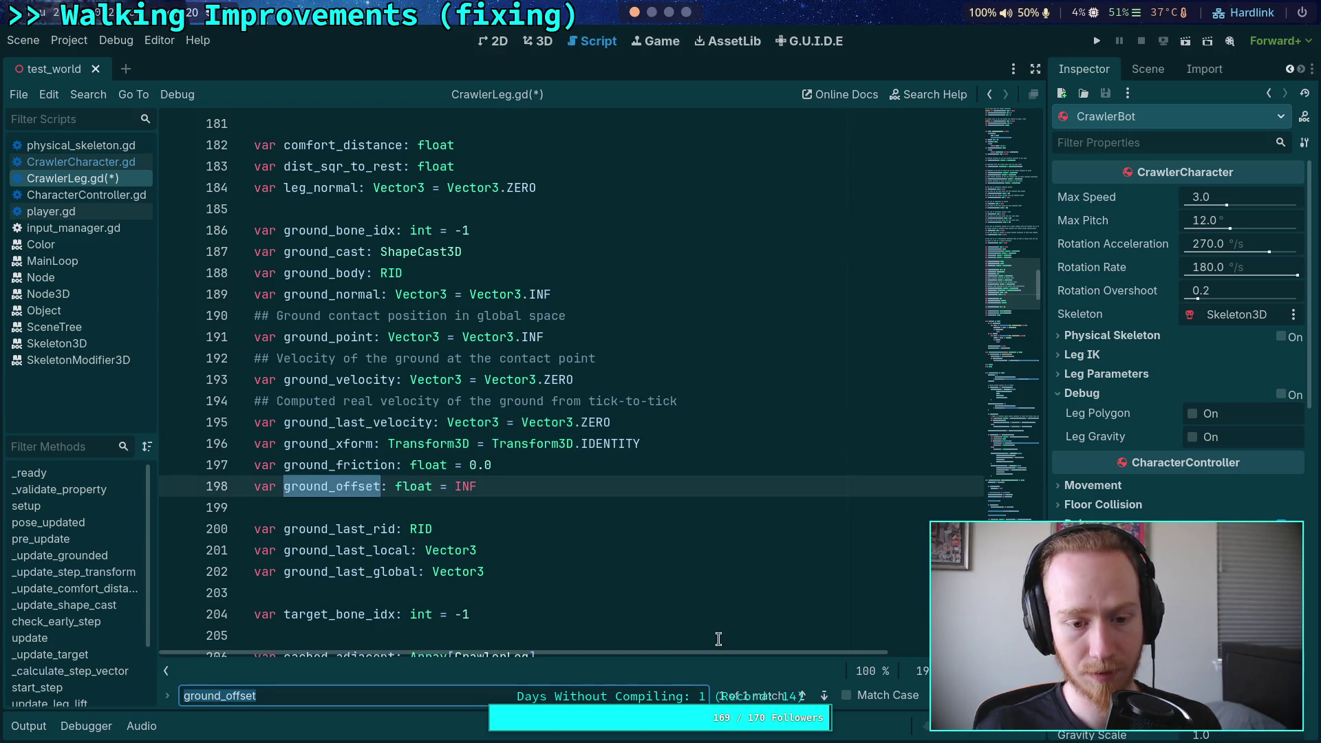
left_click(825, 696)
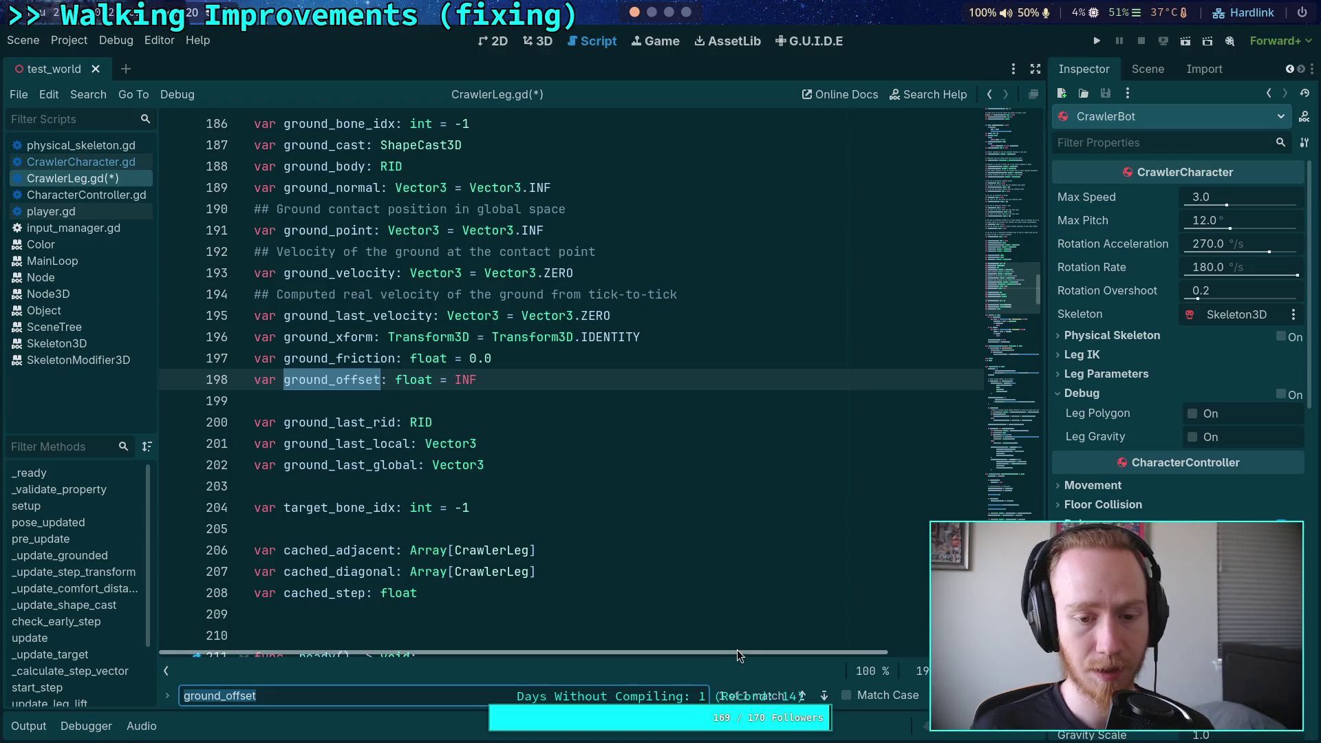
Step: Look up the ground_offset uses in CrawlerCharacter.gd, including the one at line 378
left_click(87, 162)
left_click(824, 697)
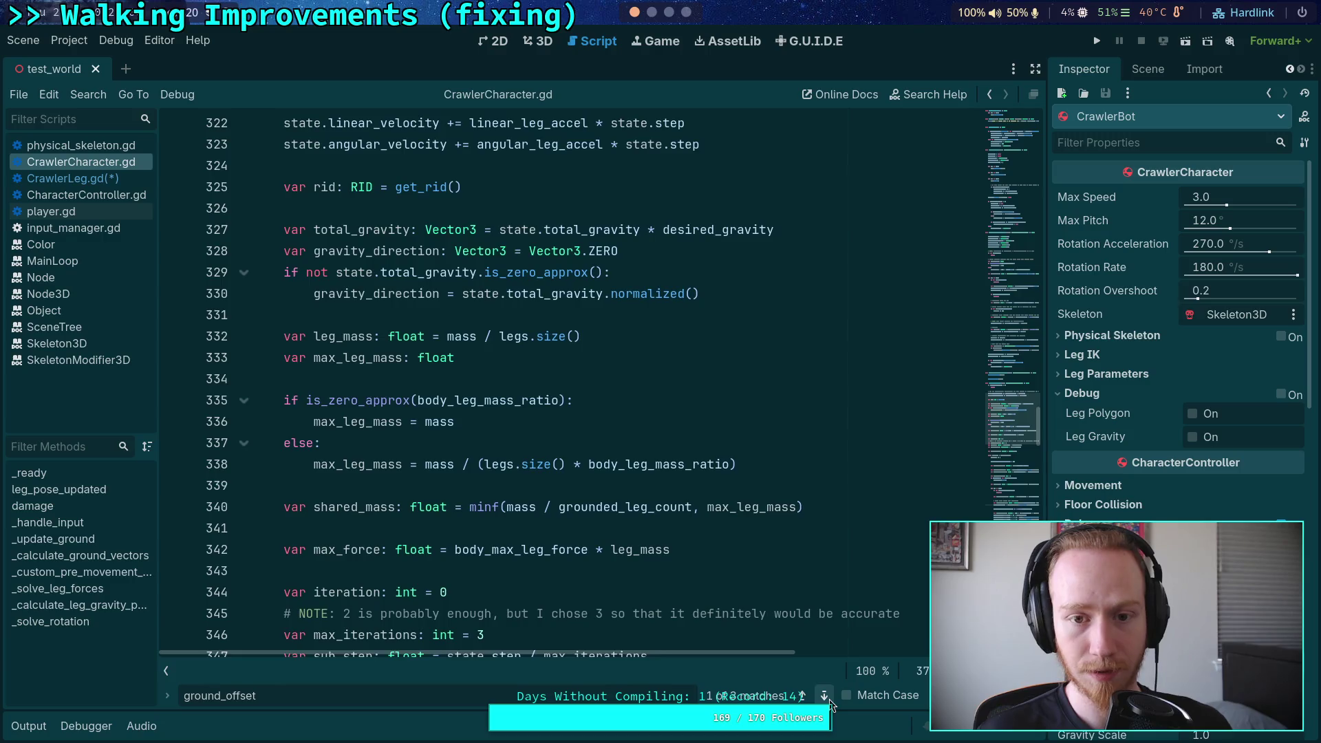
left_click(824, 697)
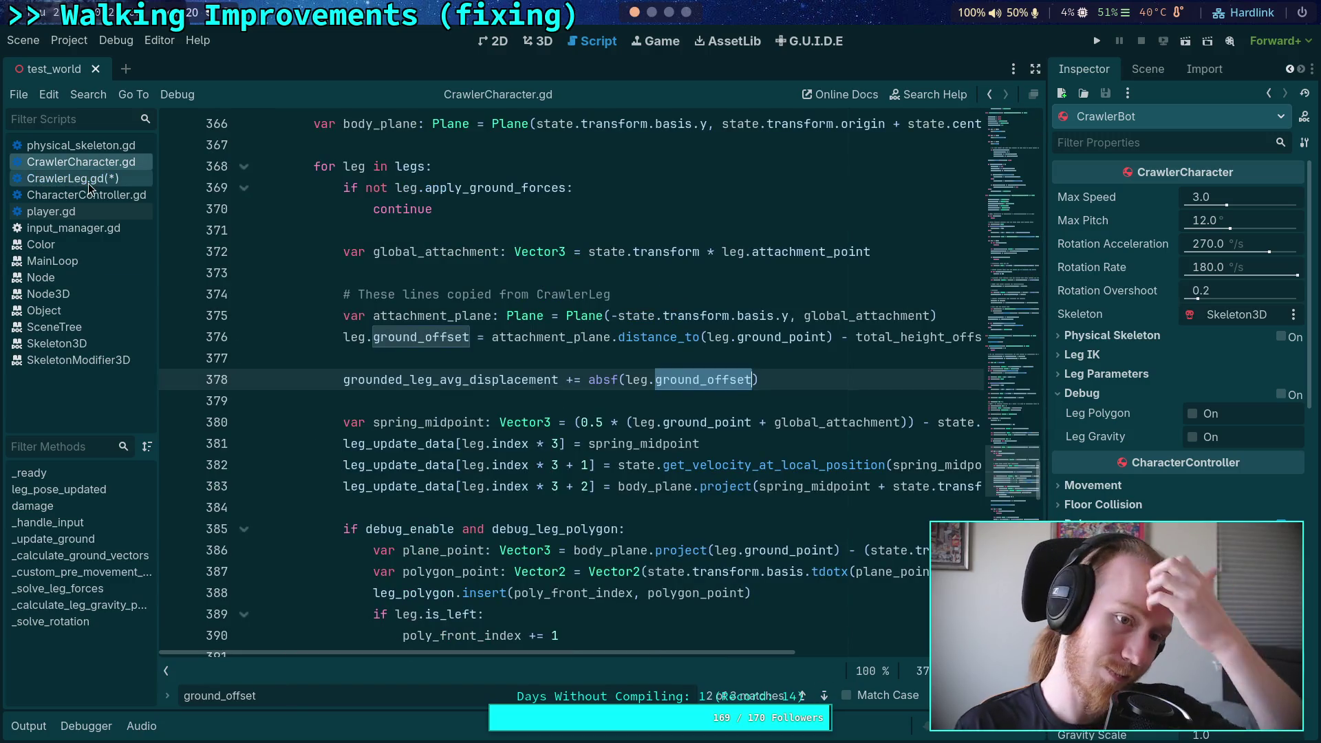
left_click(89, 184)
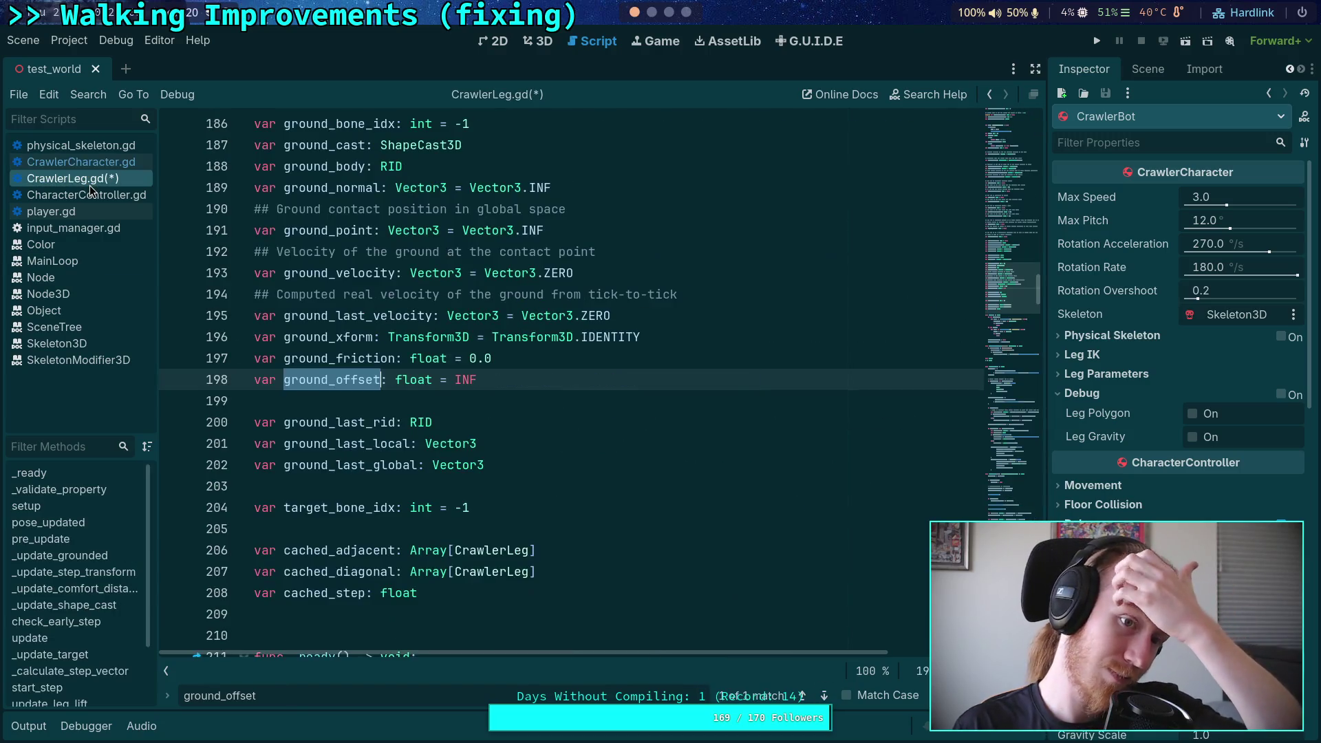
Step: Add a comment above ground_offset in CrawlerLeg.gd saying it exists for better organization, and save
left_click(509, 404)
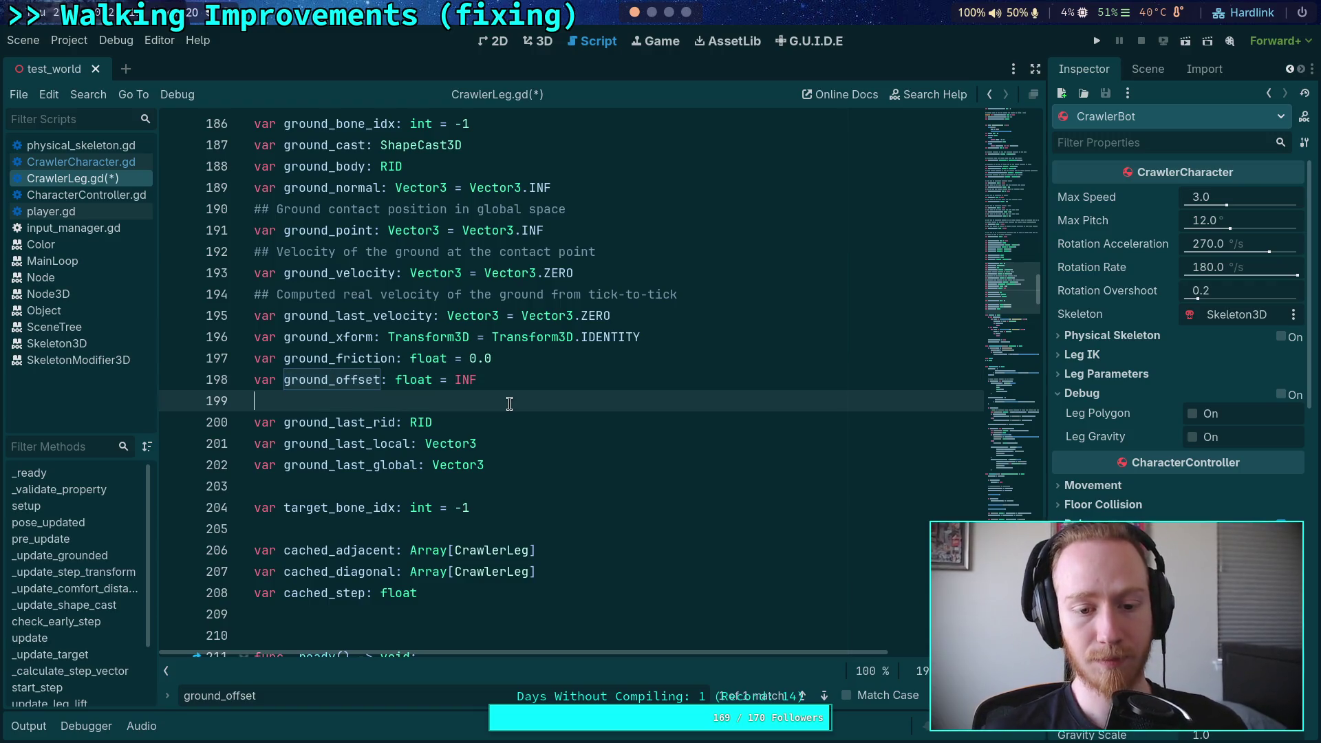
left_click(535, 354)
key("Return")
type("## ")
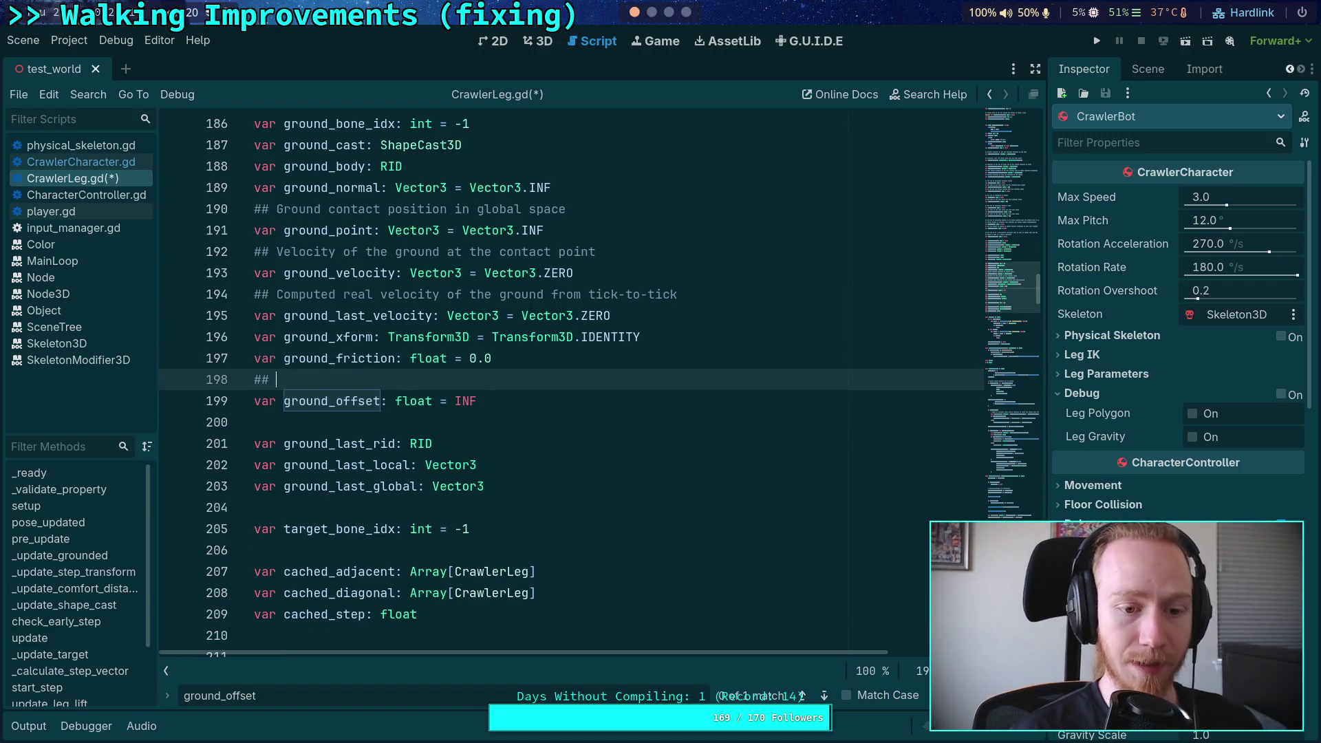
type("Set ")
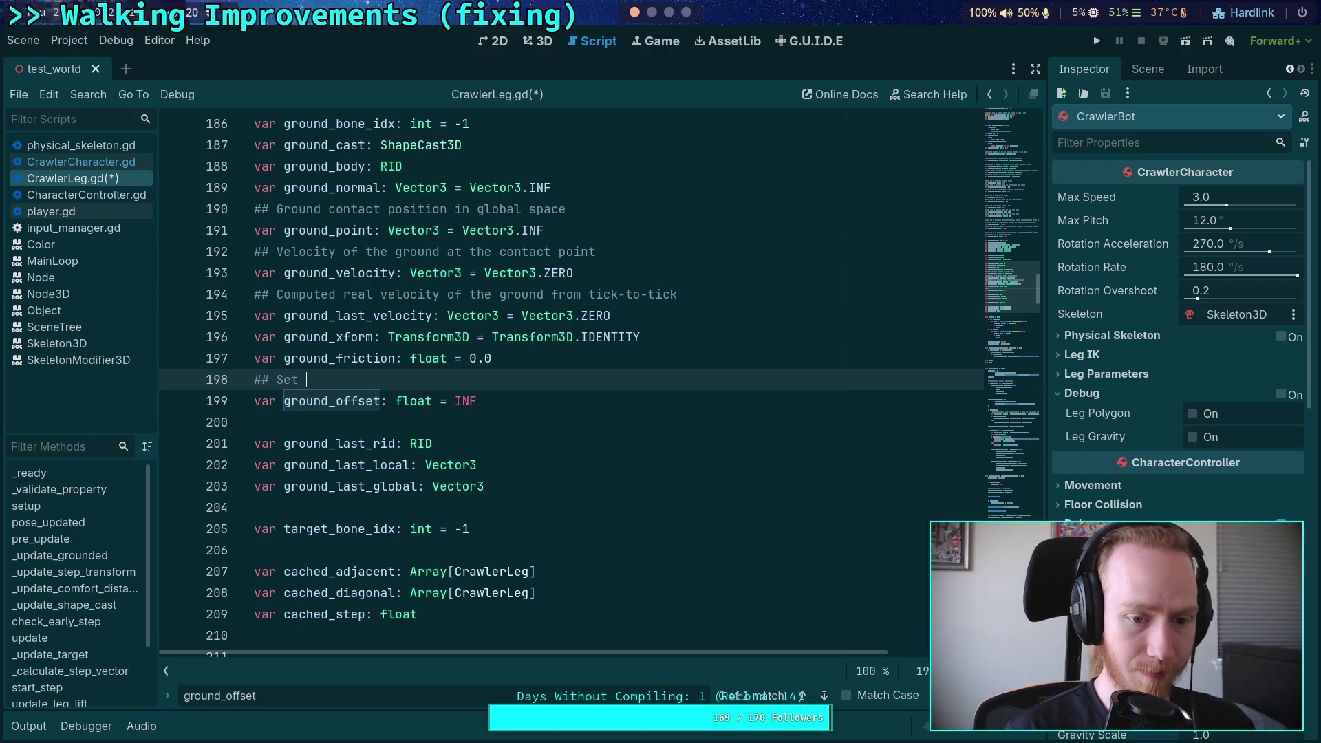
type("by tarent")
type("ra")
type("erChaca")
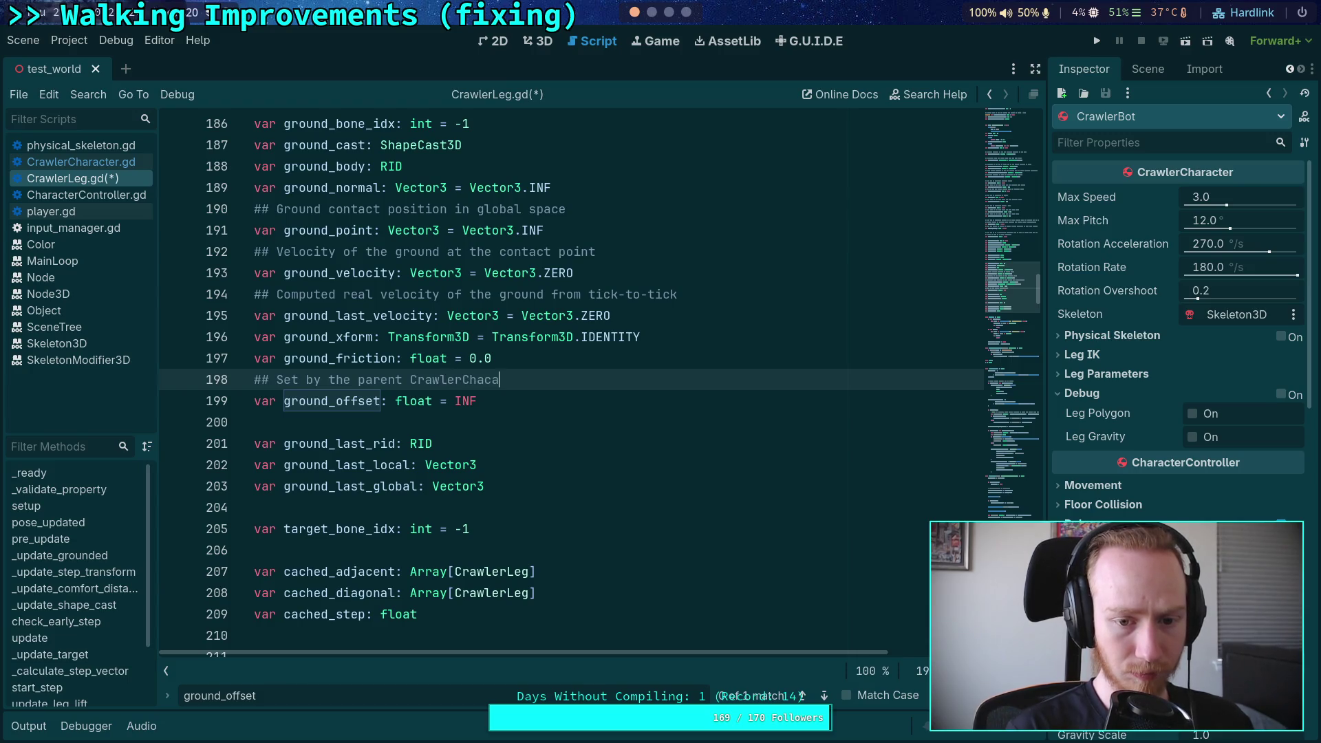
key("BackSpace")
key("BackSpace")
type("ract")
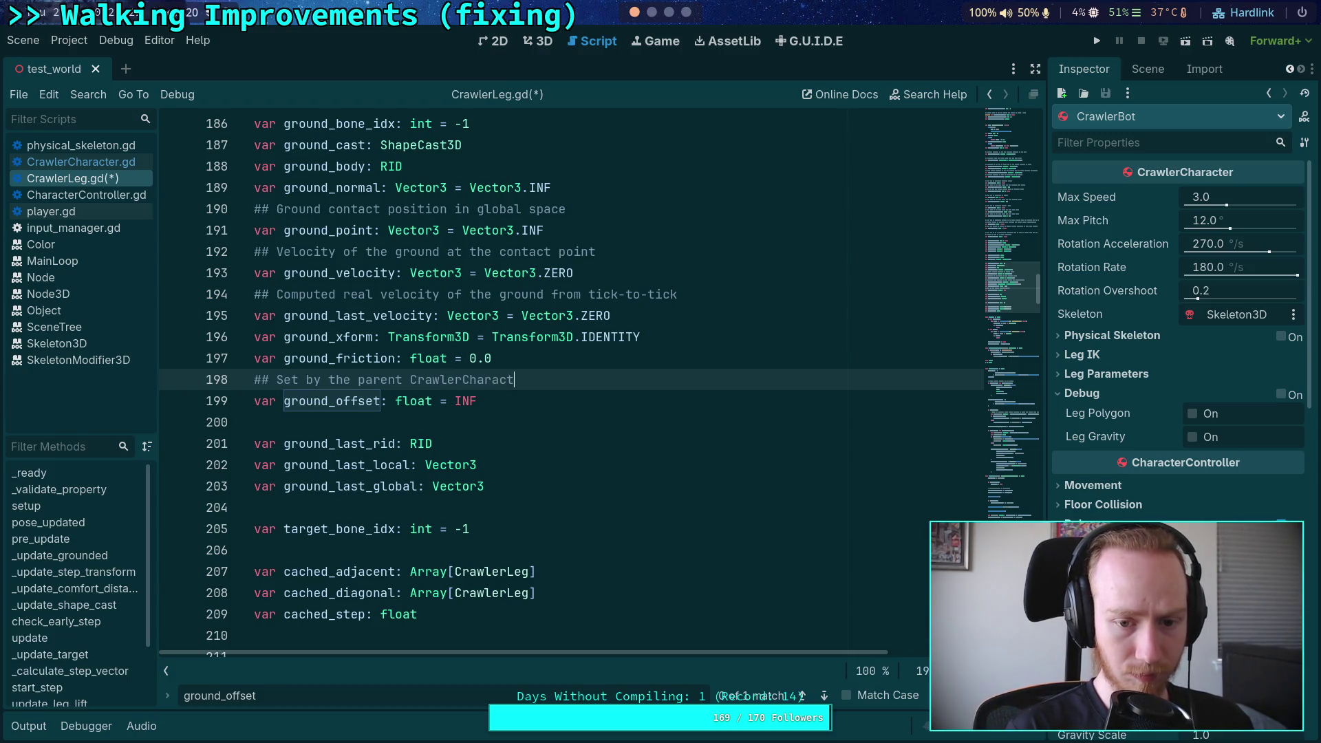
type("actclass")
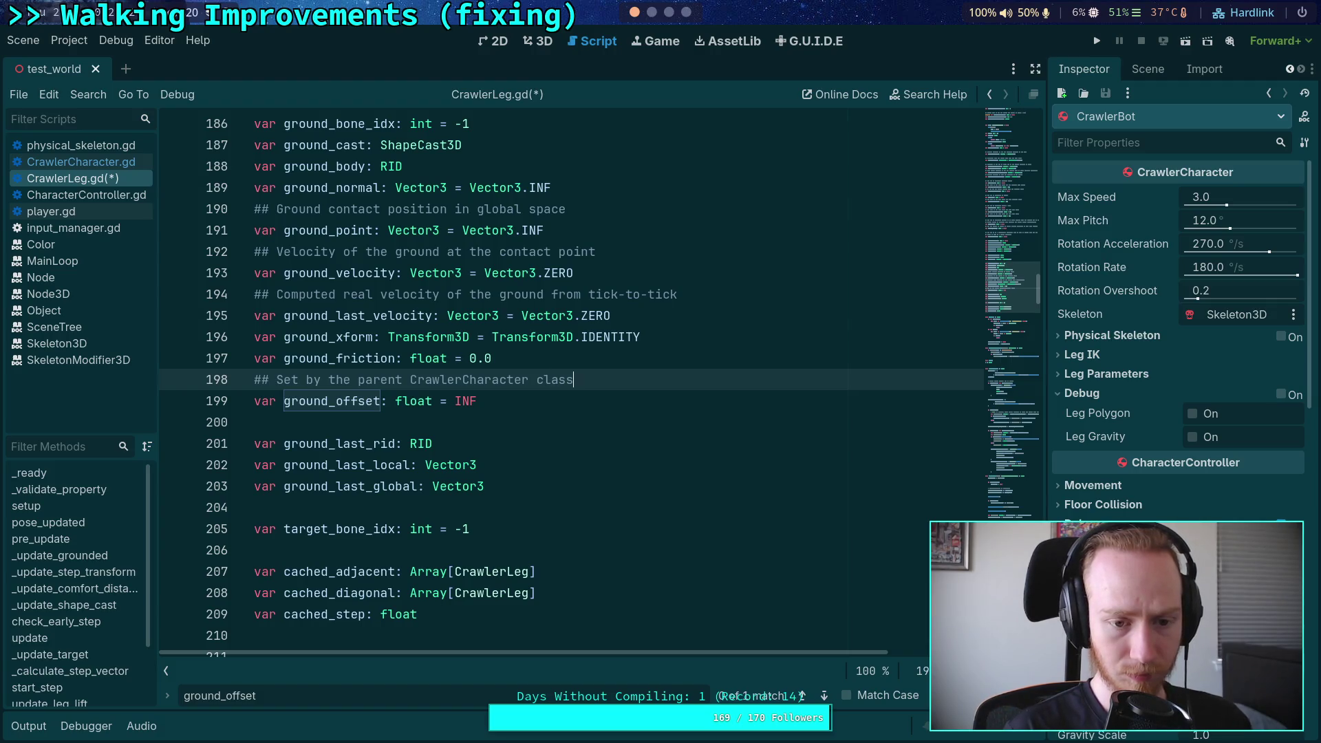
type("xists her")
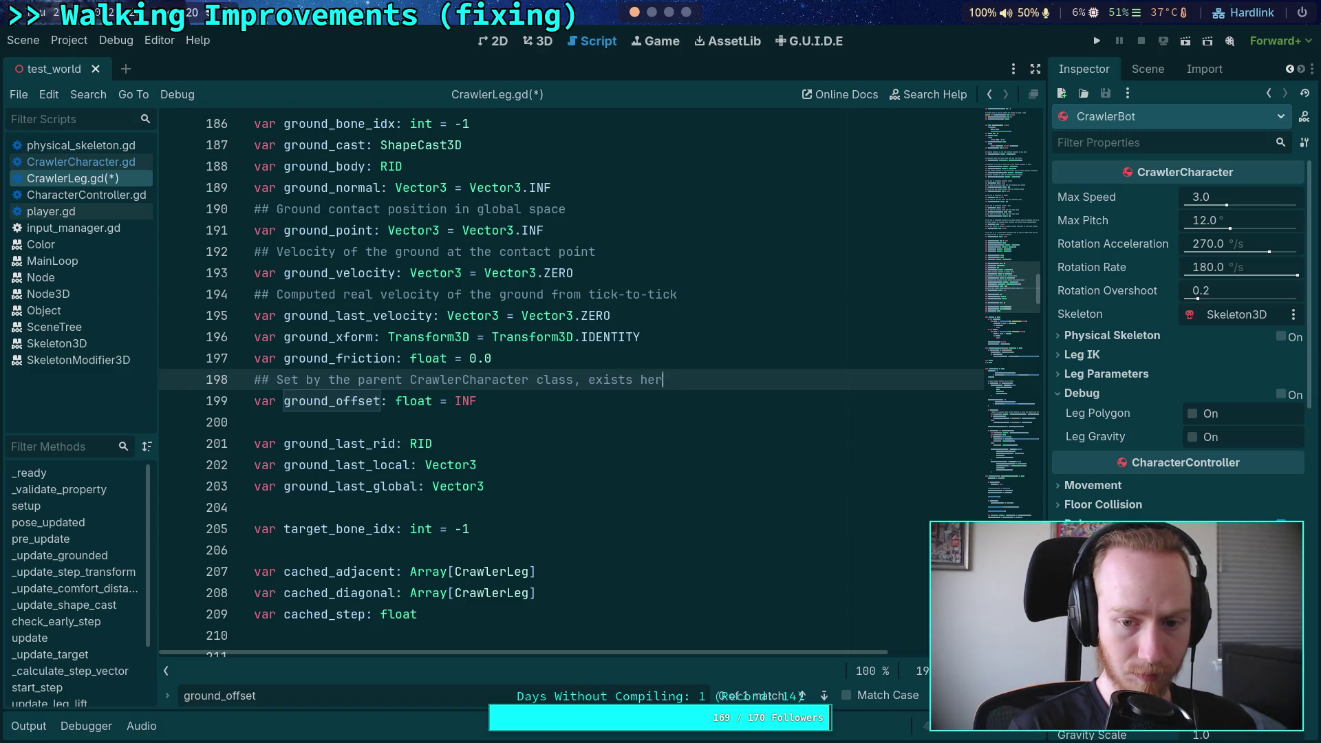
type("e for better or")
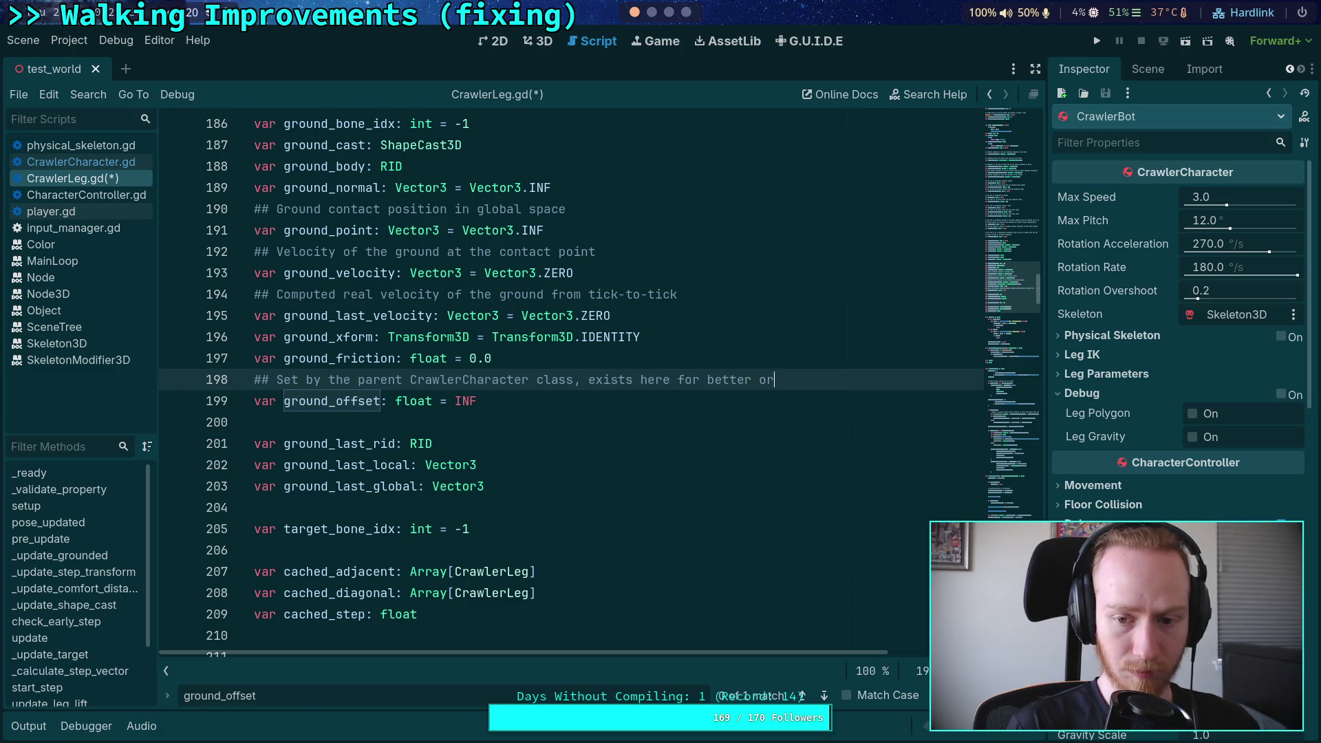
type("ganization")
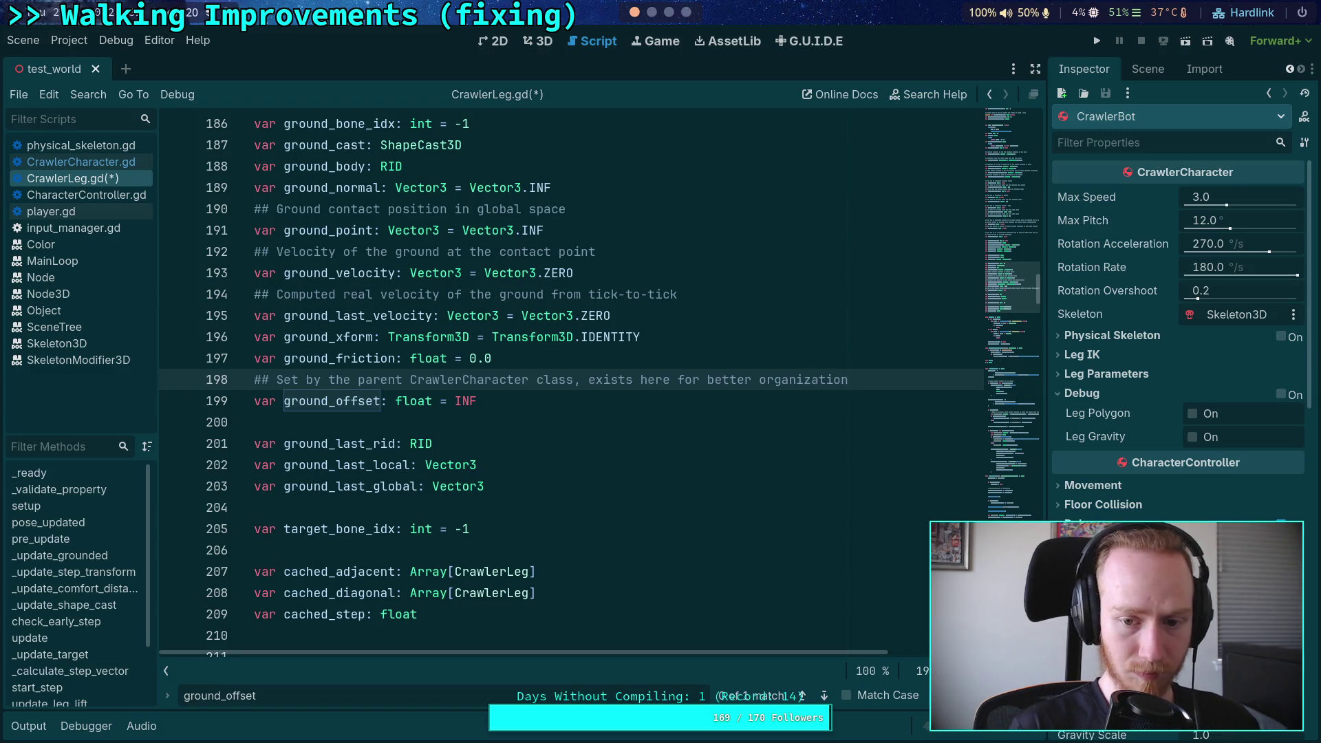
key("ctrl+s")
Step: Replace 'better' with '(attempted)' before 'organization' in the ground_offset comment and save
left_click(496, 405)
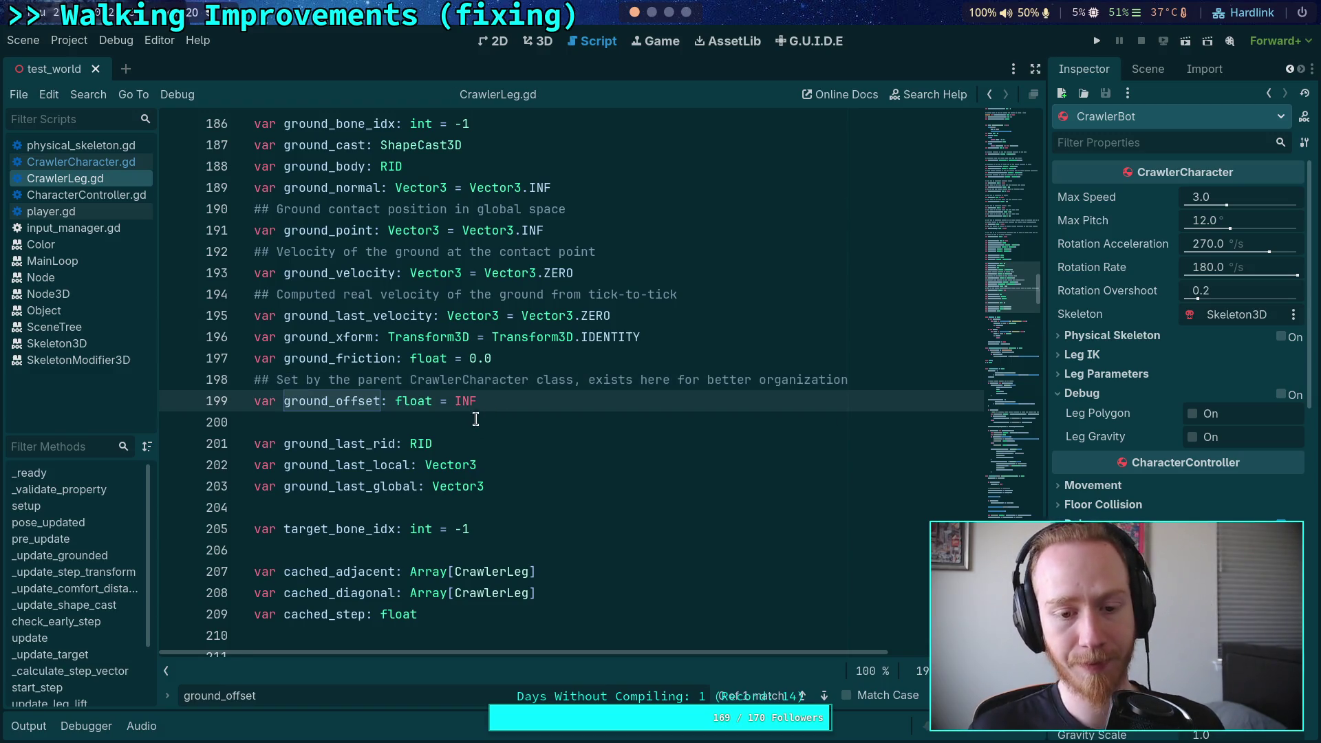
mouse_move(888, 380)
left_mouse_down()
mouse_move(709, 380)
mouse_move(767, 380)
left_mouse_up()
left_click(708, 380)
key("BackSpace")
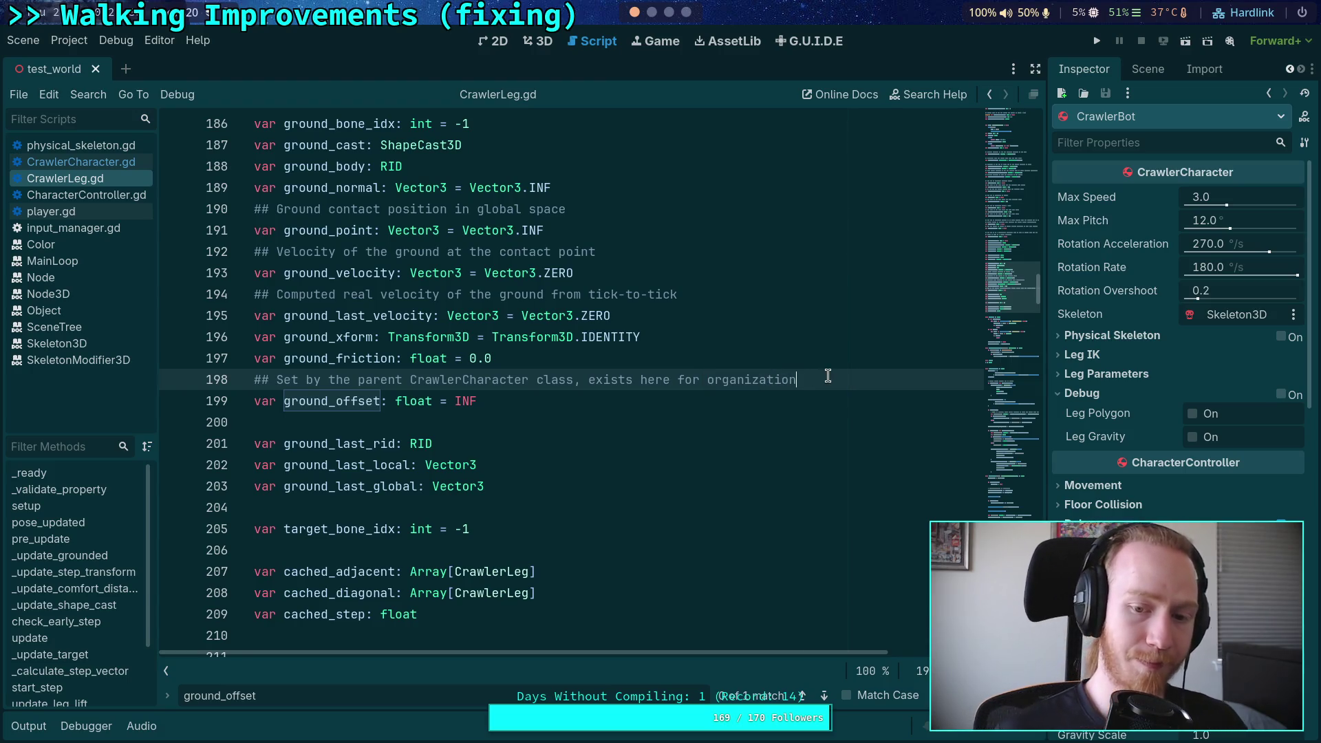
left_click(828, 375)
key("ctrl+s")
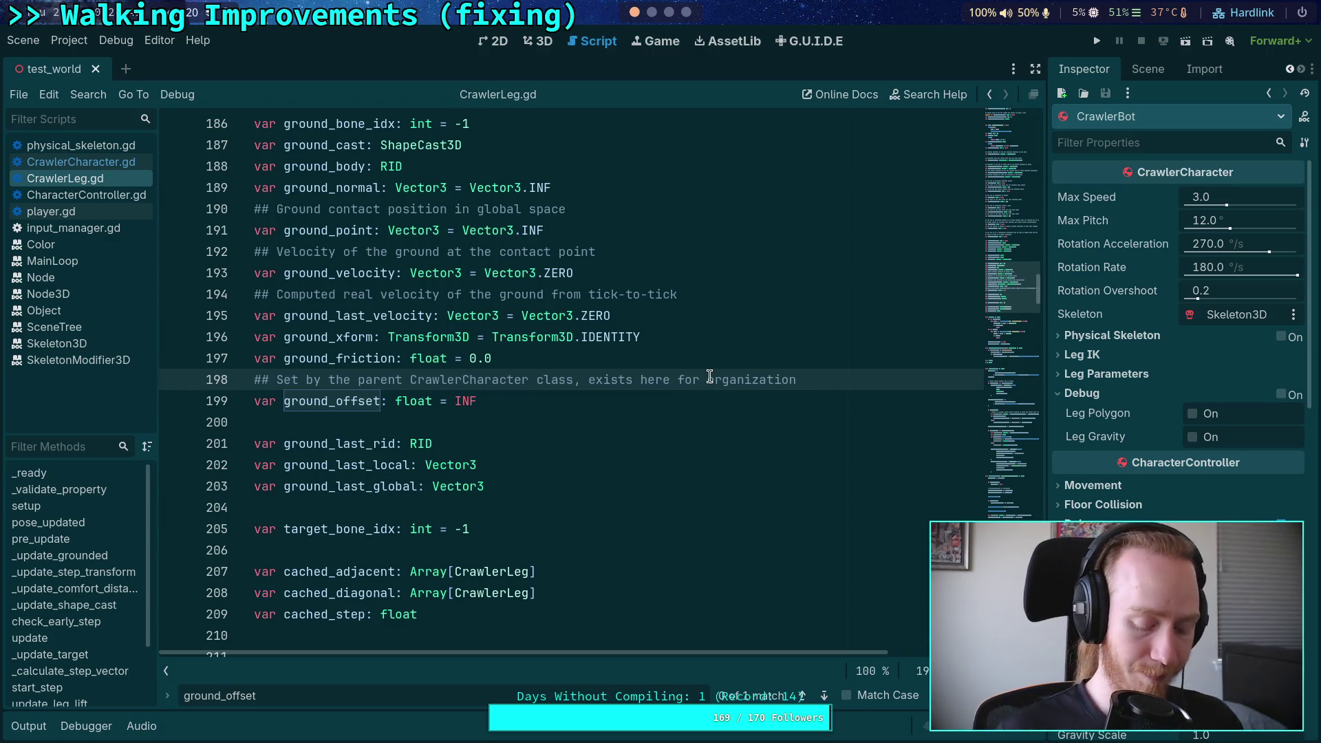
left_click(709, 380)
type("(")
type("attempted)")
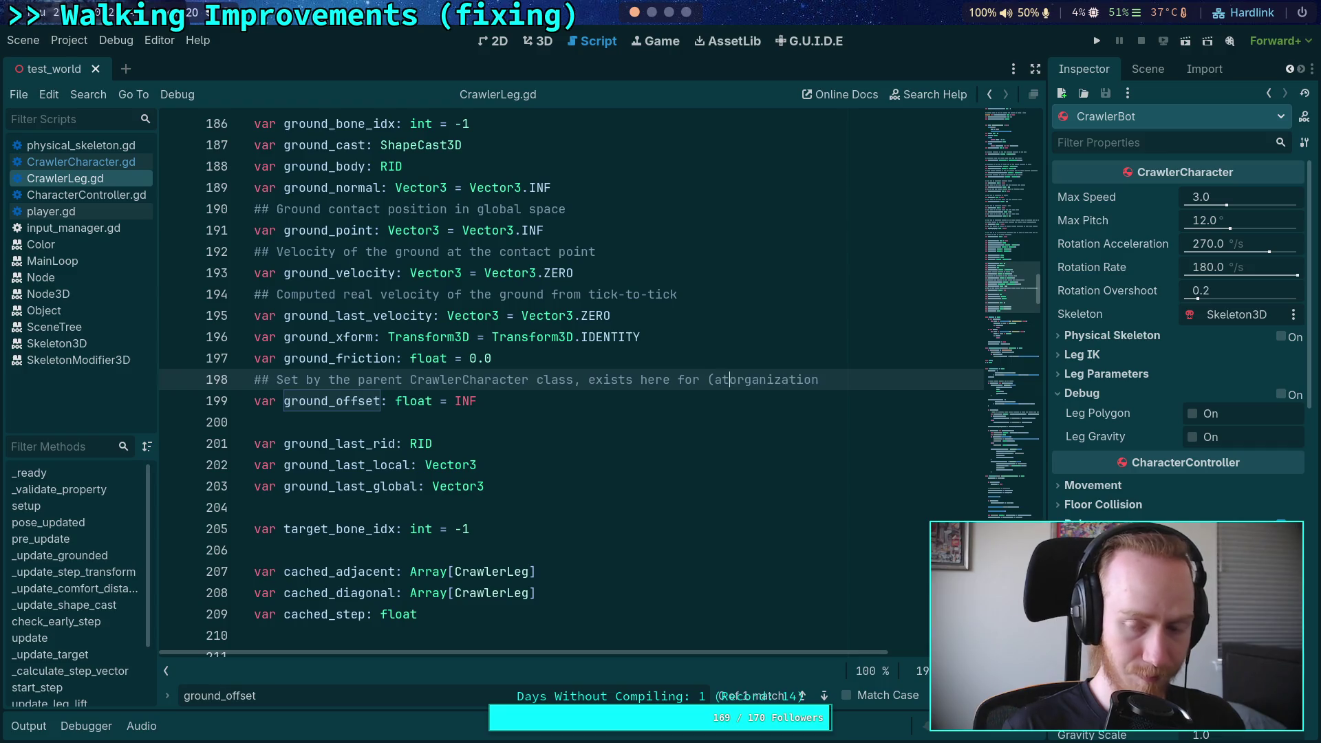
key("ctrl+s")
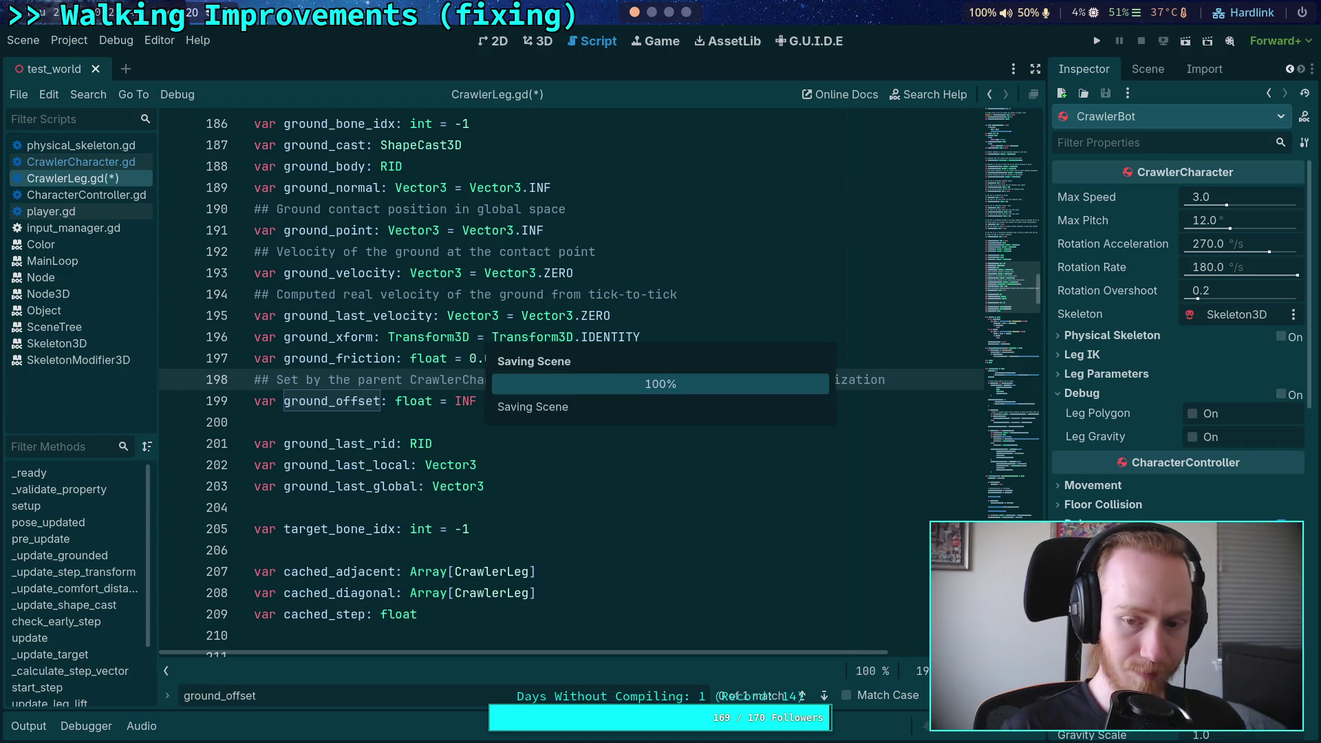
Step: Select lines 198–199 to review the edited comment and ground_offset declaration
left_click(544, 337)
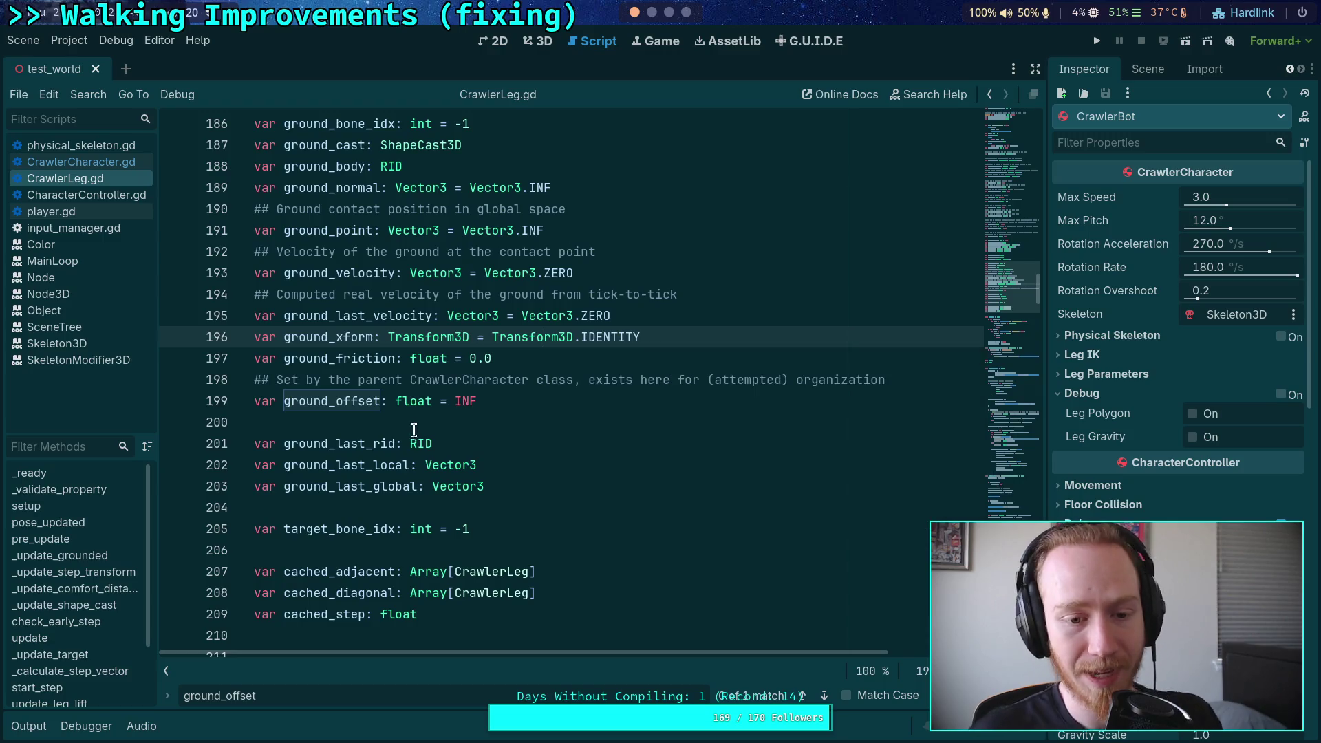
left_click(505, 400)
key("shift+Home")
key("shift+Up")
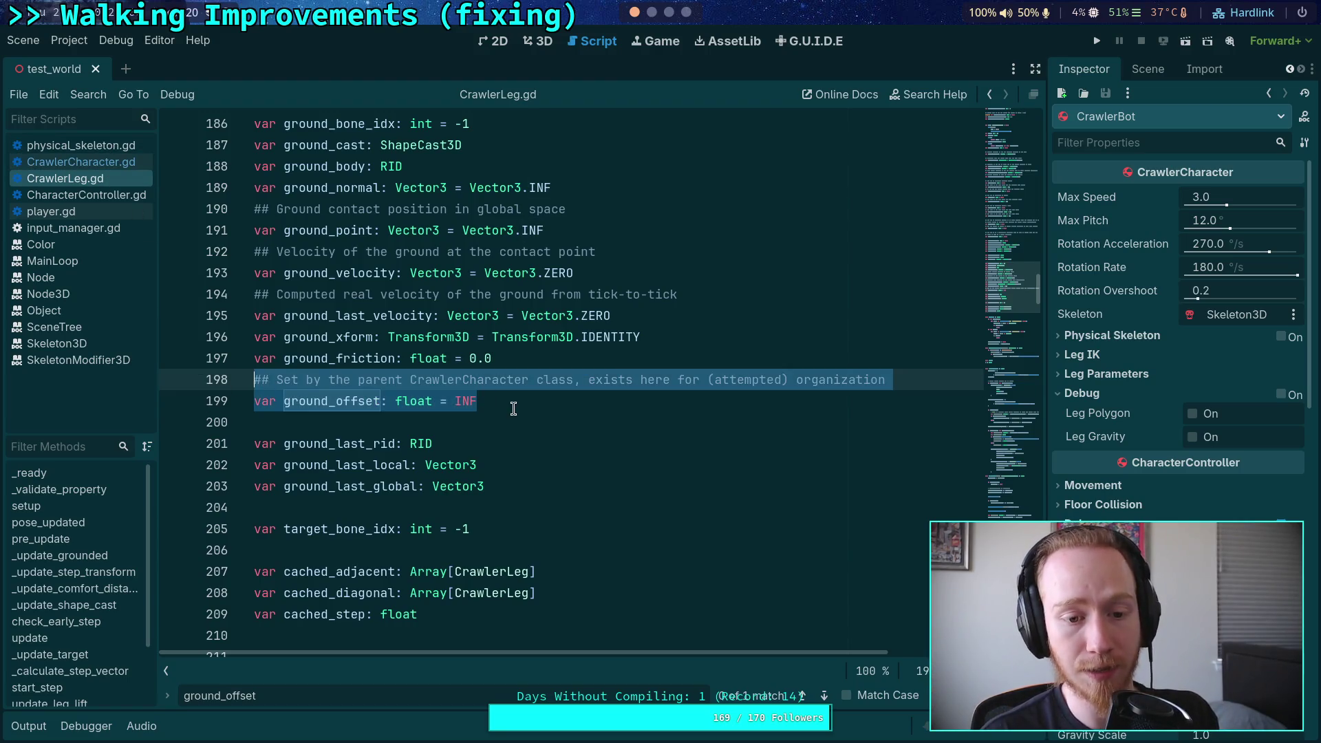
key("Down")
left_click(657, 12)
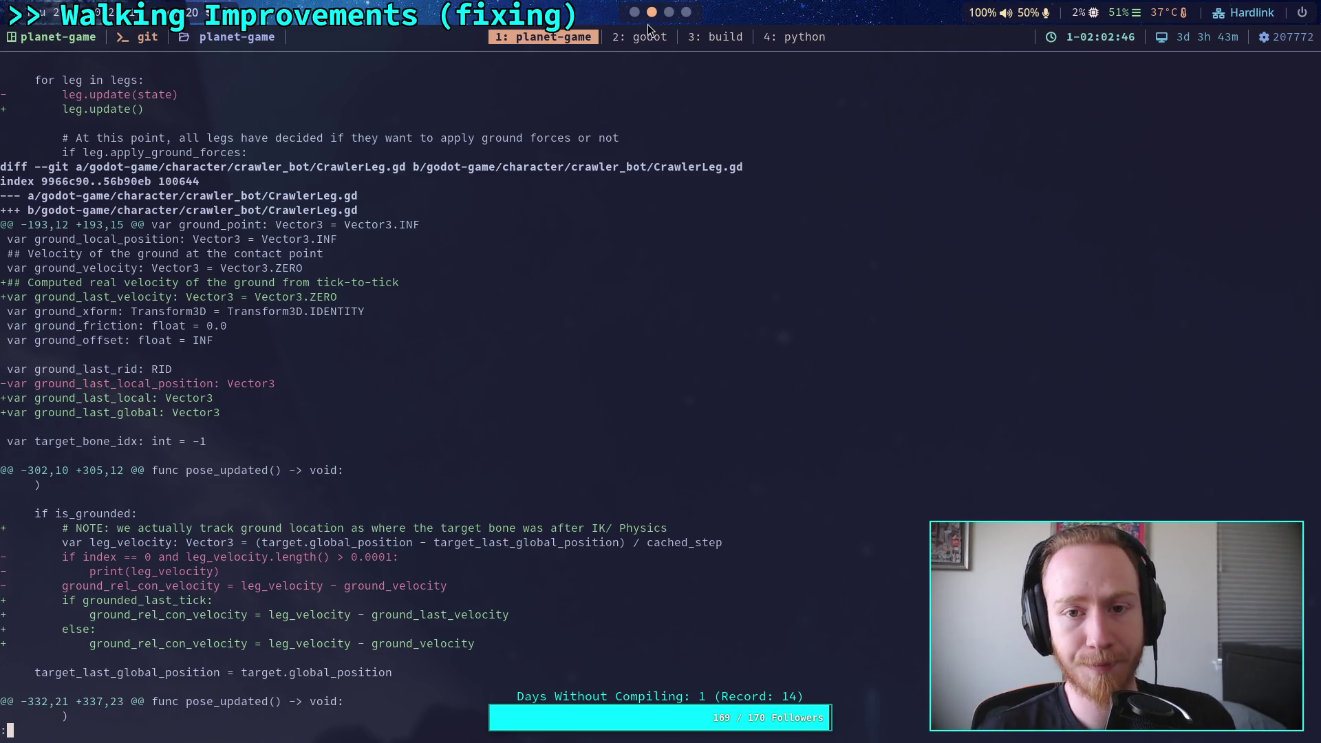
Step: Rerun git diff and bring the CrawlerLeg.gd hunk with the new comment to the top
key("q")
key("Up")
key("Return")
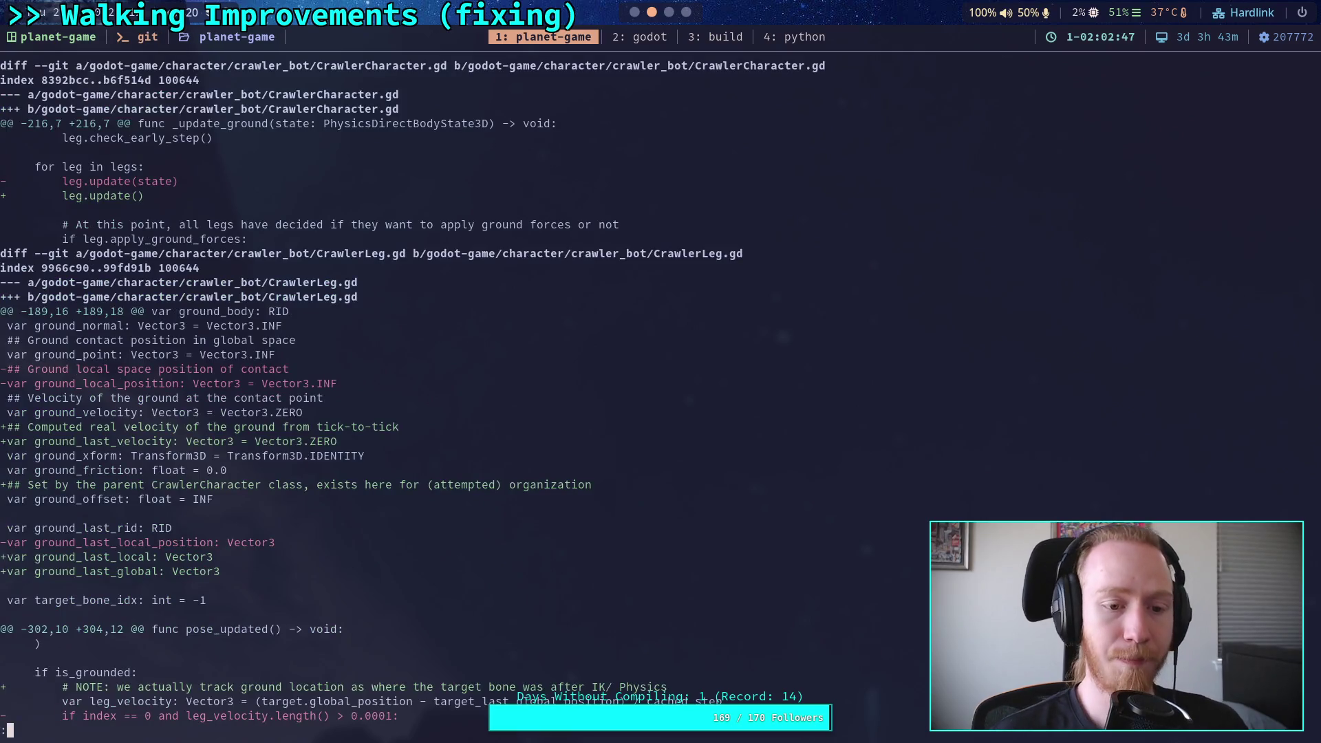
key("Down")
key("Down")
key("Down")
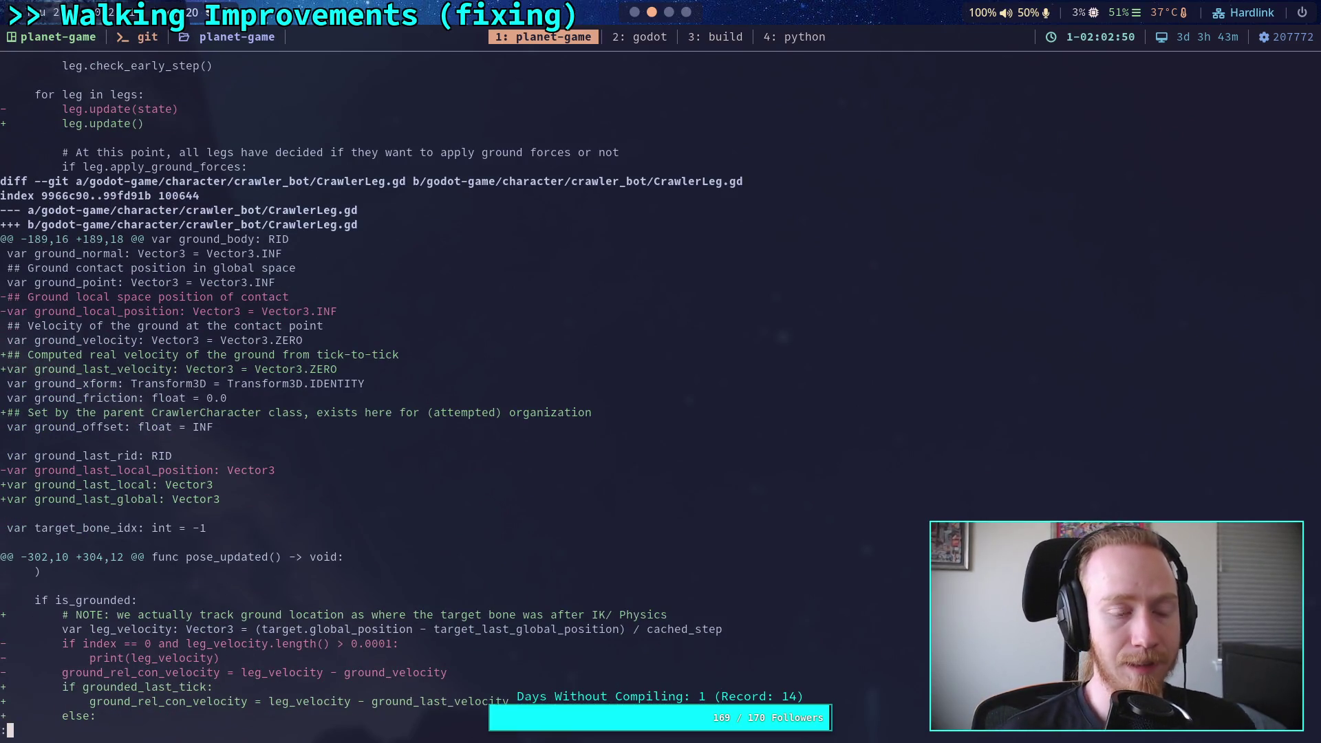
key("Down")
key("Down")
key("Down")
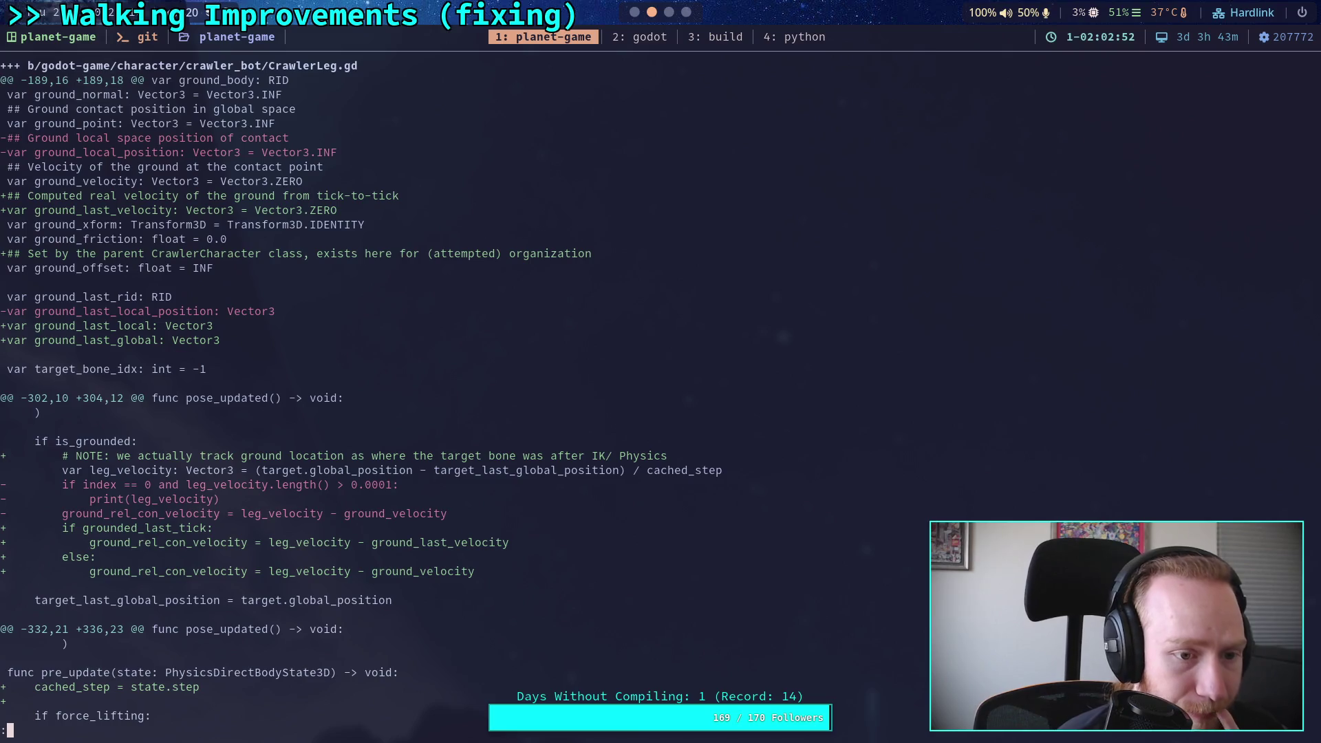
key("super+2")
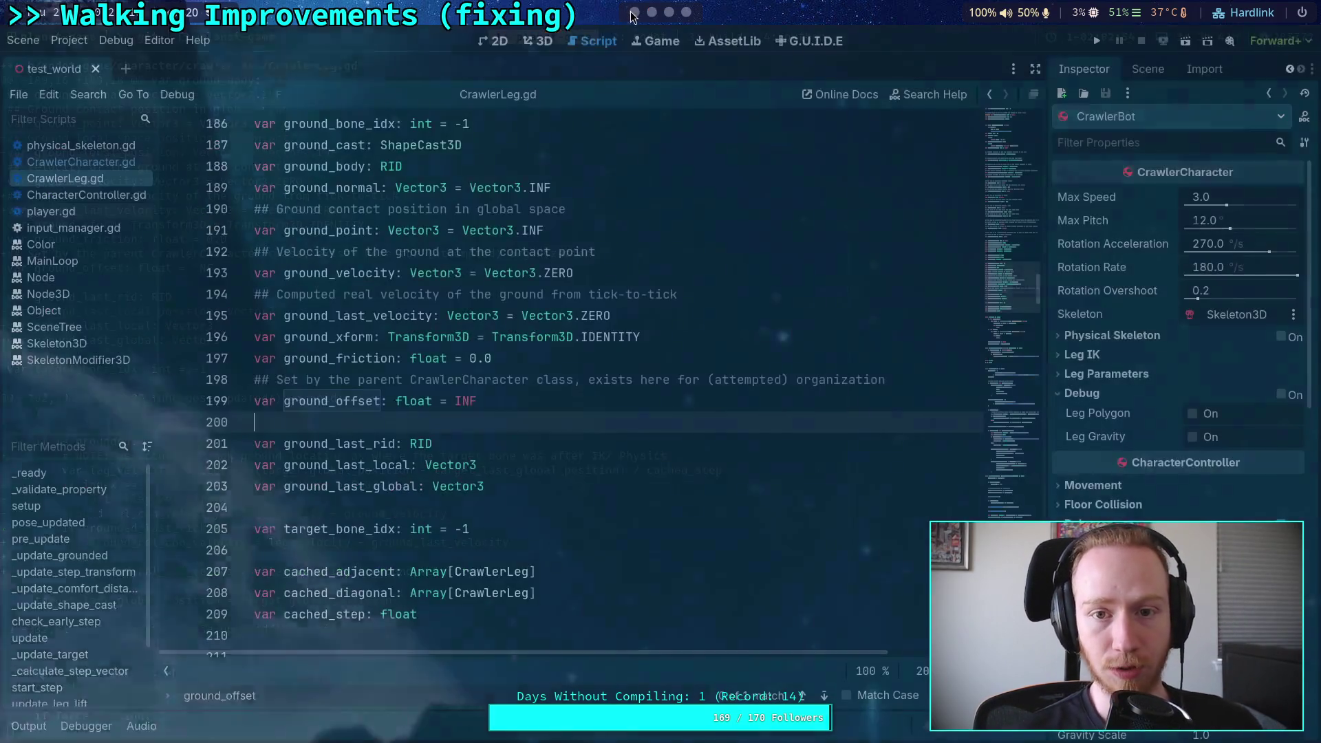
Step: Search for ground_last_global uses and delete its unused declaration line
scroll(400, 447, "down", 5)
scroll(400, 448, "up", 2)
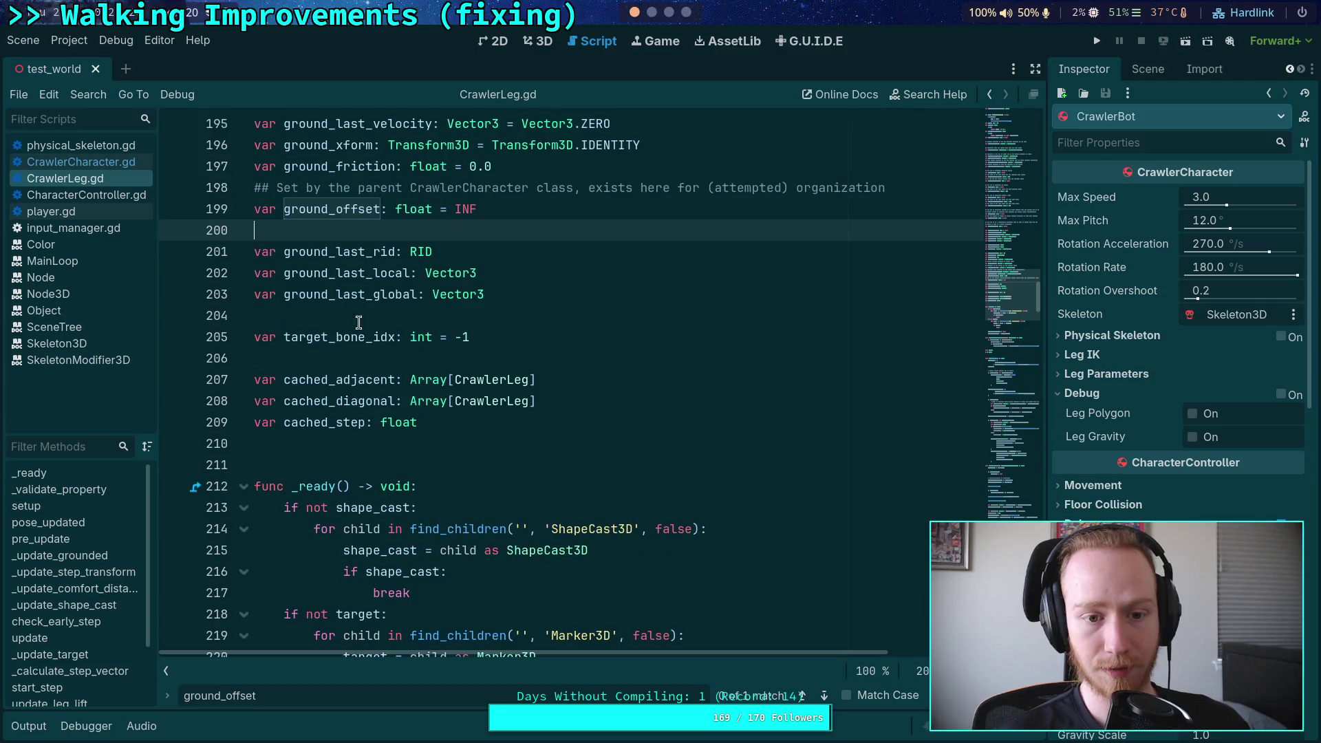
double_click(384, 273)
key("ctrl+f")
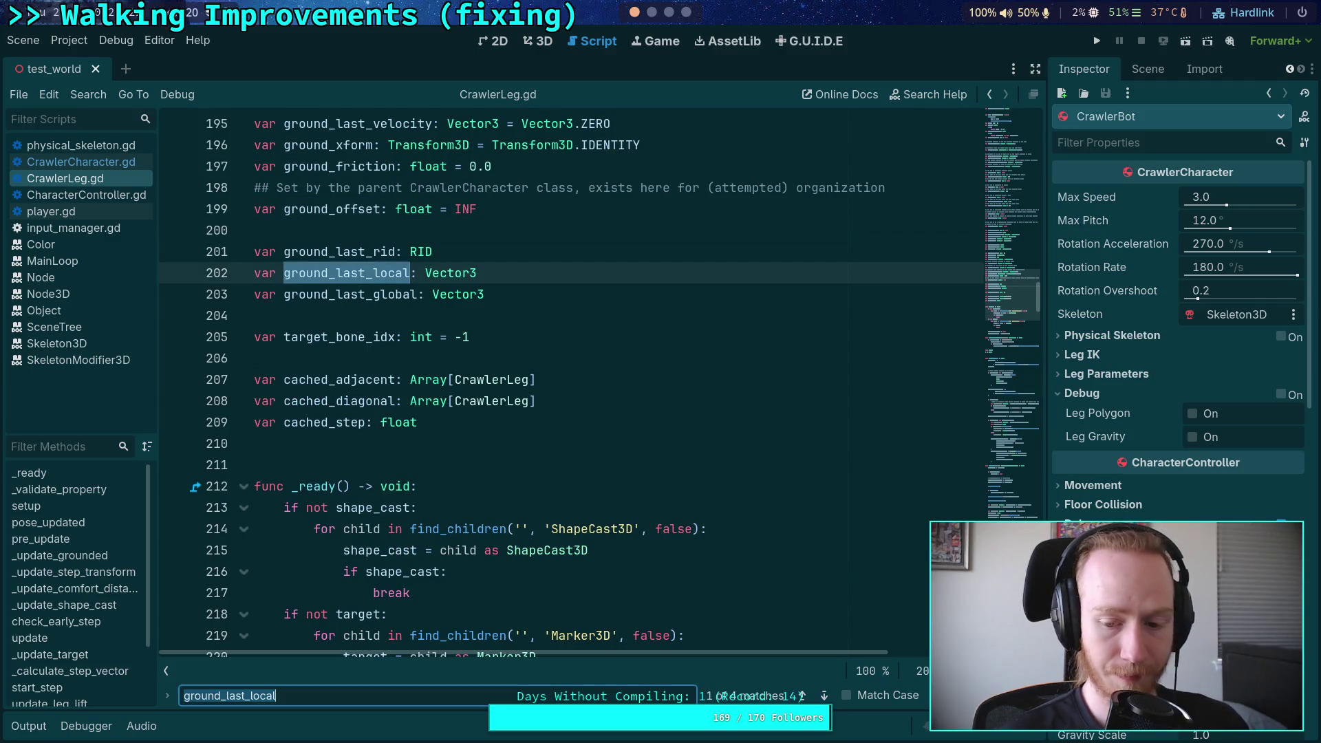
double_click(370, 296)
key("ctrl+f")
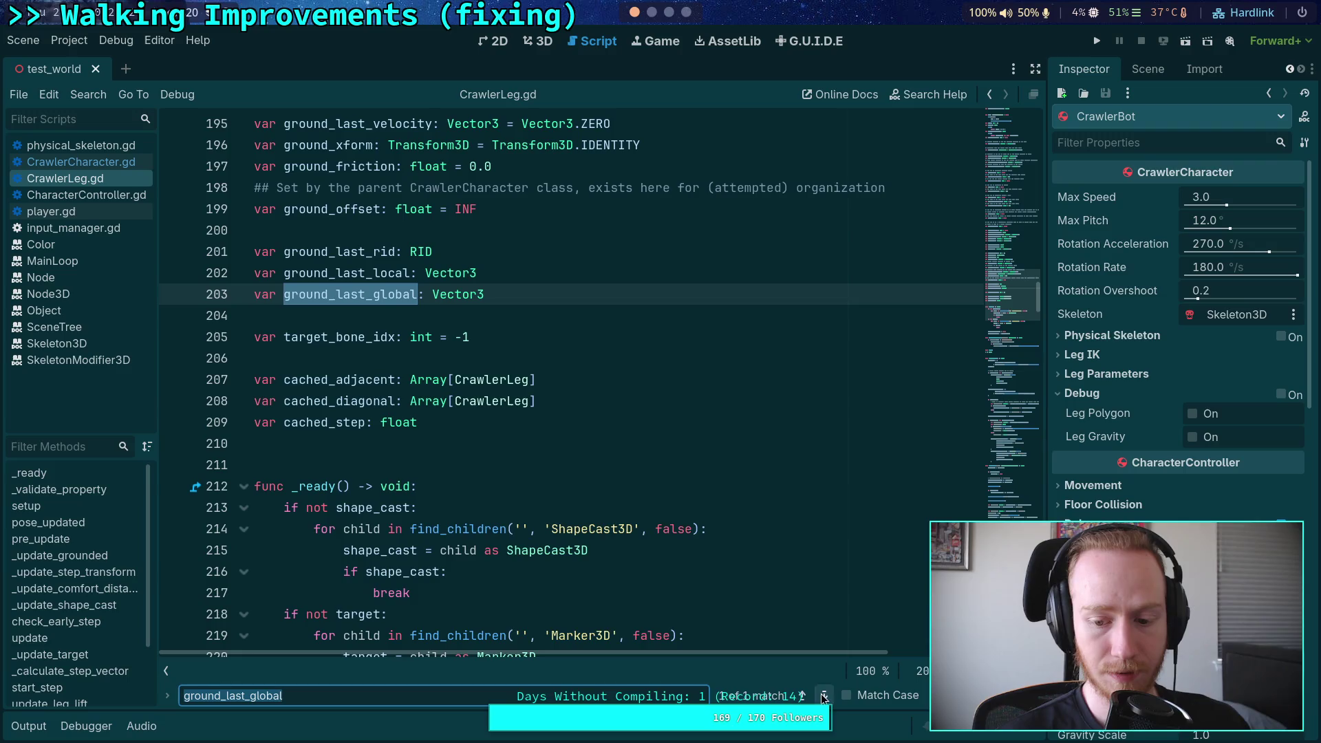
key("Escape")
key("ctrl+shift+k")
Step: Step through every ground_last_local match back to its declaration, then save CrawlerLeg.gd
double_click(356, 273)
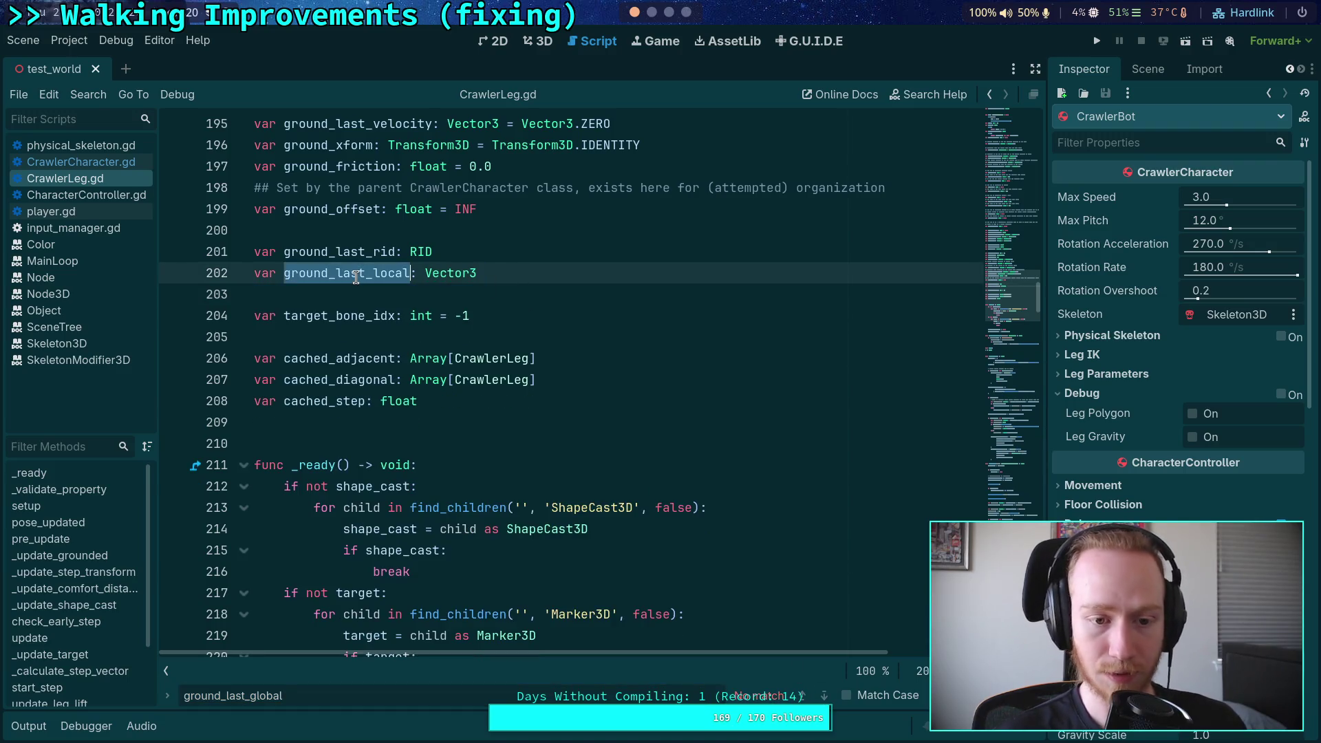
key("ctrl+f")
left_click(826, 697)
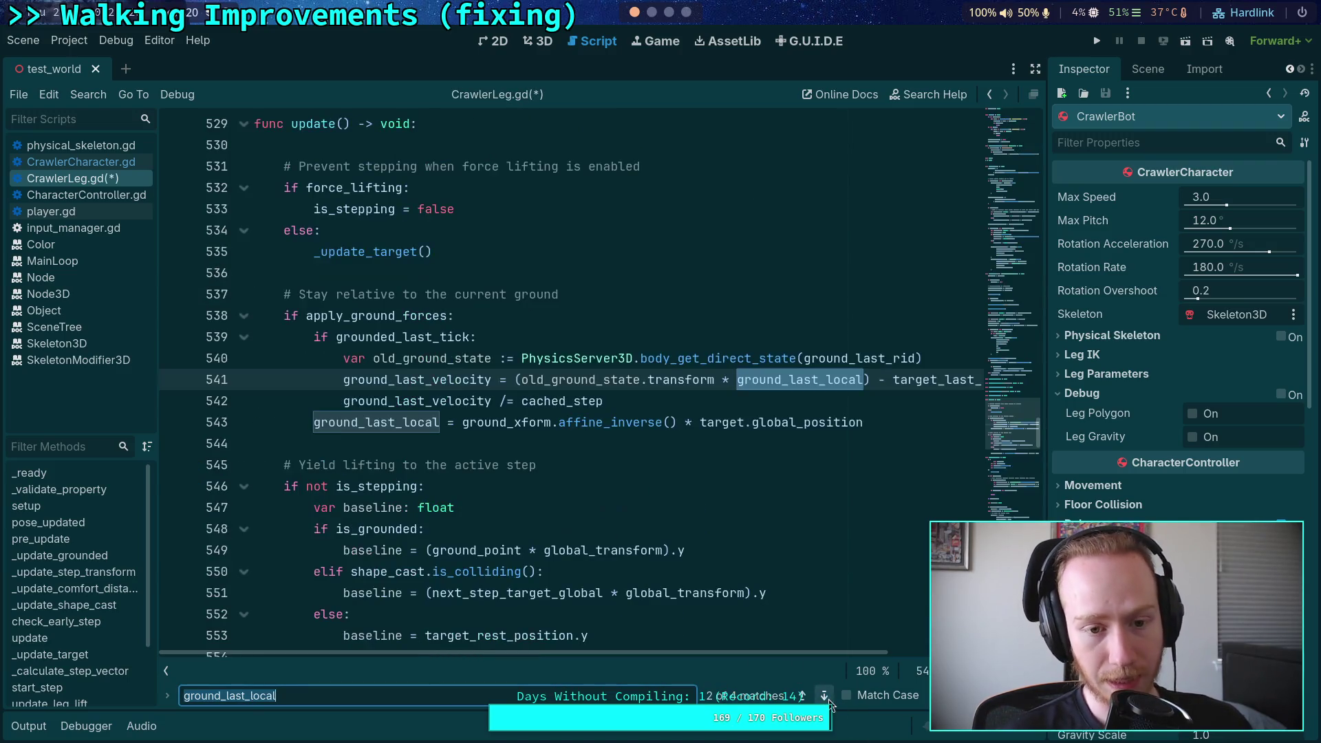
left_click(828, 699)
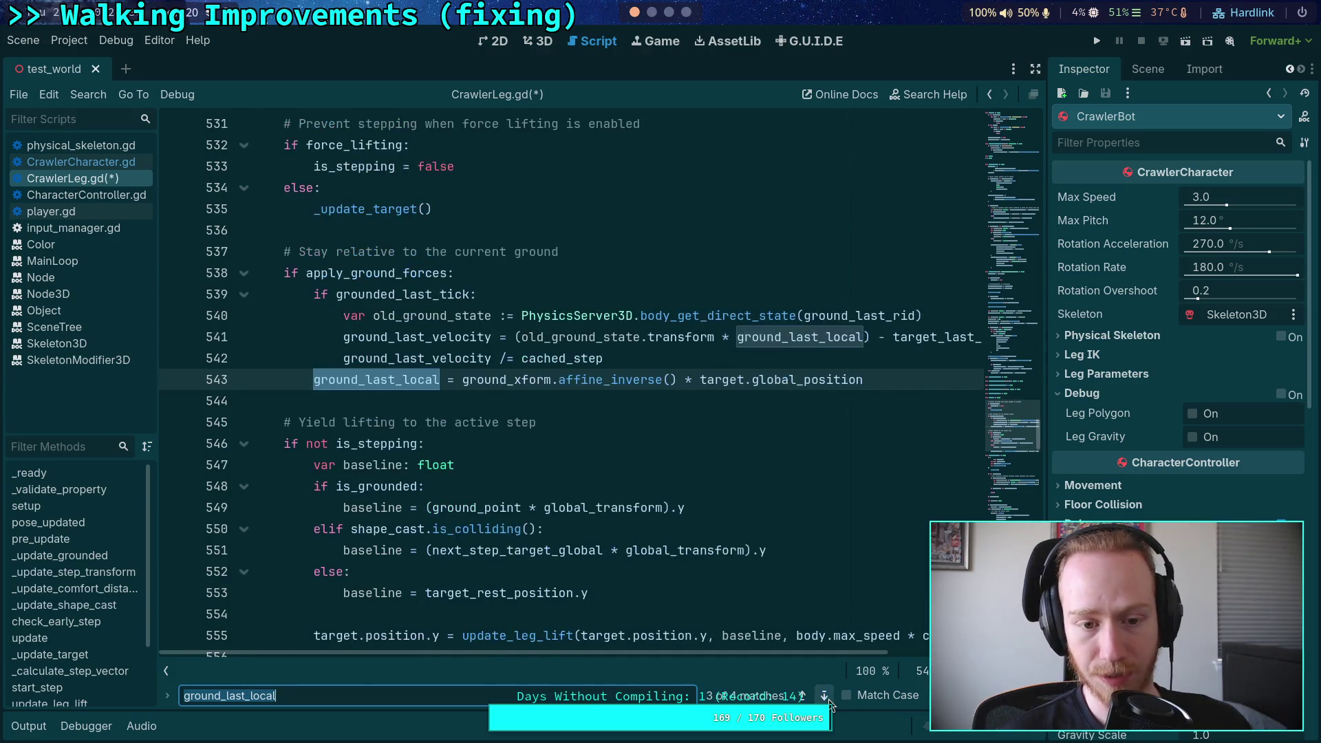
left_click(828, 699)
left_click(828, 699)
left_click(594, 463)
key("ctrl+s")
left_click(651, 12)
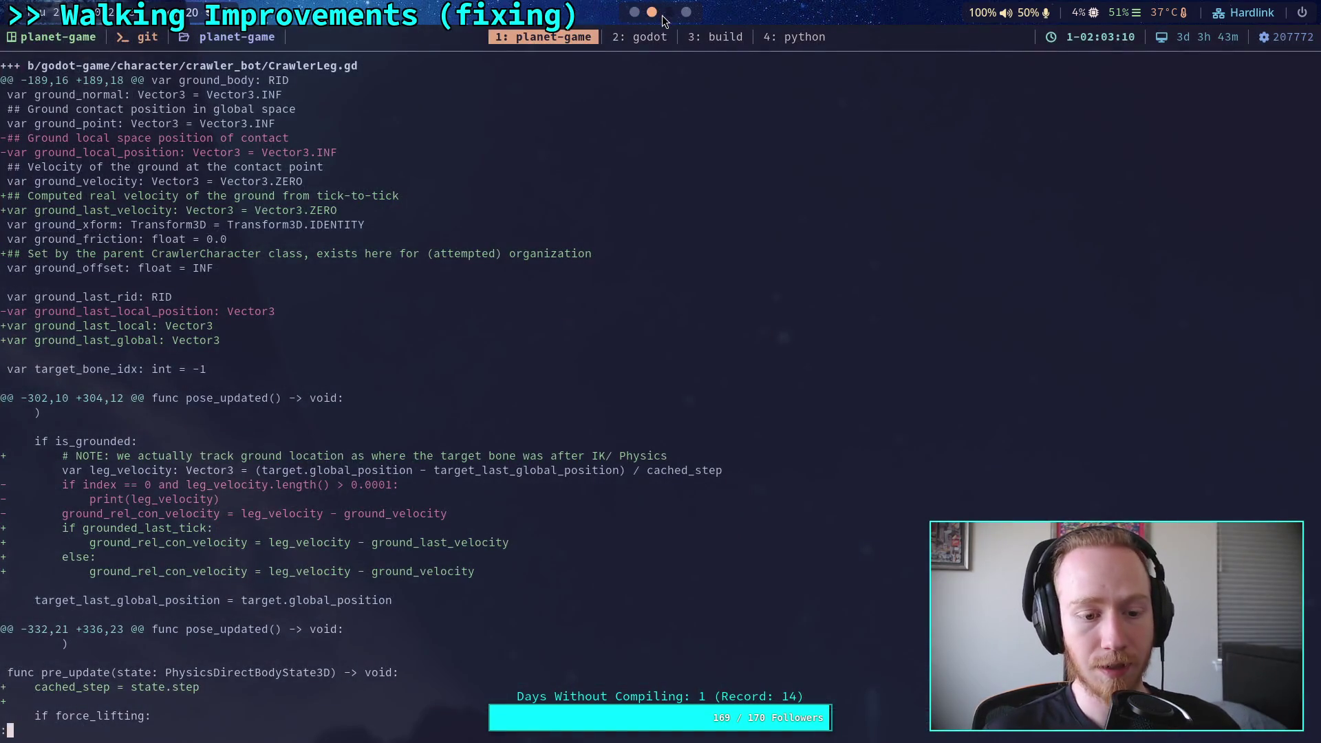
Step: Rerun git diff and page through it to confirm only ground_last_local remains added
key("q")
key("Up")
key("Return")
key("space")
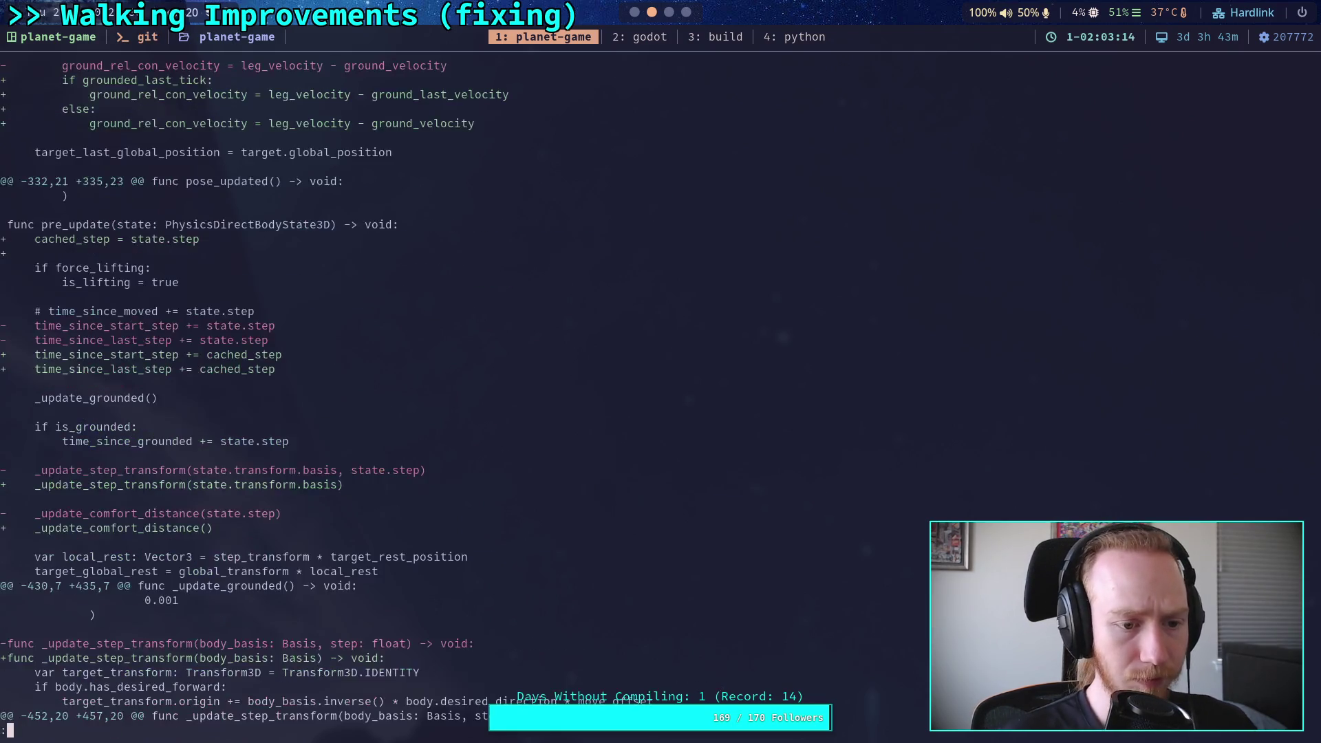
key("b")
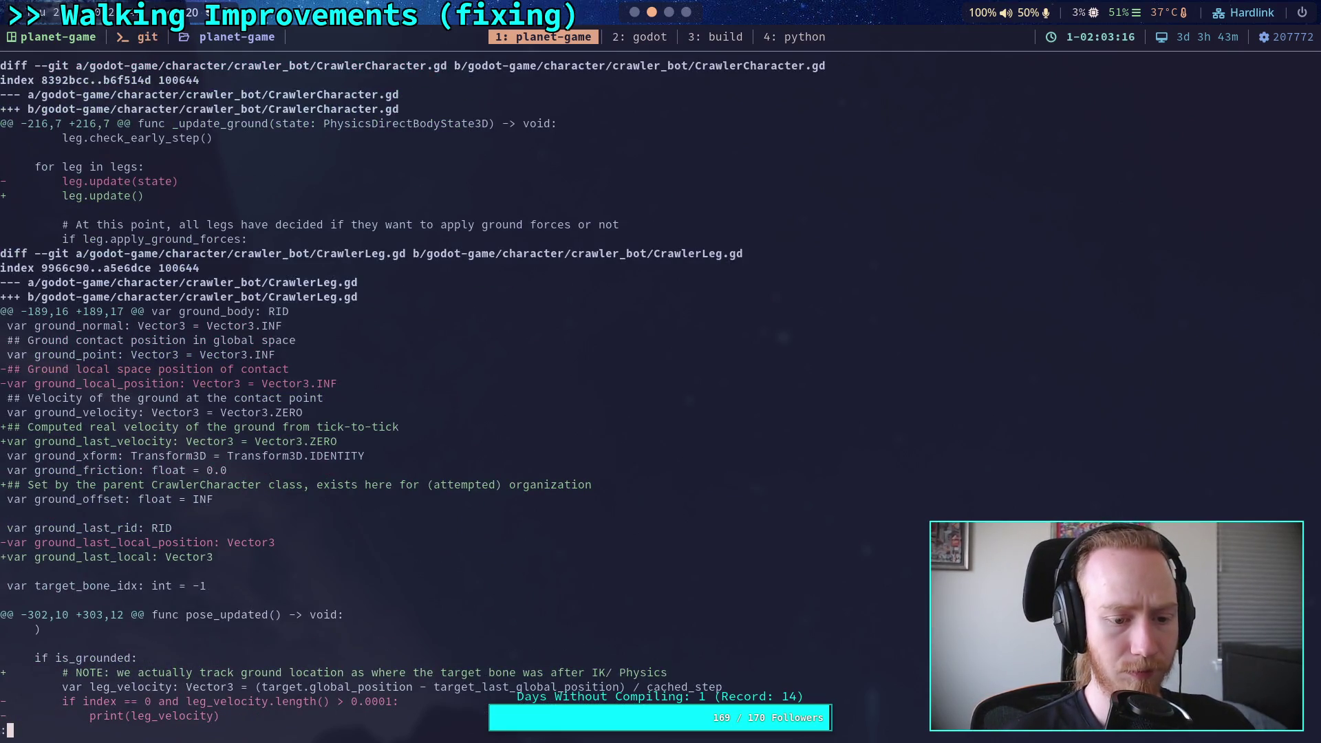
key("space")
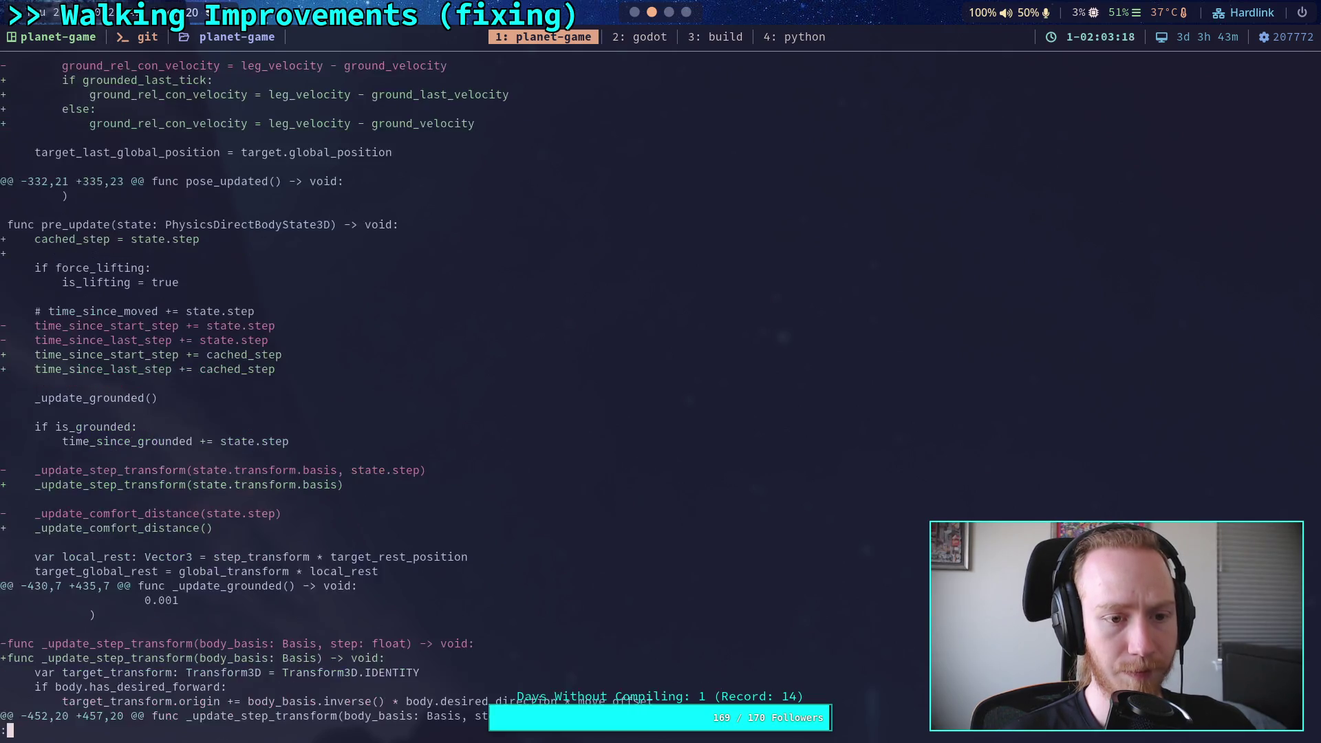
key("Up")
key("Up")
key("Up")
key("Up")
key("Up")
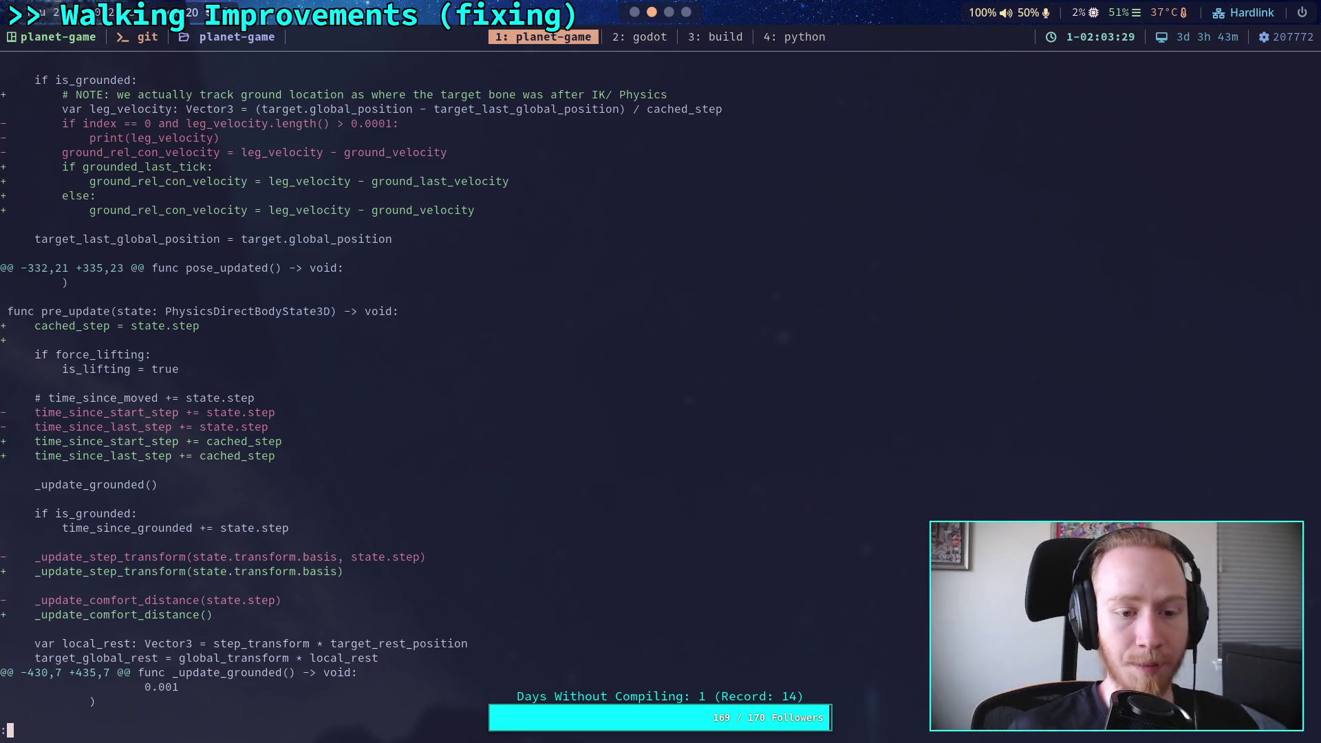
Step: Cut the NOTE comment on line 306 out of pose_updated
left_click(637, 13)
scroll(562, 378, "down", 20)
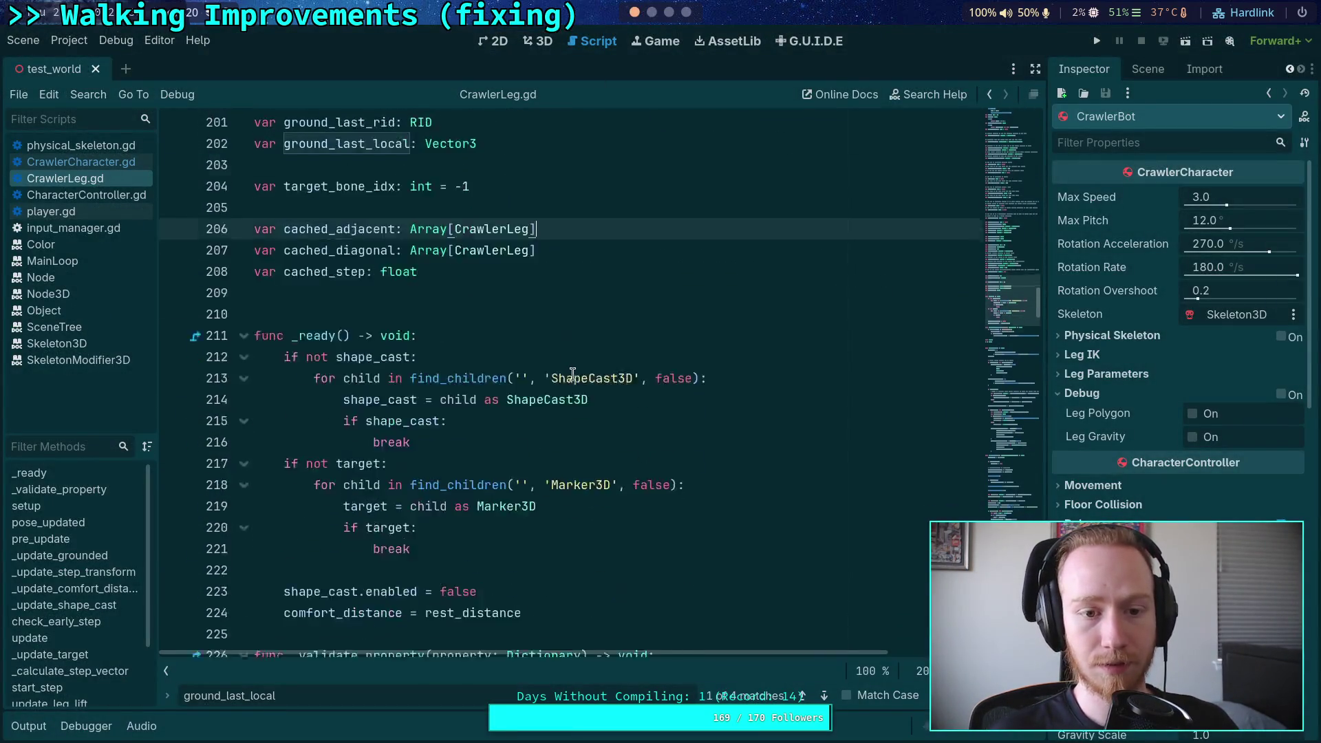
scroll(568, 348, "down", 4)
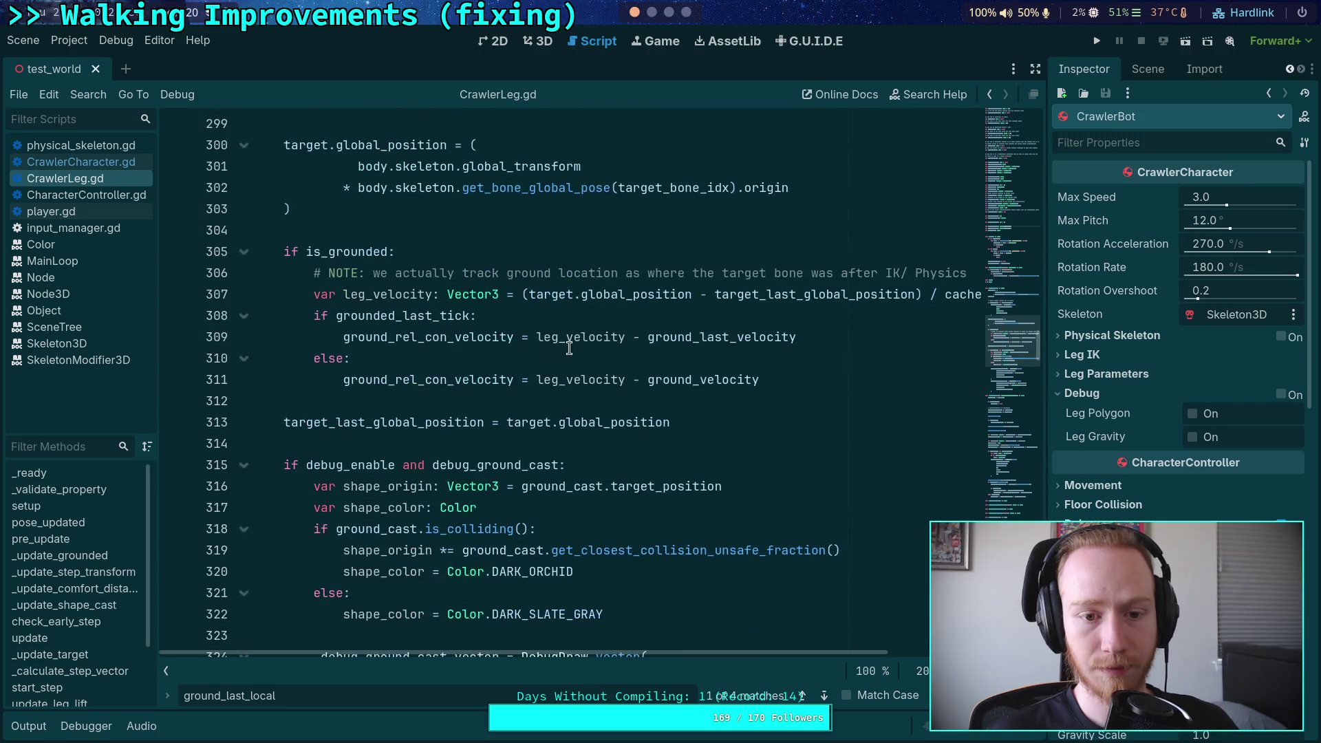
left_click(586, 273)
key("ctrl+shift+k")
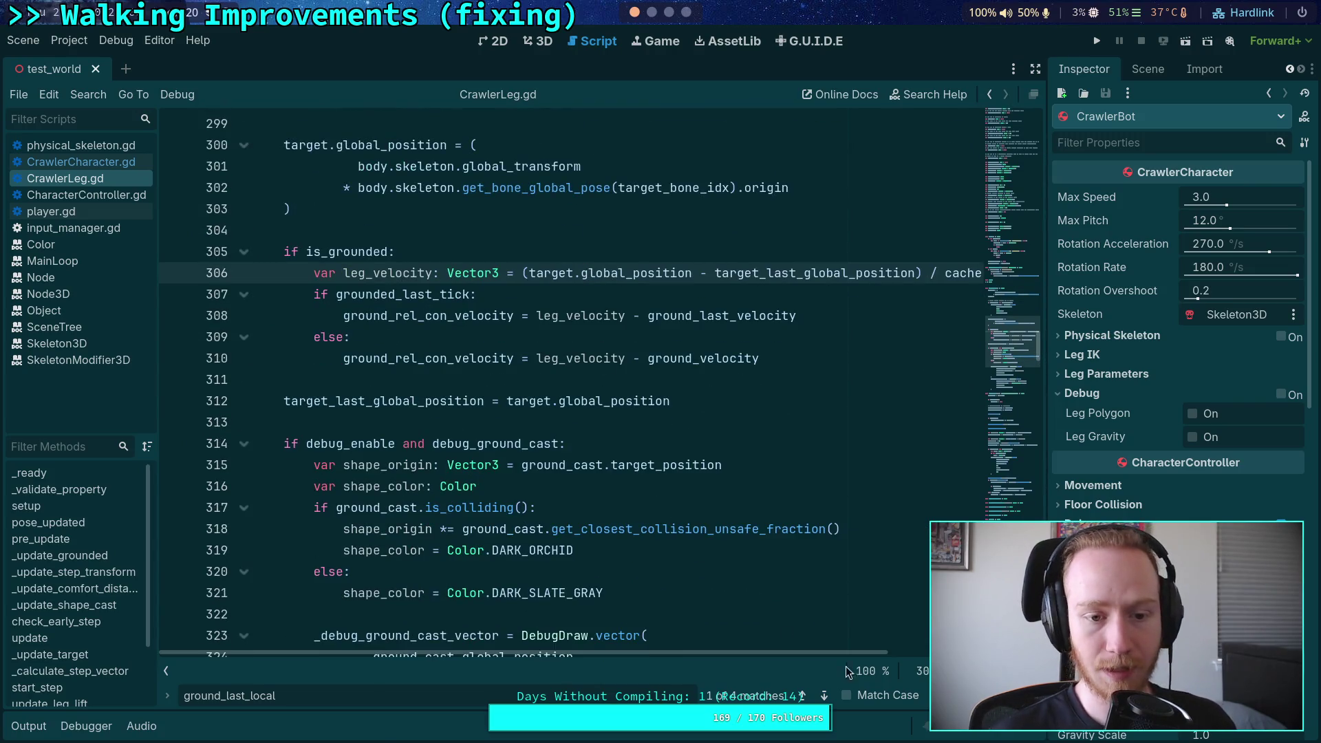
Step: Paste the NOTE comment after line 539, indent it into the block, and save
scroll(723, 531, "down", 17)
scroll(651, 450, "down", 20)
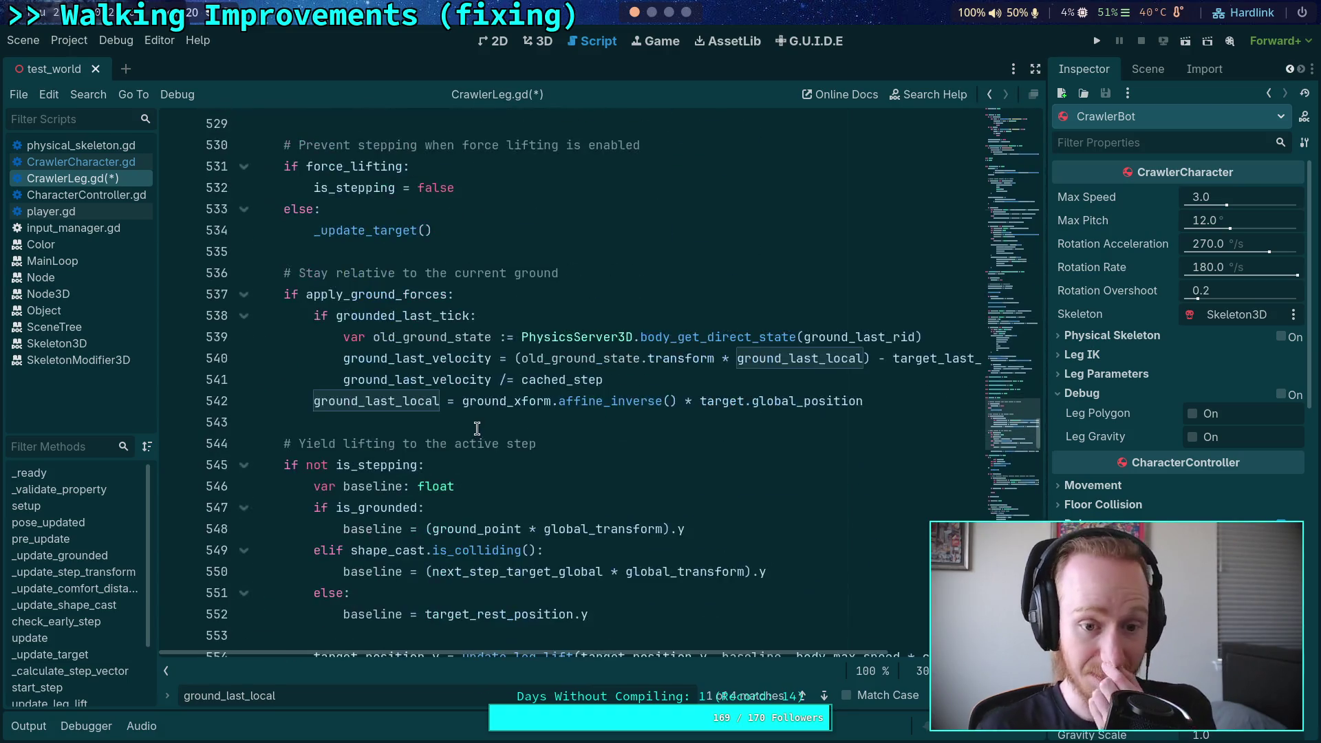
left_click(611, 321)
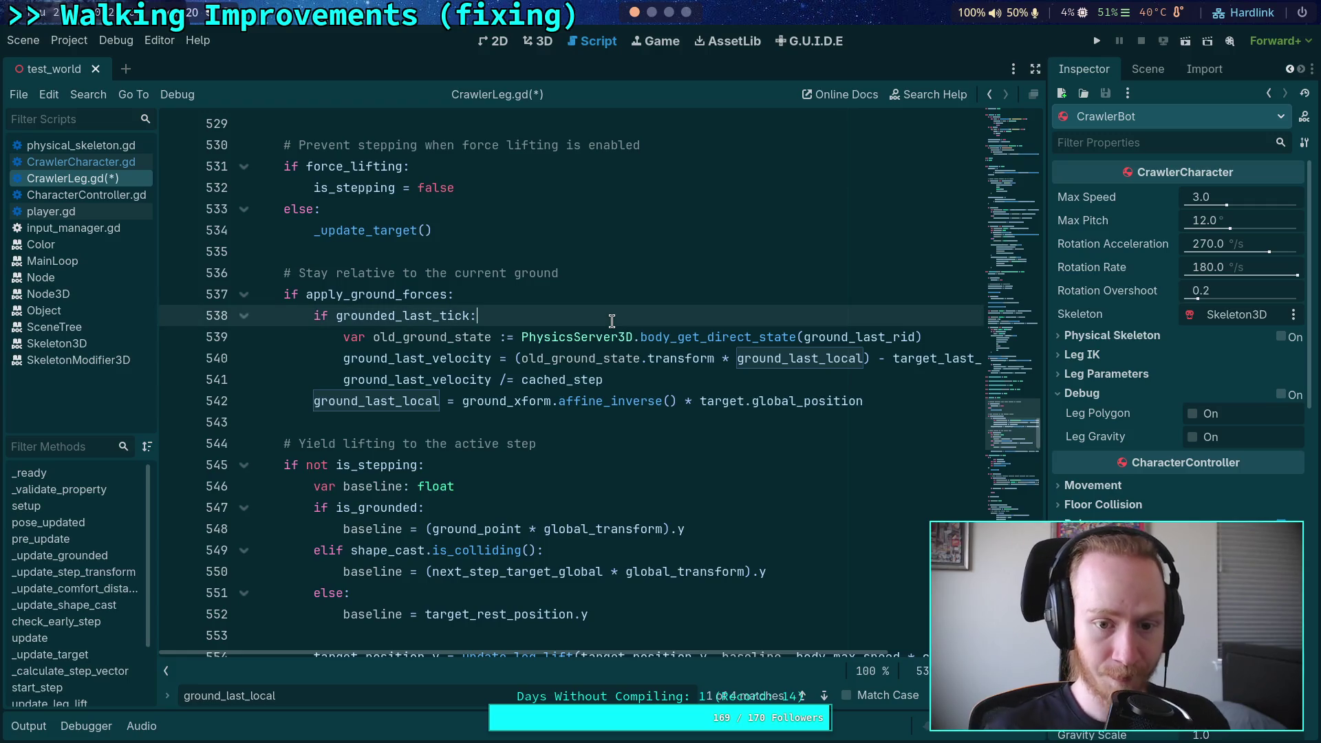
key("Up")
key("Down")
key("Down")
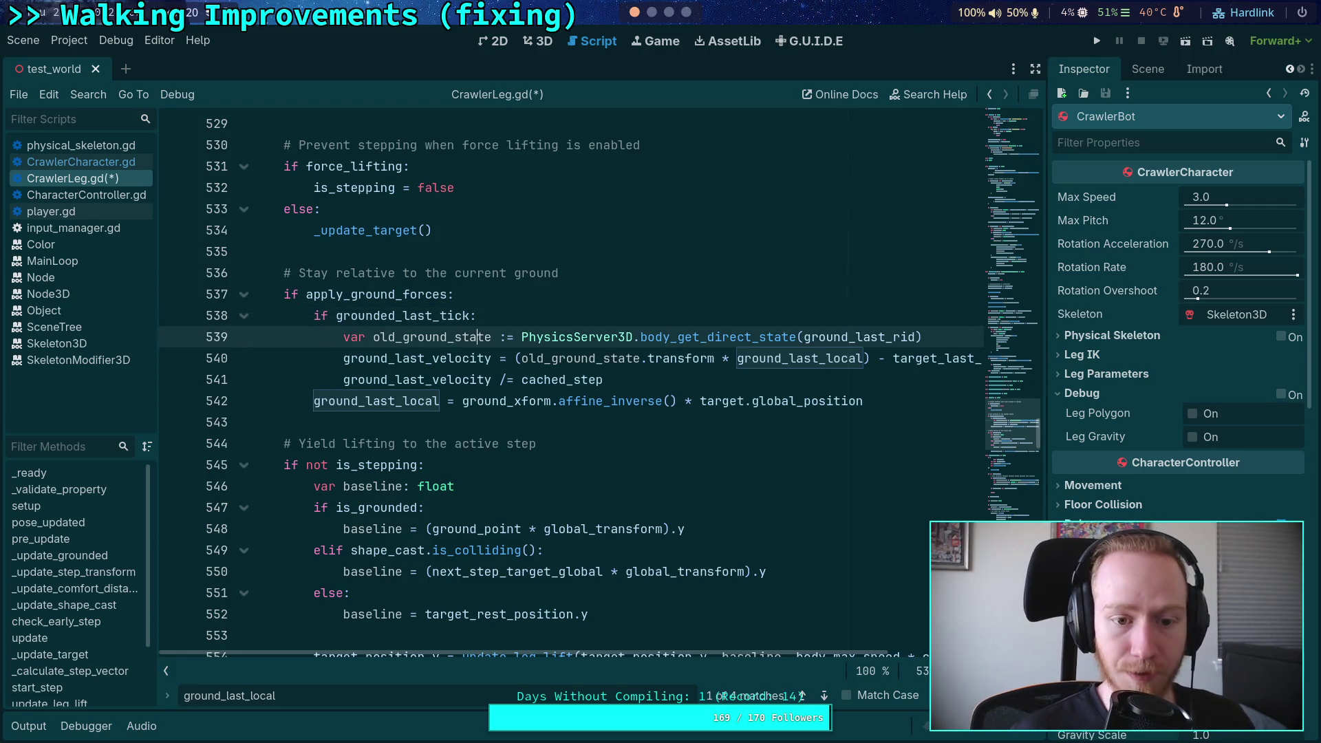
key("Return")
type("# NOTE: we actually track ground location as where the target bone was after IK/ Physics")
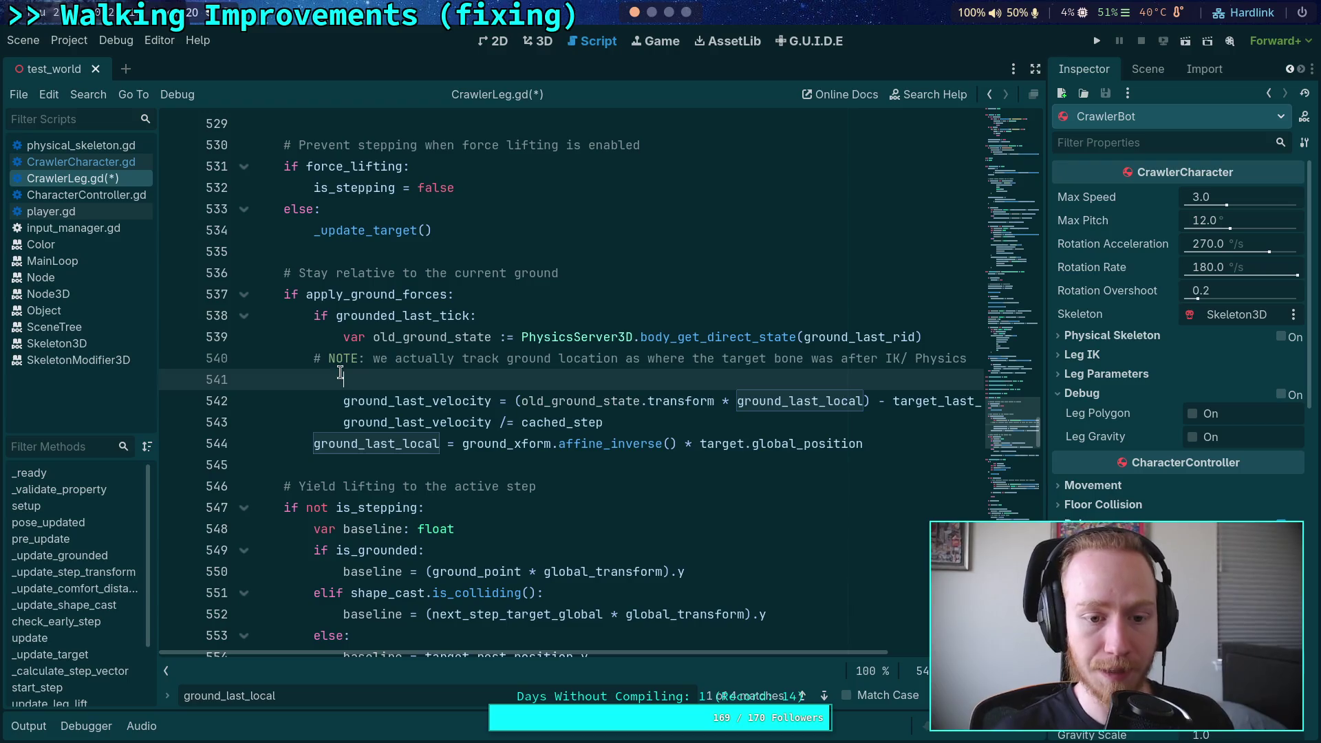
key("BackSpace")
key("Up")
key("Down")
key("Tab")
key("ctrl+s")
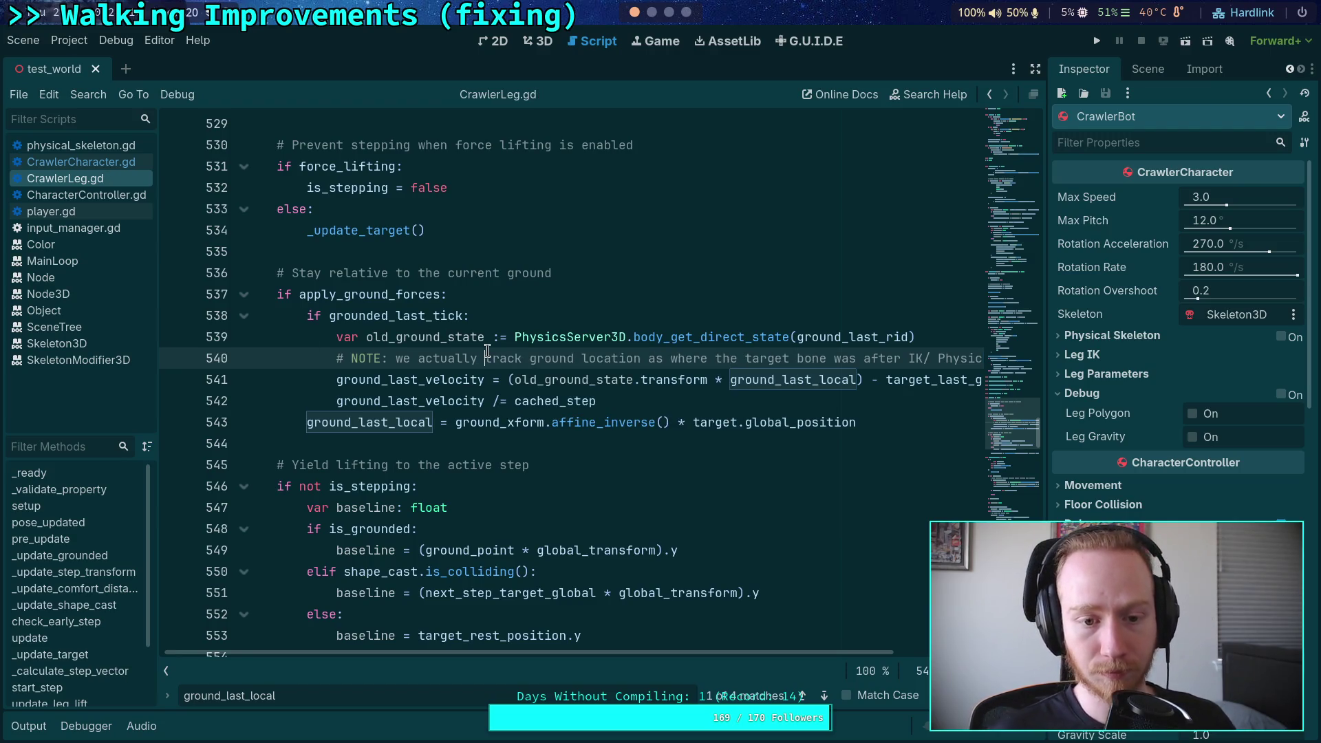
Step: Reorder the lines so the old_ground_state declaration sits above the NOTE comment
key("alt+Up")
left_click(581, 420)
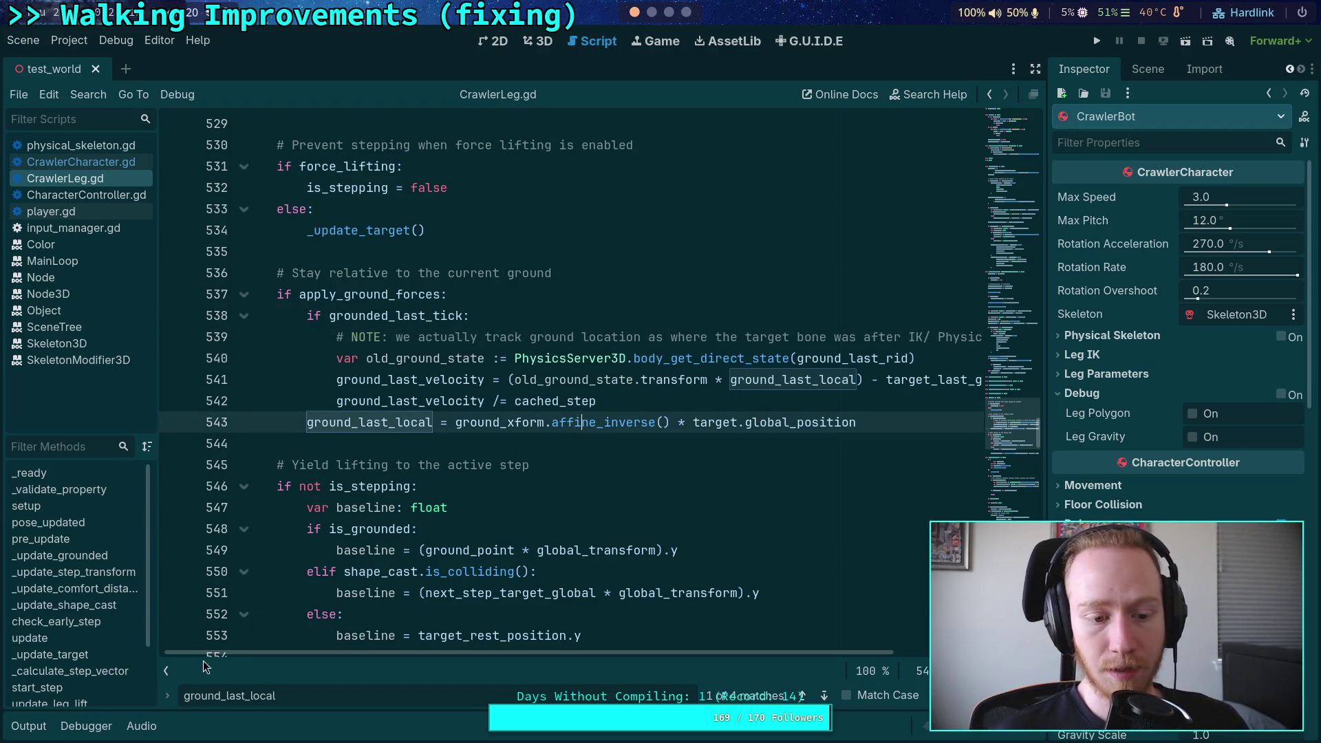
left_click(167, 671)
key("Up")
key("Up")
key("Up")
key("alt+Down")
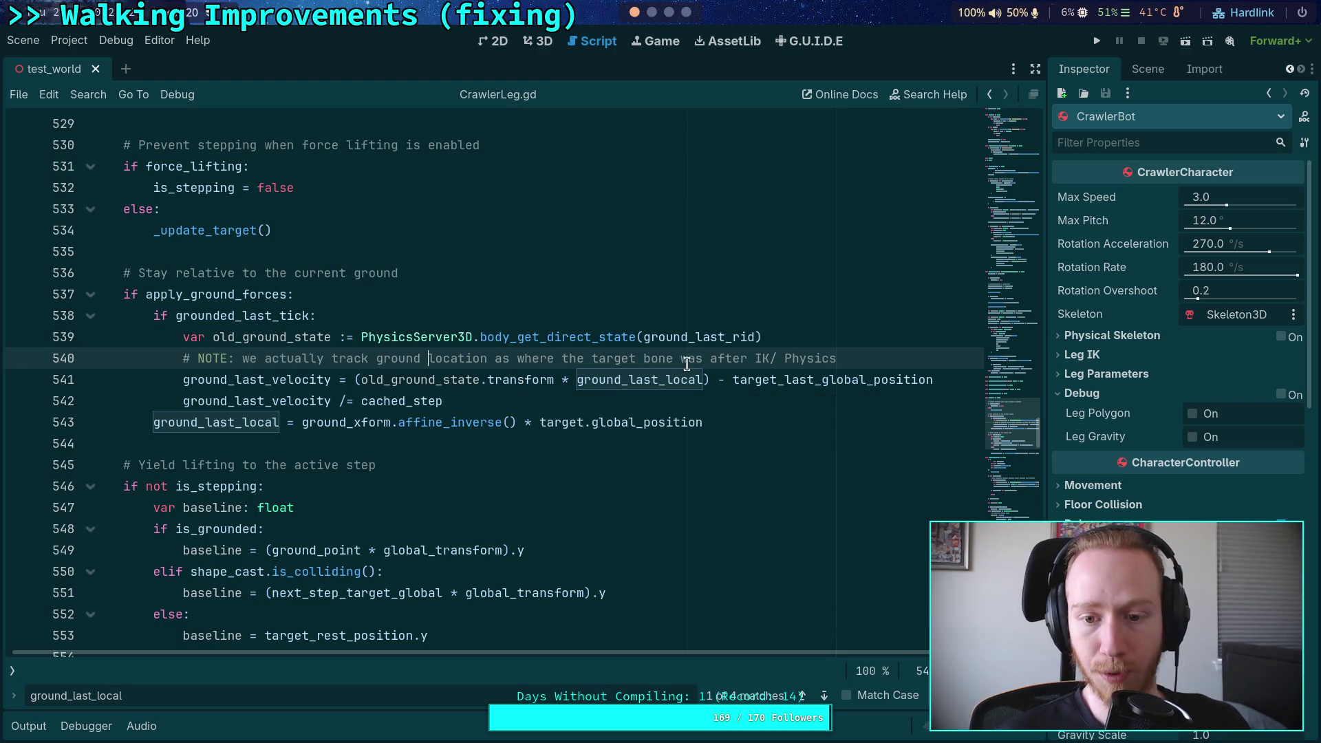
left_click(873, 358)
Step: Add a comment line: 'which is why `target_last_global_position` is used instead of some other ground position'
key("Return")
type("#       ")
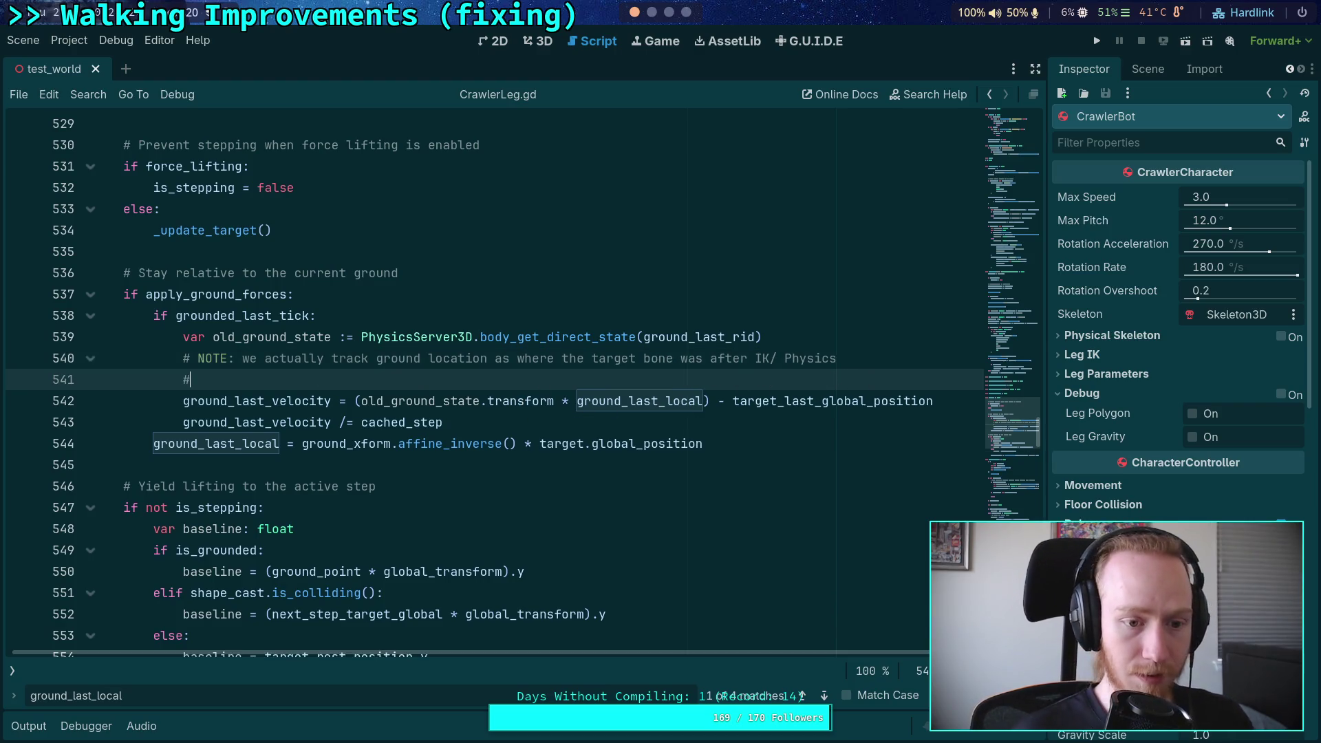
type("w")
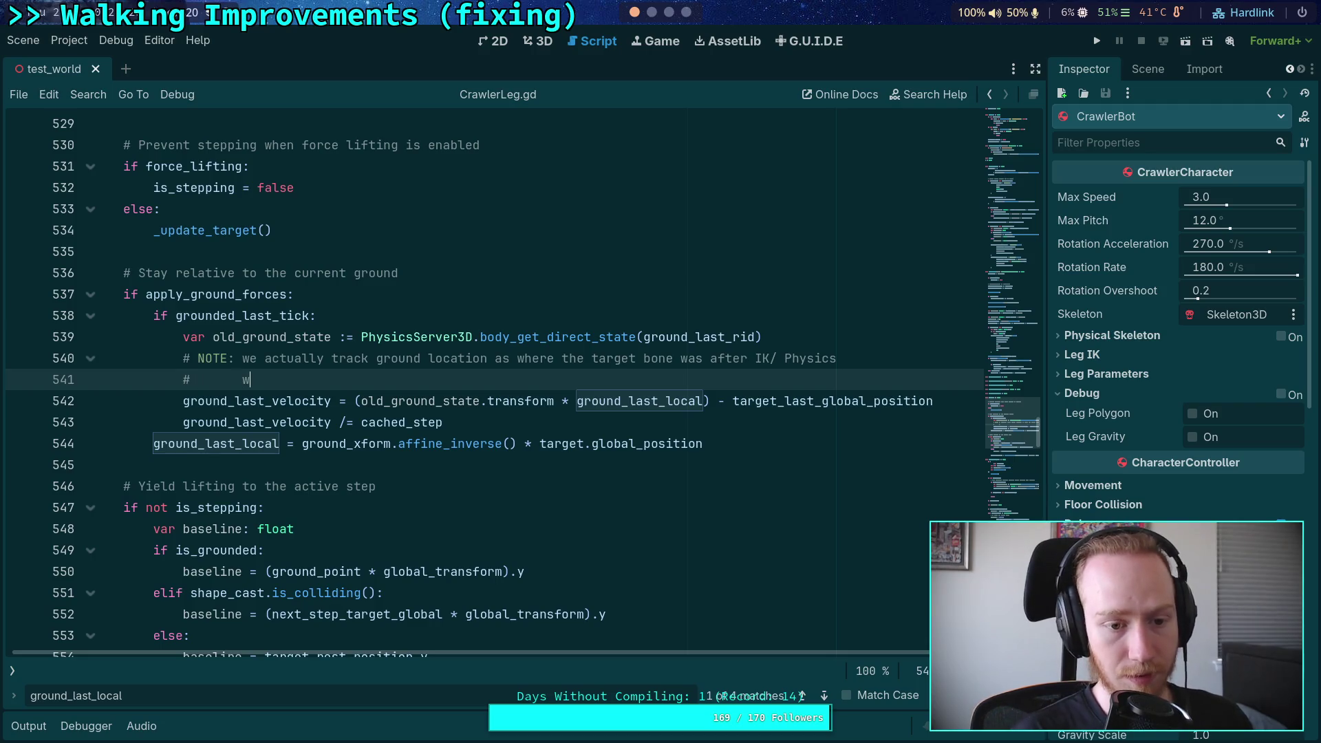
type("hich is why ")
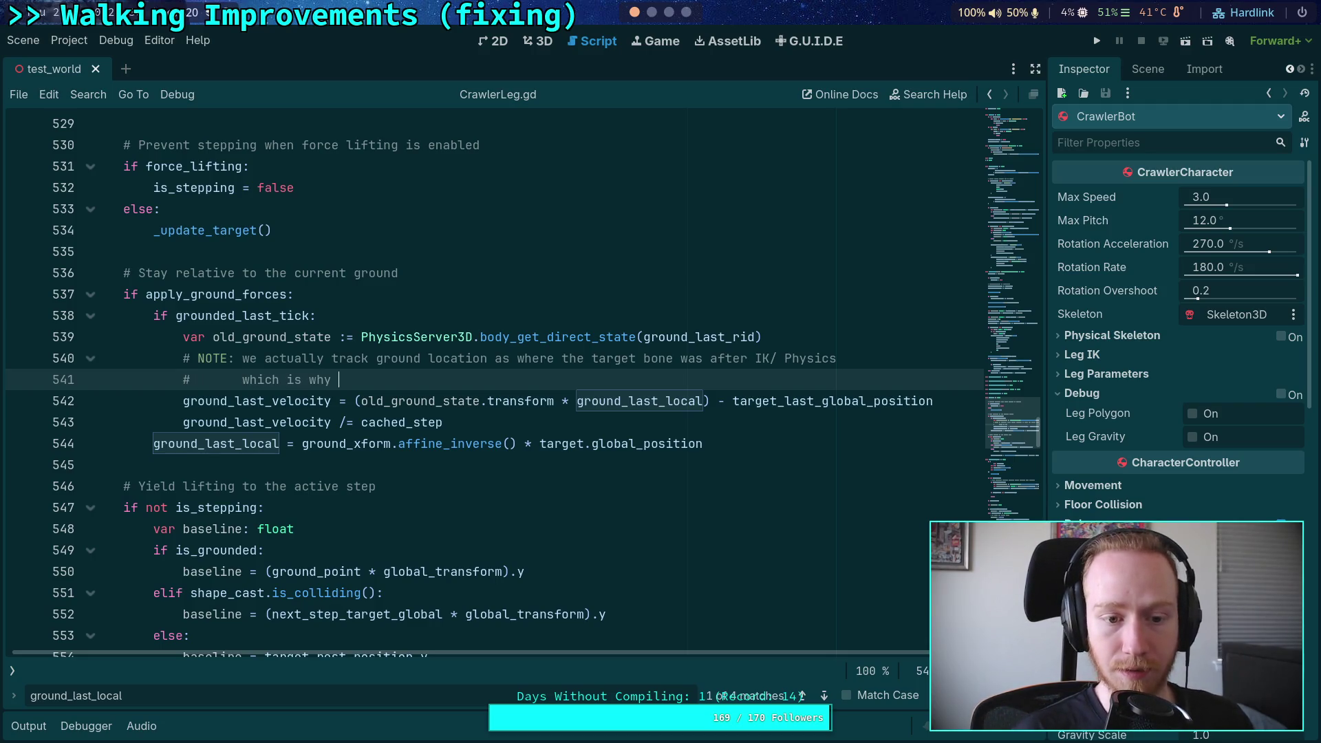
type("`target")
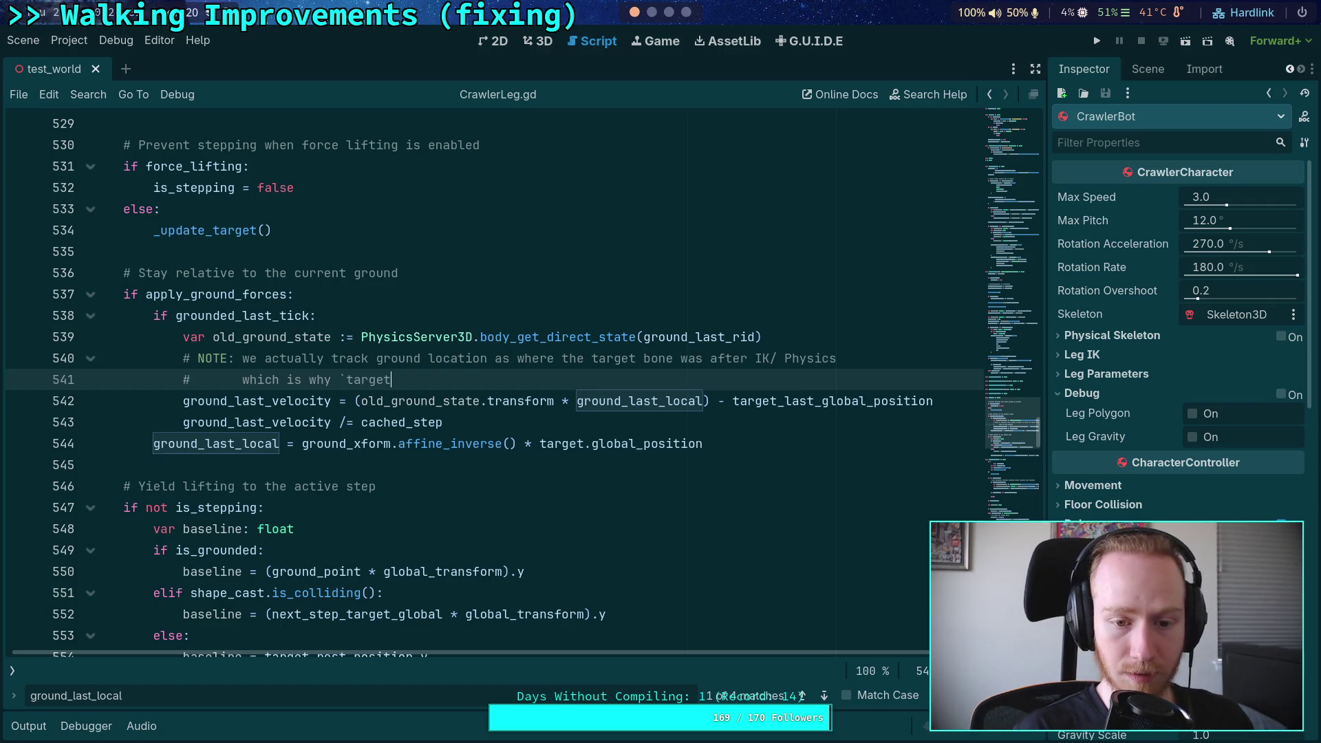
type("_last_global_position` is used instead of ")
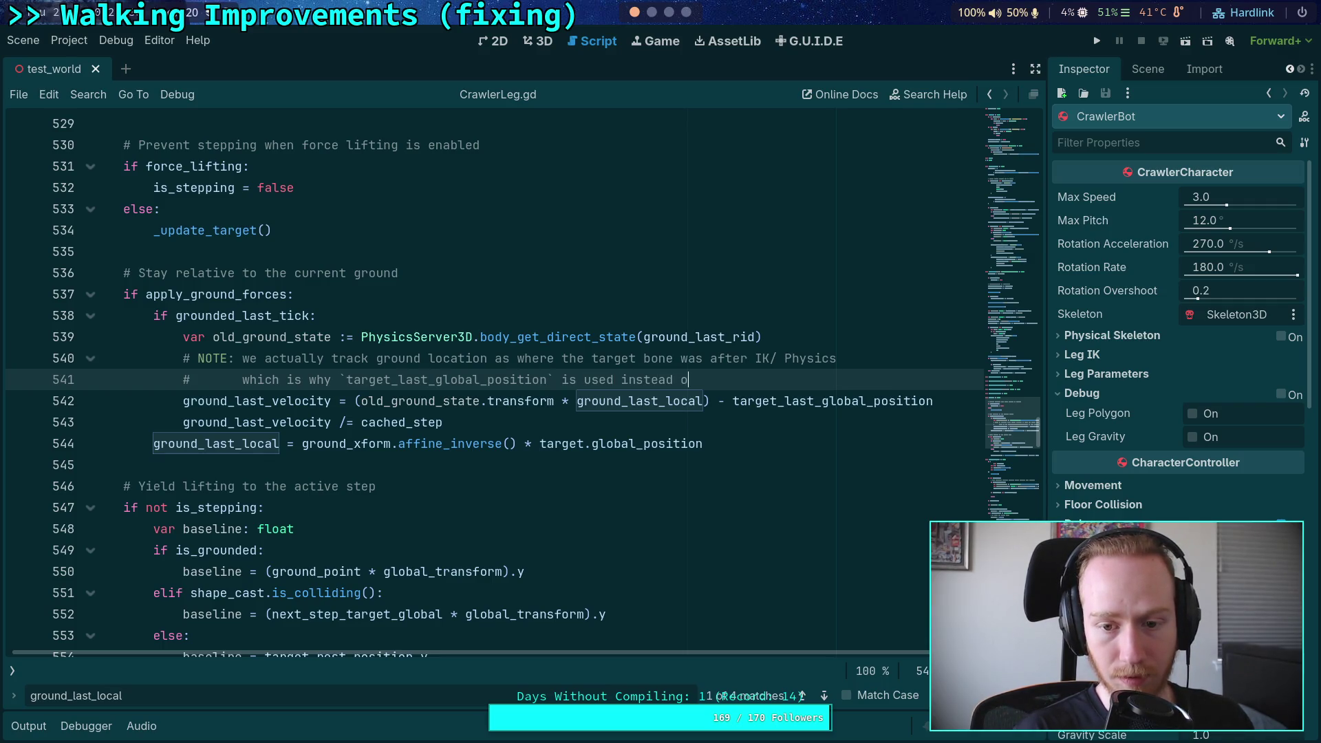
type("some other ground position")
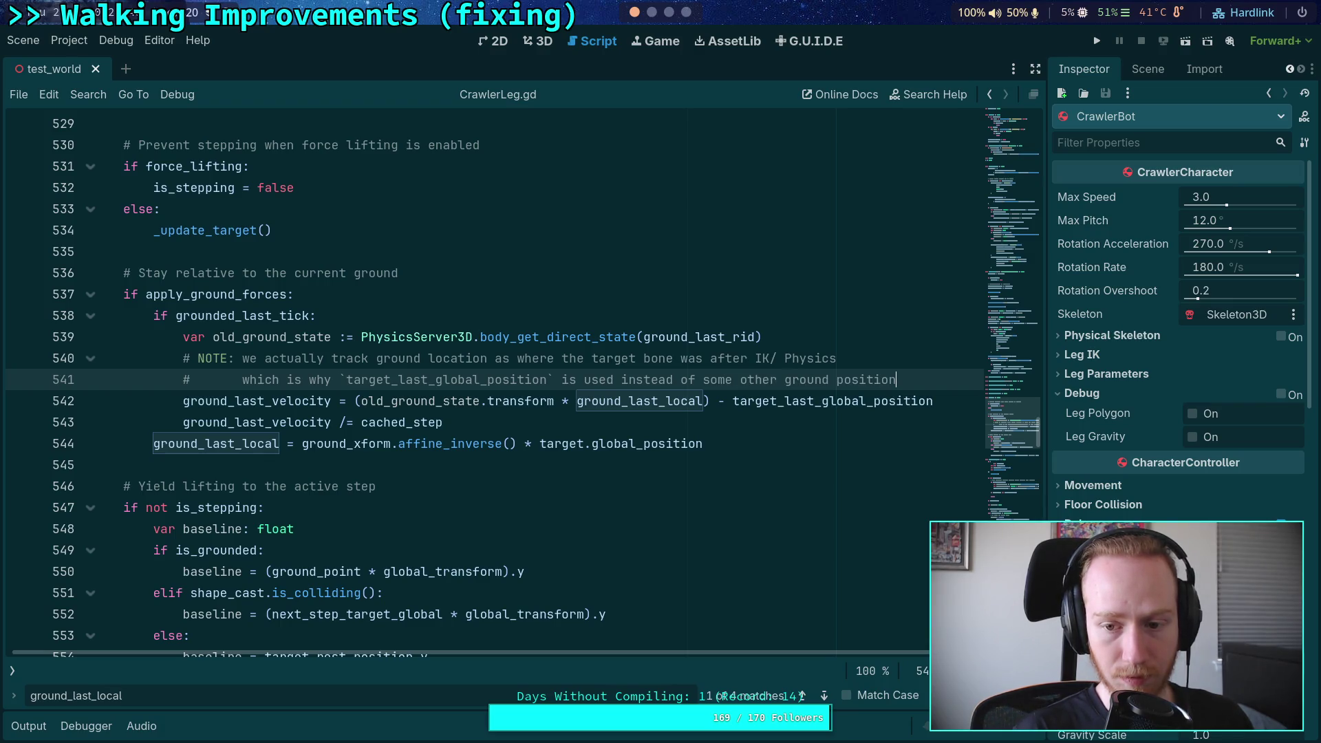
key("ctrl+s")
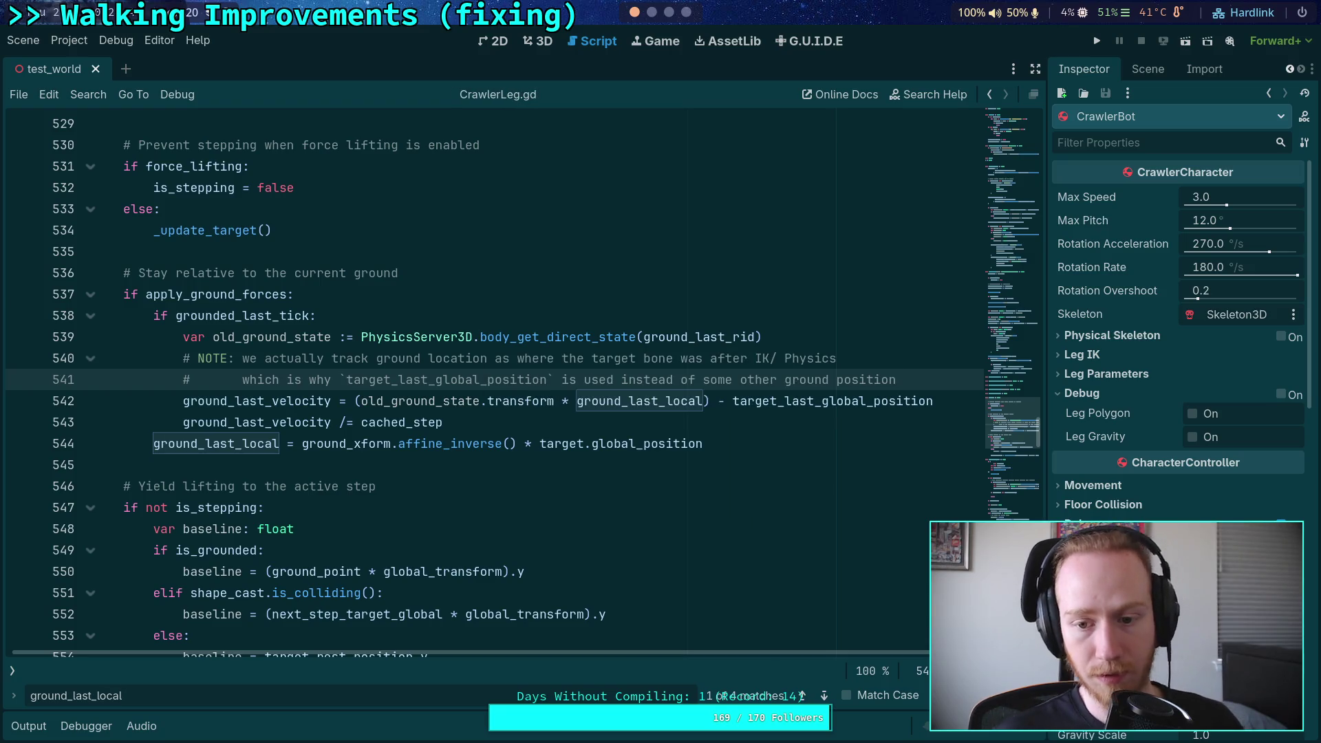
Step: Delete the word 'other' from the new comment line and save the script
left_click_drag(782, 378, 740, 380)
key("BackSpace")
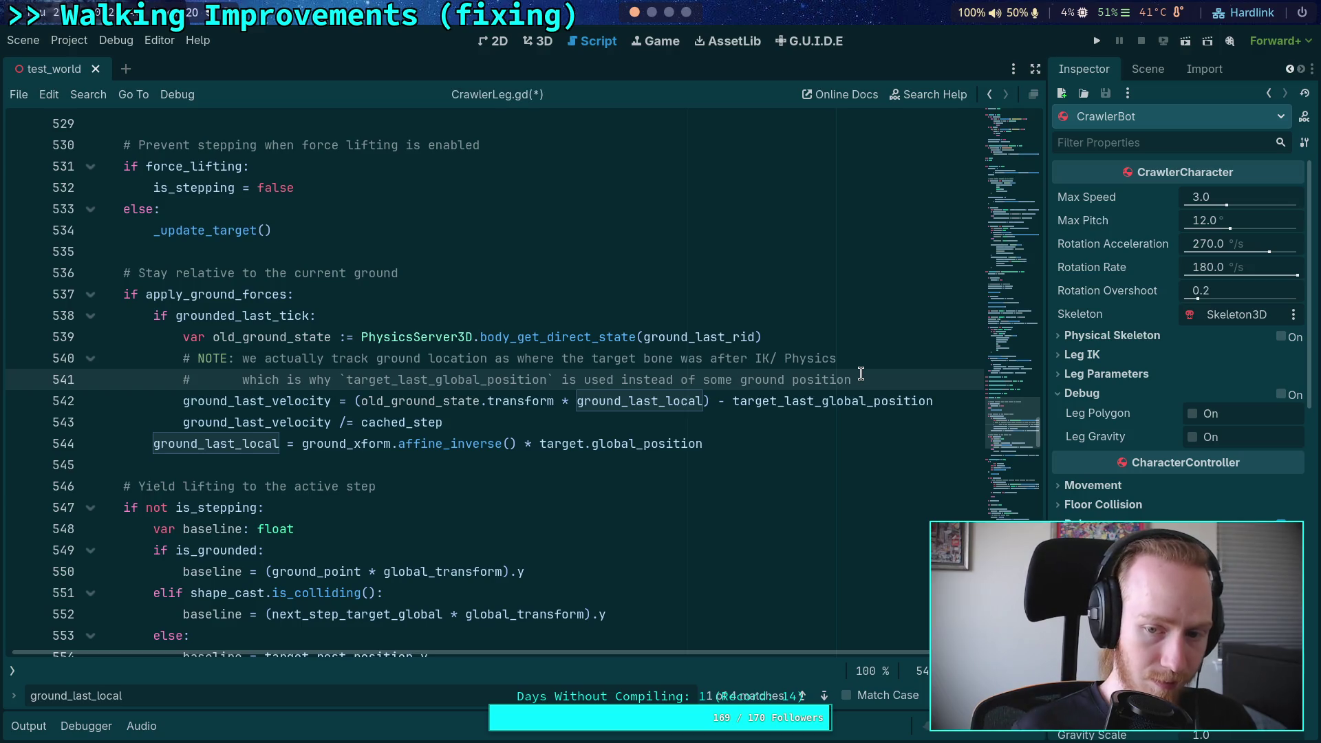
double_click(834, 381)
left_click(870, 380)
key("ctrl+s")
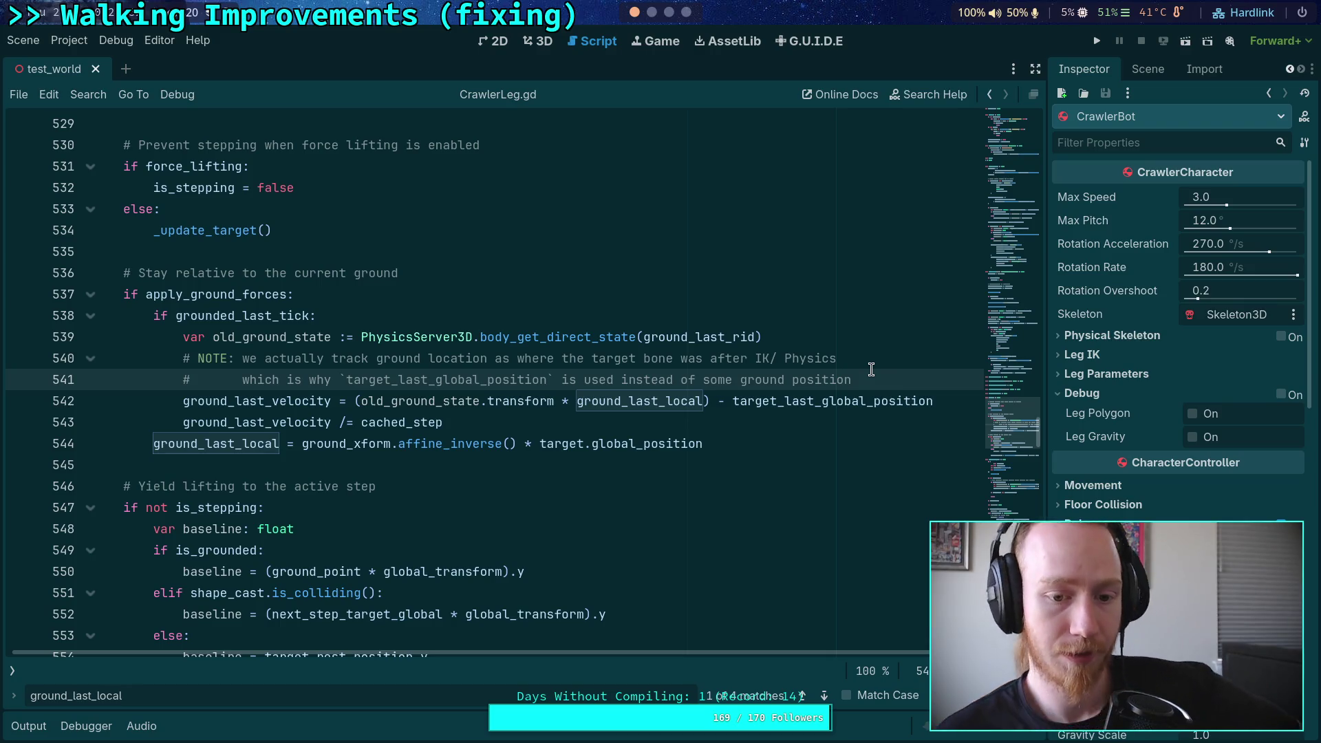
left_click(825, 697)
Step: Bring the ground_last_local use in _update_target into view, placing the caret on line 573
left_click(825, 697)
left_click(825, 698)
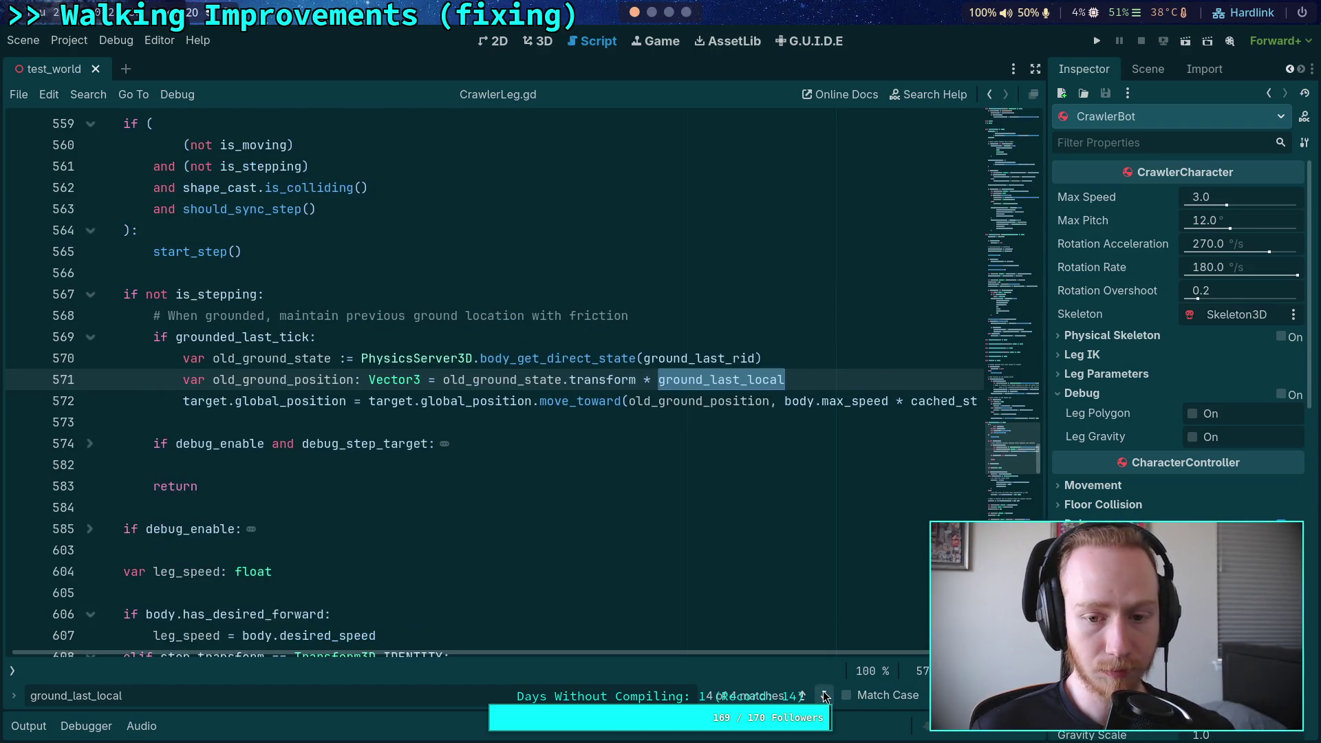
left_click(622, 423)
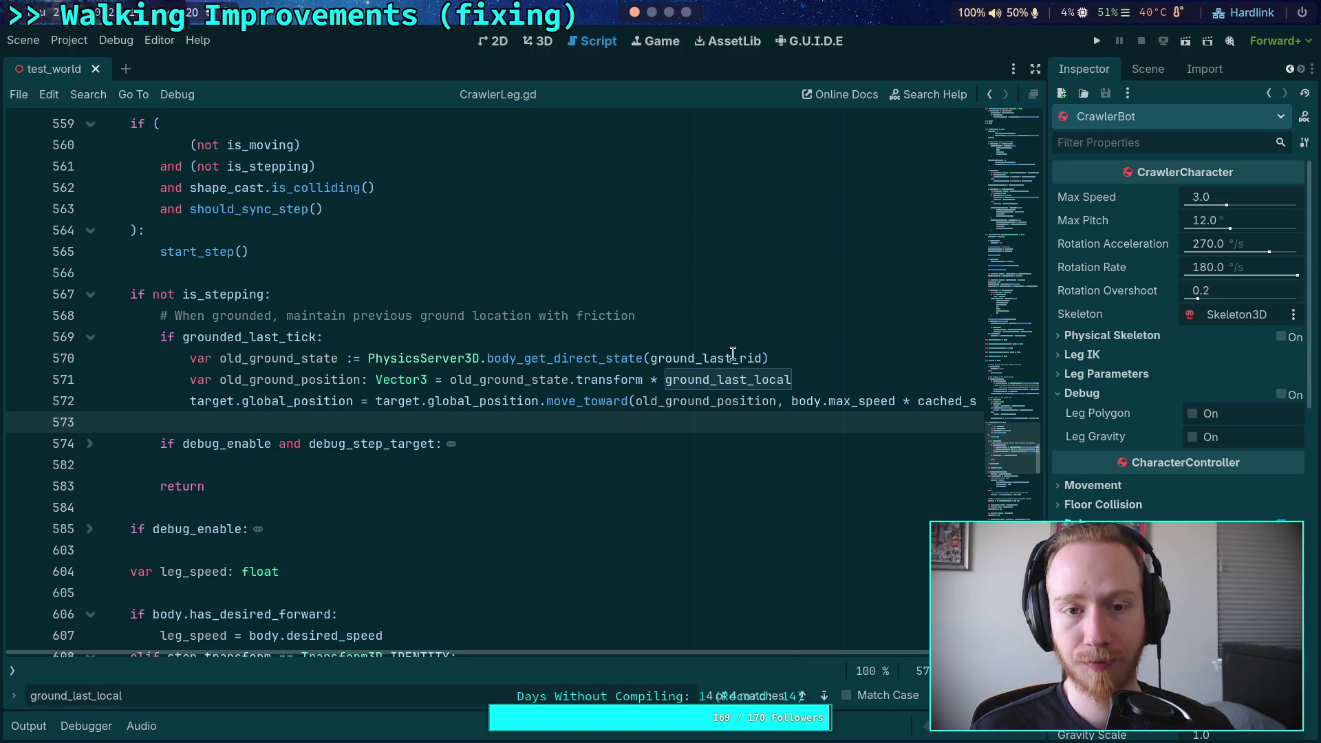
Step: Rerun git diff in the terminal to show the current changes
left_click(657, 15)
key("q")
key("Up")
key("Return")
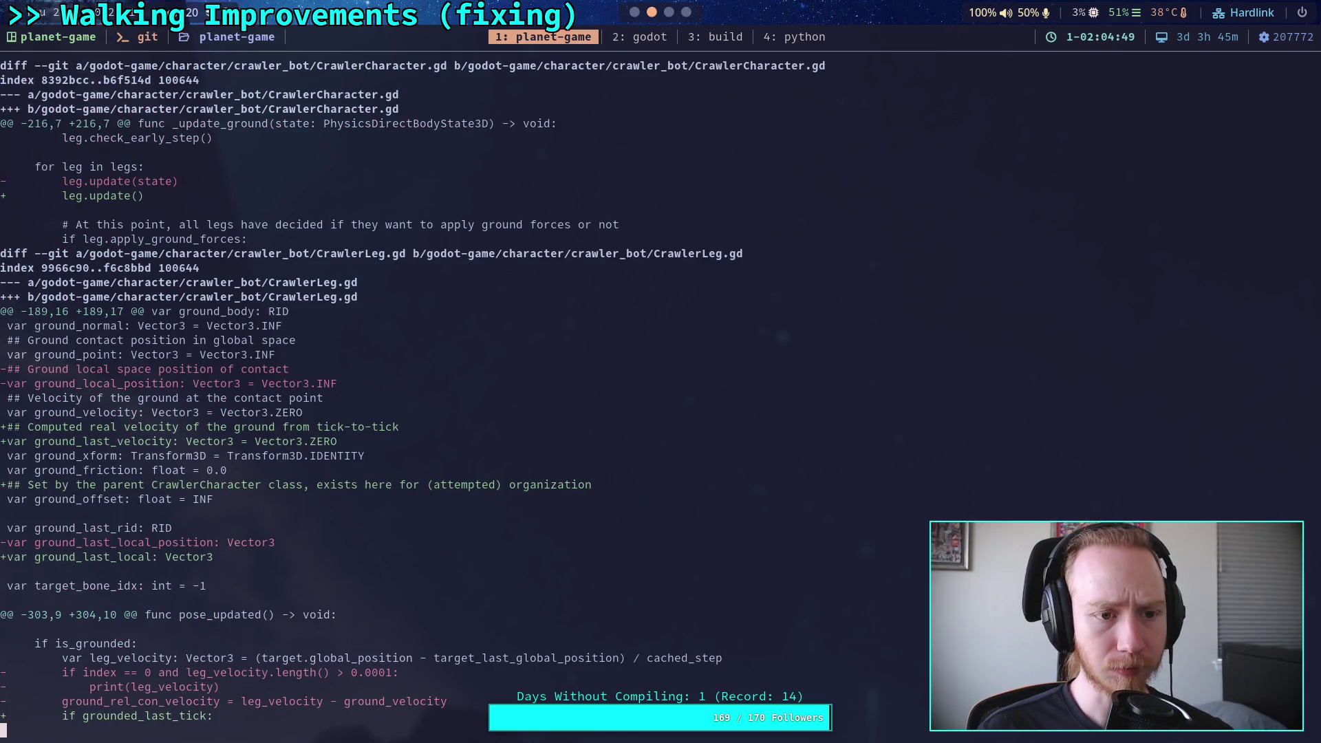
Step: Read down through the CrawlerLeg.gd hunks to where the test_world.tscn changes begin
key("space")
scroll(661, 385, "up", 3)
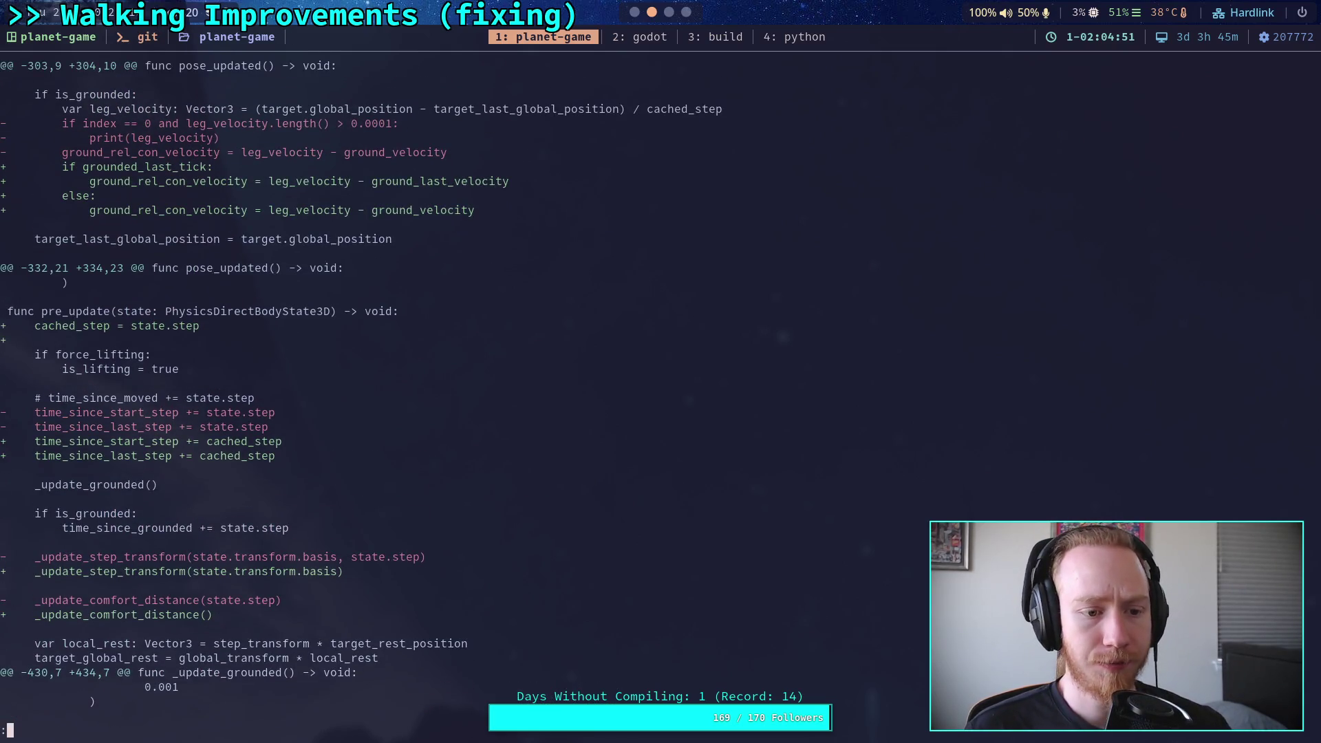
scroll(660, 386, "down", 5)
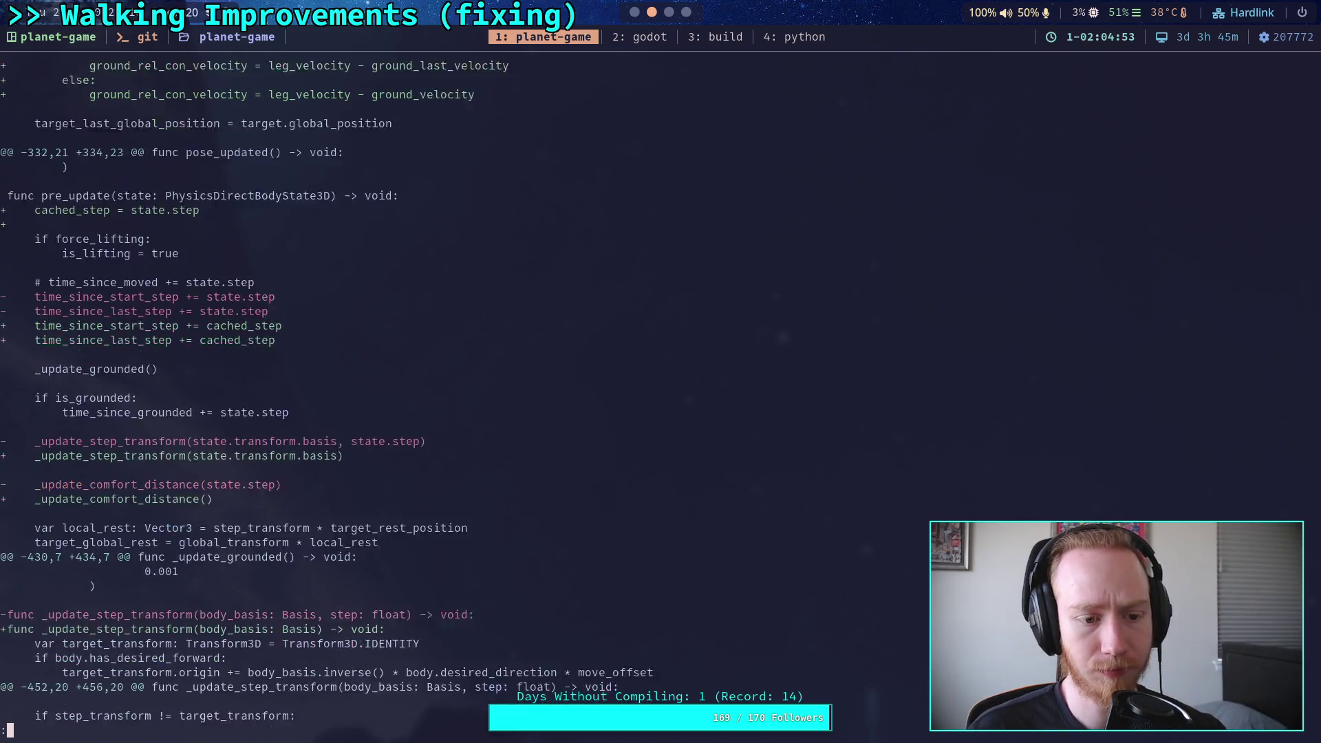
scroll(660, 385, "down", 7)
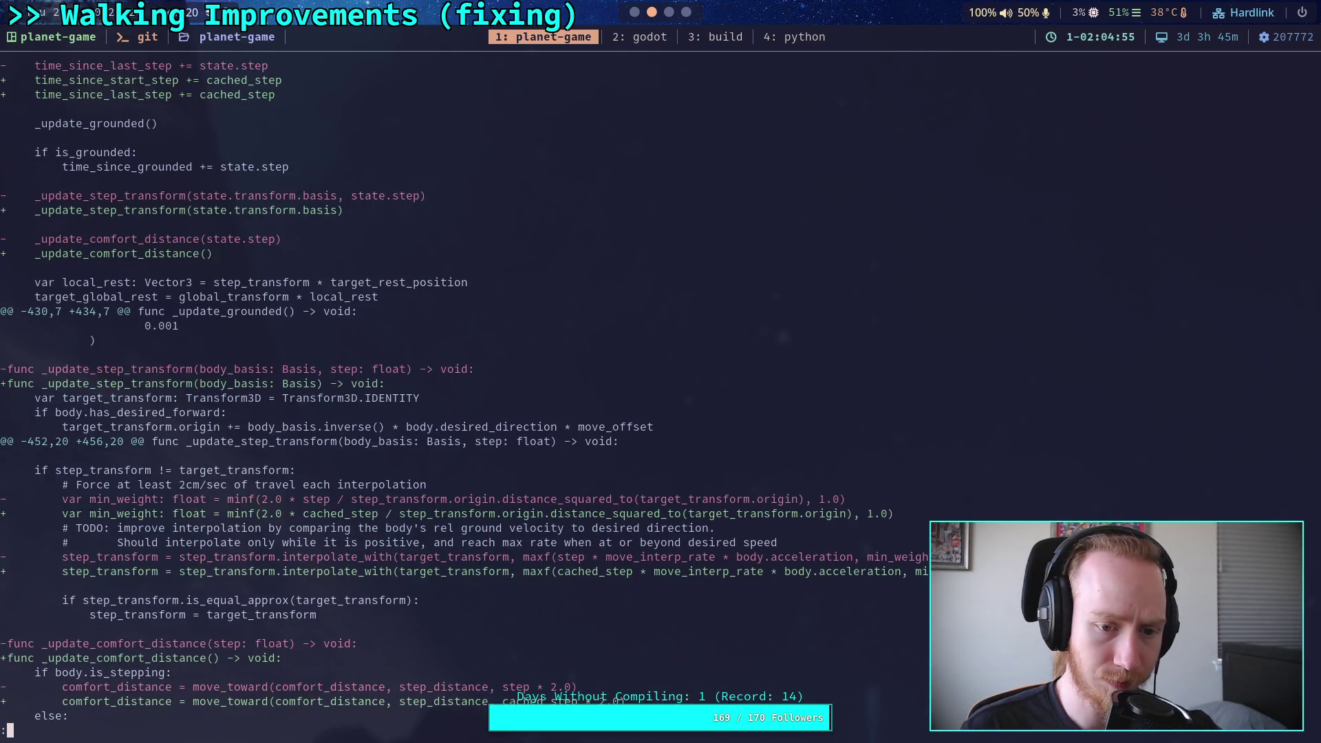
scroll(661, 385, "down", 1)
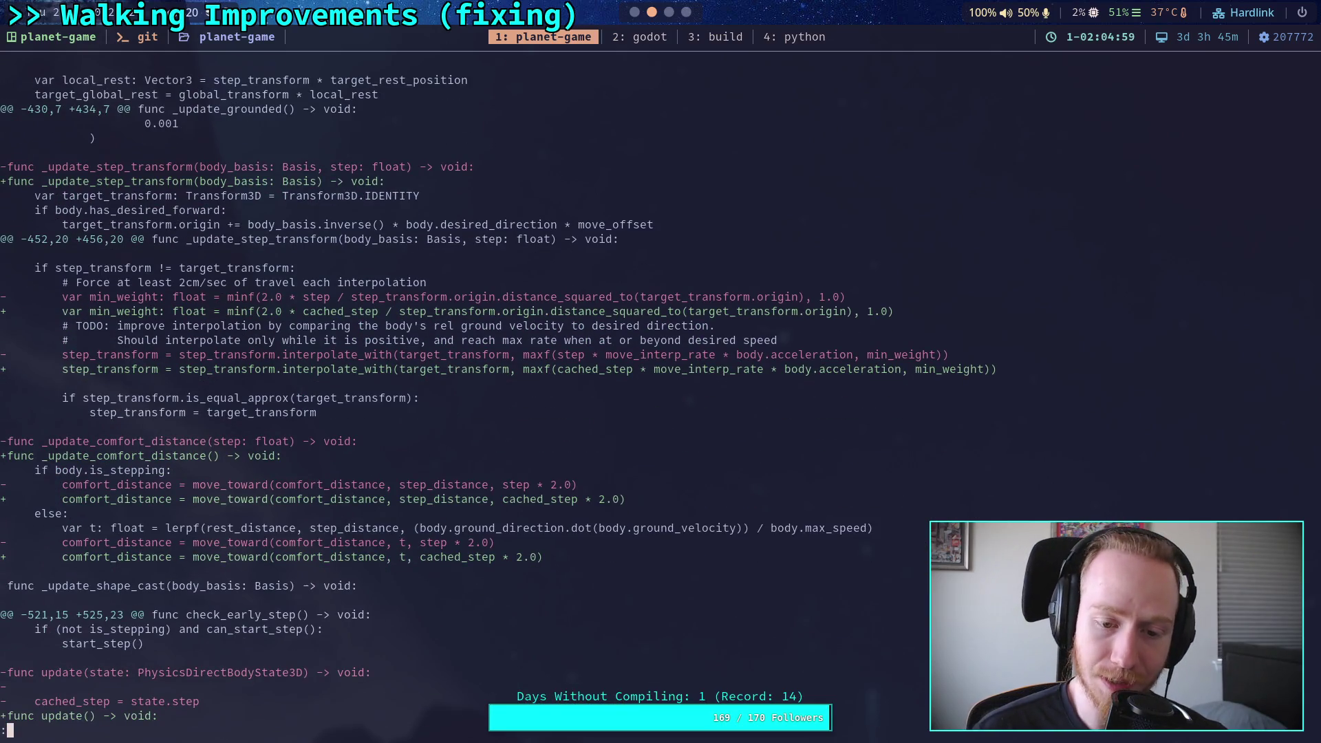
scroll(661, 386, "down", 3)
scroll(661, 386, "down", 8)
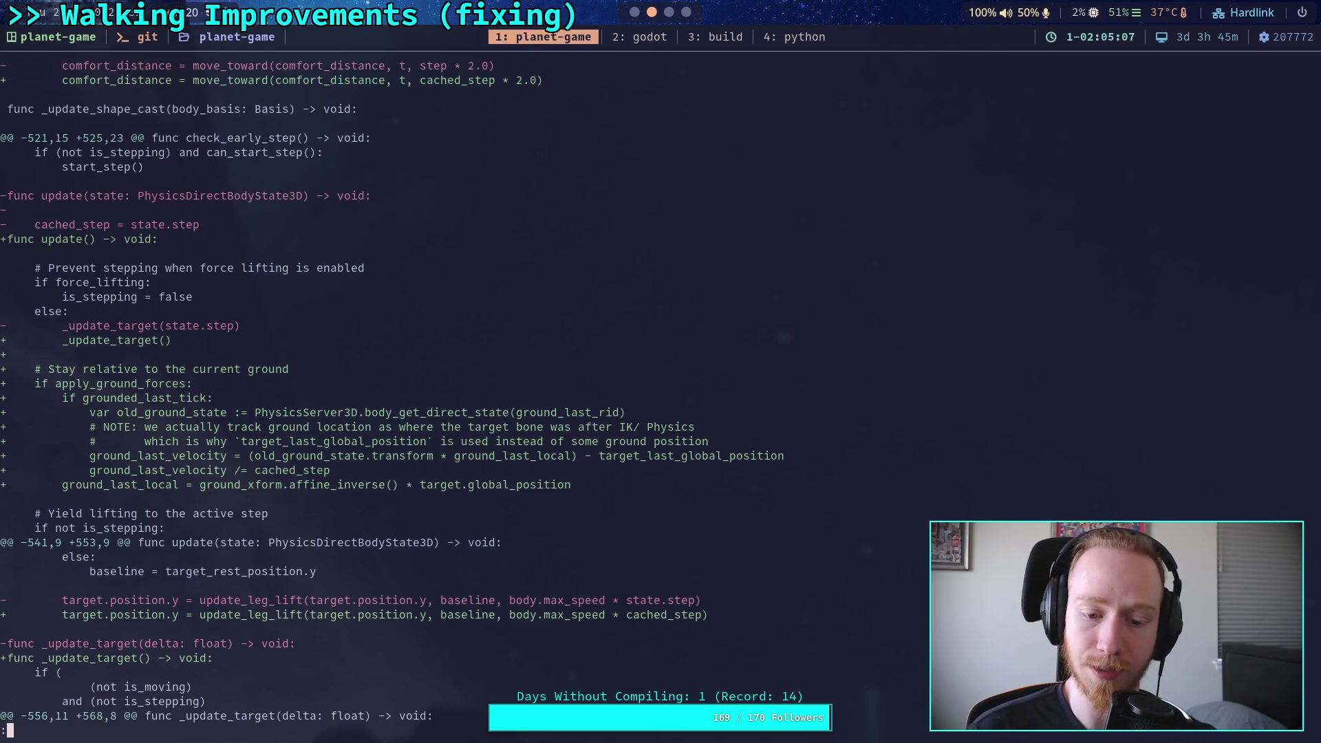
scroll(661, 386, "down", 4)
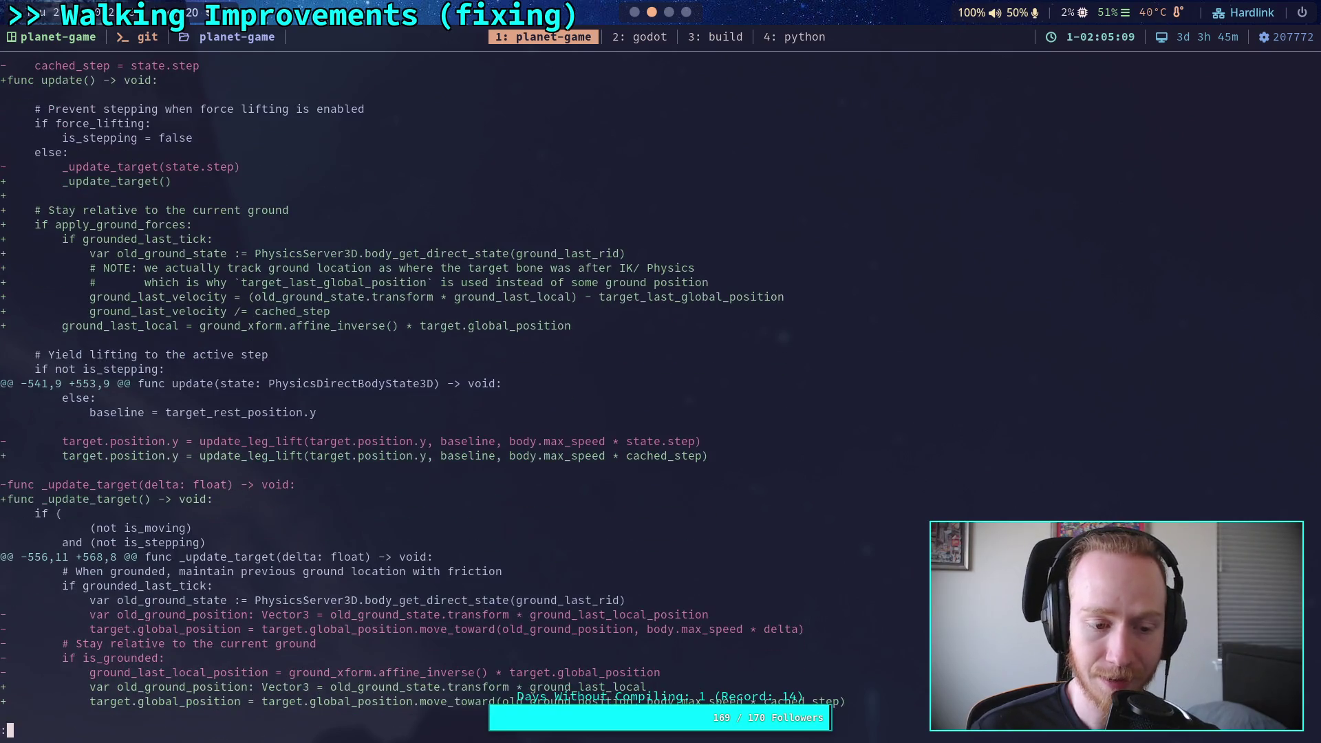
scroll(661, 386, "down", 7)
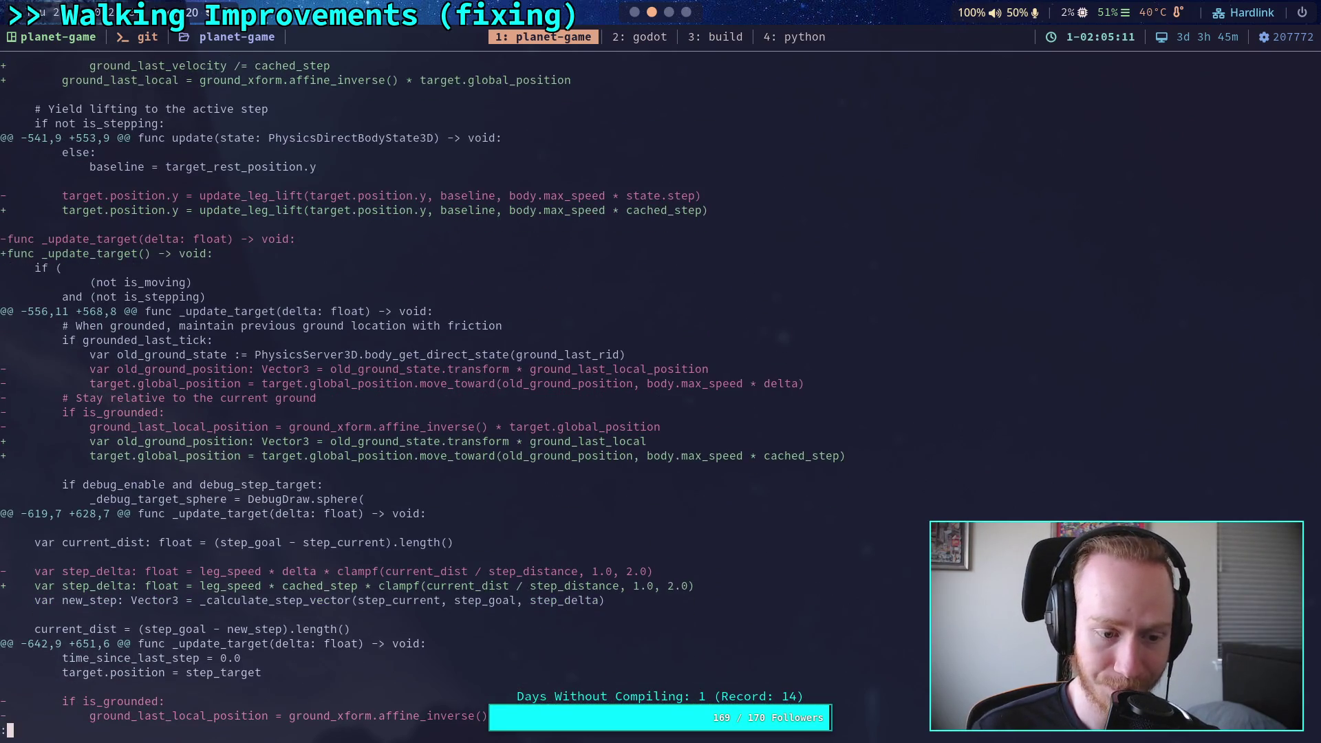
scroll(660, 386, "down", 6)
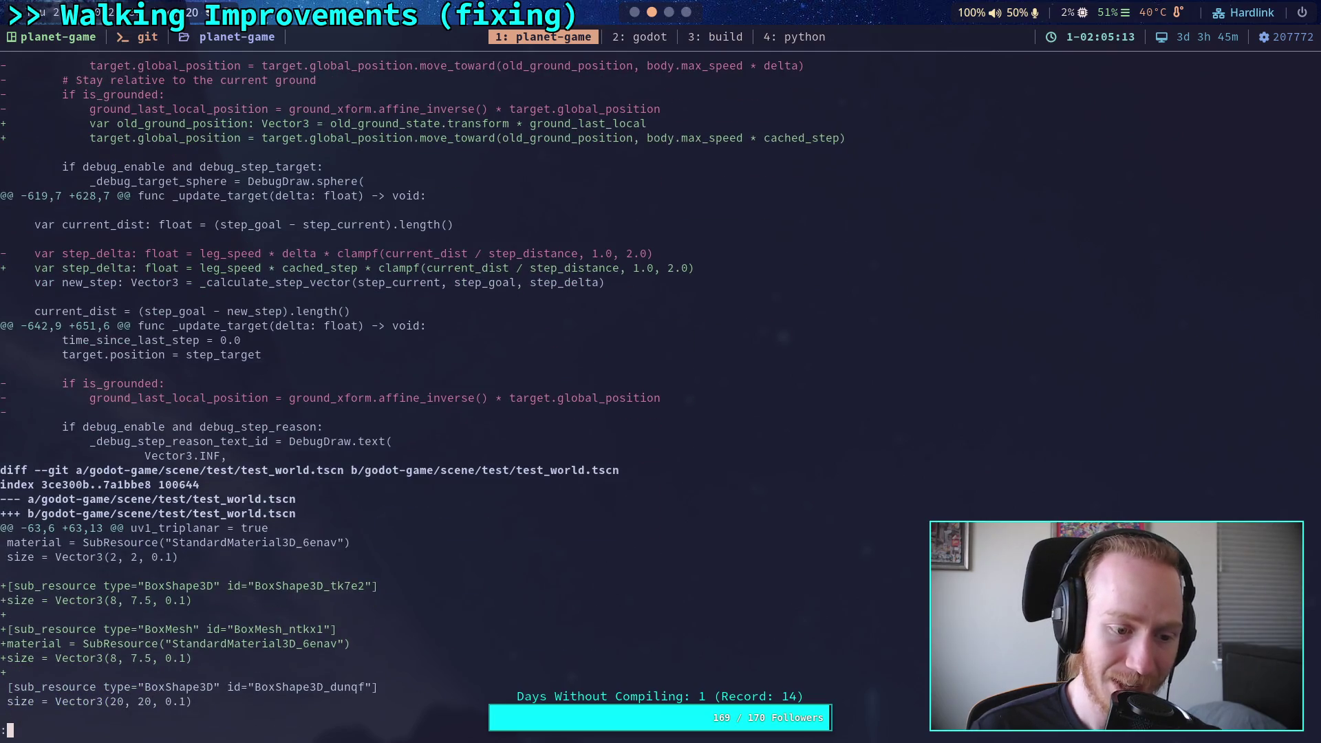
Step: Review the test_world.tscn hunks for the Step, bridge and Platform transform changes
scroll(661, 385, "down", 16)
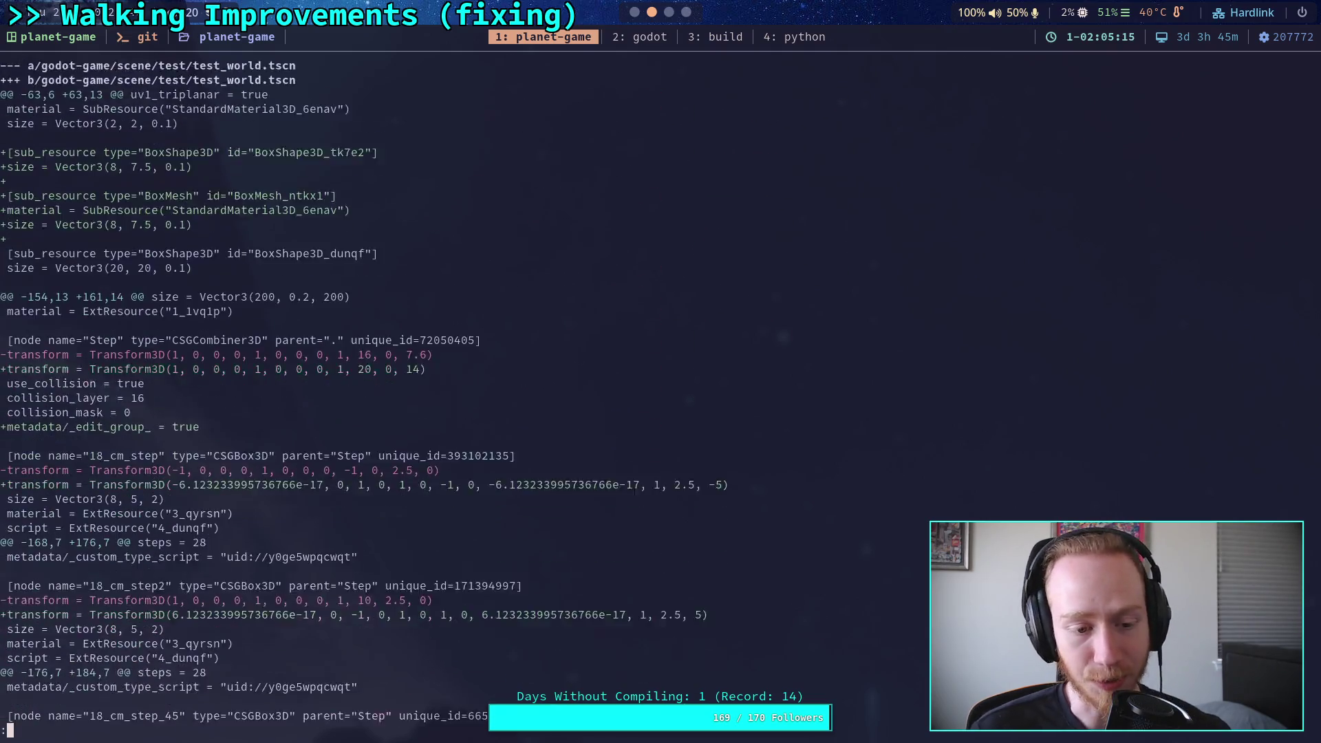
scroll(660, 386, "down", 9)
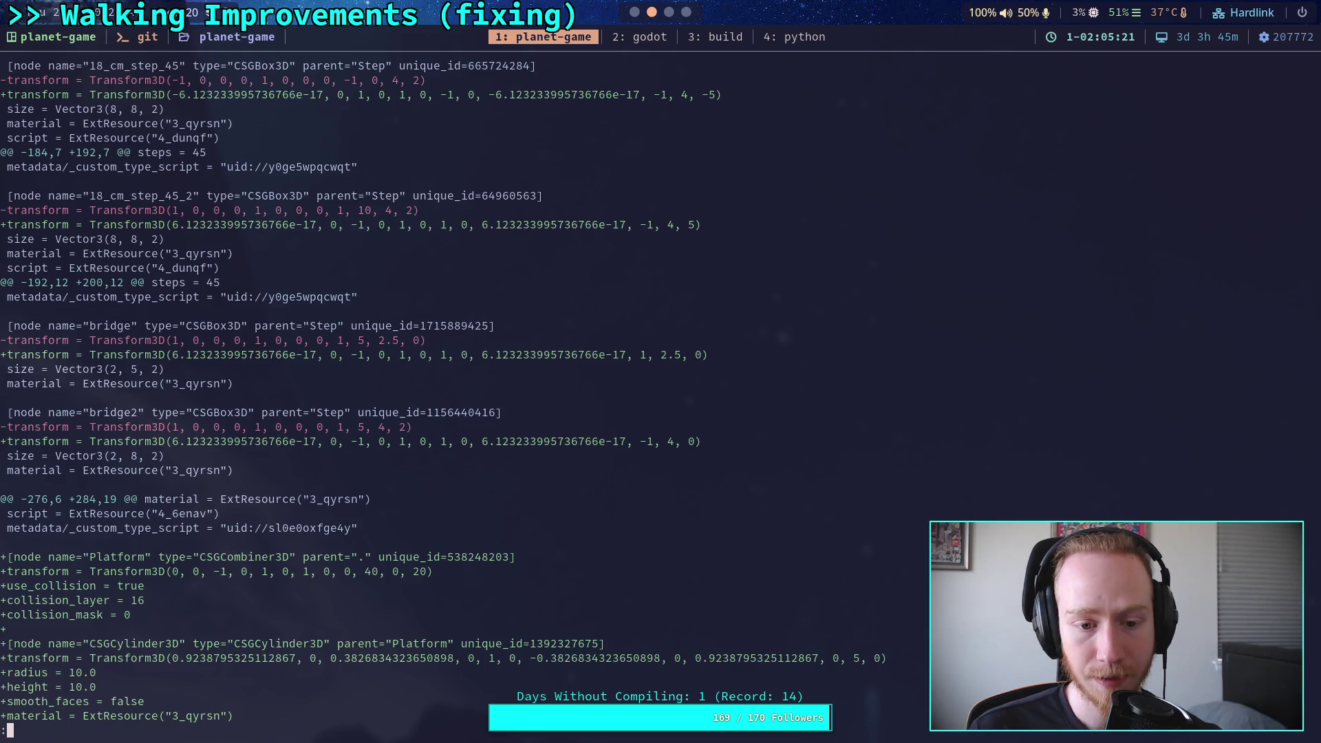
scroll(631, 431, "up", 5)
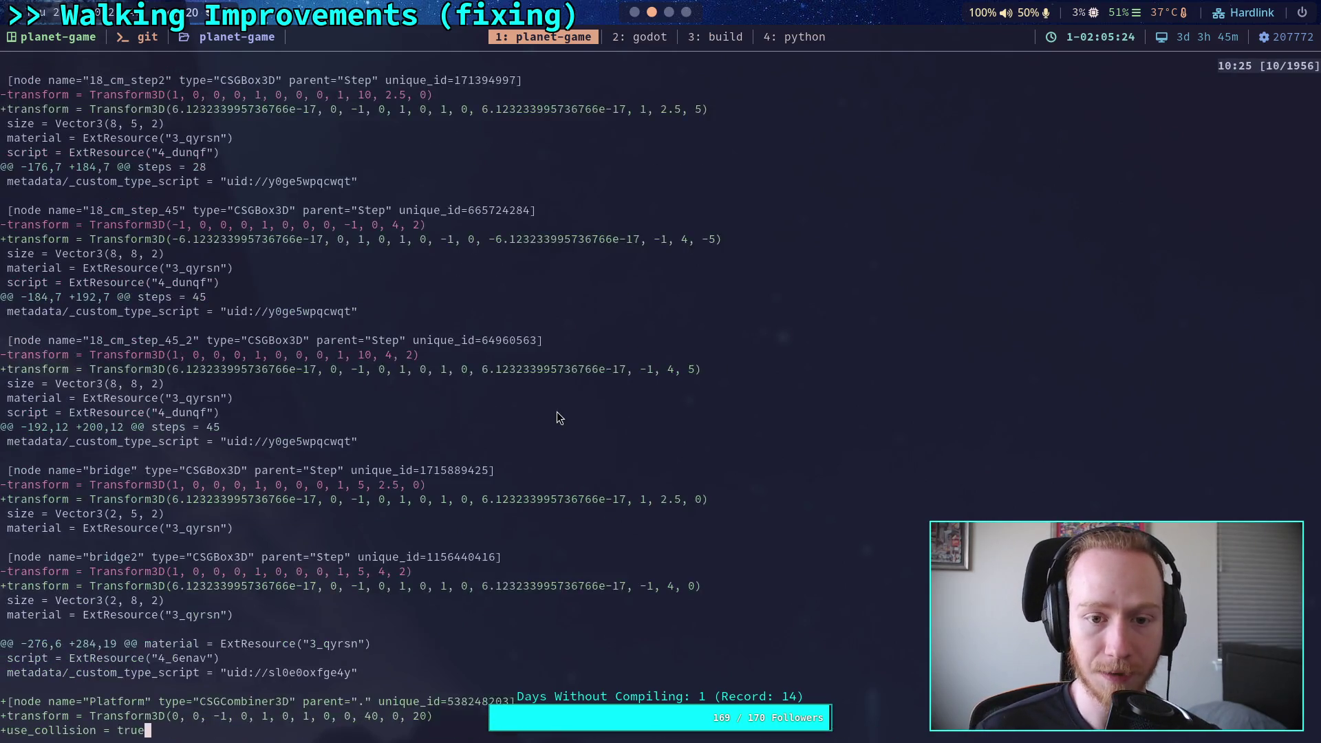
scroll(558, 411, "down", 5)
scroll(558, 412, "up", 5)
scroll(364, 391, "up", 3)
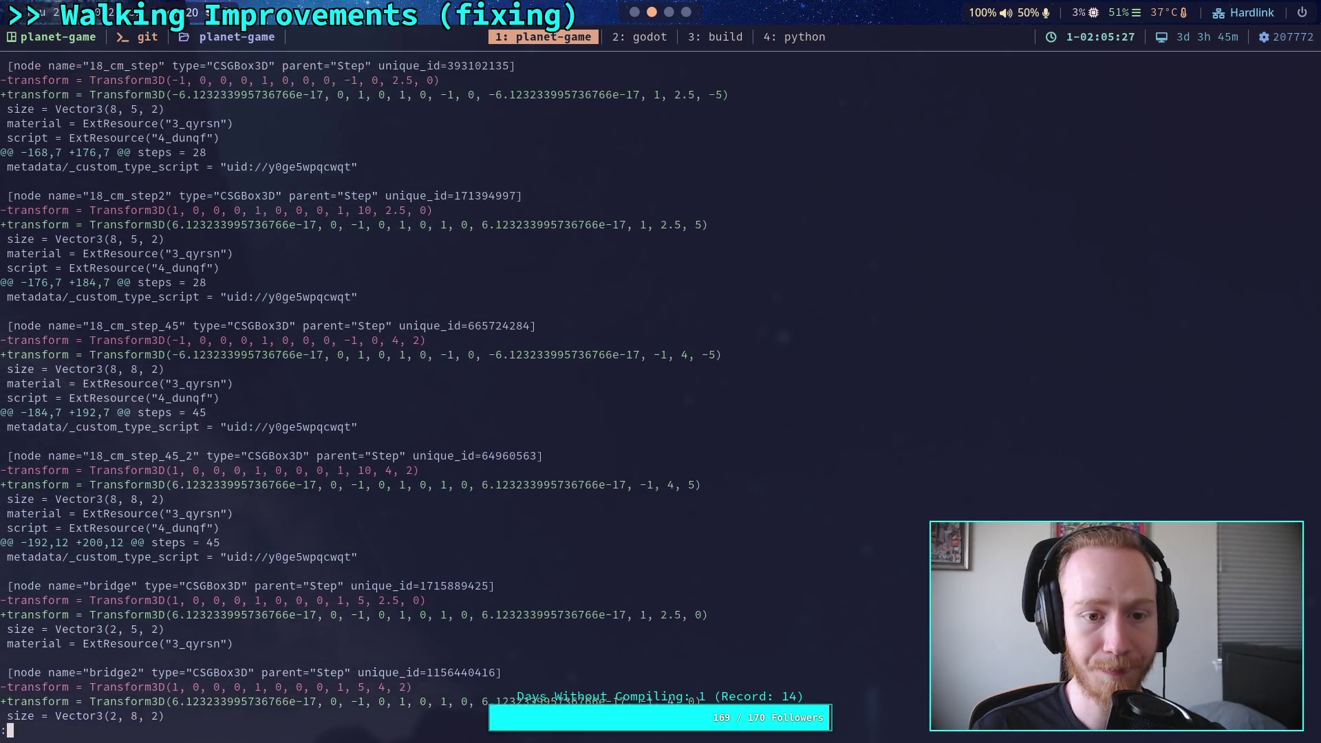
Step: Select the 18_cm_step node in test_world's scene tree and show its Inspector properties
left_click(692, 38)
left_click(537, 41)
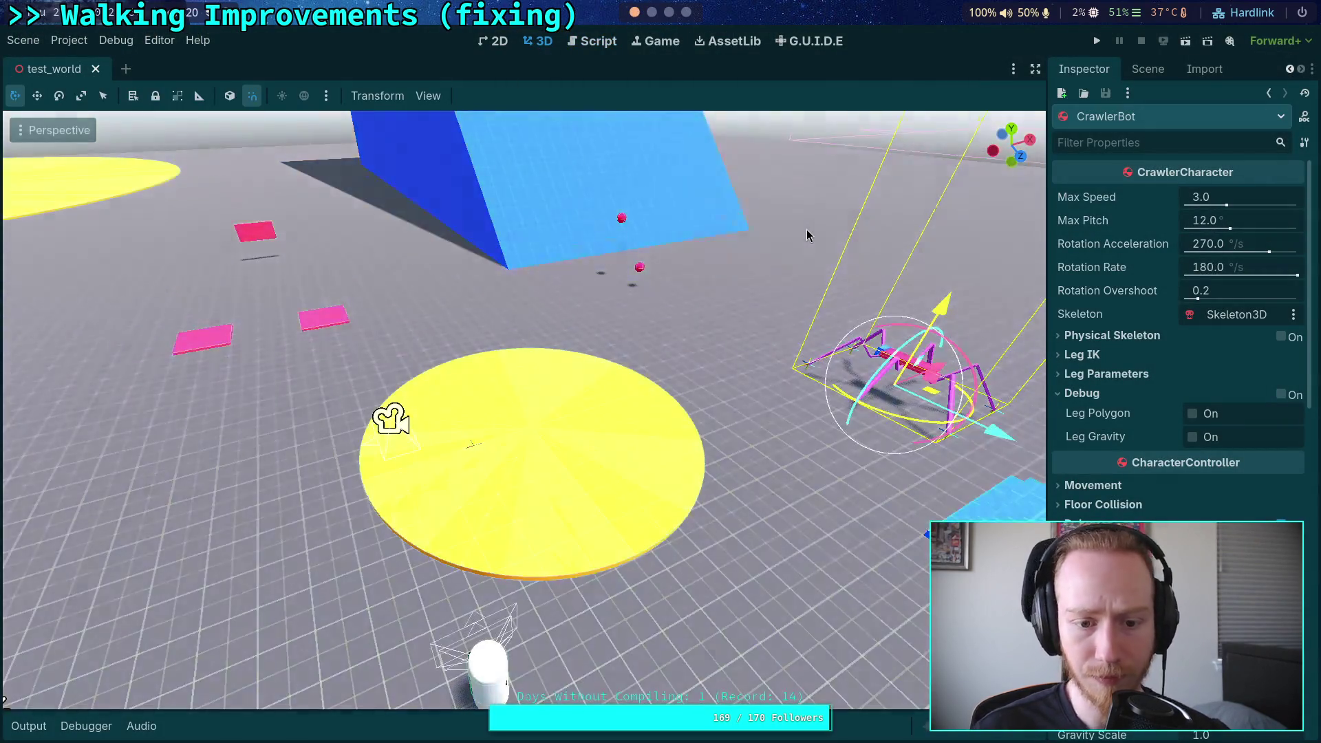
left_click(1148, 68)
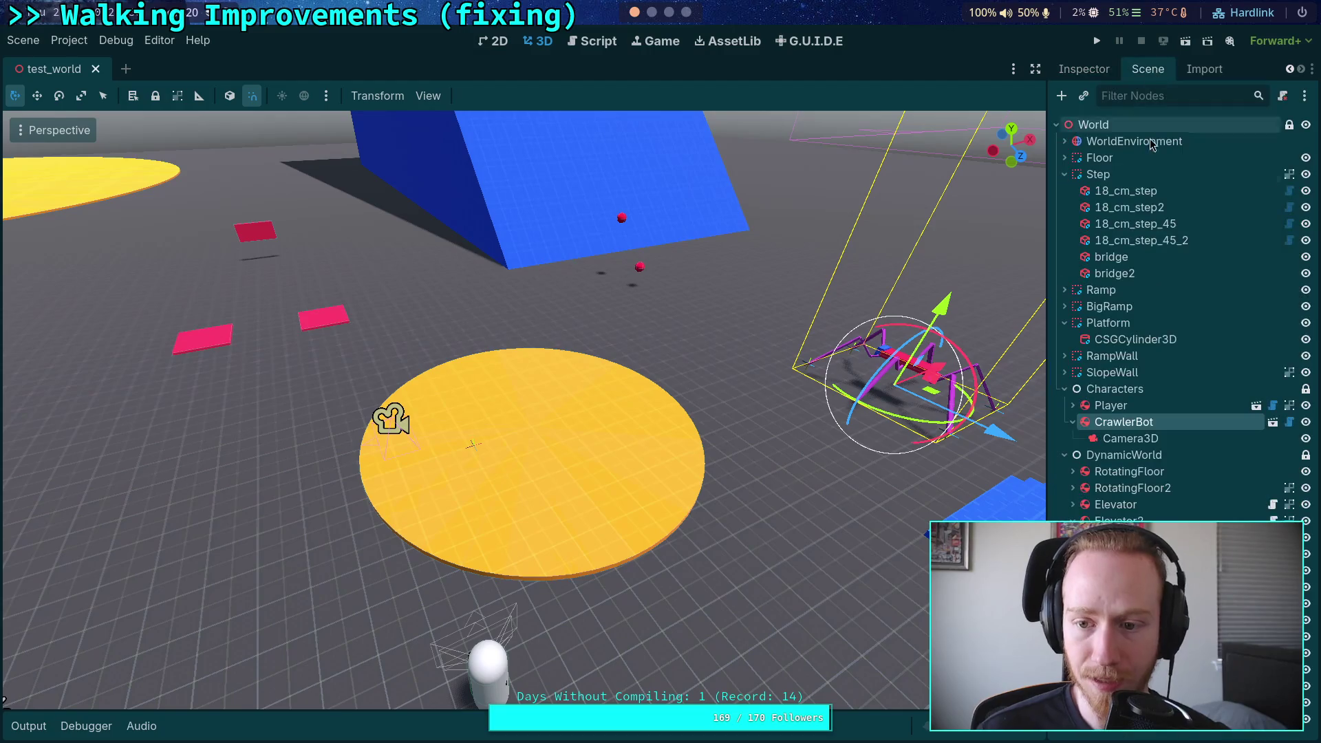
left_click(1126, 191)
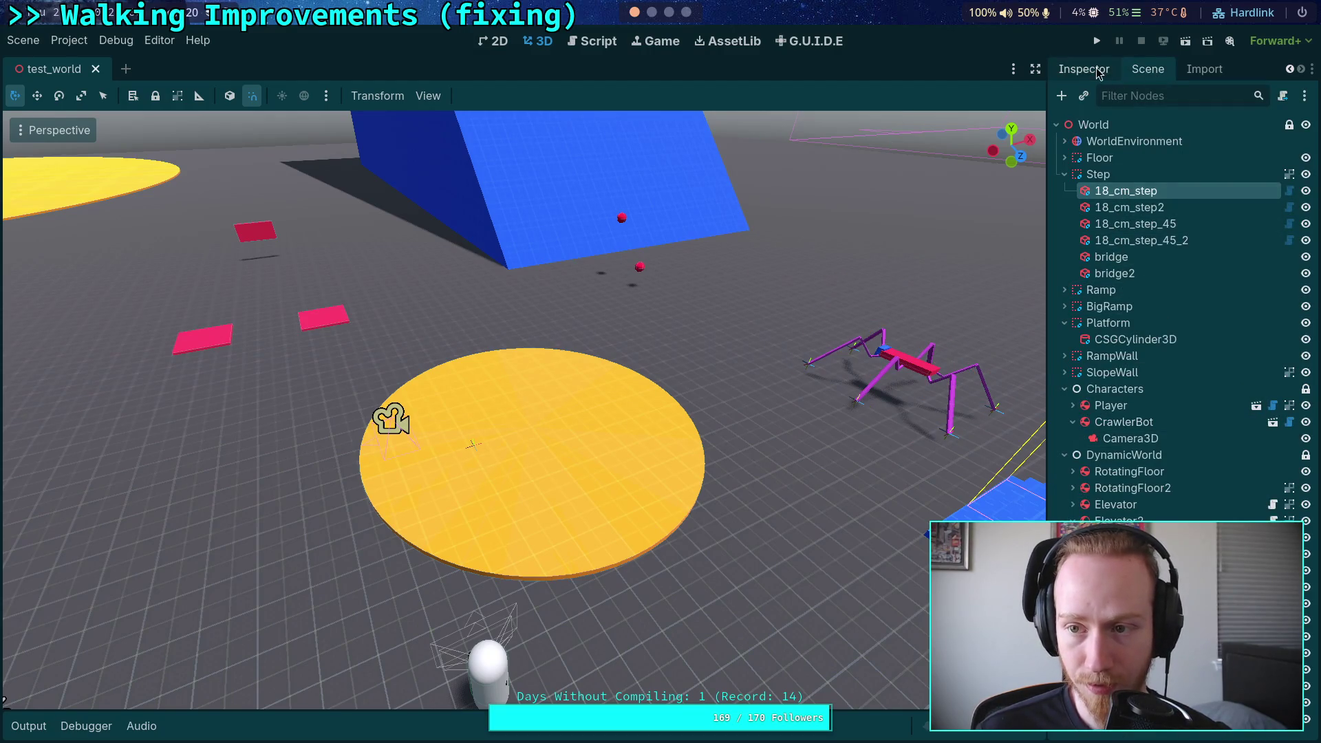
left_click(1101, 72)
scroll(1297, 420, "down", 10)
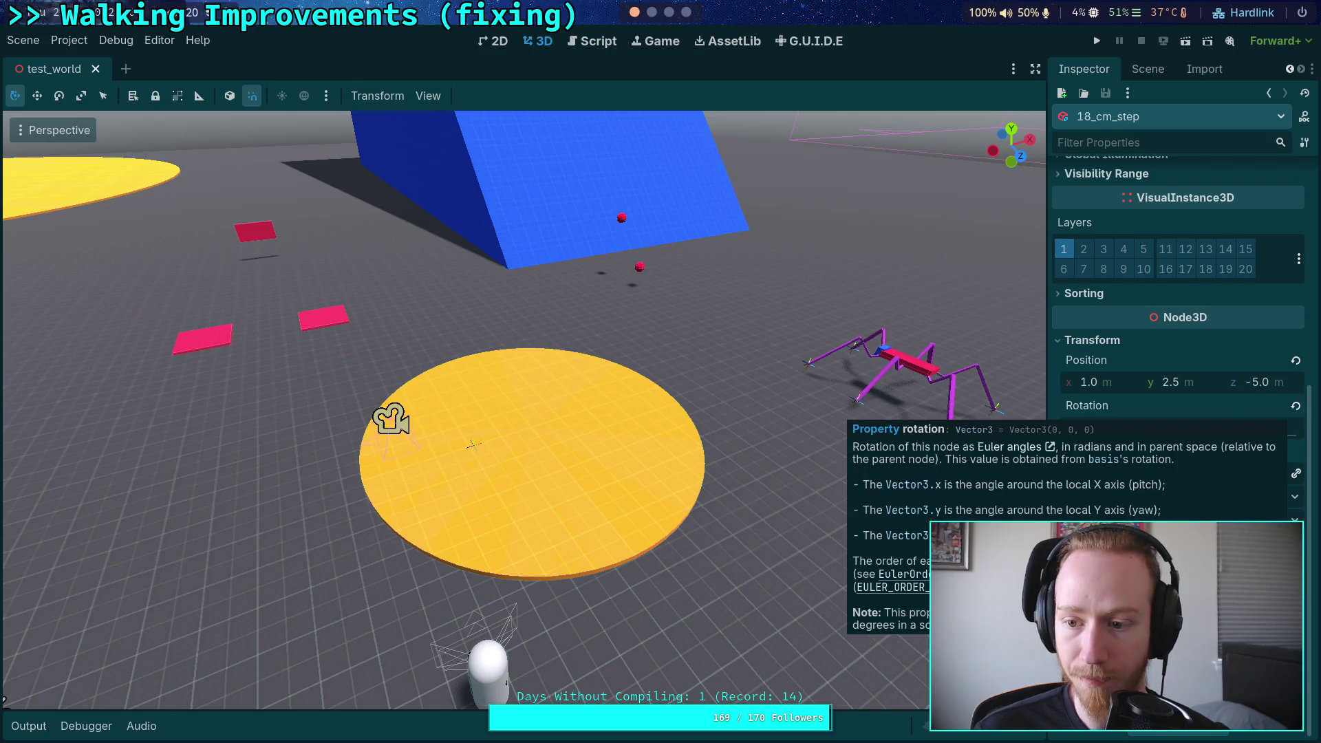
Step: Revert the step's rotation, set Rotation Y to 90, and save the scene
left_click(1295, 406)
left_click(1211, 428)
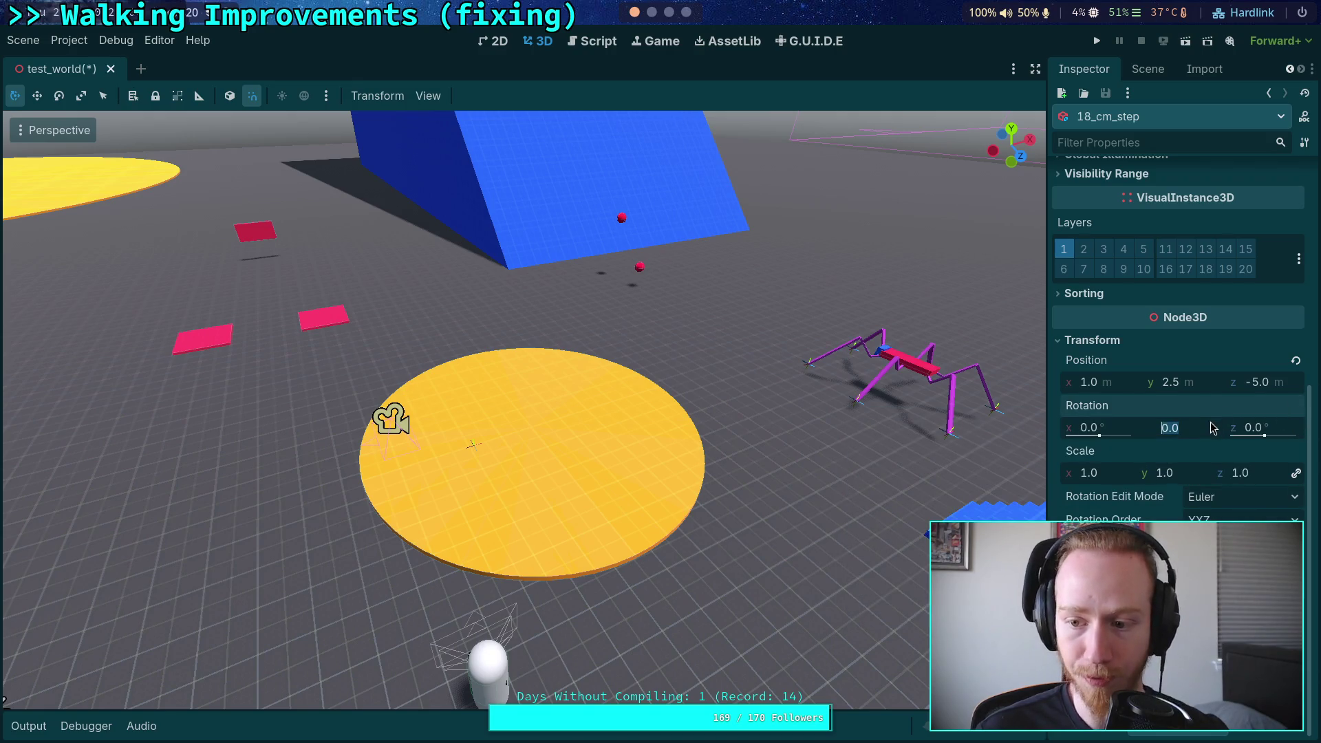
type("90")
key("Return")
key("ctrl+s")
left_click(654, 13)
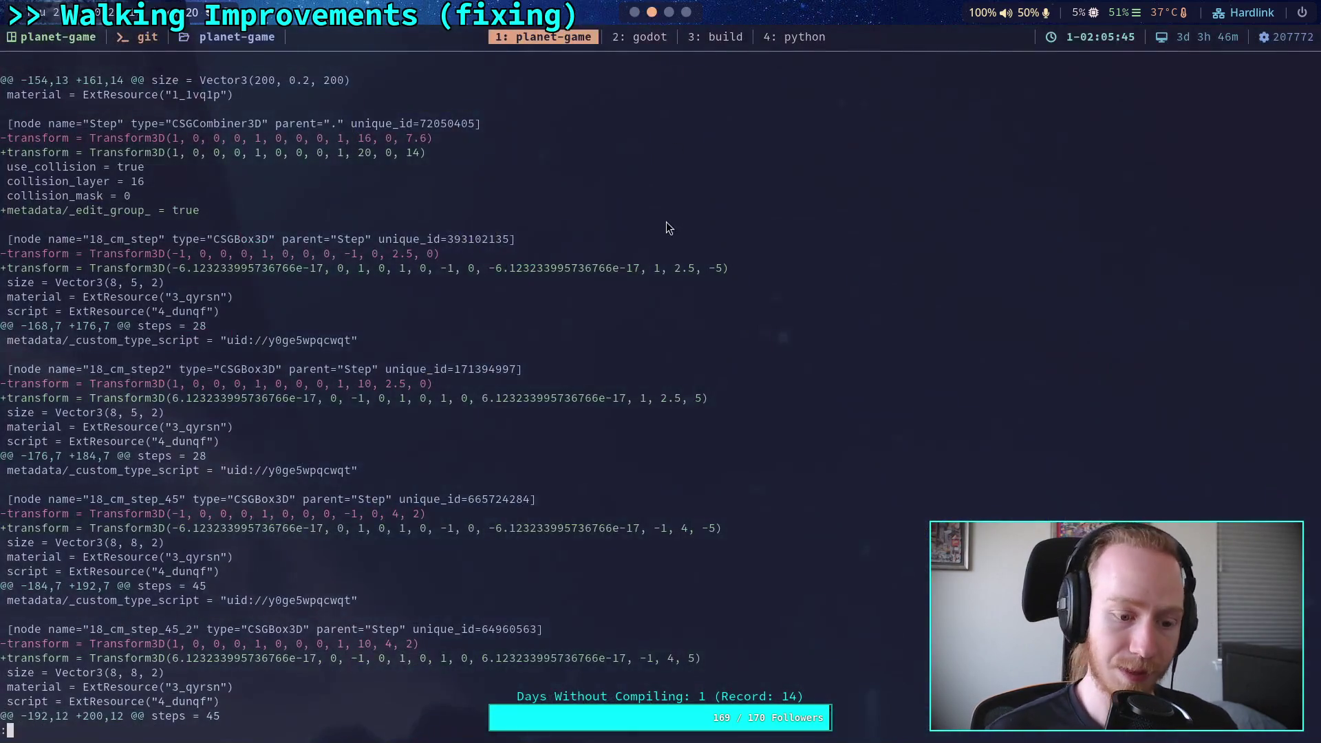
Step: Run git diff on godot-game/scene/test/test_world.tscn and review the near-zero e-17 transform terms
type("git diff godot-game/texture/")
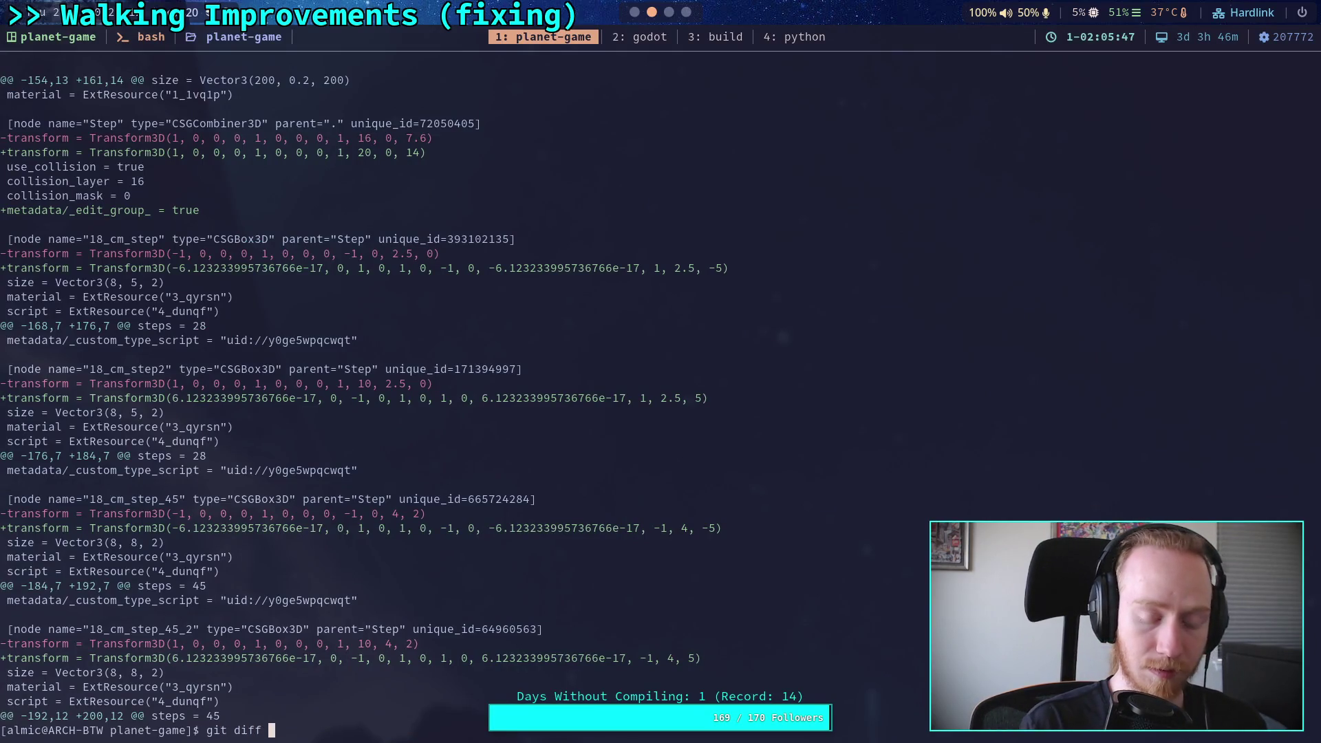
key("BackSpace")
key("BackSpace")
key("BackSpace")
key("BackSpace")
type("scene/test/")
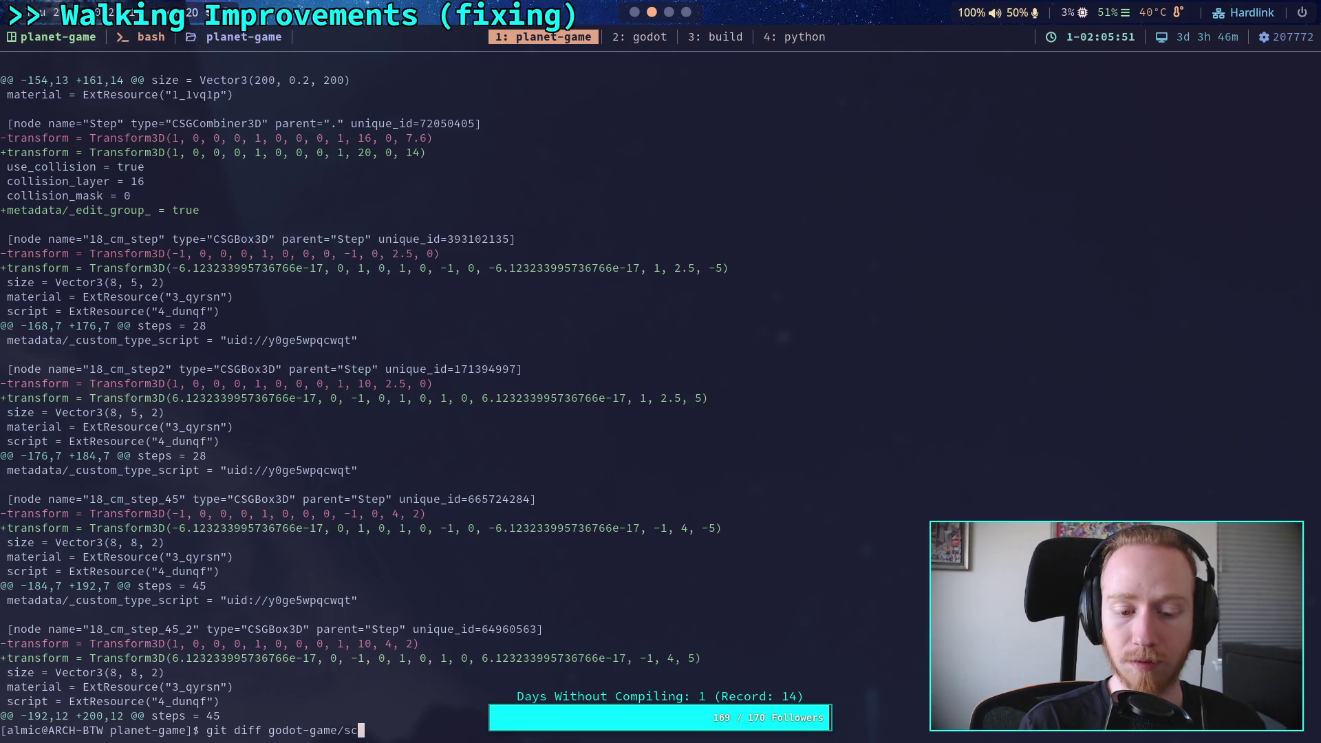
key("Tab")
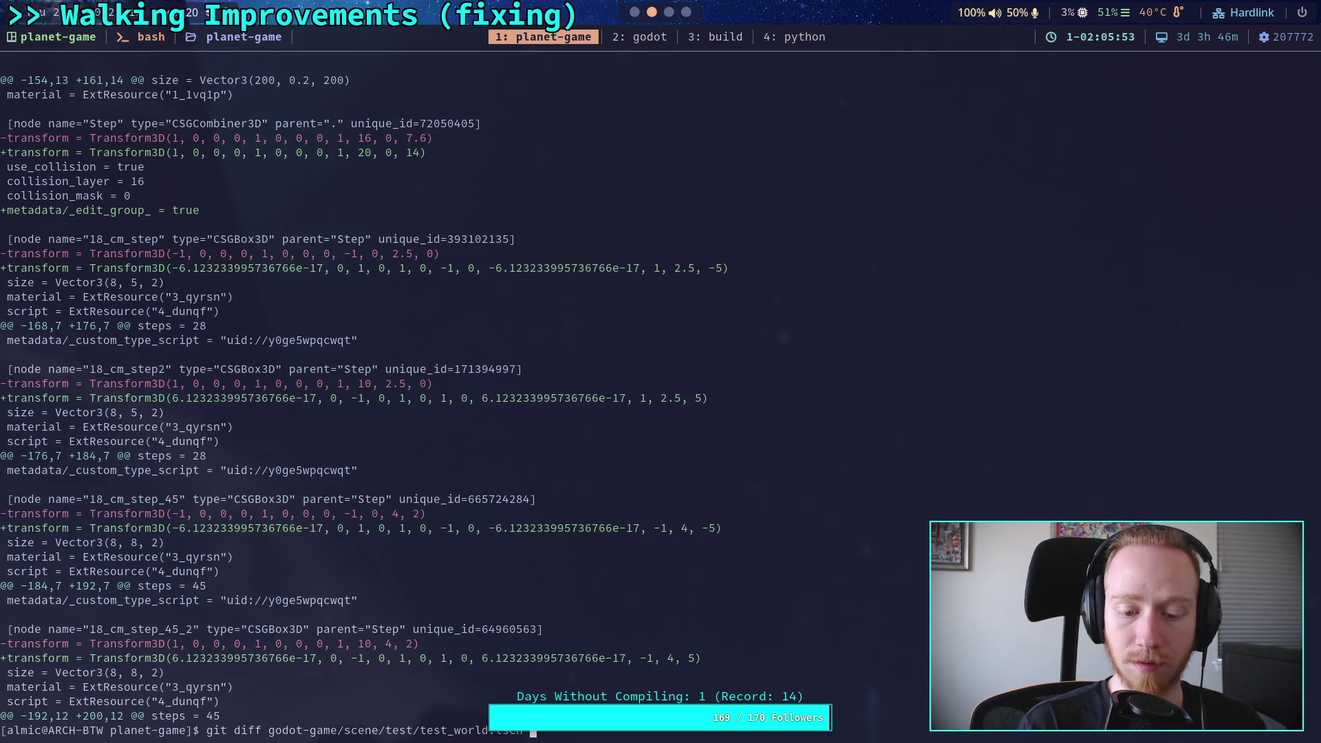
key("Return")
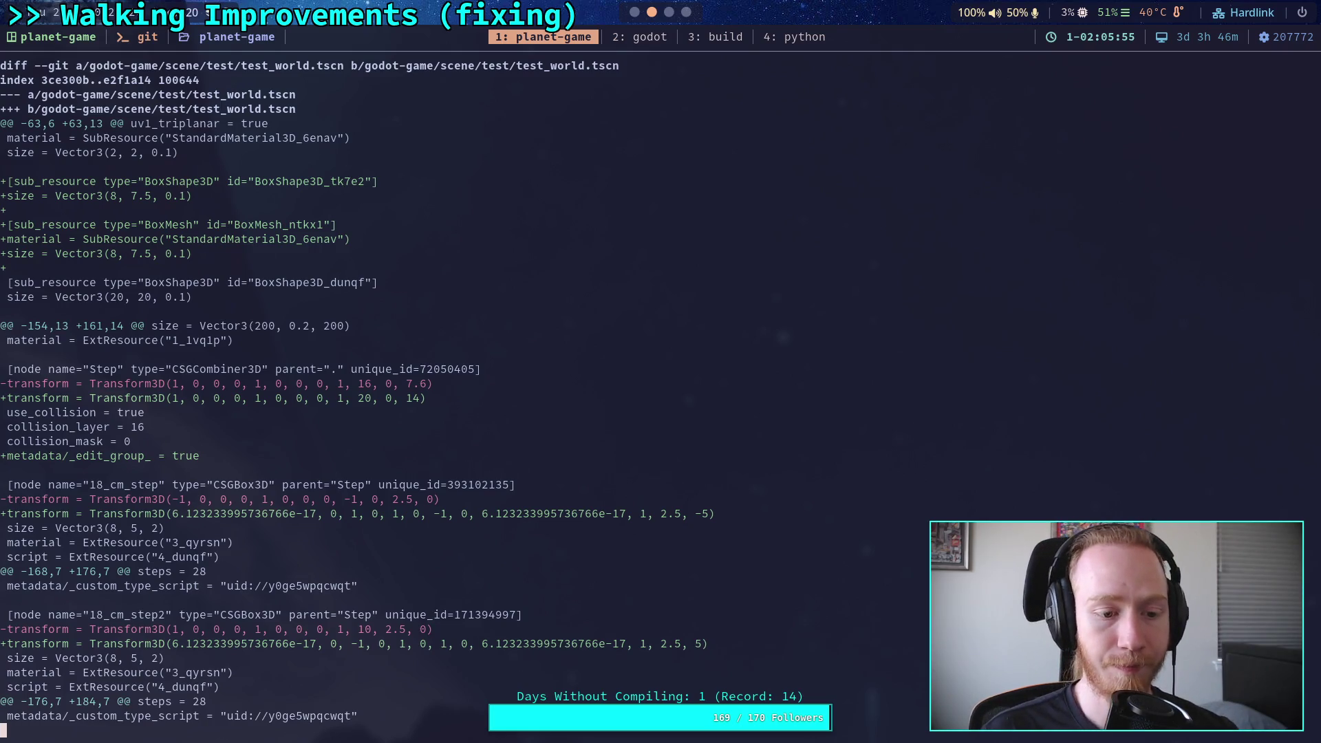
scroll(529, 391, "down", 3)
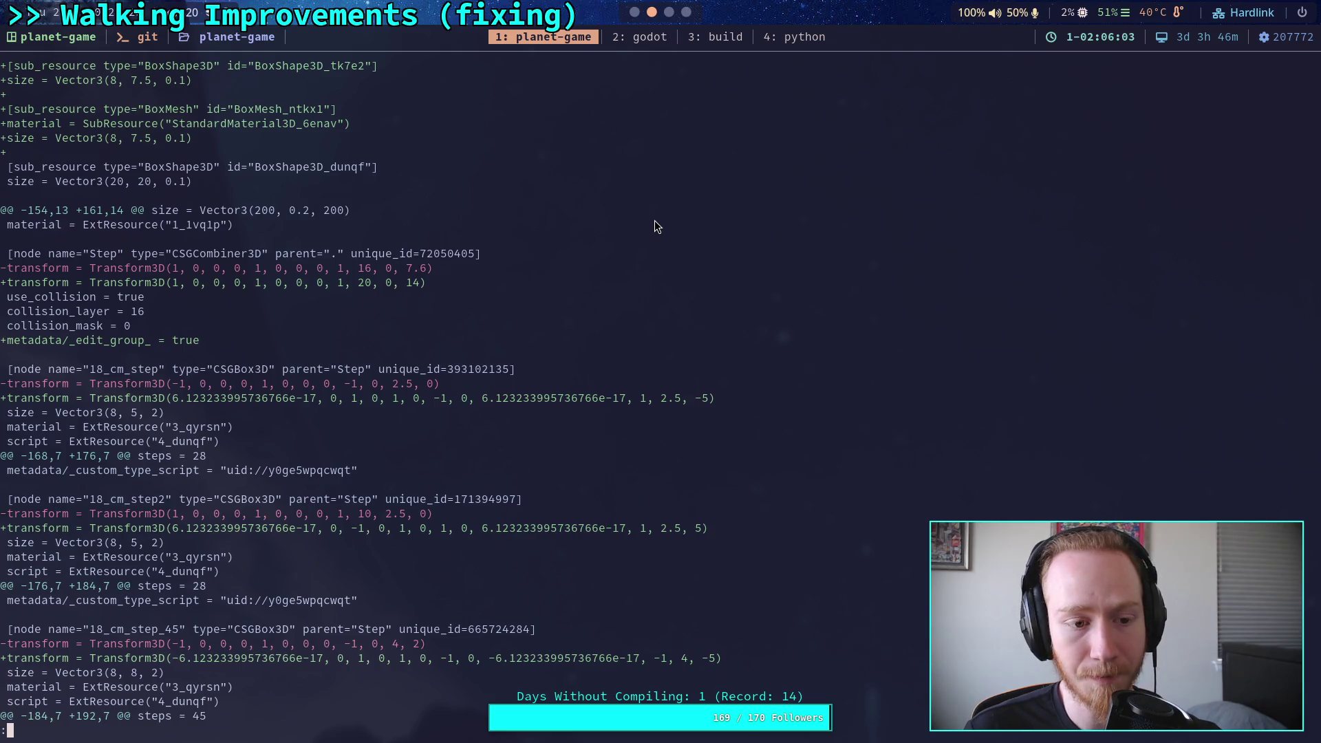
key("super+1")
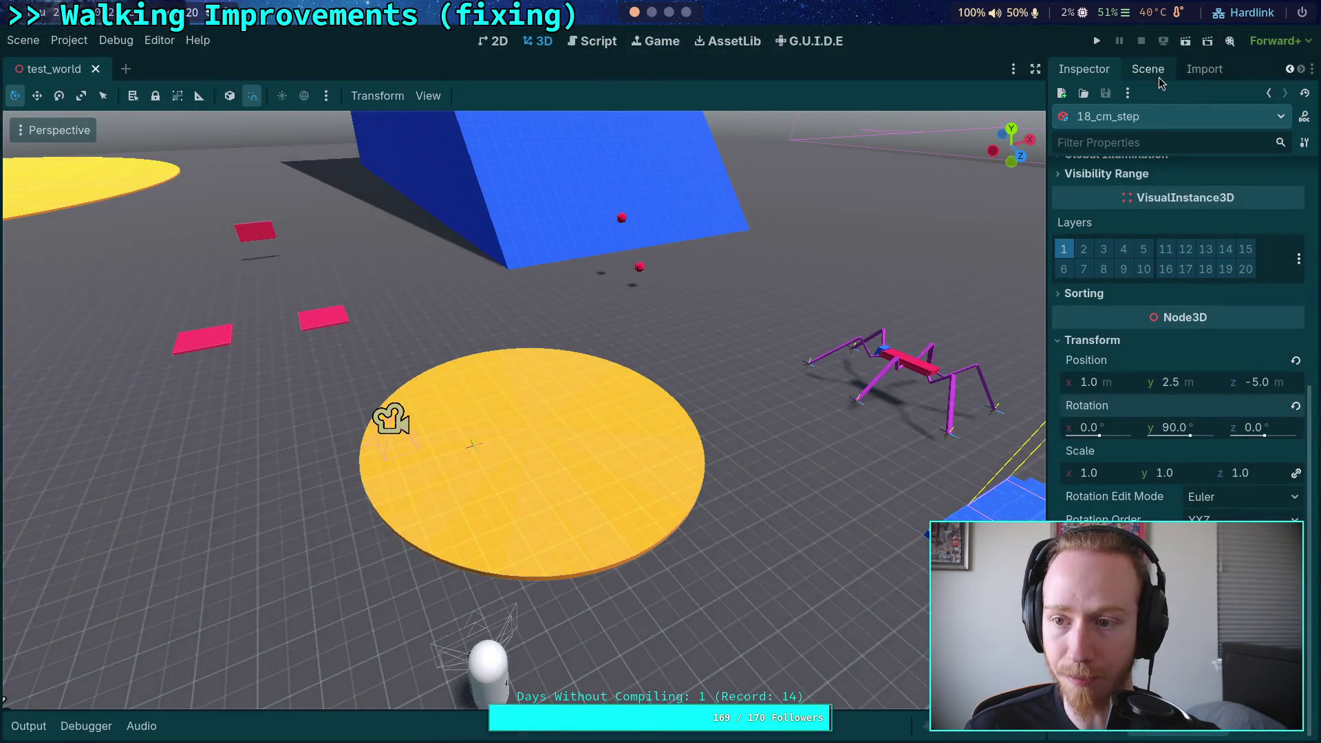
Step: Reset 18_cm_step's Y rotation to zero and save the scene
mouse_move(644, 530)
left_mouse_down()
mouse_move(825, 528)
mouse_move(909, 509)
left_mouse_up()
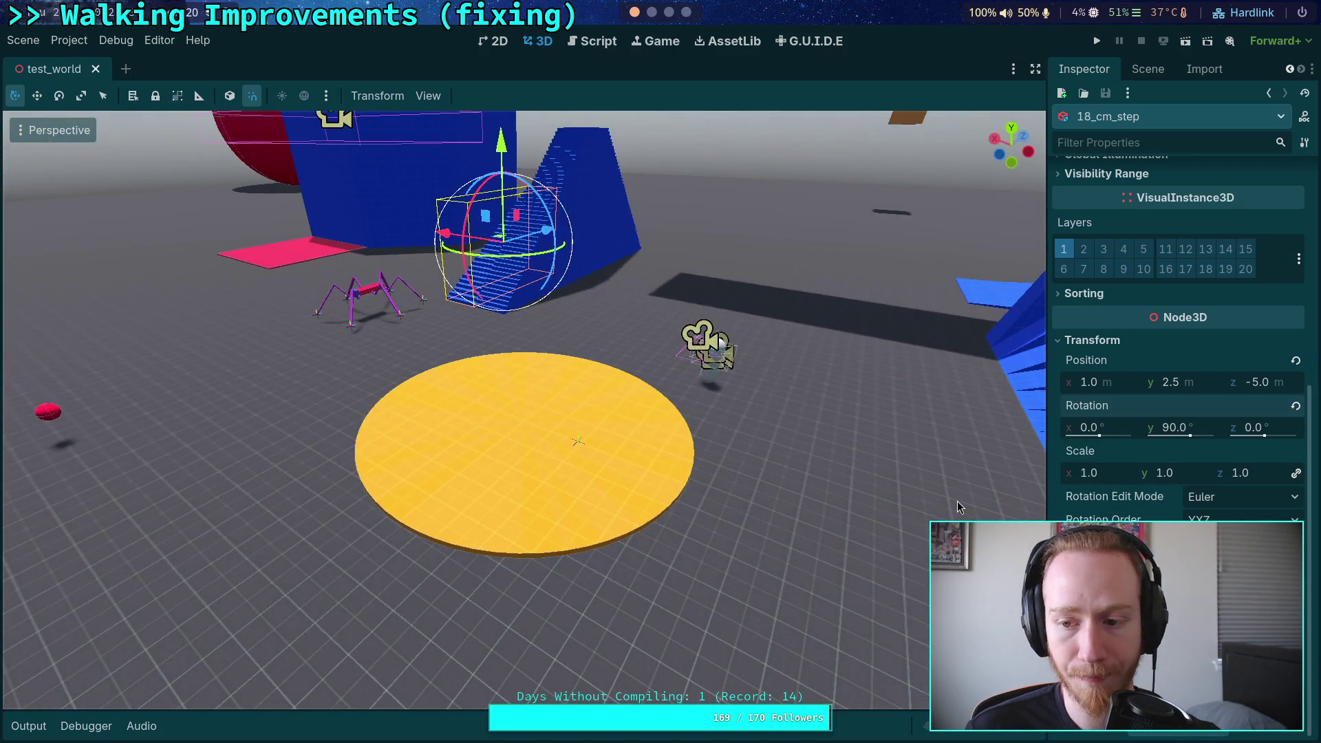
left_click(1296, 408)
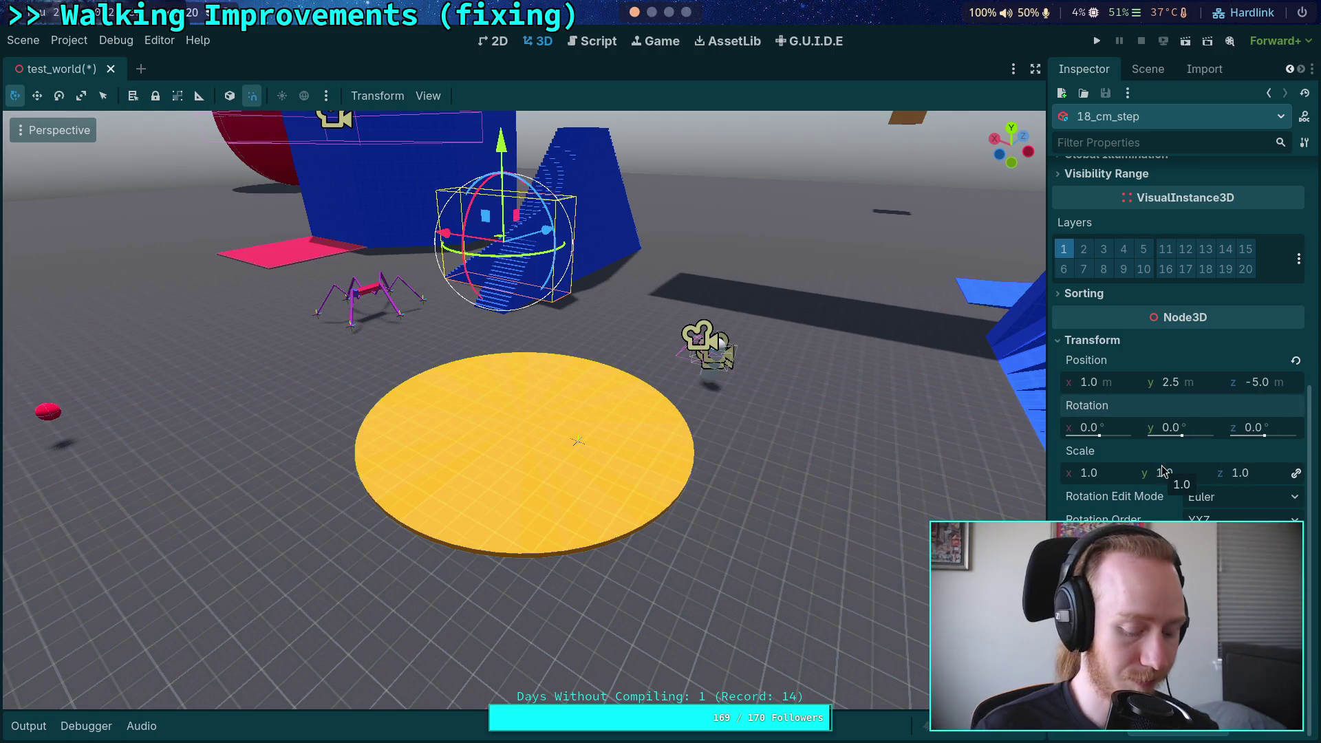
key("ctrl+s")
Step: Rerun the git diff to confirm 18_cm_step's clean identity transform at (1, 2.5, -5)
key("super+2")
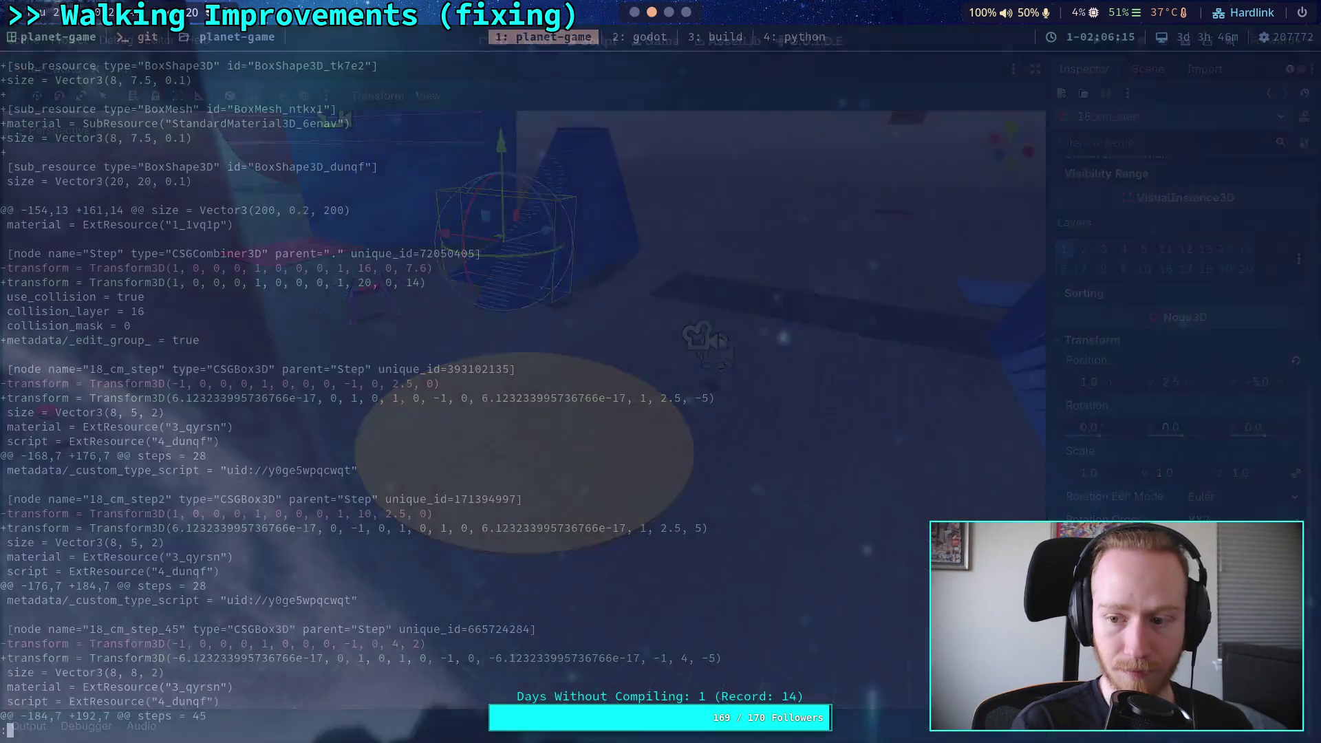
key("Up")
key("Return")
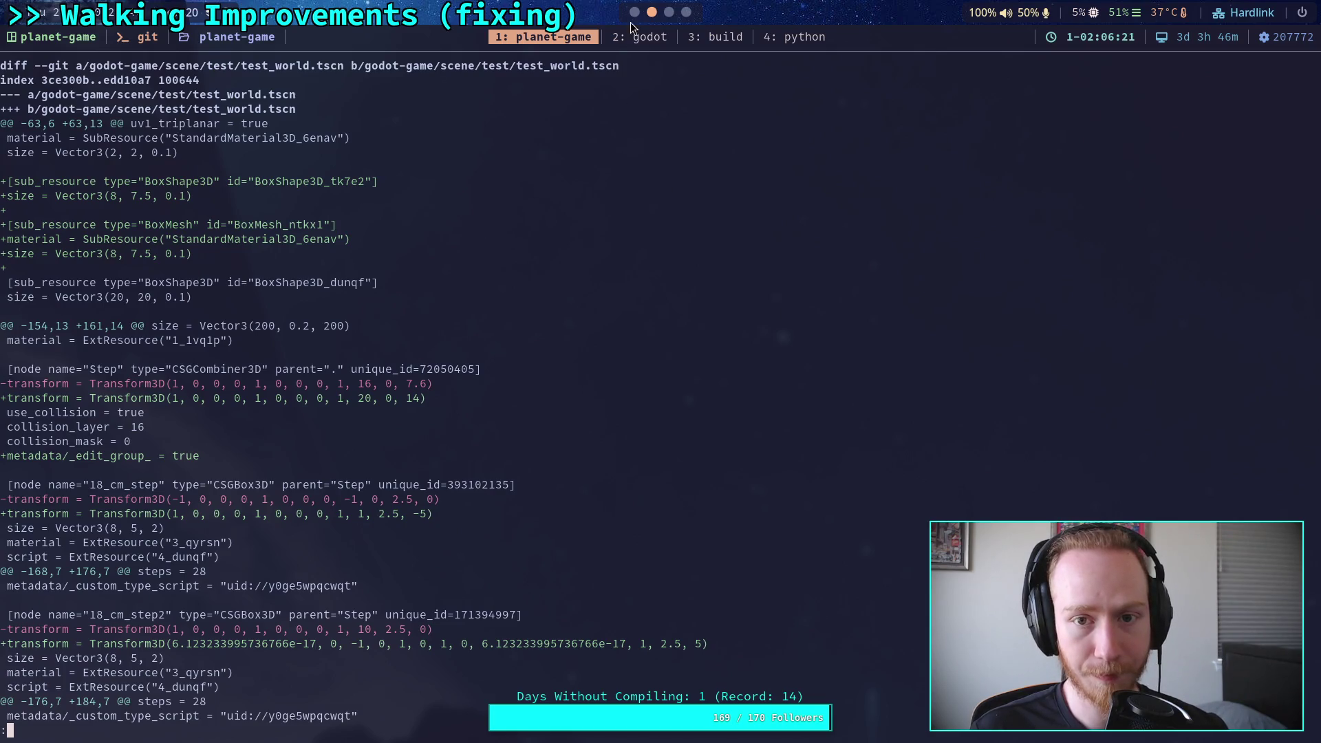
key("super+1")
Step: Rotate 18_cm_step back to 90° on Y and show the scene tree
left_click(1208, 423)
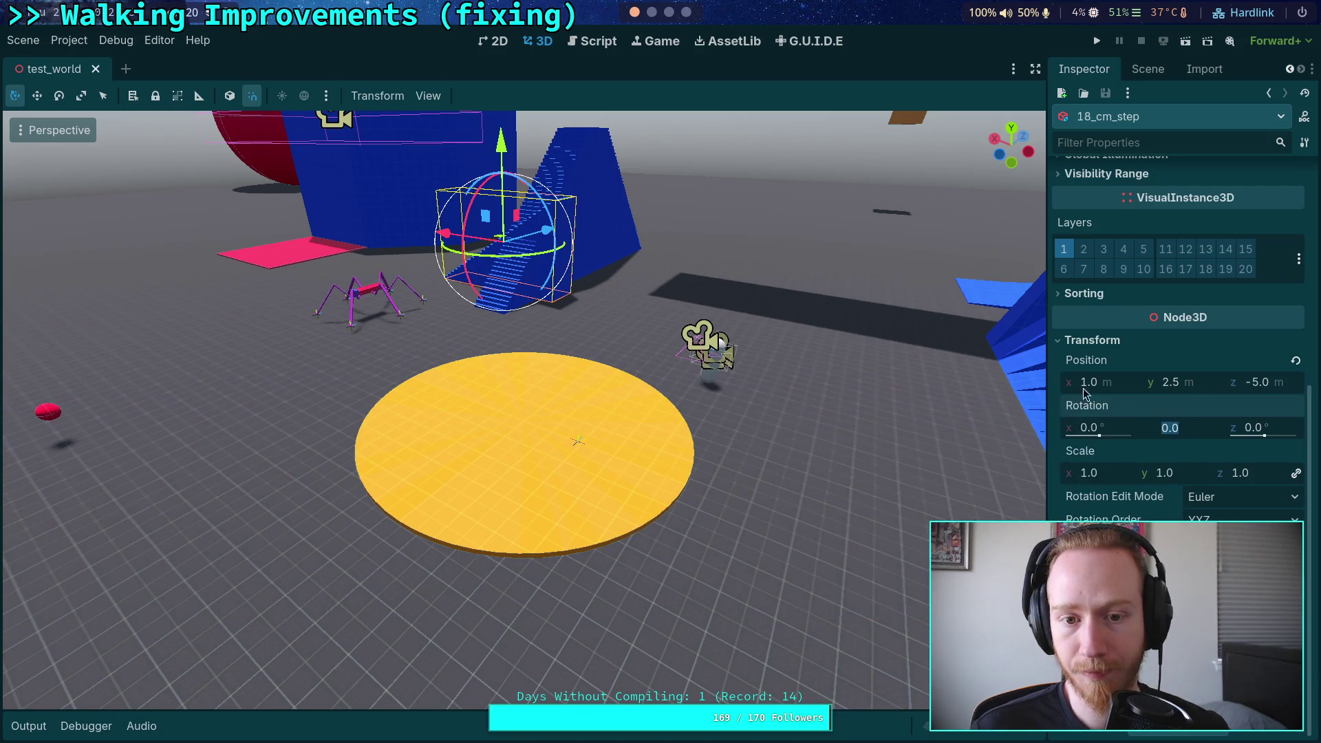
mouse_move(636, 320)
left_mouse_down()
mouse_move(775, 383)
mouse_move(806, 374)
left_mouse_up()
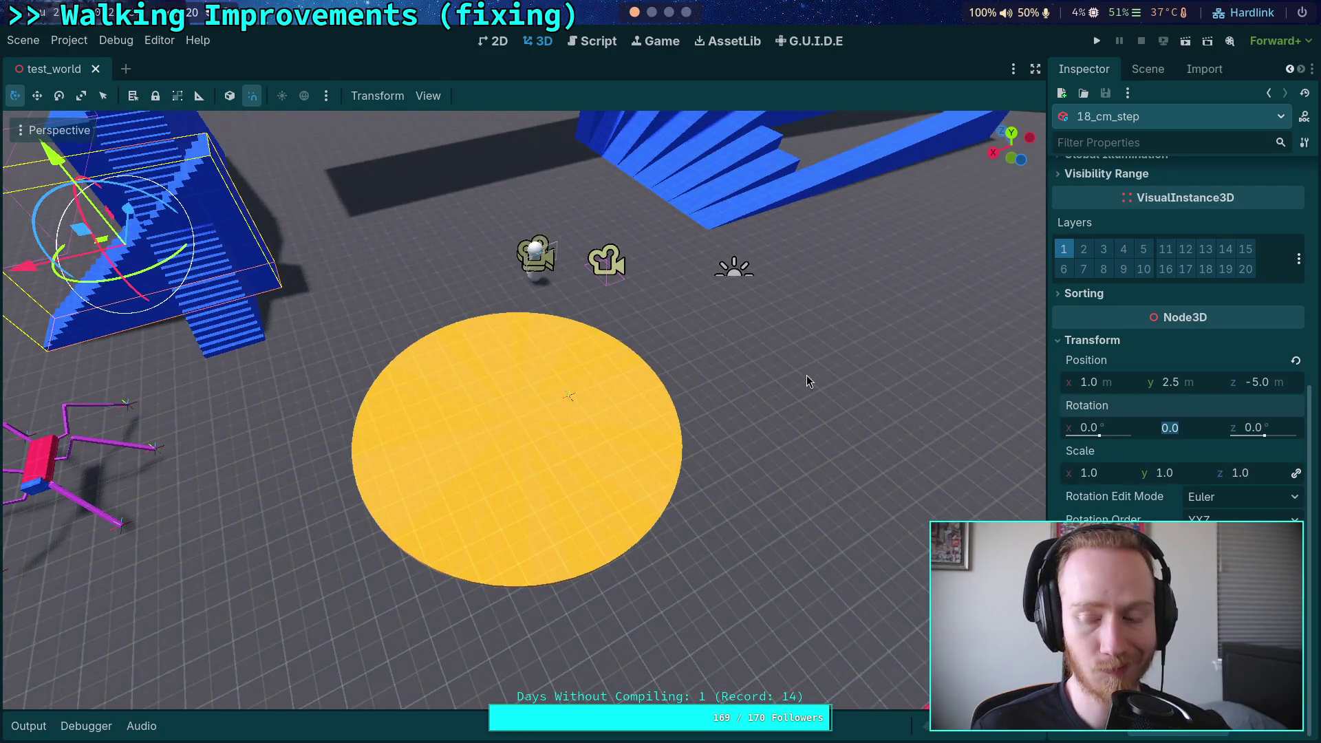
mouse_move(815, 374)
left_mouse_down()
mouse_move(764, 358)
mouse_move(702, 383)
left_mouse_up()
key("ctrl+shift+z")
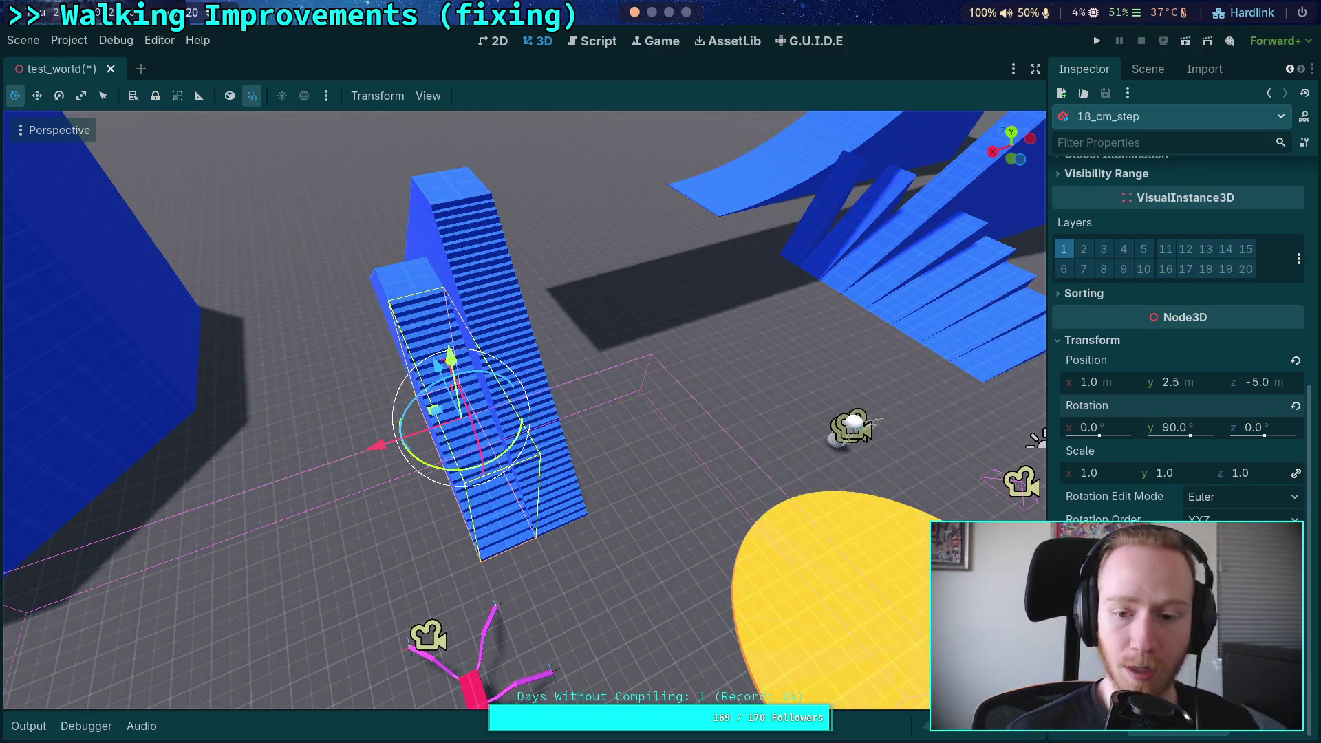
left_click(1148, 69)
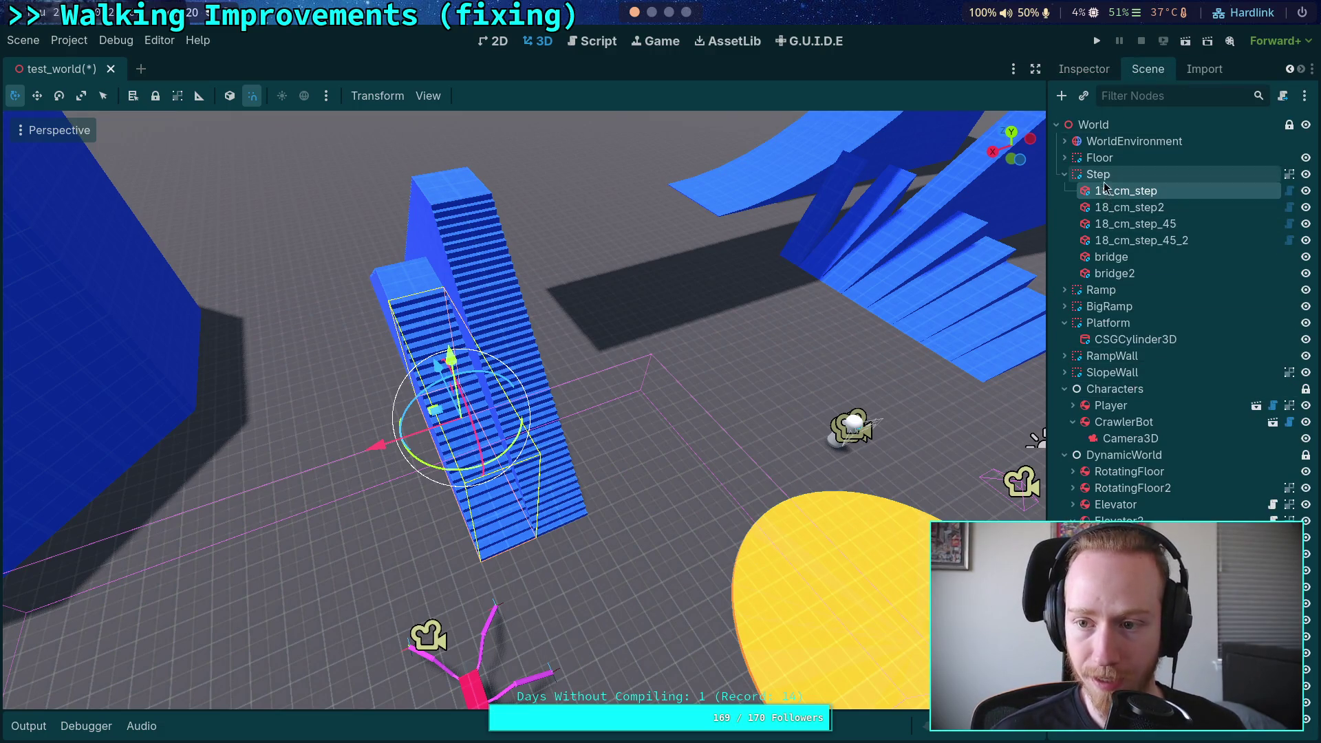
Step: Move the step and bridge nodes out of Step and inspect Step's properties
left_click(1115, 274, "shift")
left_click_drag(1106, 196, 1101, 168)
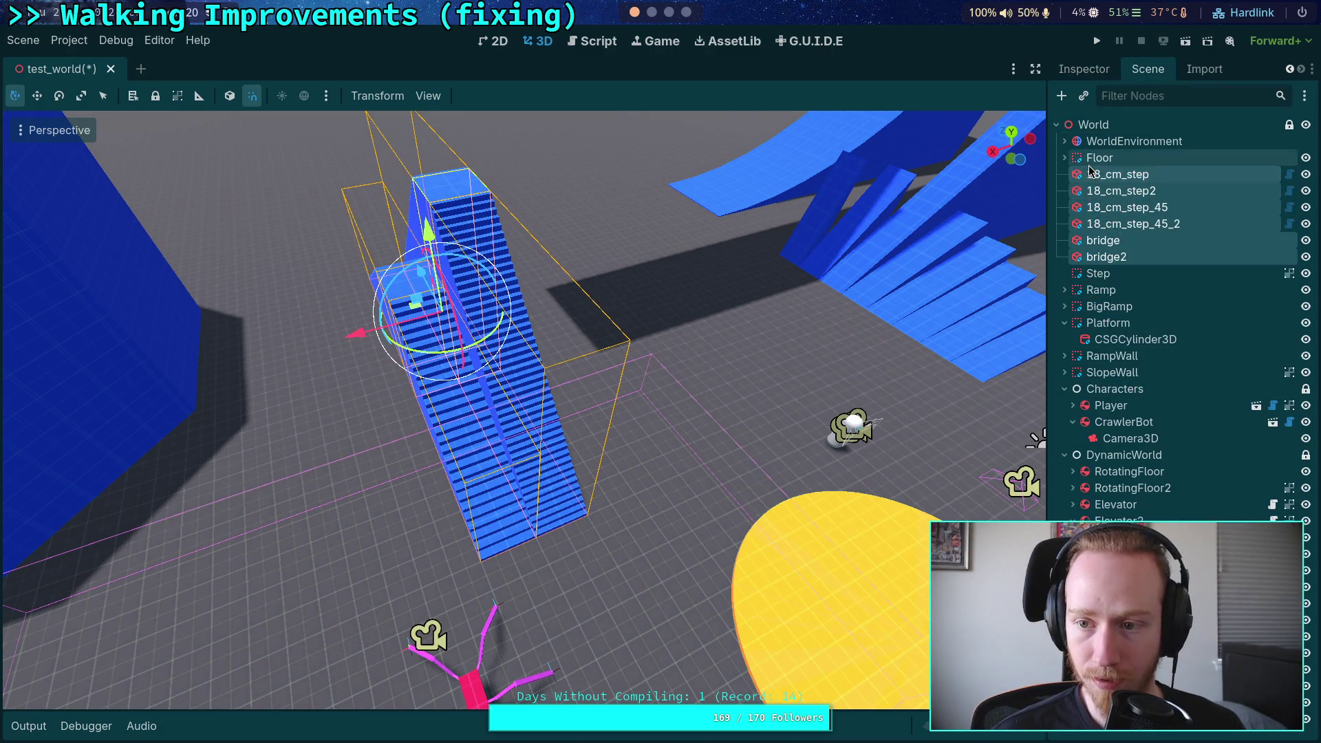
left_click(1098, 273)
left_click(1102, 73)
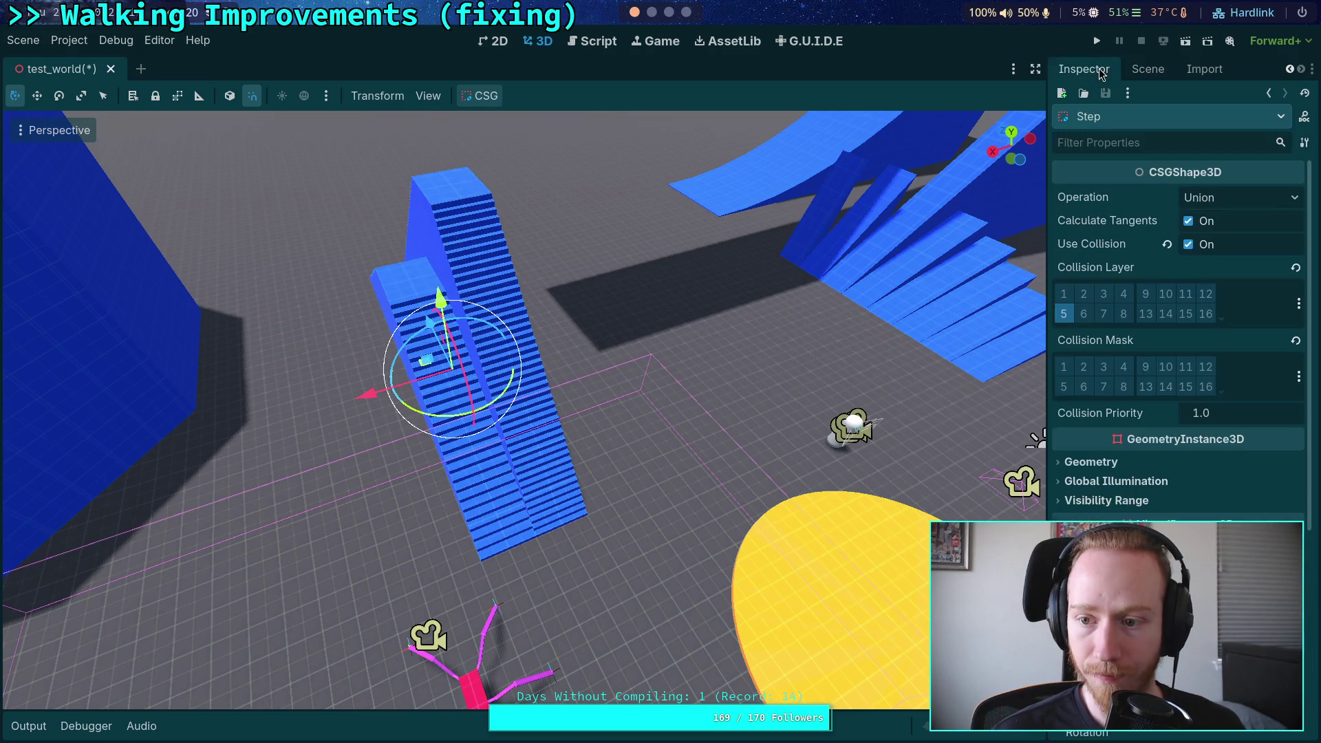
scroll(1172, 441, "down", 5)
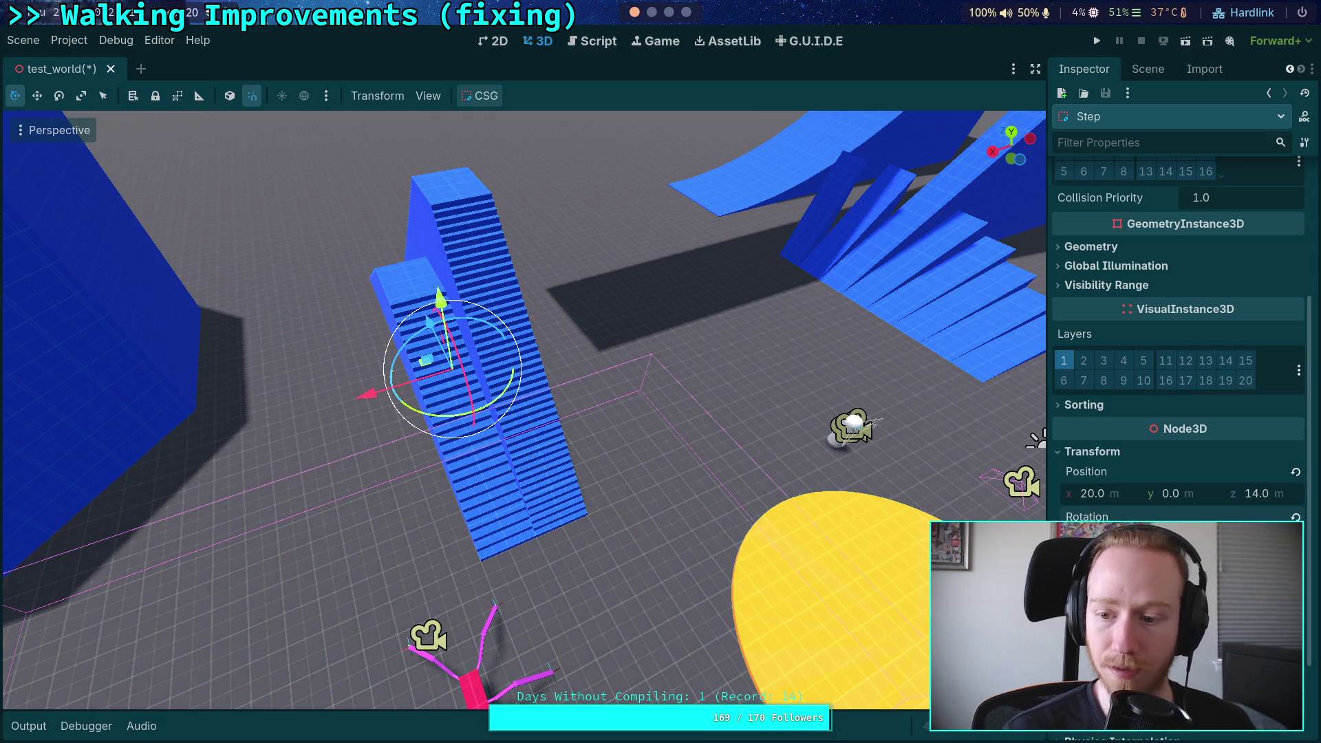
left_click(1148, 69)
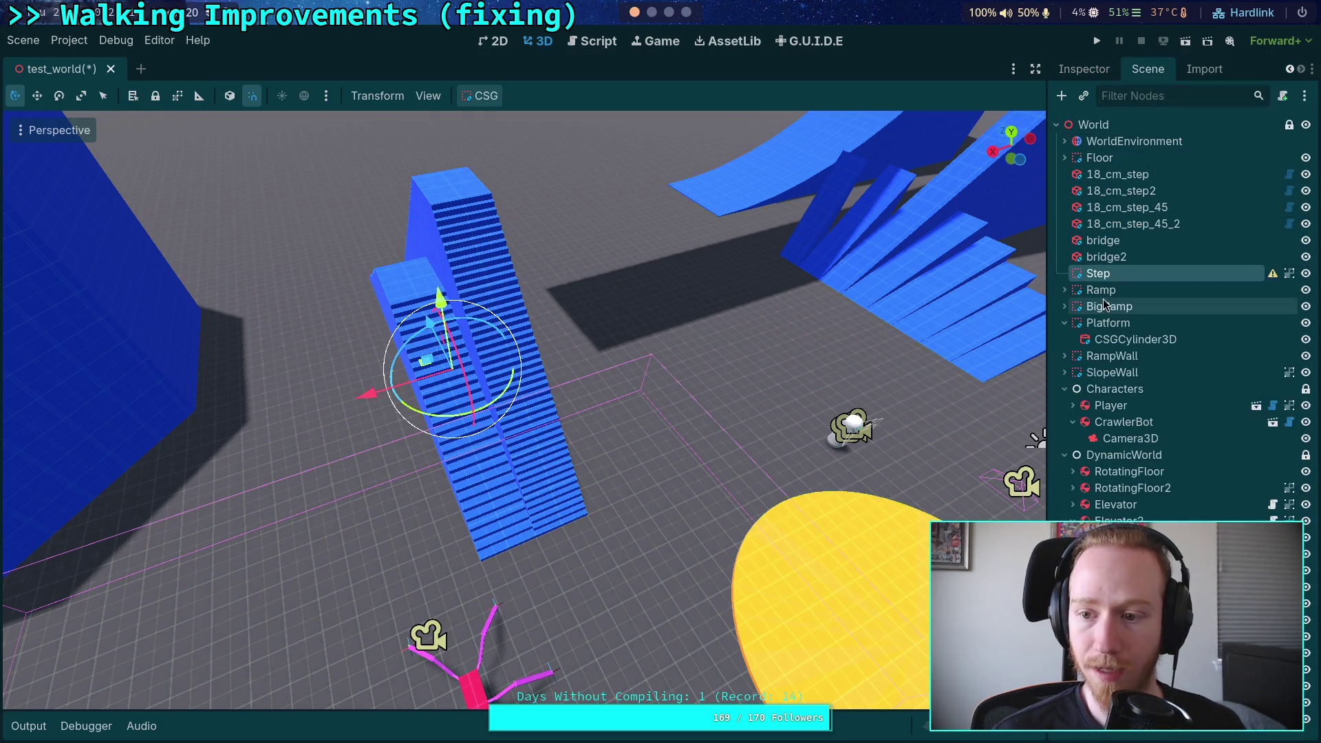
Step: Reparent 18_cm_step through bridge2 back under Step and check 18_cm_step's properties
left_click(1104, 260)
left_click(1104, 179, "shift")
mouse_move(1104, 179)
left_mouse_down()
mouse_move(1096, 301)
mouse_move(1094, 277)
left_mouse_up()
left_click(1086, 71)
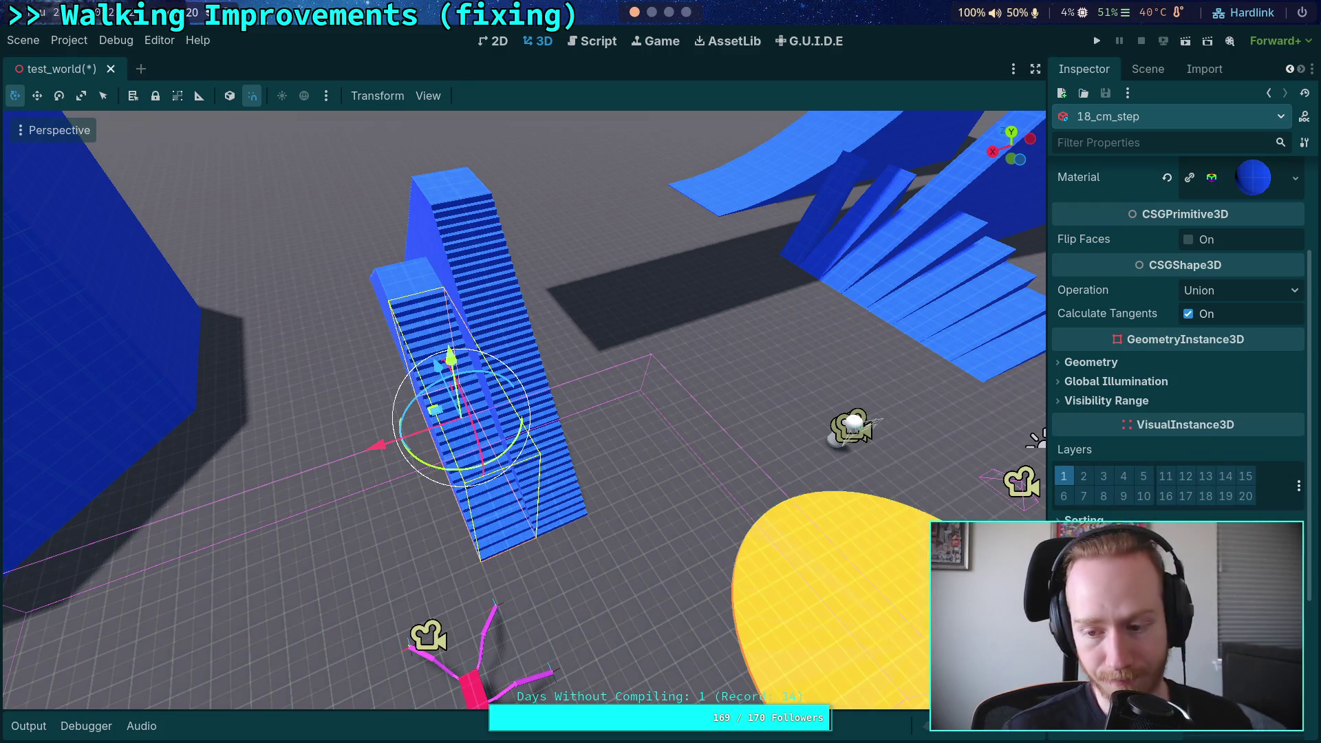
left_click(1148, 69)
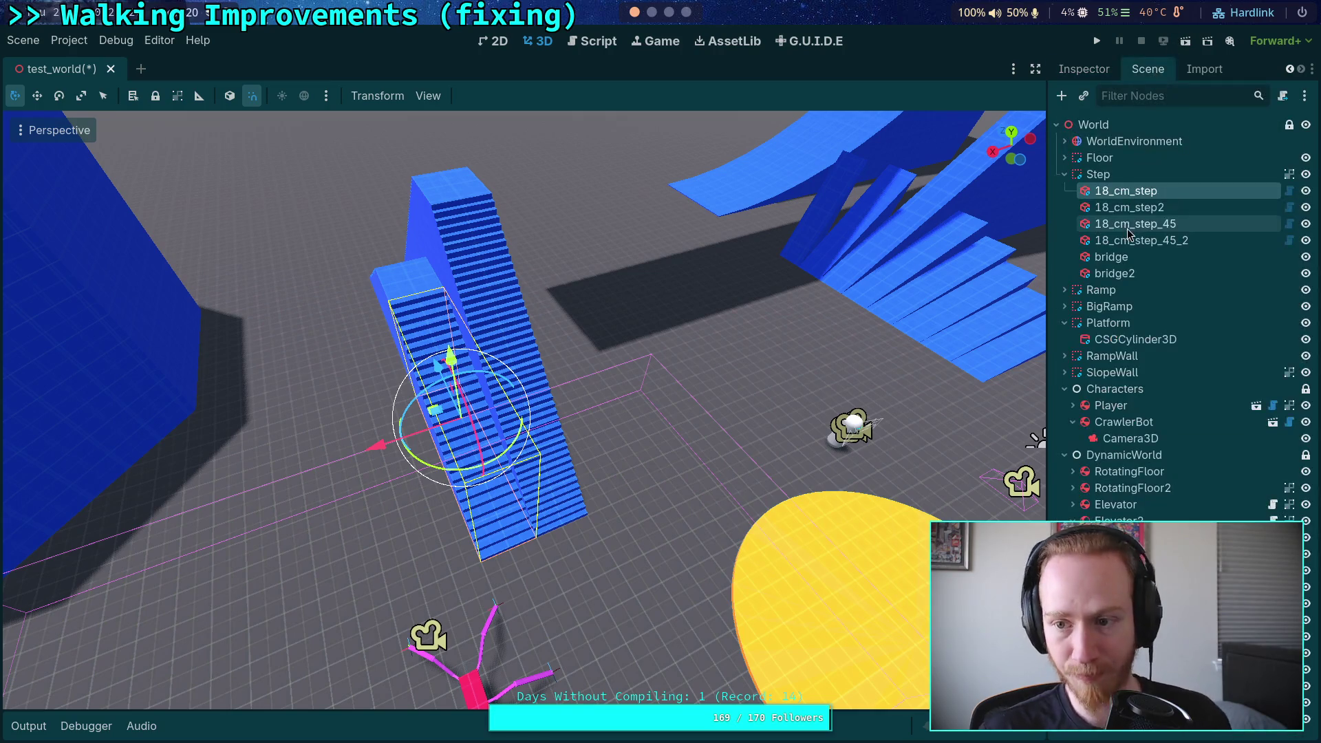
Step: Move the six step pieces out to World level again and save the scene
left_click(1101, 175)
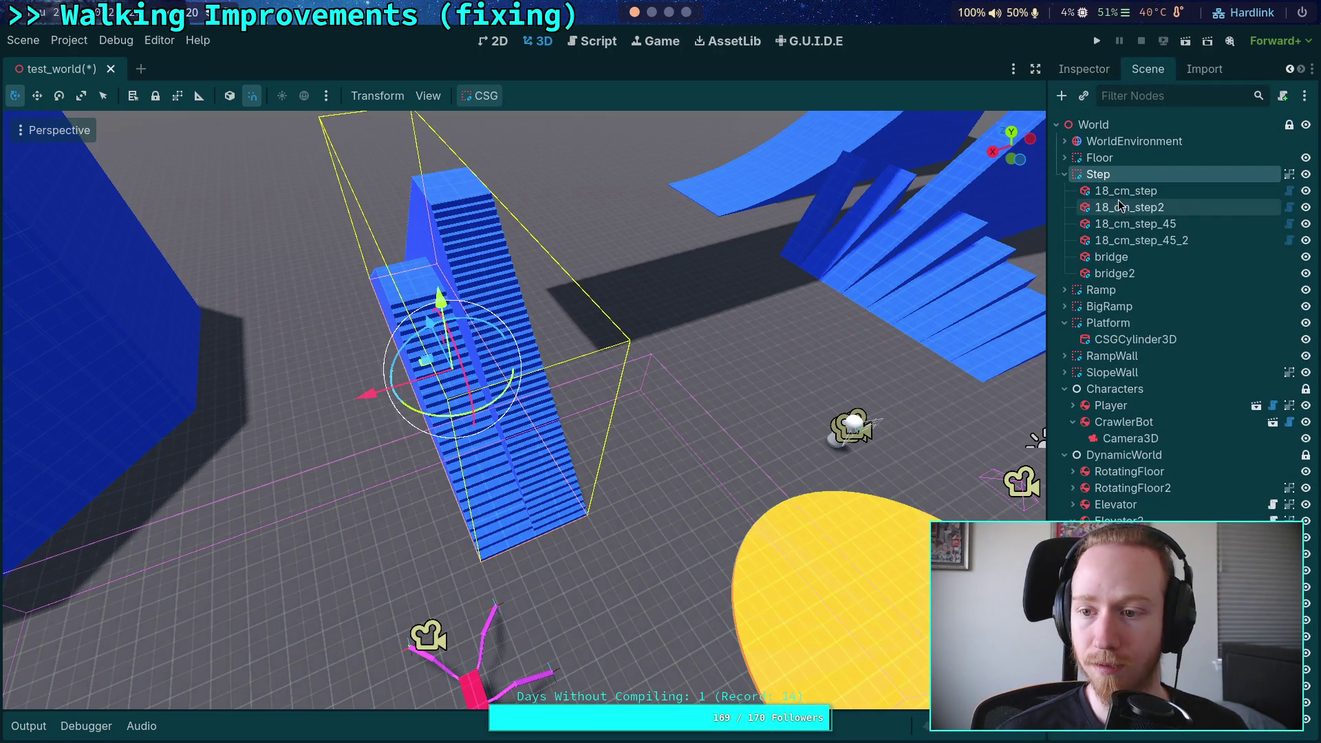
left_click(1126, 190)
left_click(1115, 273, "shift")
left_click_drag(1105, 210, 1097, 174)
left_click(1085, 68)
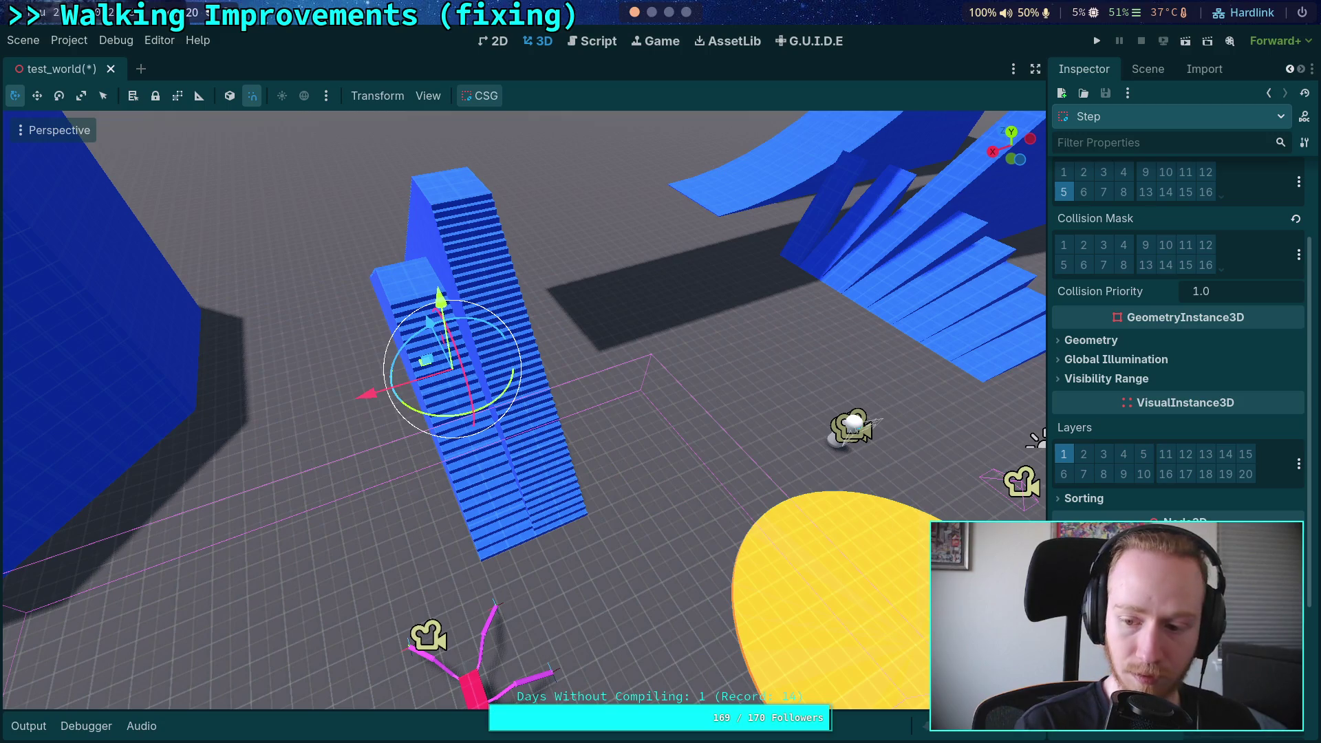
key("ctrl+s")
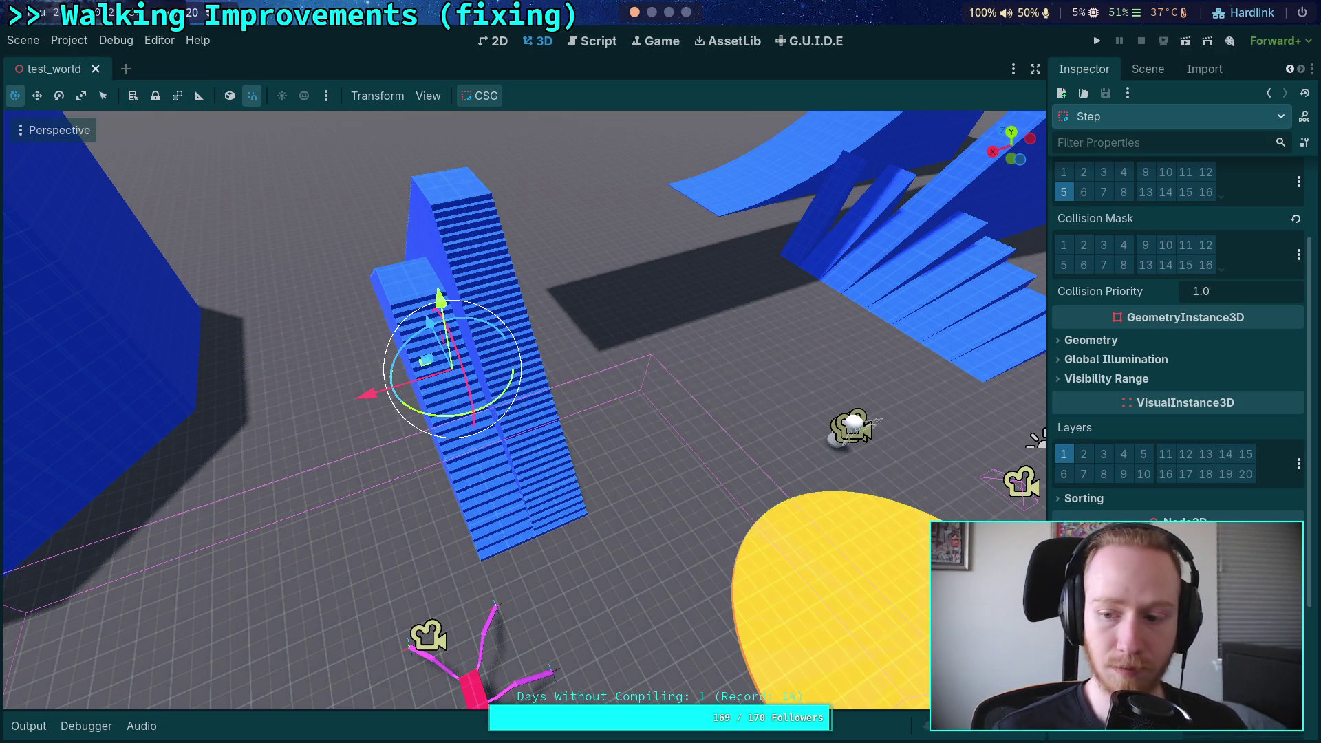
Step: Drag 18_cm_step through bridge2 back under the Step node
left_click(1148, 69)
left_click(1100, 158)
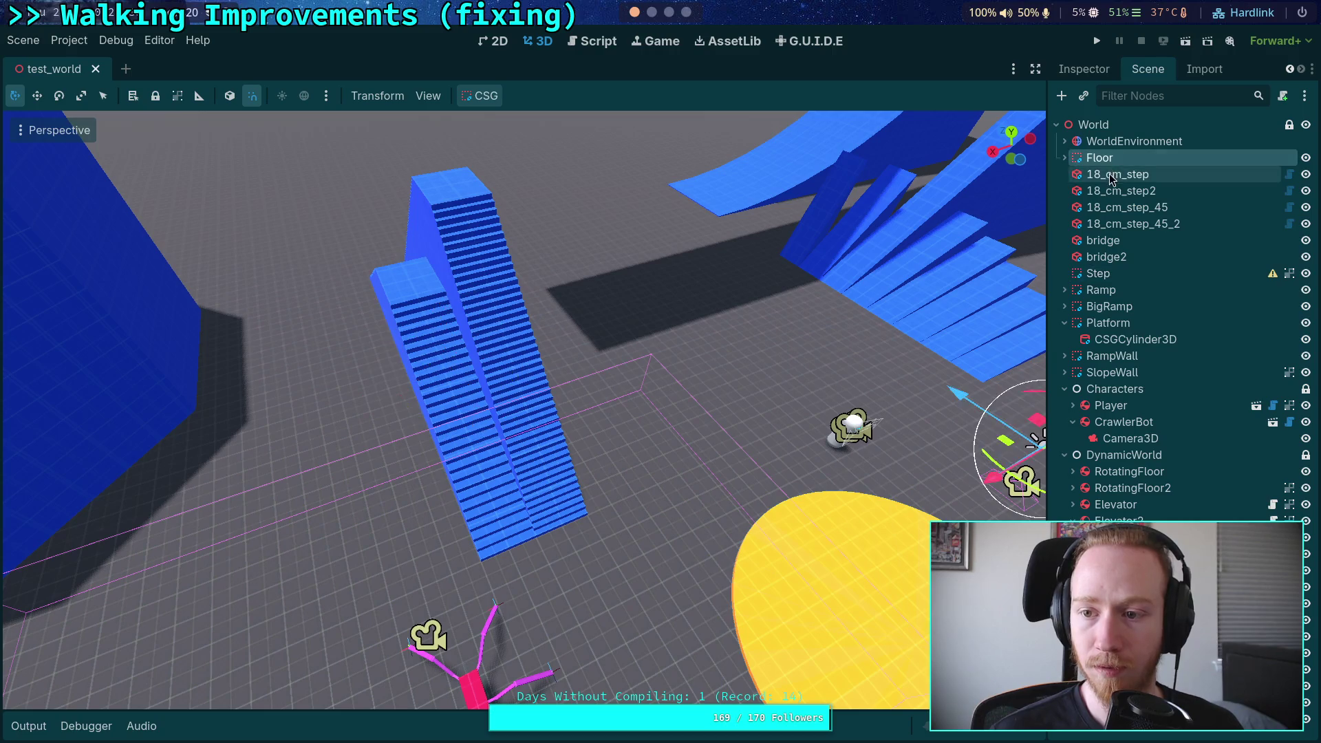
left_click(1118, 174)
left_click(1104, 264, "shift")
left_click_drag(1104, 264, 1099, 275)
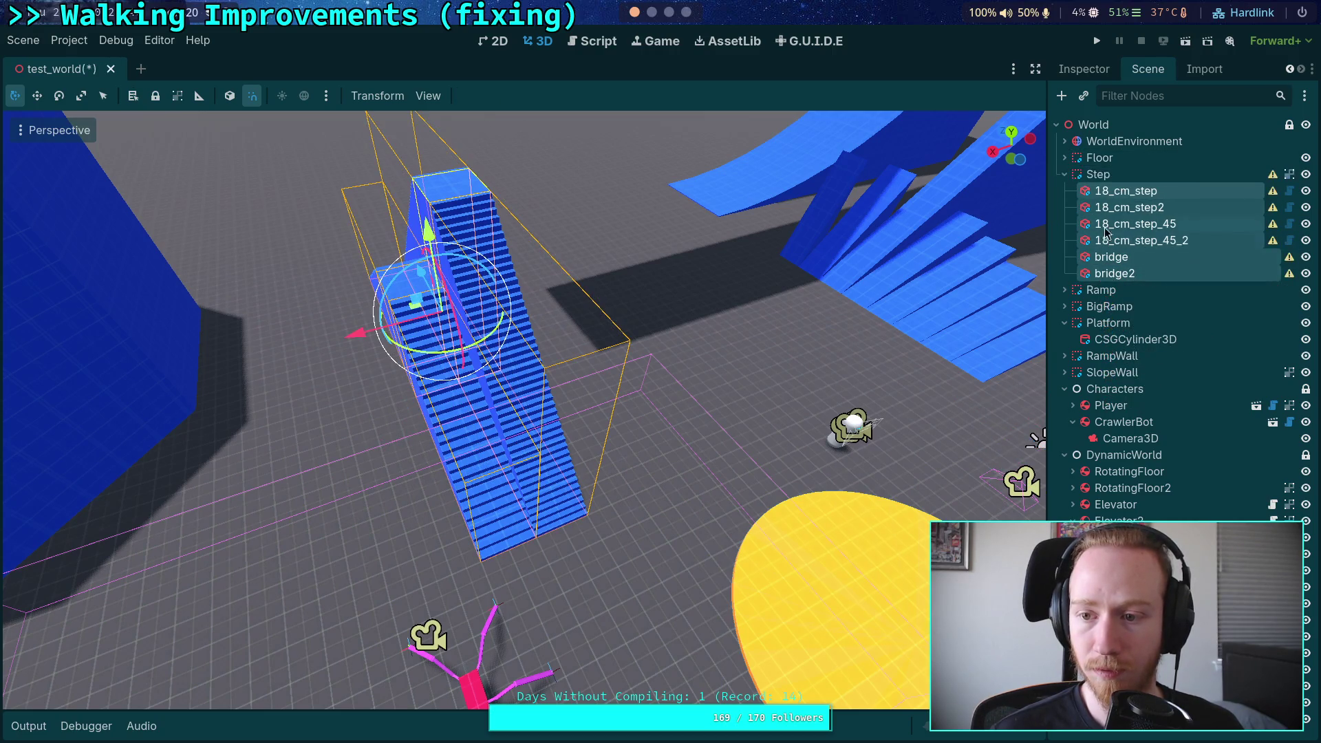
Step: Inspect the transform properties of 18_cm_step and 18_cm_step2
left_click(1084, 69)
scroll(1170, 309, "down", 5)
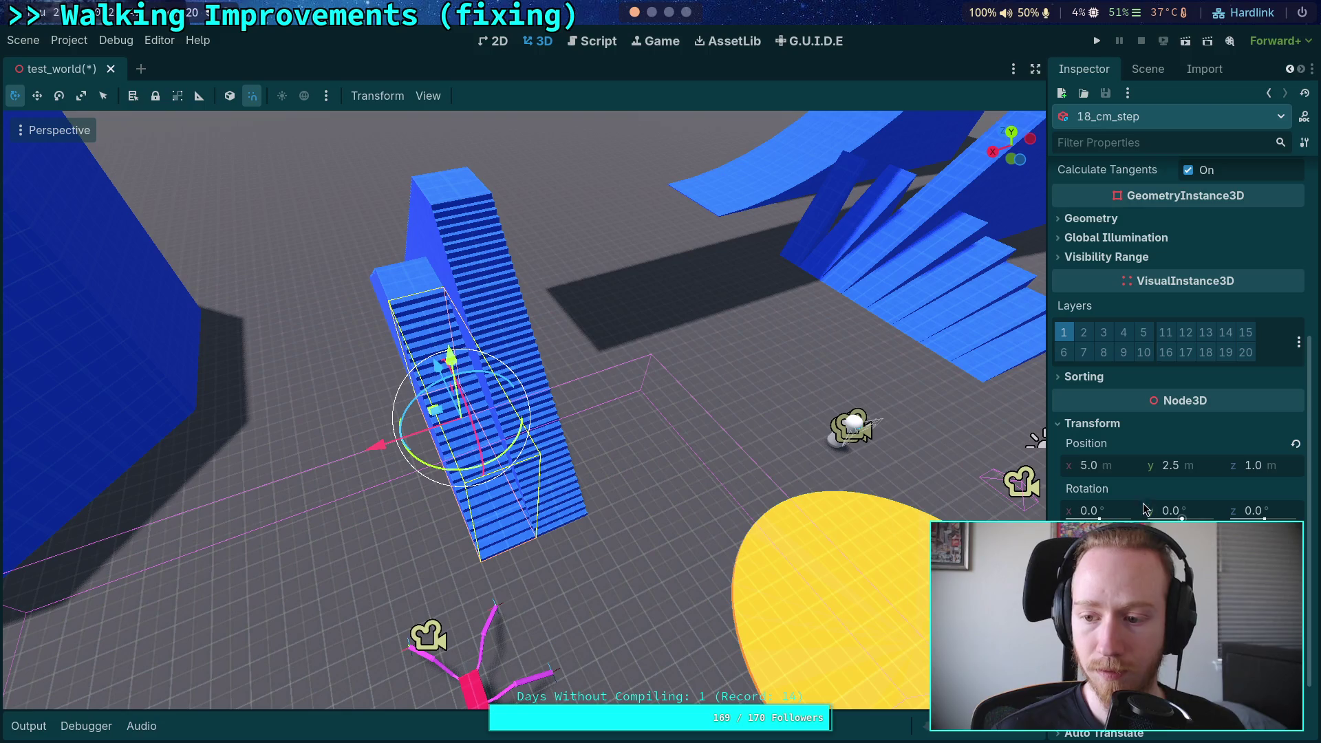
left_click(1148, 69)
left_click(1115, 202)
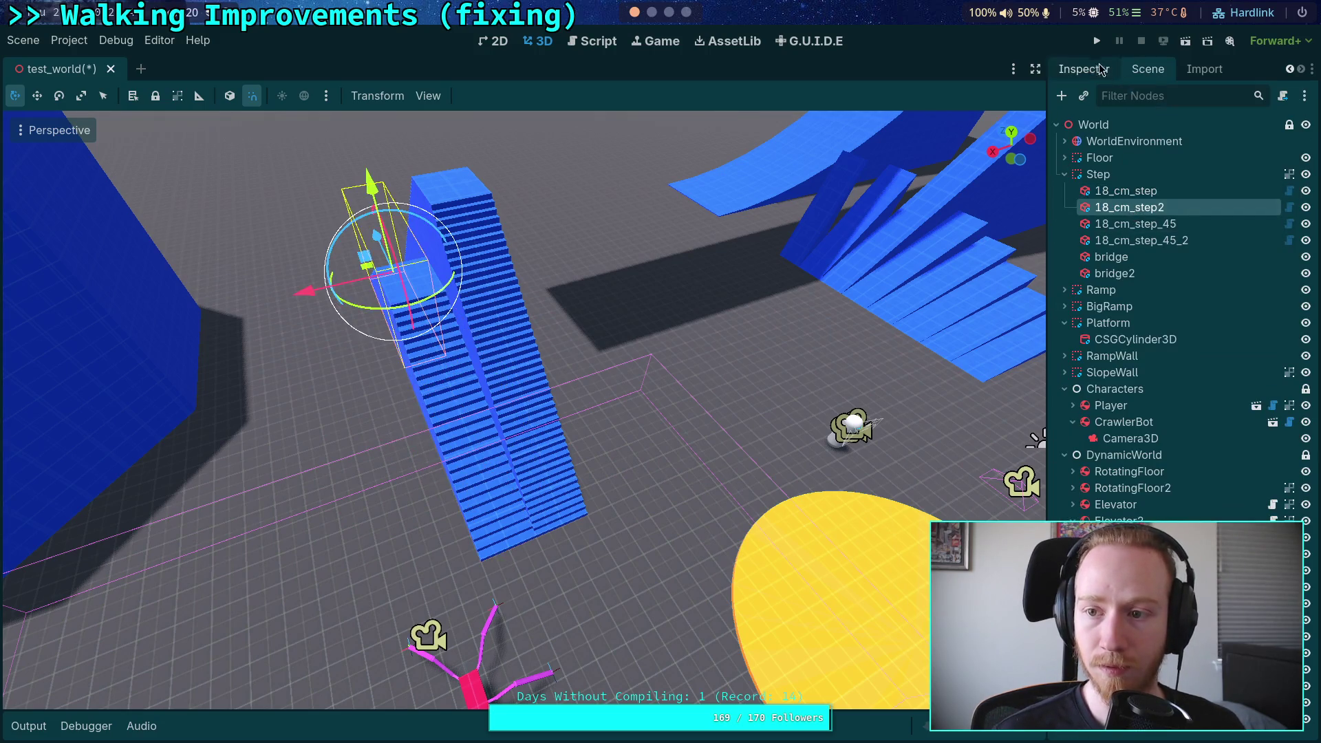
left_click(1084, 69)
scroll(1150, 387, "down", 5)
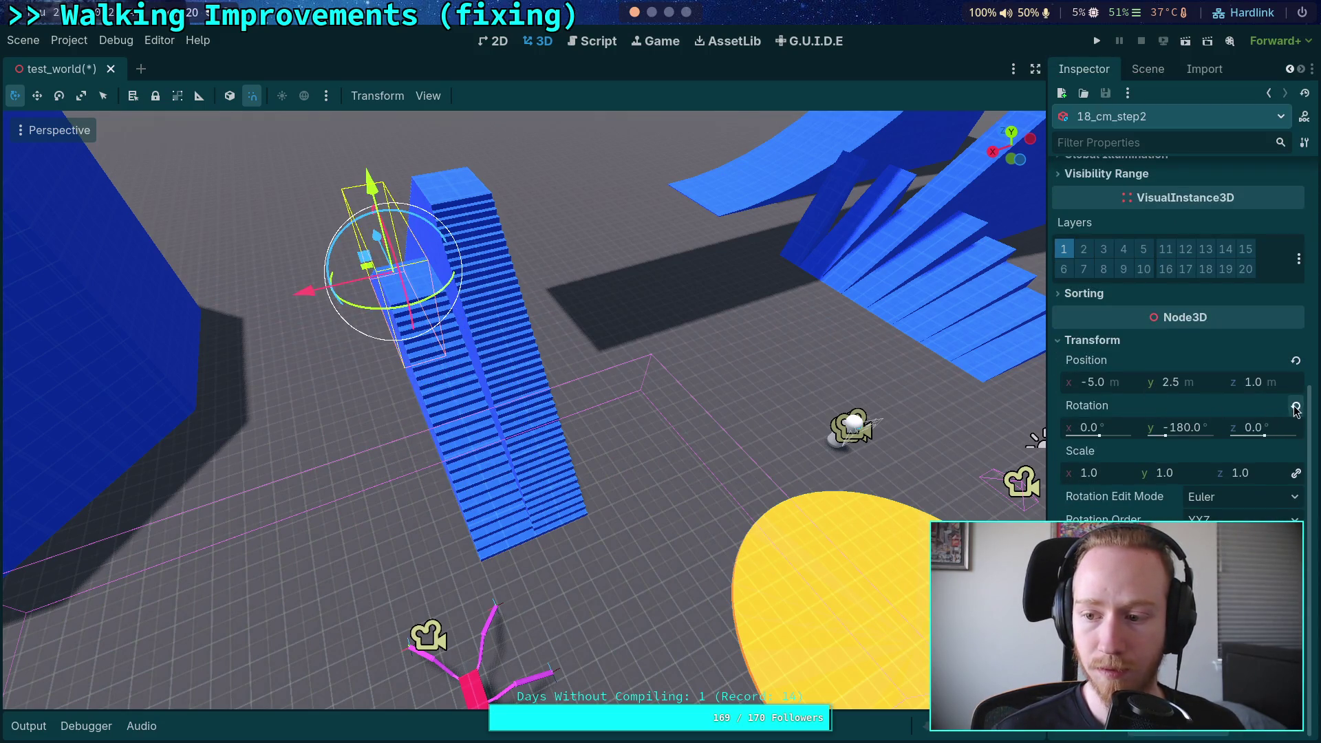
Step: Keep 18_cm_step2's -180° Y rotation by undoing its reset, then save
left_click_drag(786, 358, 746, 359)
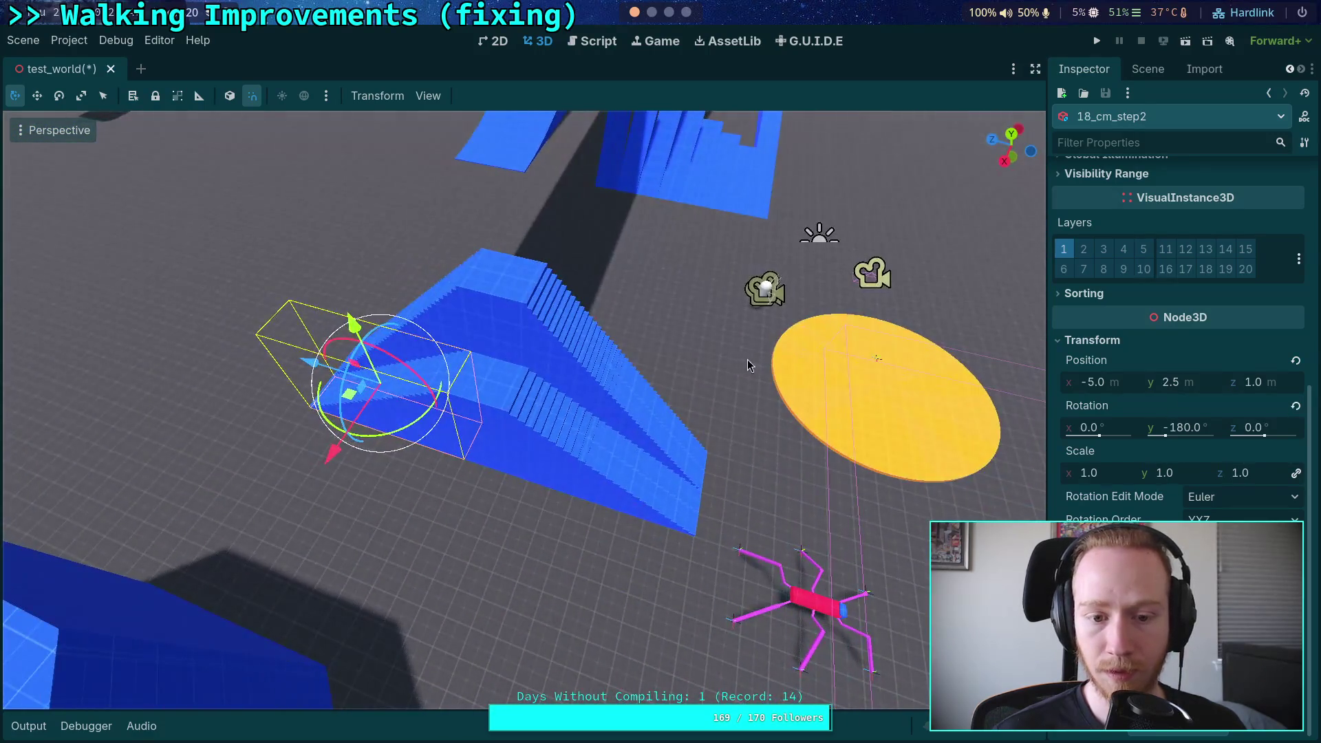
left_click(1294, 407)
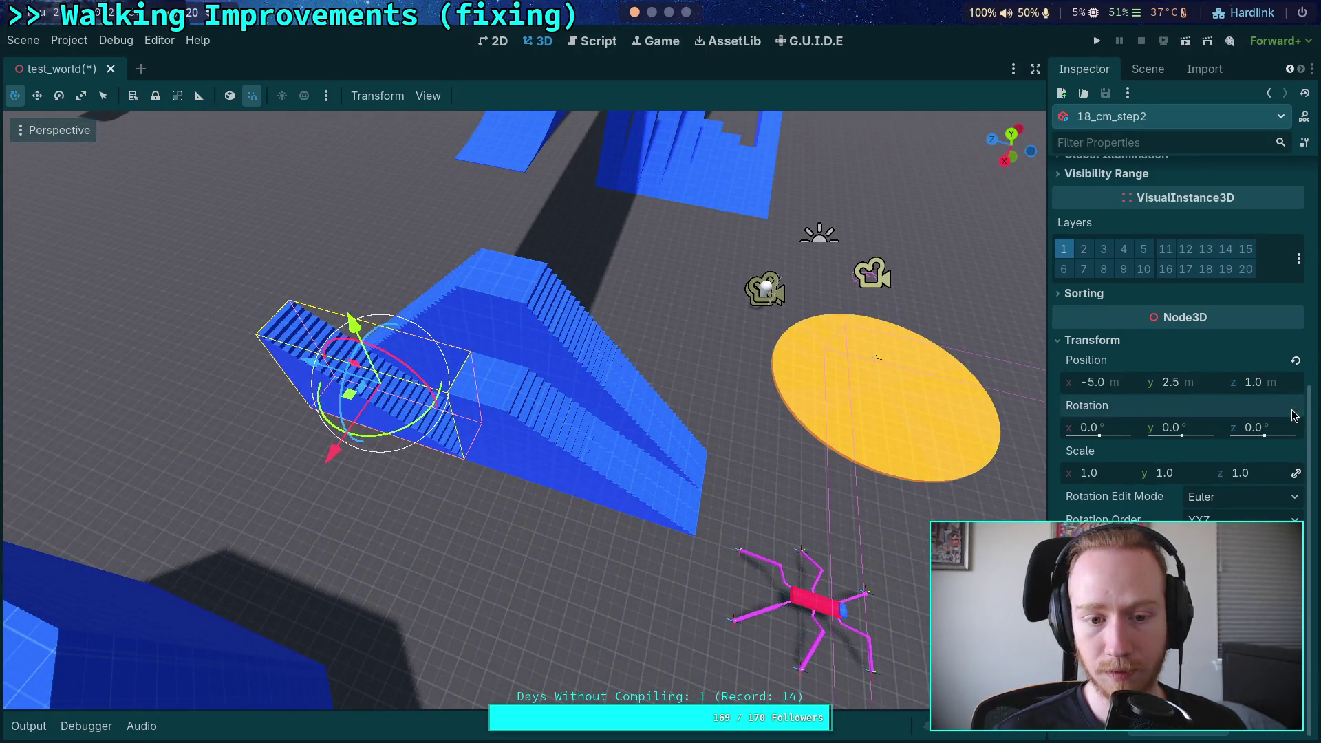
key("ctrl+z")
key("ctrl+s")
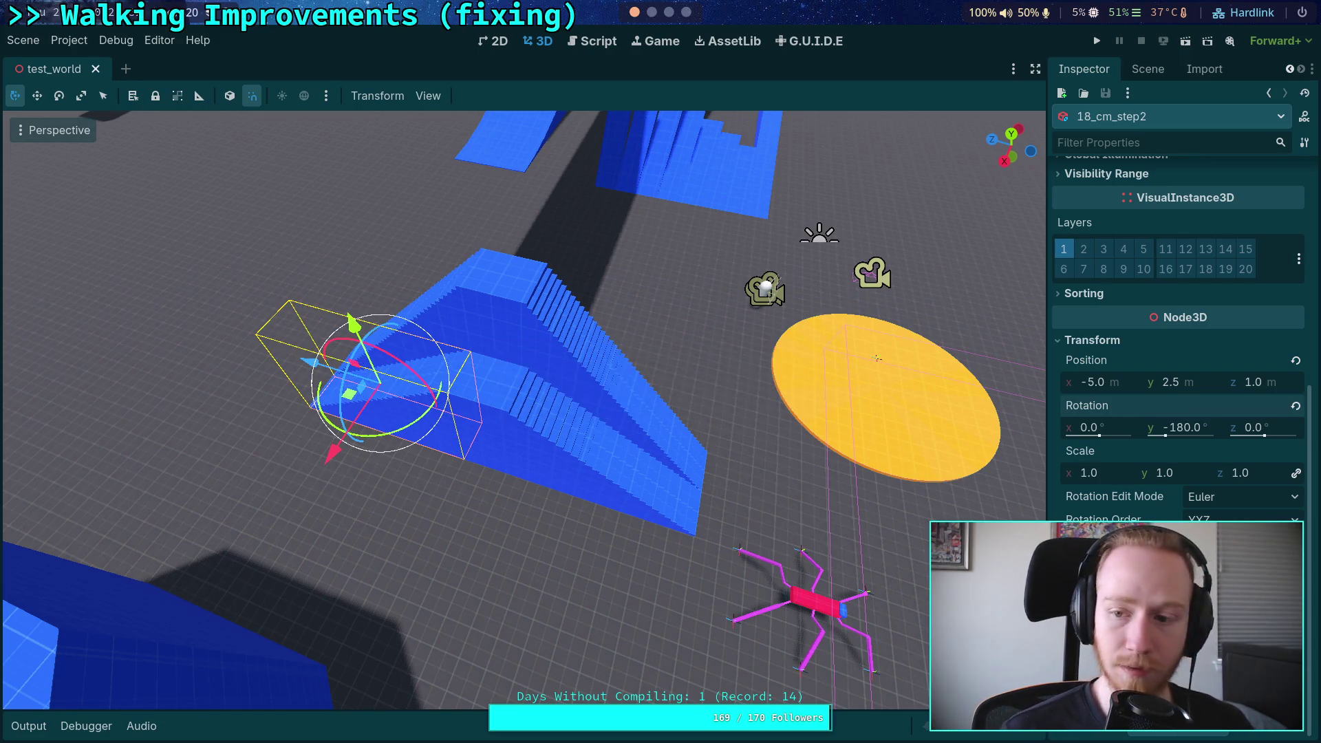
Step: Reset 18_cm_step_45's rotation to its default of zero
left_click(1148, 68)
left_click(1165, 225)
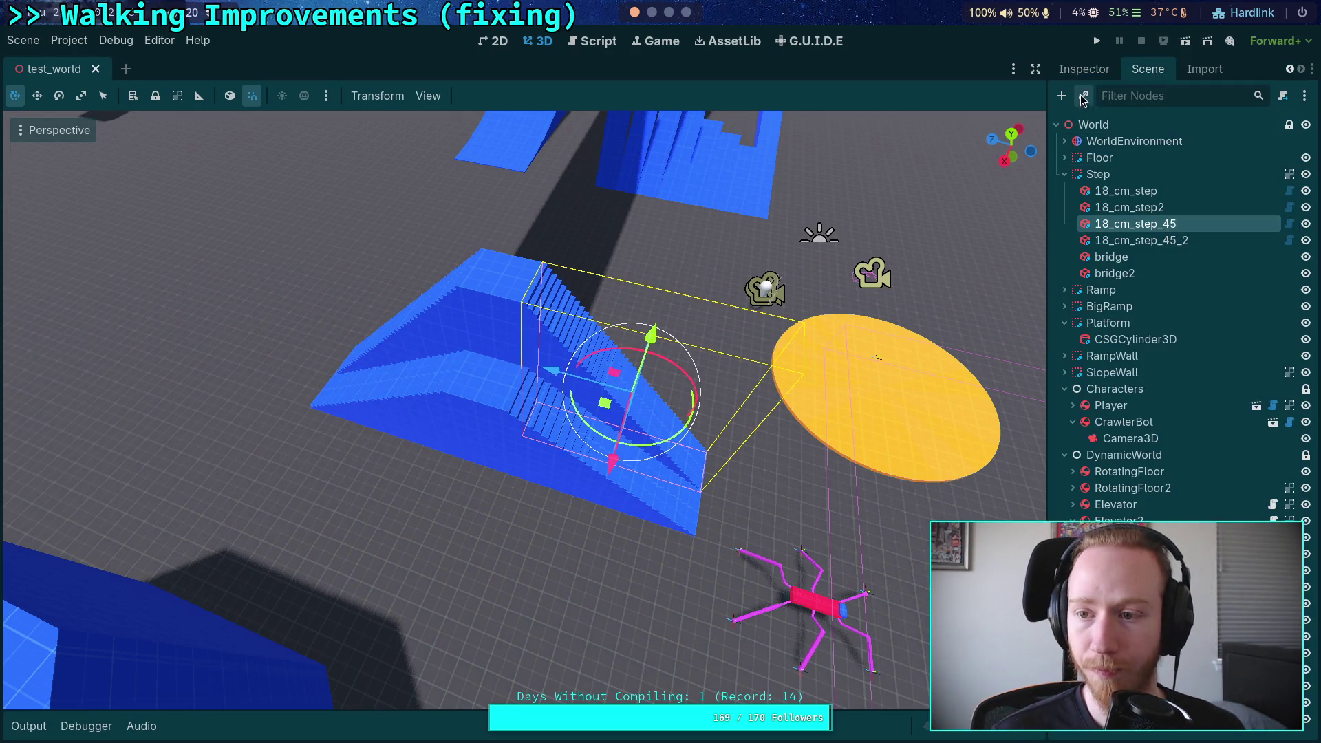
left_click(1084, 68)
scroll(1136, 321, "down", 3)
scroll(1136, 321, "down", 2)
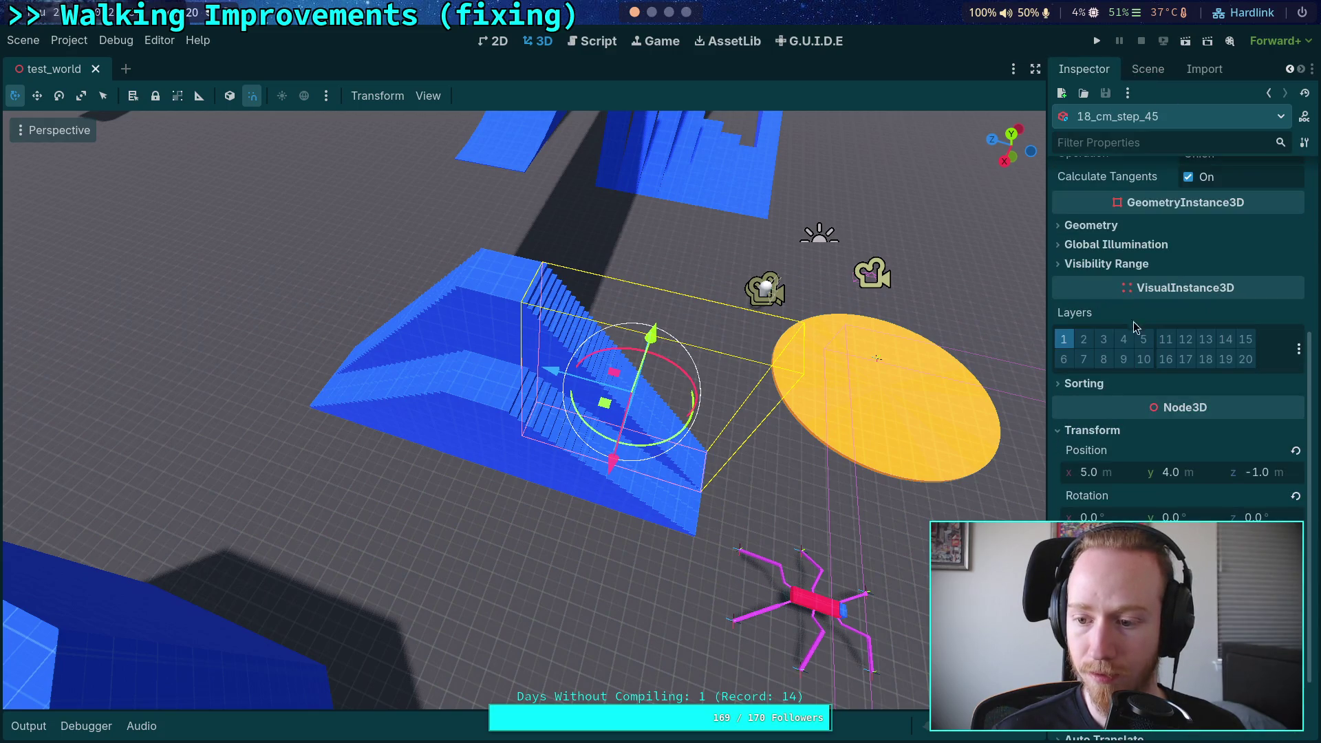
left_click(1296, 496)
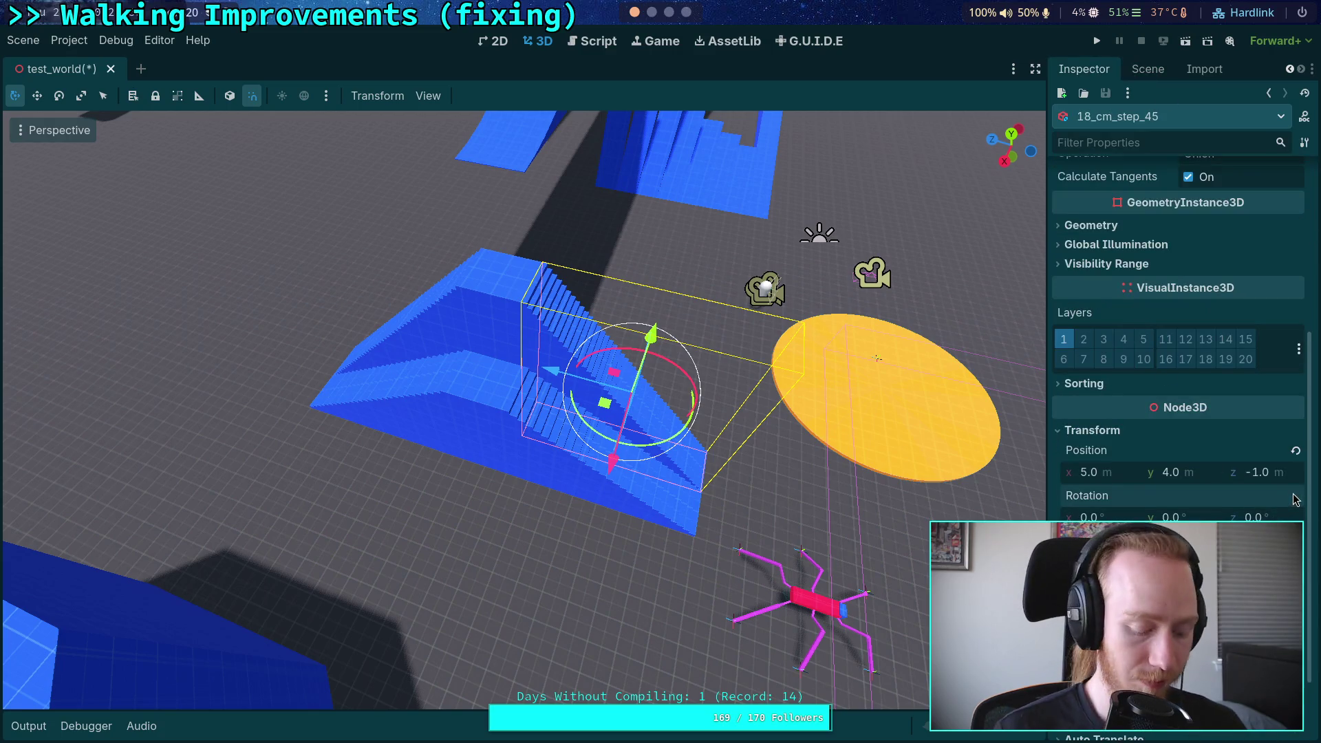
Step: Check the 18_cm_step_45_2 and bridge nodes' properties, then save the scene
left_click(1148, 69)
left_click(1142, 241)
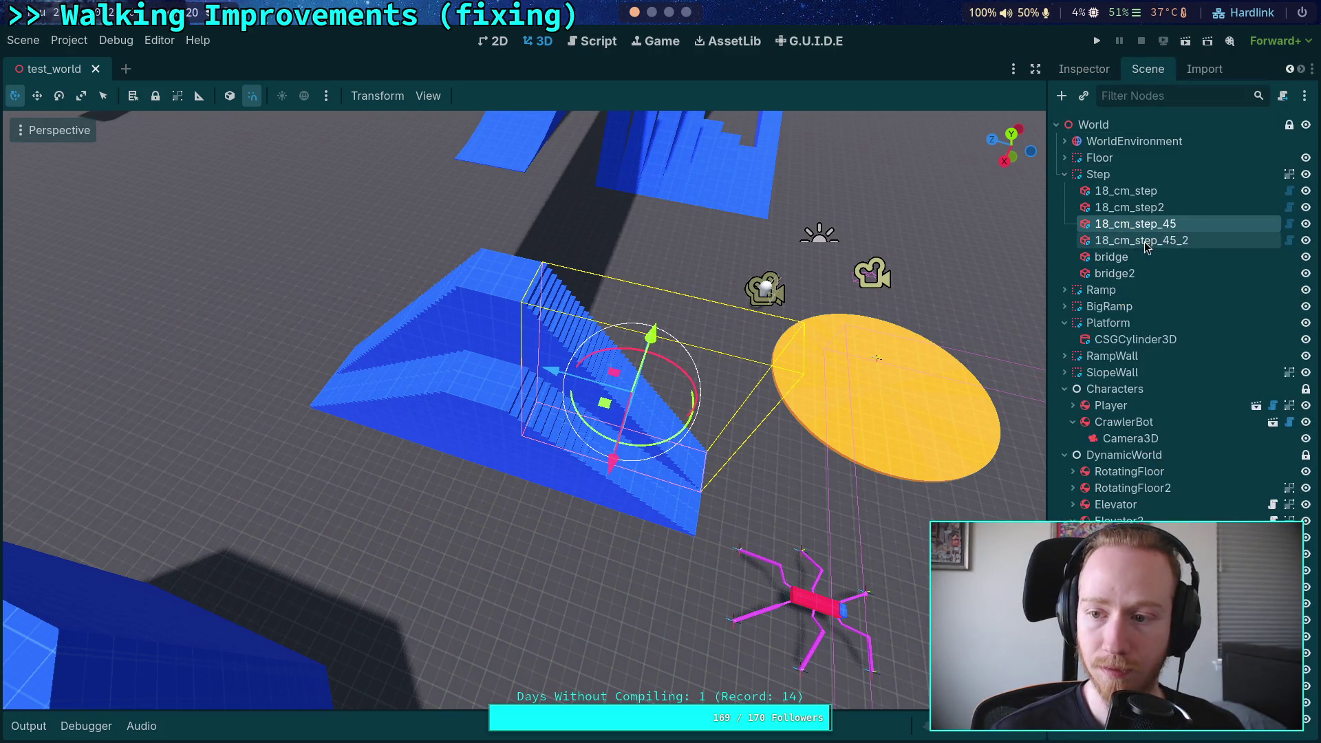
scroll(1161, 427, "down", 5)
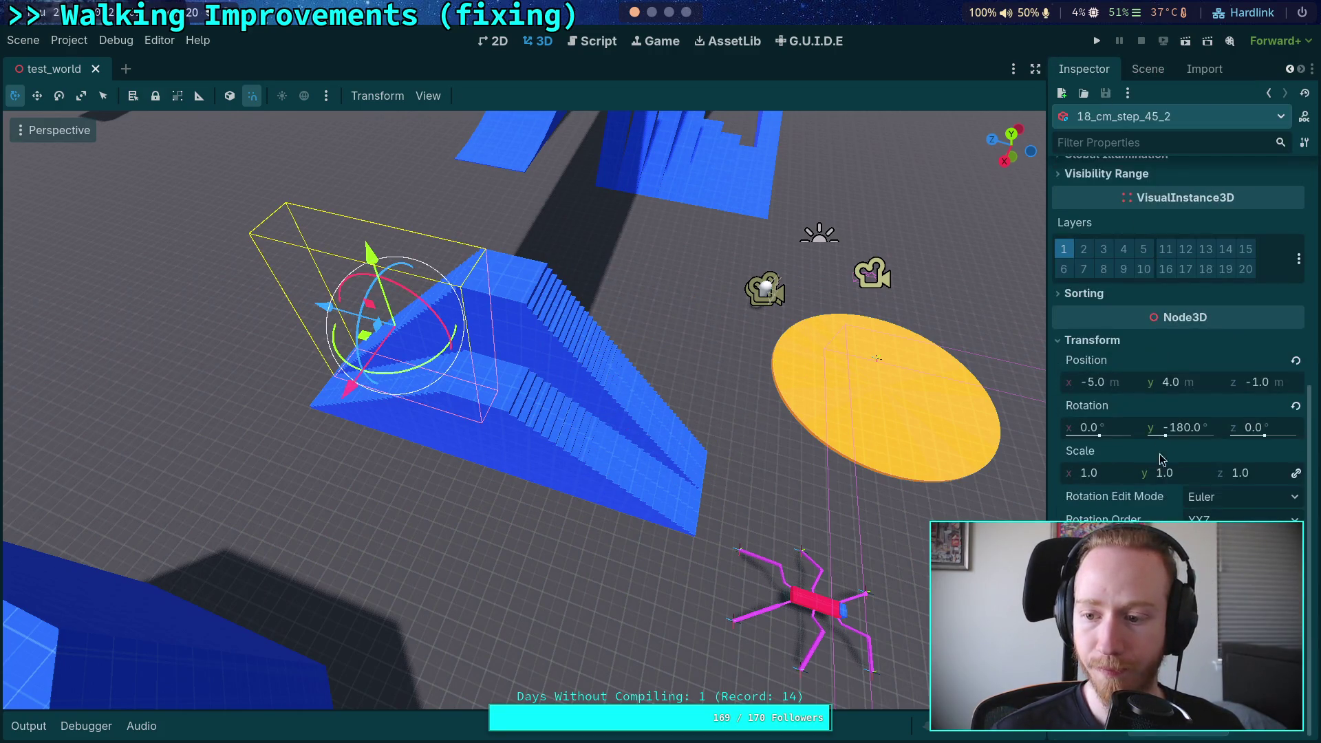
left_click(1147, 68)
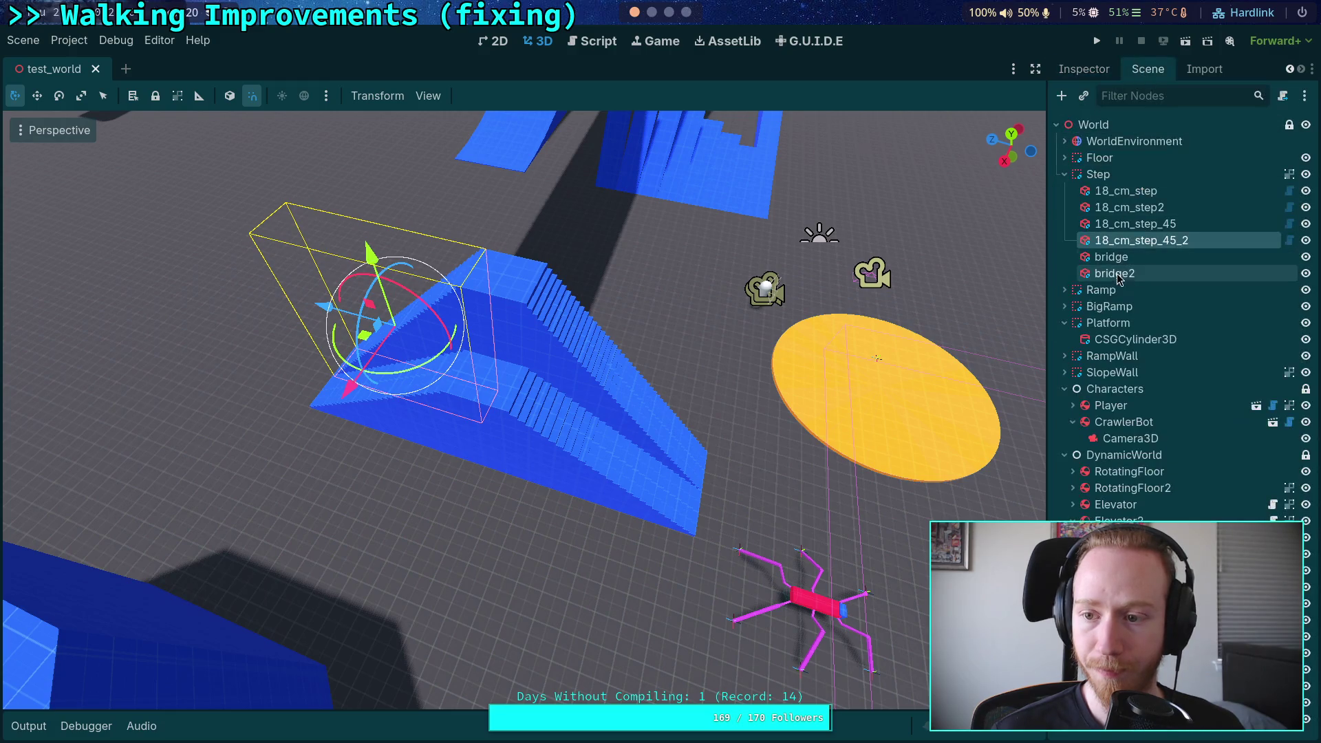
left_click(1111, 256)
left_click(1094, 71)
scroll(1289, 515, "down", 5)
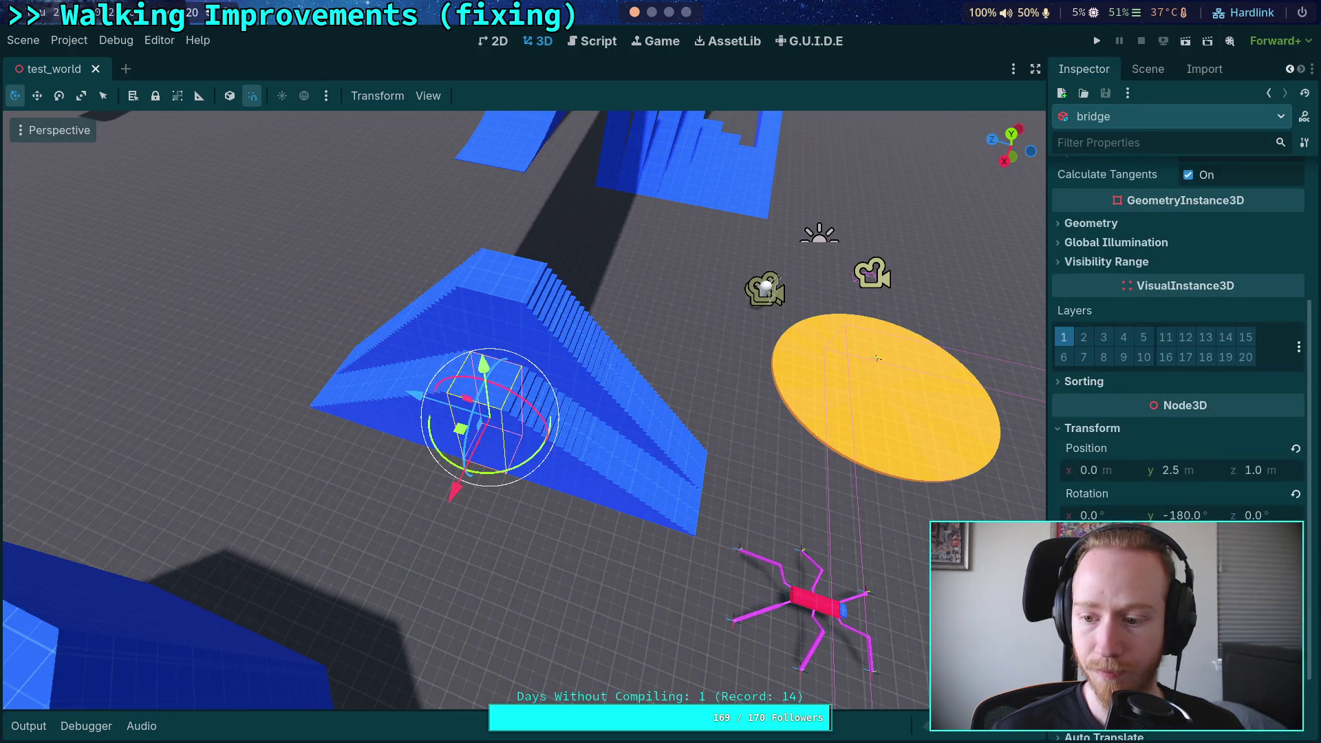
key("ctrl+s")
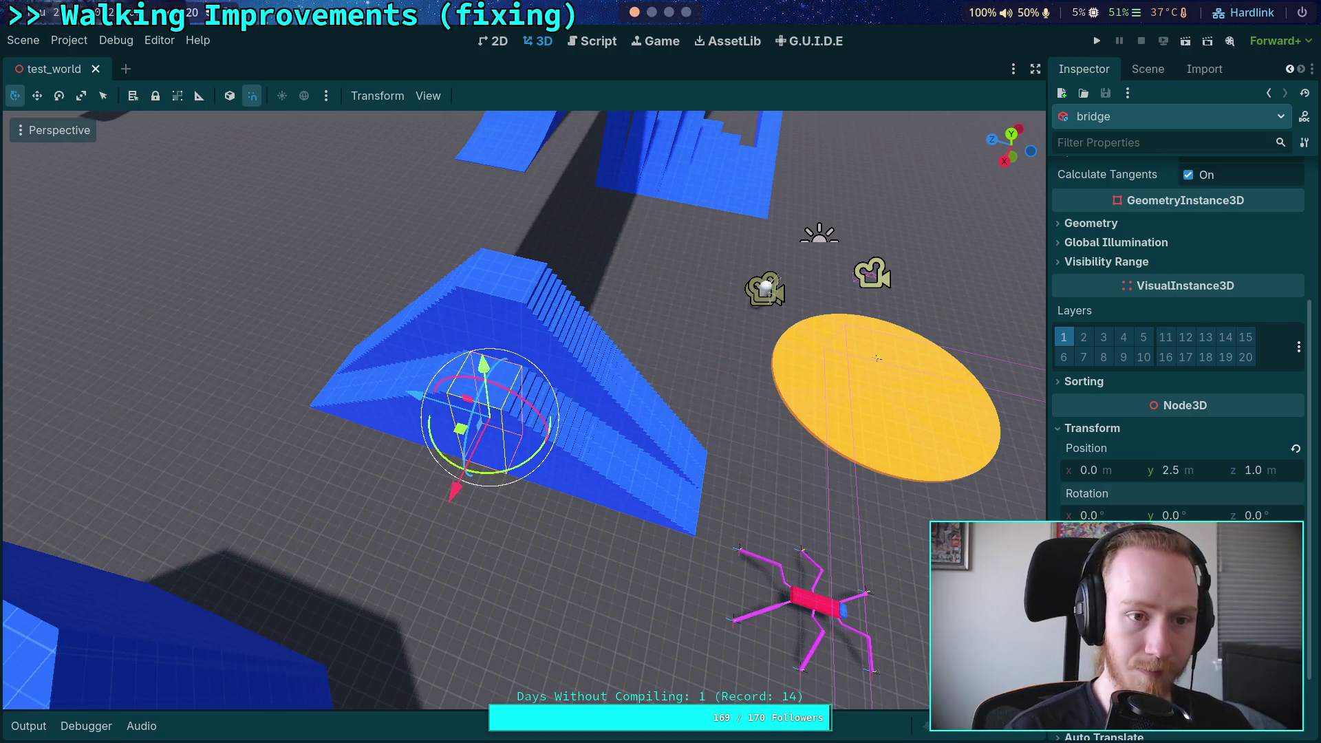
Step: Reset bridge2's rotation to zero
left_click(1147, 69)
left_click(1131, 274)
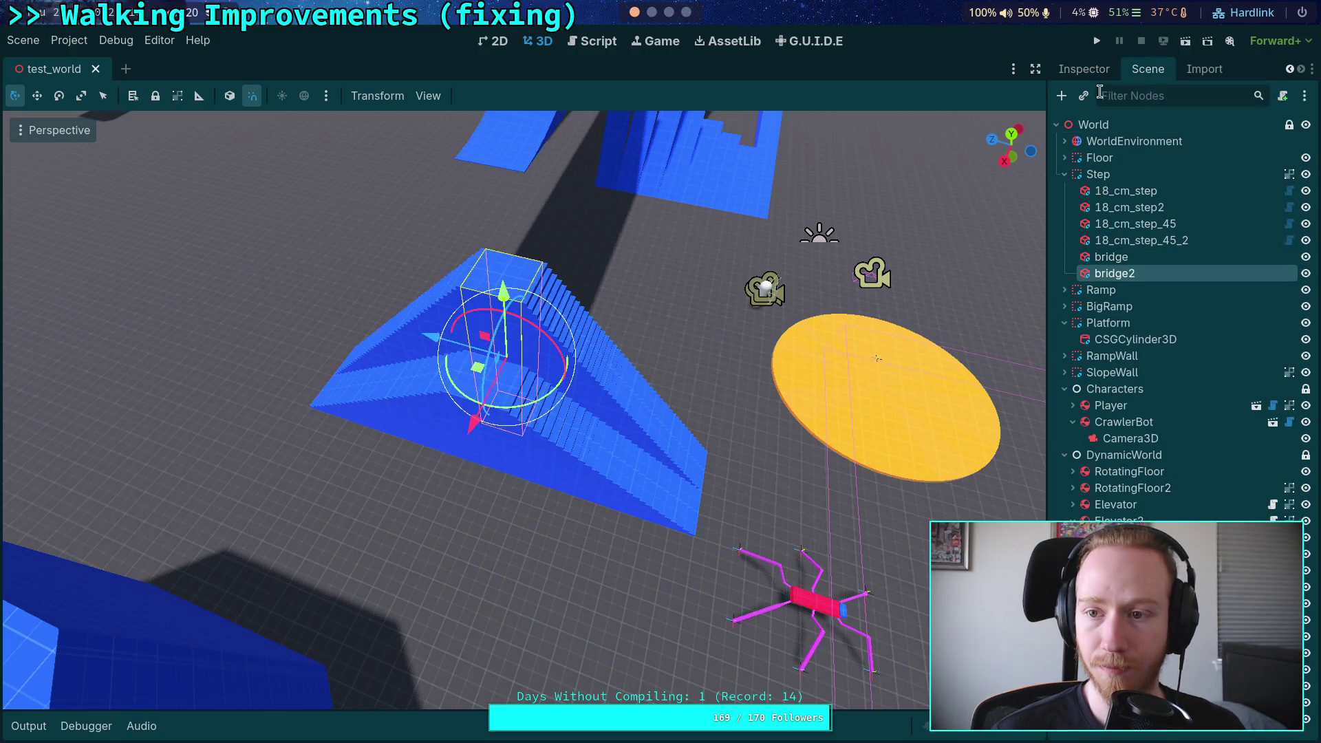
left_click(1085, 69)
scroll(1294, 406, "down", 5)
left_click(1295, 407)
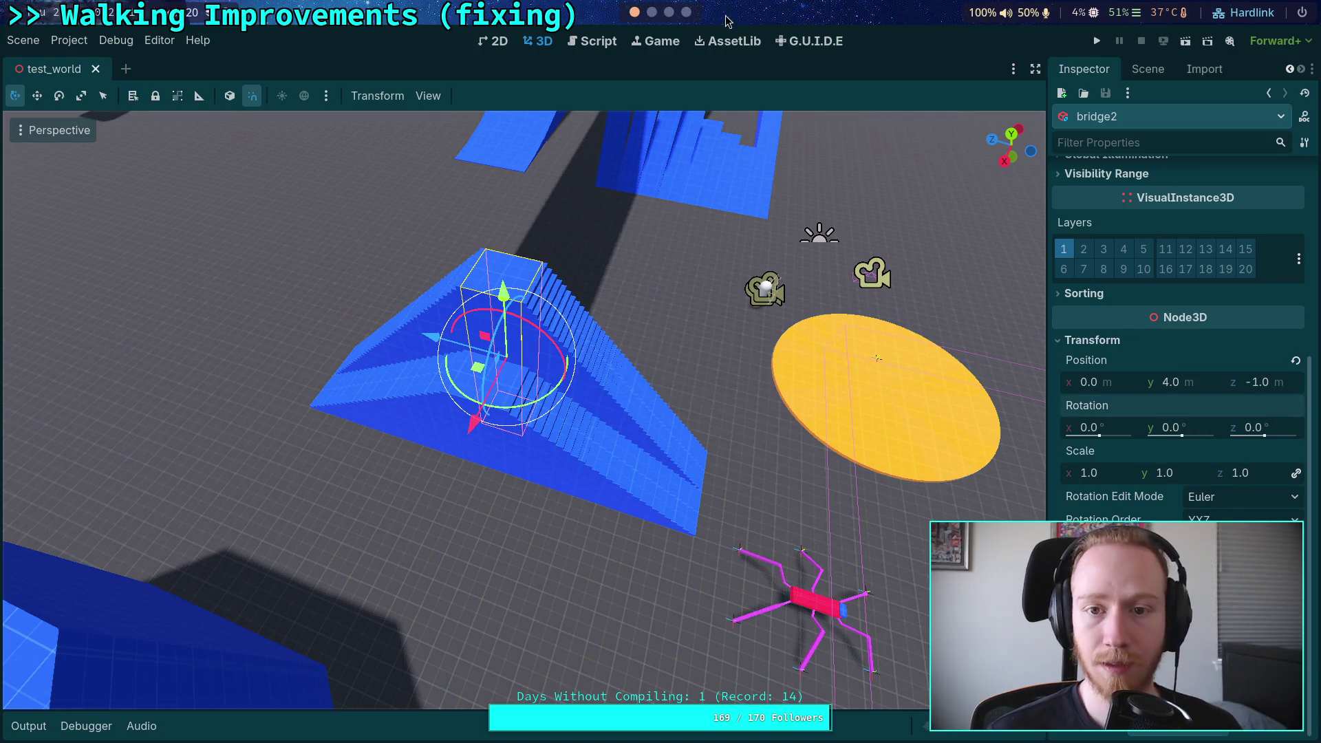
key("super+2")
Step: Rerun the git diff and page down to the 18_cm_step_45 and 18_cm_step_45_2 hunks
key("q")
key("Up")
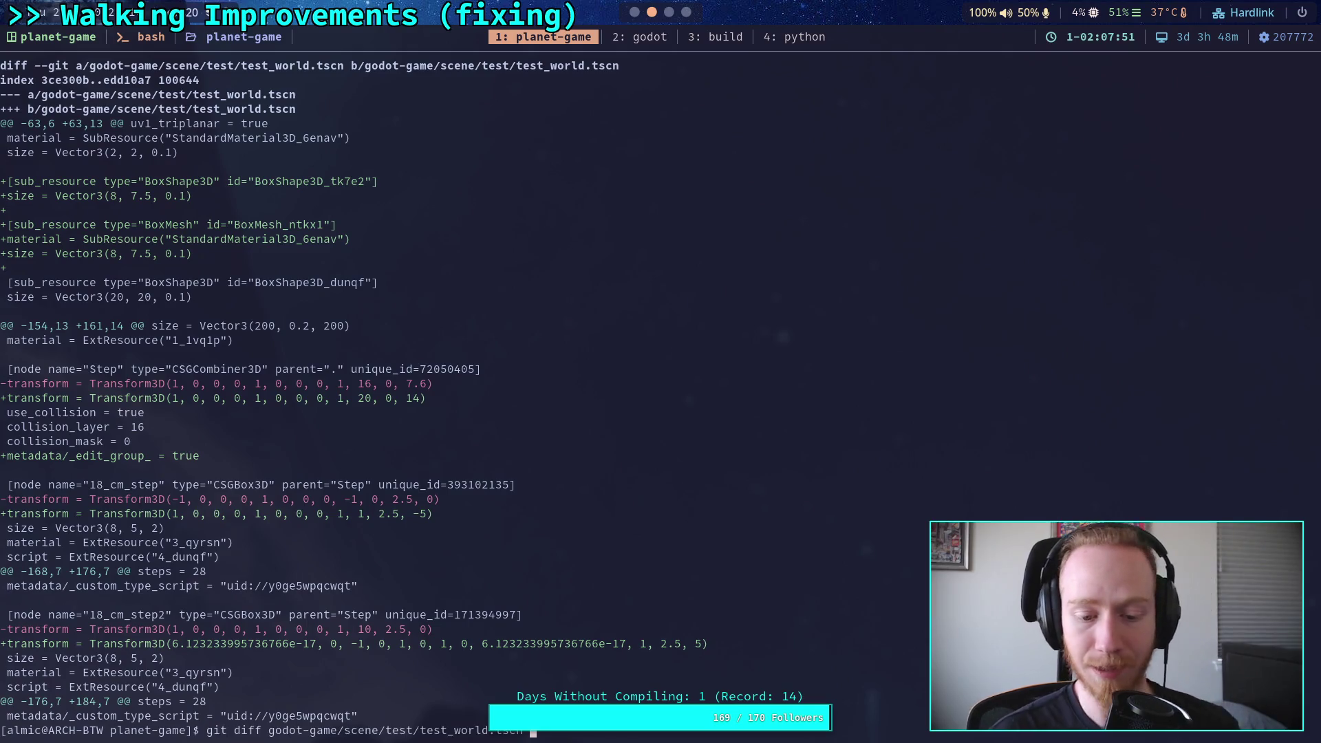
key("Return")
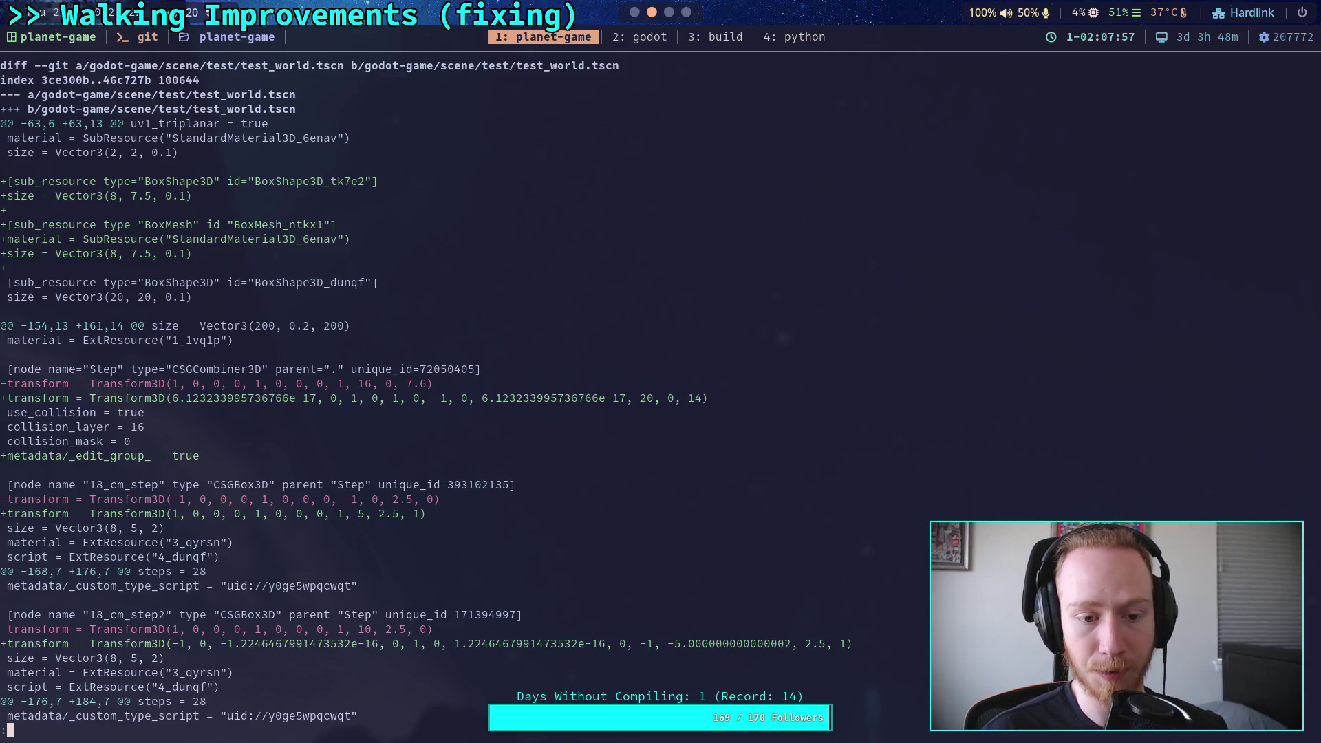
key("j")
key("j")
key("j")
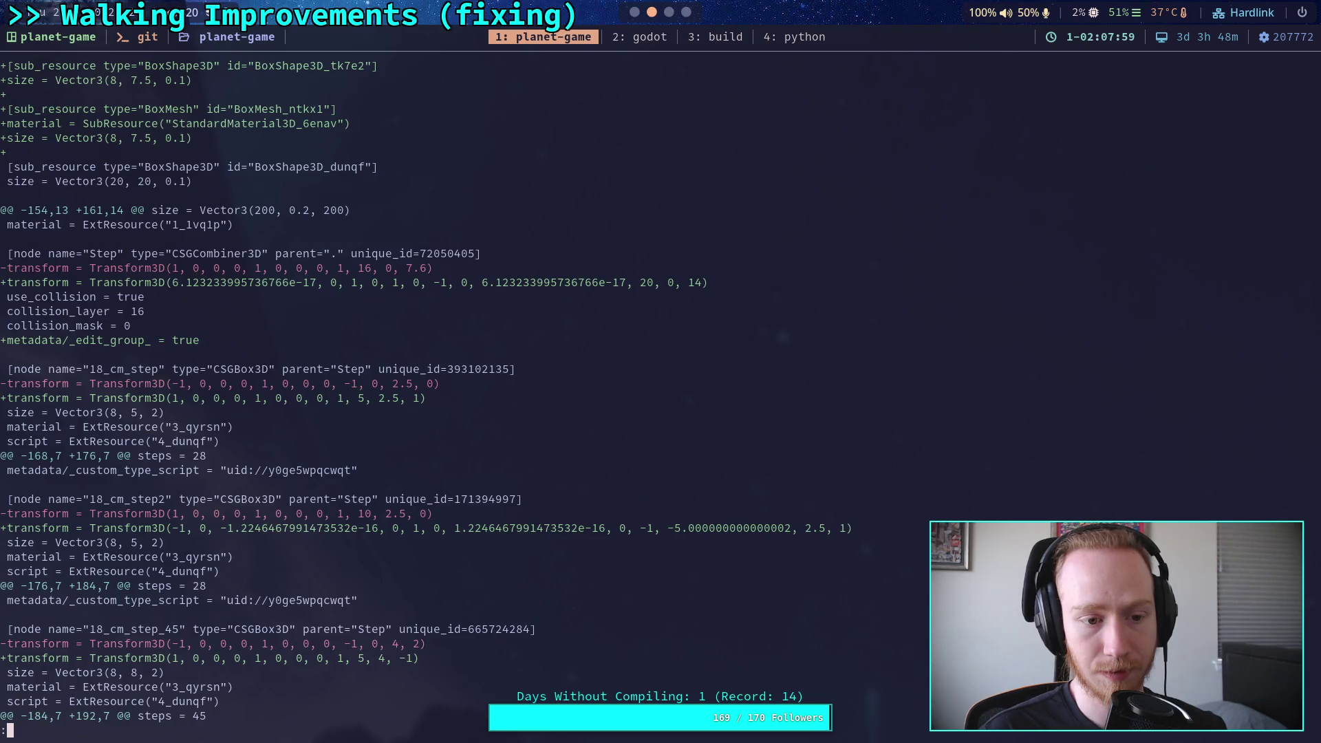
key("j")
key("j")
key("j")
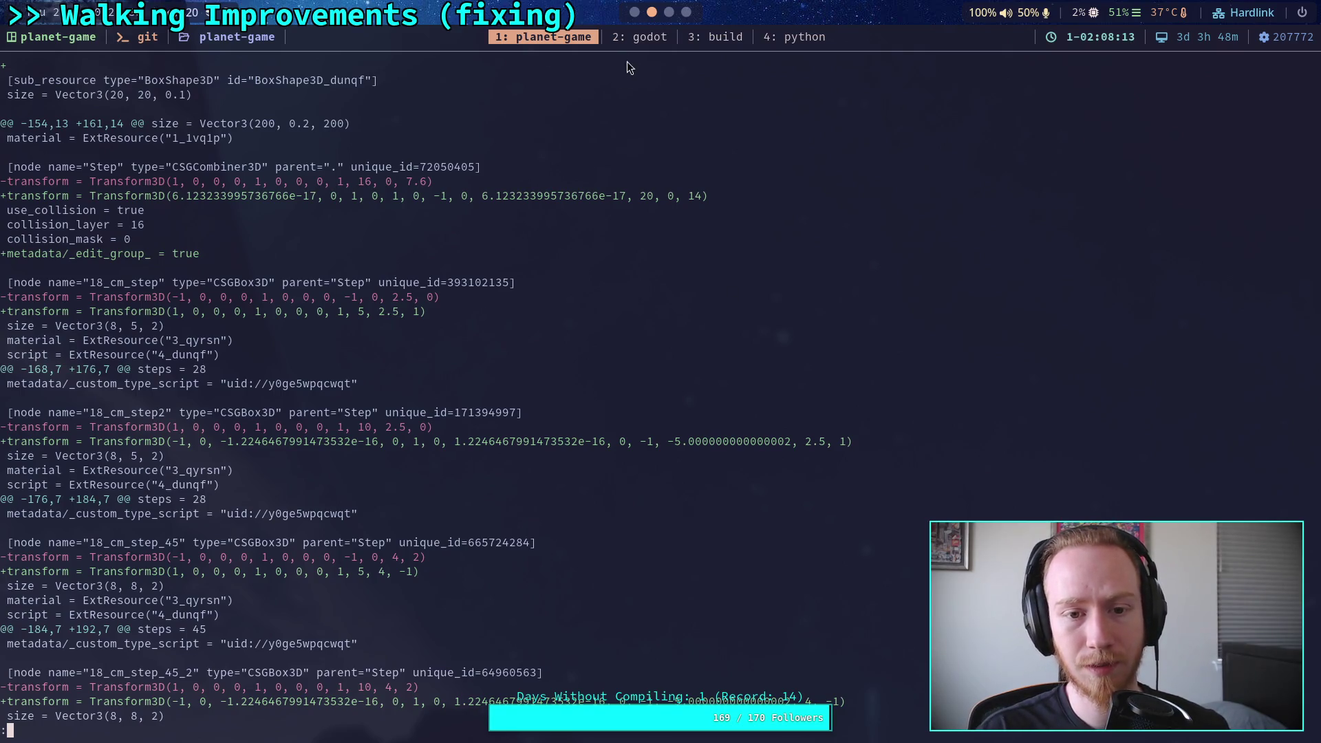
left_click(637, 22)
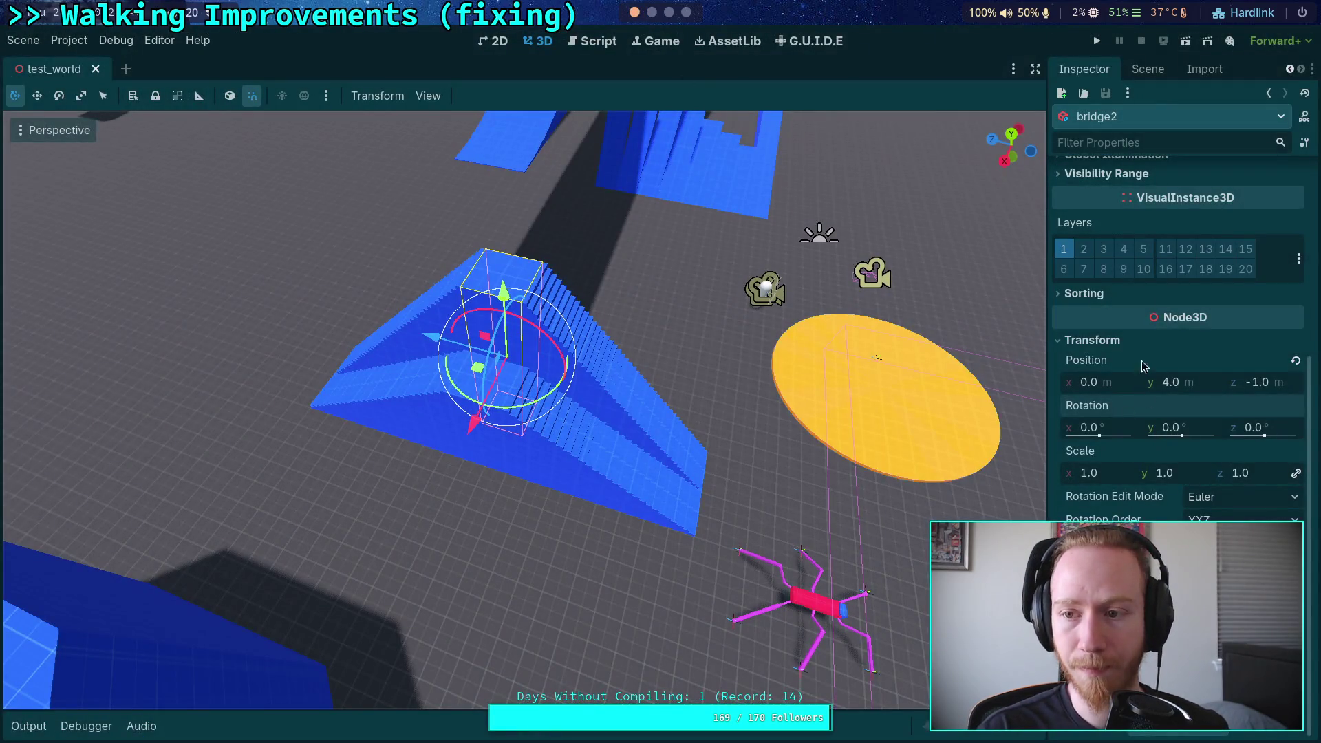
Step: Reset the Step node's rotation to zero and save the scene
left_click(1148, 69)
left_click(1098, 175)
left_click(1084, 69)
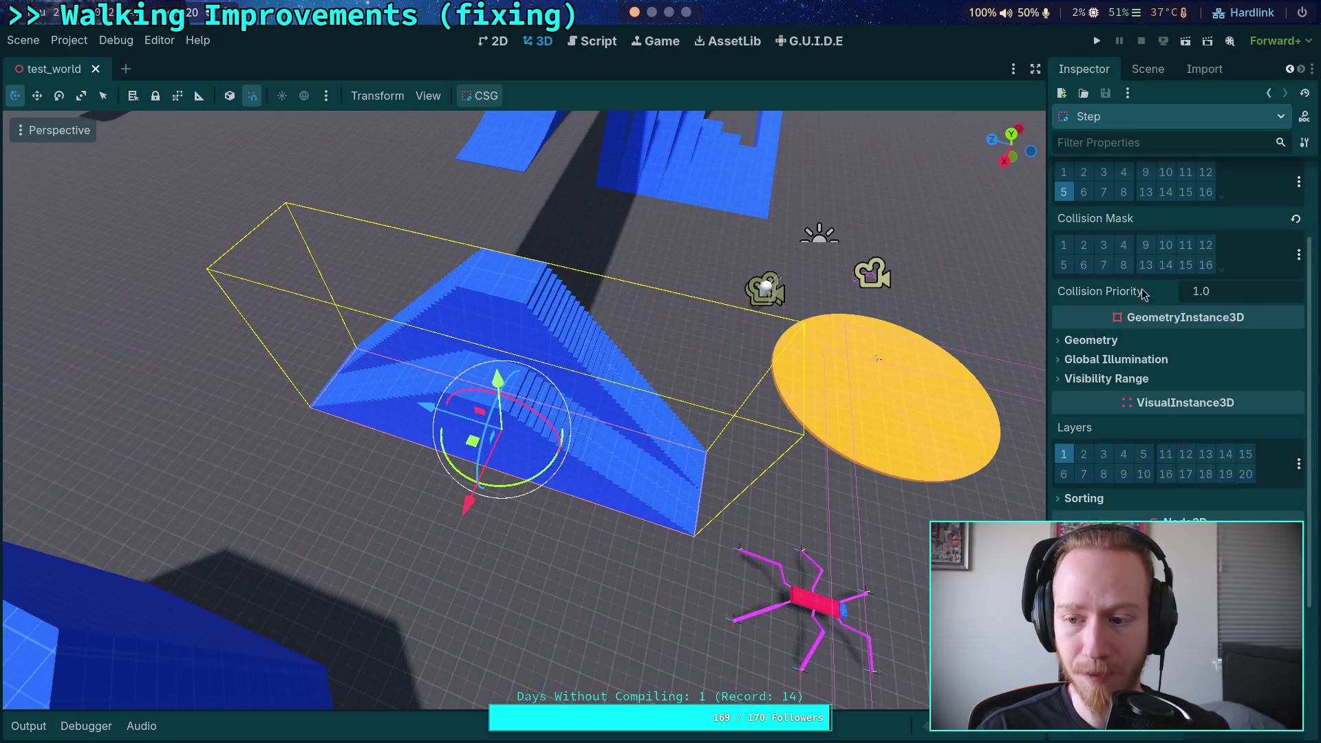
scroll(1268, 490, "down", 5)
left_click(1295, 467)
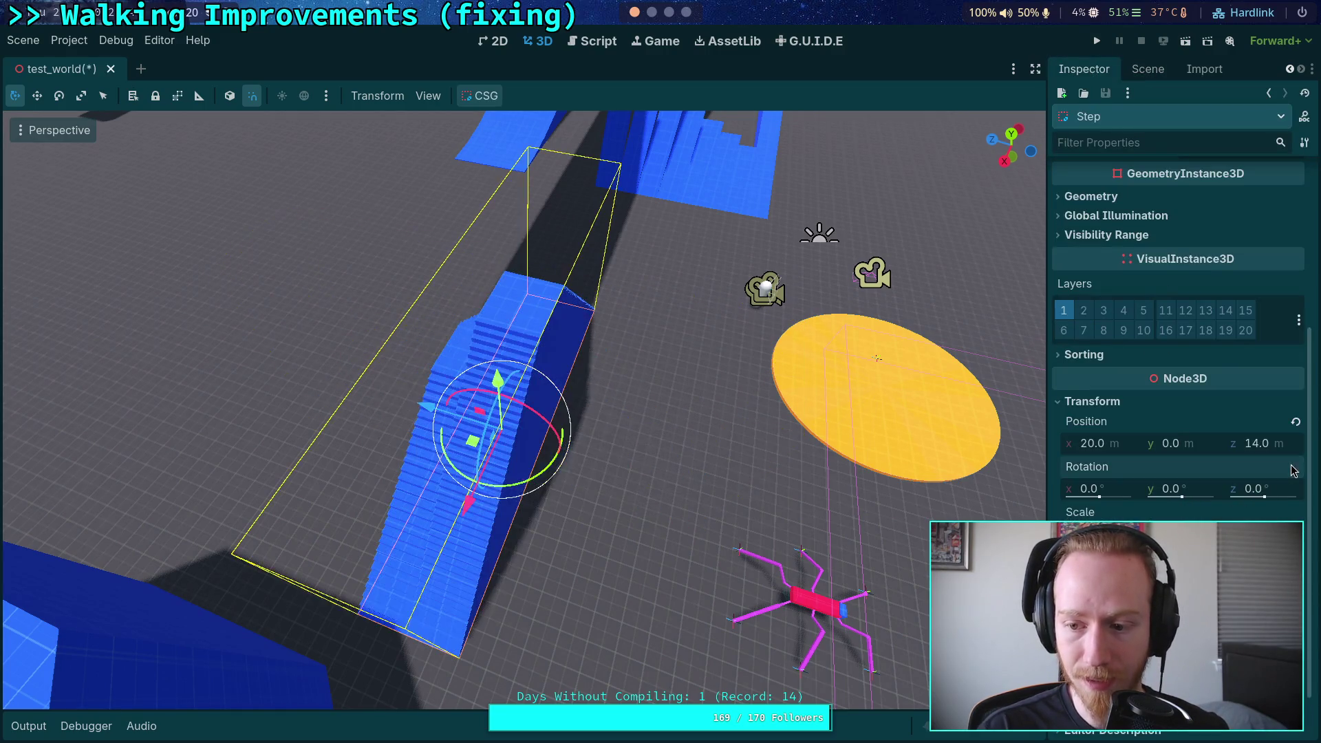
key("ctrl+s")
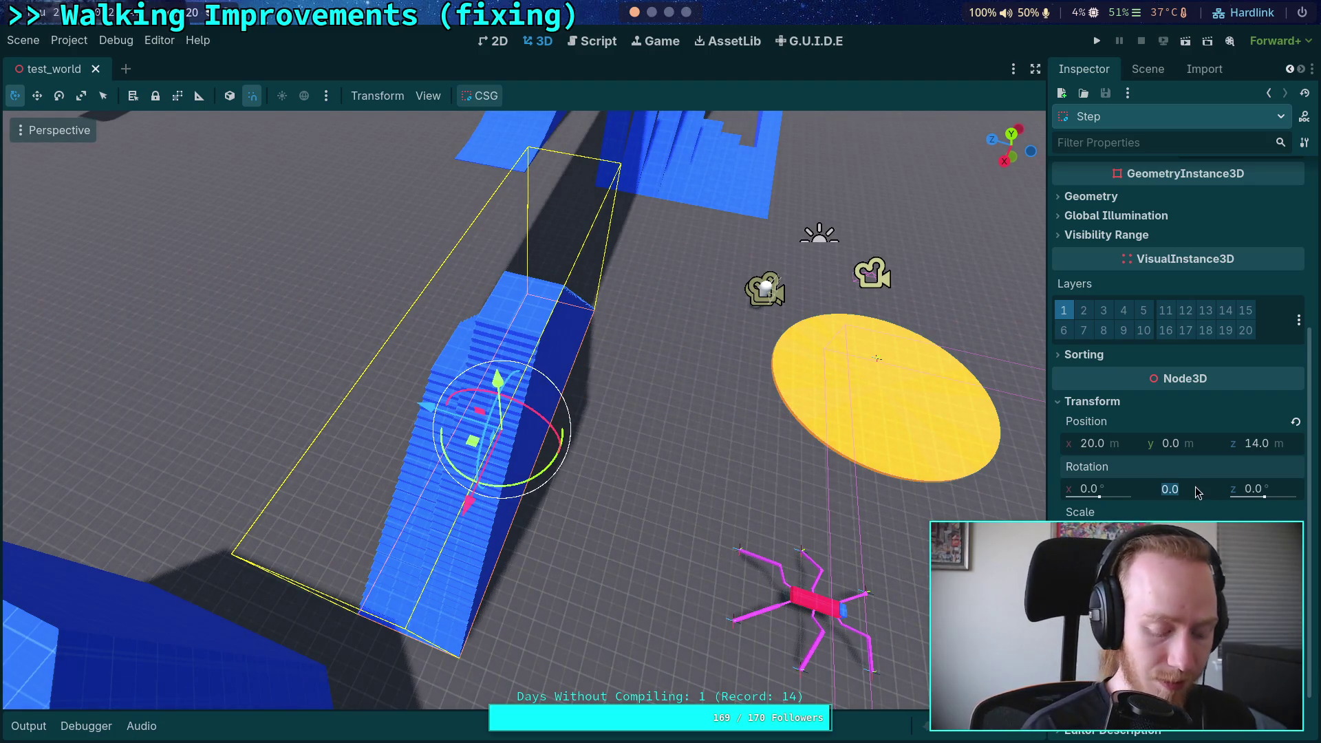
type("90")
Step: Restore Step's 90° Y rotation and save again
key("Return")
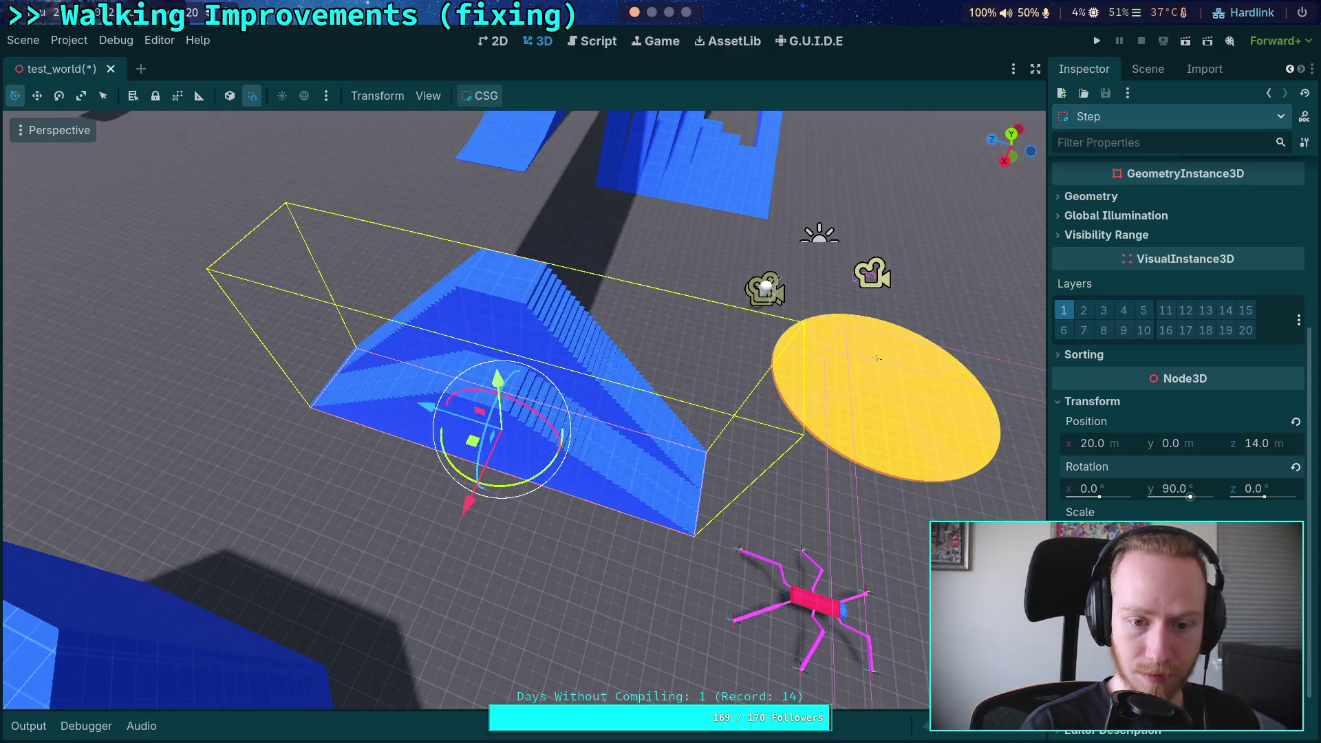
key("ctrl+s")
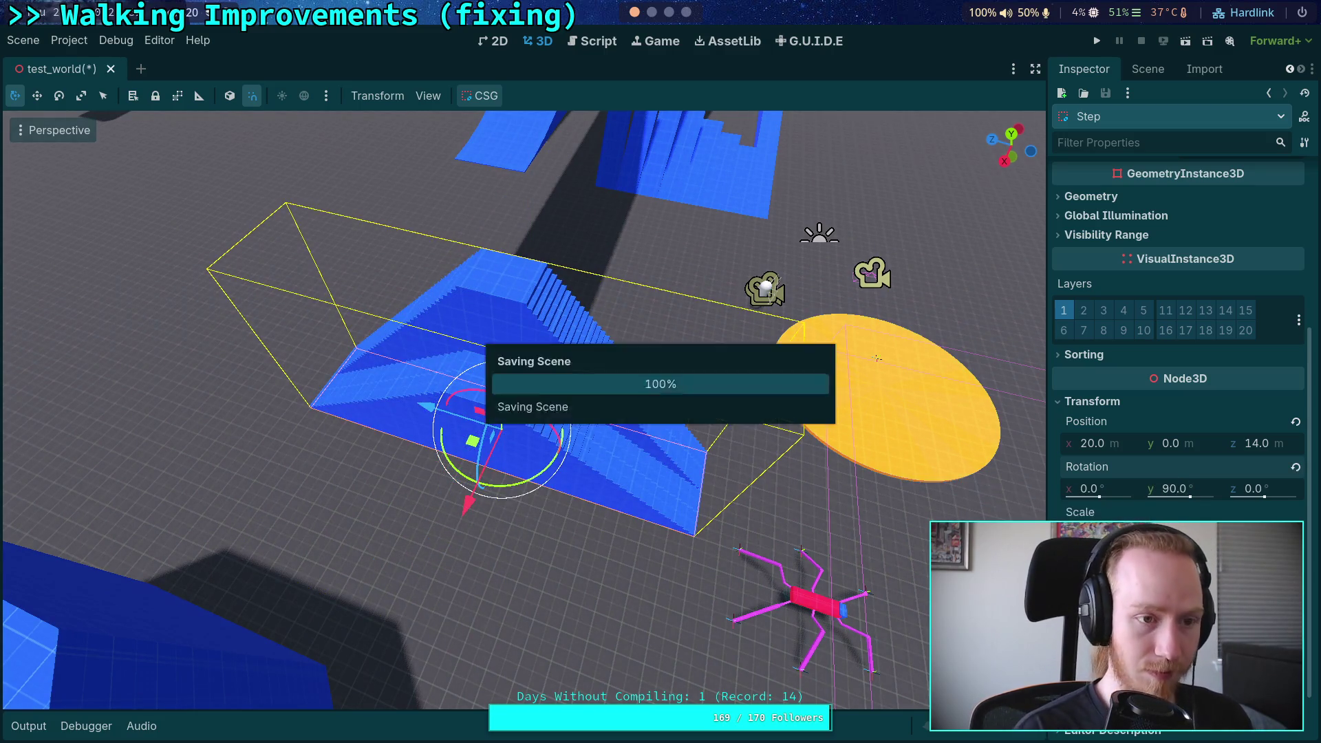
left_click(659, 14)
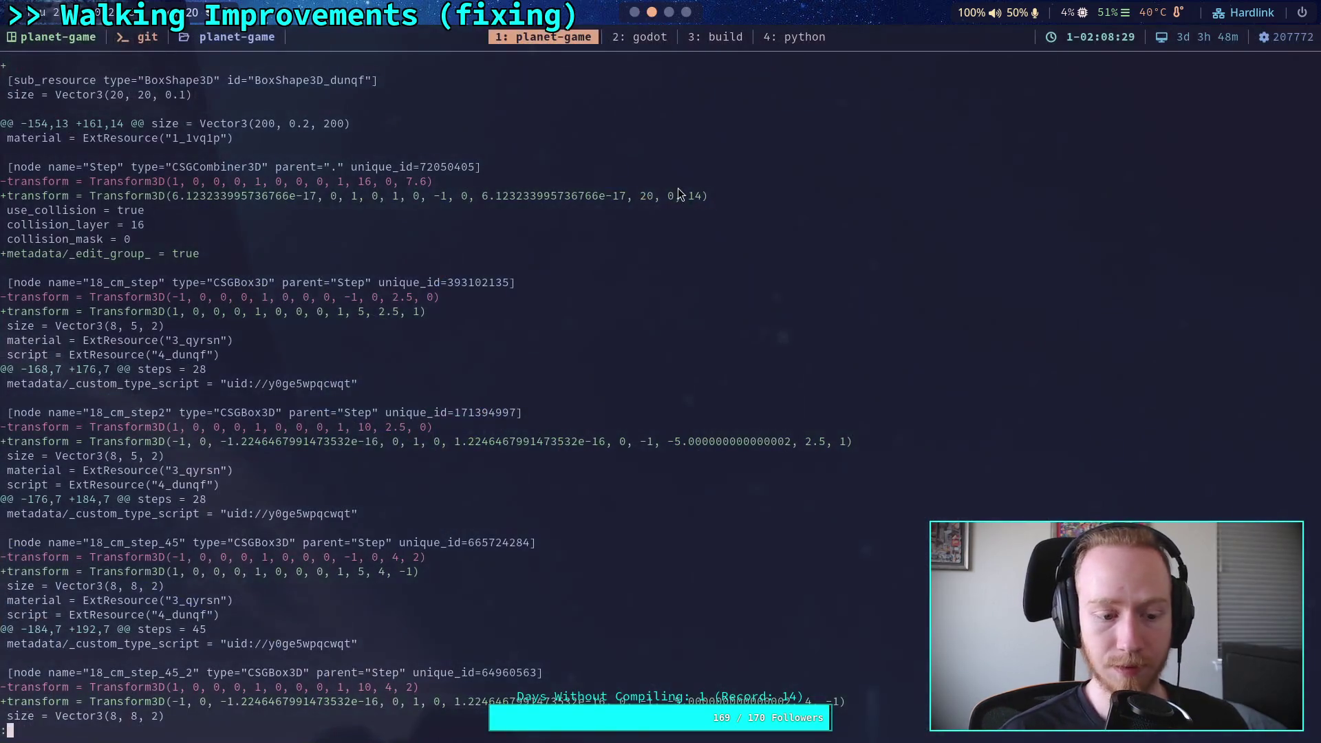
Step: Rerun the git diff and compare it with the Godot editor
key("q")
key("Up")
key("Return")
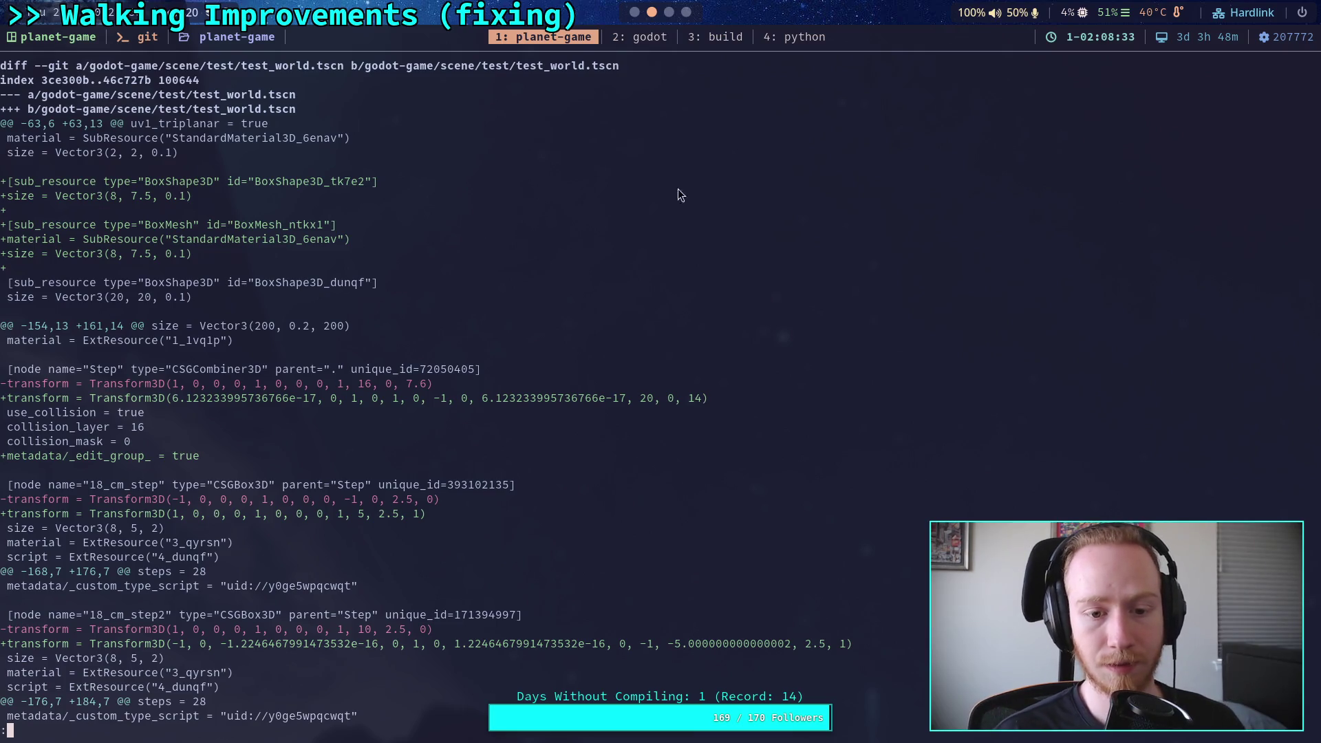
left_click(635, 12)
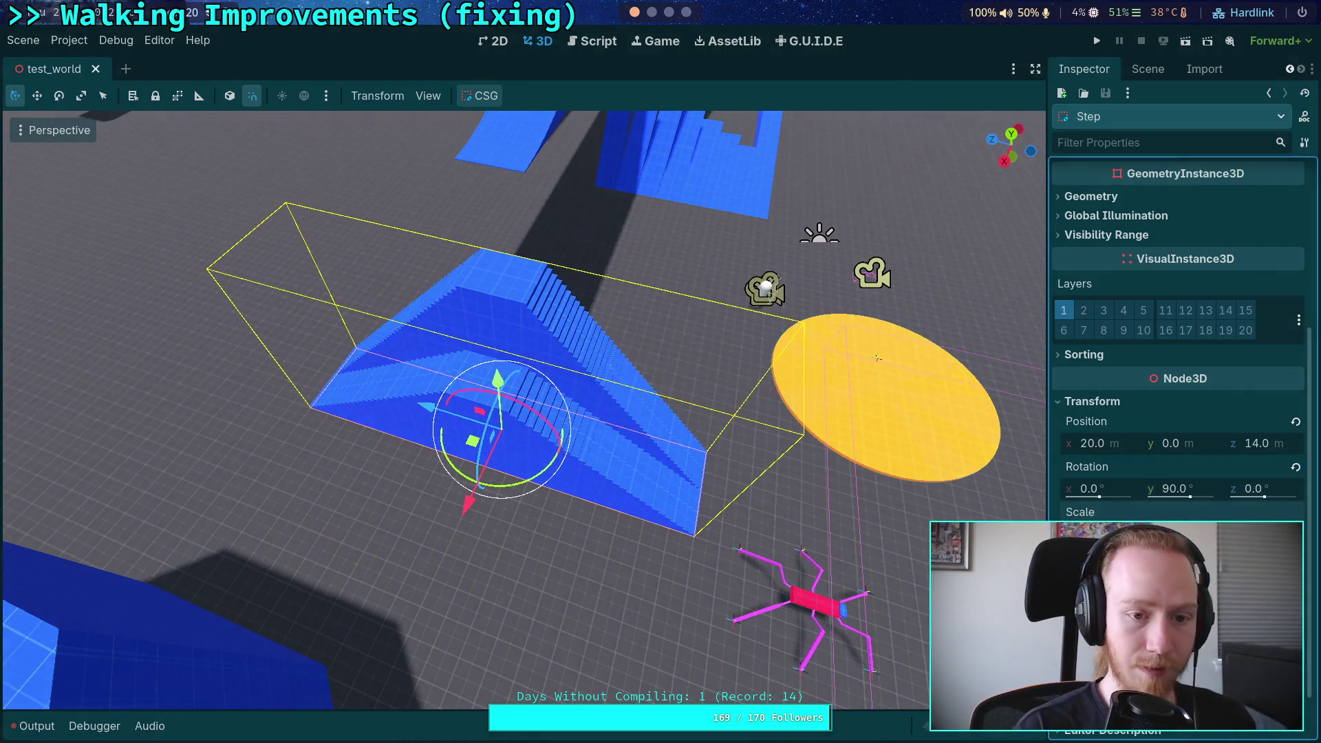
left_click(653, 14)
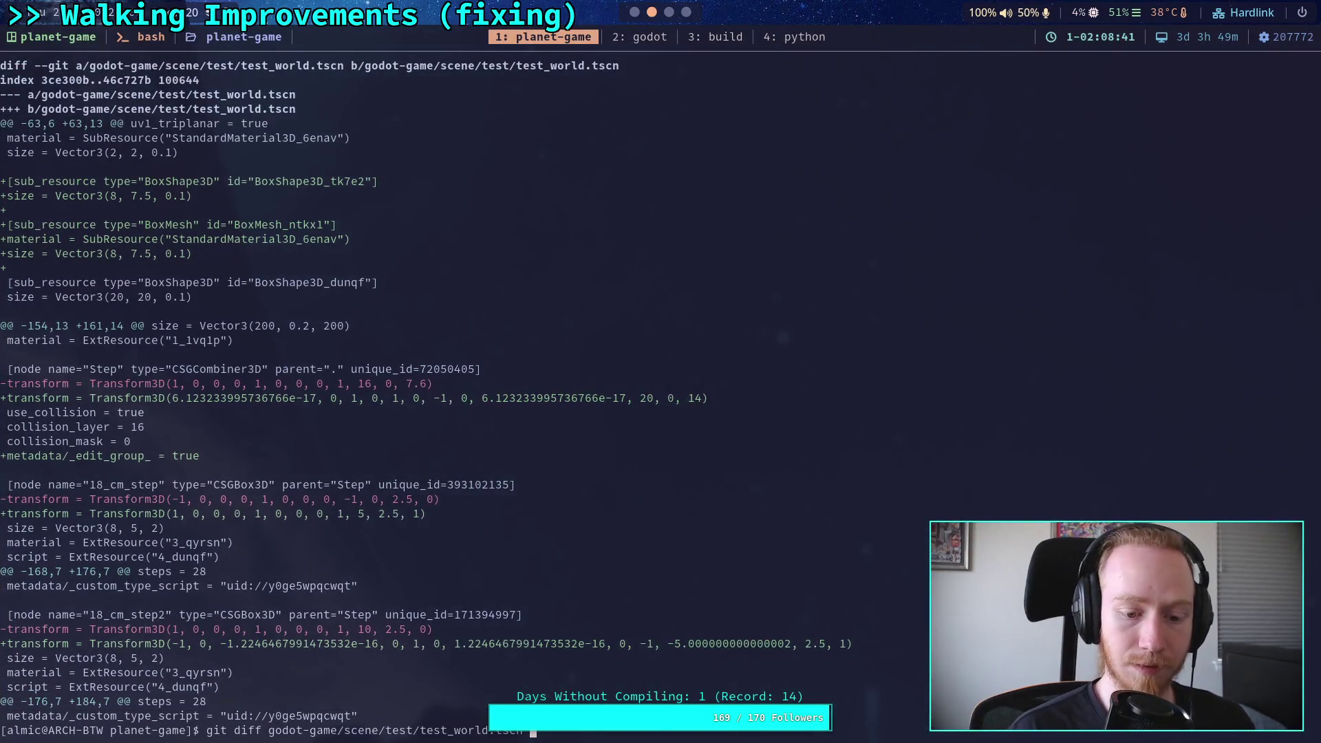
left_click(635, 12)
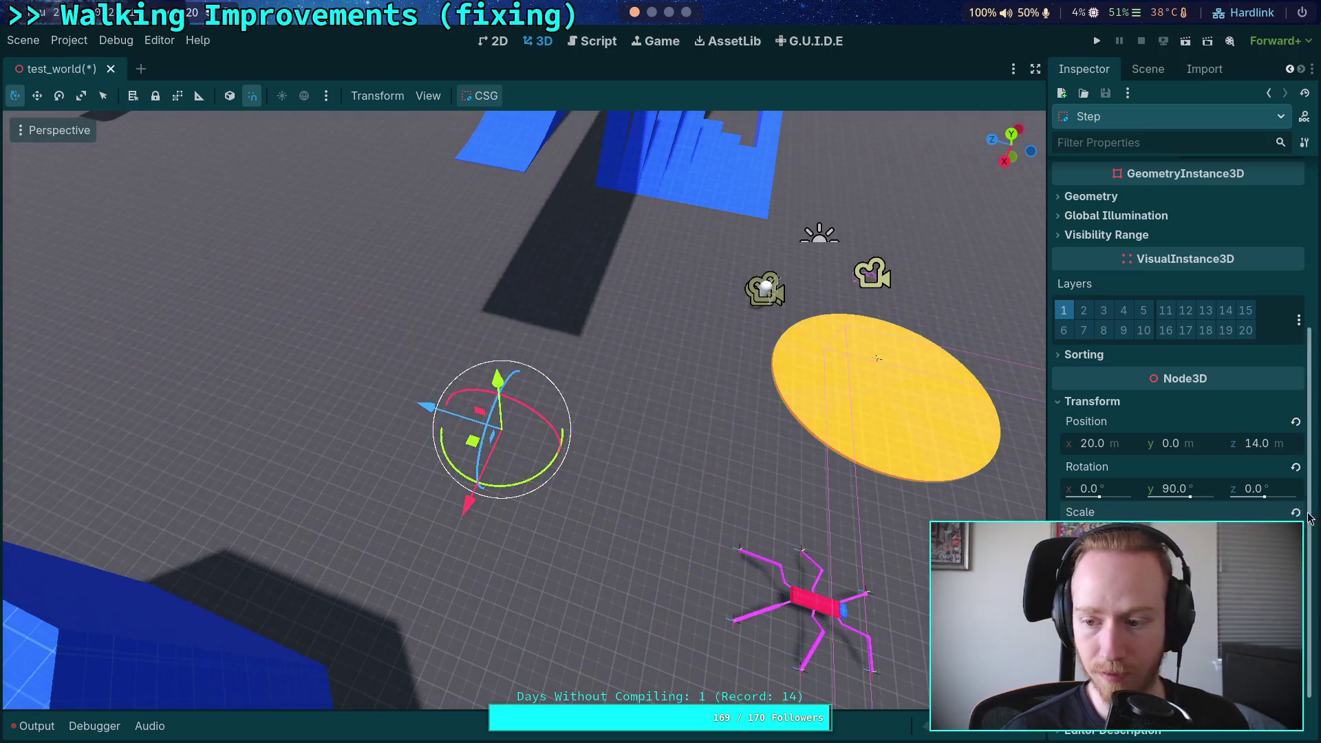
Step: Save the scene and review the new diff's Step transforms with 6.123233995736766e-17 rounding values
key("ctrl+s")
key("super+2")
key("Up")
key("Return")
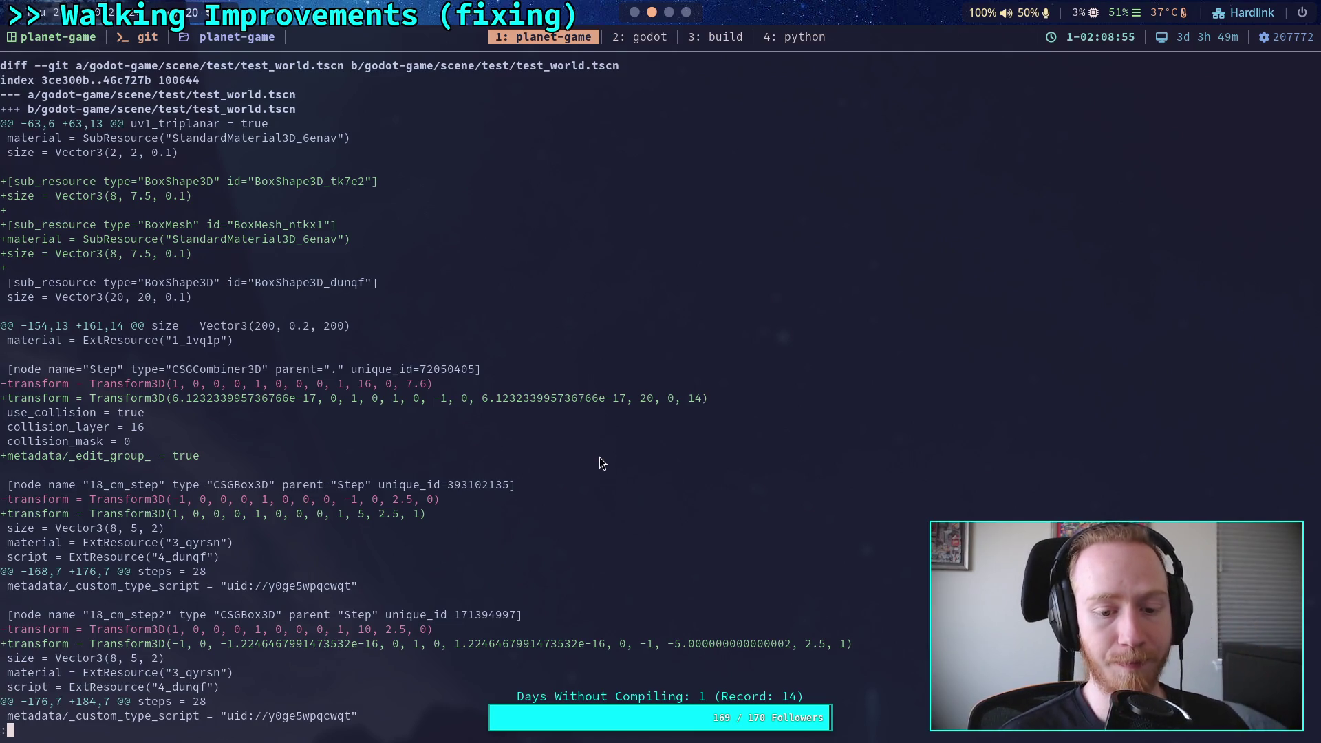
scroll(389, 477, "down", 9)
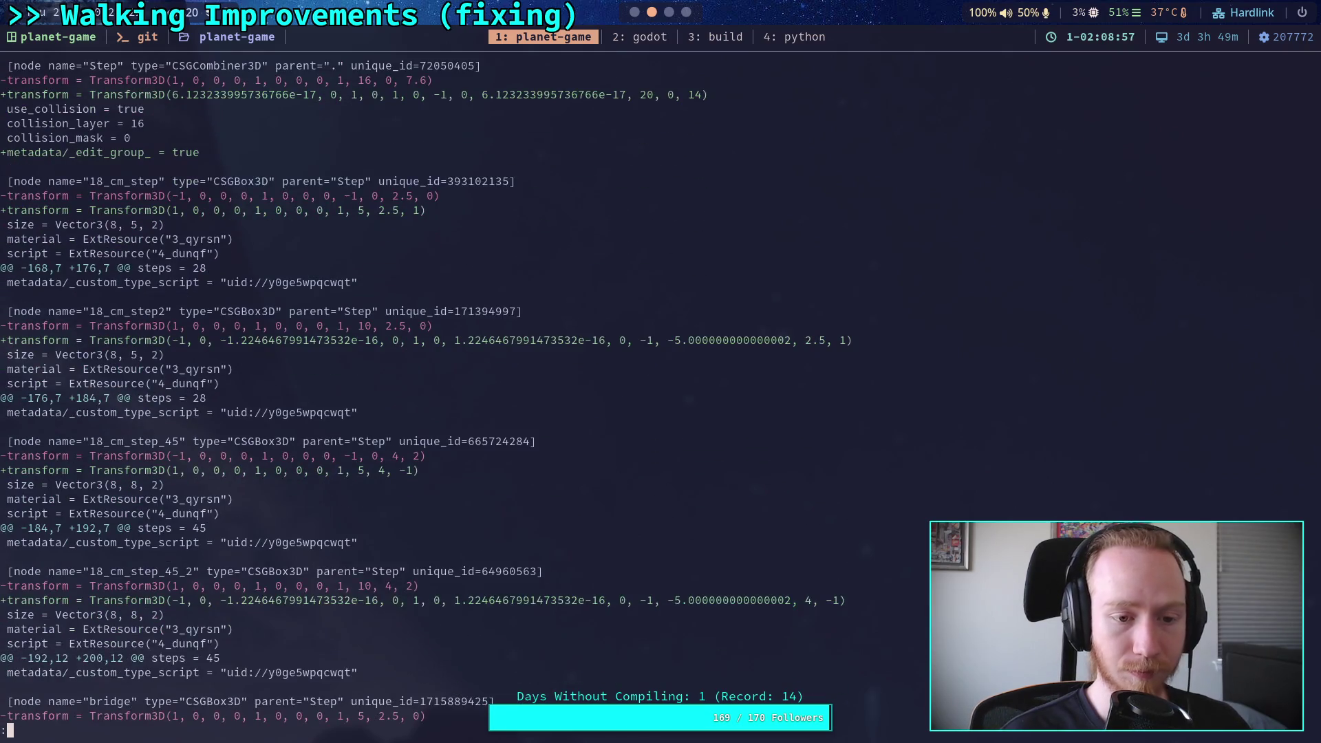
scroll(425, 391, "down", 7)
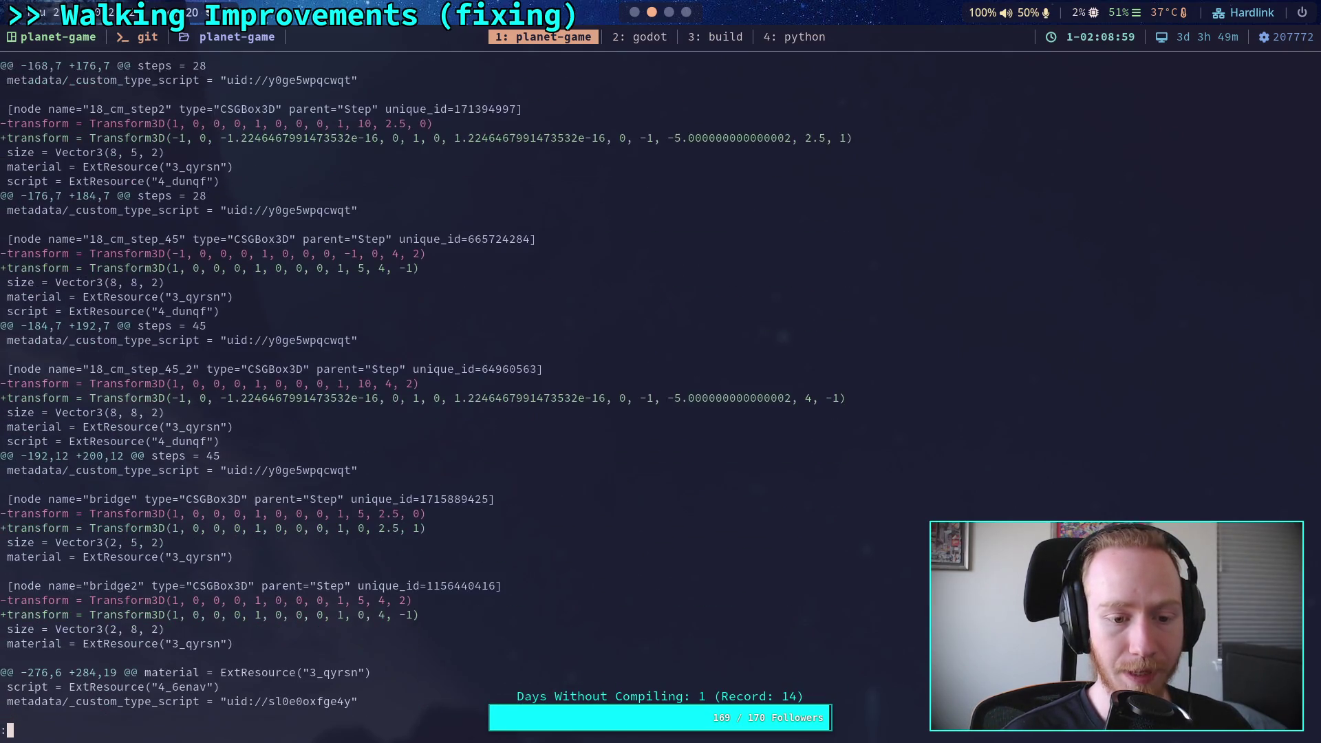
scroll(426, 391, "up", 12)
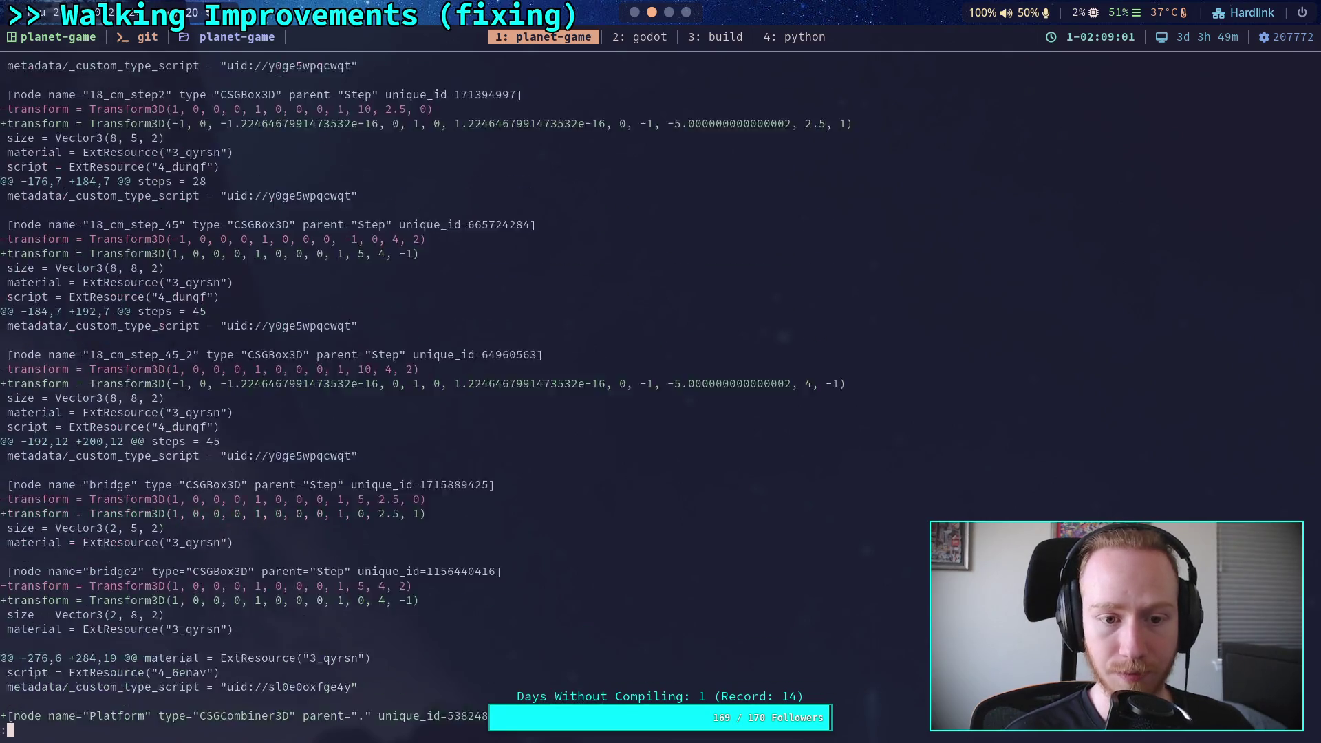
scroll(425, 391, "up", 1)
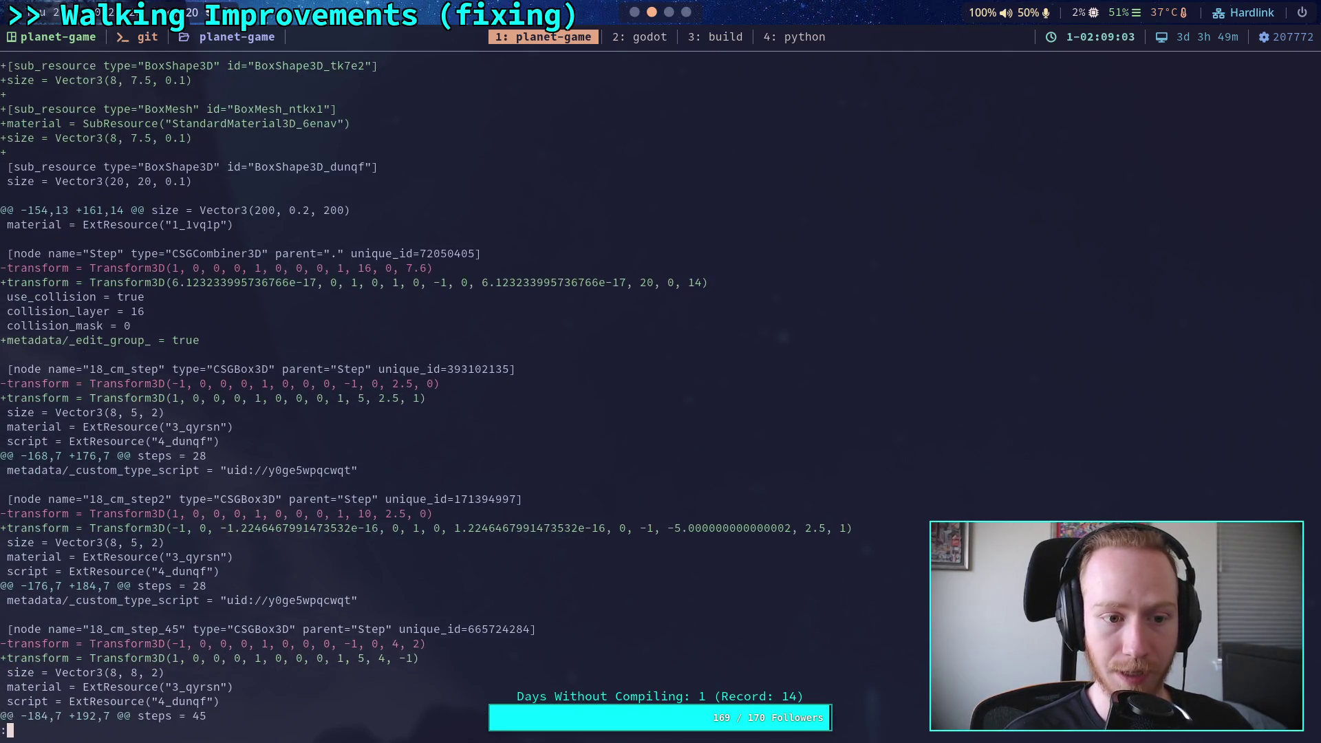
scroll(426, 391, "down", 2)
scroll(426, 391, "down", 1)
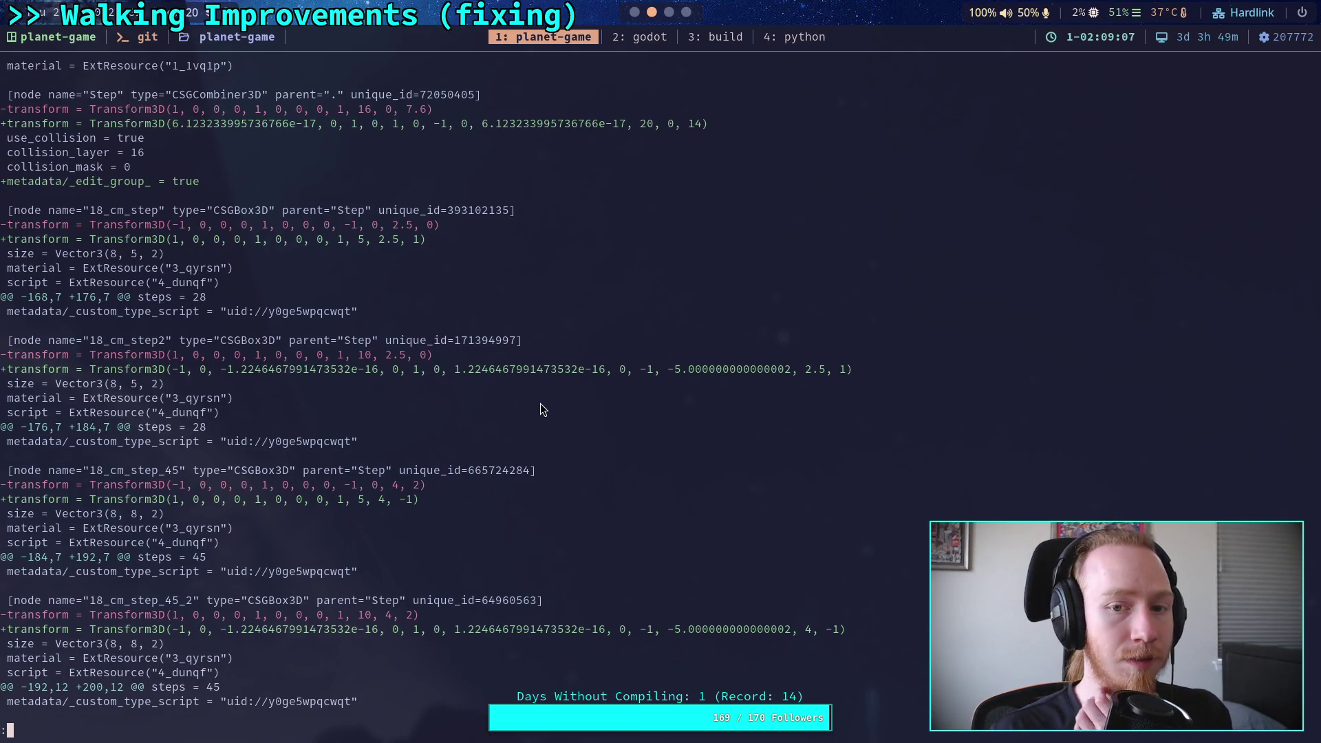
left_click(634, 11)
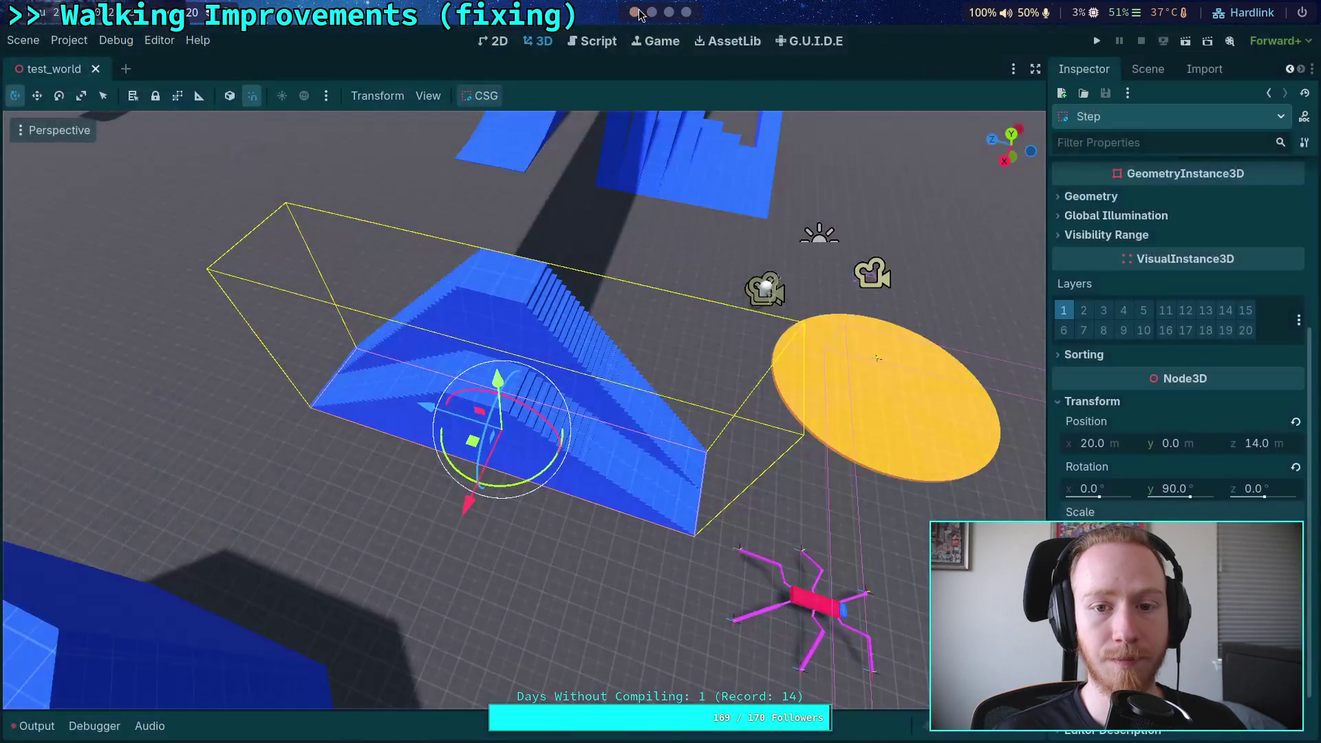
Step: Set Step's Y rotation to -90° and rerun the git diff to see the values
left_click(1188, 489)
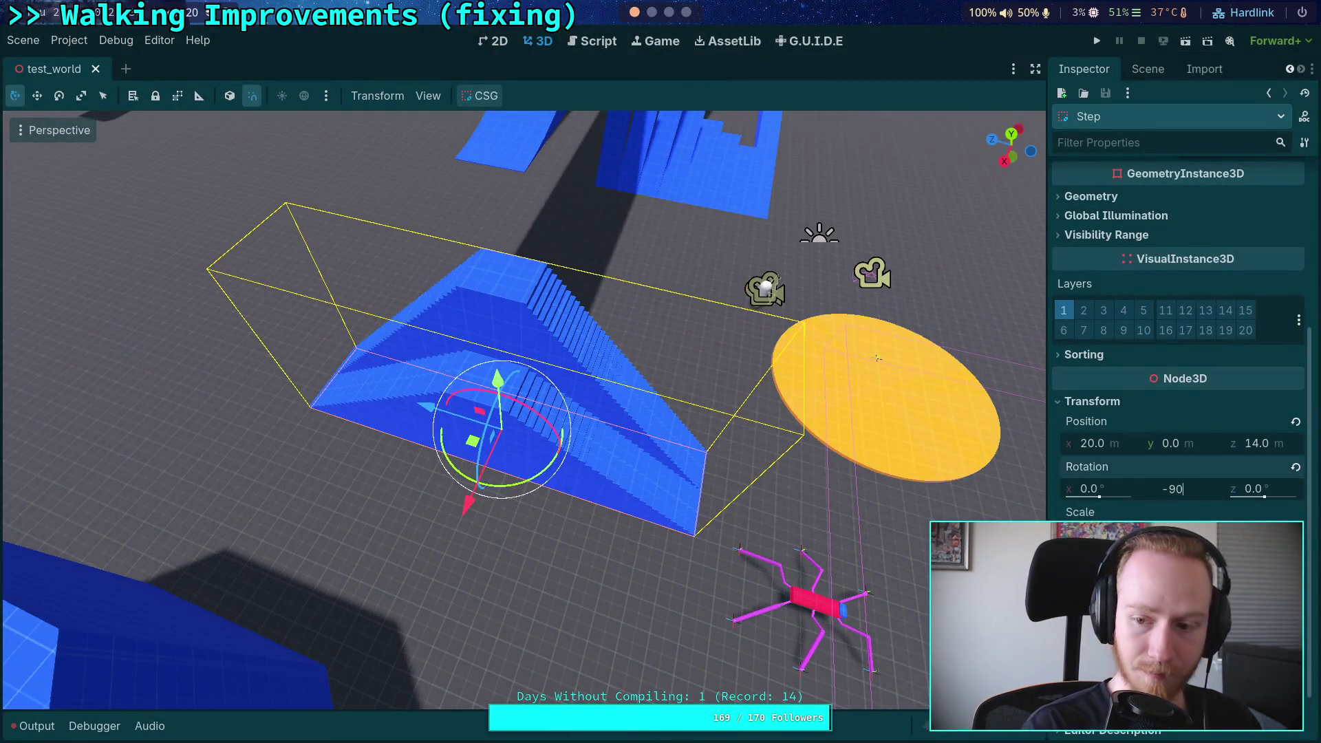
key("Return")
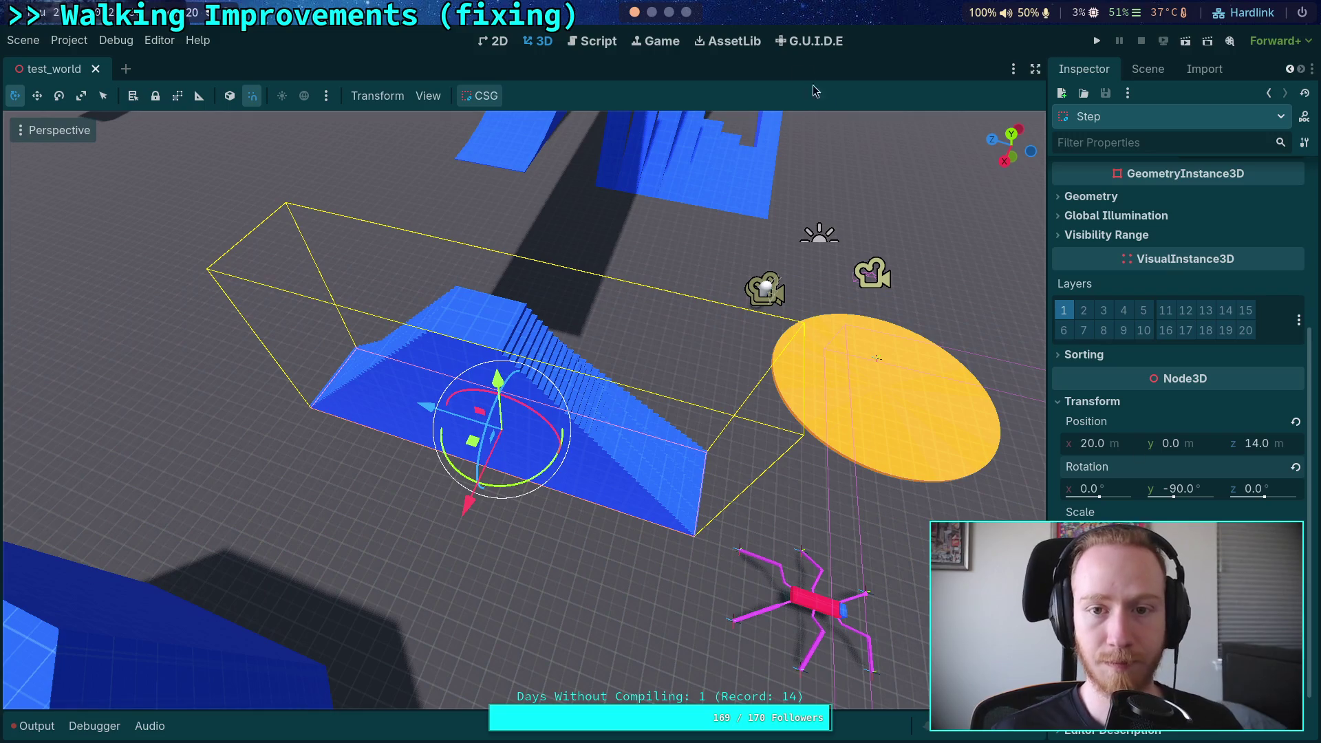
left_click(652, 12)
key("q")
key("Up")
key("Return")
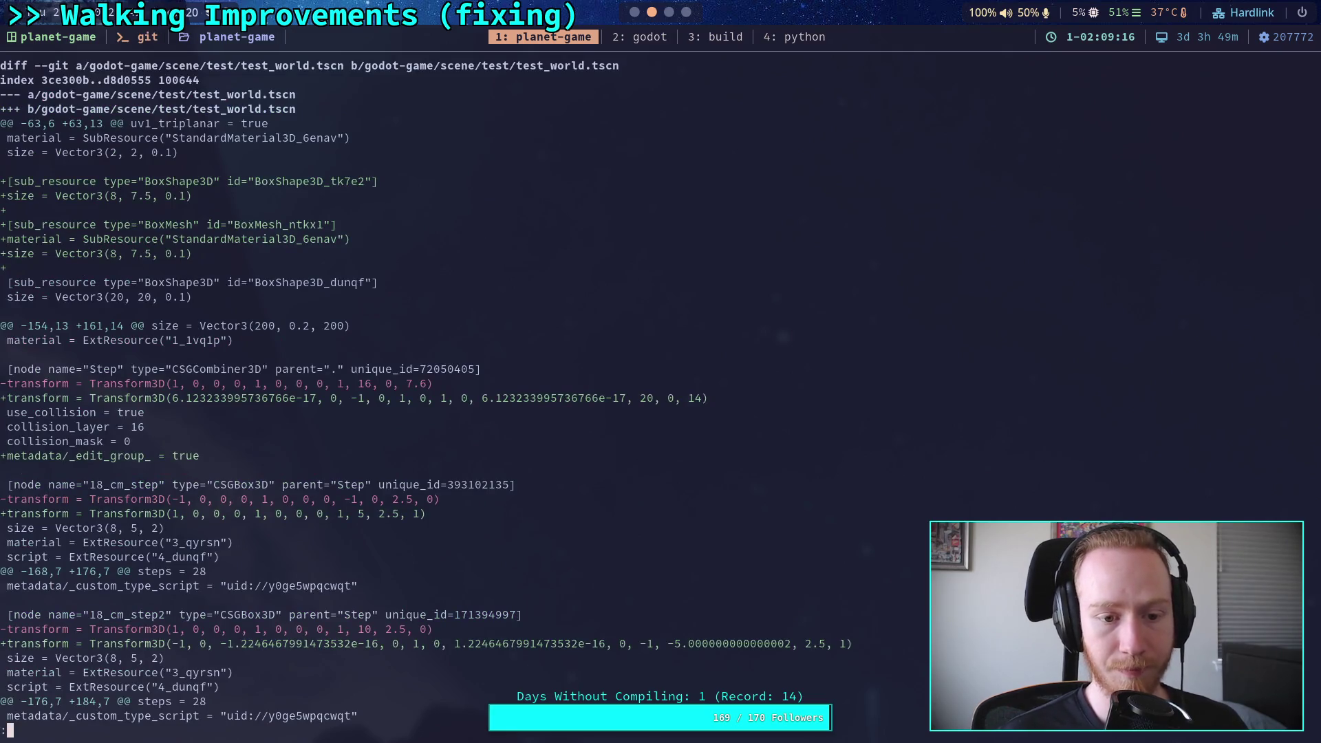
Step: Set Step's Y rotation back to 90° and save the scene
left_click(633, 12)
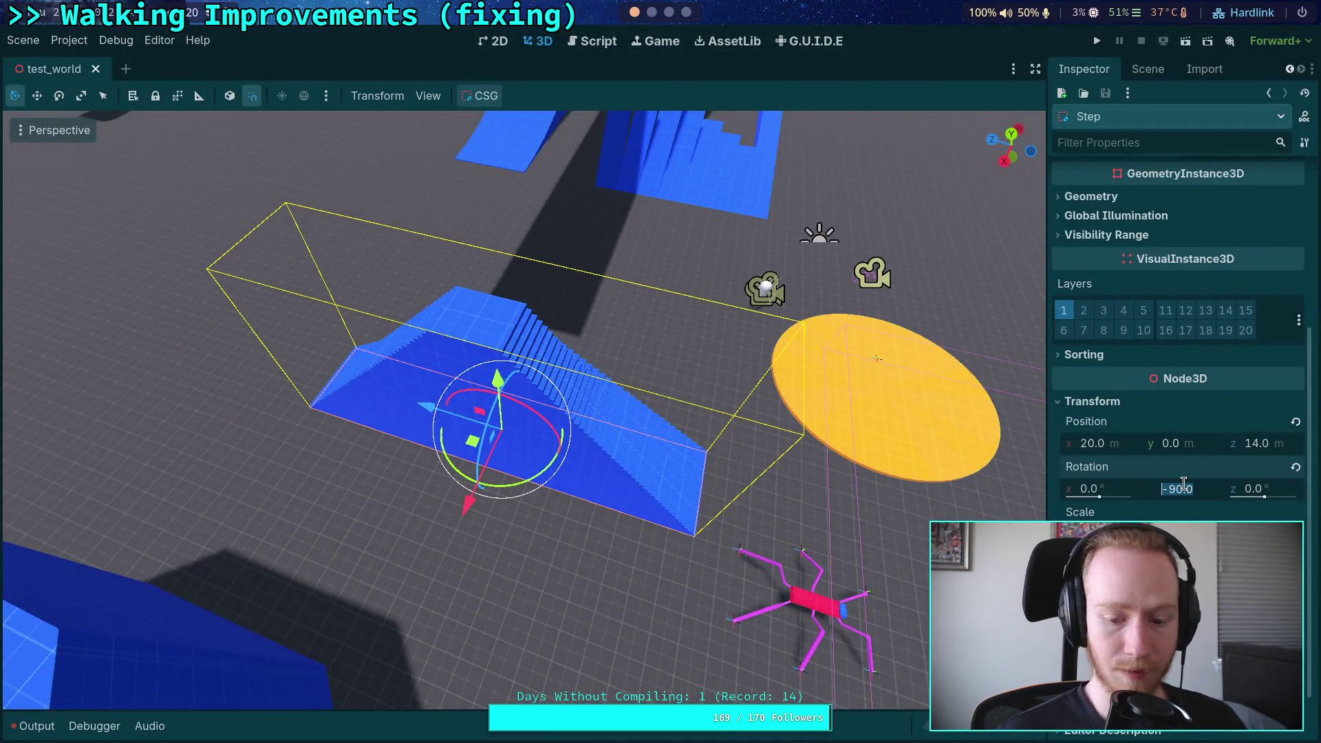
type("90")
key("Return")
key("ctrl+s")
Step: Open scene/test/test_world.tscn in Neovim and close the test_world scene in Godot
left_click(652, 13)
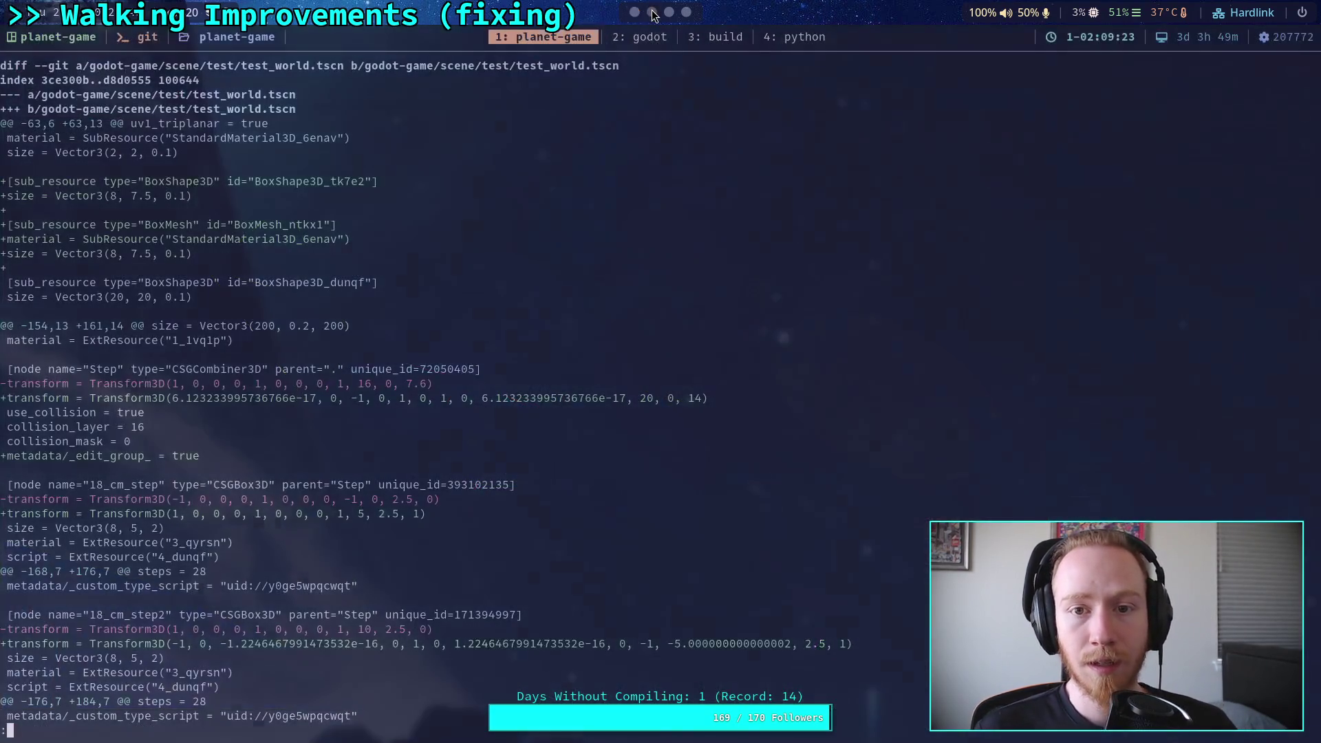
type("q")
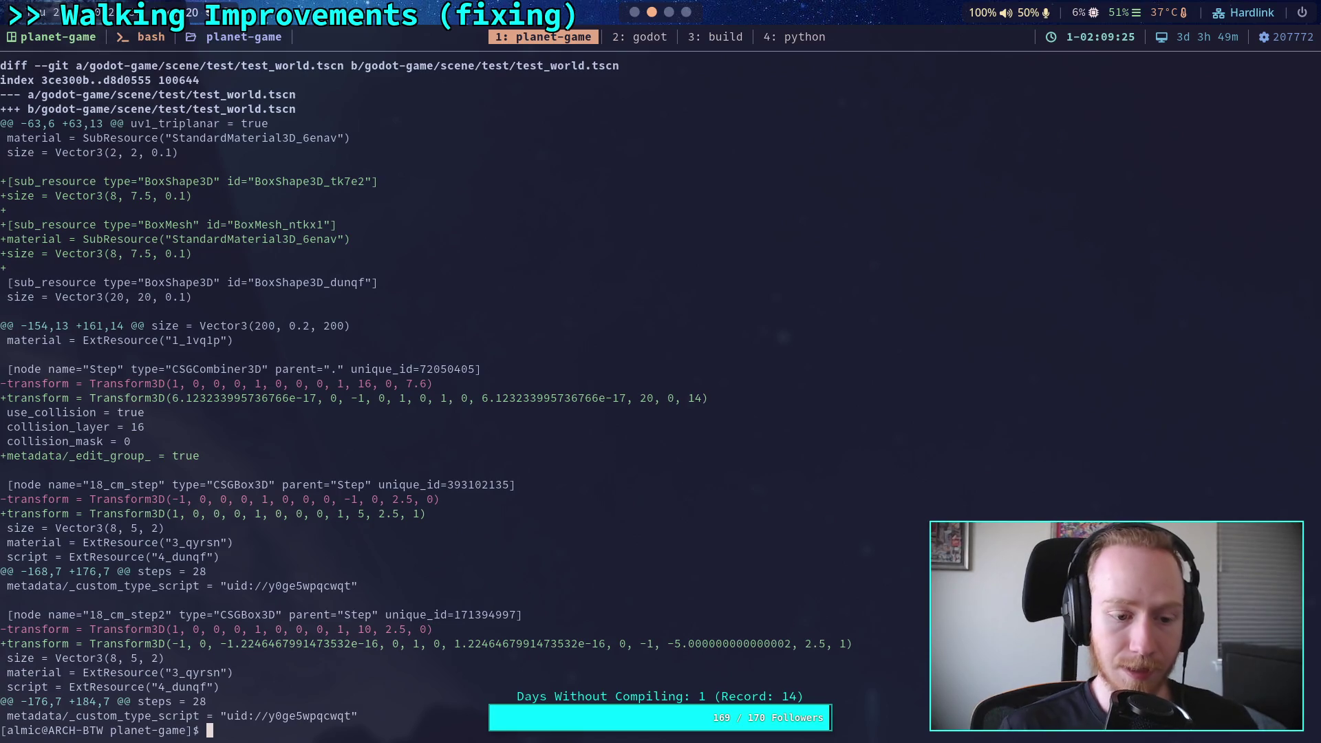
type("n go")
key("Tab")
type("scene/test/test_world.tscn")
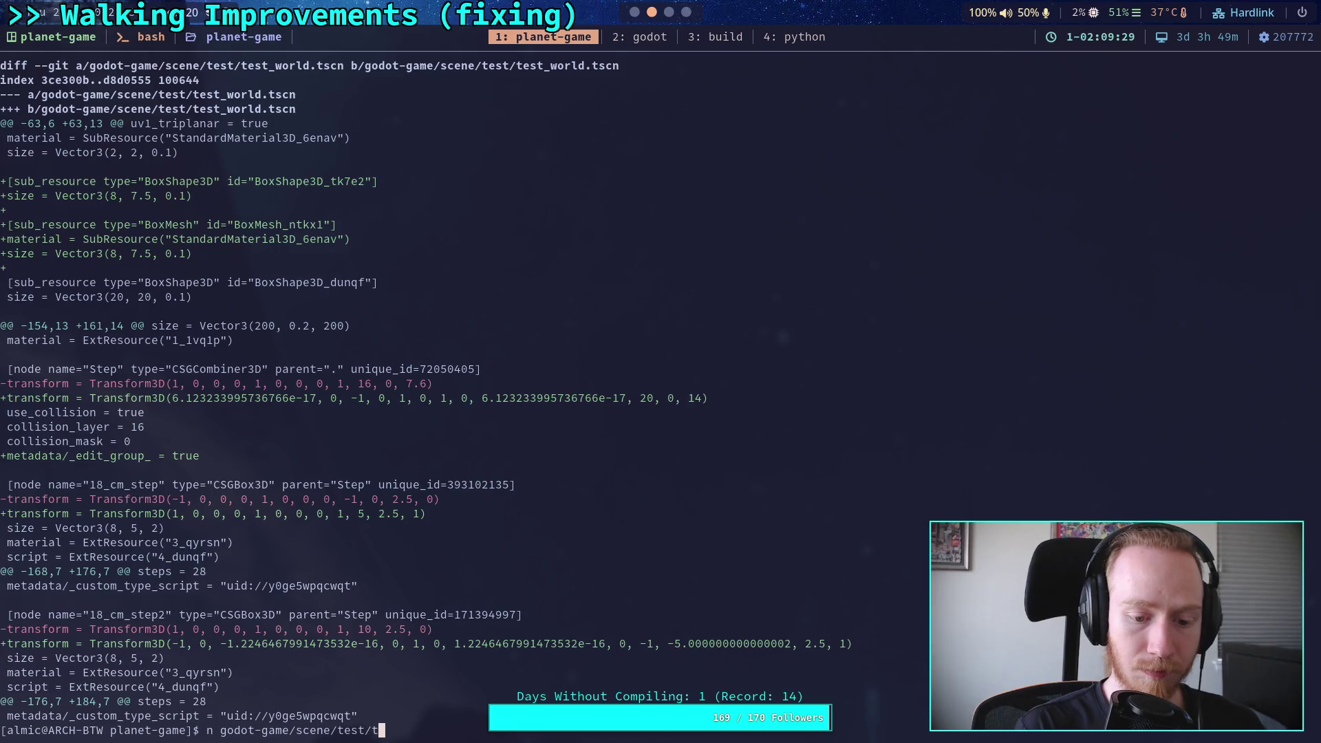
key("Return")
key("super+1")
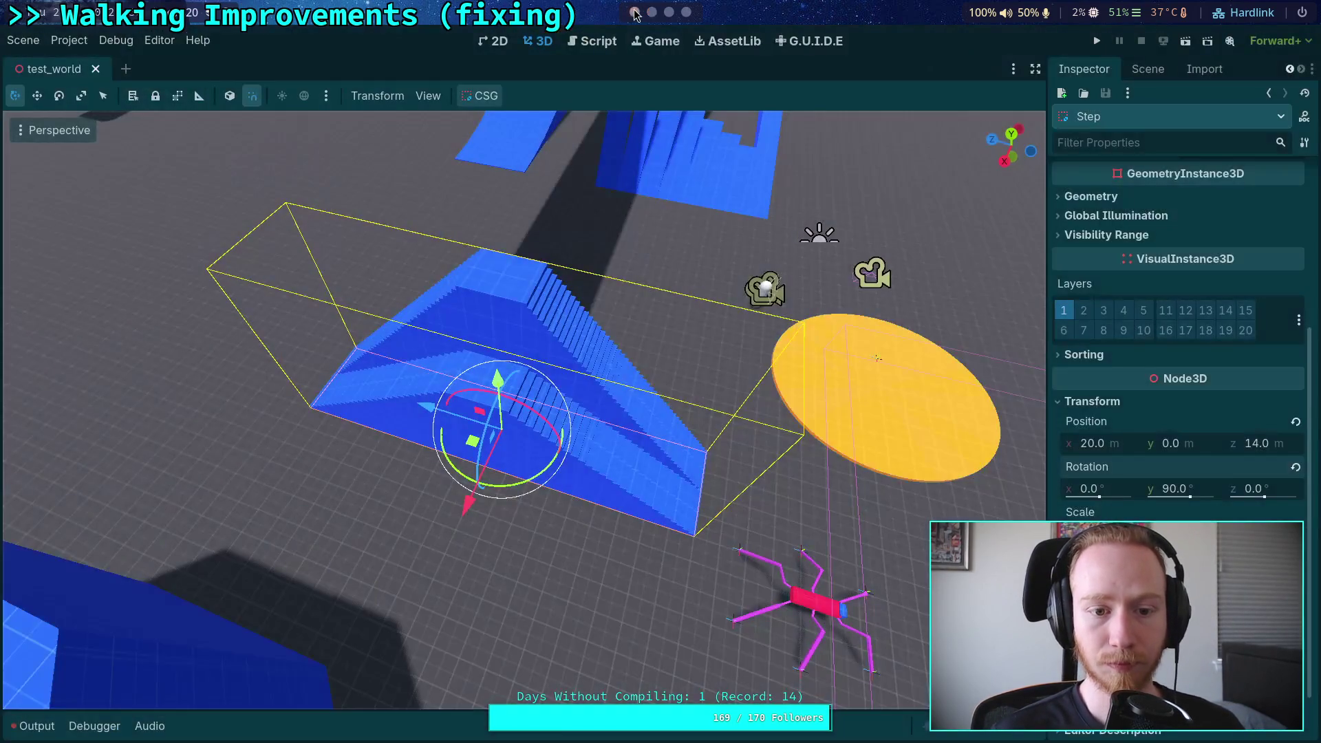
left_click(95, 68)
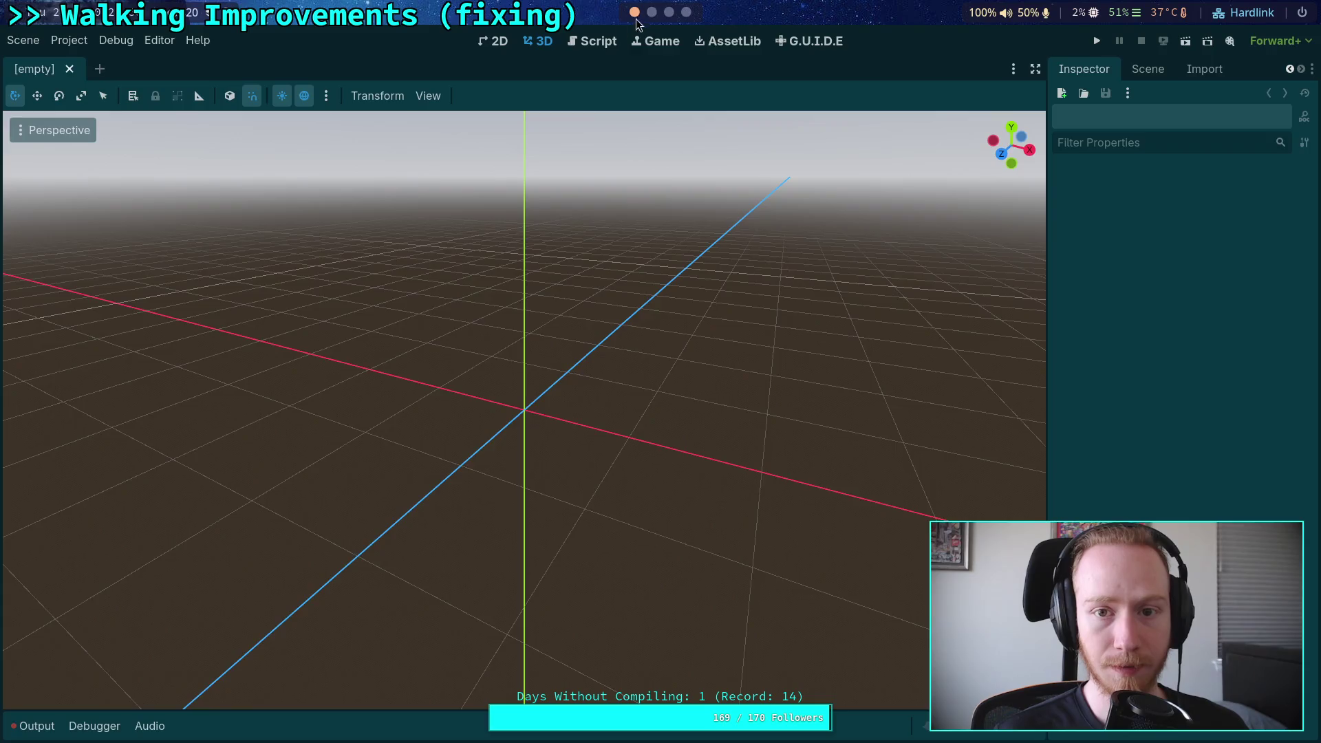
key("super+1")
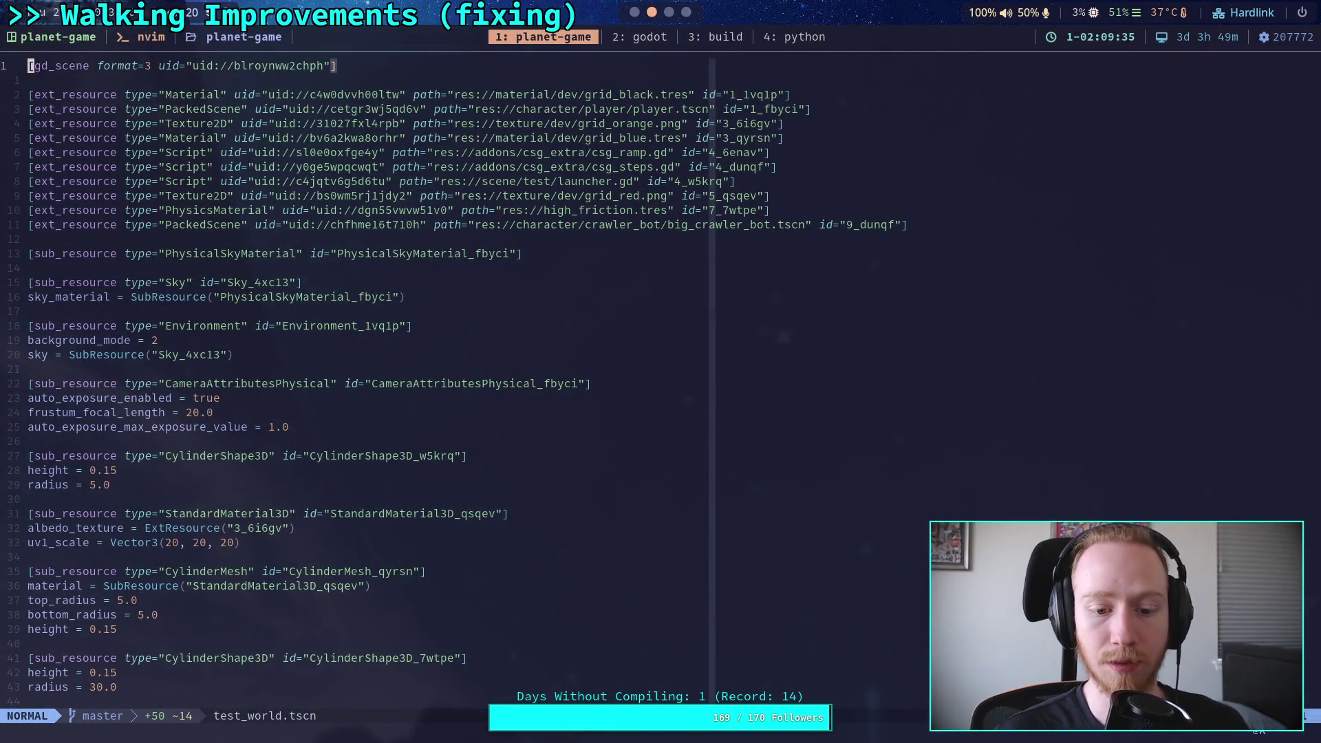
Step: Page down to the Step node's transform and replace its first rounding value with 0
key("ctrl+f")
key("ctrl+f")
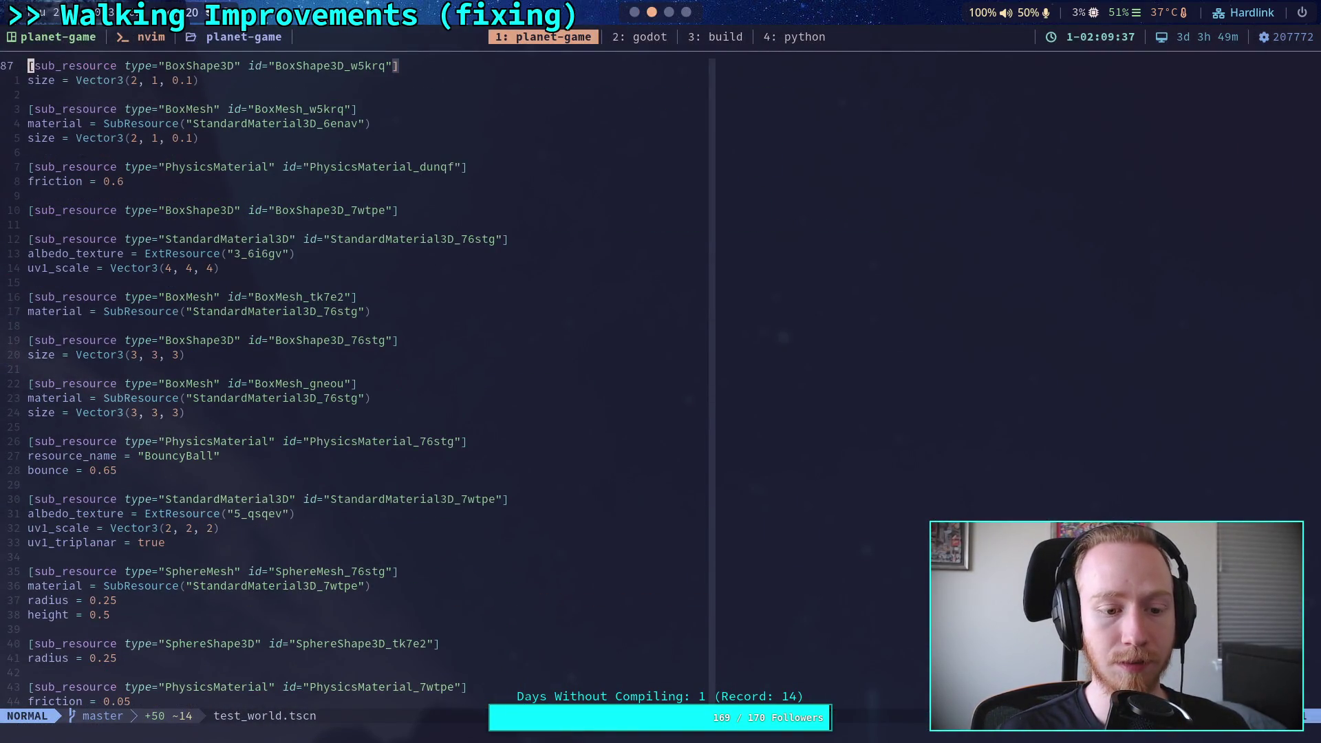
key("ctrl+f")
left_click(196, 557)
key("c")
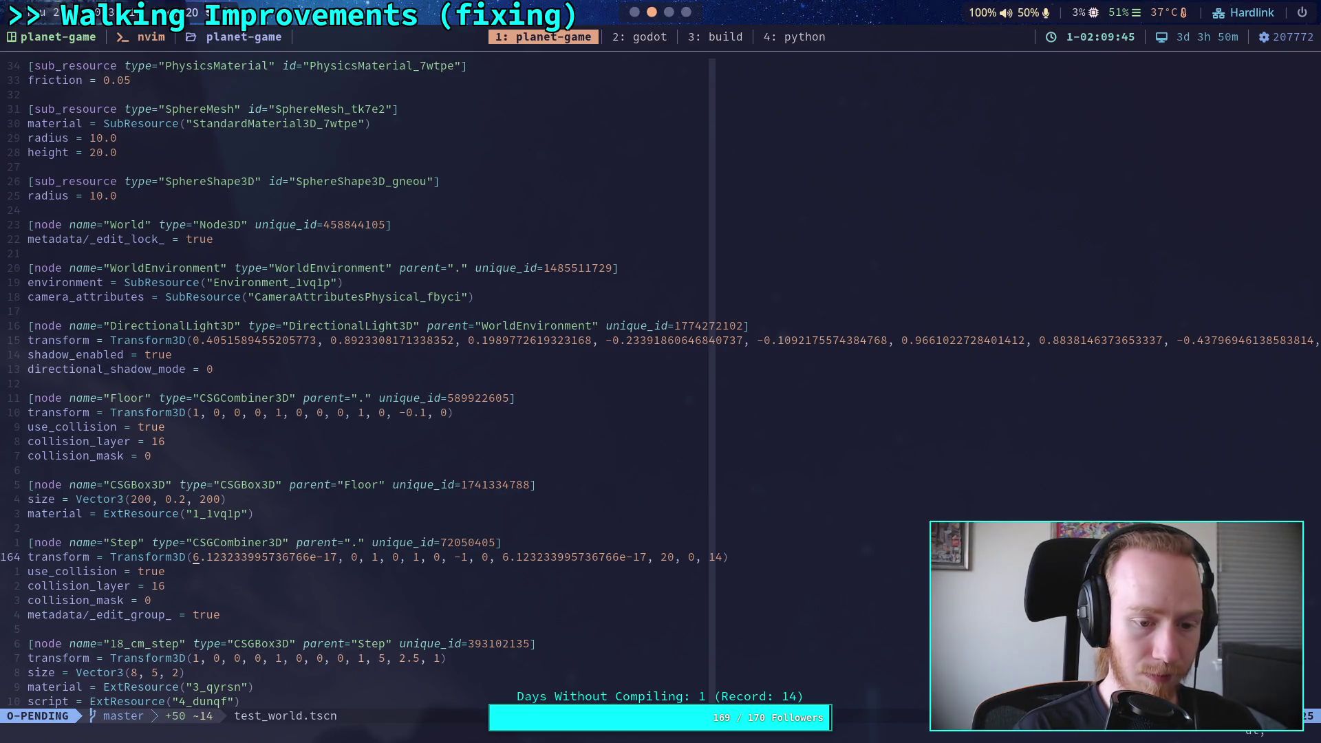
key("t")
key("comma")
type("0")
key("Escape")
Step: Replace the Step node's second rounding value with 0 and write the file with :w
key("f")
key("comma")
key("semicolon")
key("semicolon")
key("semicolon")
key("semicolon")
key("w")
key("w")
key("w")
key("c")
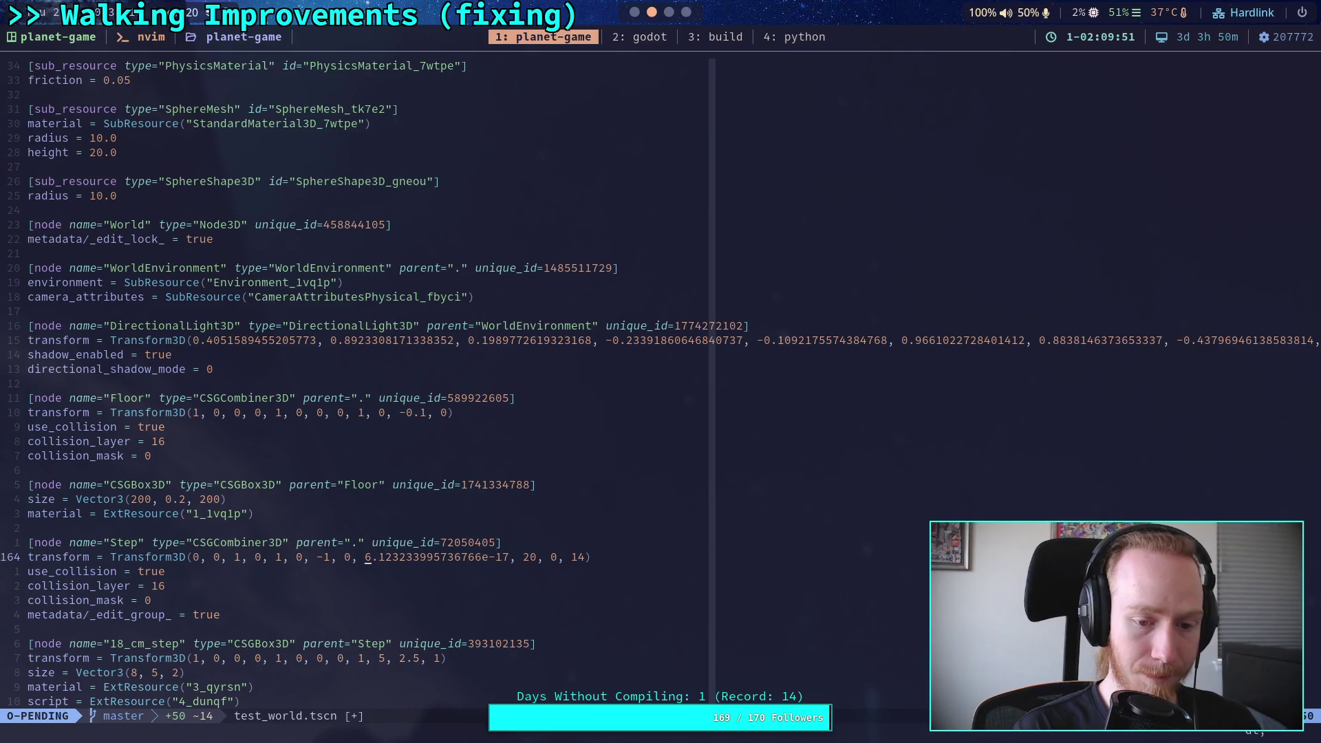
key("t")
key("comma")
type("0")
key("Escape")
type(":w")
key("Return")
Step: Clean the 18_cm_step2 transform: both 1.2246467991473532e-16 terms become 0, -5.000000000000002 becomes -5
scroll(506, 351, "down", 7)
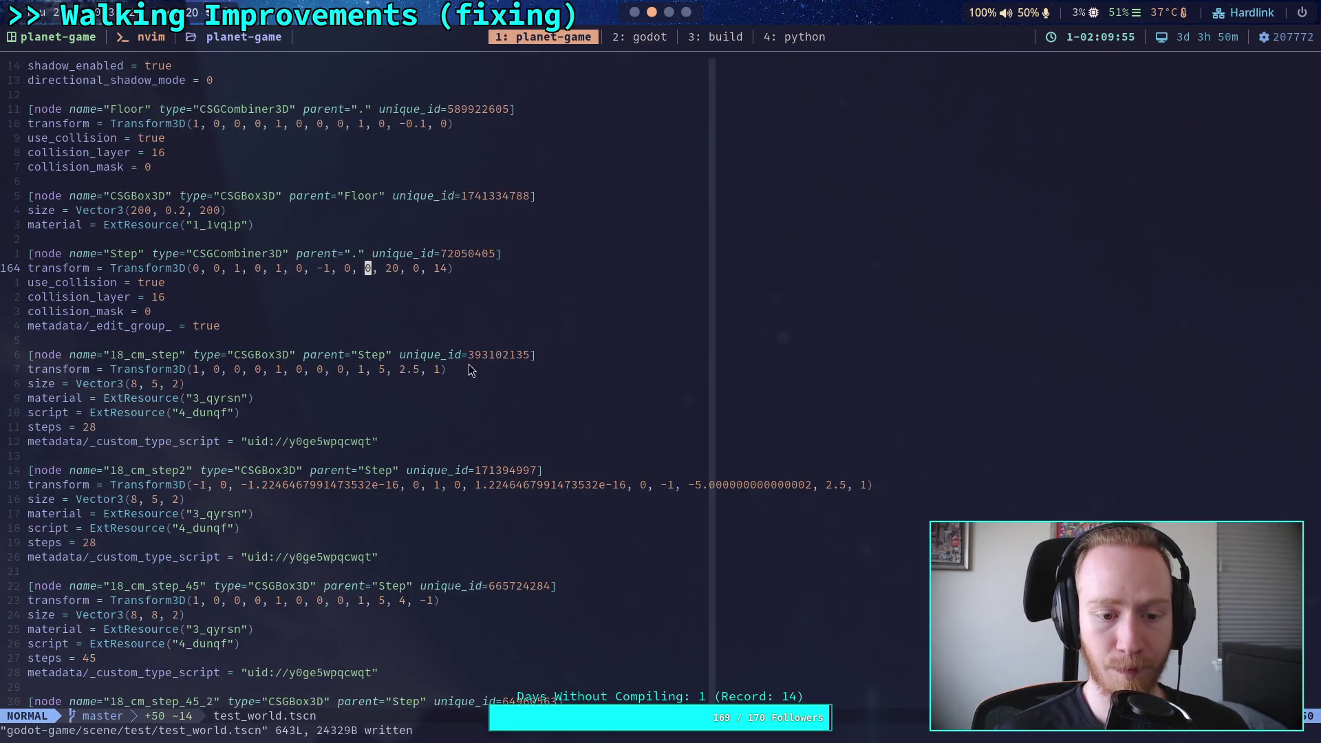
left_click_drag(243, 486, 397, 490)
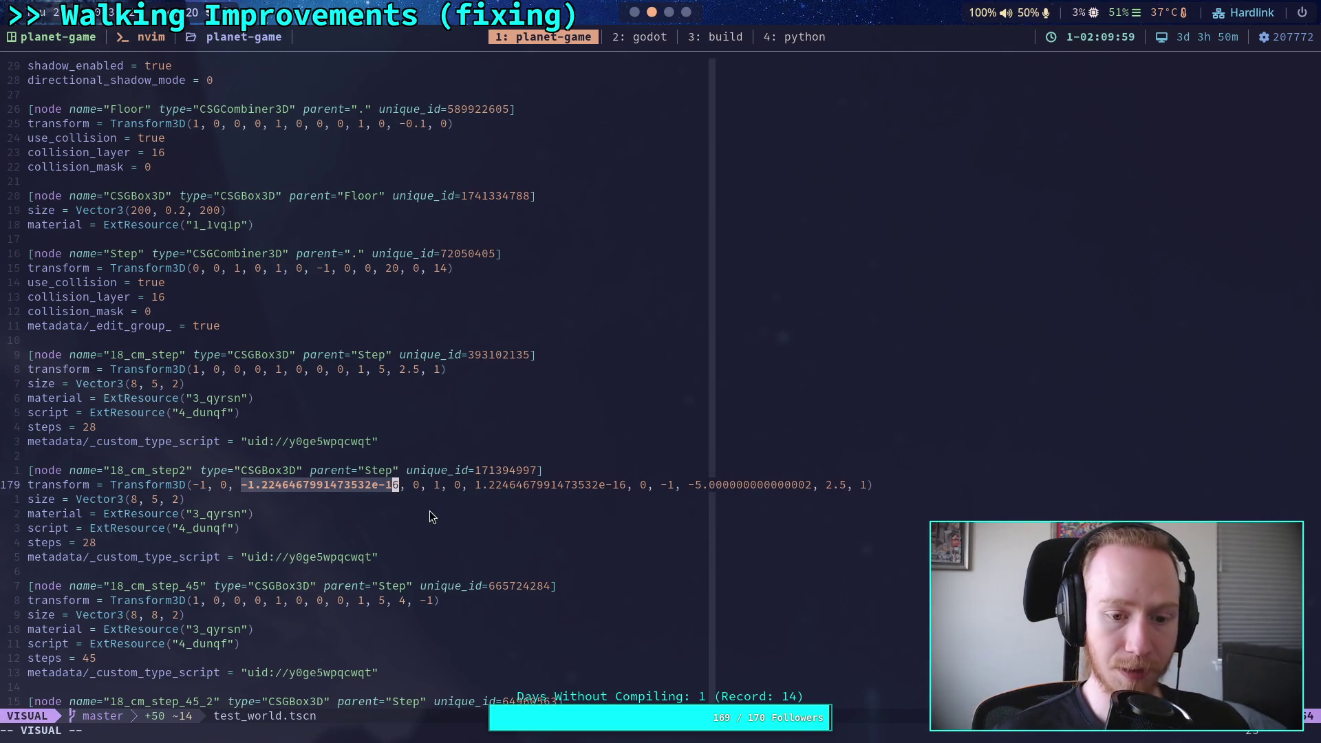
key("0")
left_click_drag(242, 486, 389, 491)
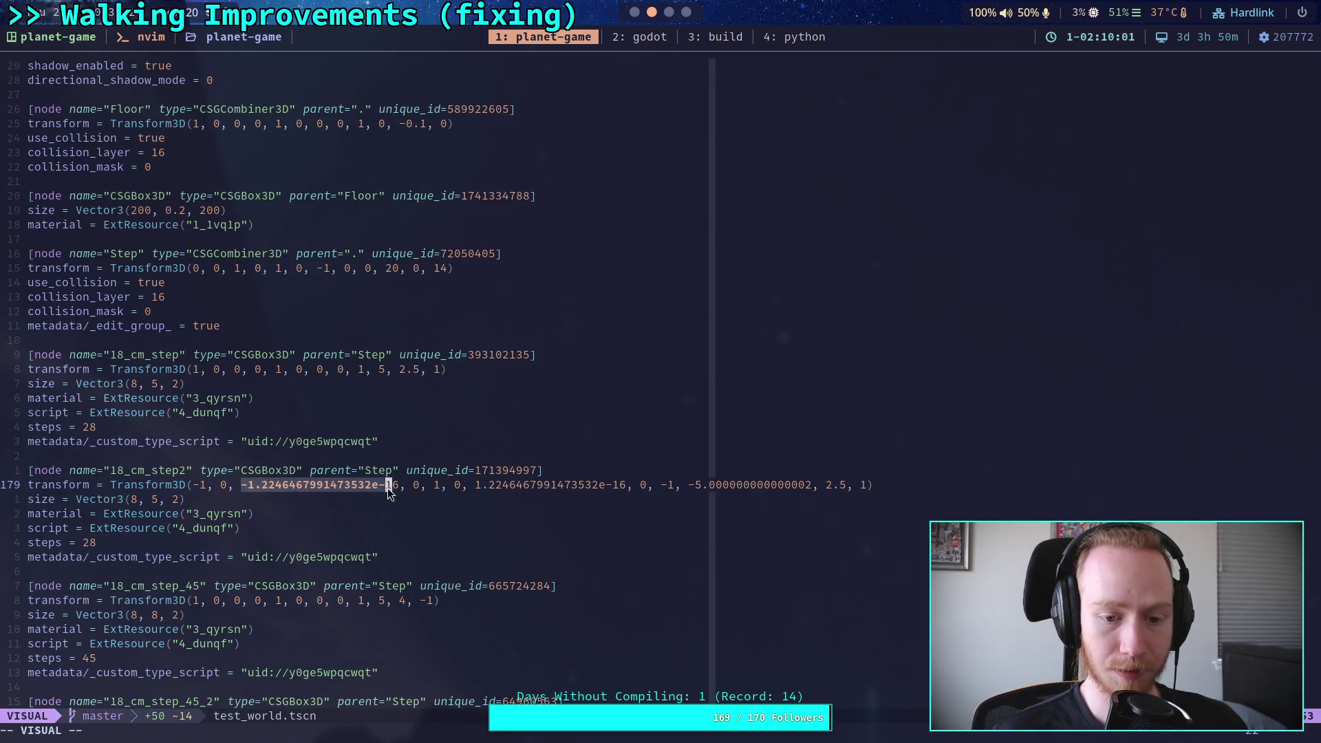
type("c0")
key("Escape")
left_click_drag(325, 487, 481, 492)
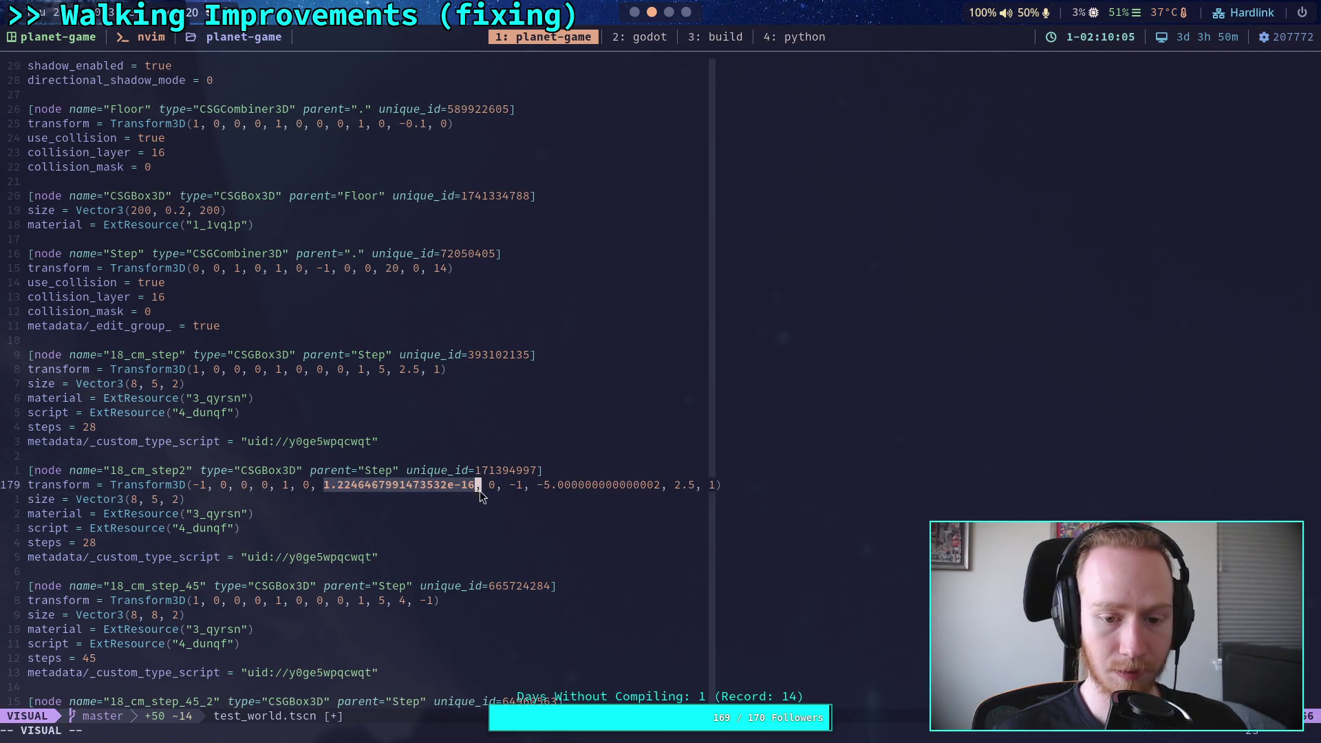
type("c0")
key("Escape")
left_click_drag(409, 489, 518, 489)
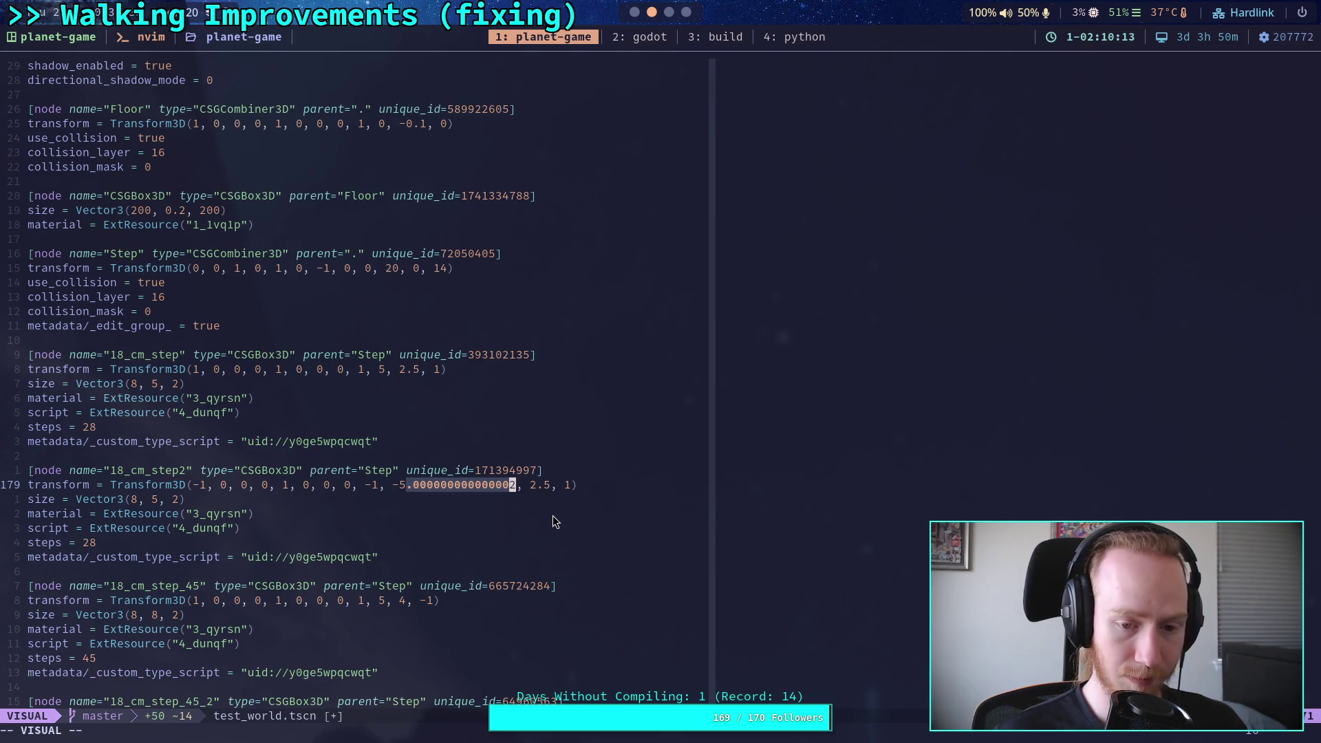
key("d")
Step: Clean the 18_cm_step_45_2 transform: both e-16 terms become 0, and -5.000000000000002 becomes -5
scroll(425, 557, "down", 3)
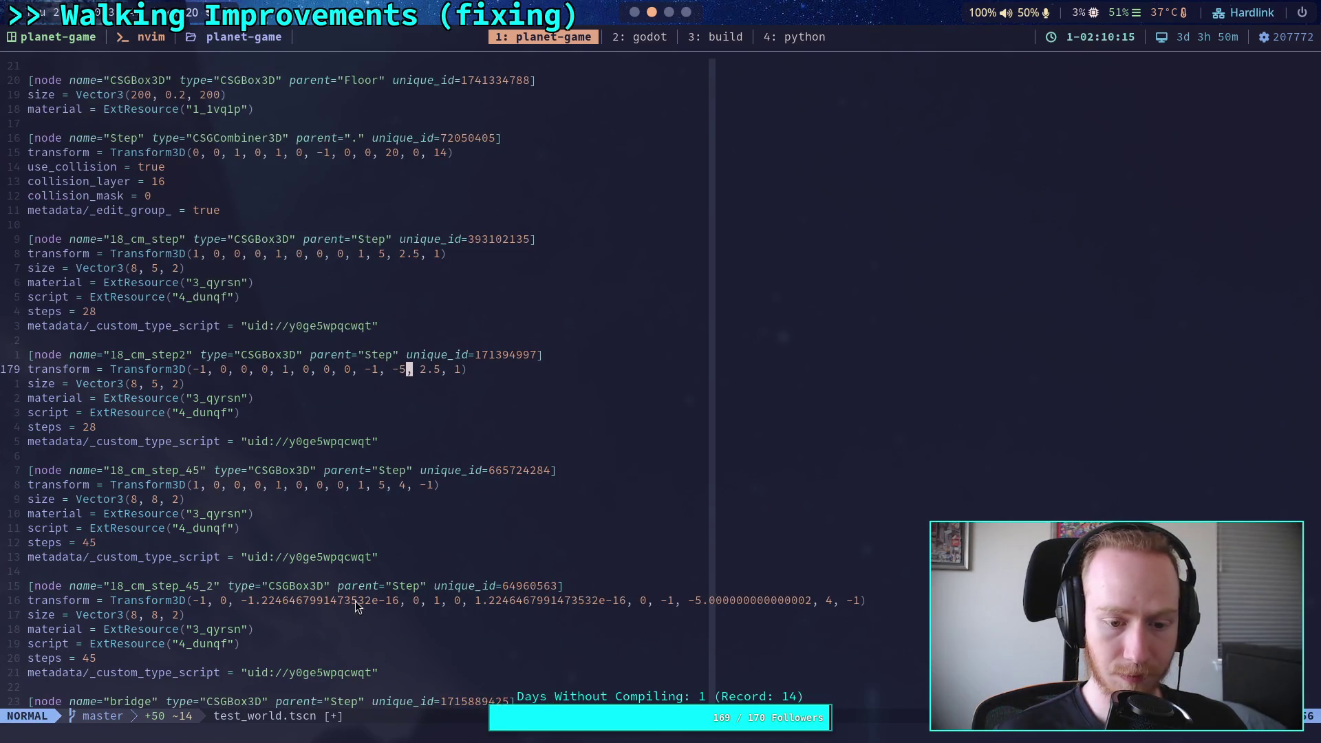
left_click_drag(243, 601, 368, 605)
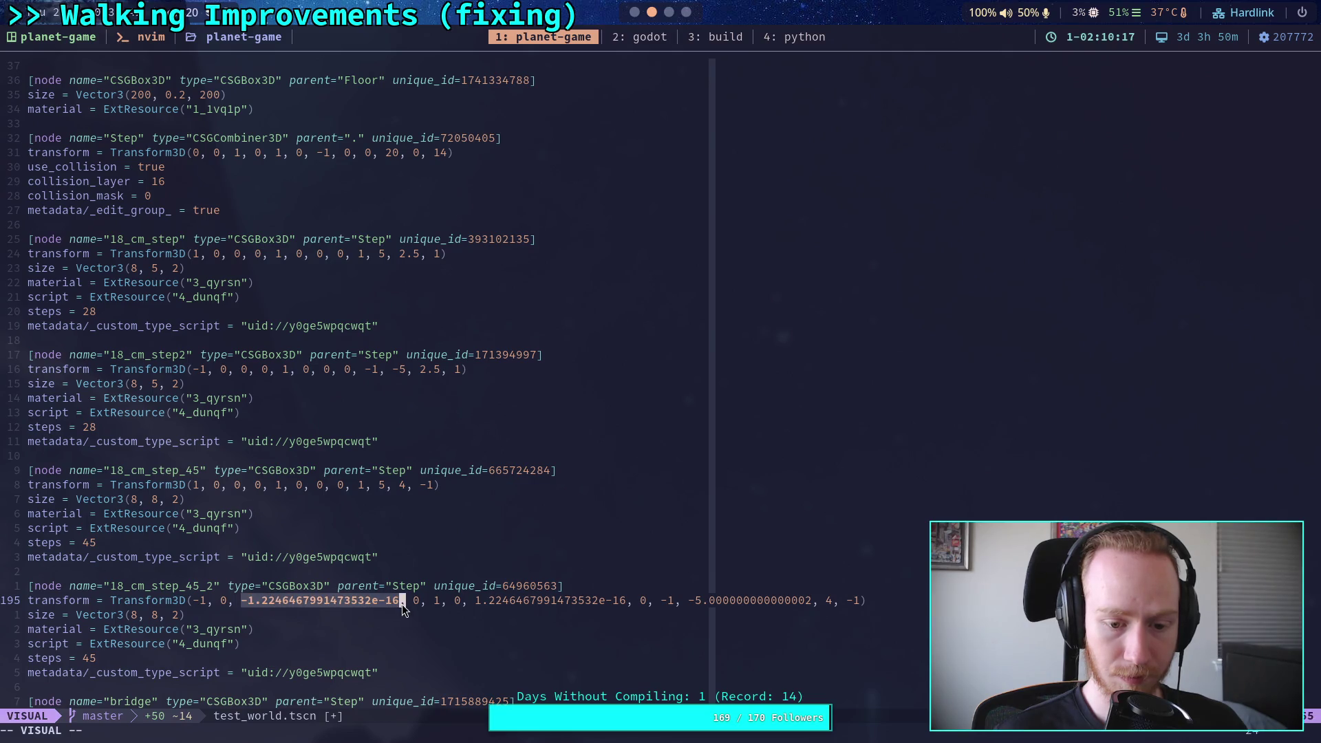
type("di0")
key("Escape")
left_click_drag(317, 601, 465, 601)
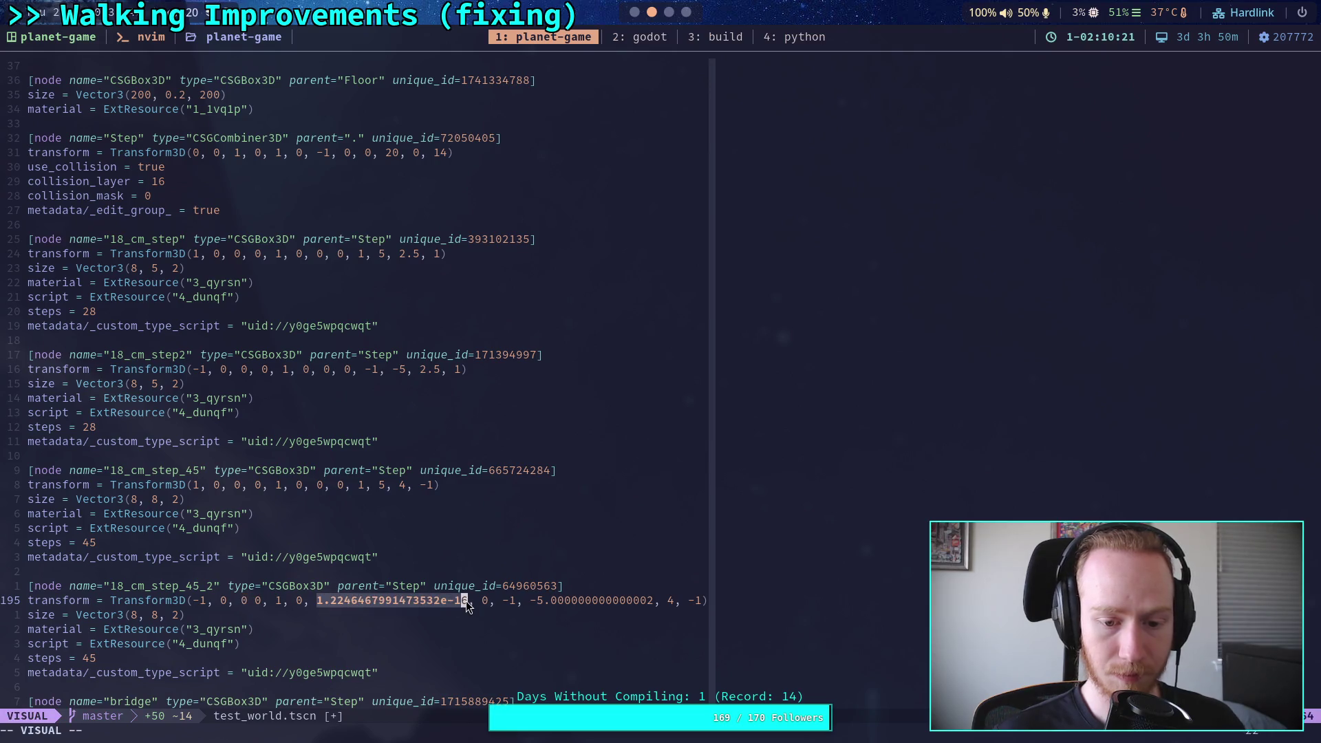
key("d")
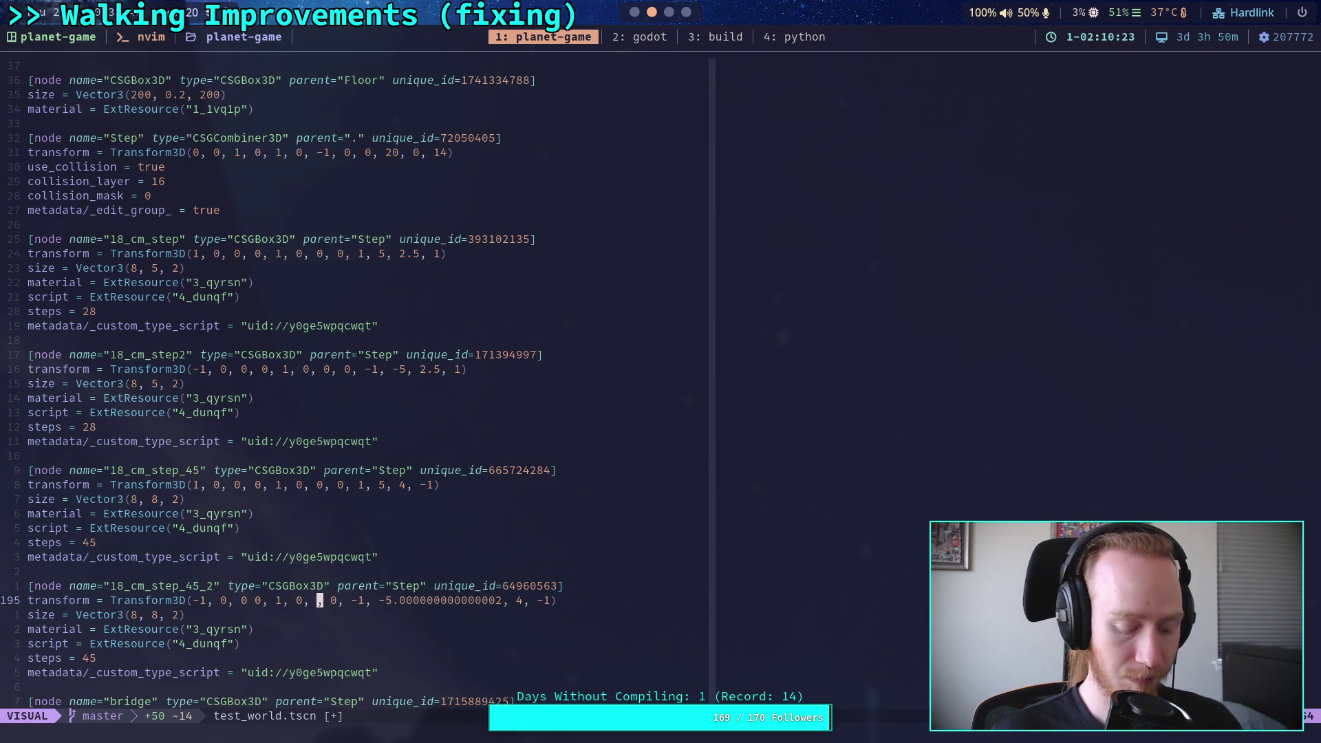
type("i0")
left_click_drag(403, 601, 411, 602)
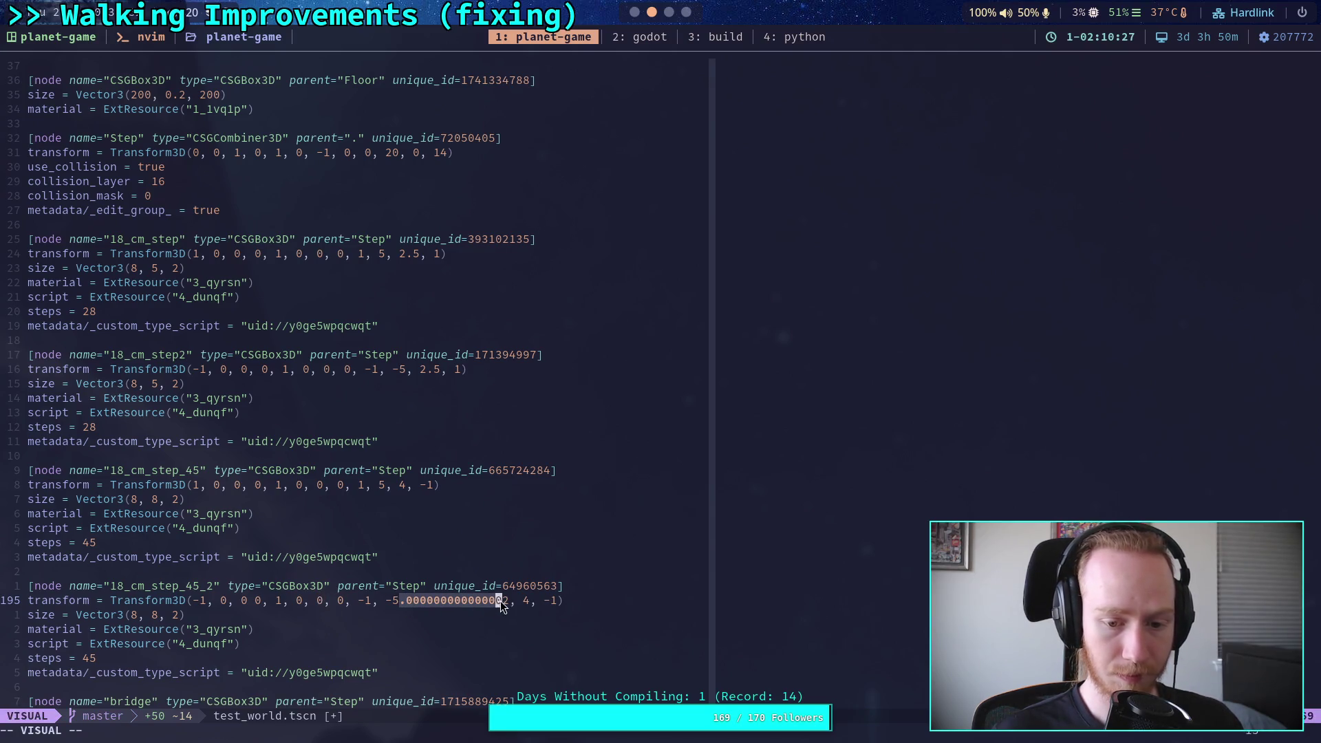
key("d")
Step: Review the edited lines, then save test_world.tscn and quit Neovim with :wq
scroll(483, 567, "down", 4)
scroll(483, 557, "down", 10)
scroll(486, 548, "up", 4)
scroll(488, 551, "up", 12)
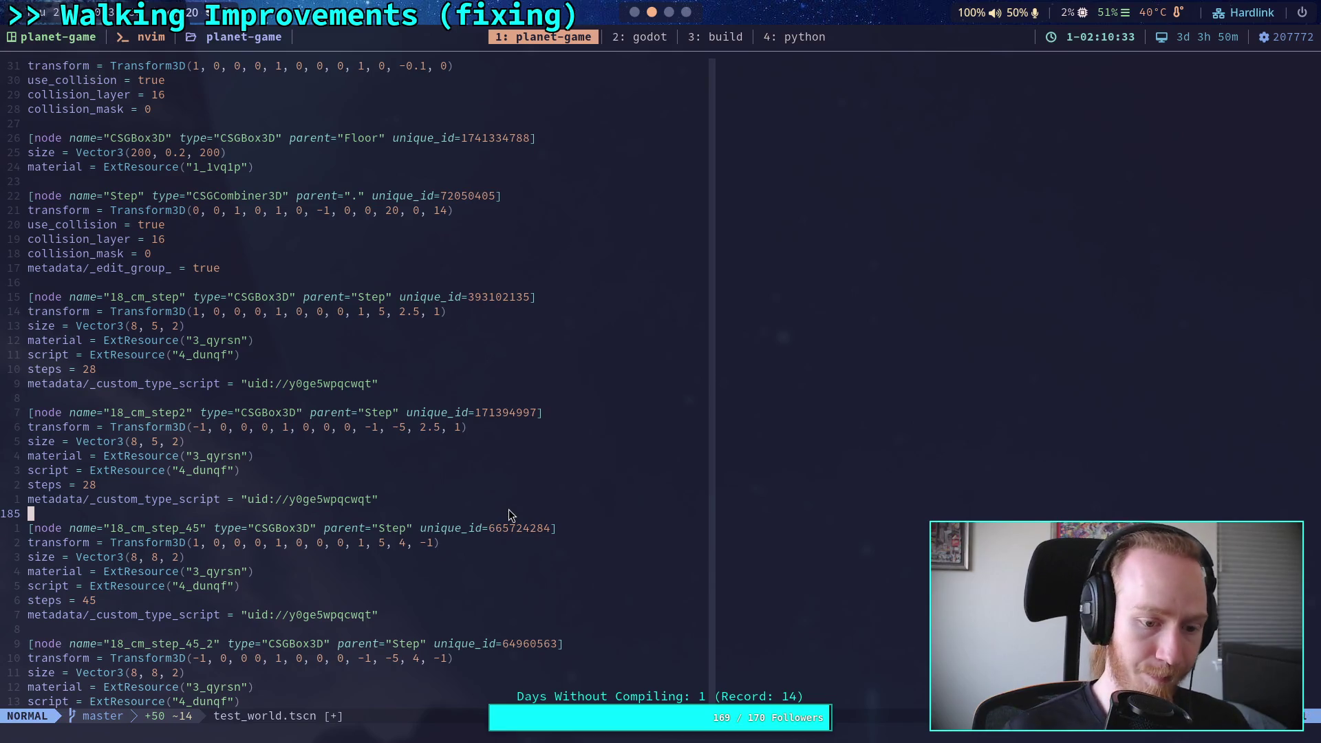
type(":wq")
key("Return")
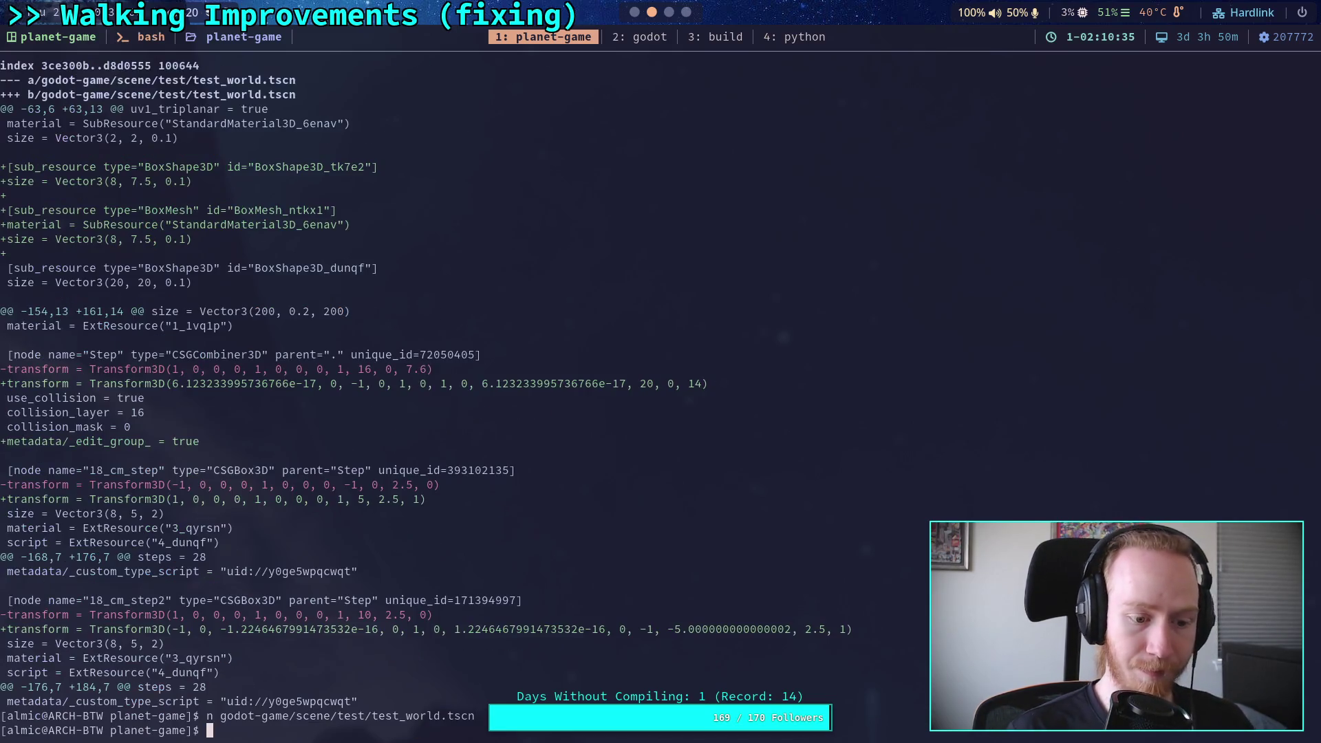
Step: In Godot, cycle through the dock's Scene, Inspector and Import tabs, then show the FileSystem browser
key("super+2")
left_click(1148, 69)
left_click(1095, 74)
left_click(1201, 69)
left_click(1093, 72)
left_click_drag(1046, 145, 1029, 124)
left_click(1064, 66)
scroll(1091, 481, "down", 3)
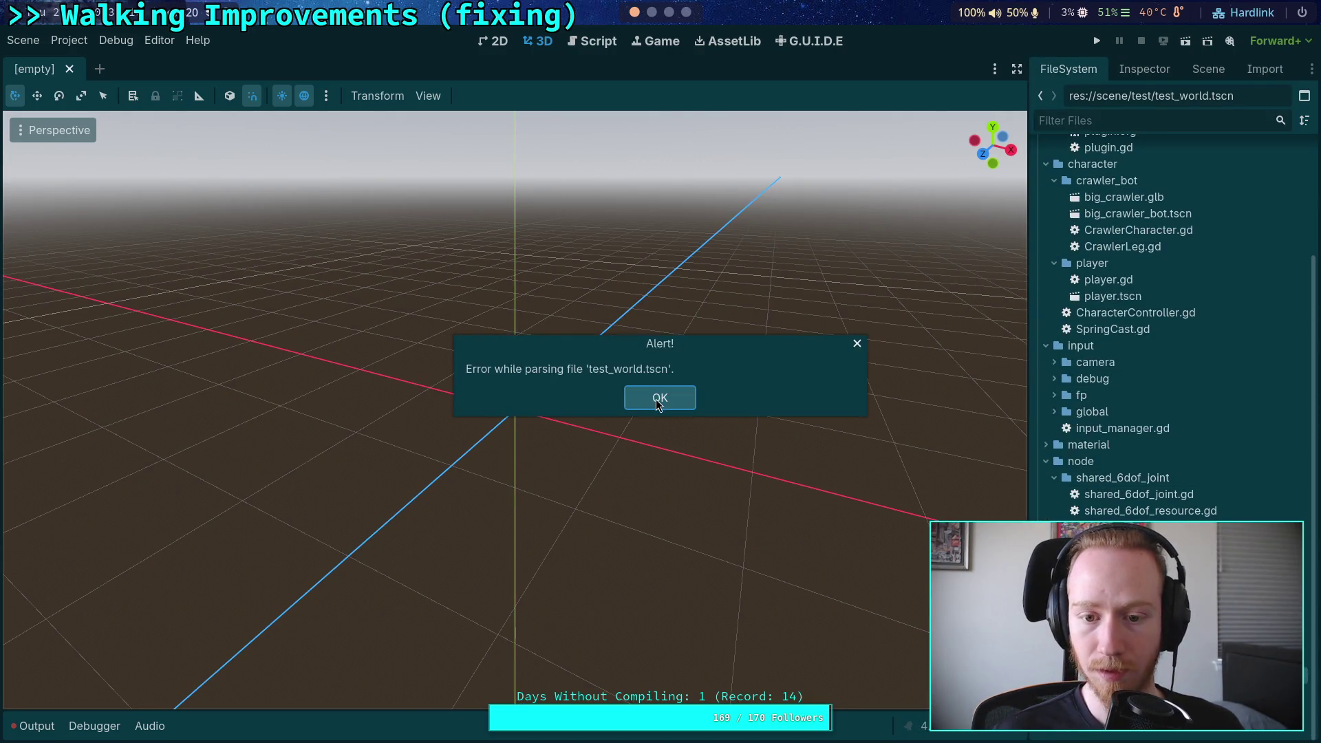
Step: Dismiss the test_world.tscn parse error and recall the previous command in the terminal
left_click(655, 403)
left_click(652, 12)
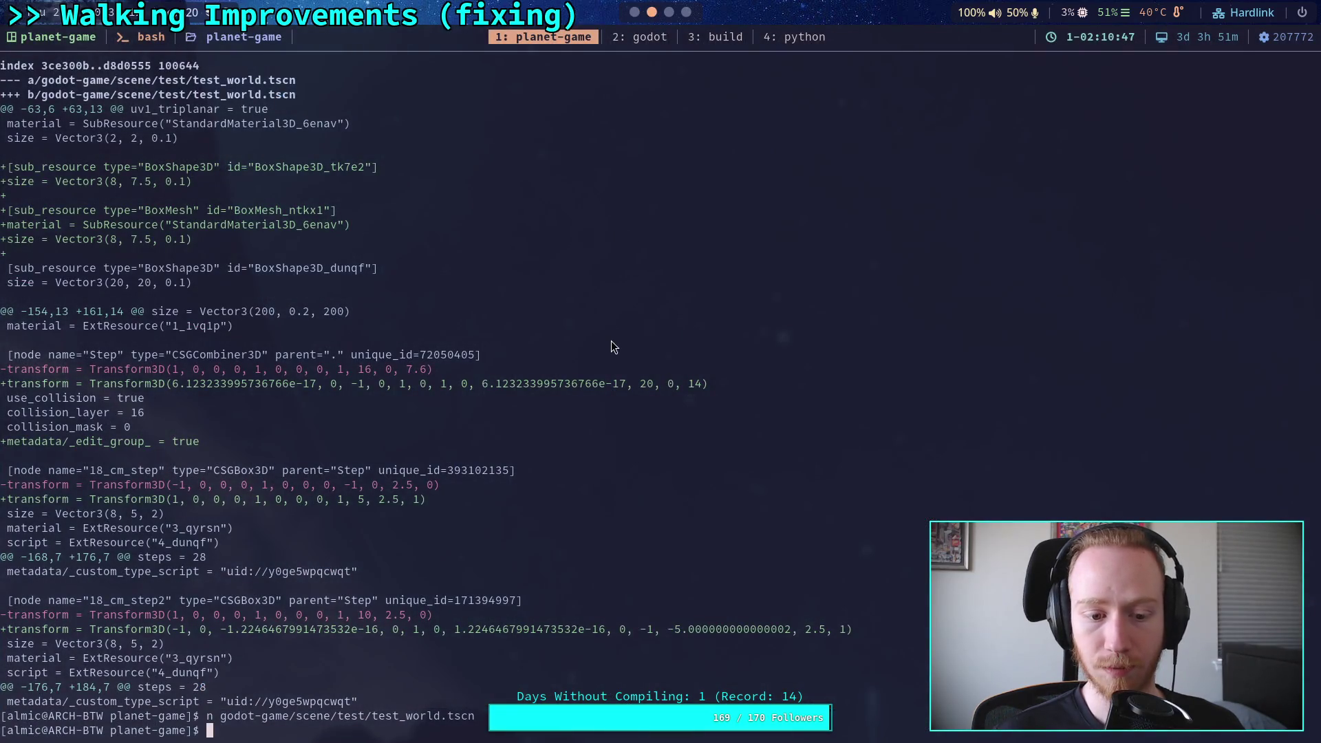
key("Up")
key("BackSpace")
key("BackSpace")
key("BackSpace")
key("BackSpace")
key("BackSpace")
key("BackSpace")
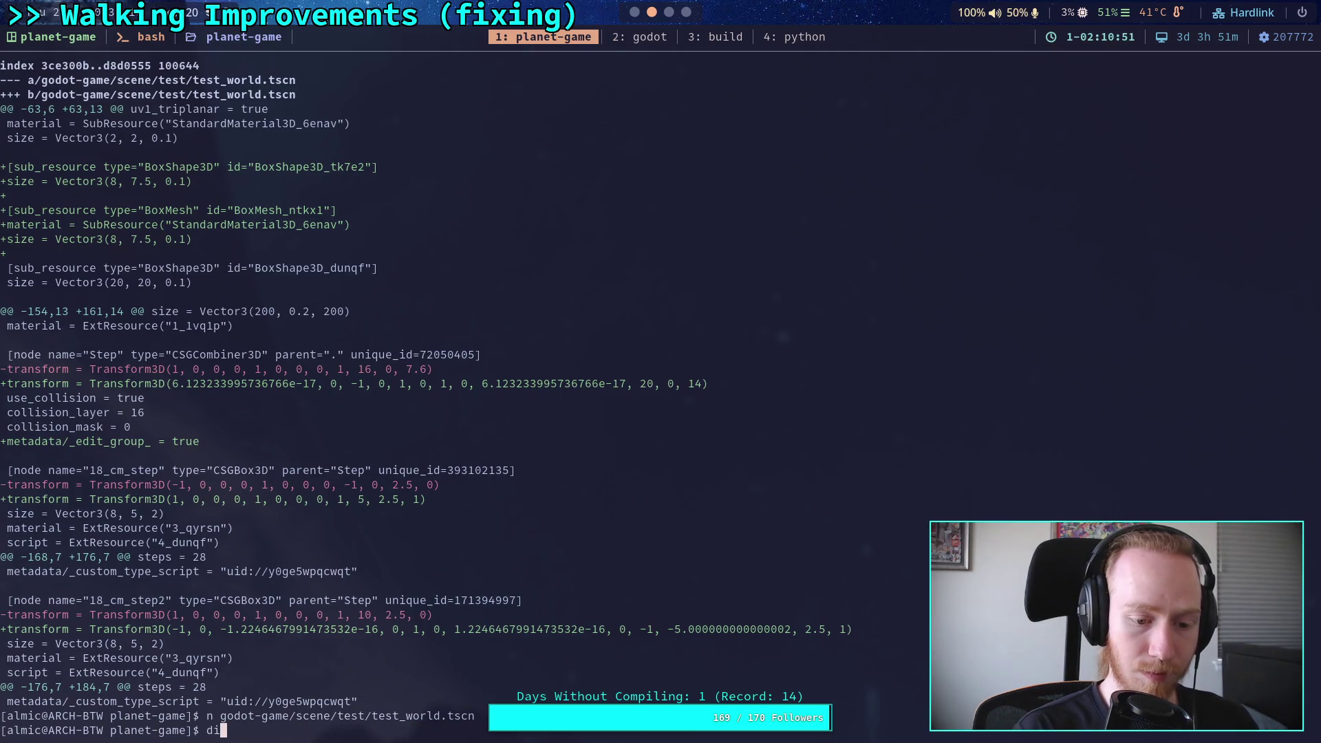
Step: Run git diff on godot-game/scene/test/test_world.tscn and page through the step and bridge2 changes
type("git diff go")
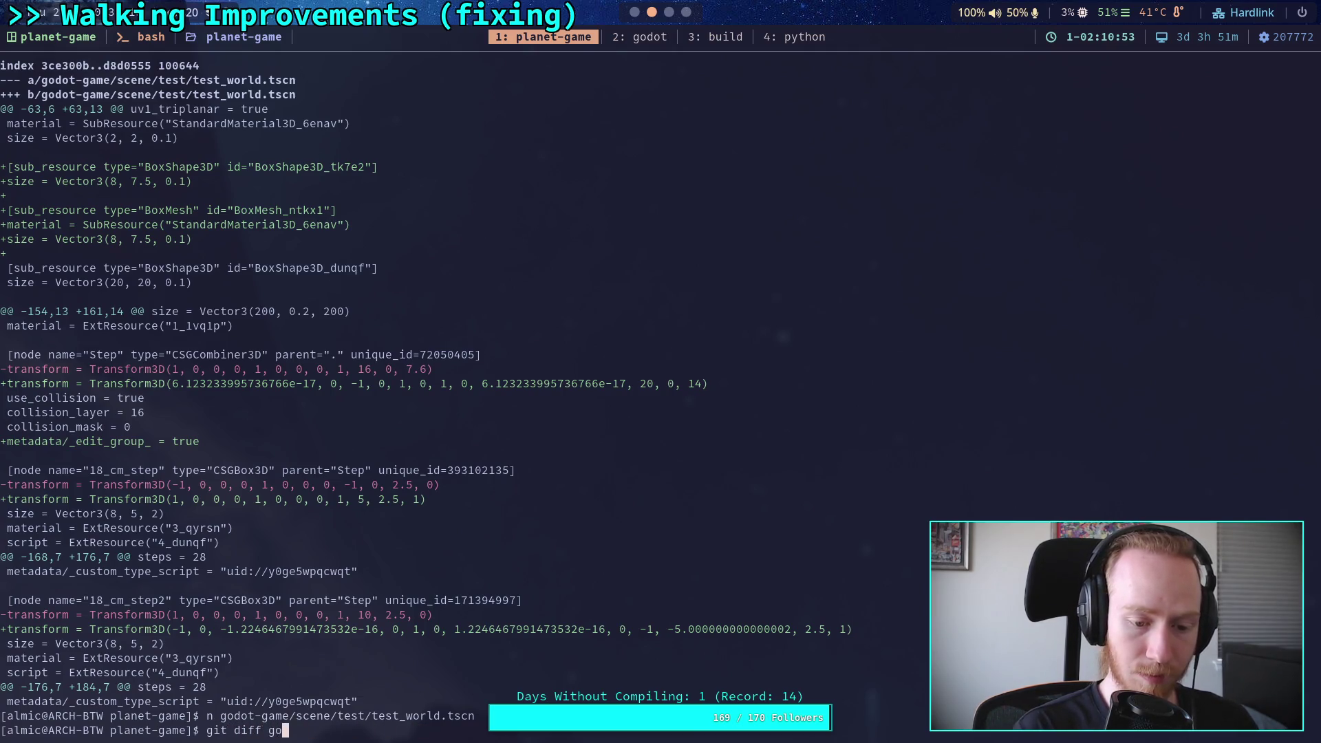
type("dot-game/scene/test/test_world.tscn")
key("Return")
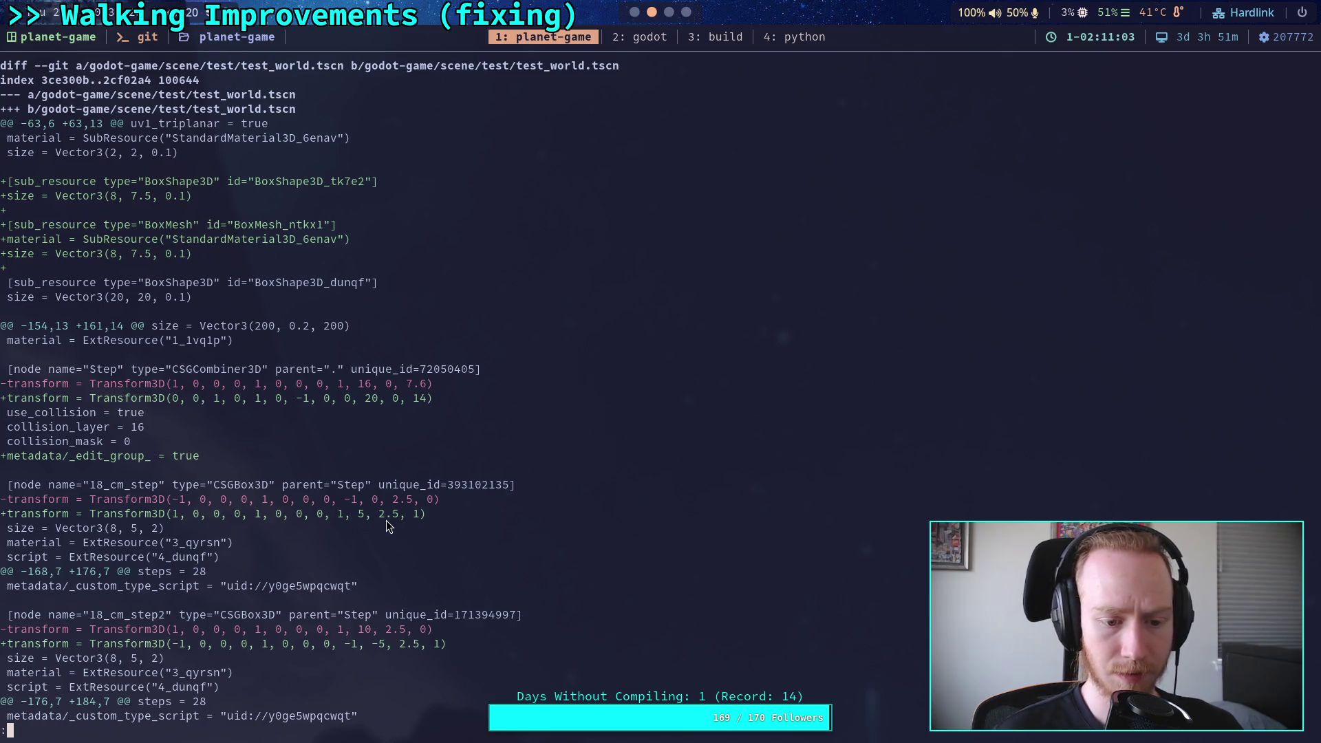
key("j")
key("j")
key("j")
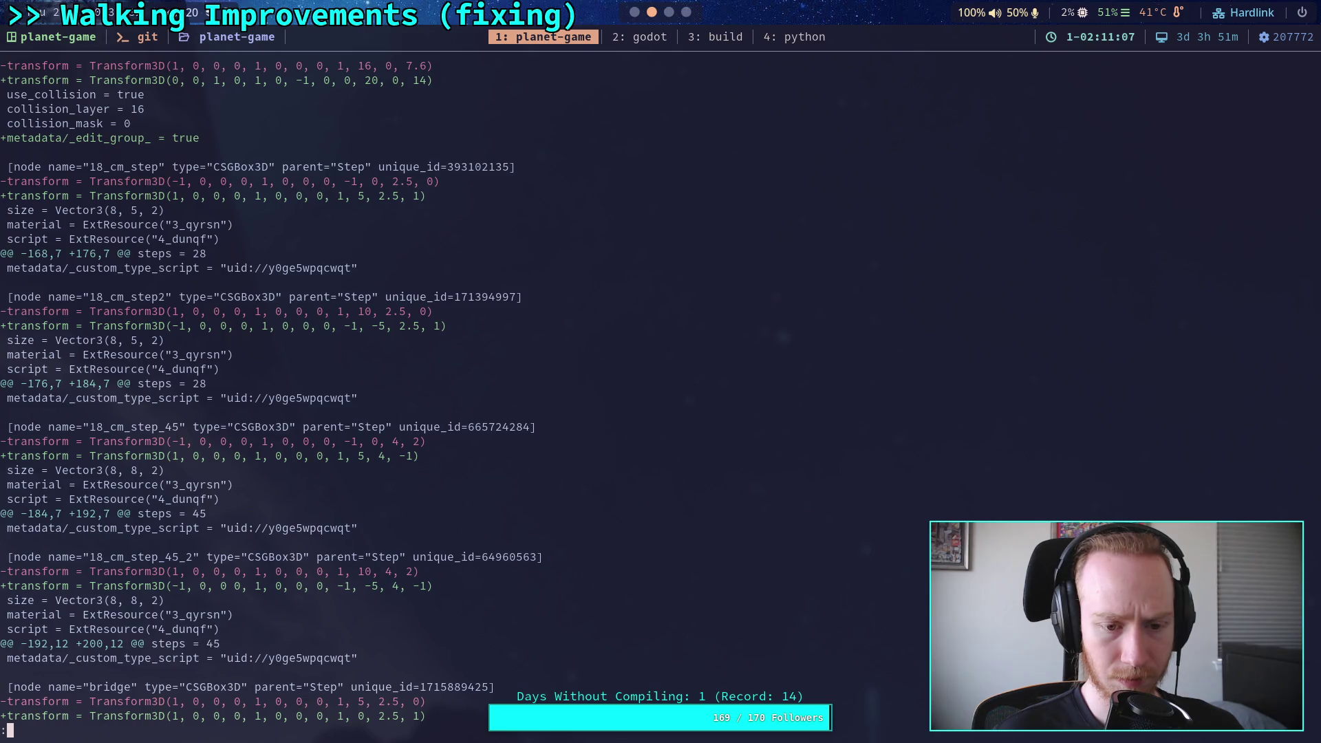
key("j")
key("j")
key("j")
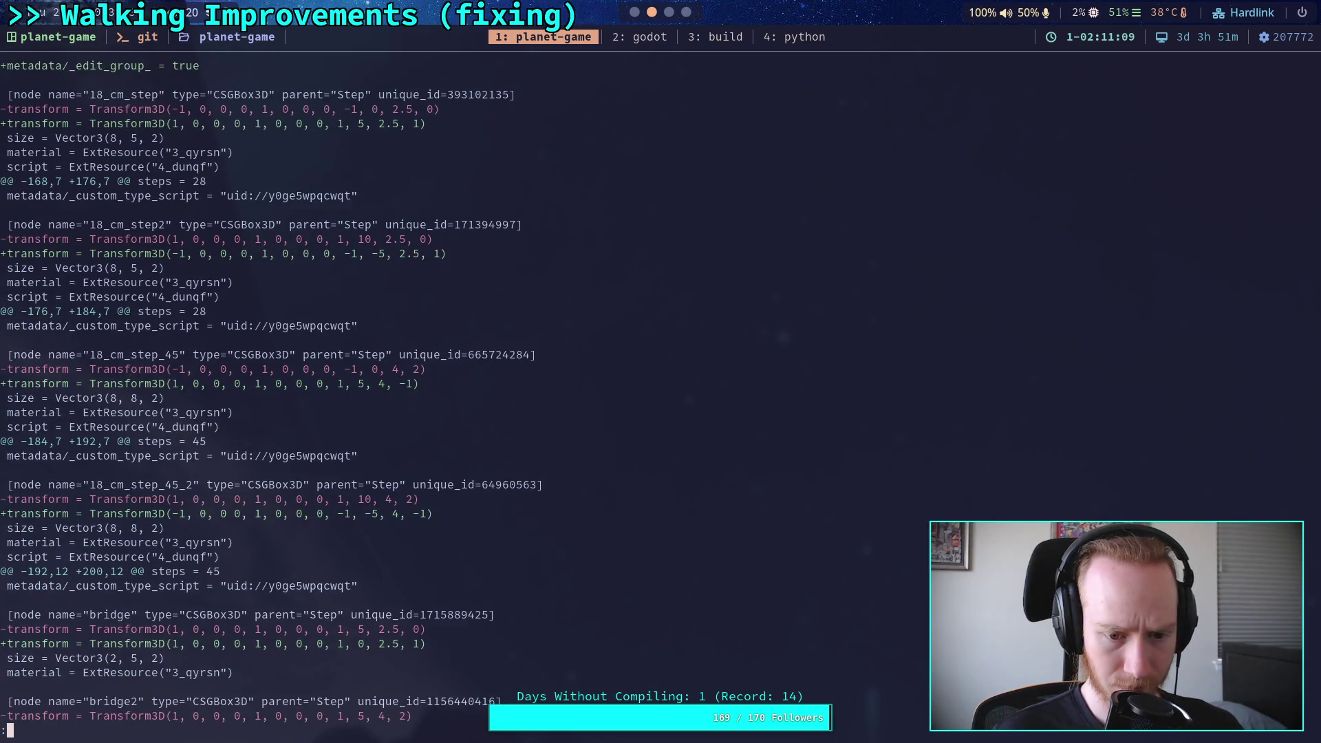
key("k")
key("k")
key("k")
key("j")
key("j")
key("j")
key("j")
key("j")
key("j")
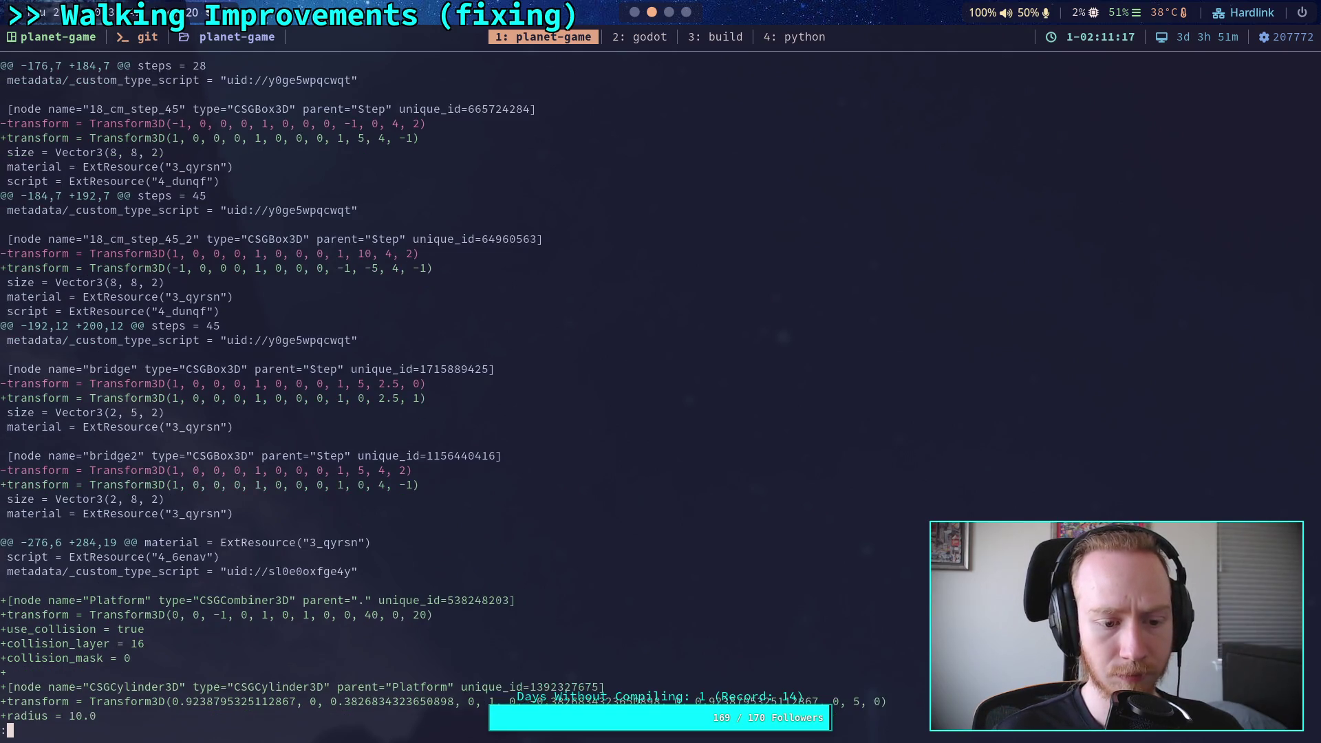
key("k")
key("k")
key("k")
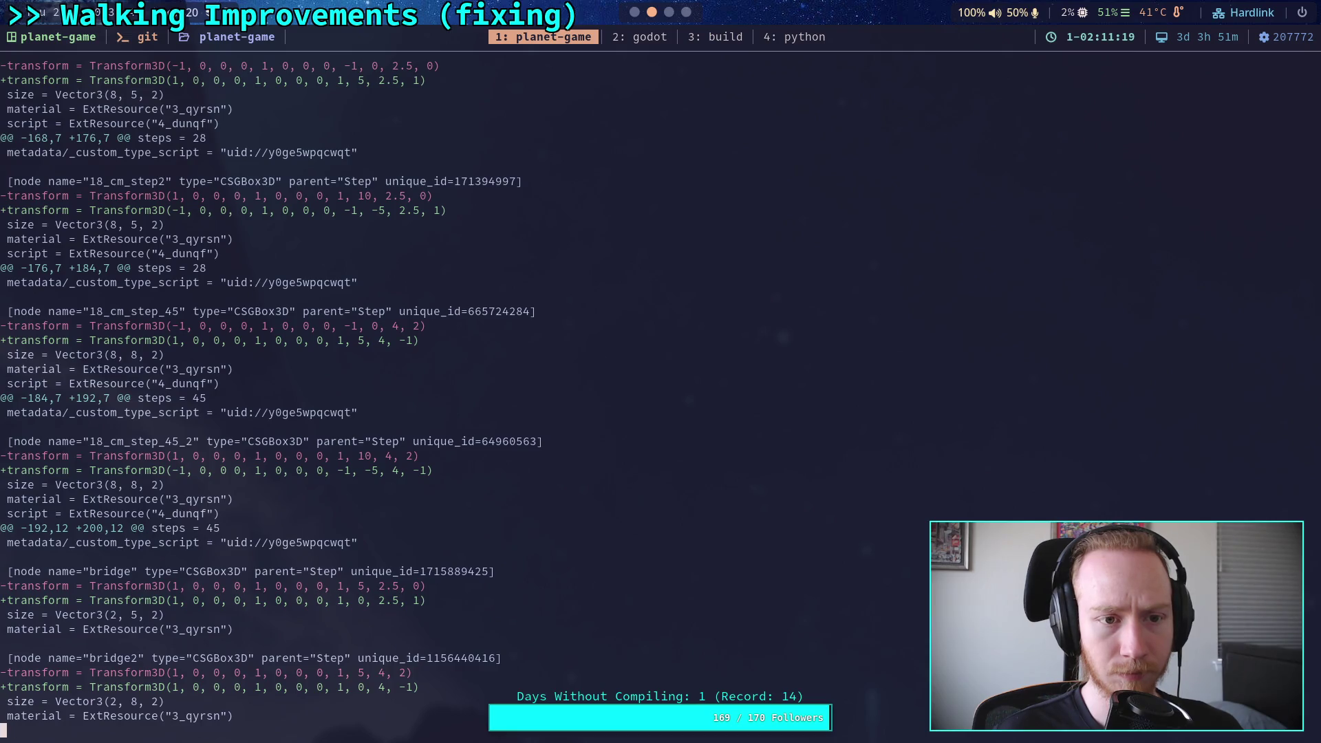
key("k")
key("k")
key("k")
key("k")
key("k")
key("k")
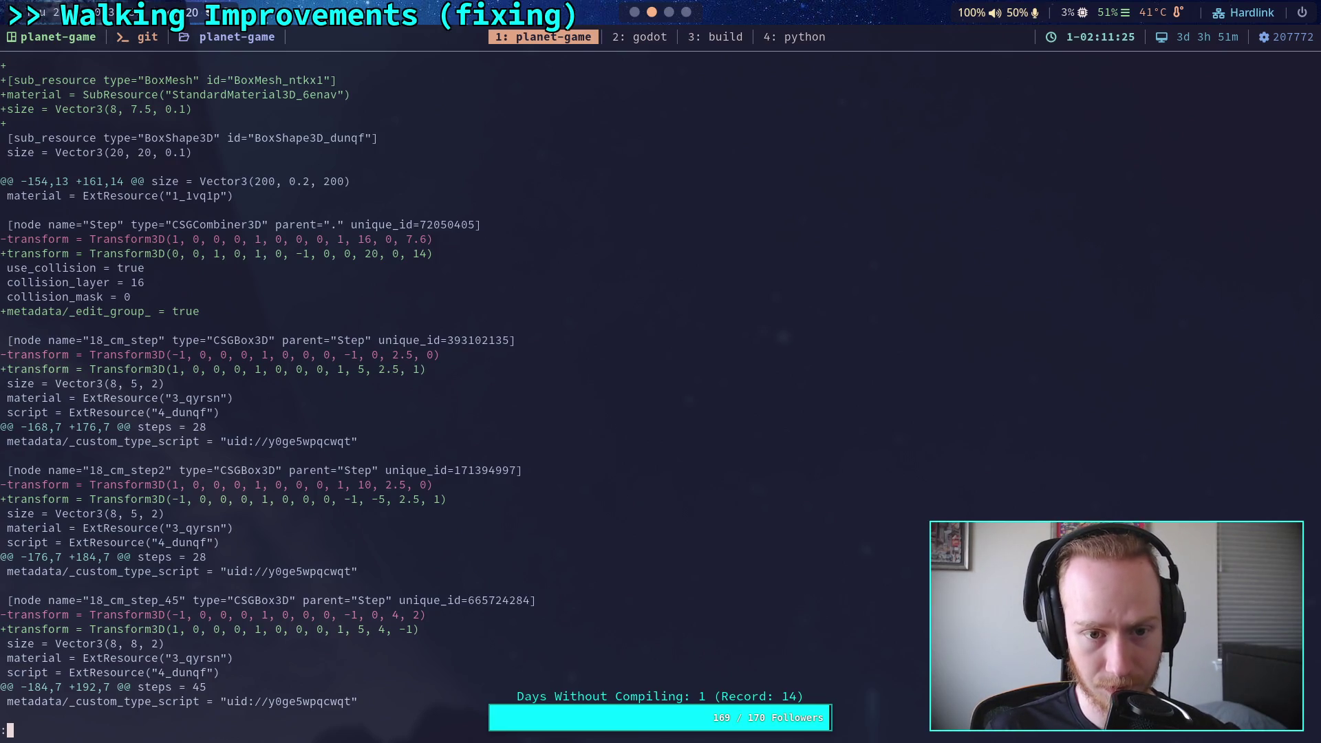
Step: Recheck the diff from the top through the sub-resource and bridge changes, then return to Godot
key("k")
key("k")
key("k")
key("j")
key("j")
key("j")
key("j")
key("j")
key("j")
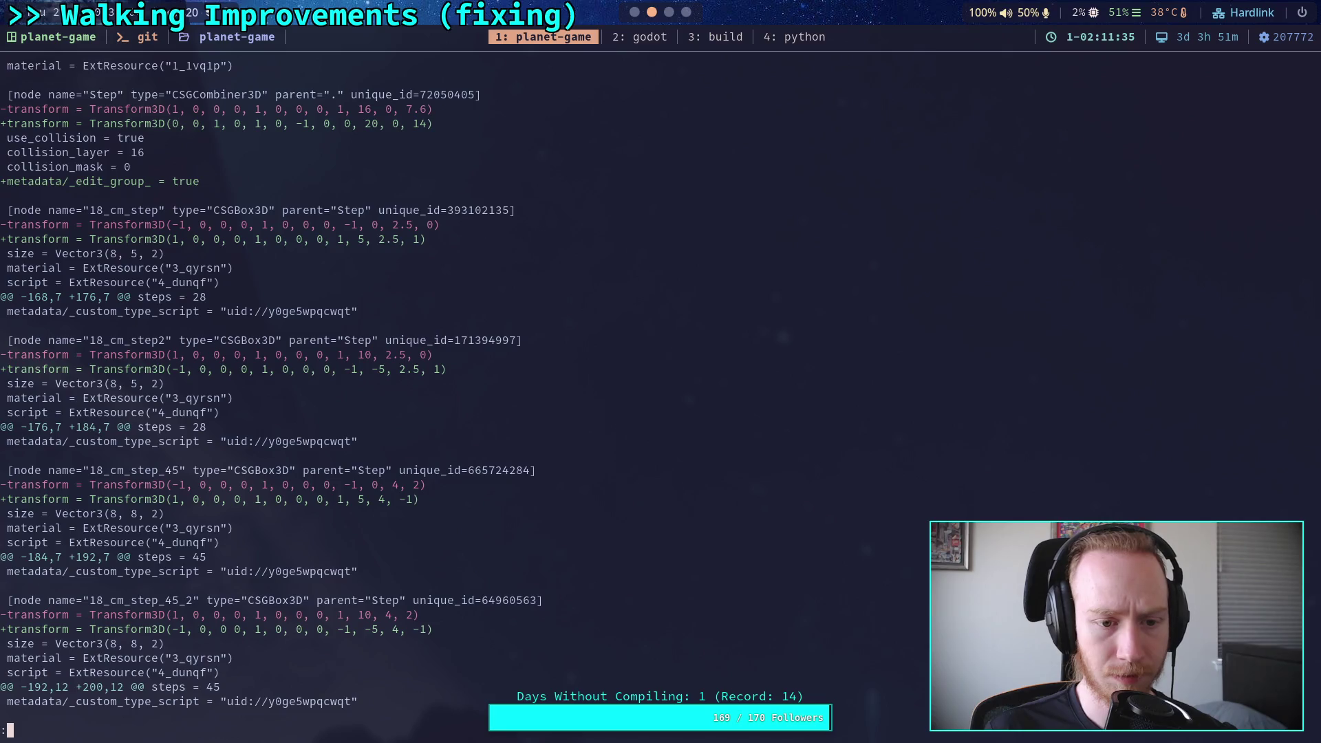
key("j")
key("j")
key("j")
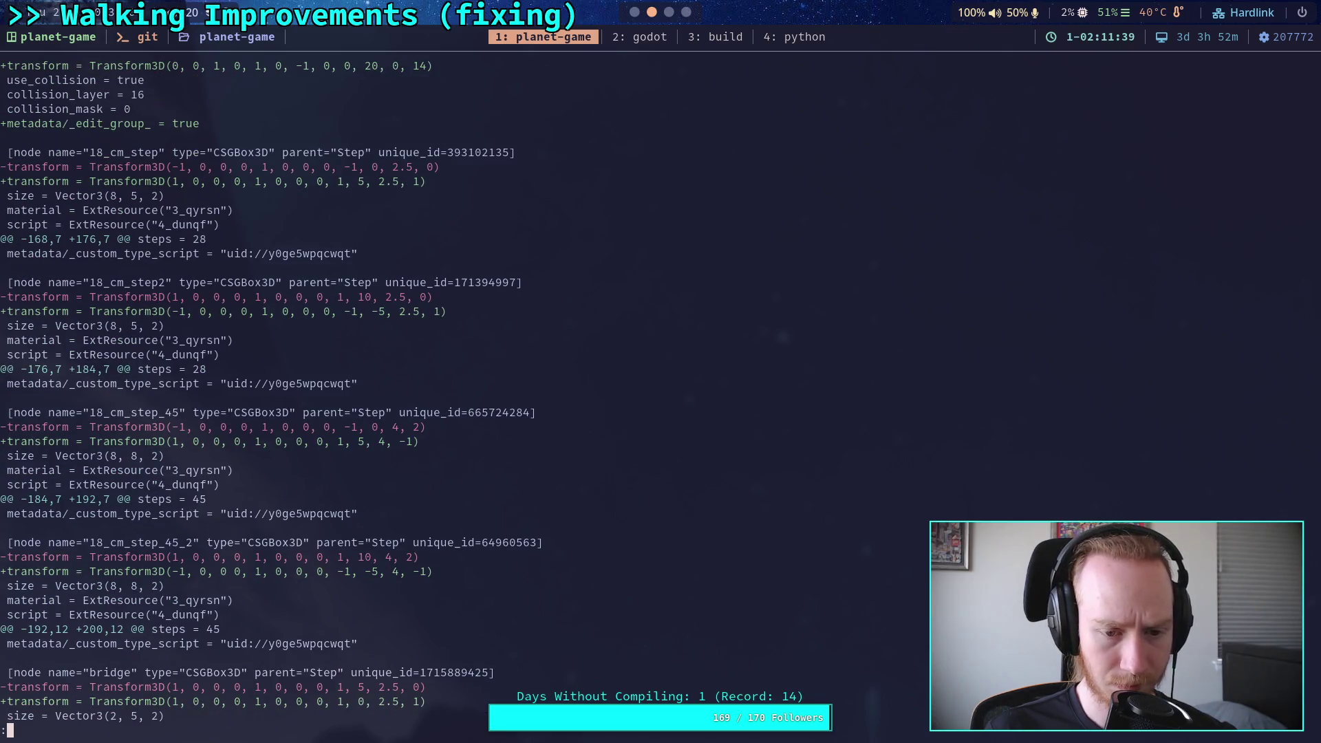
key("j")
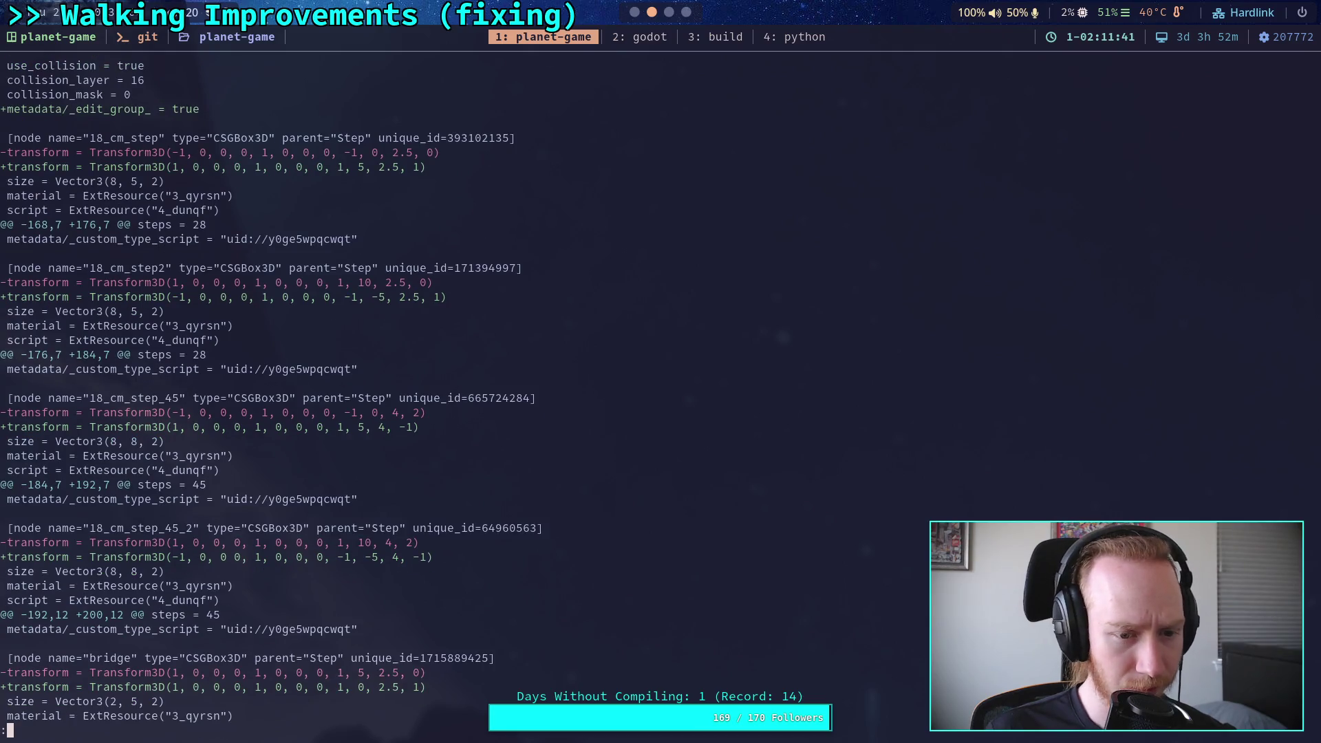
key("j")
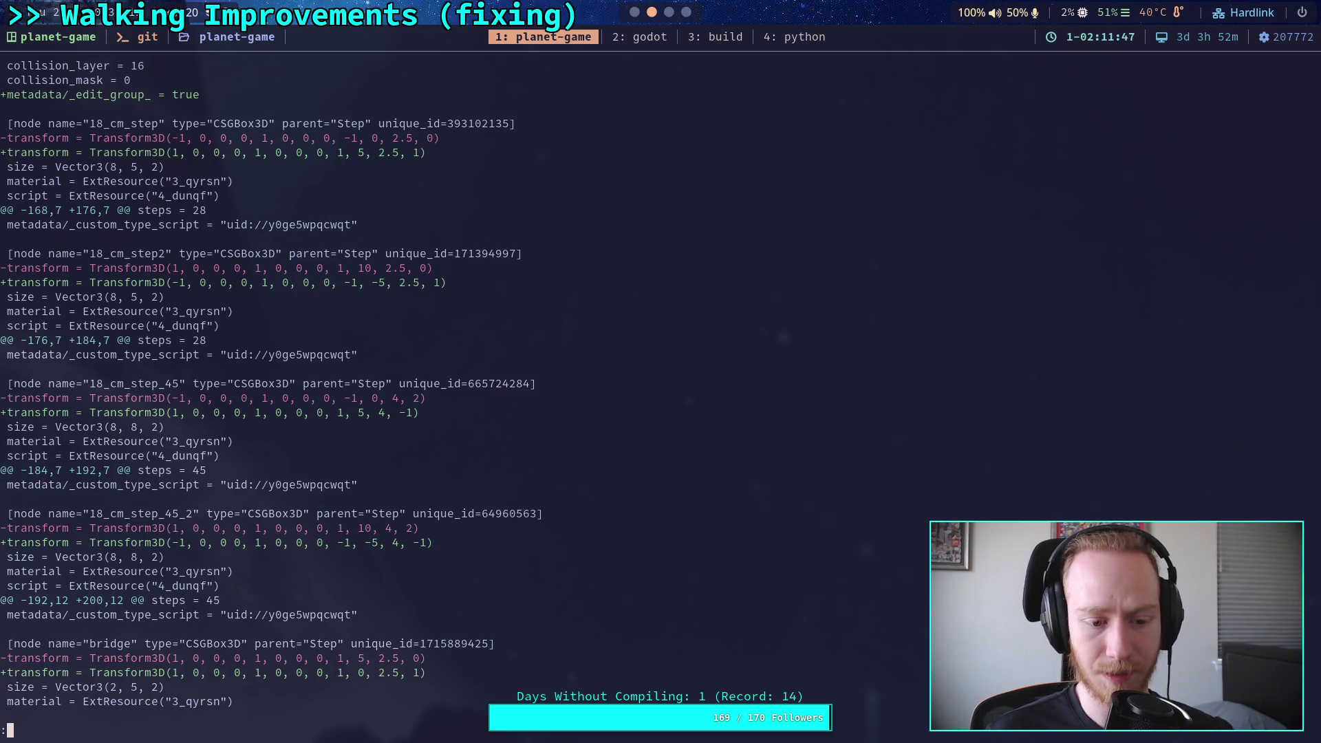
key("k")
key("k")
key("k")
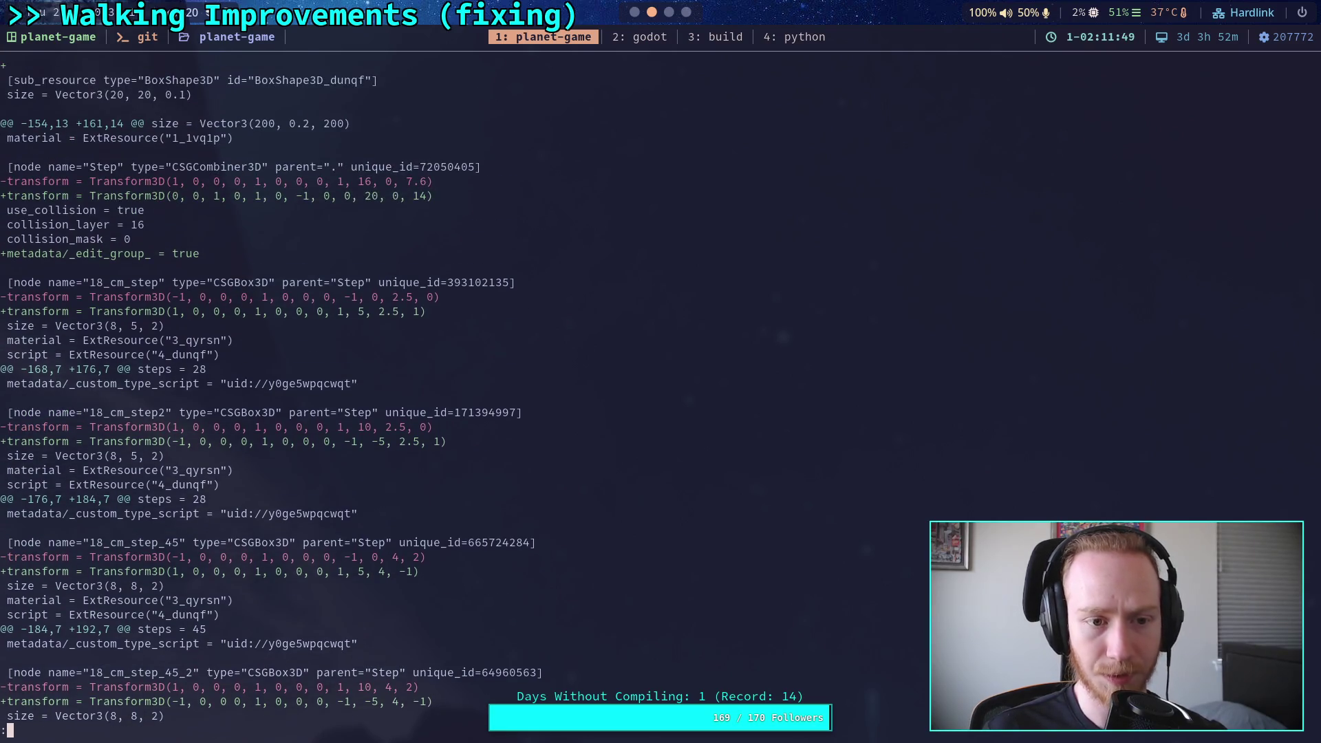
key("super+2")
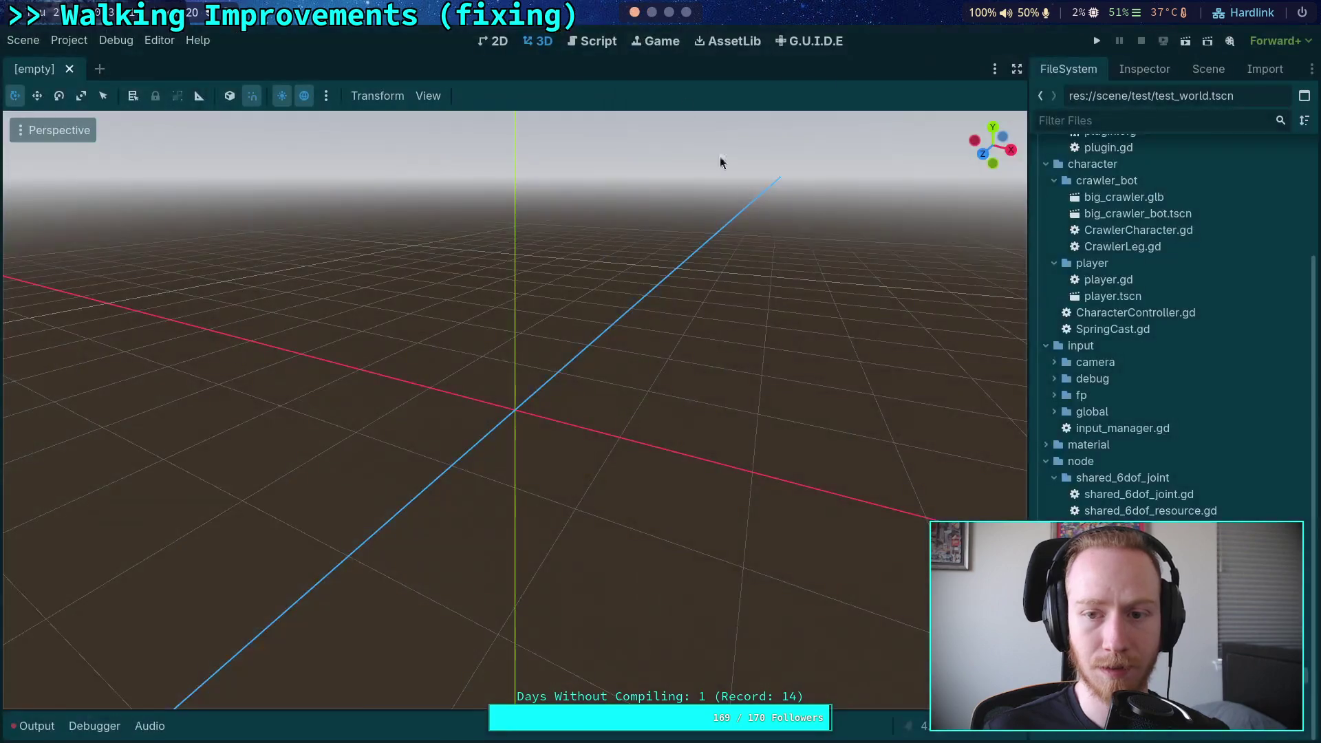
Step: Dismiss the parse error, run Project > Reload Current Project, dismiss the repeated error, and return to the terminal
key("Return")
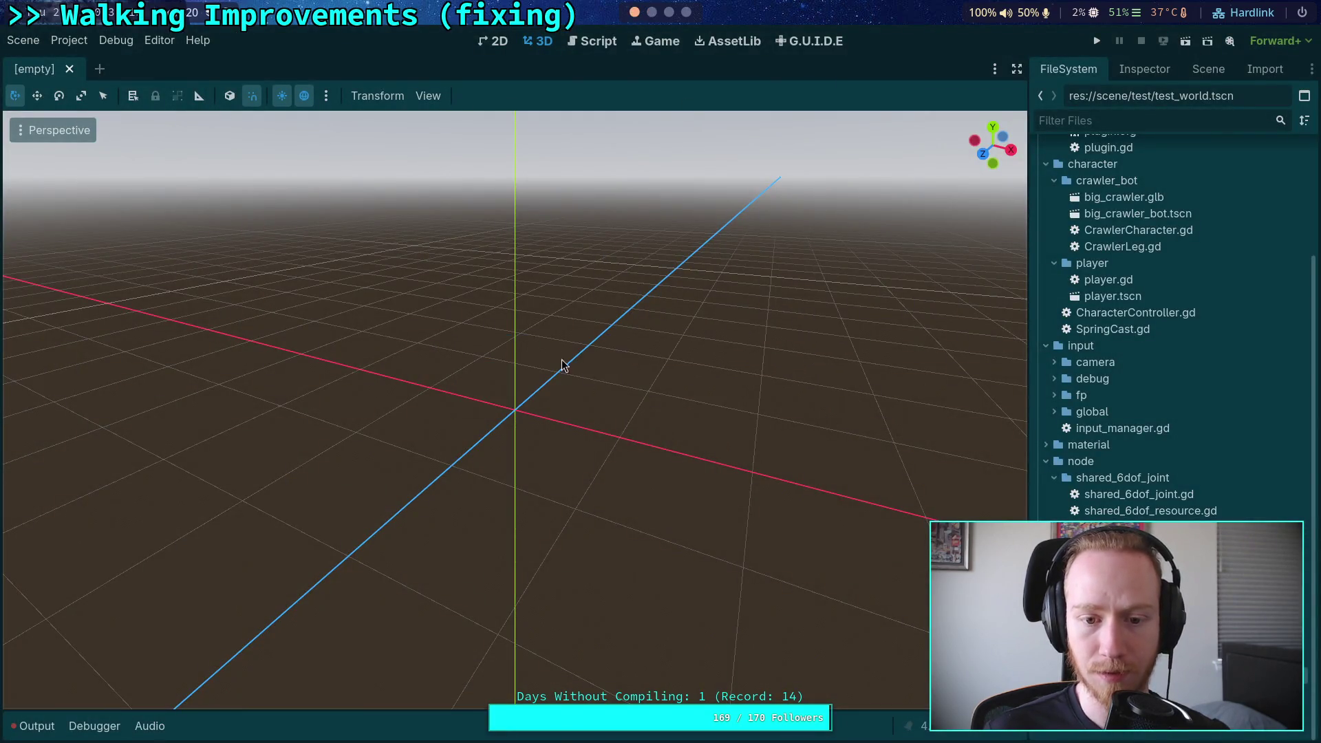
left_click(25, 41)
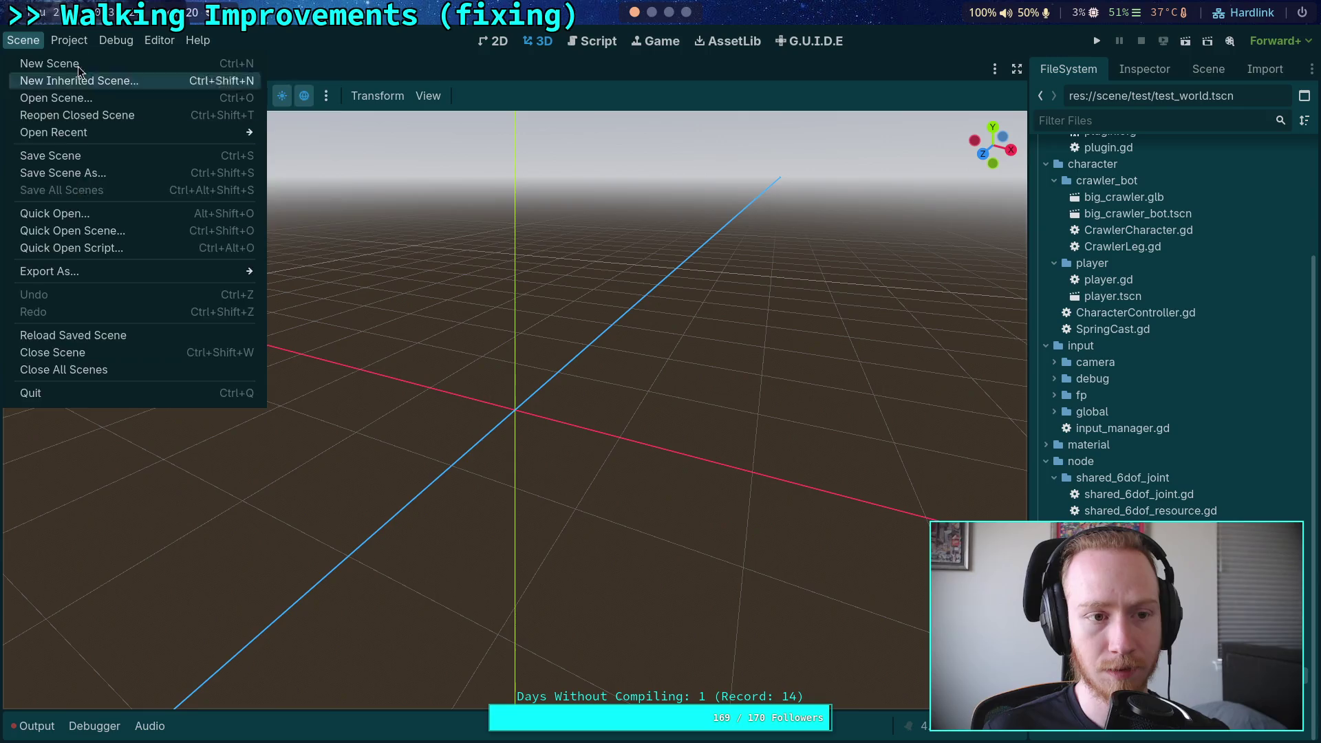
mouse_move(69, 40)
left_click(93, 226)
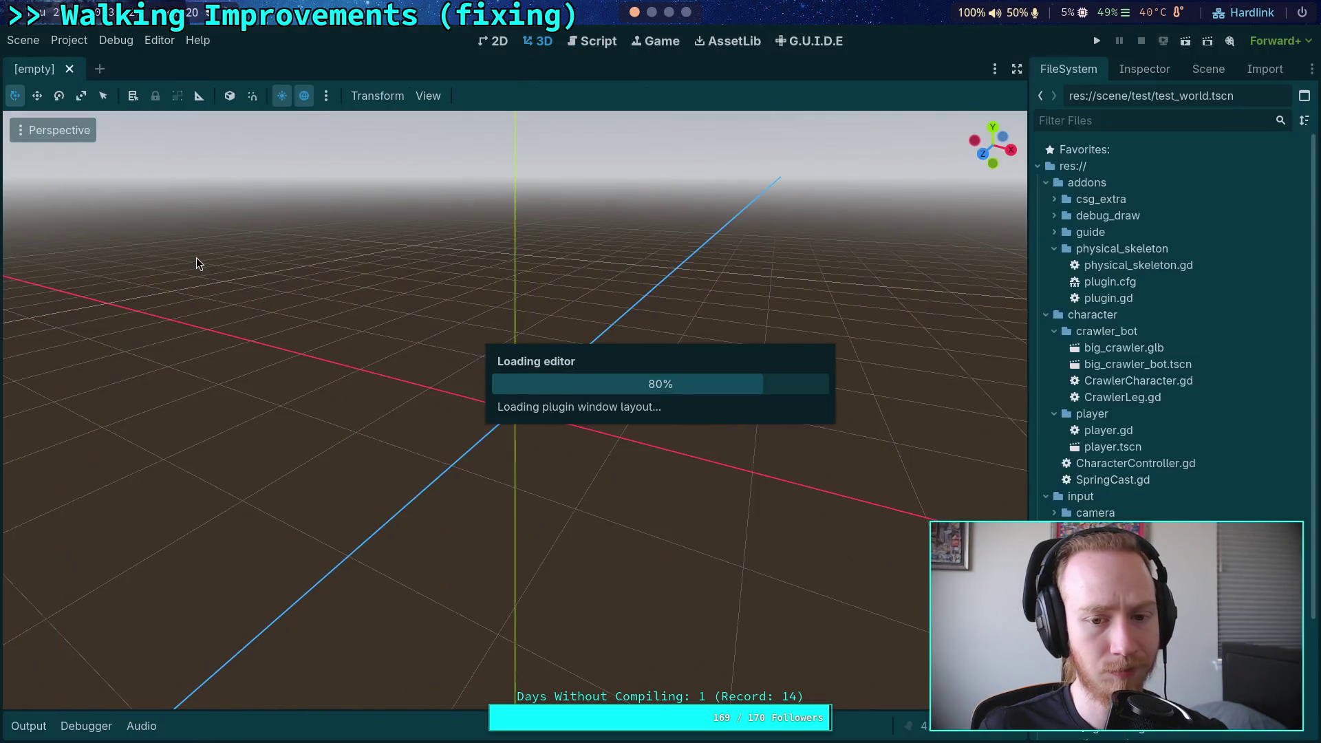
left_click(661, 395)
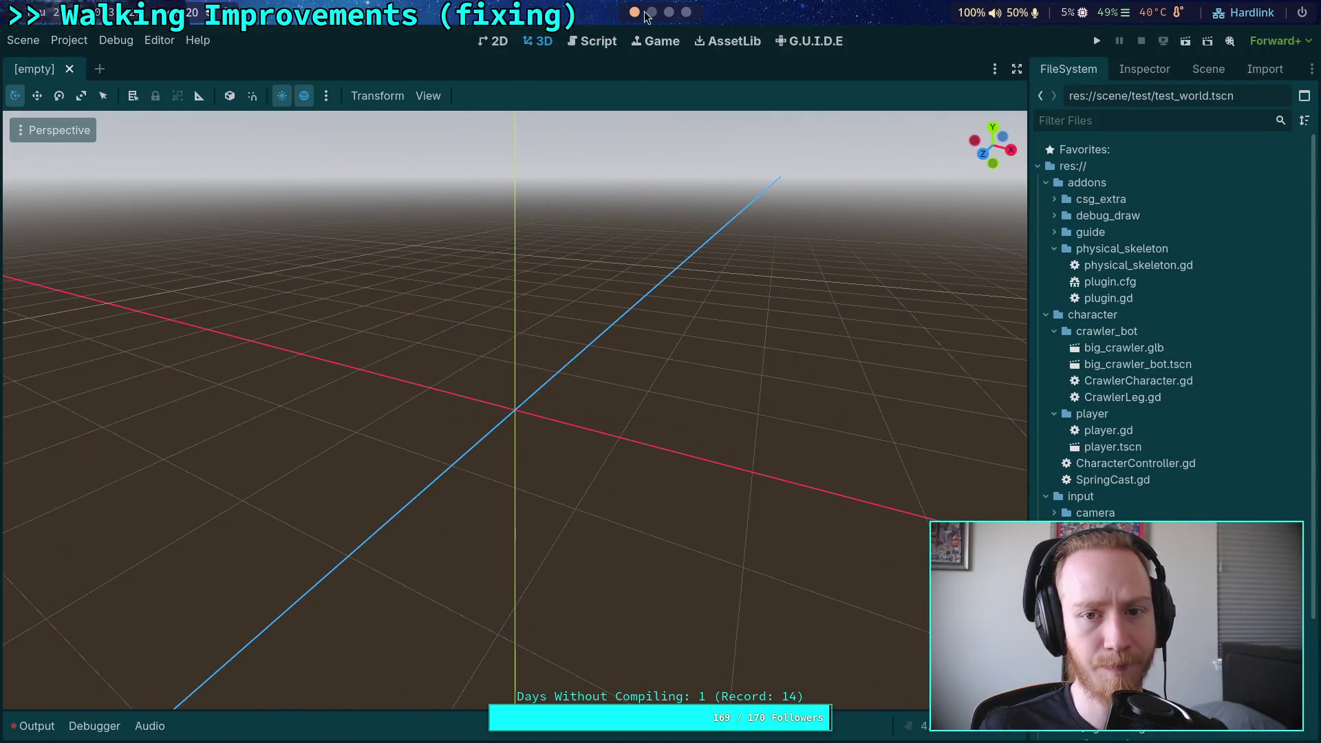
key("super+1")
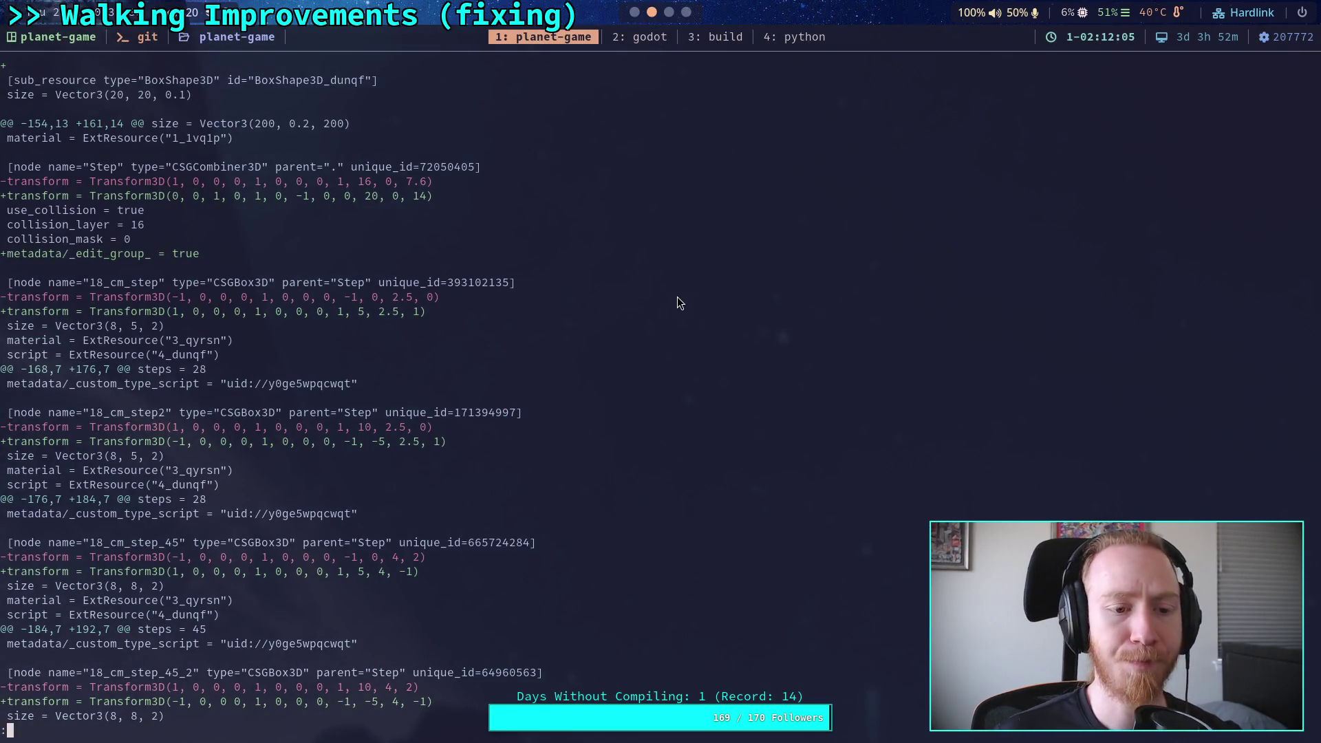
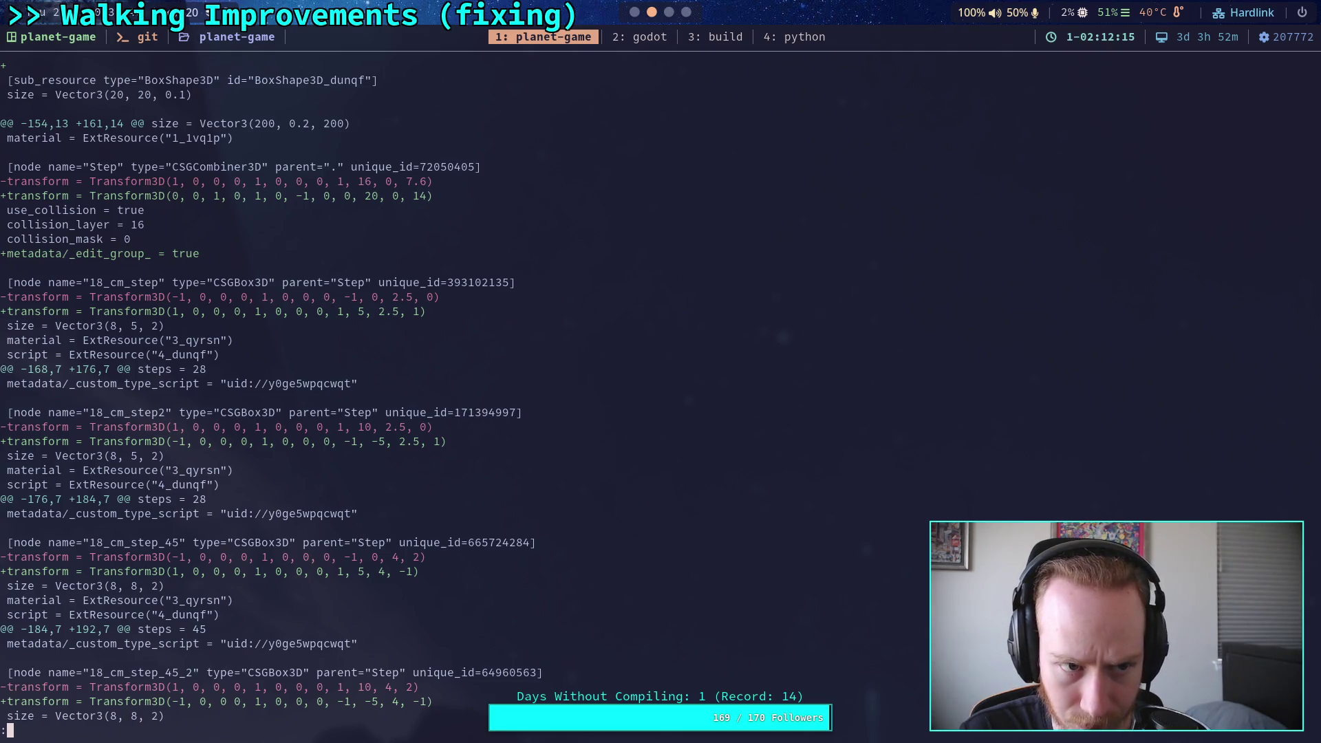
Step: Scroll through the test_world.tscn git diff in the pager, then quit it
scroll(660, 393, "up", 5)
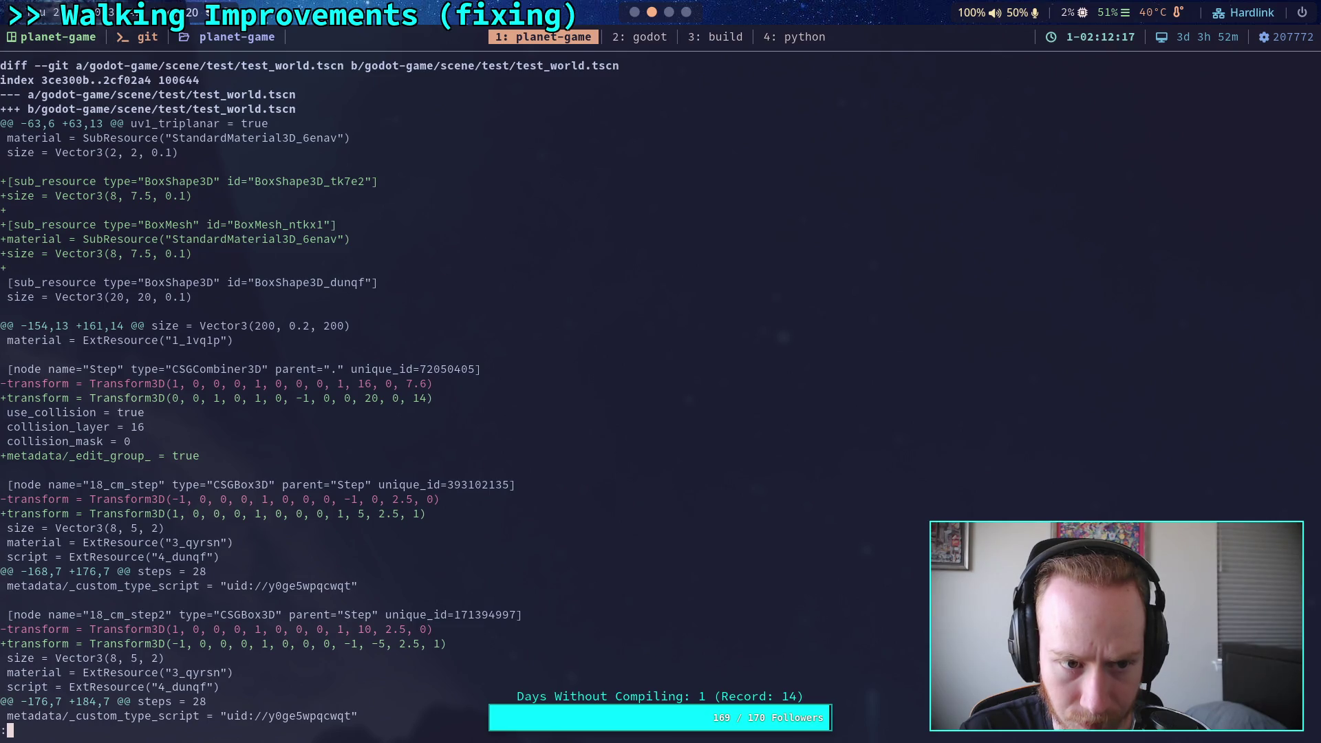
scroll(661, 392, "down", 3)
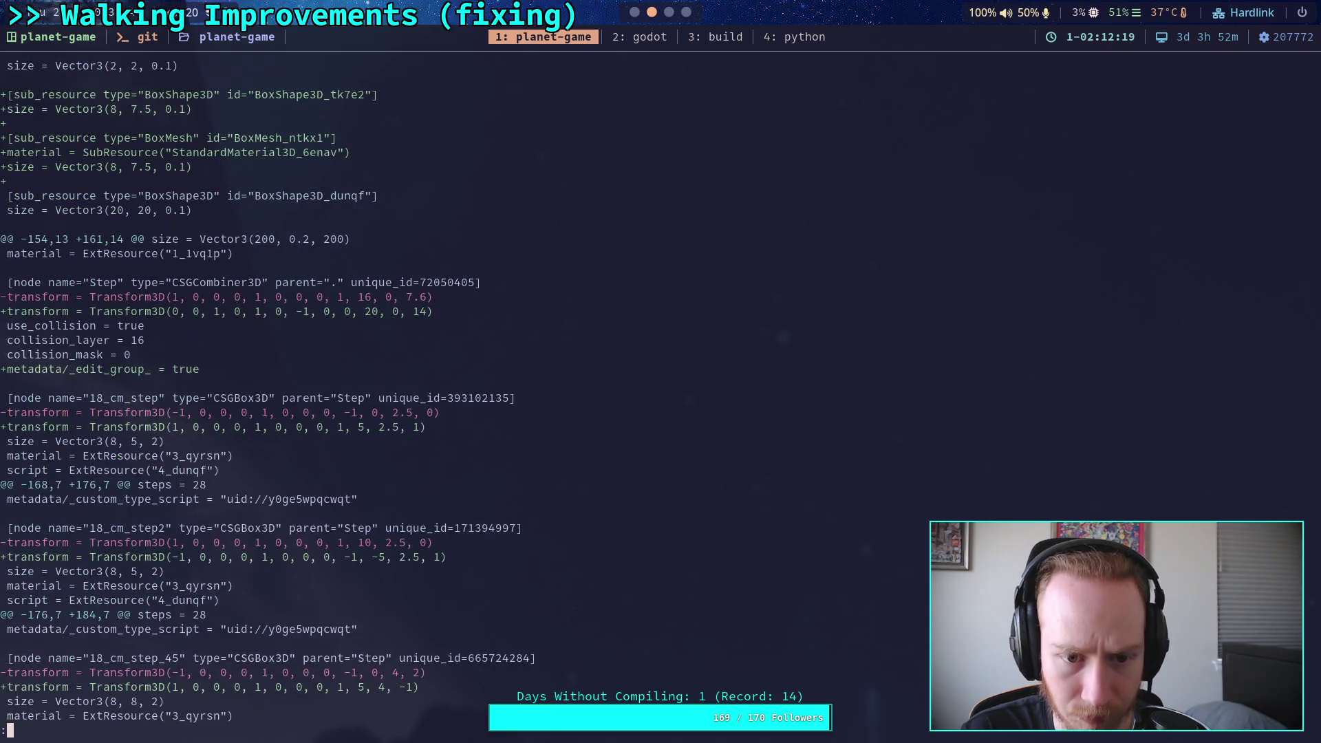
scroll(661, 392, "down", 2)
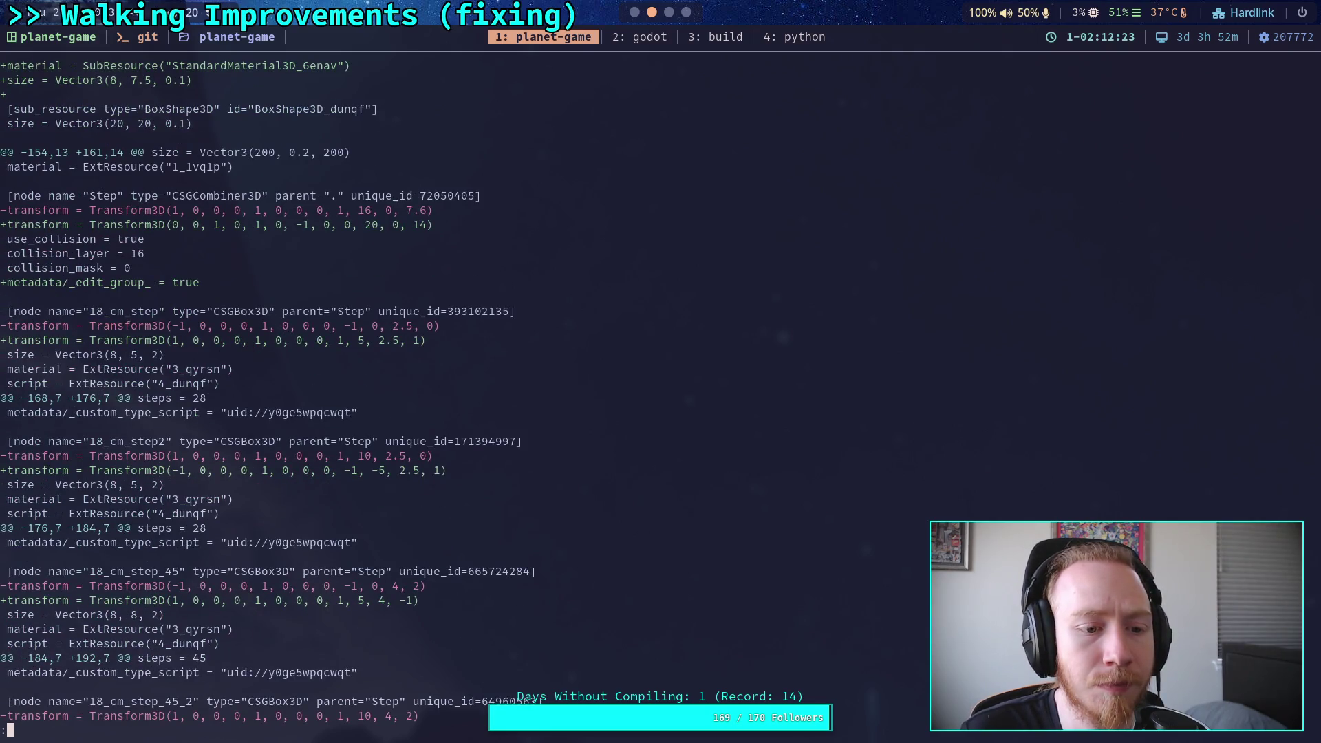
scroll(270, 399, "down", 2)
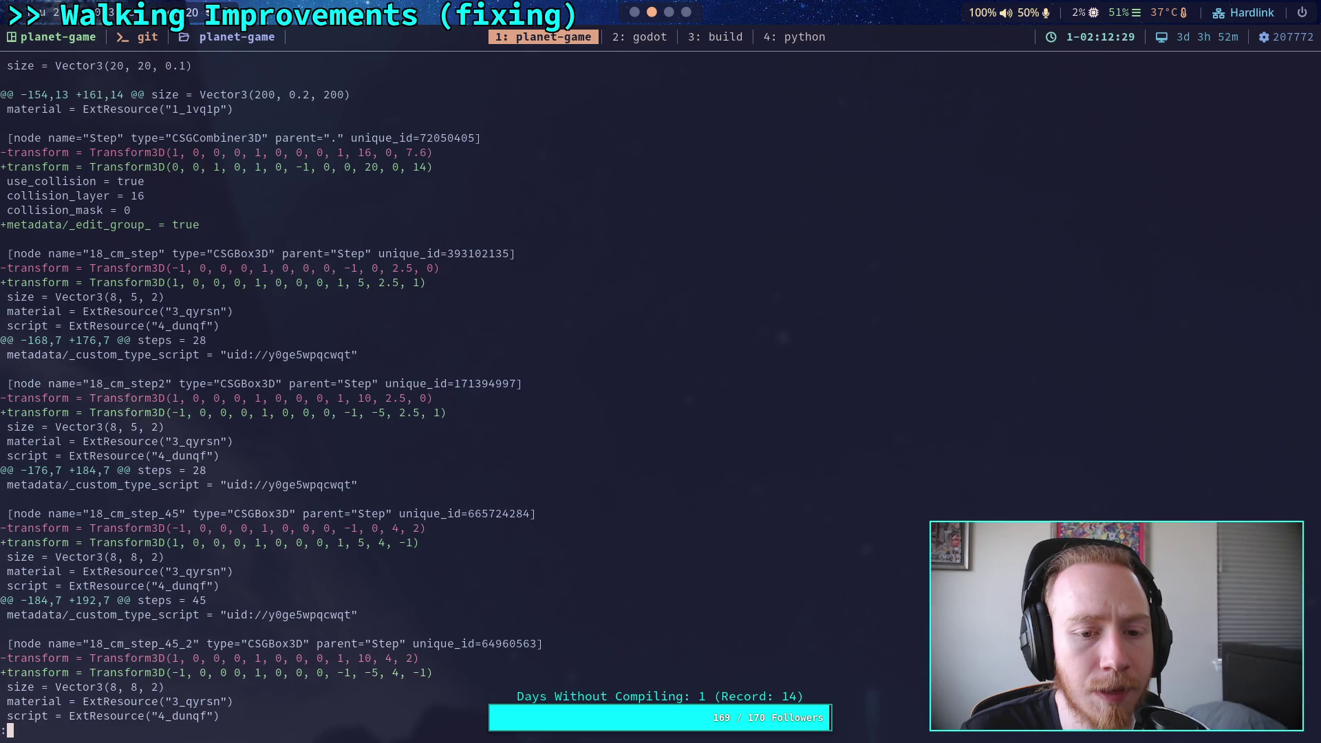
scroll(271, 391, "down", 2)
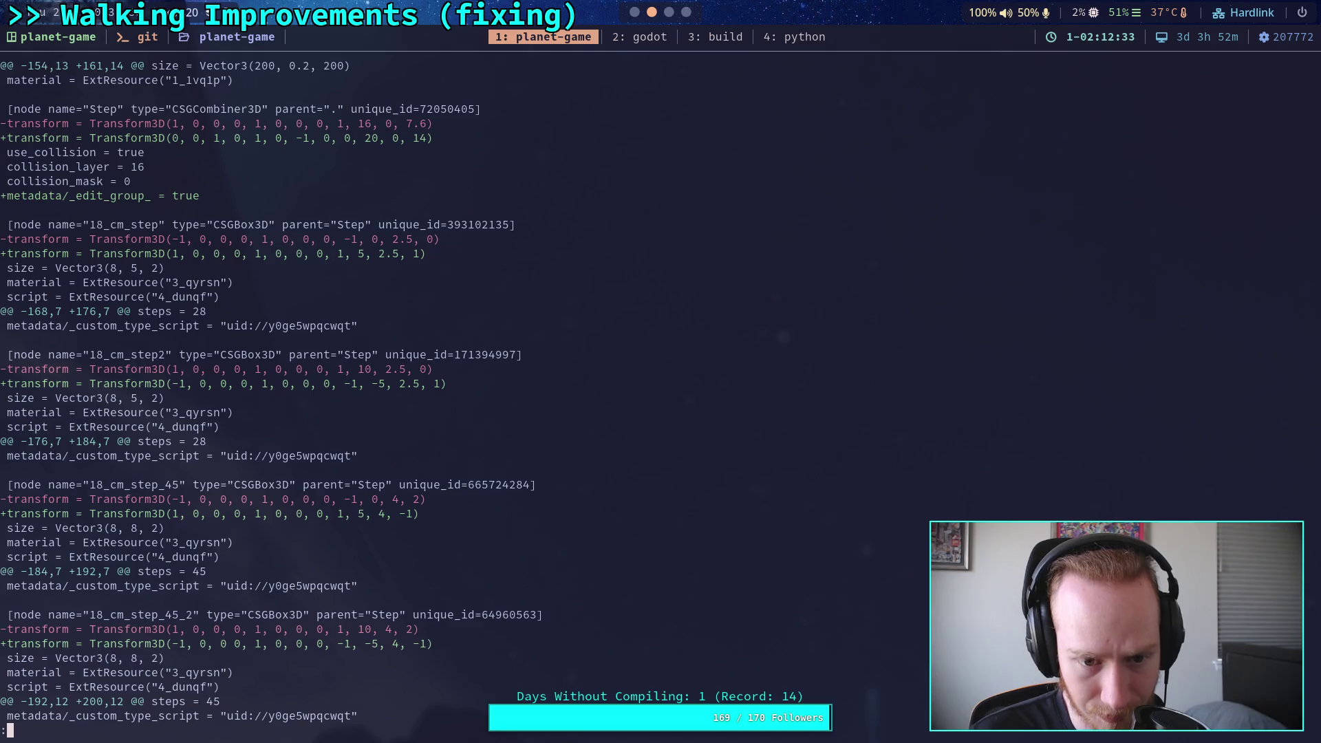
scroll(270, 390, "down", 2)
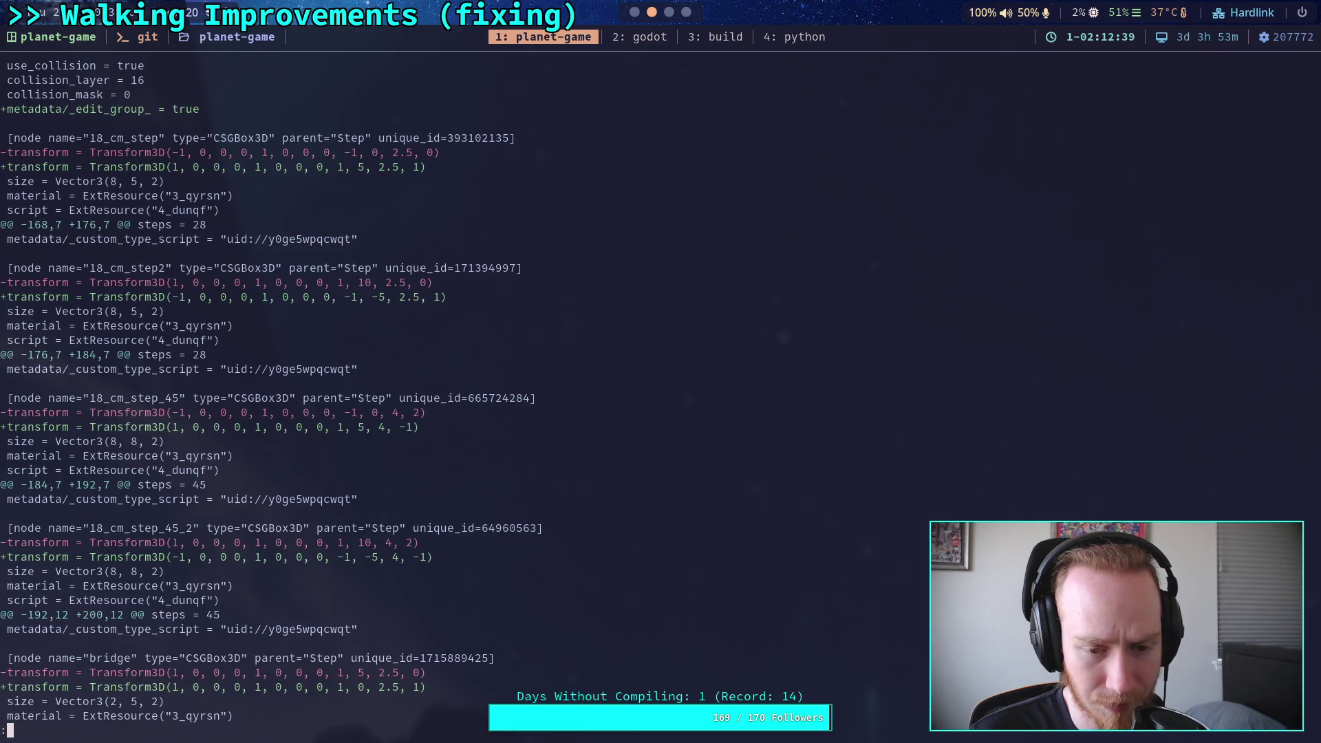
scroll(567, 391, "down", 2)
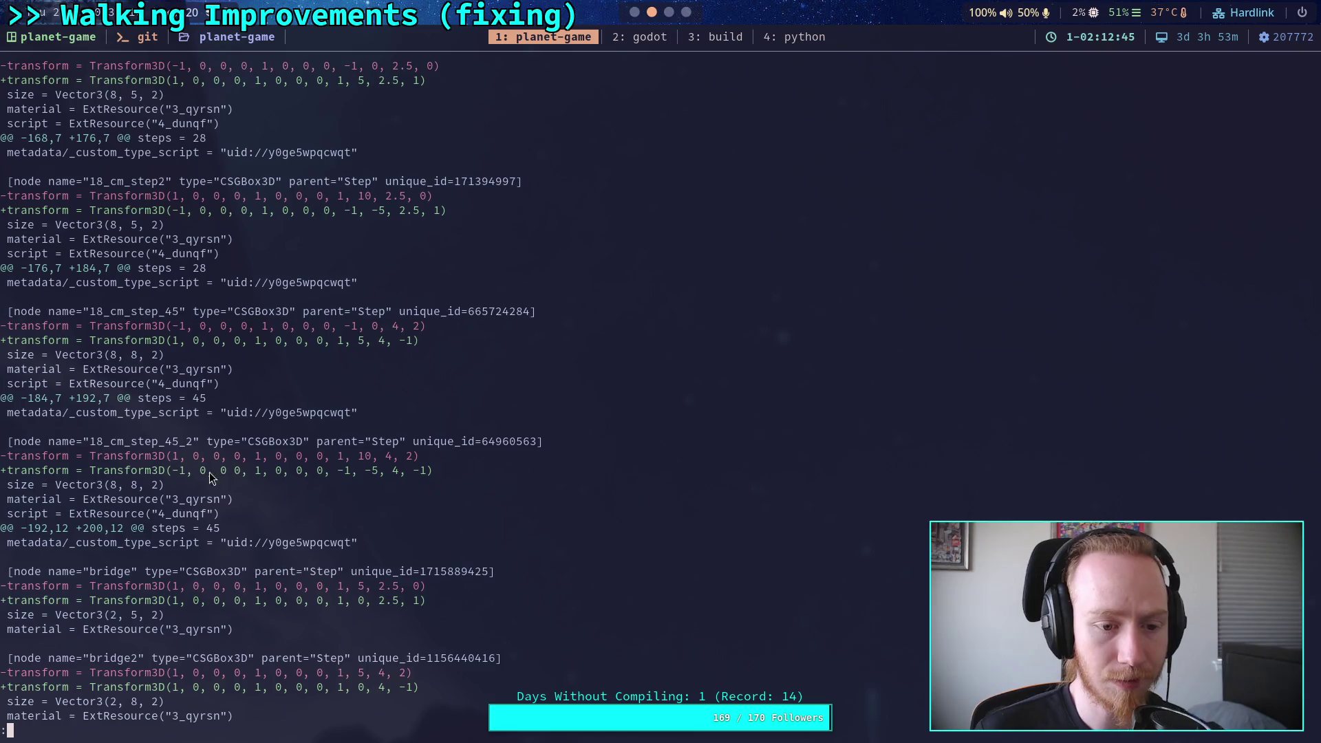
key("q")
Step: Open test_world.tscn in nvim and add the missing comma to the 18_cm_step_45_2 transform
key("Up")
key("Up")
key("Return")
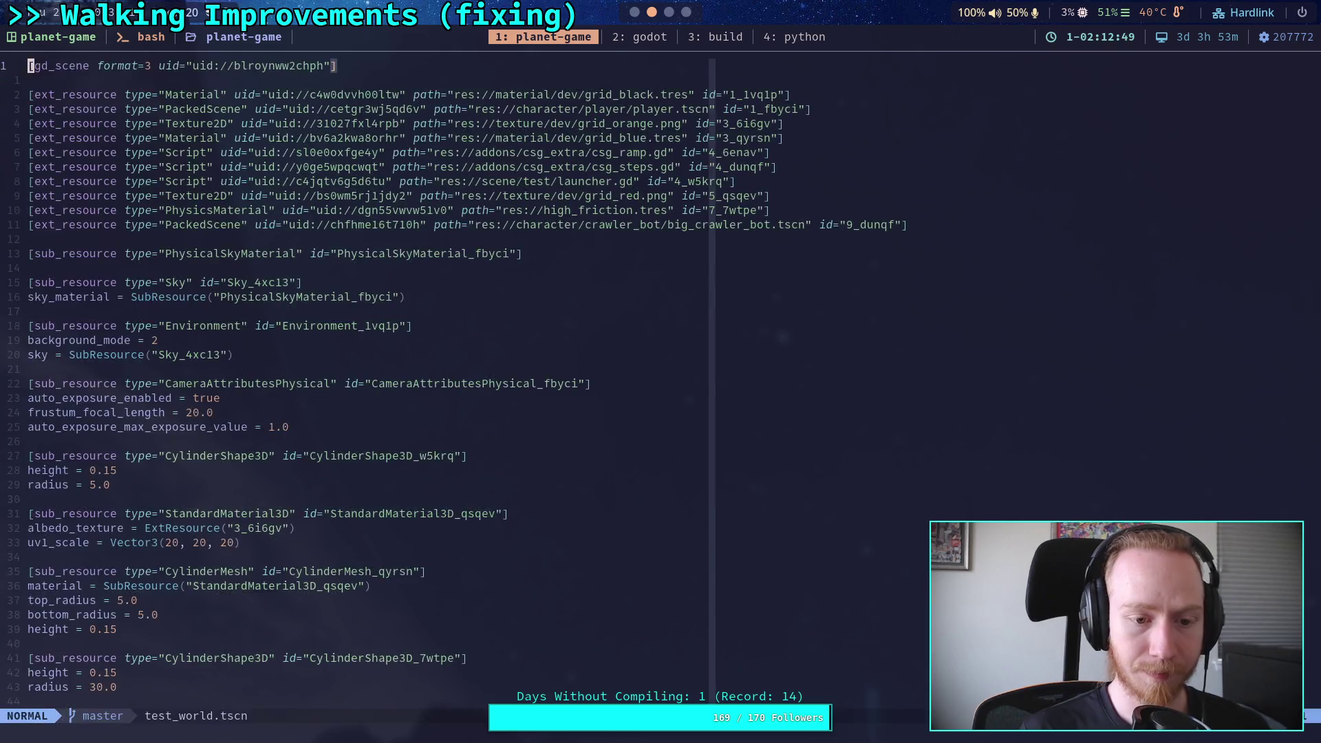
key("ctrl+f")
key("ctrl+f")
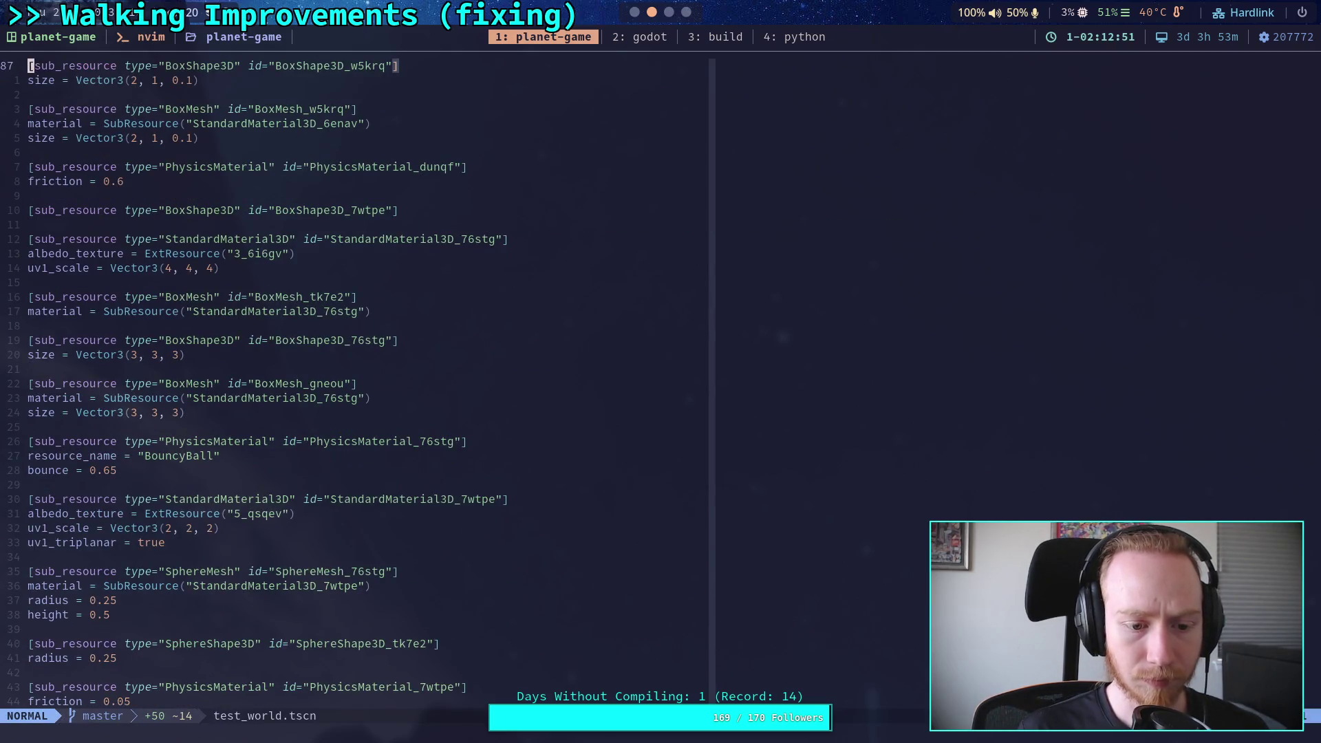
key("ctrl+f")
key("ctrl+f")
key("j")
key("j")
key("j")
key("j")
key("l")
key("l")
key("w")
key("w")
key("e")
key("w")
key("w")
key("w")
type("a,")
key("Escape")
Step: Save test_world.tscn with :w, quit nvim and recall the git diff command
type(":w")
key("Return")
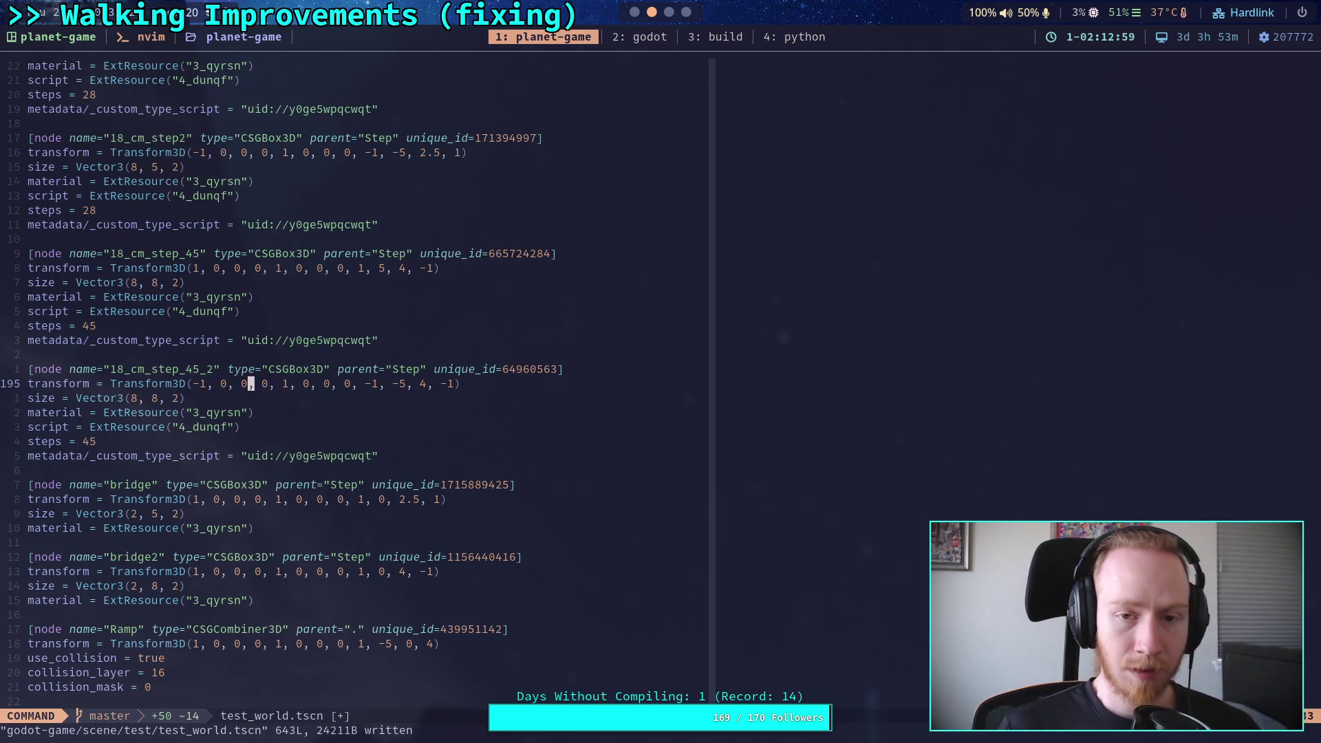
type(":q")
key("Return")
key("Up")
key("Up")
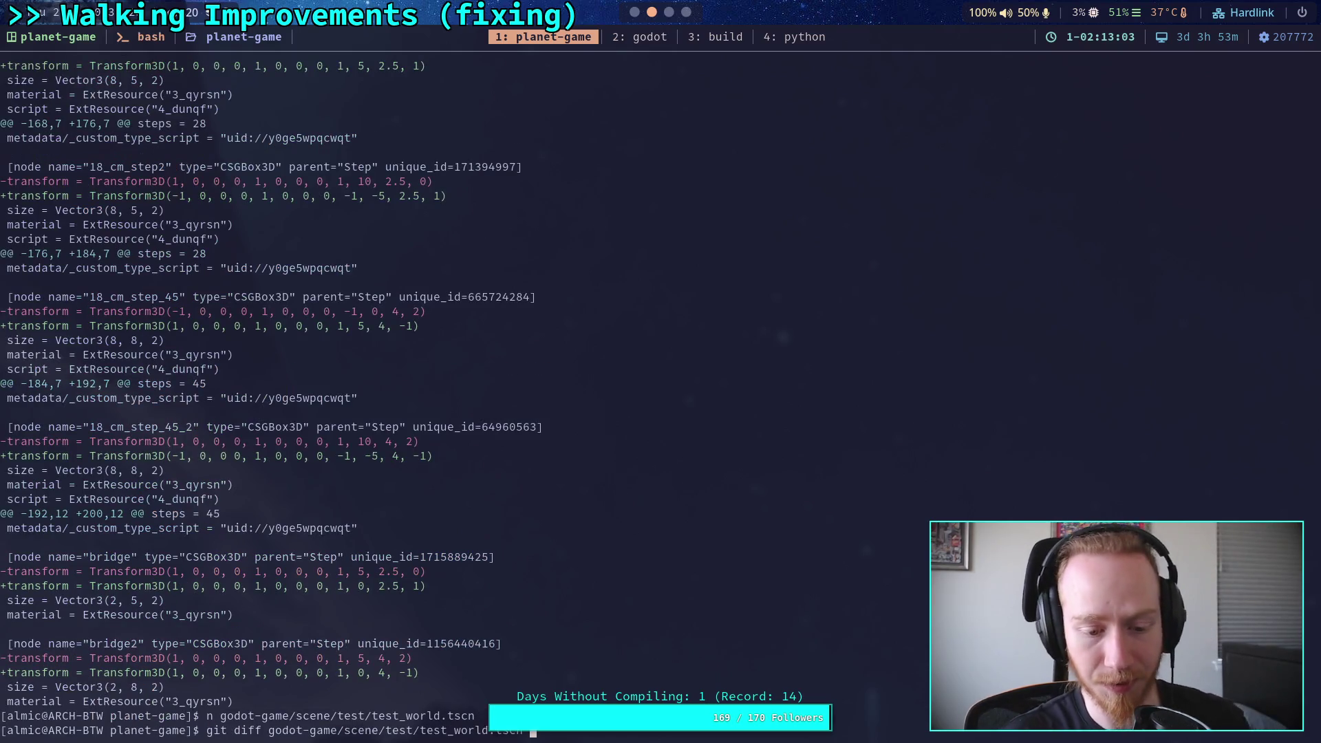
key("super+2")
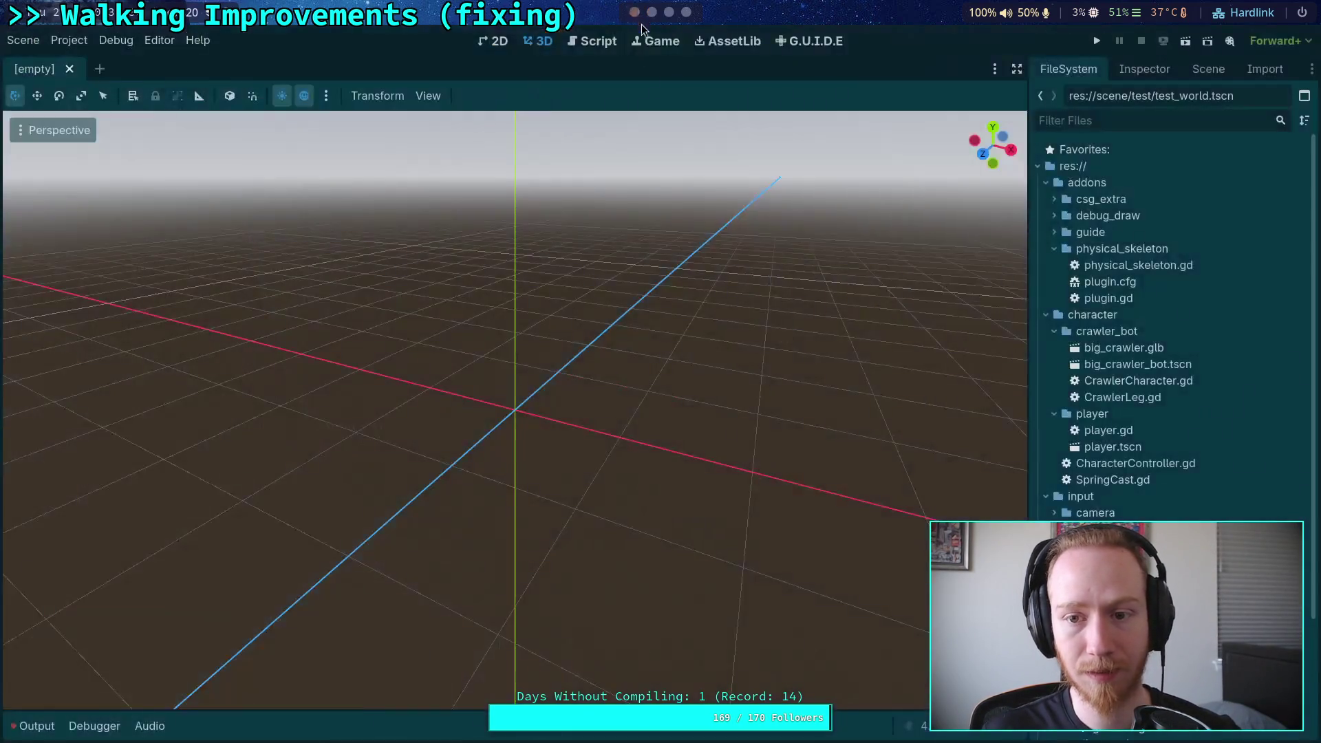
Step: Open the test_world scene from the FileSystem dock
left_click(1145, 69)
left_click(1069, 69)
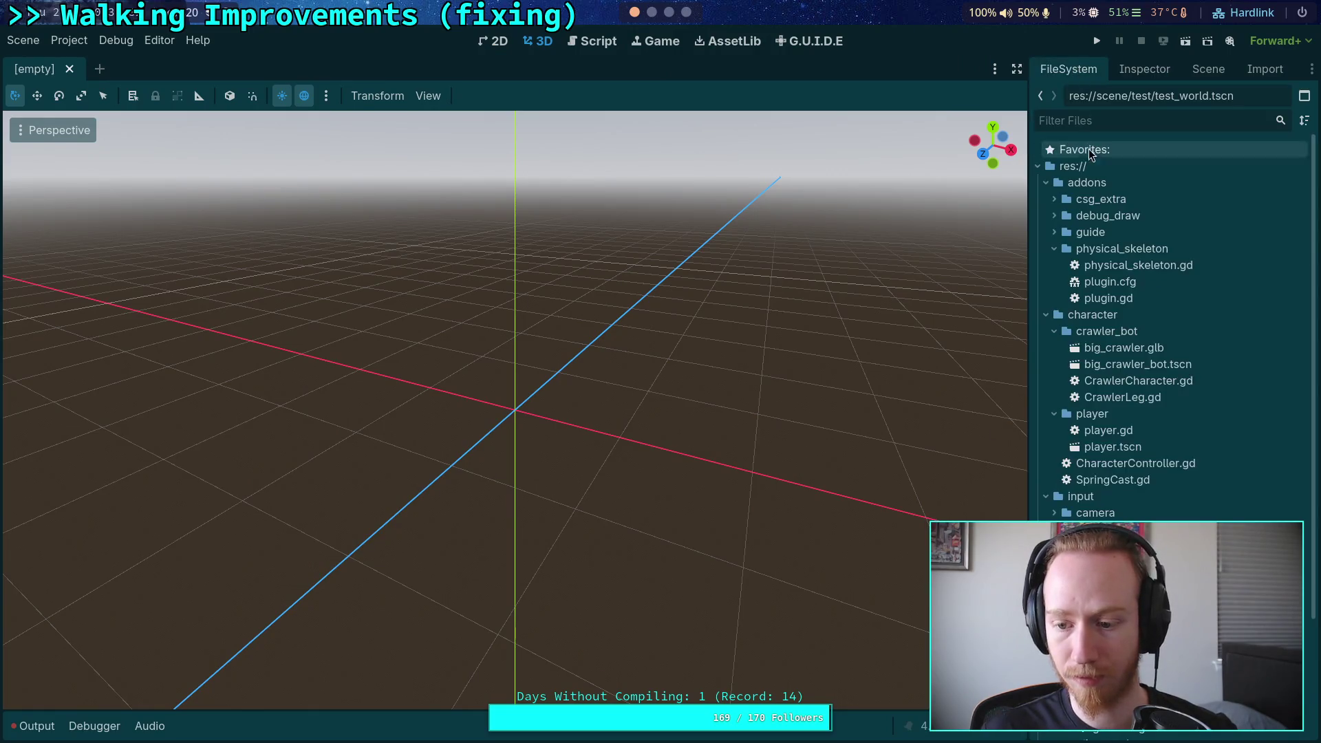
scroll(1170, 310, "down", 5)
key("ctrl+shift+t")
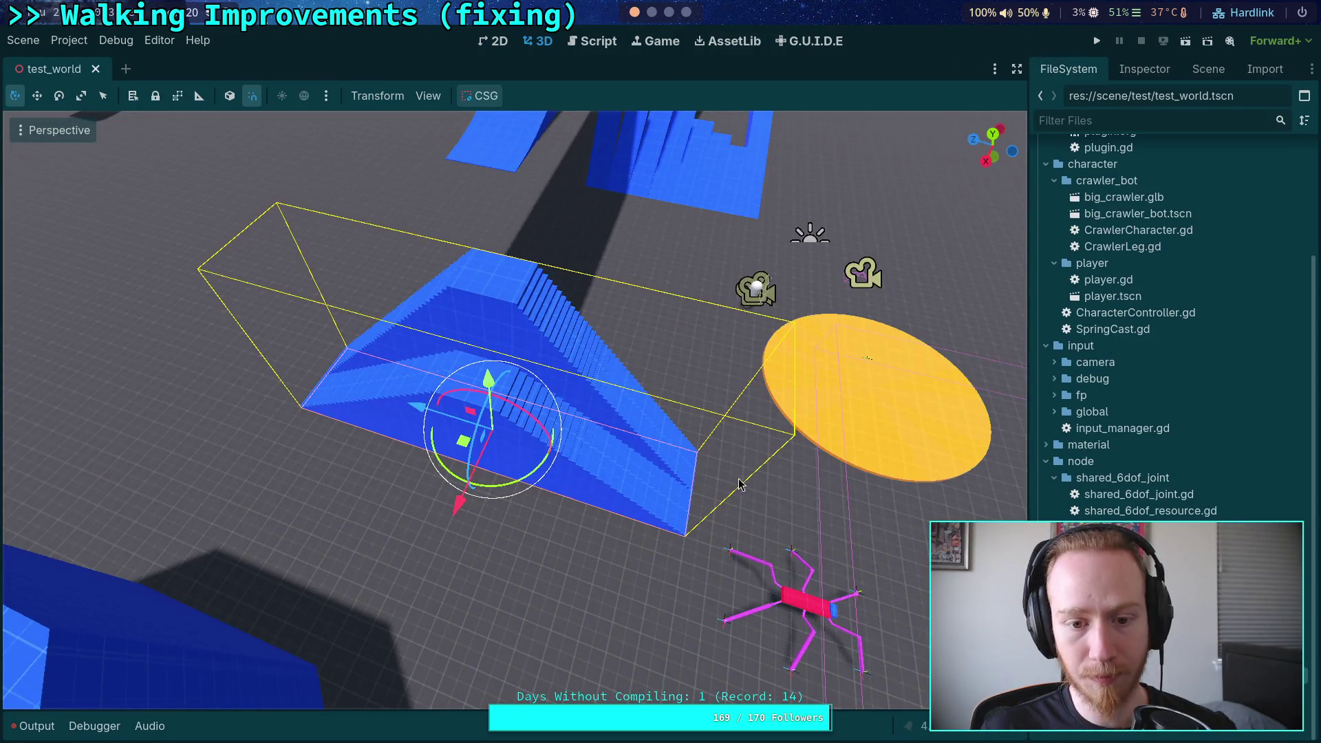
Step: Select the Step node, undo its latest move and redo it, then return to the terminal
left_click(806, 364)
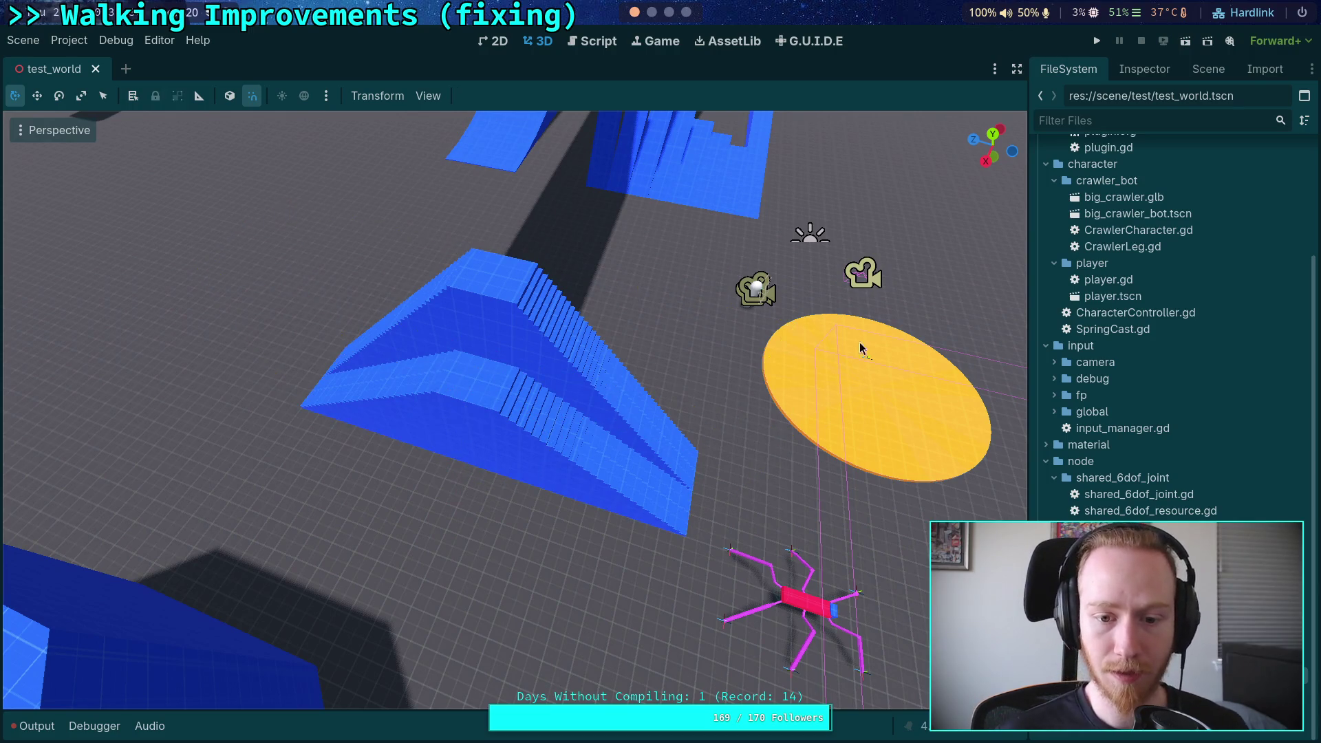
left_click(1198, 73)
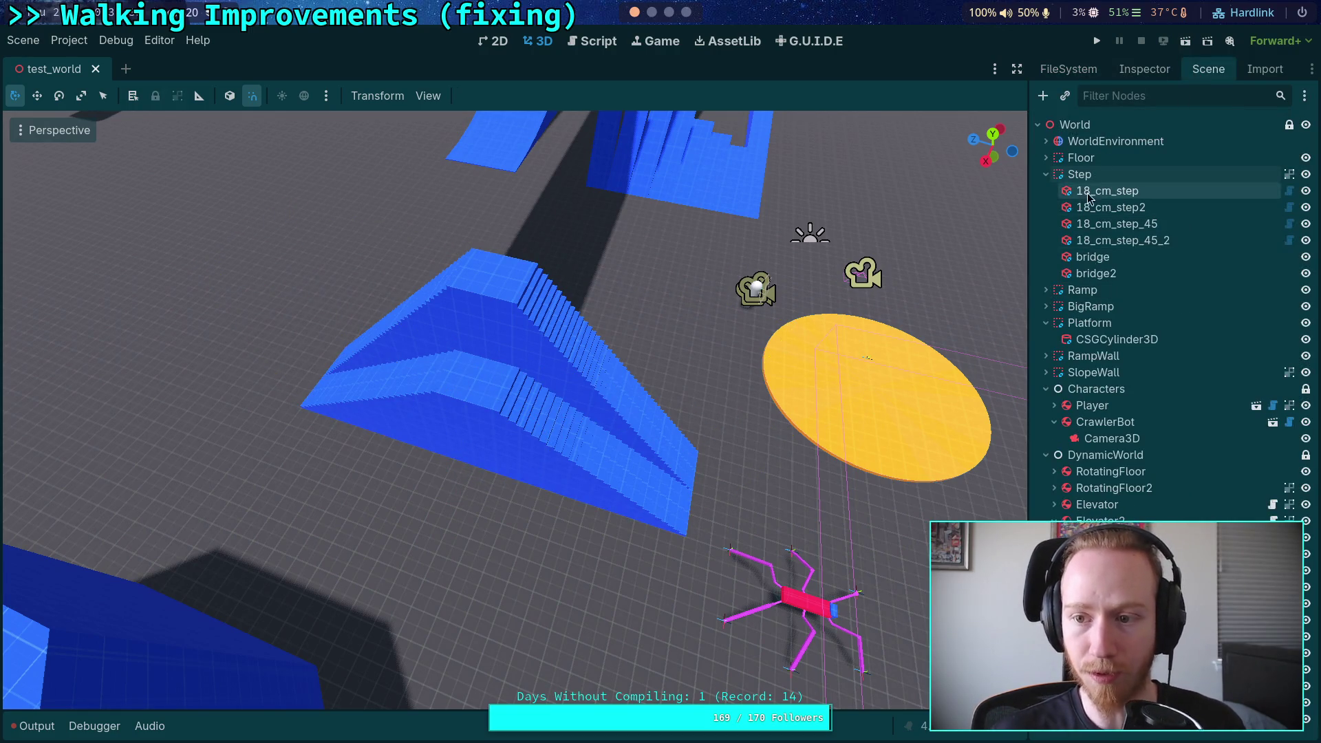
left_click(1101, 174)
left_click(1144, 69)
scroll(1088, 477, "down", 5)
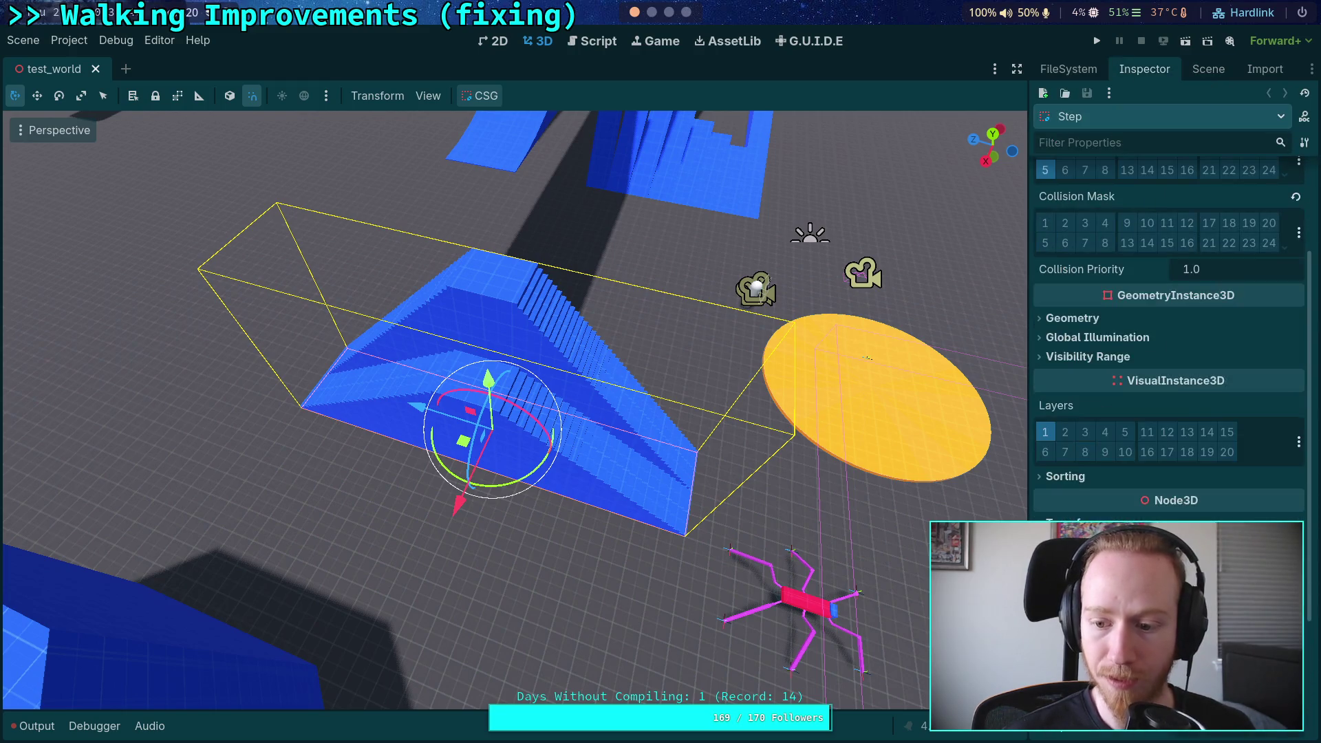
key("ctrl+z")
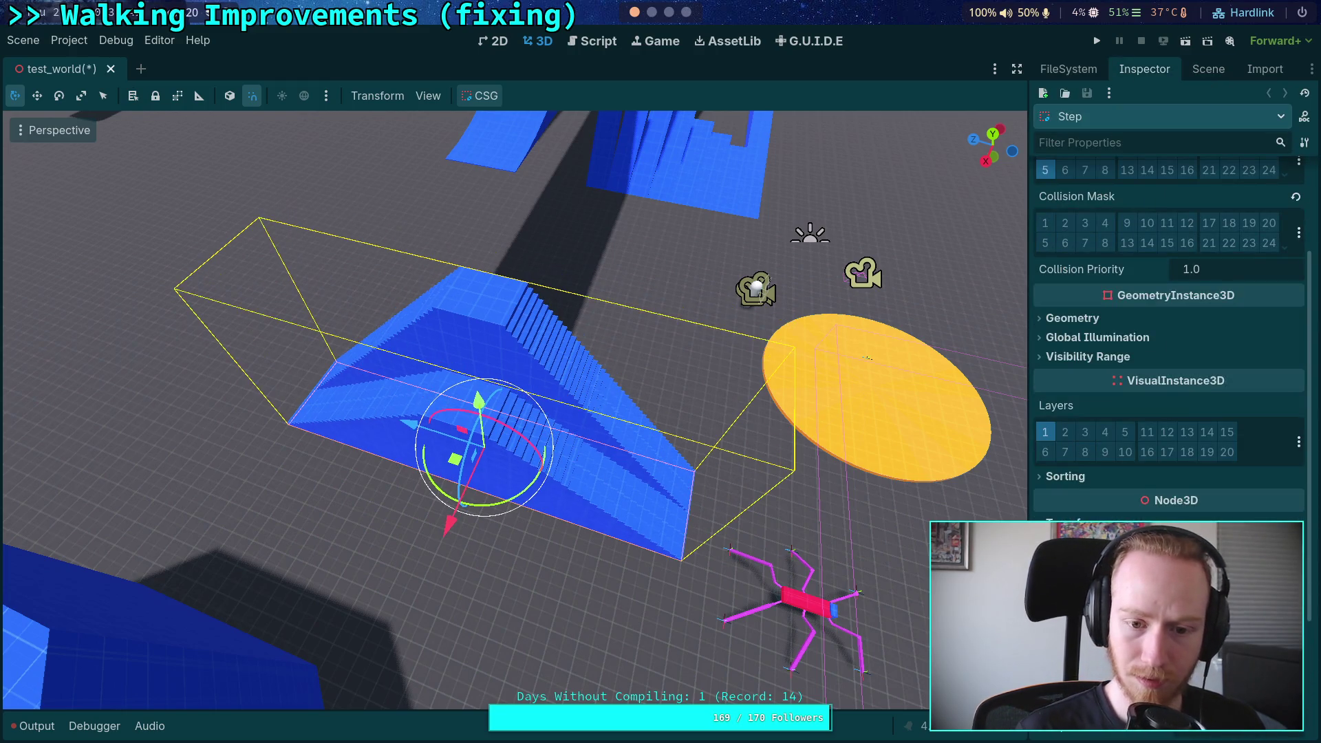
key("ctrl+z")
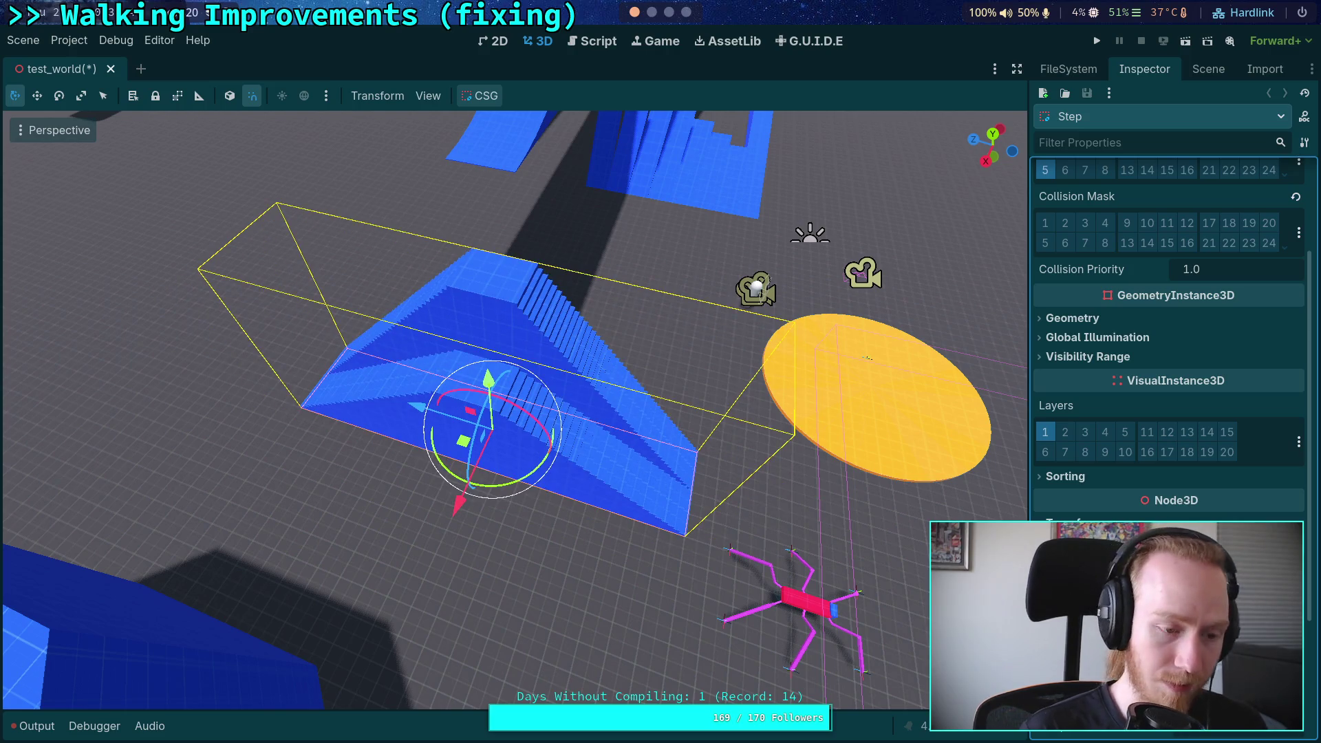
key("super+2")
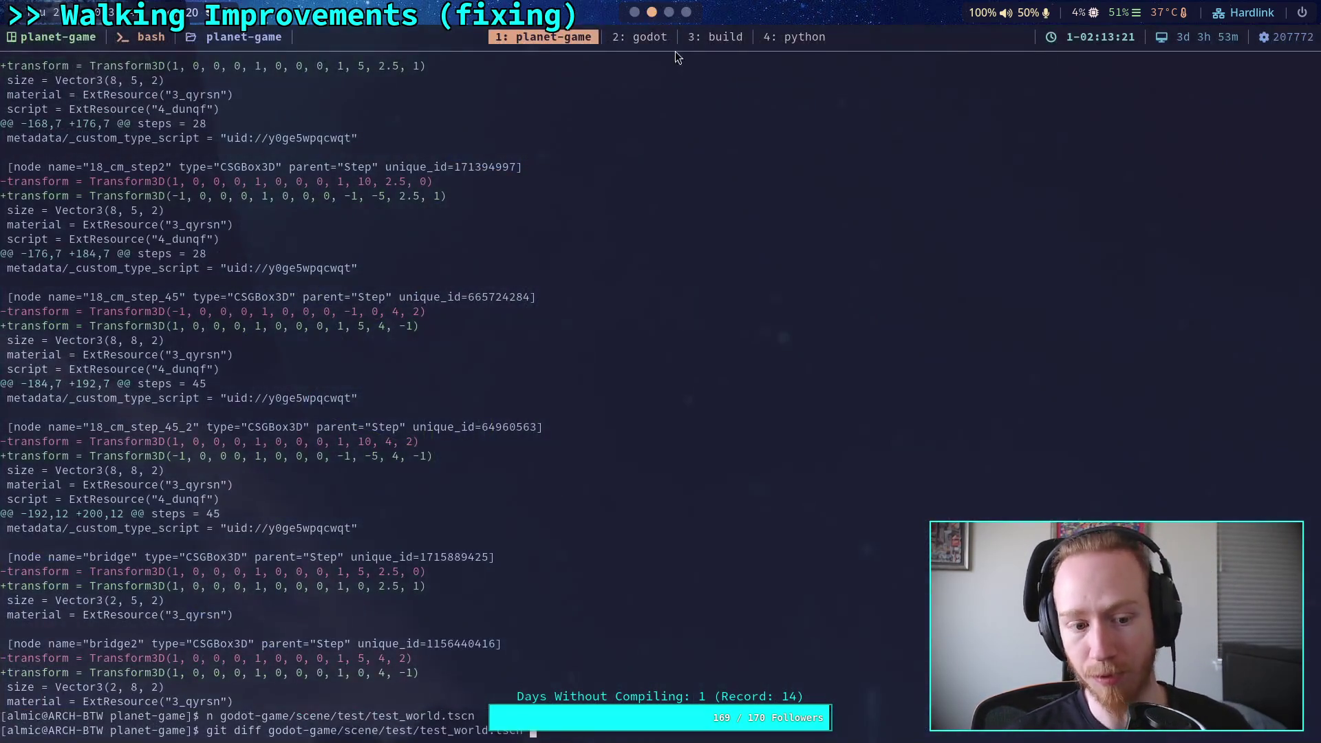
Step: Re-run the test_world.tscn diff and page through the bridge, Platform cylinder, Player and CrawlerBot changes
key("Return")
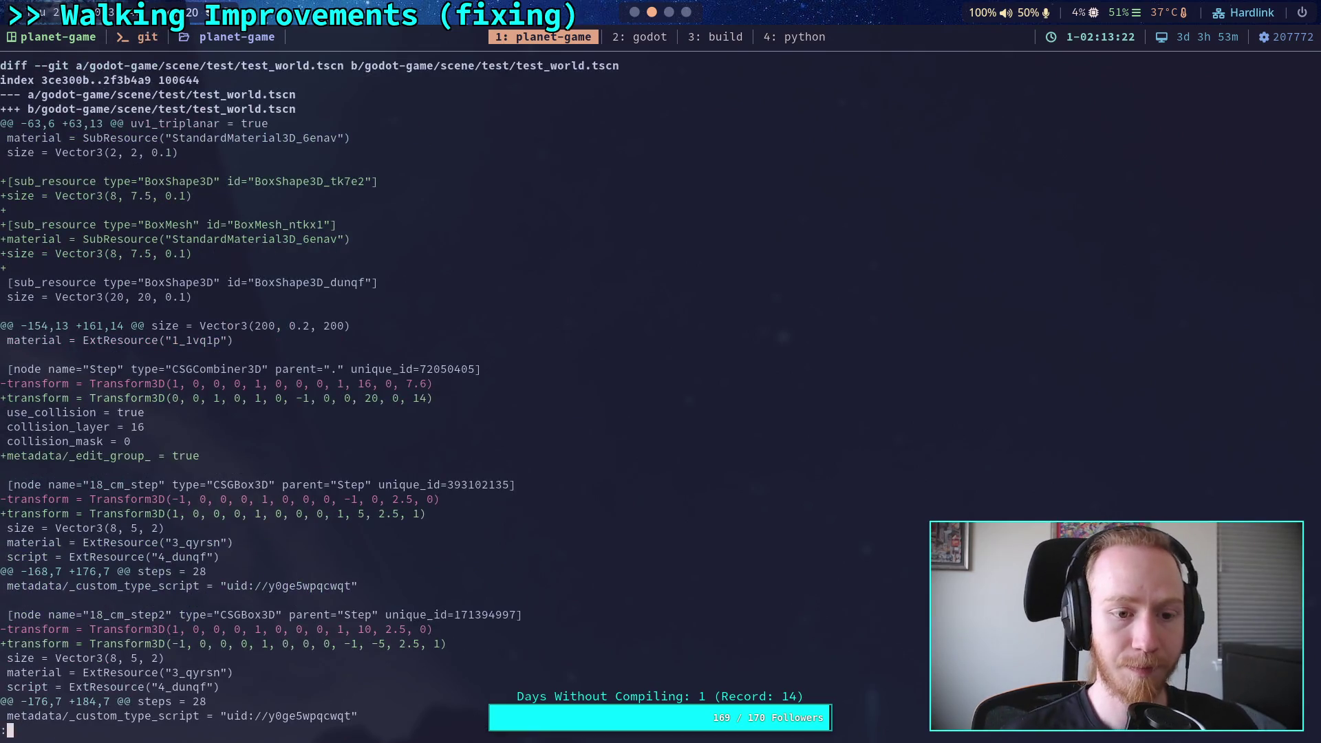
key("Down")
key("Down")
key("Down")
key("Down")
key("Down")
key("Down")
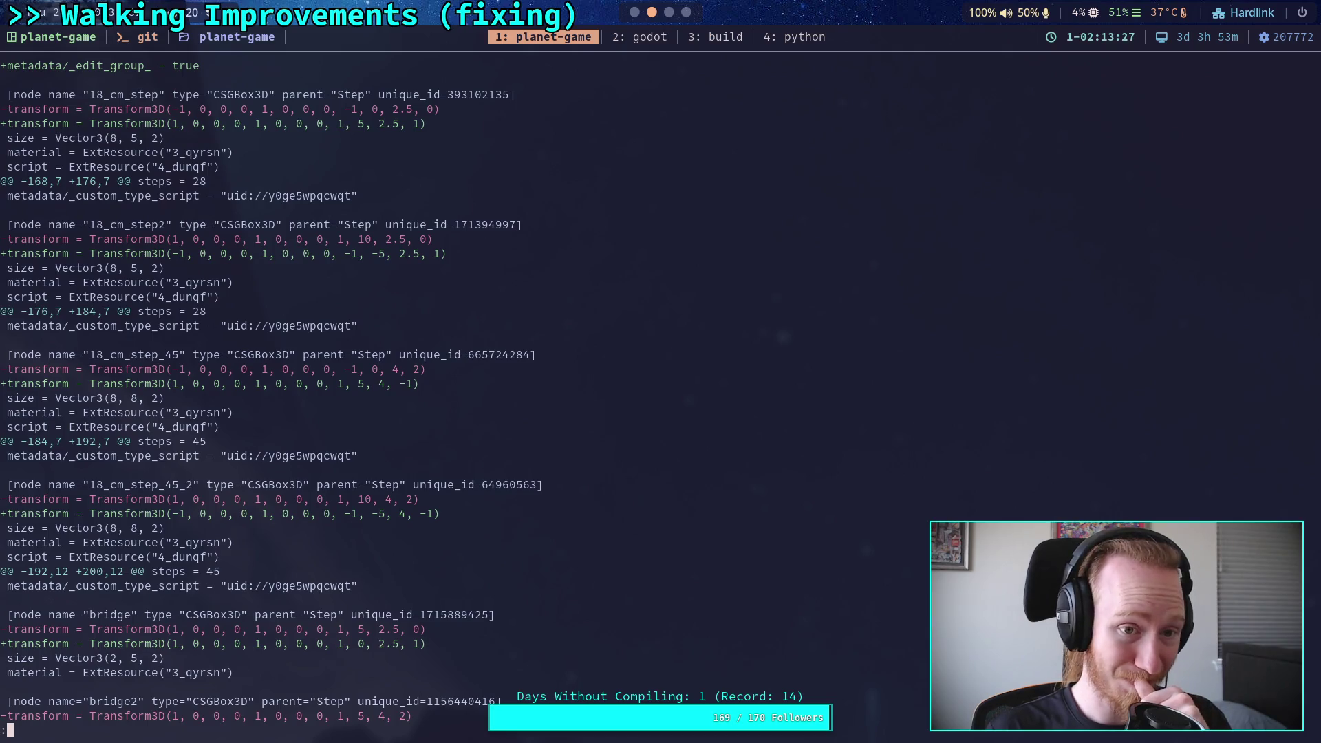
key("Down")
key("Down")
key("Down")
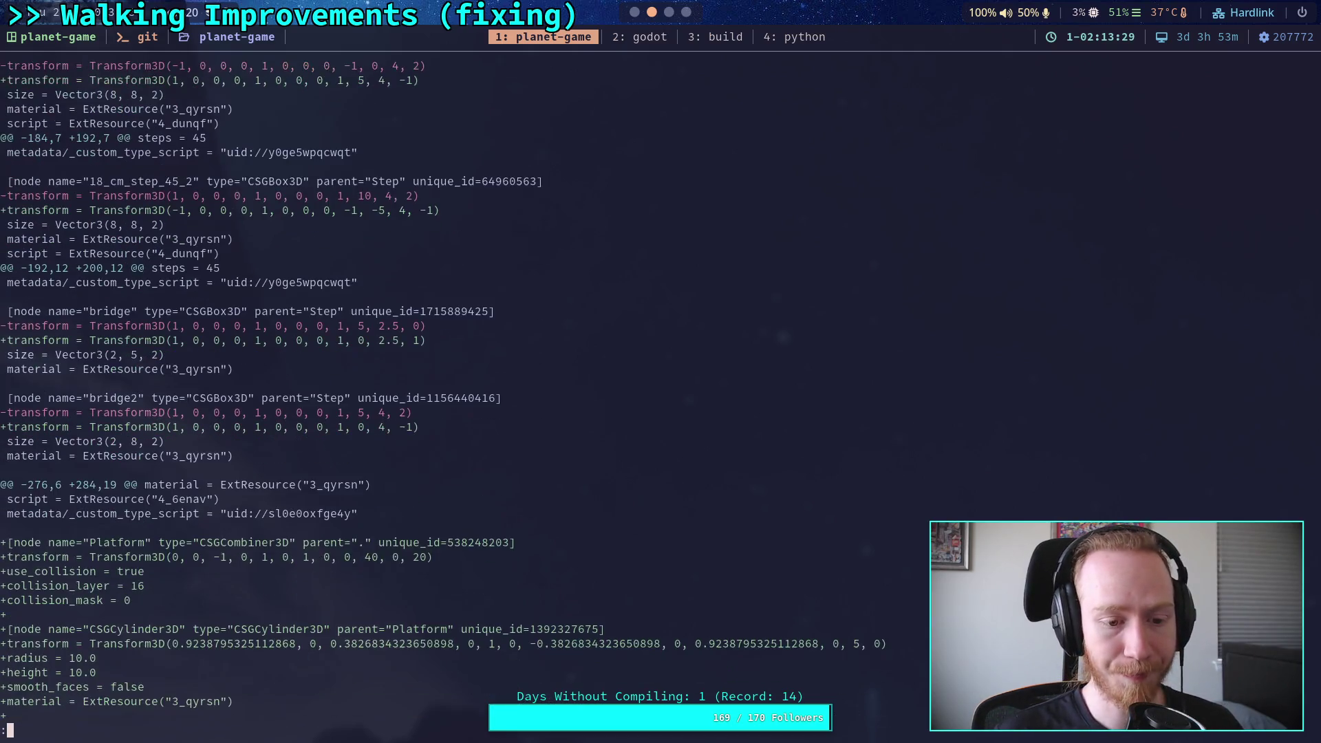
key("Down")
key("Down")
key("Down")
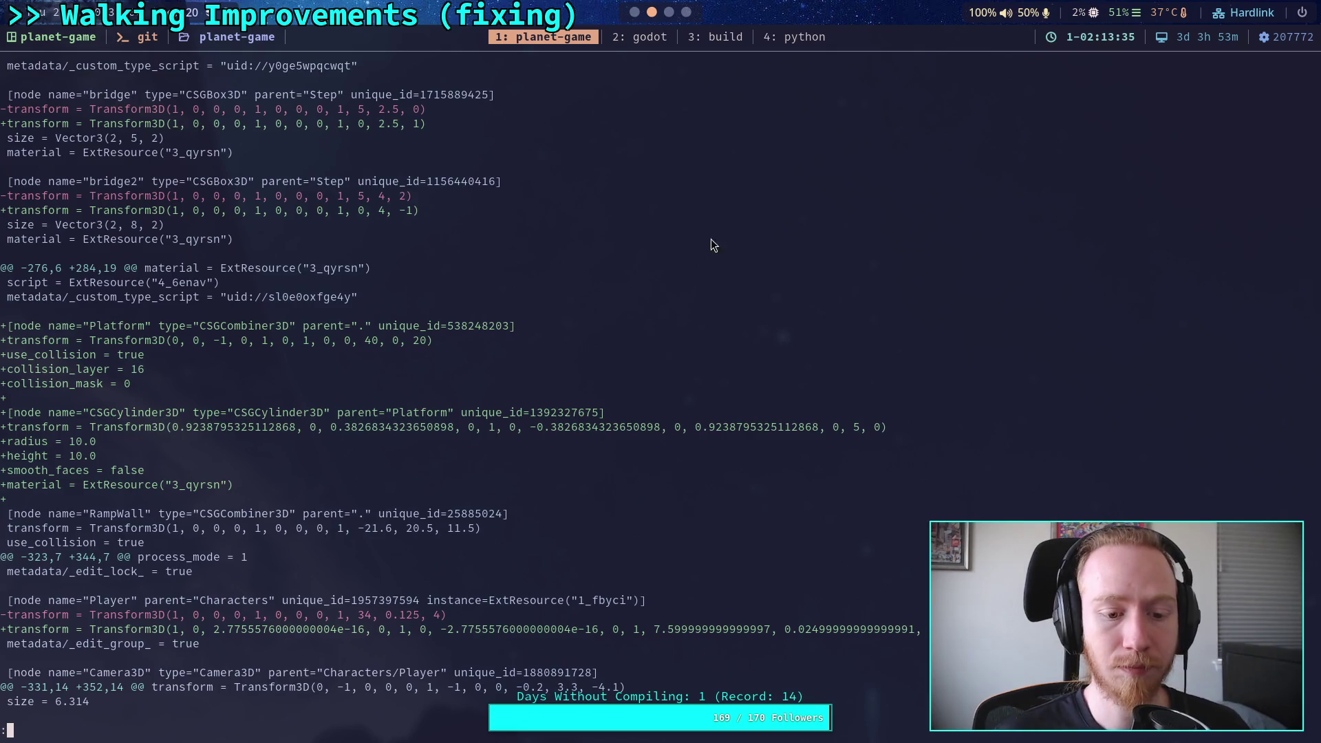
key("Down")
key("Down")
key("Down")
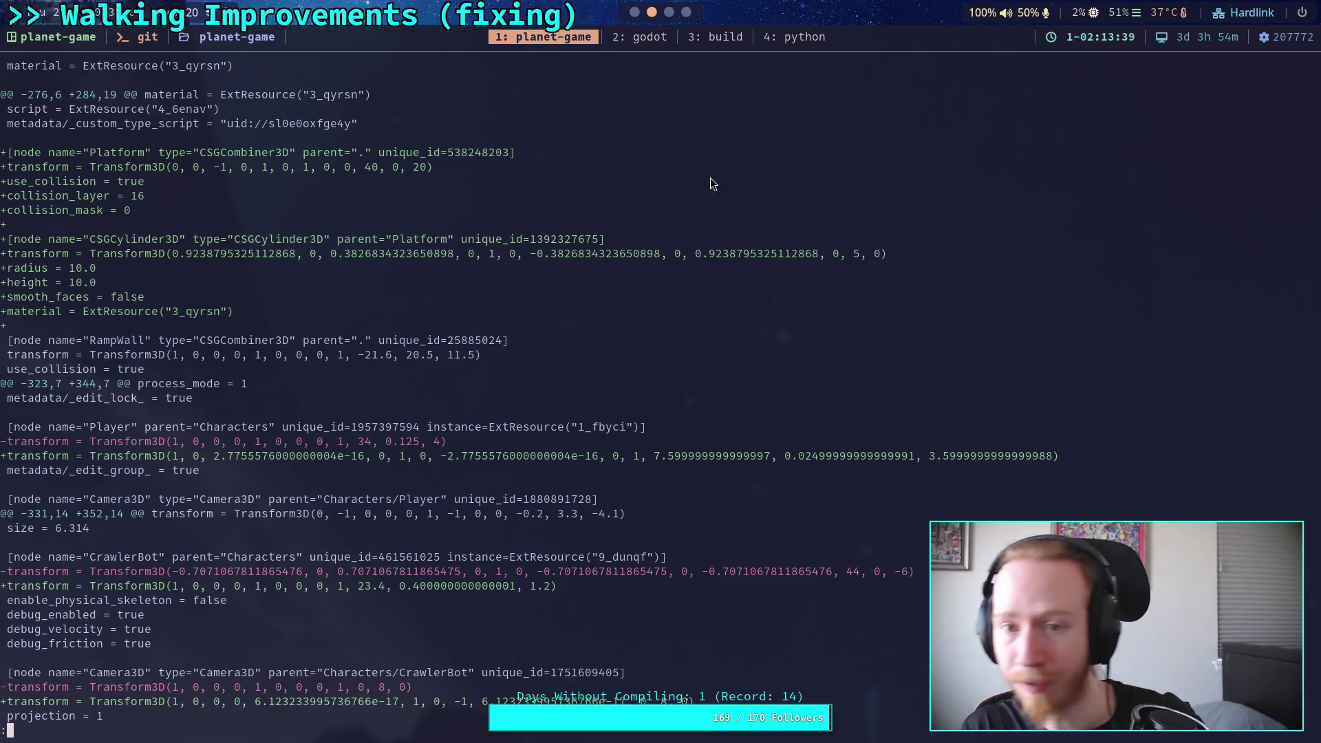
key("super+1")
scroll(1146, 433, "down", 5)
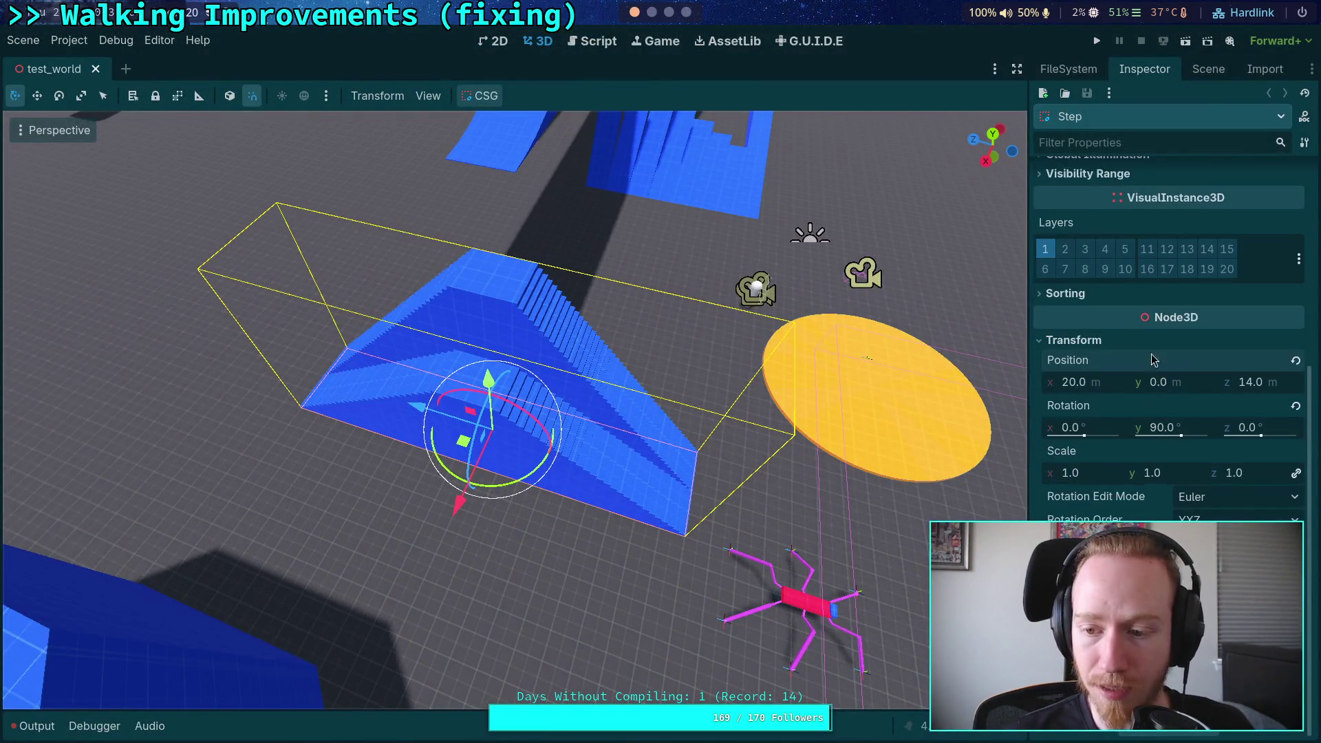
Step: Inspect the properties of the CSGCylinder3D under Platform
left_click(1209, 69)
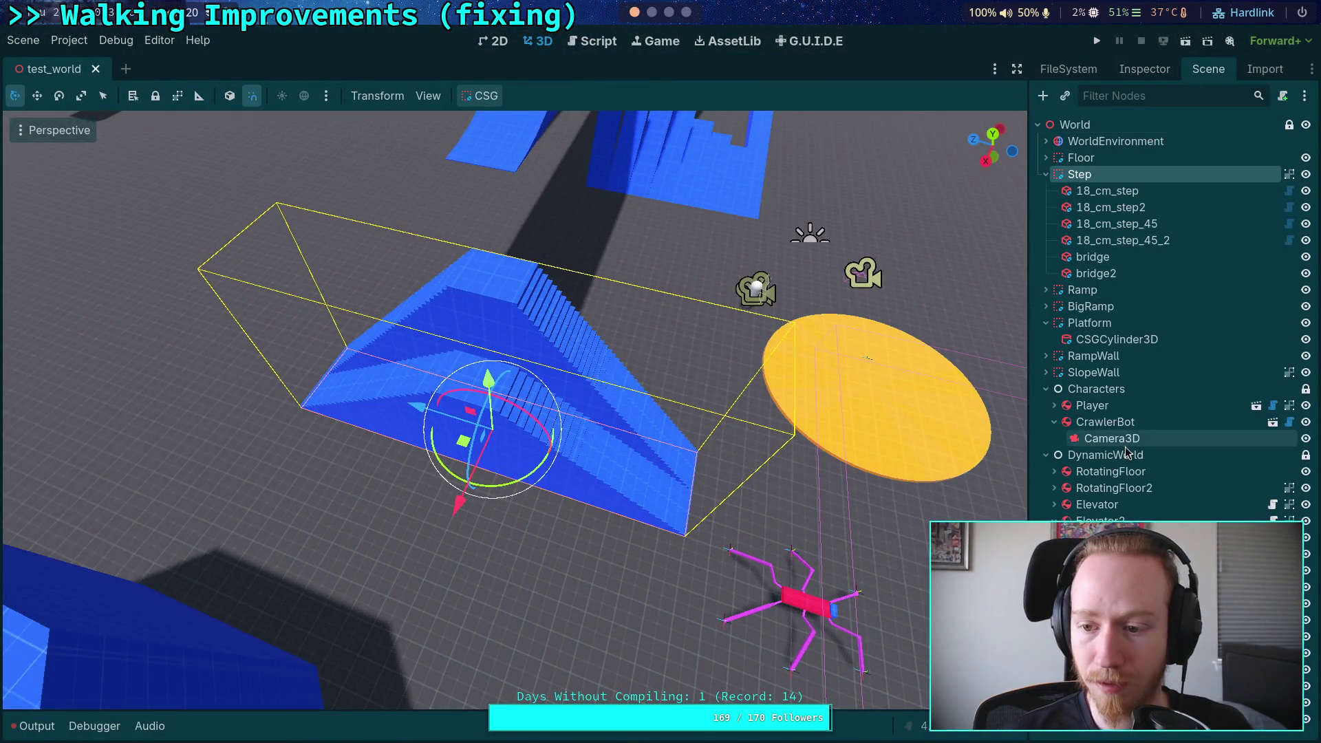
left_click(1117, 339)
left_click(1144, 69)
scroll(1161, 468, "down", 4)
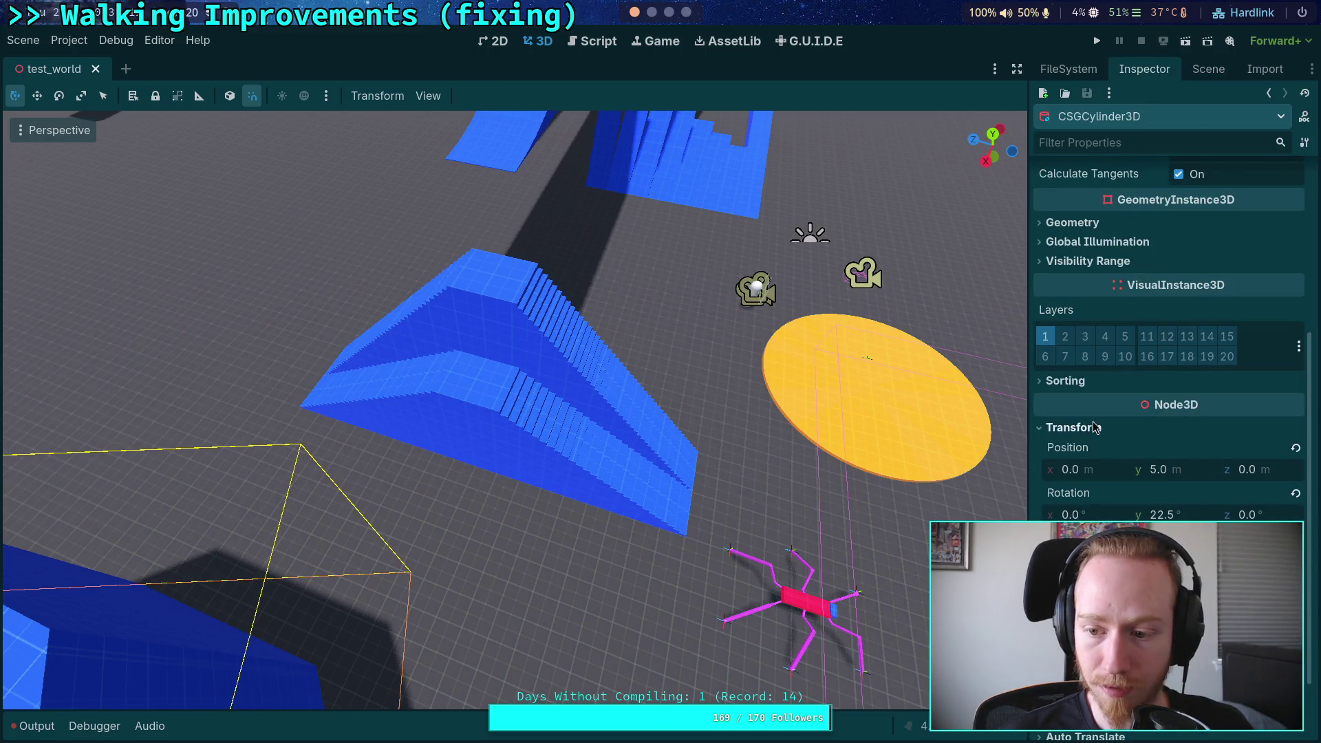
scroll(1094, 427, "up", 2)
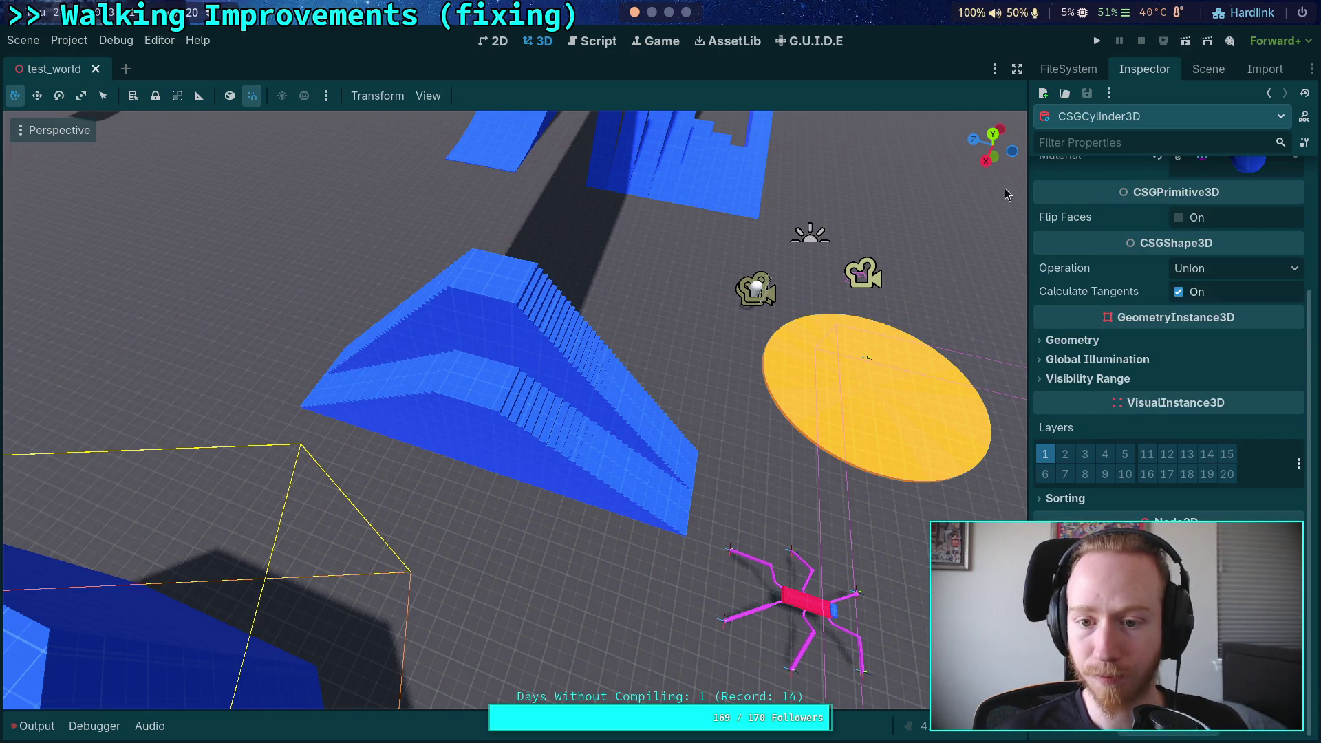
Step: Move the CrawlerBot onto the yellow disc from the top view
left_click(802, 606)
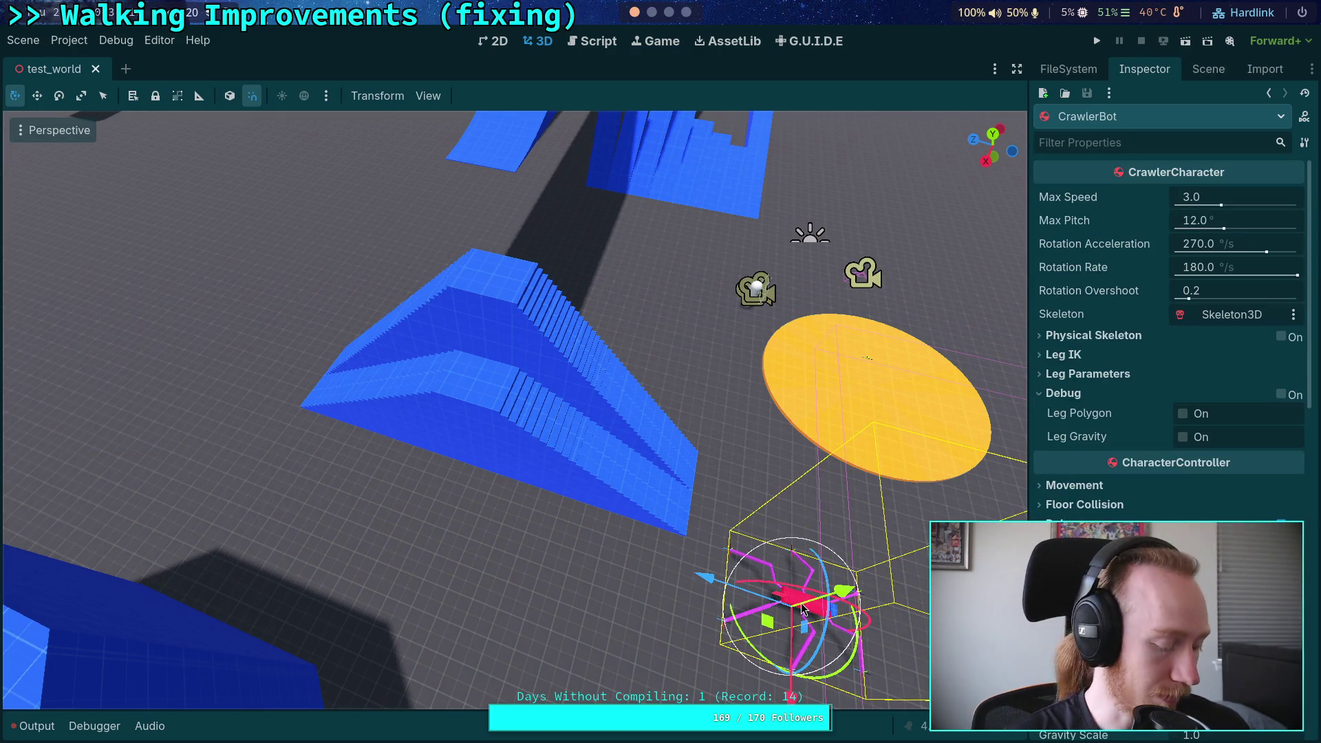
key("f")
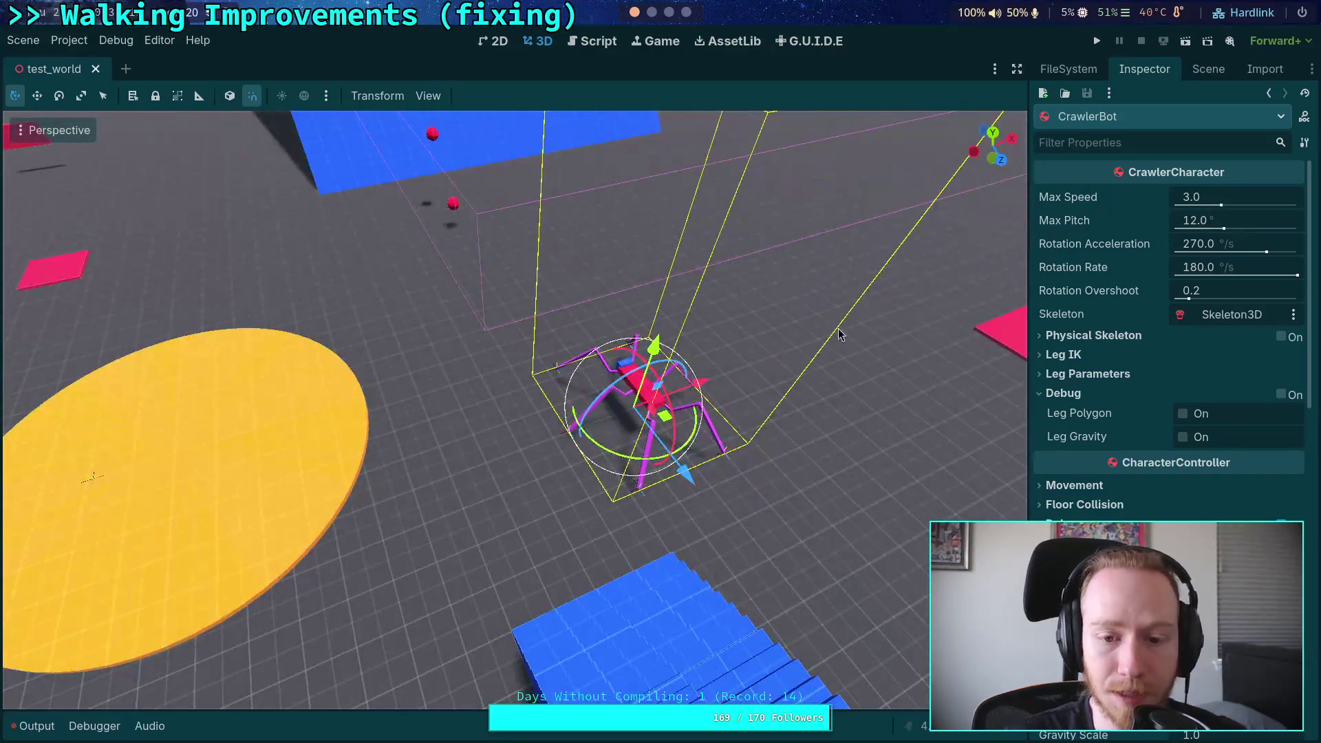
left_click(993, 132)
left_click_drag(639, 481, 239, 362)
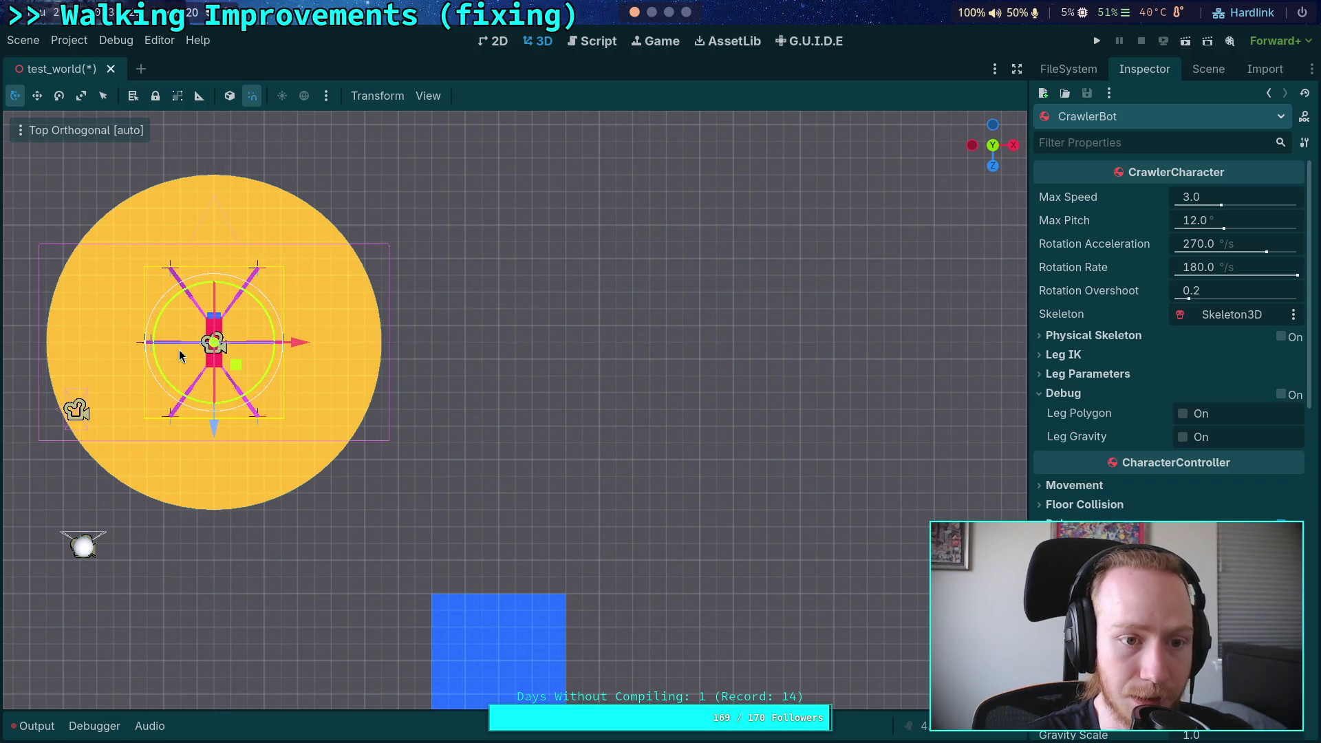
key("f")
mouse_move(589, 472)
left_mouse_down()
mouse_move(320, 254)
mouse_move(323, 206)
mouse_move(358, 289)
left_mouse_up()
scroll(358, 289, "down", 3)
Step: Drag the Player right along X to just below the yellow disc
left_click(303, 365)
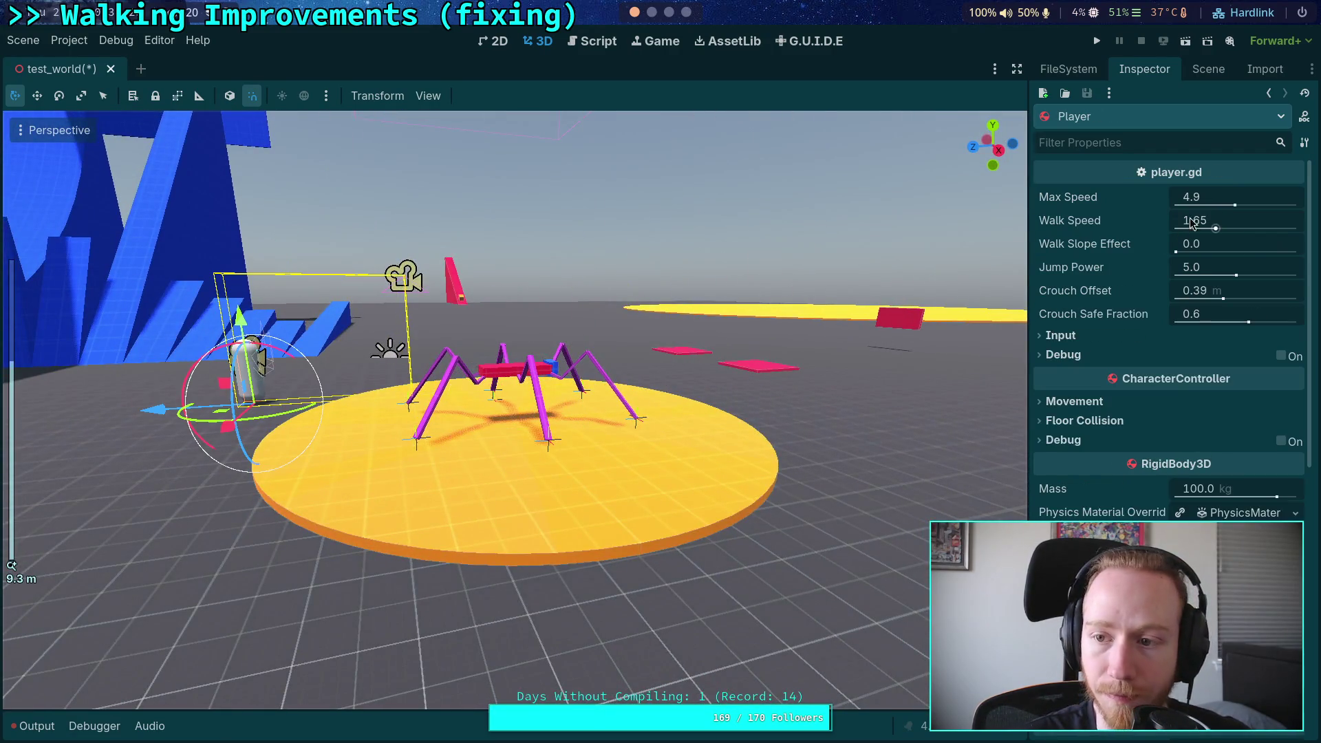
left_click(1208, 68)
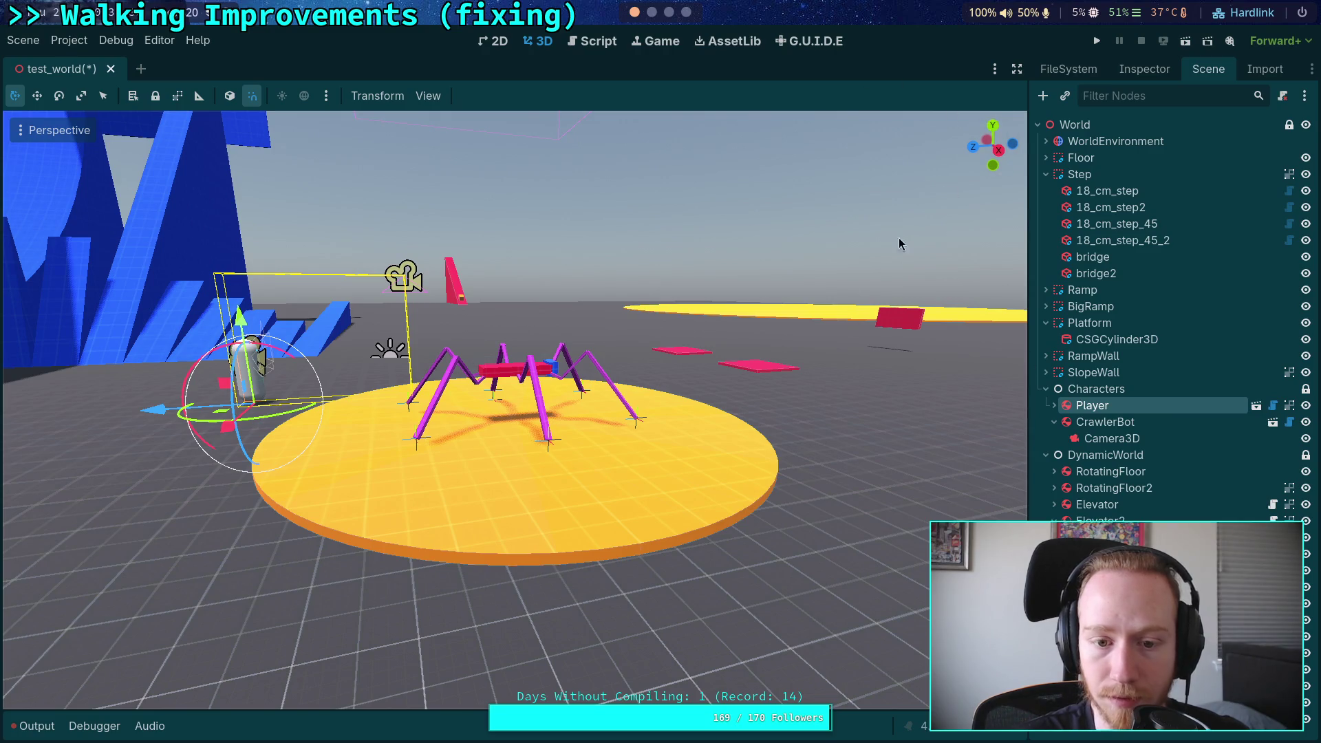
key("KP_7")
scroll(749, 408, "down", 4)
left_click_drag(508, 566, 601, 574)
left_click_drag(515, 643, 515, 667)
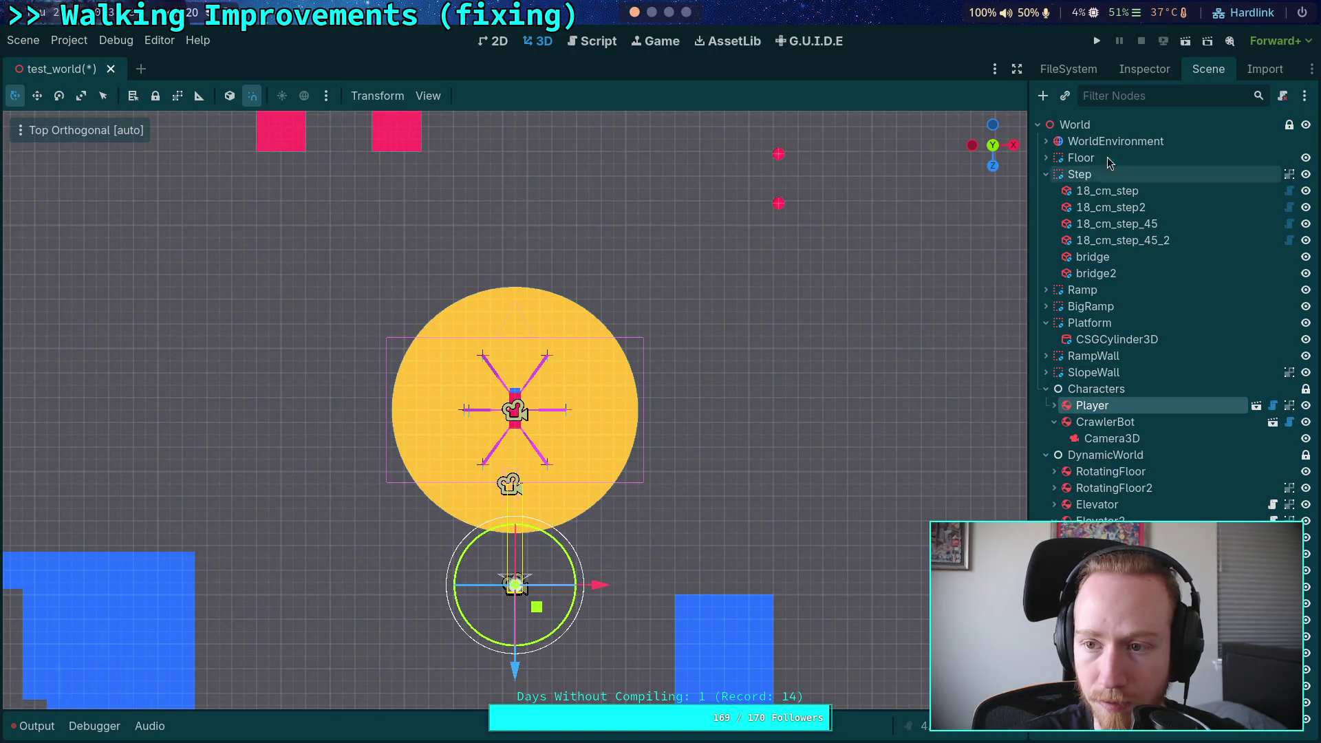
Step: Set the Player's Position z to 5 and save test_world
left_click(1144, 69)
scroll(1170, 310, "down", 5)
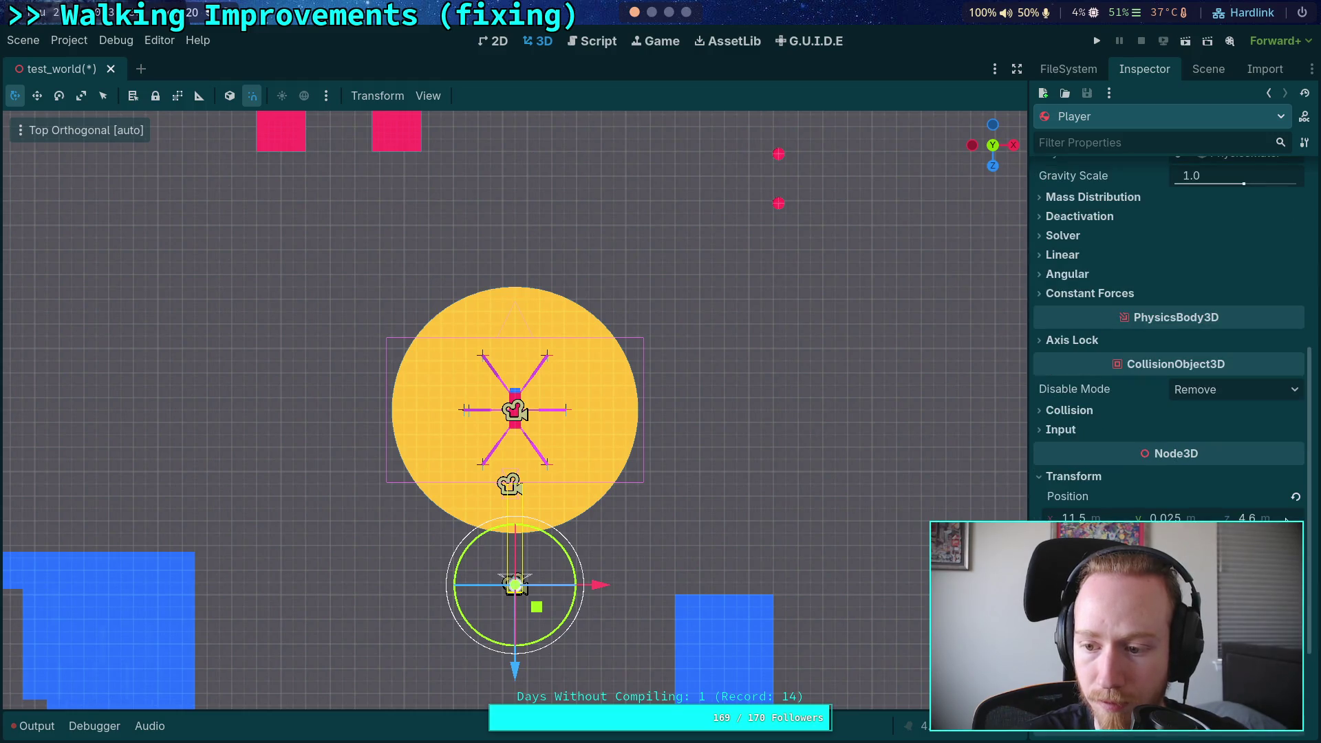
left_click(1244, 518)
type("5")
key("Return")
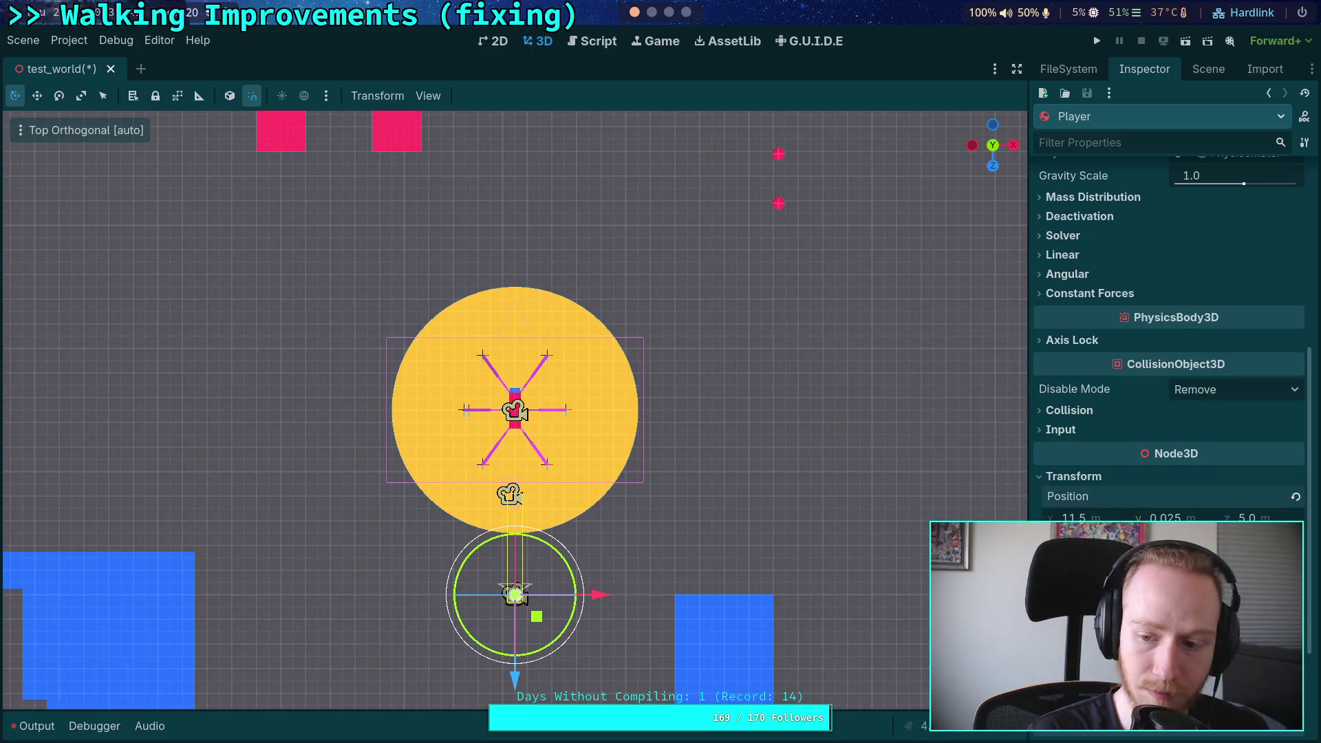
key("ctrl+s")
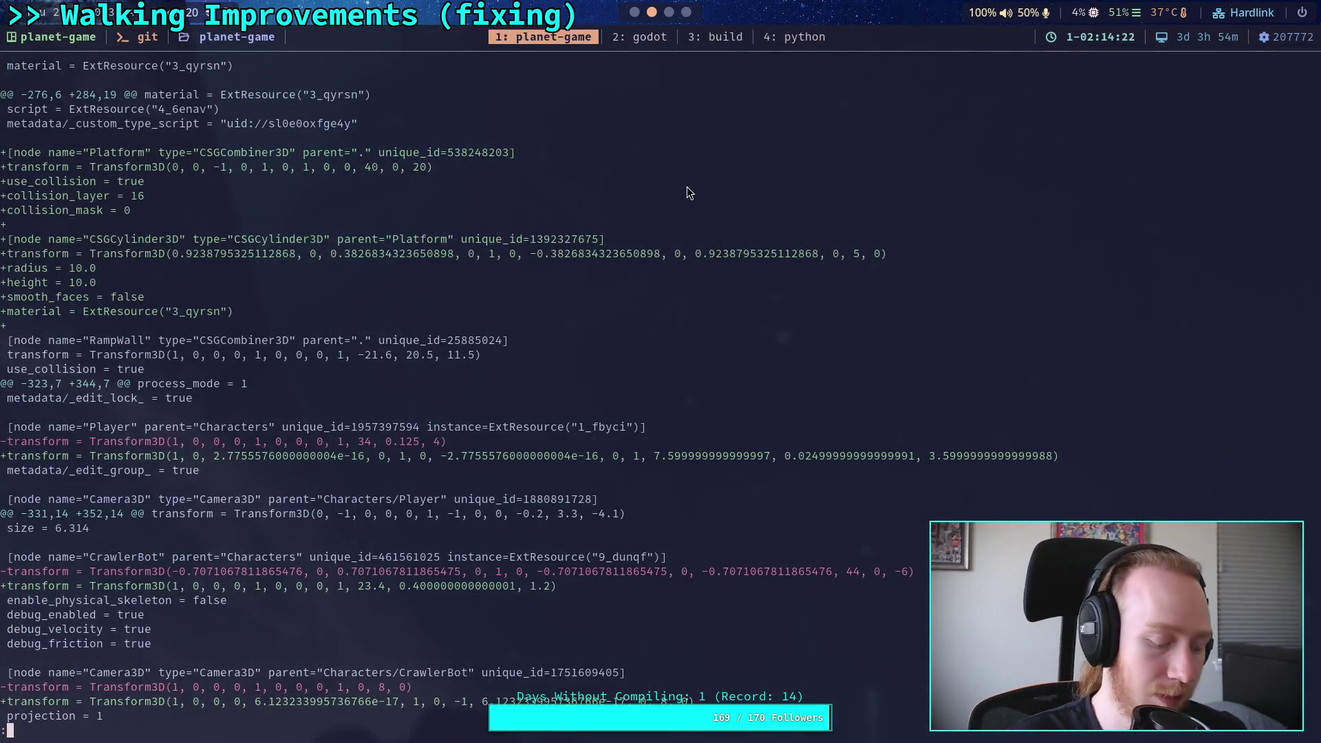
Step: Re-run the scene diff, then set the Player's Position y to 0.125 in the Inspector
key("q")
key("Return")
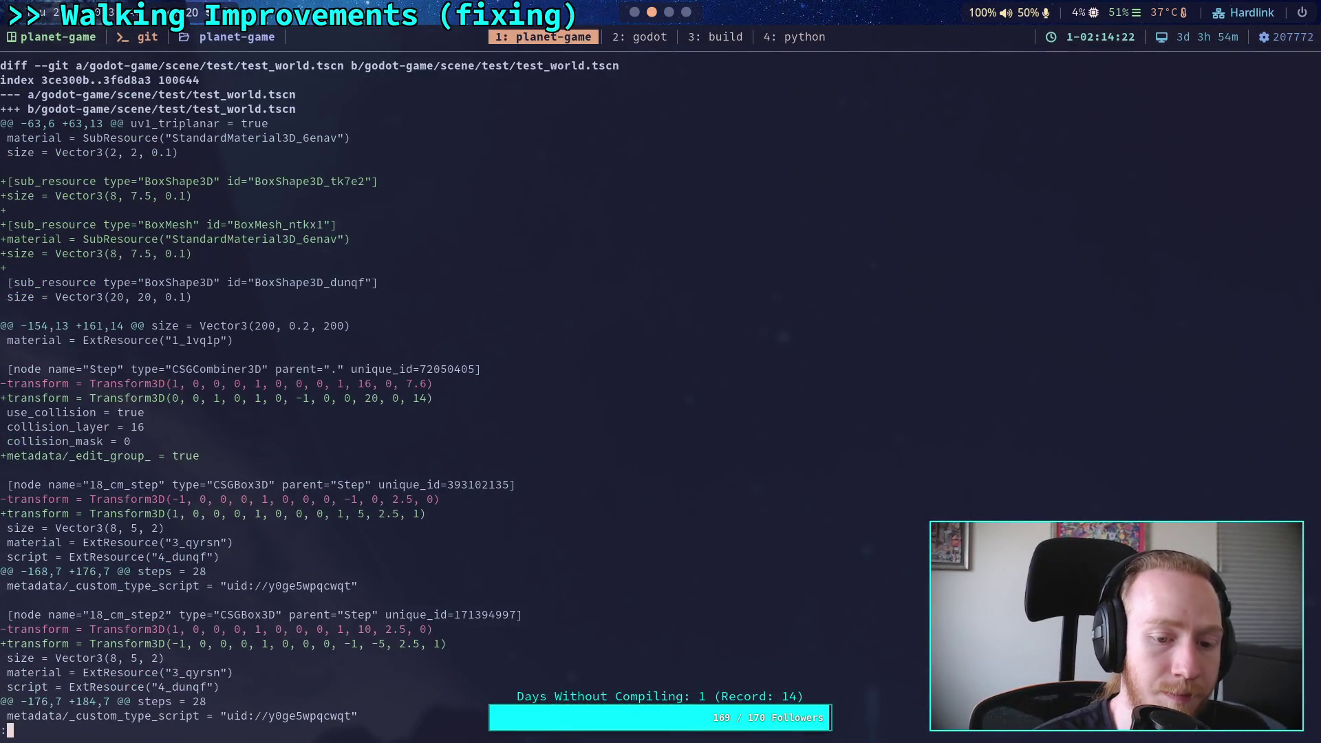
scroll(529, 399, "down", 10)
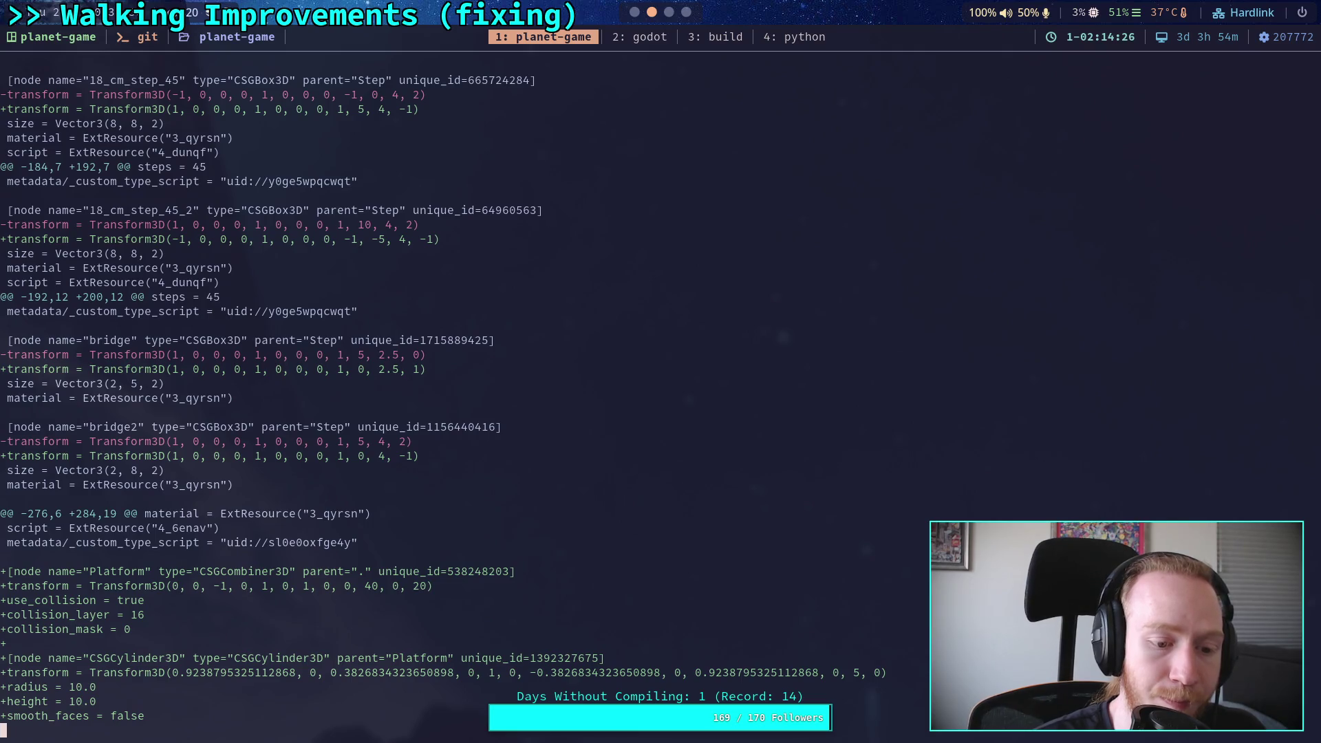
scroll(528, 399, "down", 12)
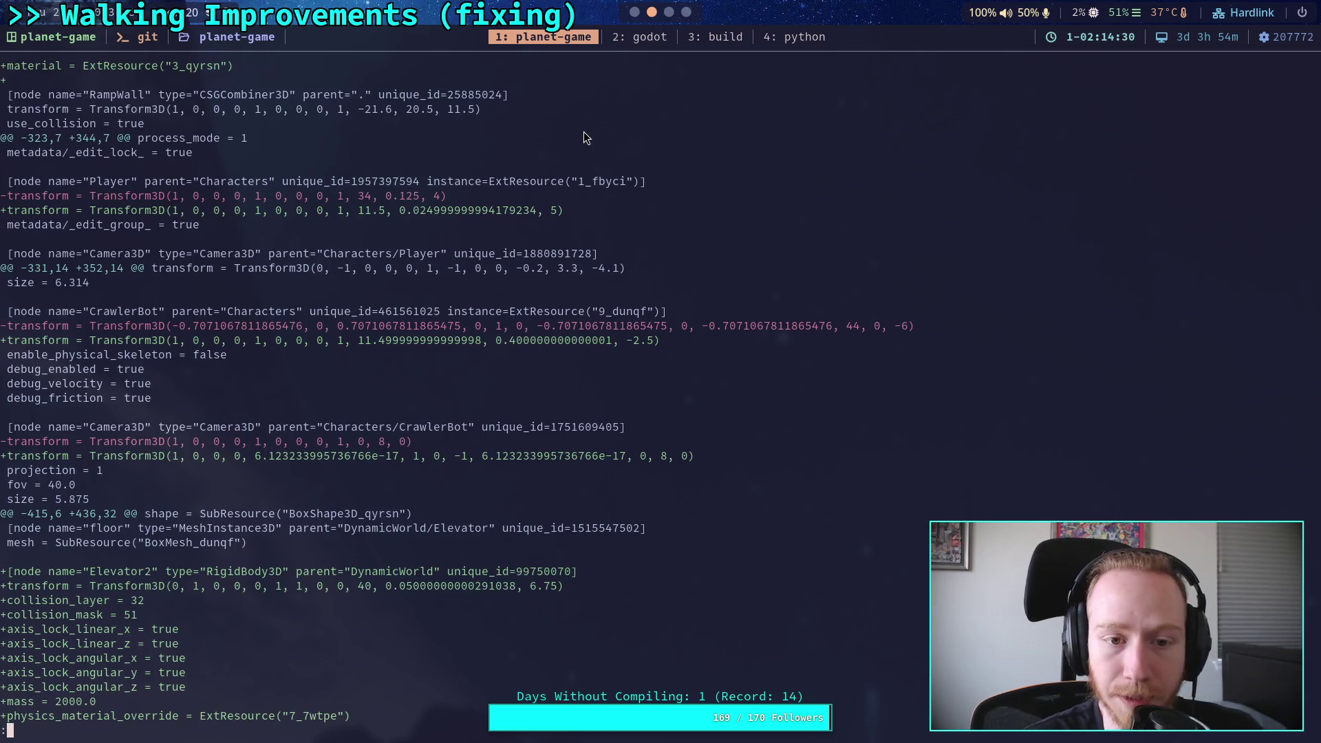
key("super+2")
left_click(1165, 518)
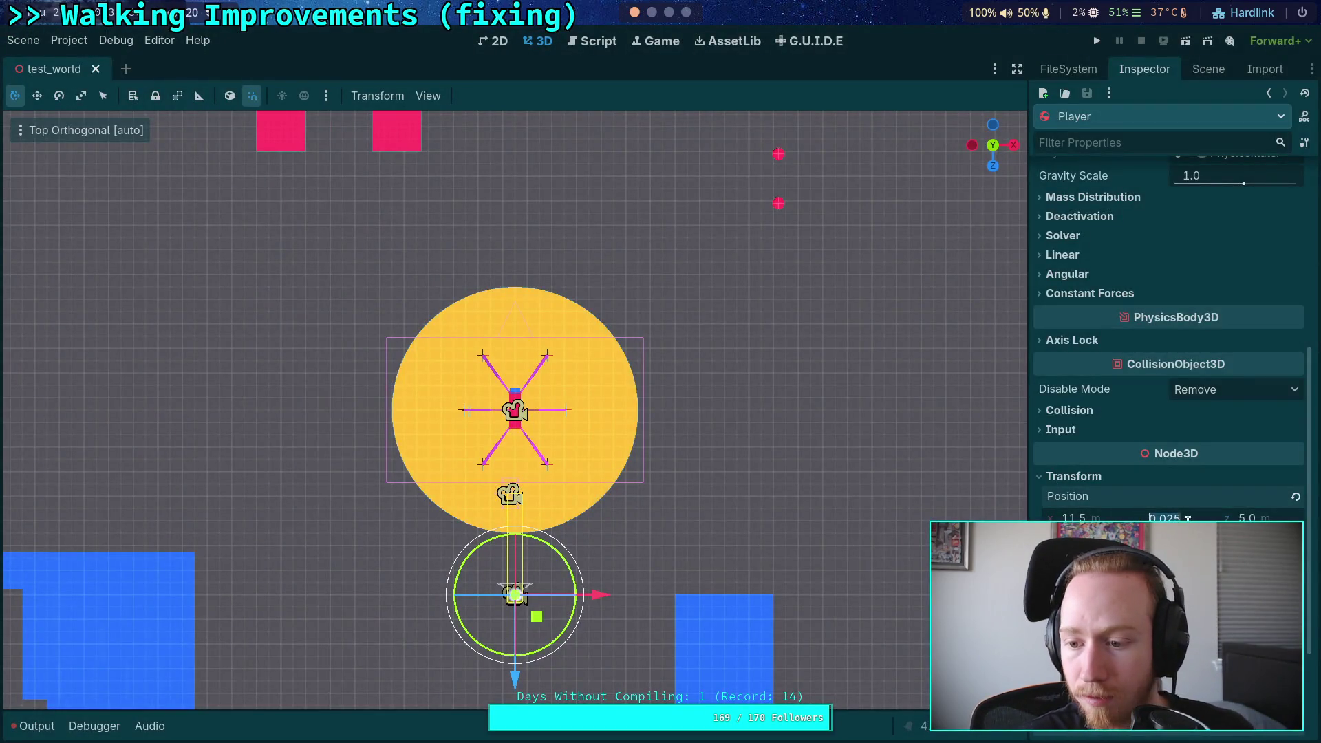
key("Return")
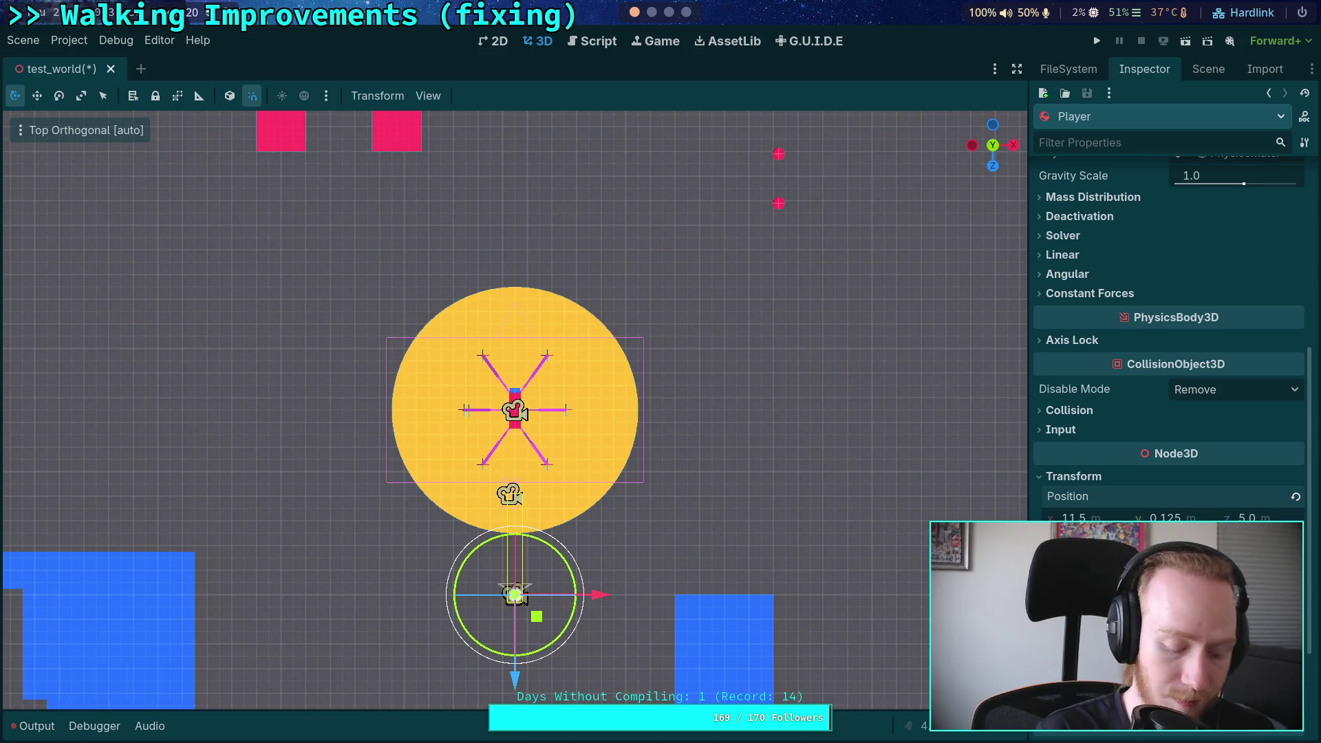
Step: Re-run the diff to confirm the Player transform 11.5, 0.125, 5, then check it in Godot
left_click(652, 13)
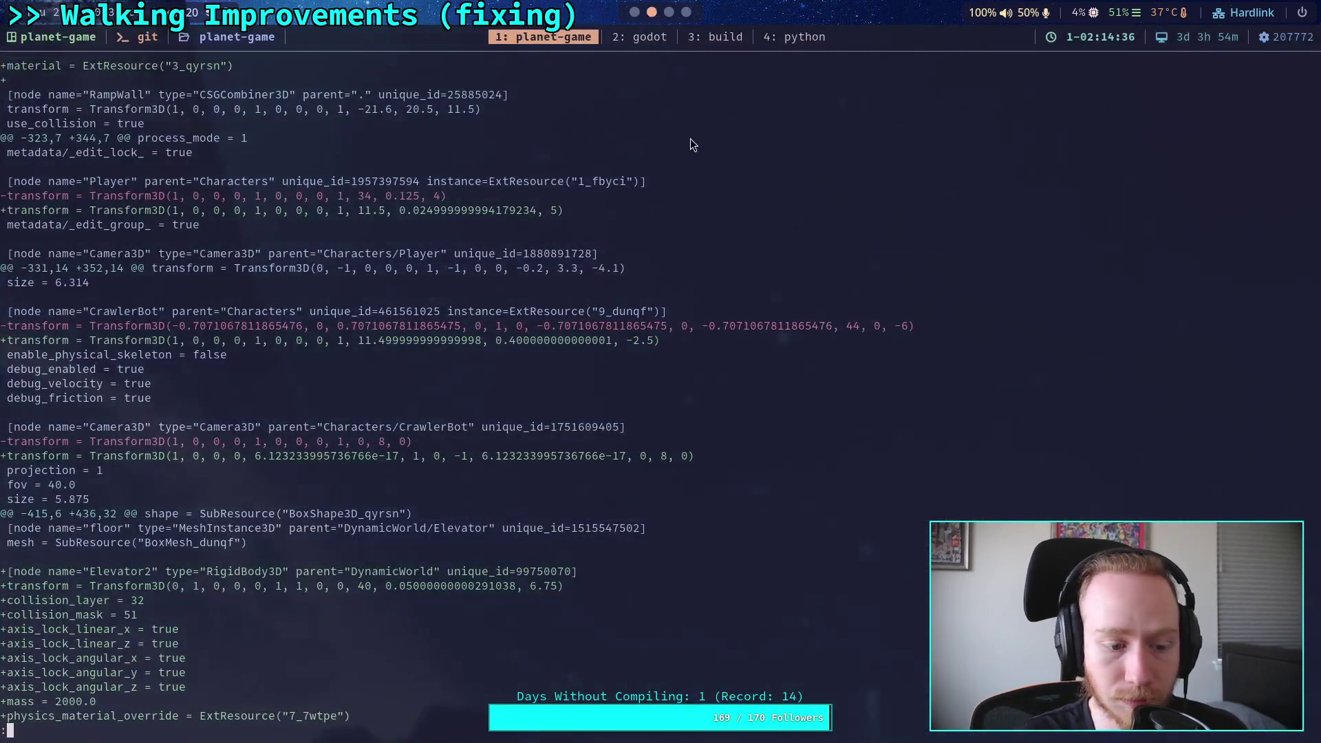
key("q")
key("Up")
key("Return")
key("space")
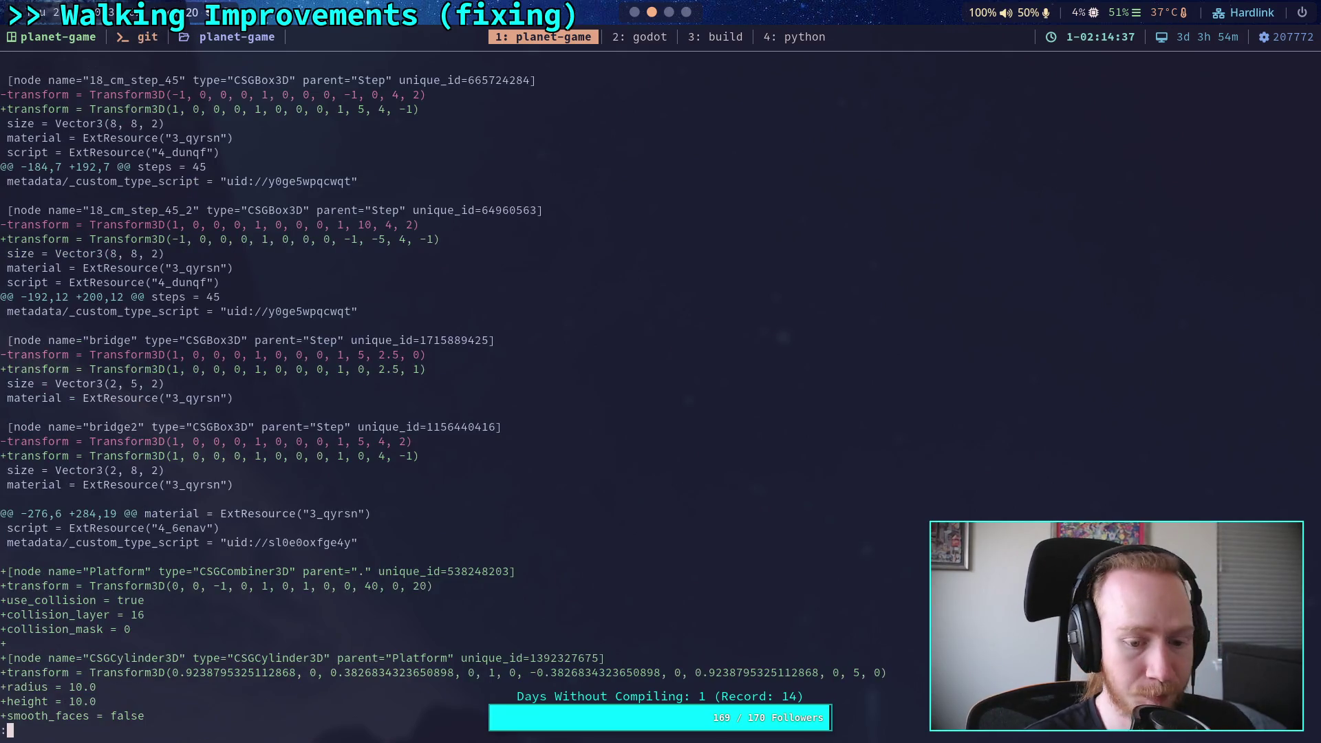
key("space")
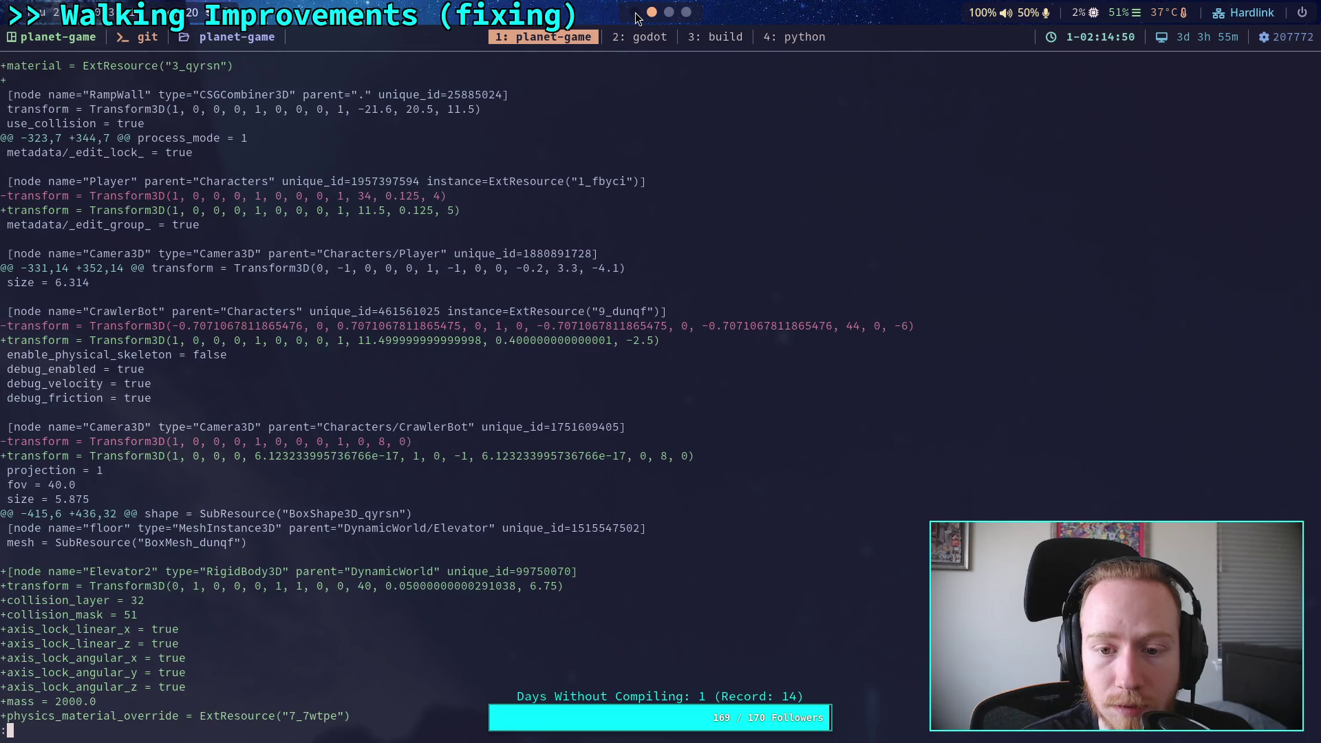
left_click(636, 12)
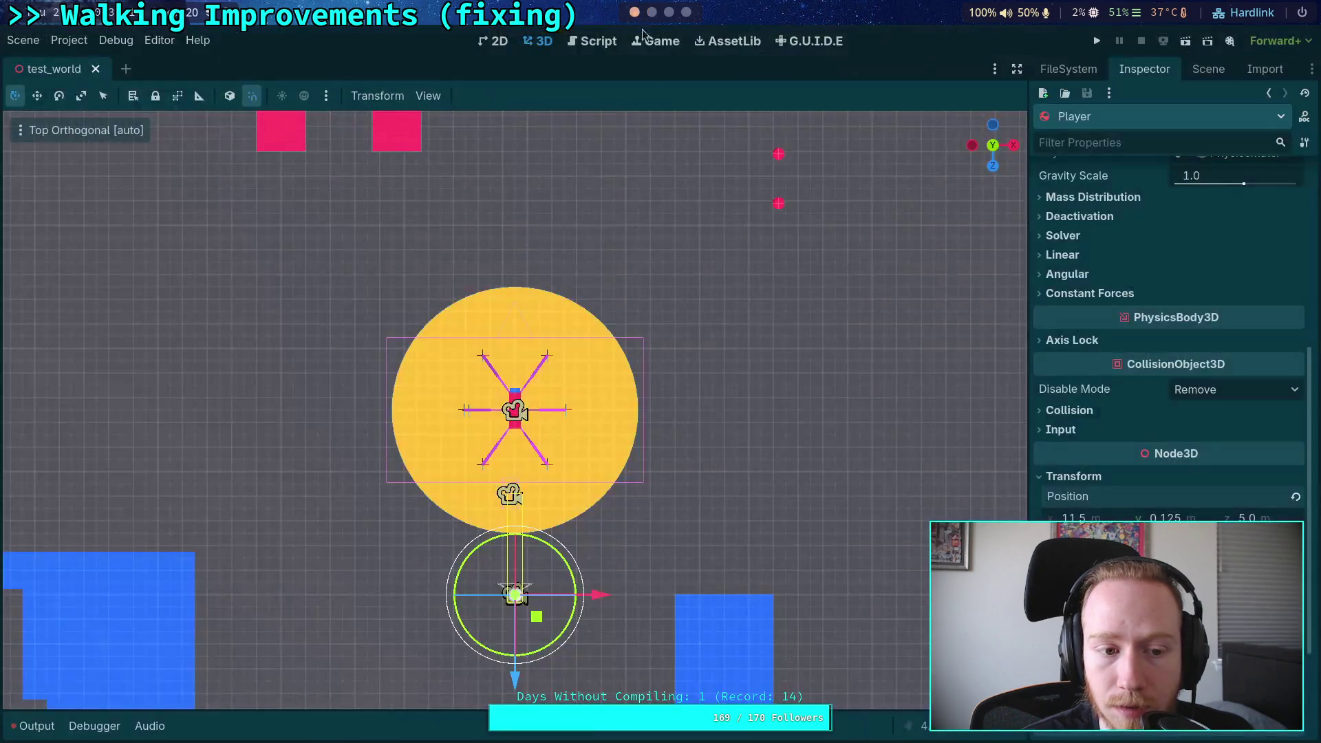
left_click(1249, 519)
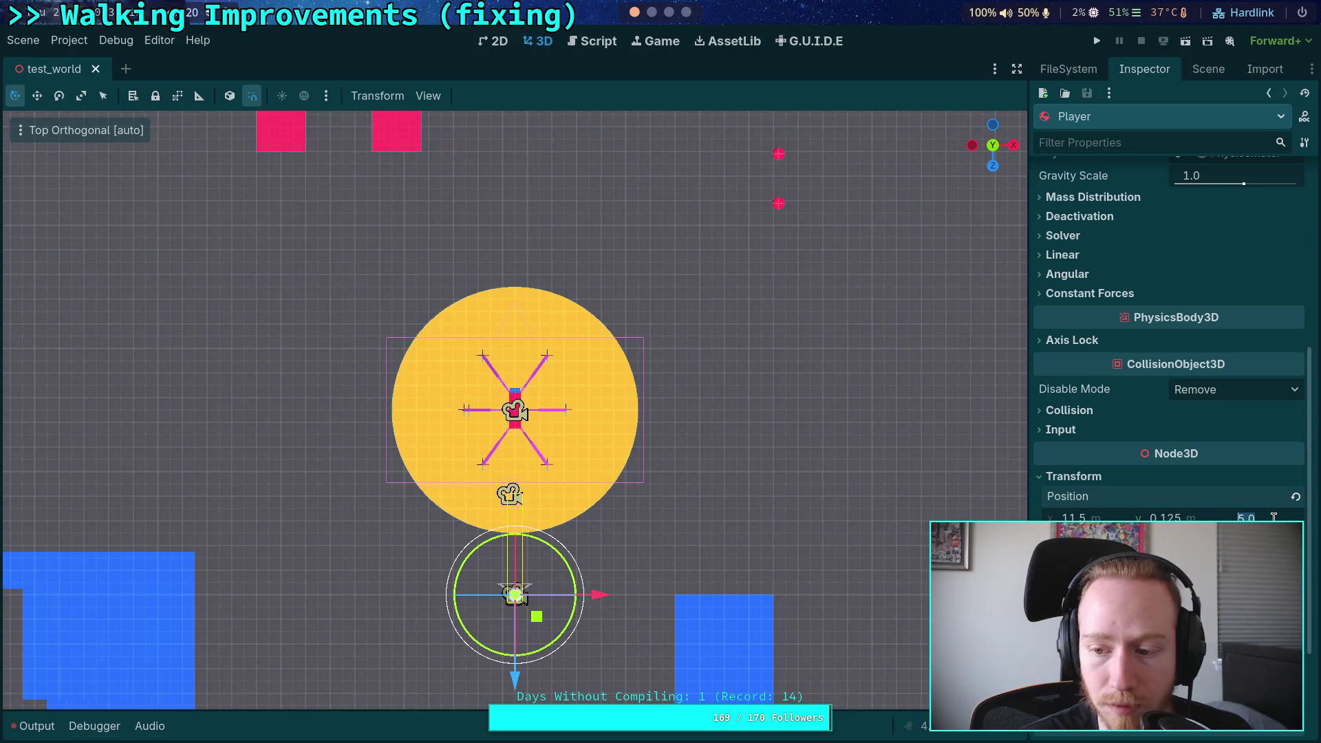
Step: Set the CrawlerBot's Position y to 0.5, keeping x at 11.5
left_click(1208, 69)
left_click(1105, 422)
left_click(1153, 73)
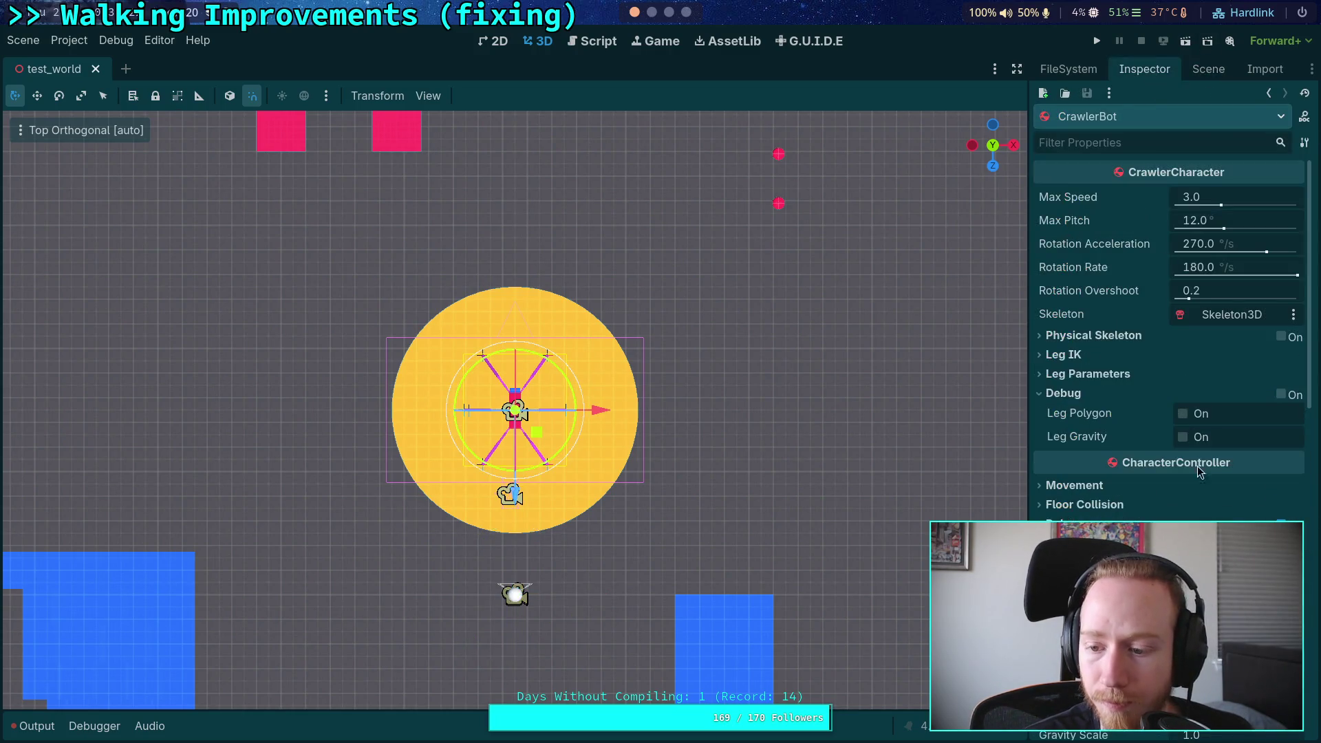
scroll(1201, 468, "down", 10)
scroll(1198, 454, "down", 8)
left_click(1184, 390)
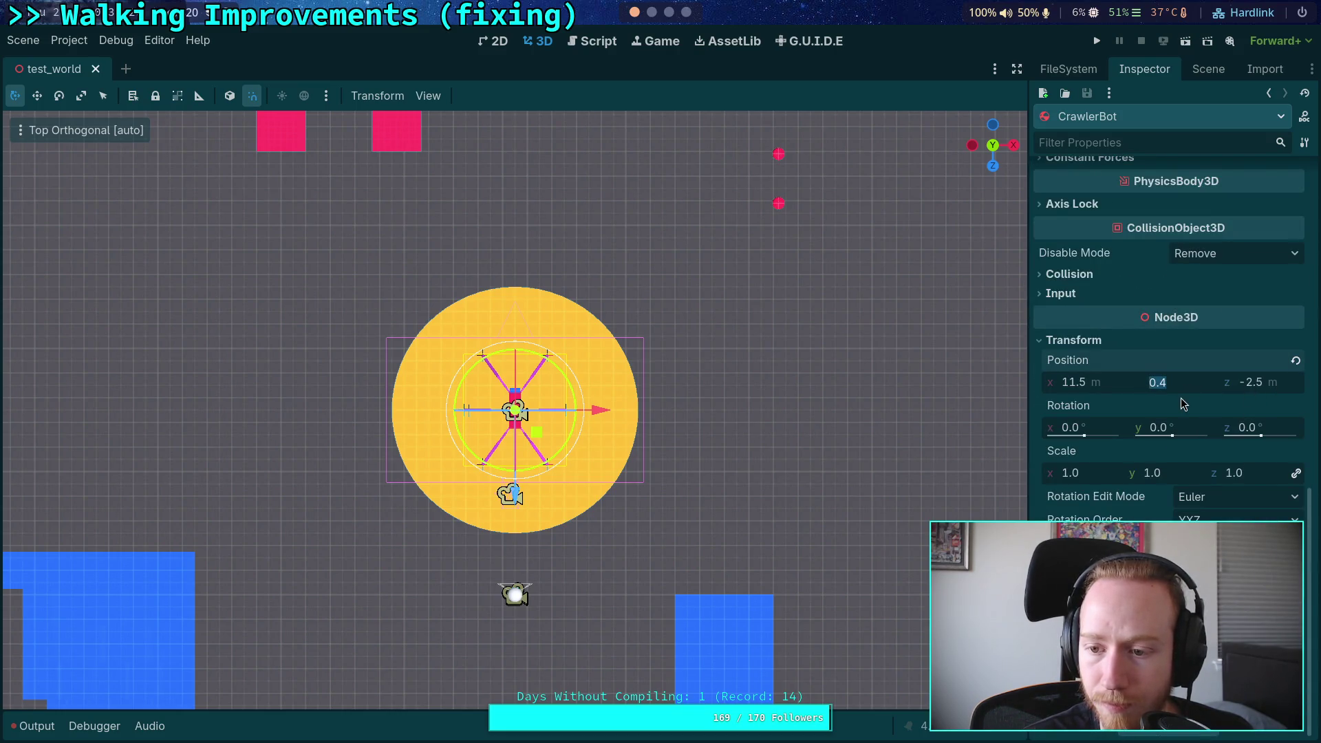
type("0.5")
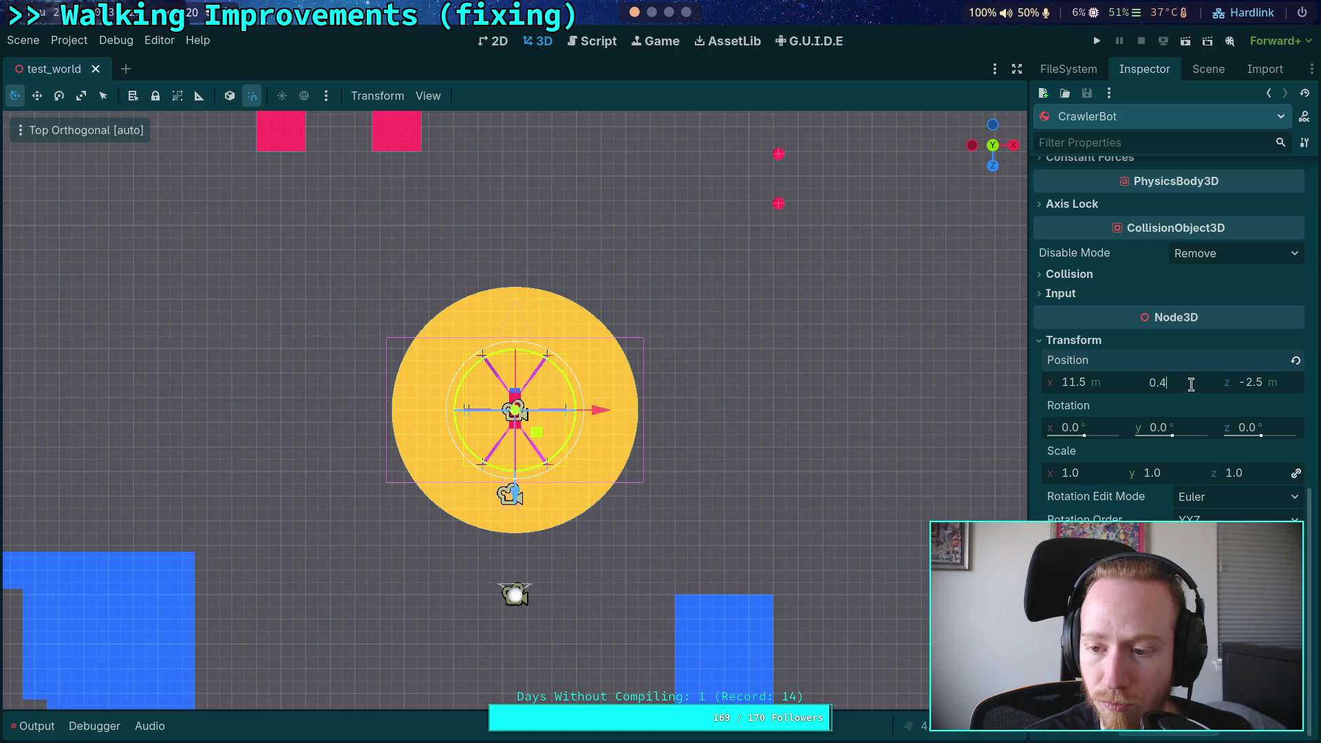
key("Return")
left_click(1102, 383)
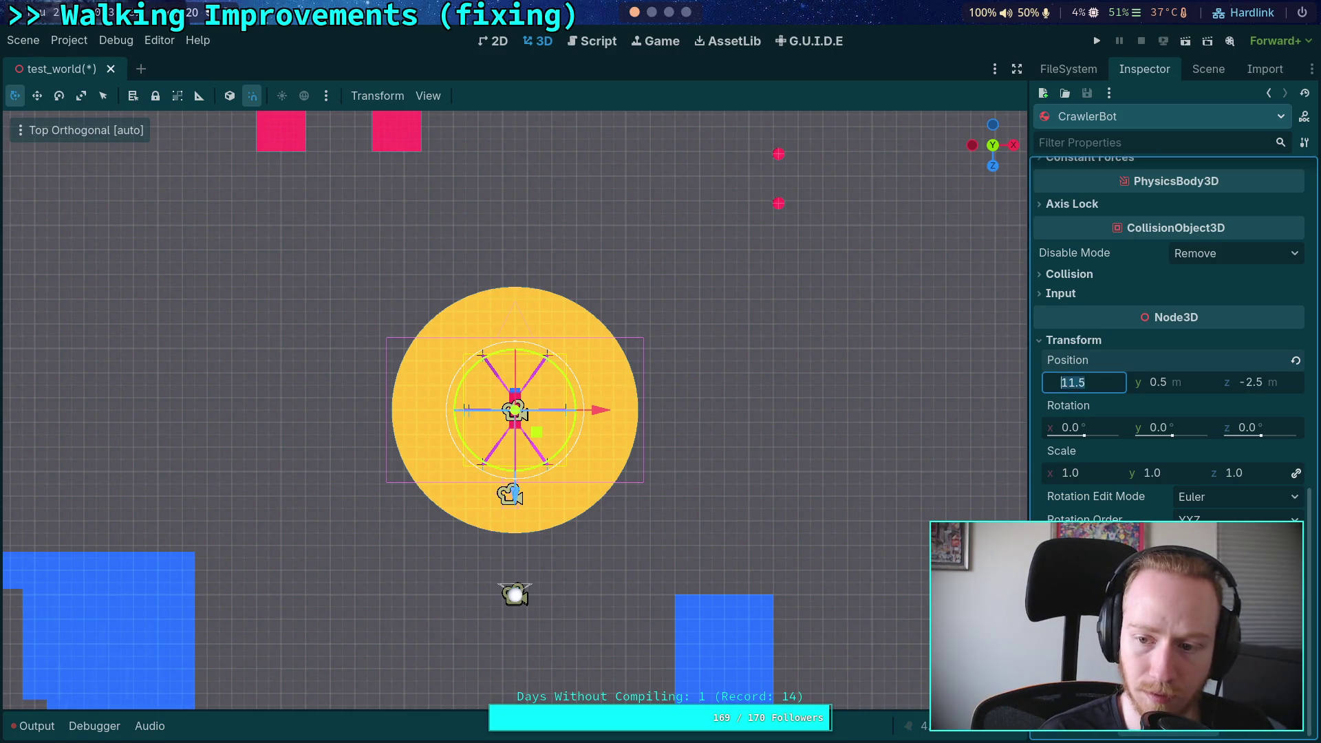
type("11.4")
key("Return")
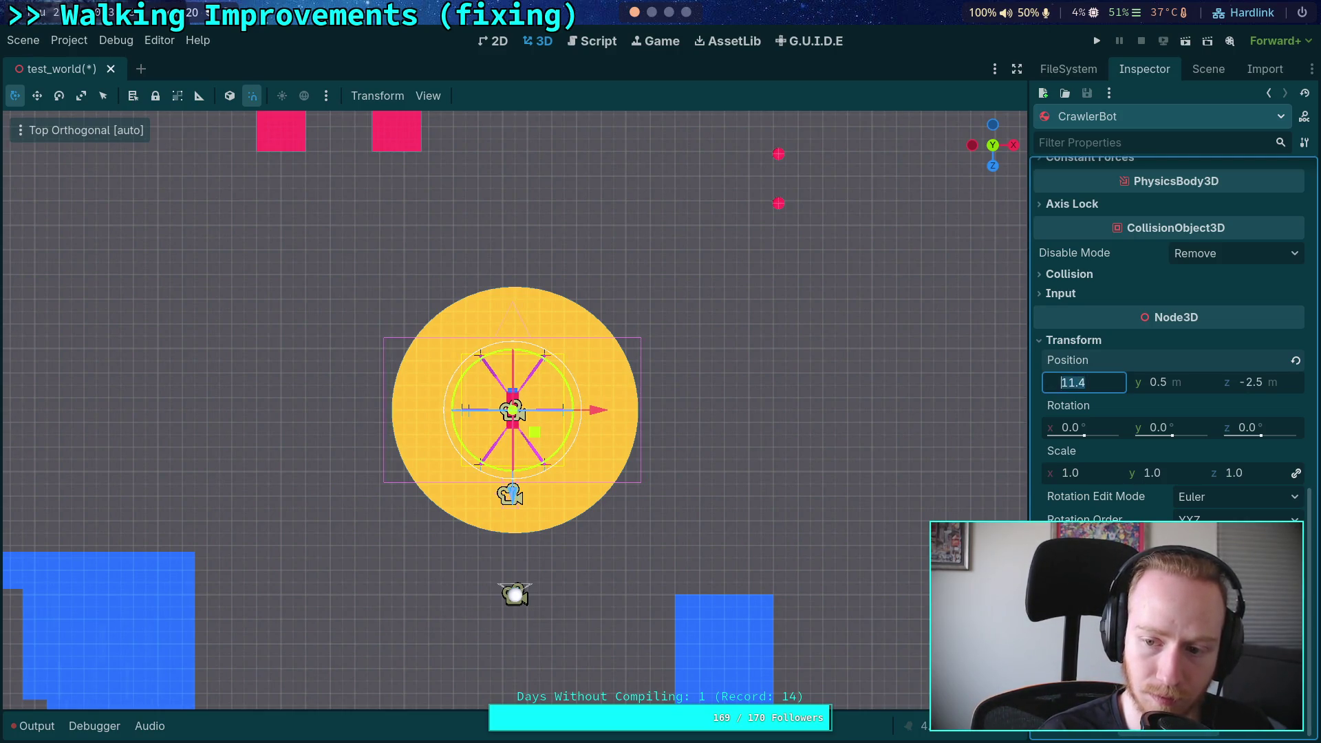
type("11.5")
key("Return")
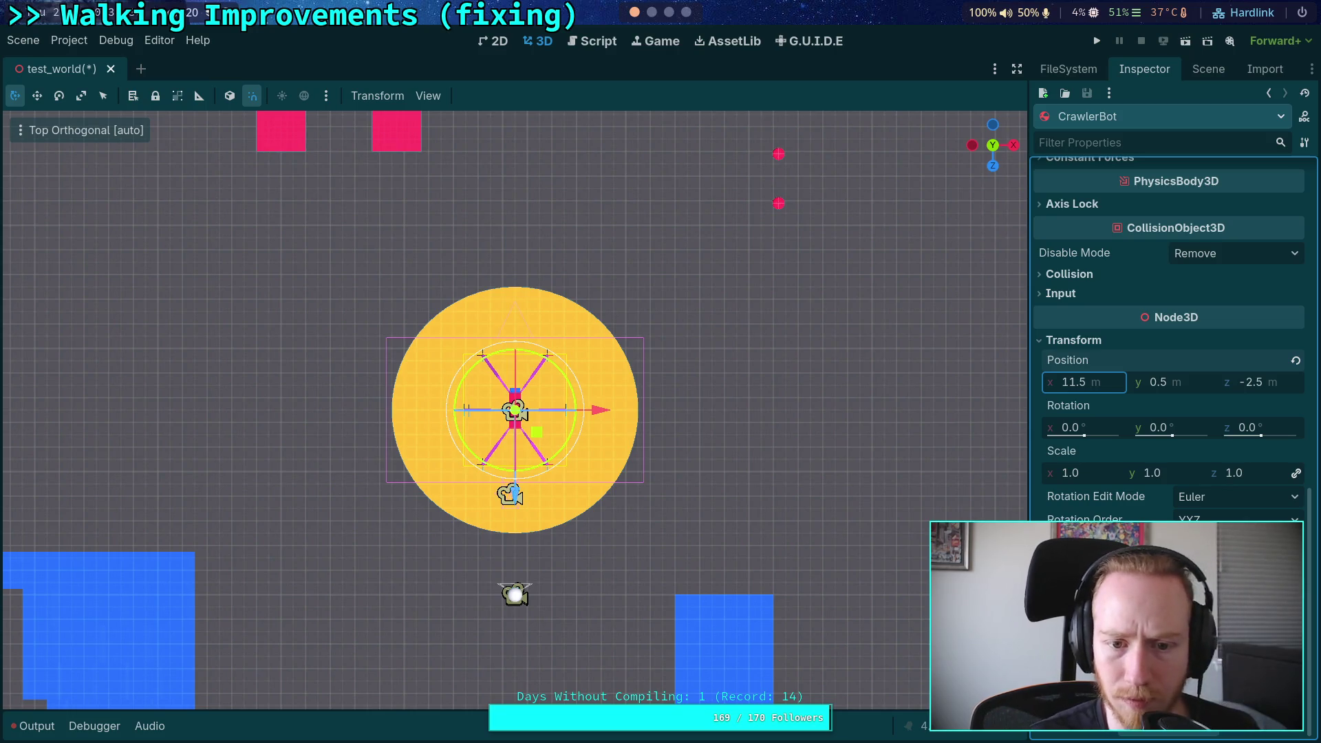
Step: Inspect the RotatingFloor's properties and save test_world
left_click(1208, 69)
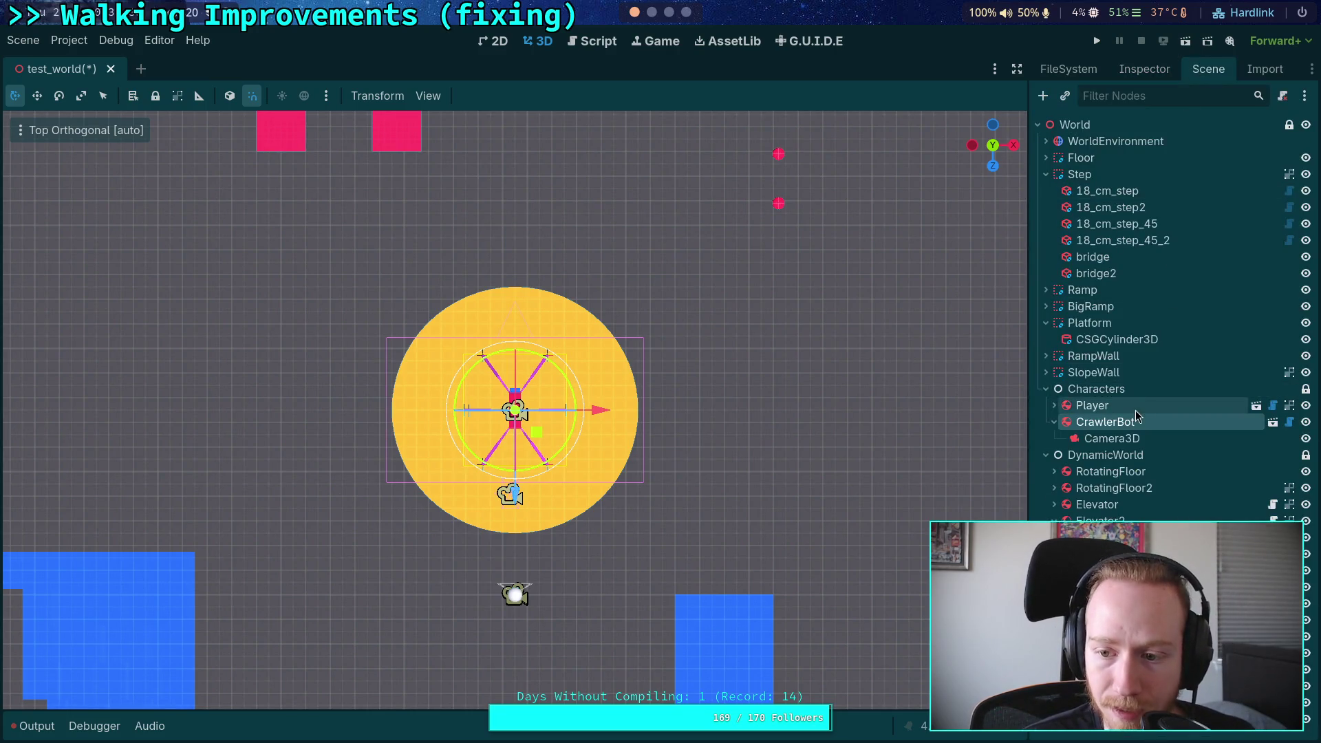
scroll(574, 450, "up", 10)
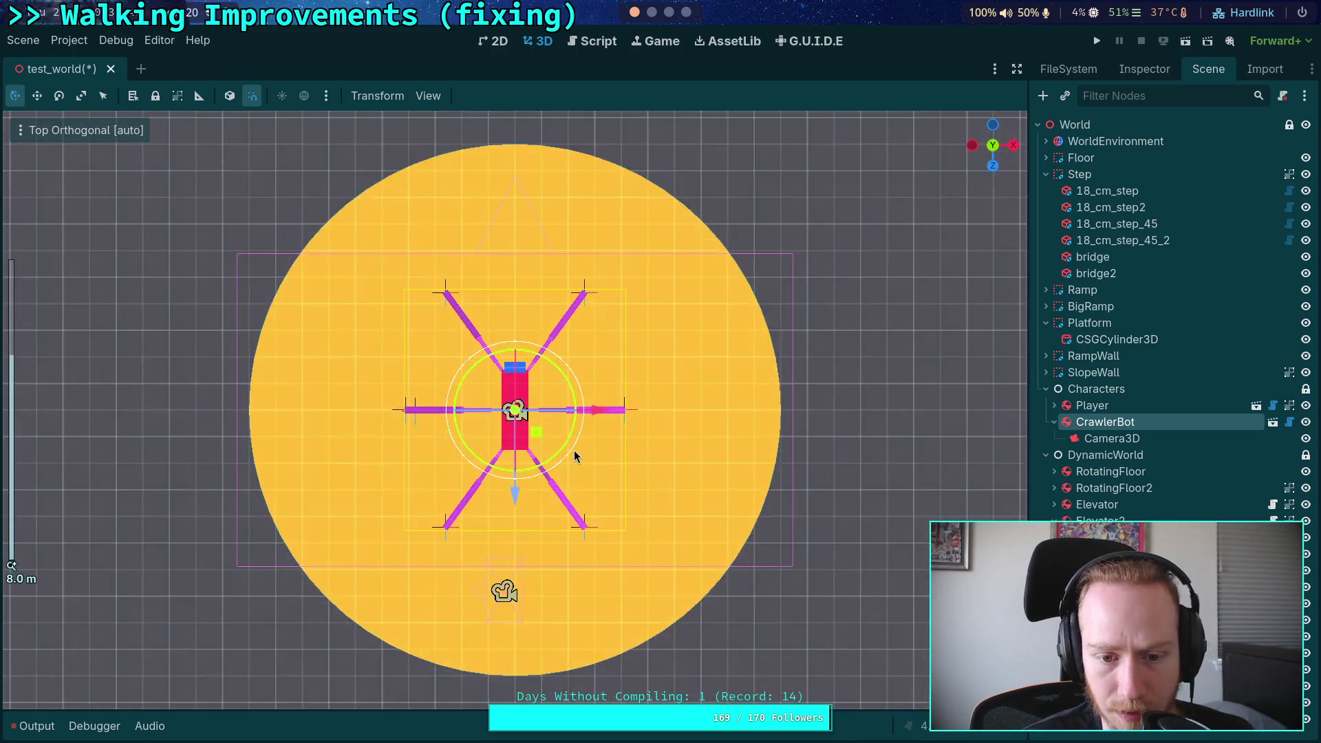
scroll(575, 451, "down", 5)
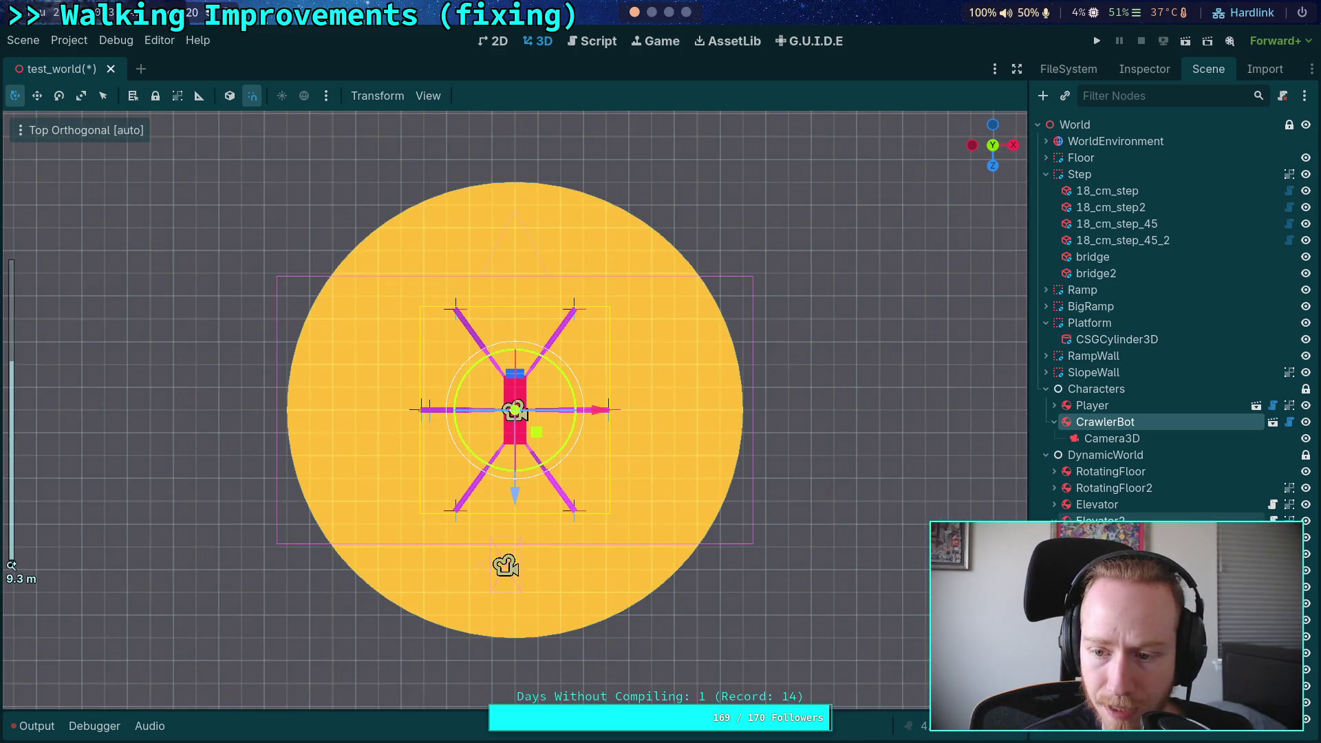
left_click(1111, 471)
left_click(1145, 69)
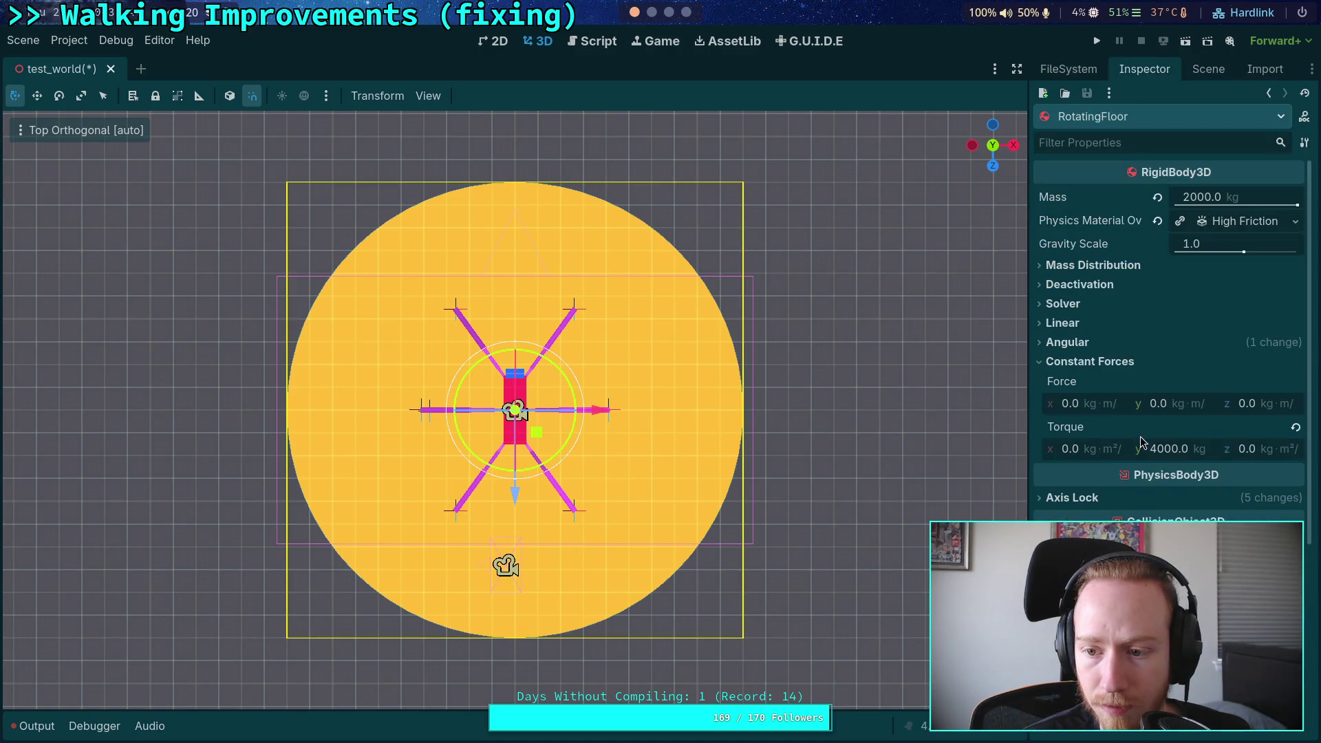
scroll(1142, 441, "down", 5)
key("ctrl+s")
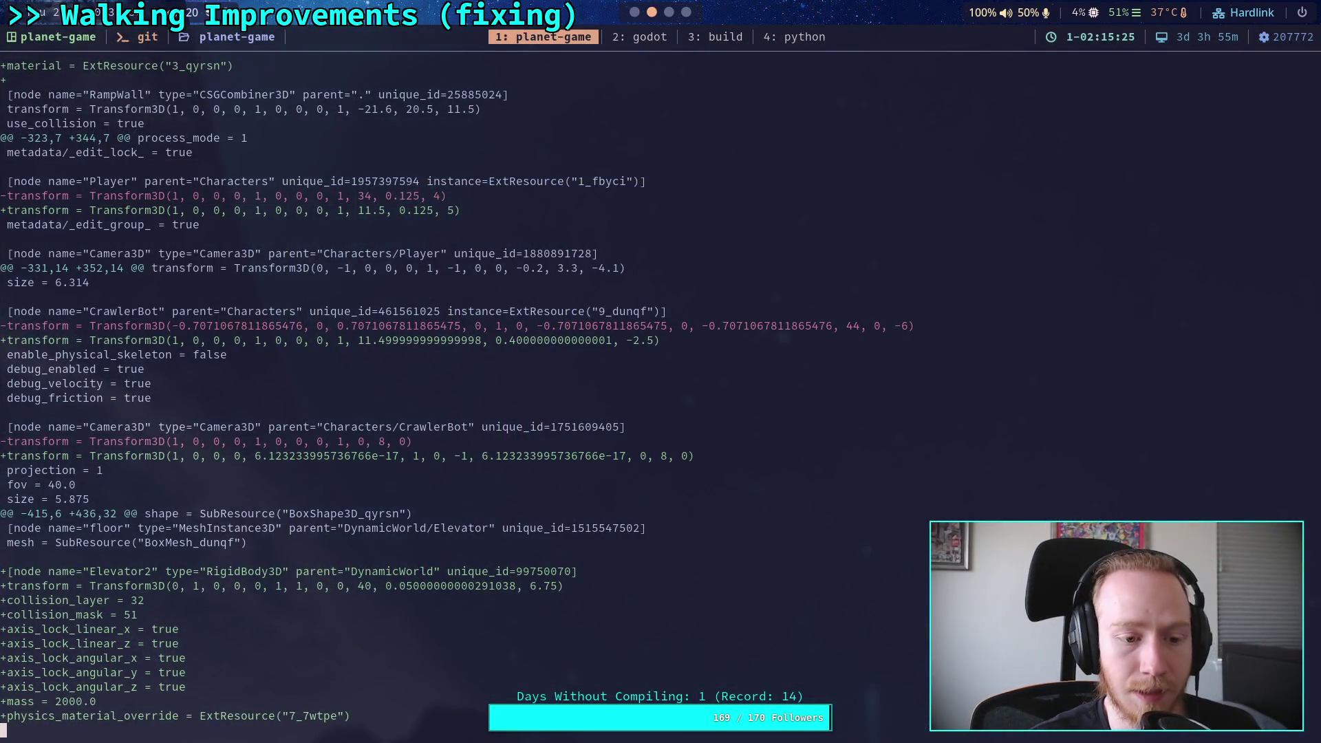
Step: Re-run git diff on test_world.tscn and scroll through the changes
key("q")
key("Up")
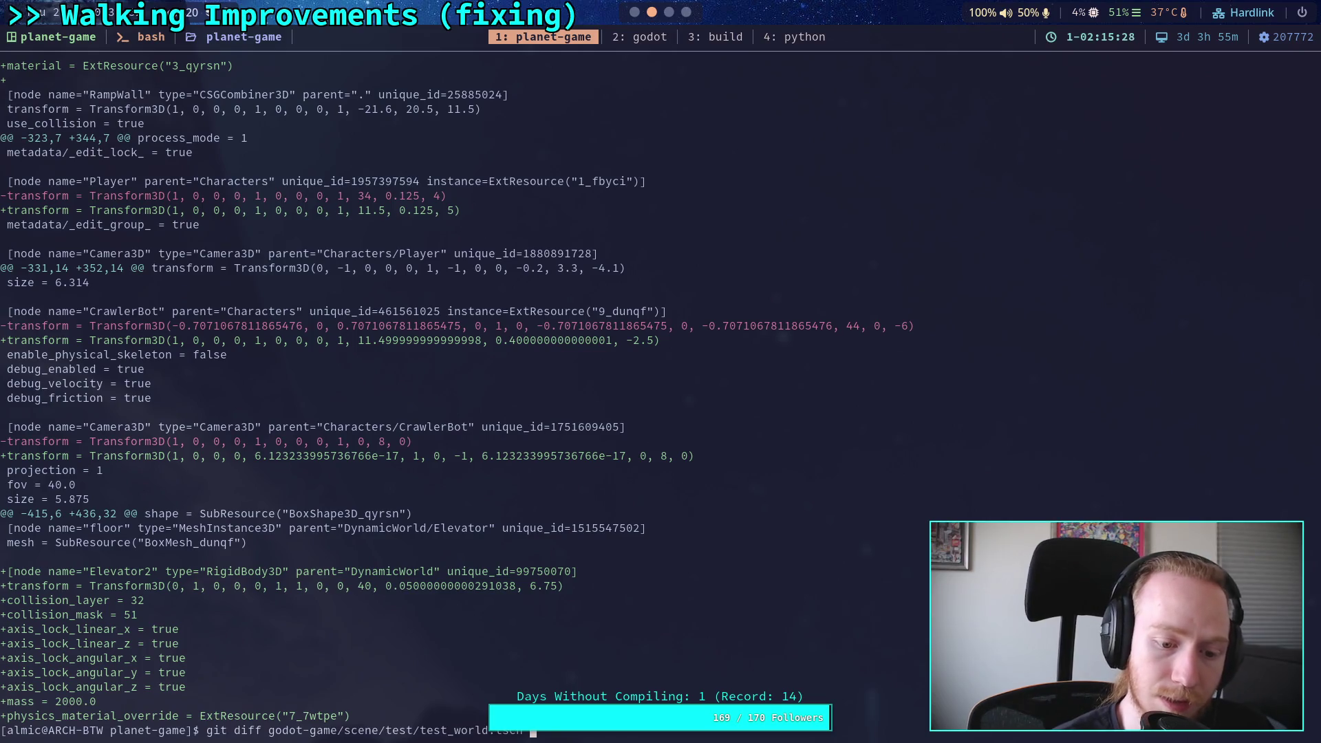
key("Return")
scroll(660, 386, "down", 15)
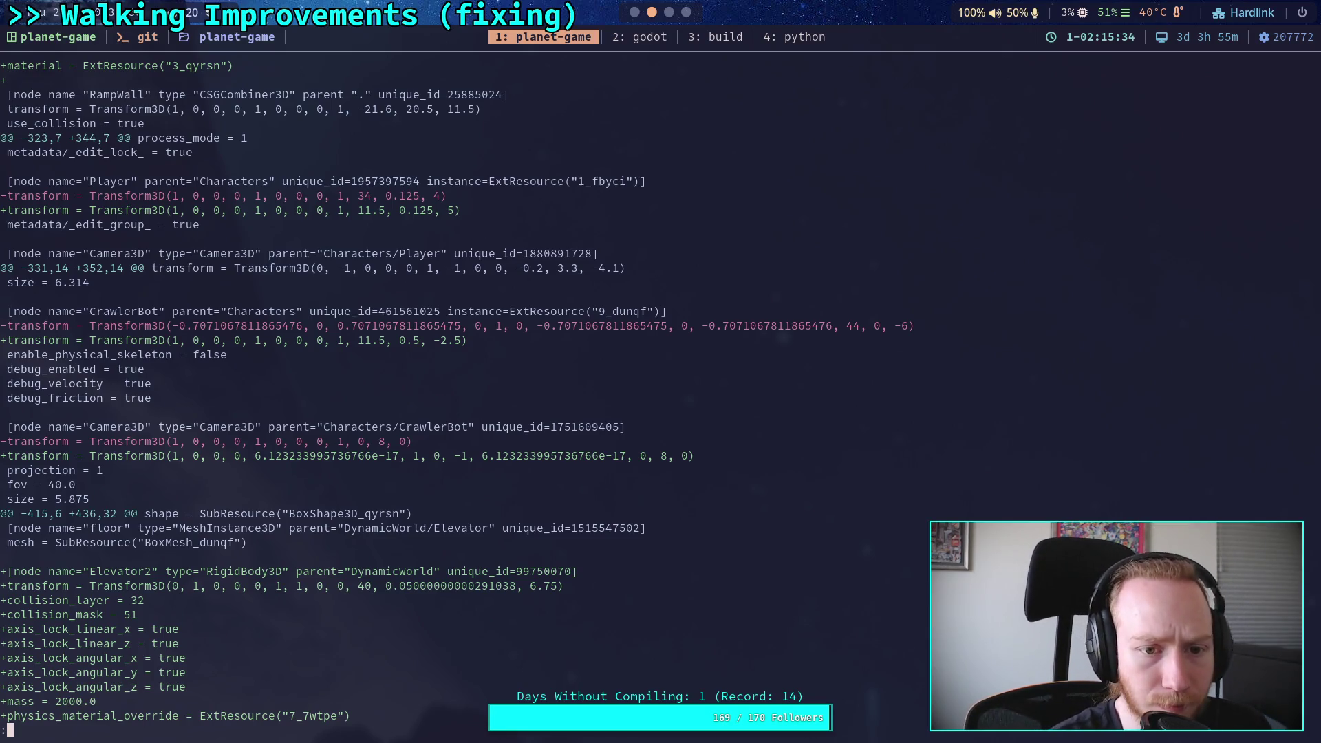
scroll(455, 392, "down", 3)
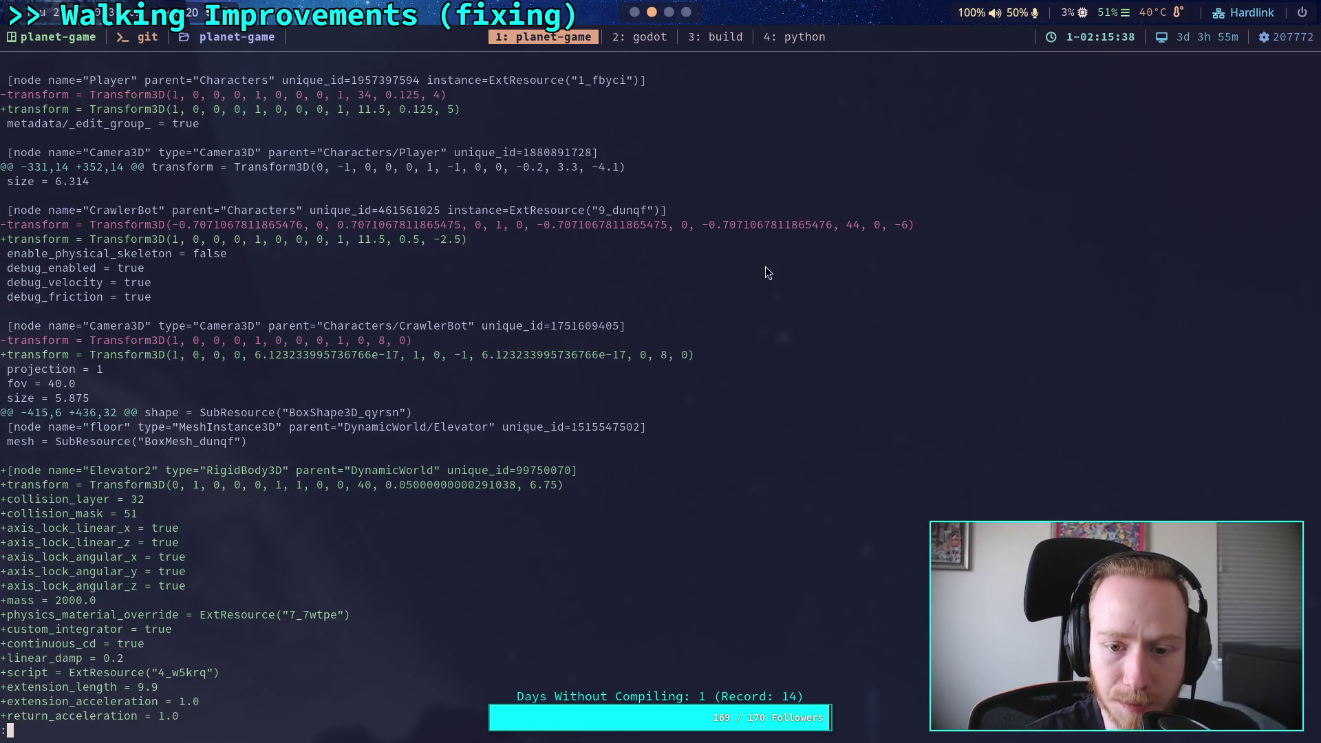
Step: Compare the CrawlerBot's Camera3D properties in Godot against the diff, then close the diff
left_click(638, 13)
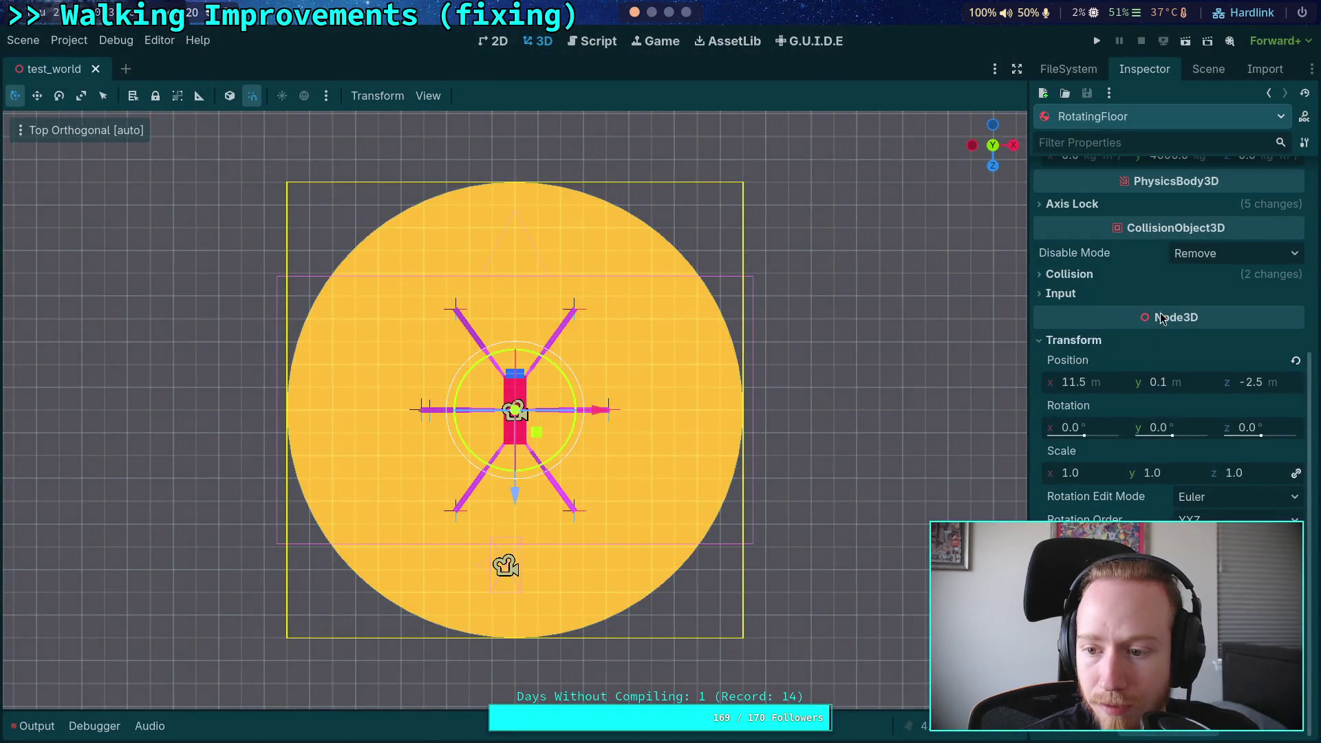
left_click(1208, 69)
left_click(1119, 439)
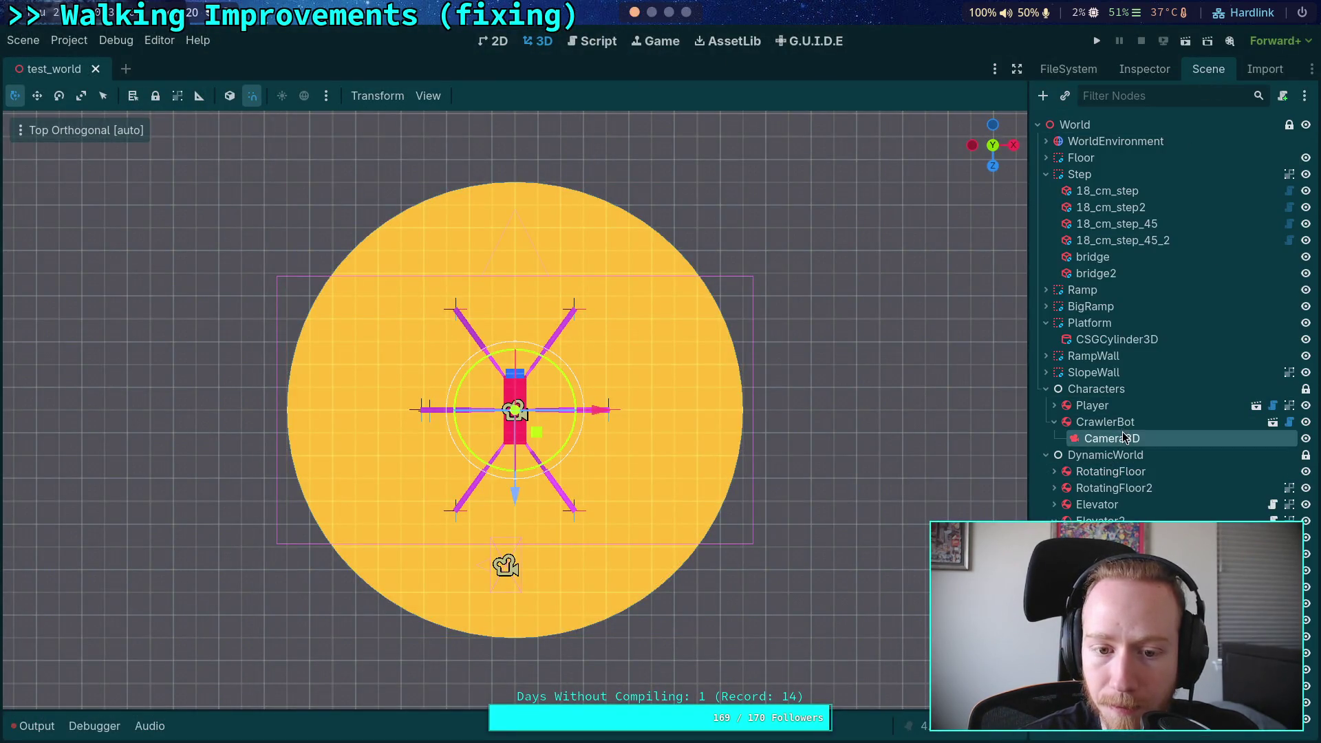
left_click(1144, 69)
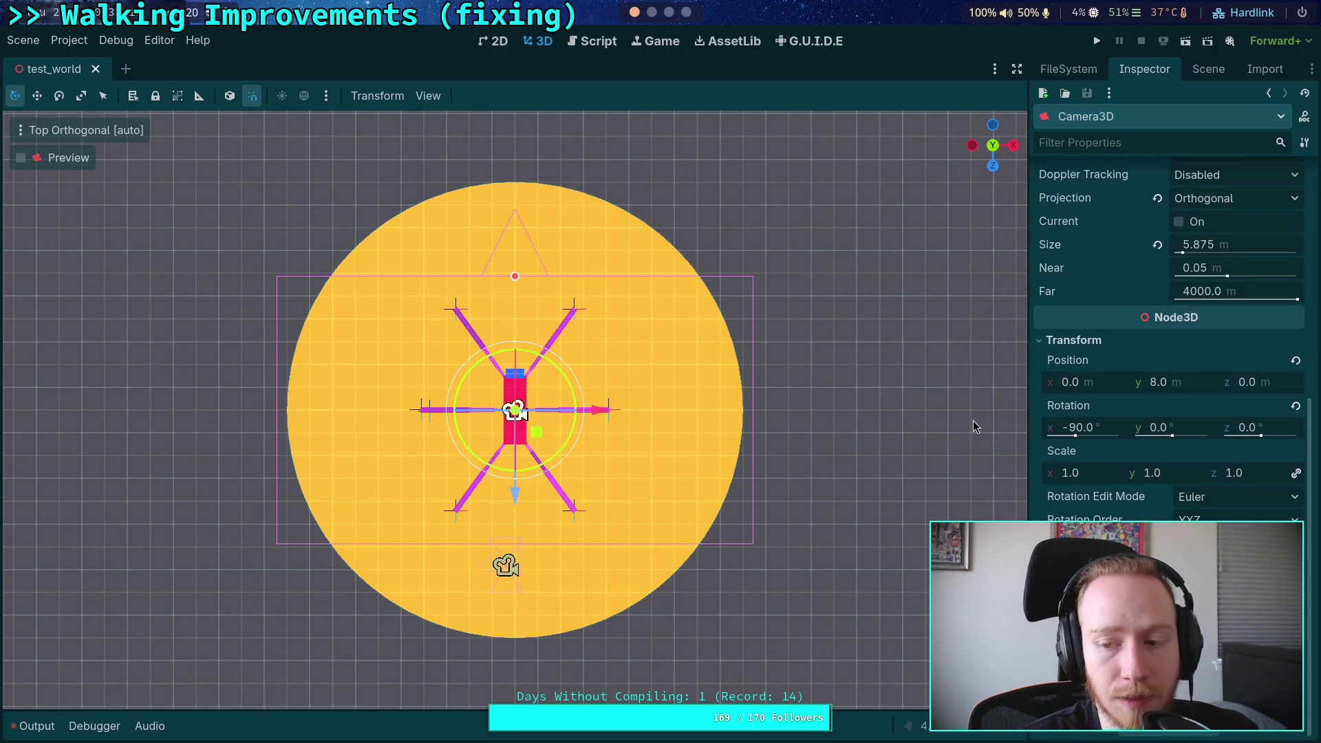
left_click(651, 11)
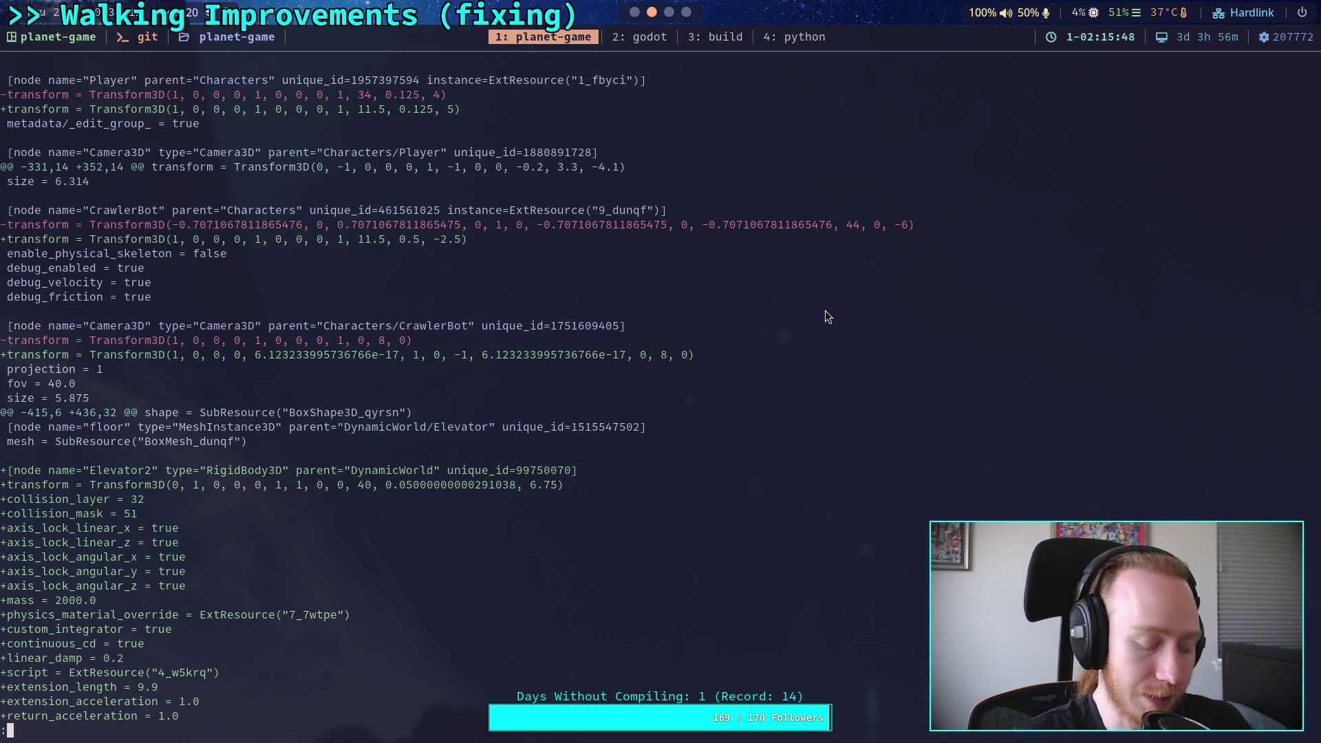
key("q")
left_click(635, 11)
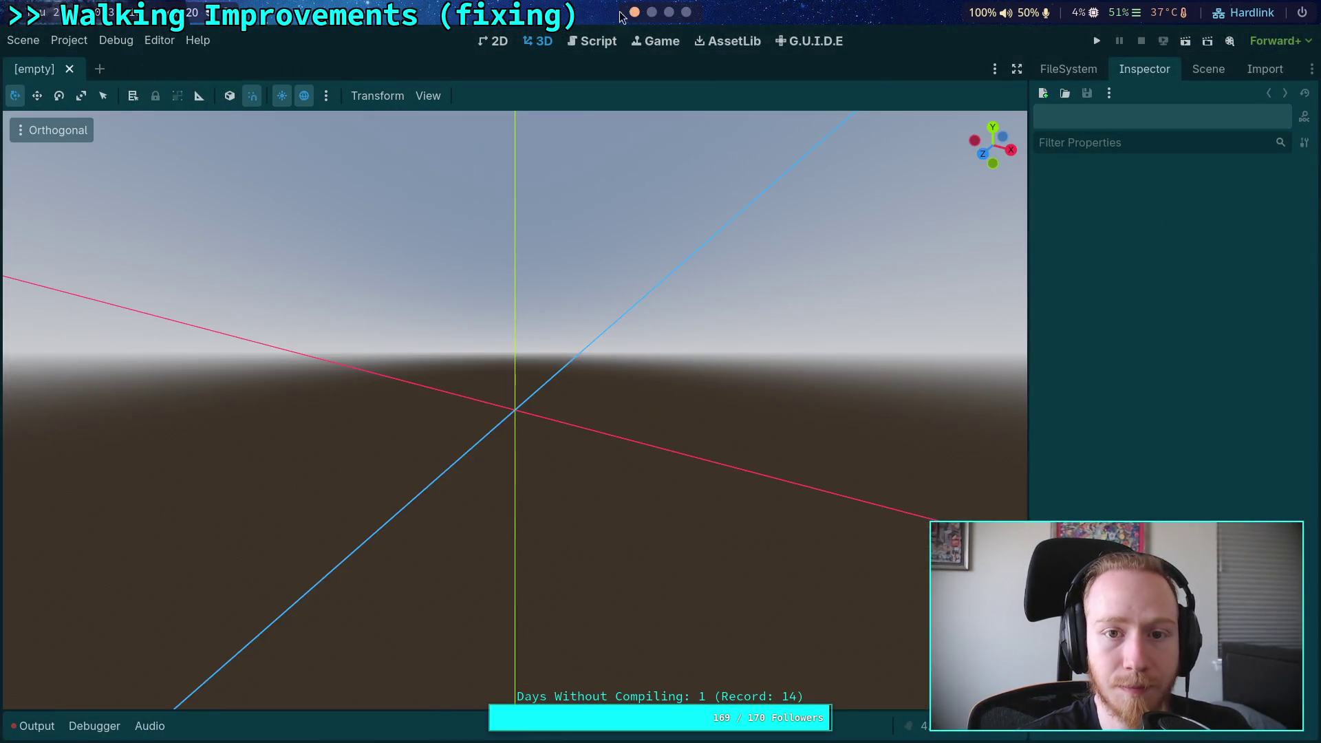
left_click(651, 12)
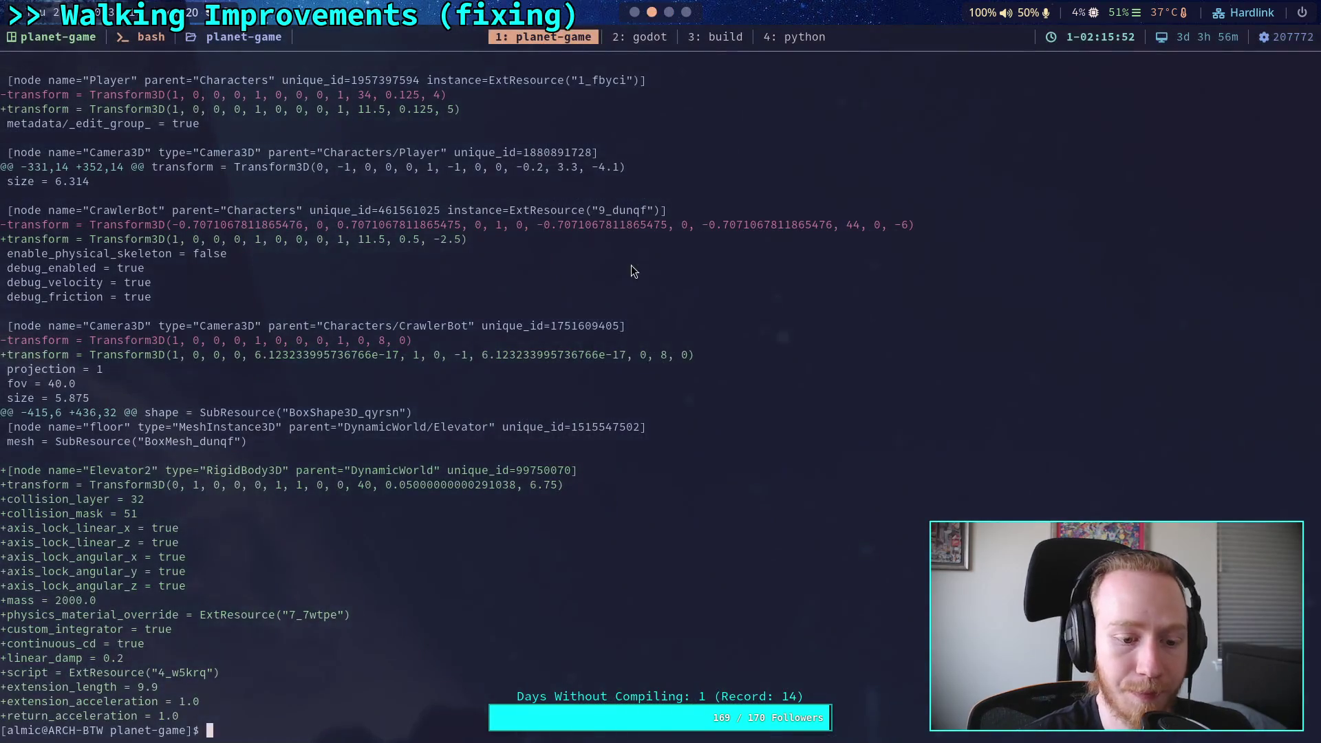
Step: Open test_world.tscn in nvim by recalling the earlier command
key("Up")
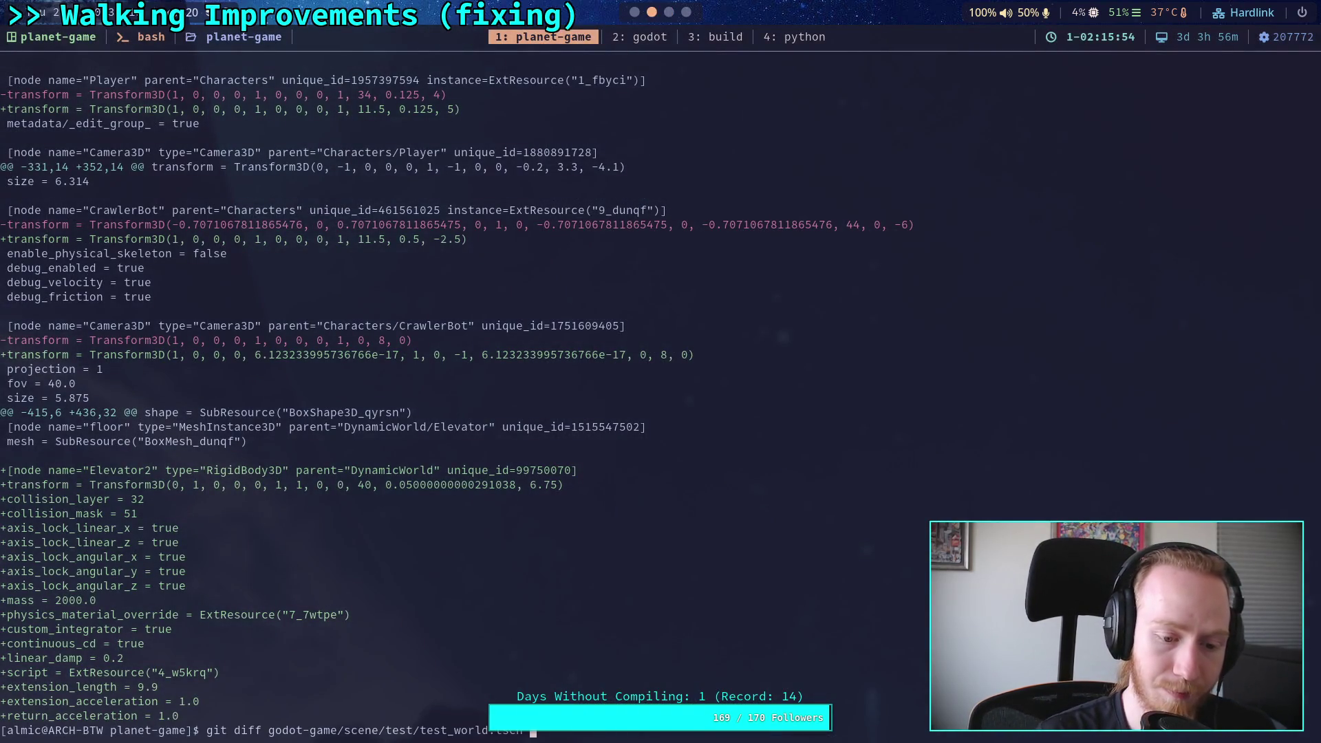
key("Up")
key("Return")
scroll(357, 378, "down", 20)
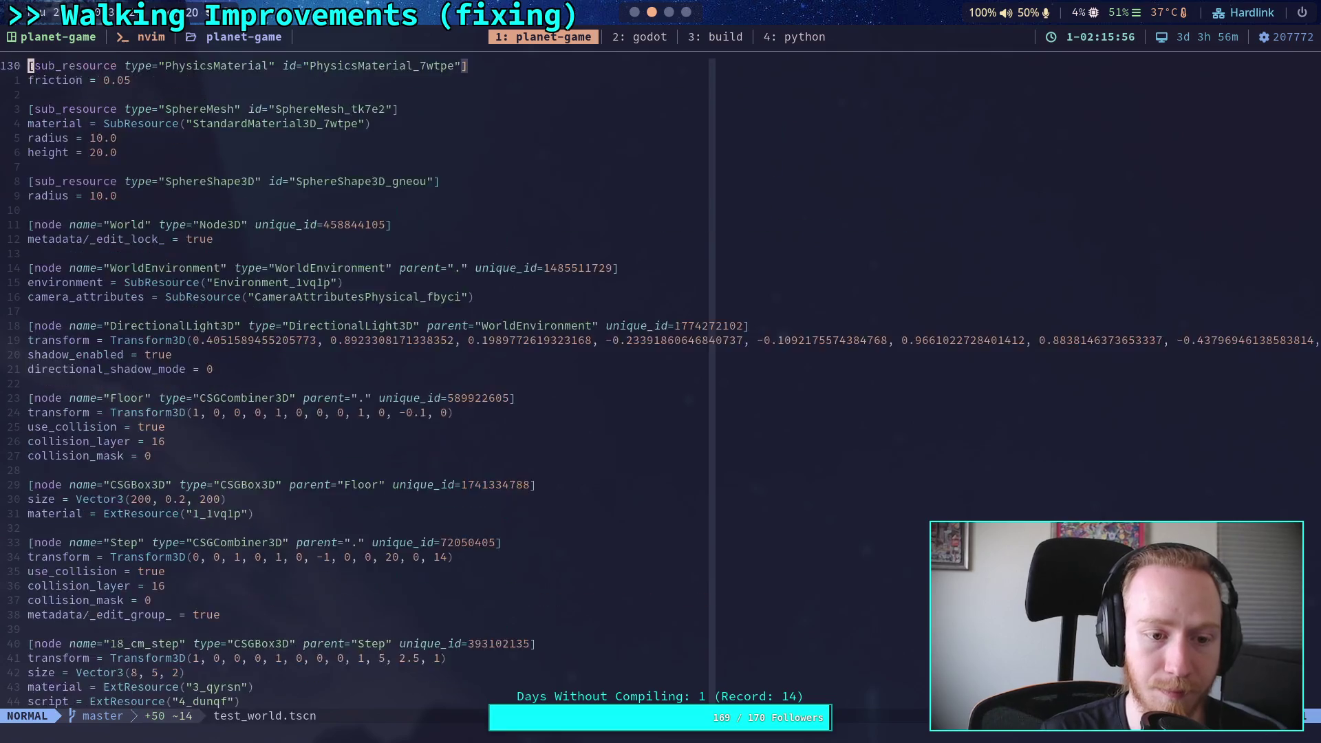
Step: Replace the first 6.123233995736766e-17 in the camera transform on line 362 with 0
key("ctrl+f")
key("ctrl+f")
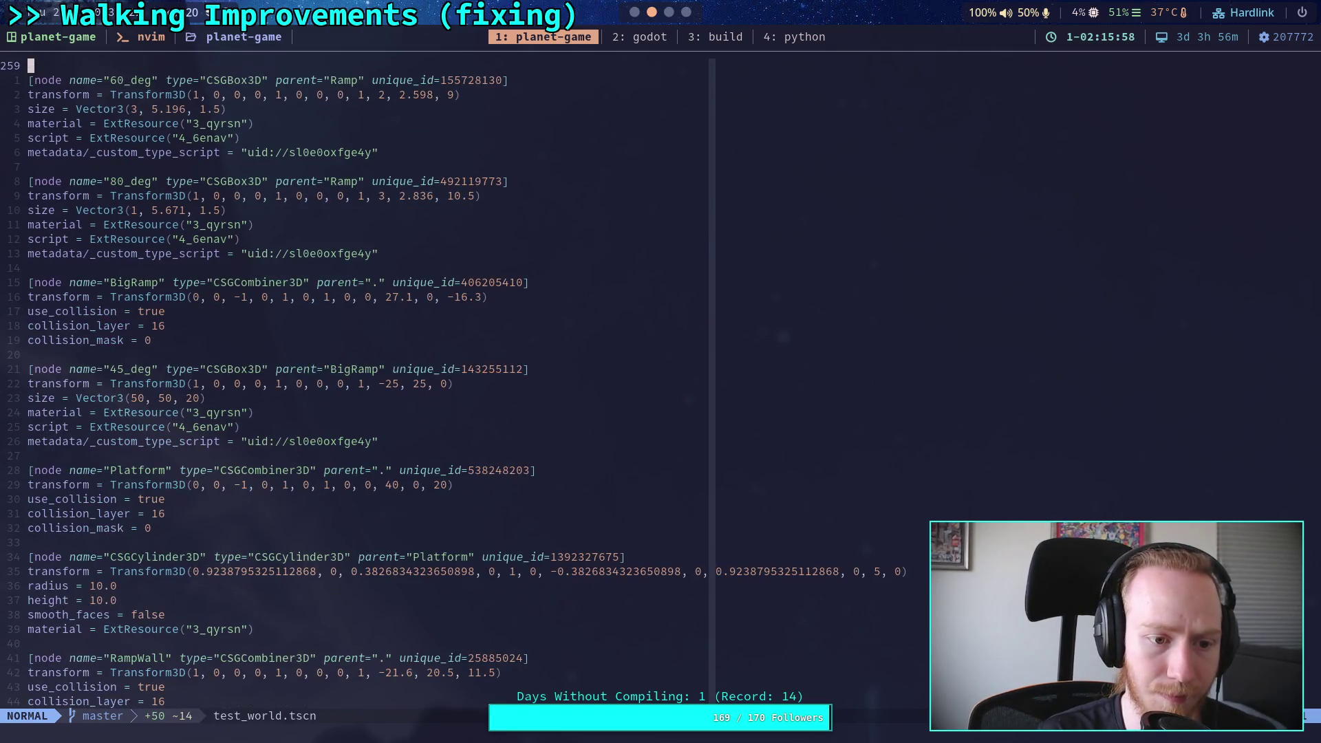
key("ctrl+f")
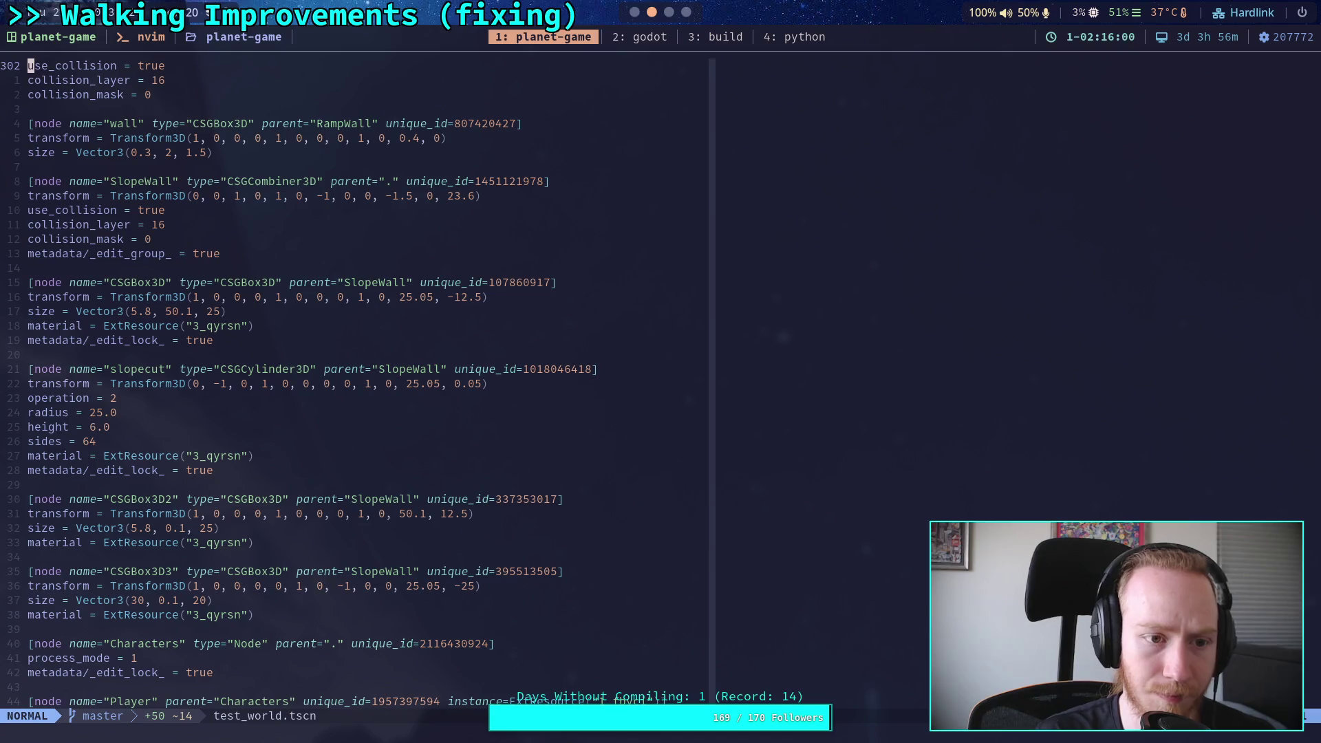
key("ctrl+f")
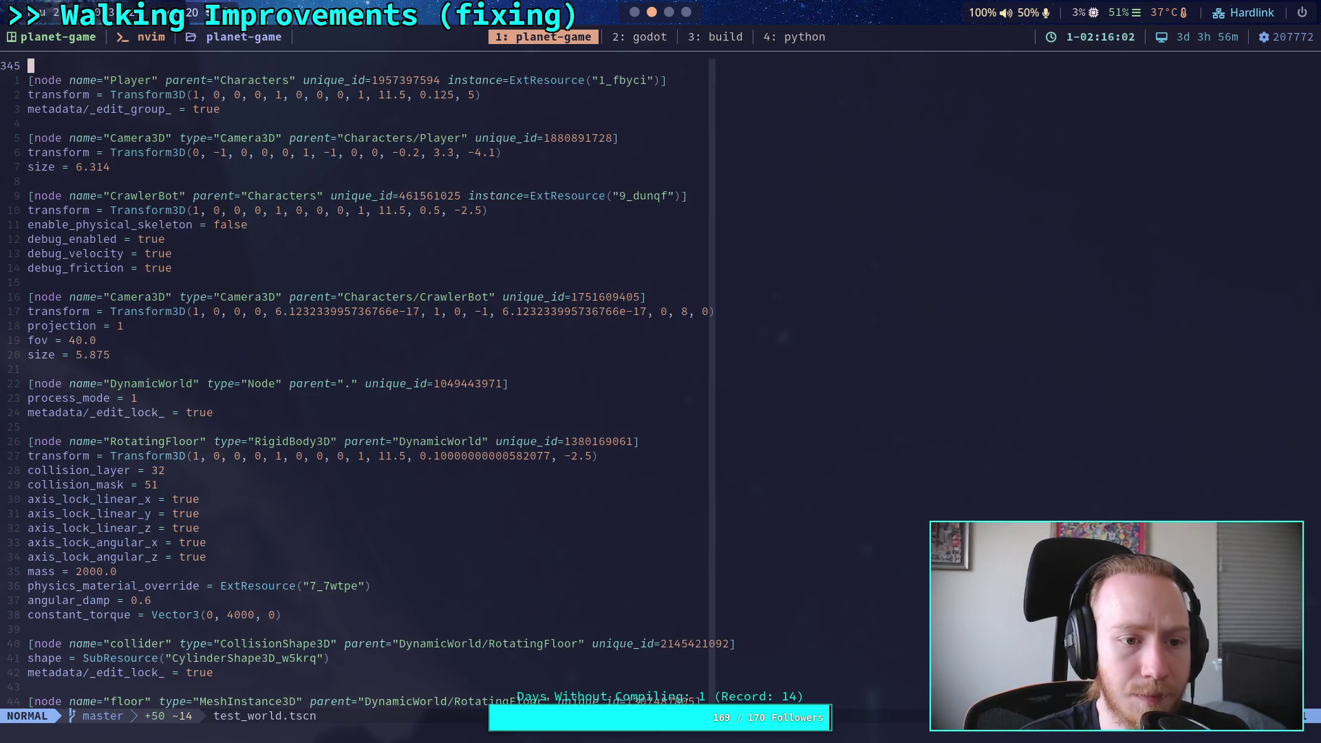
left_click(38, 326)
key("k")
key("l")
key("l")
key("l")
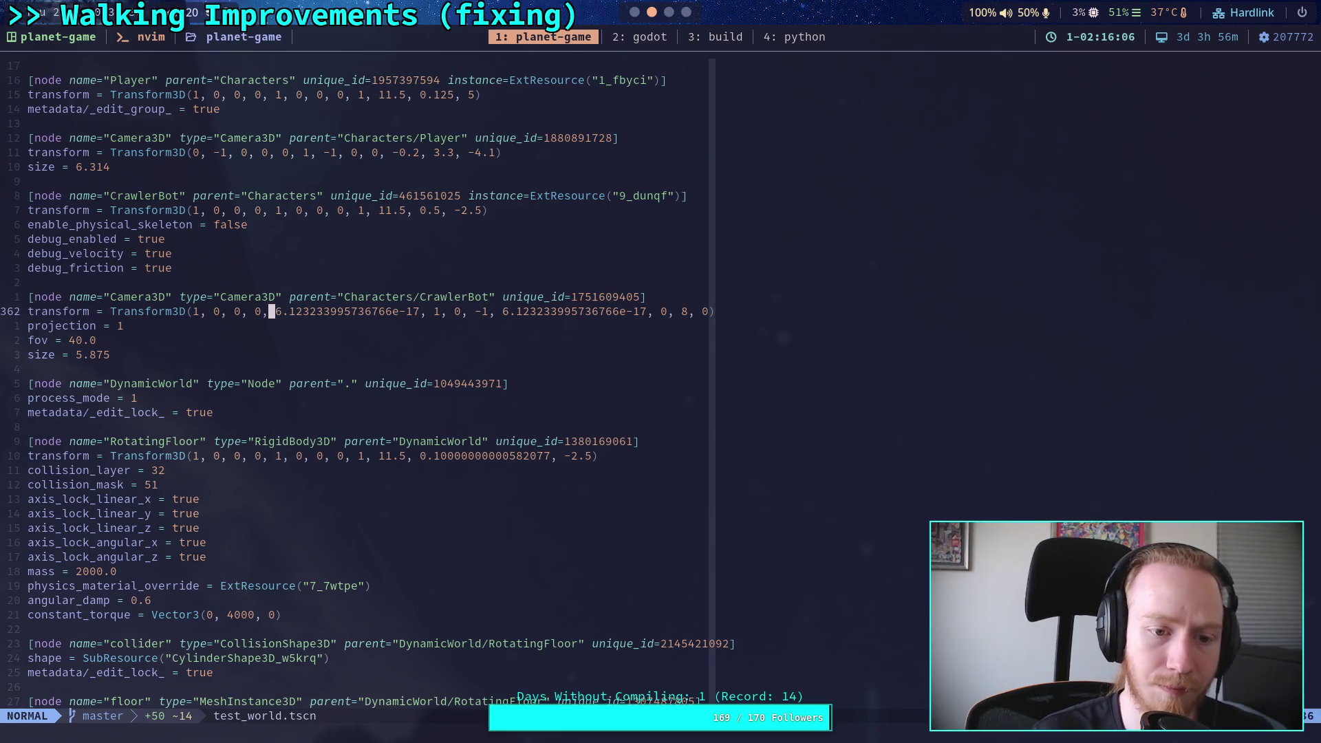
left_click_drag(278, 311, 420, 315)
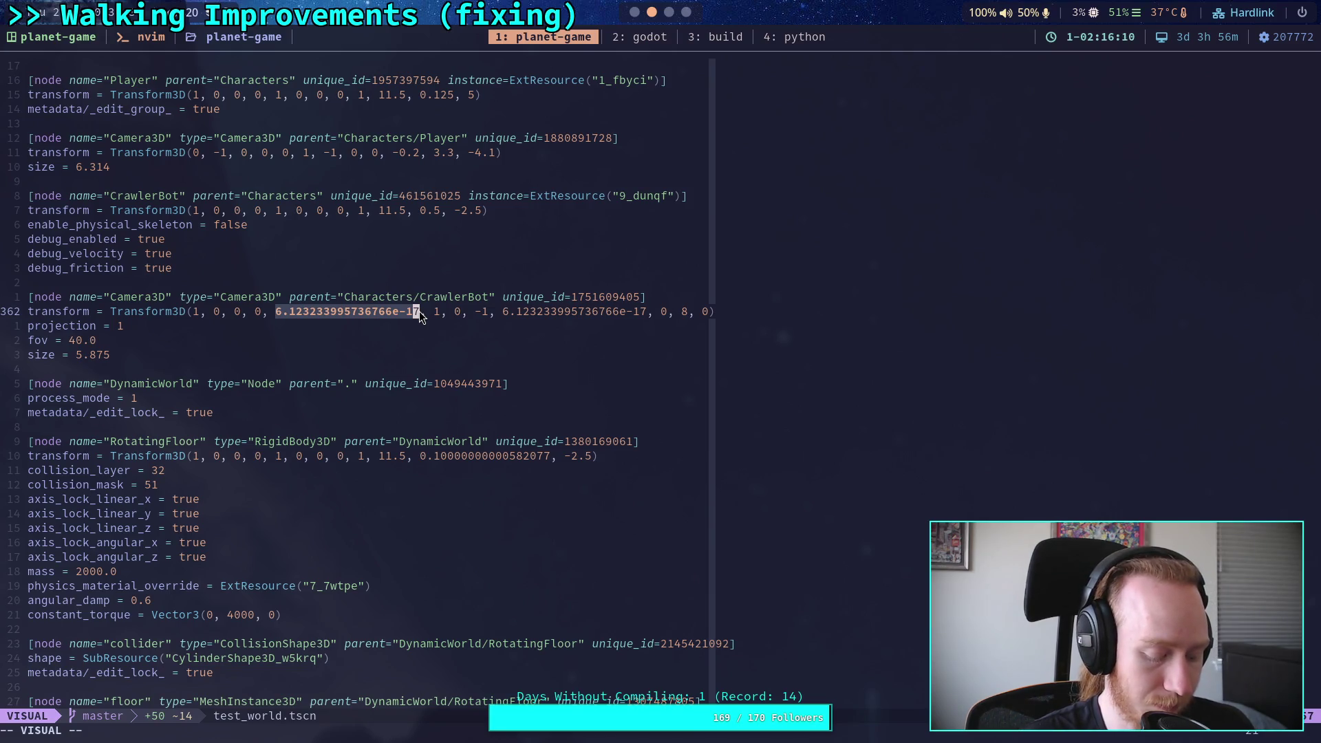
key("d")
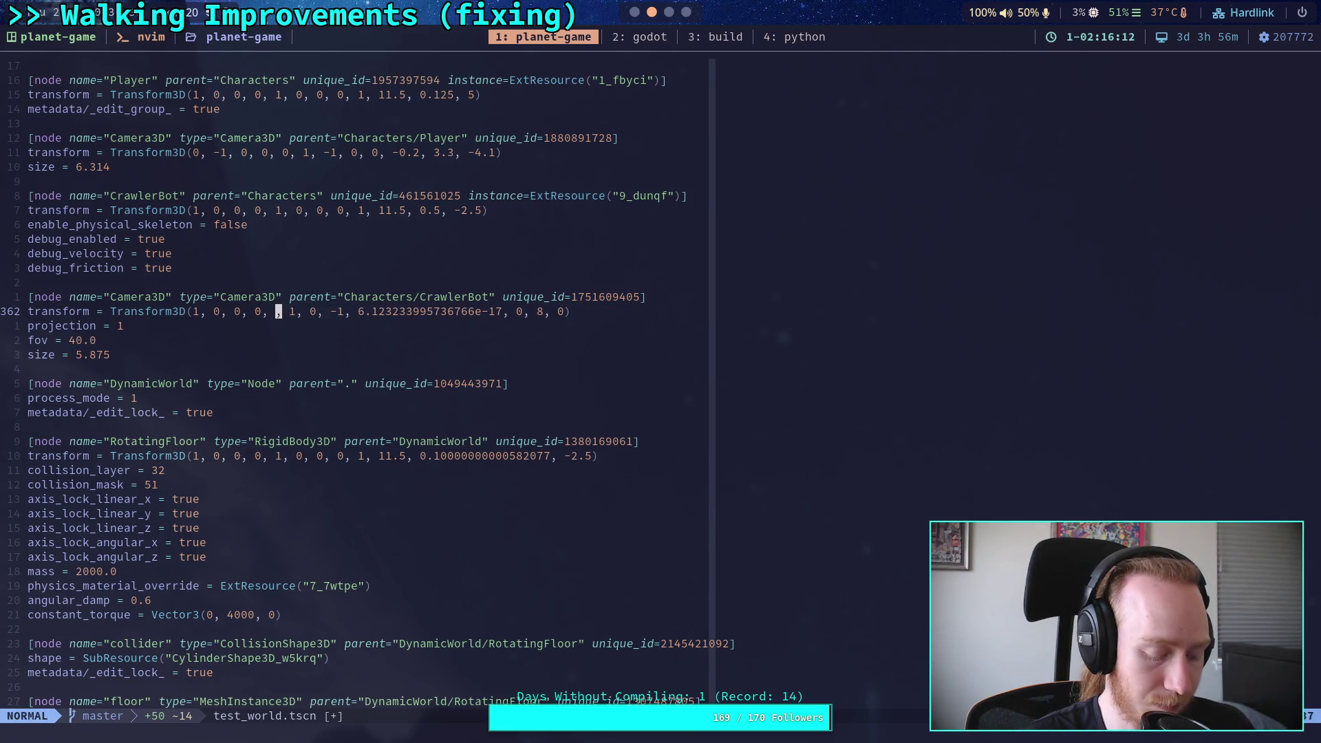
type("i0")
Step: Replace the second 6.123233995736766e-17 with 0 and save the file with :w
left_click(367, 313)
key("Escape")
left_click_drag(366, 313, 504, 311)
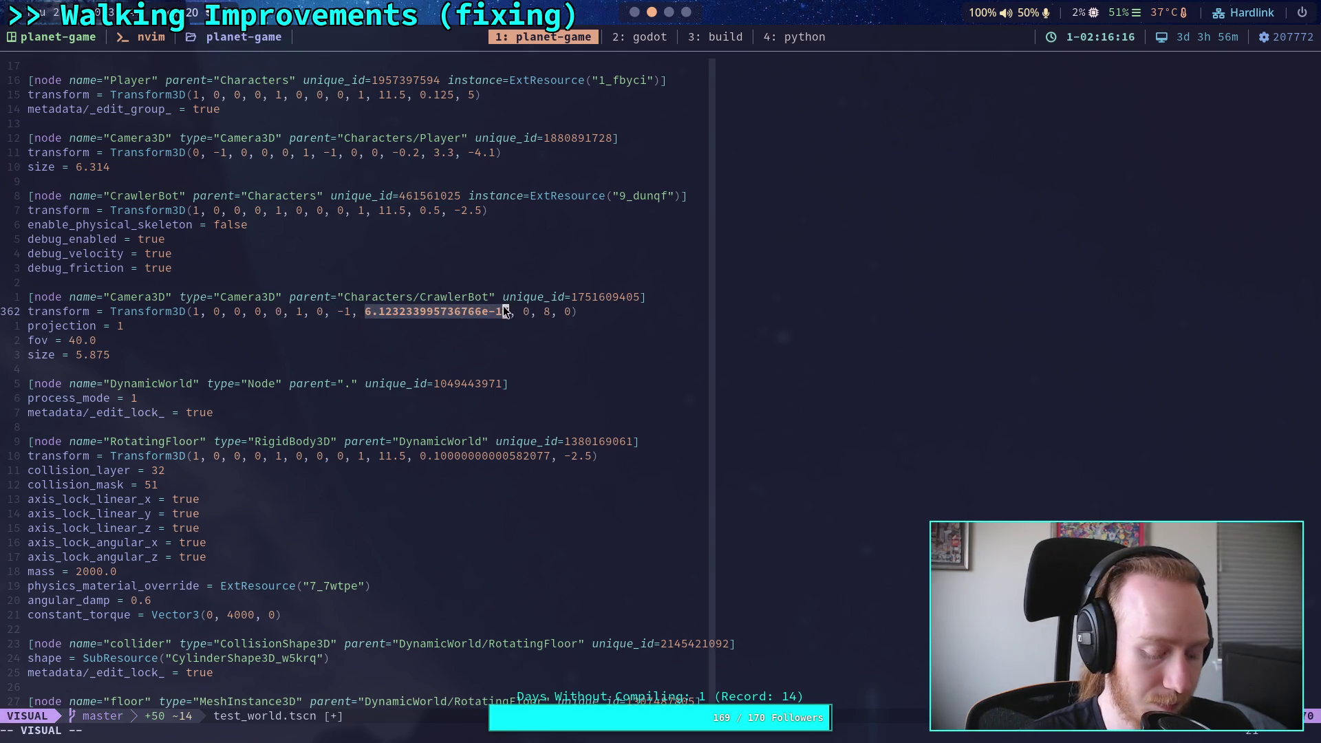
type("c")
type("0")
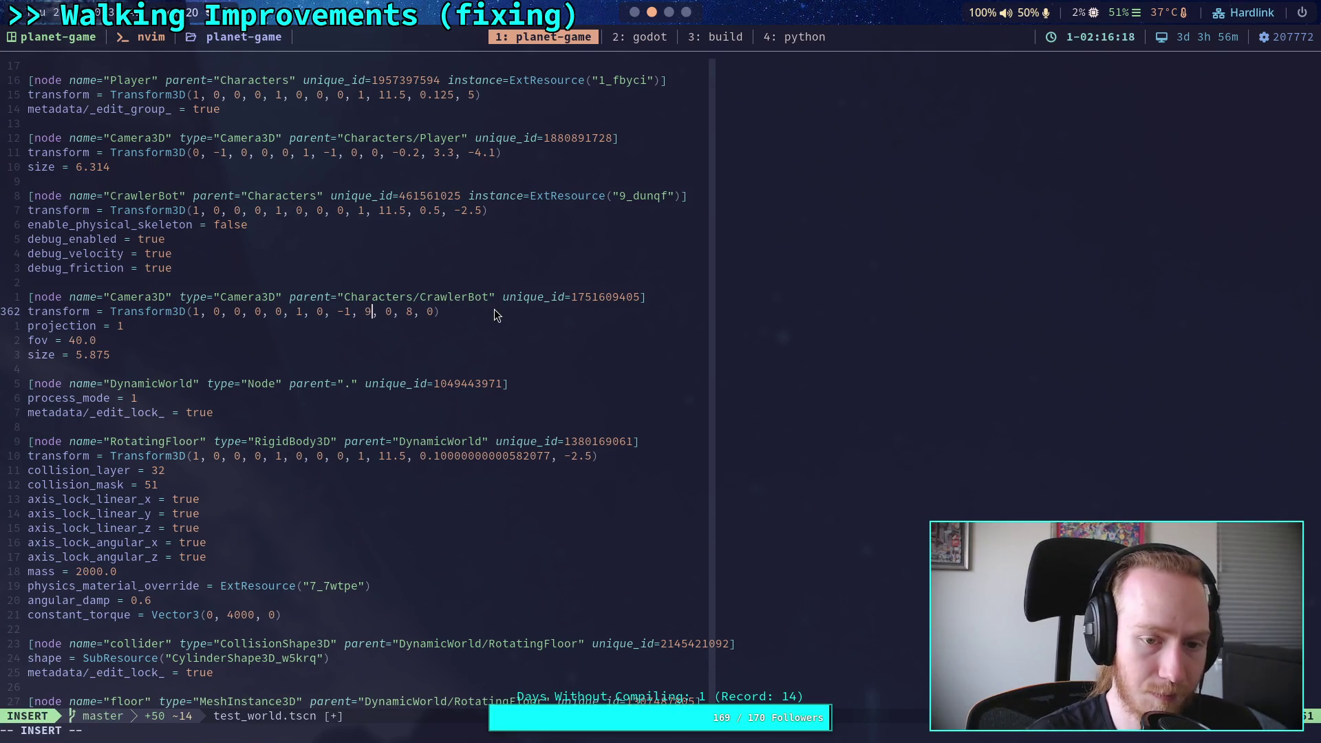
key("Escape")
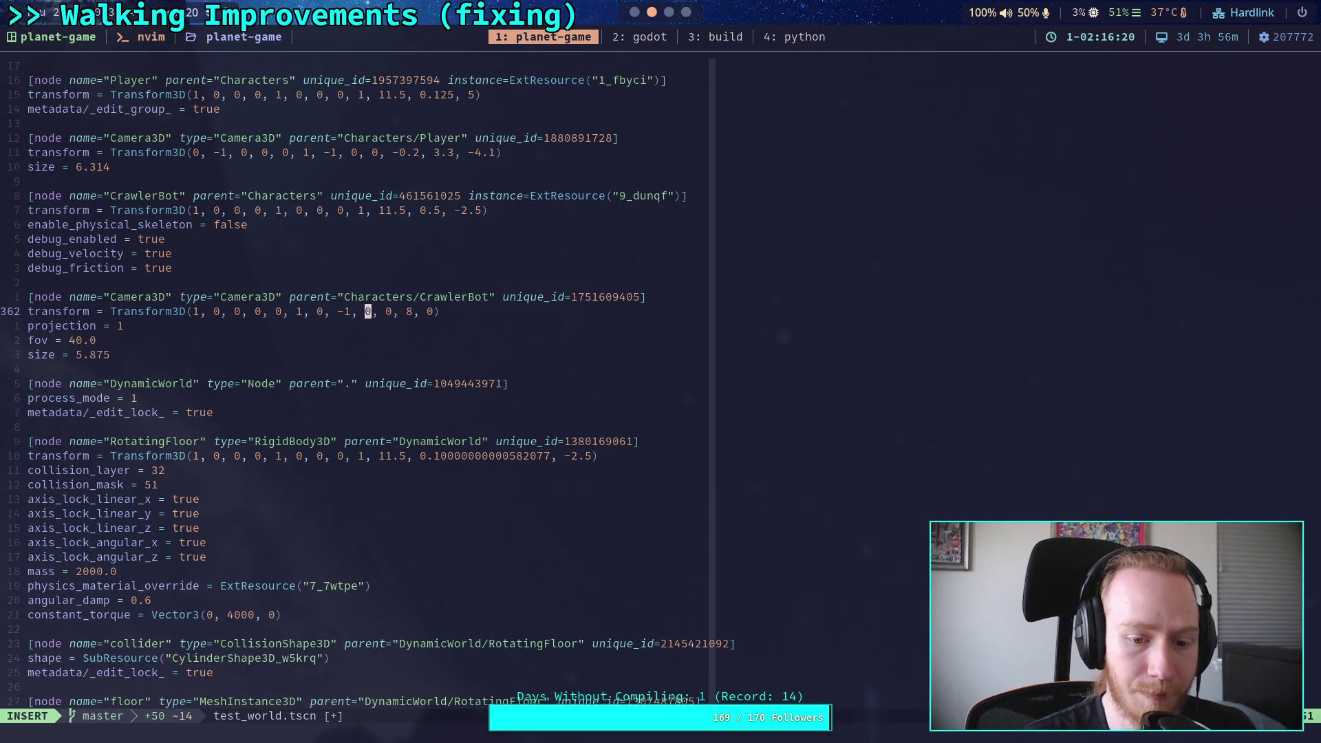
type(":w")
key("Return")
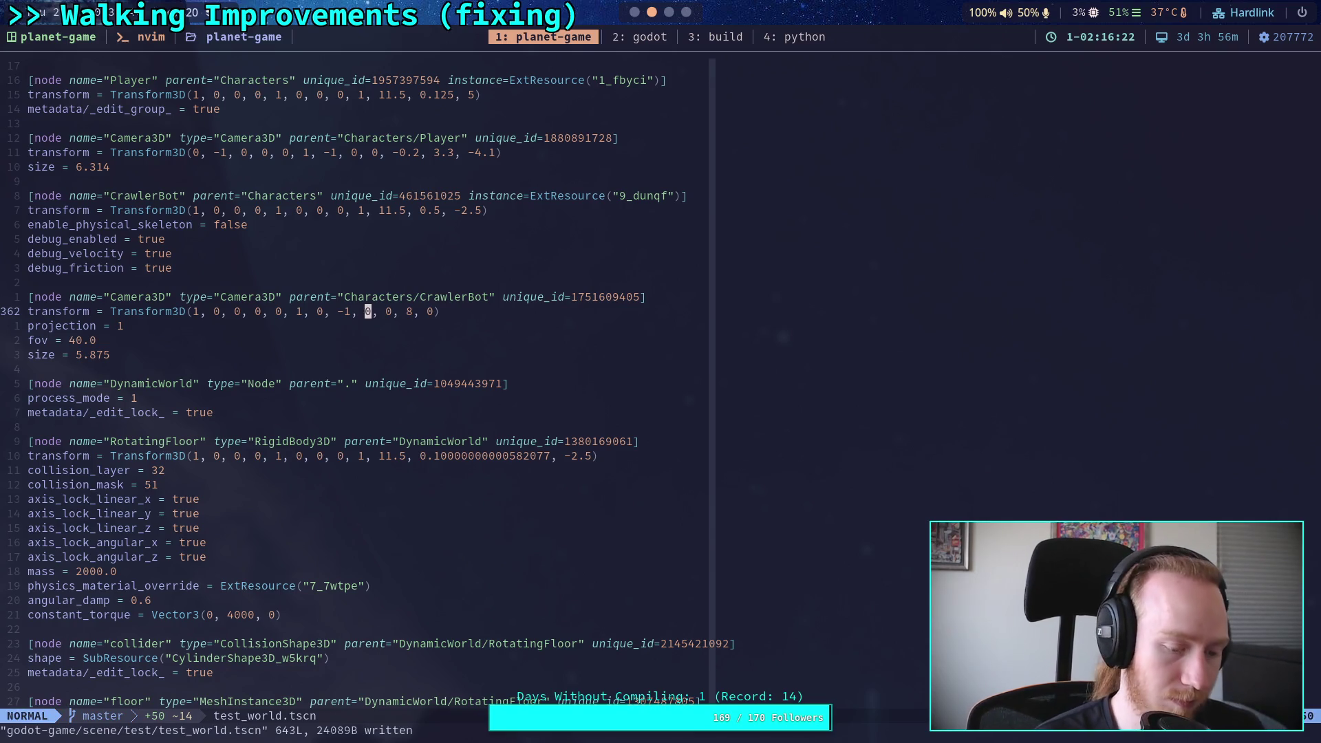
key("super+2")
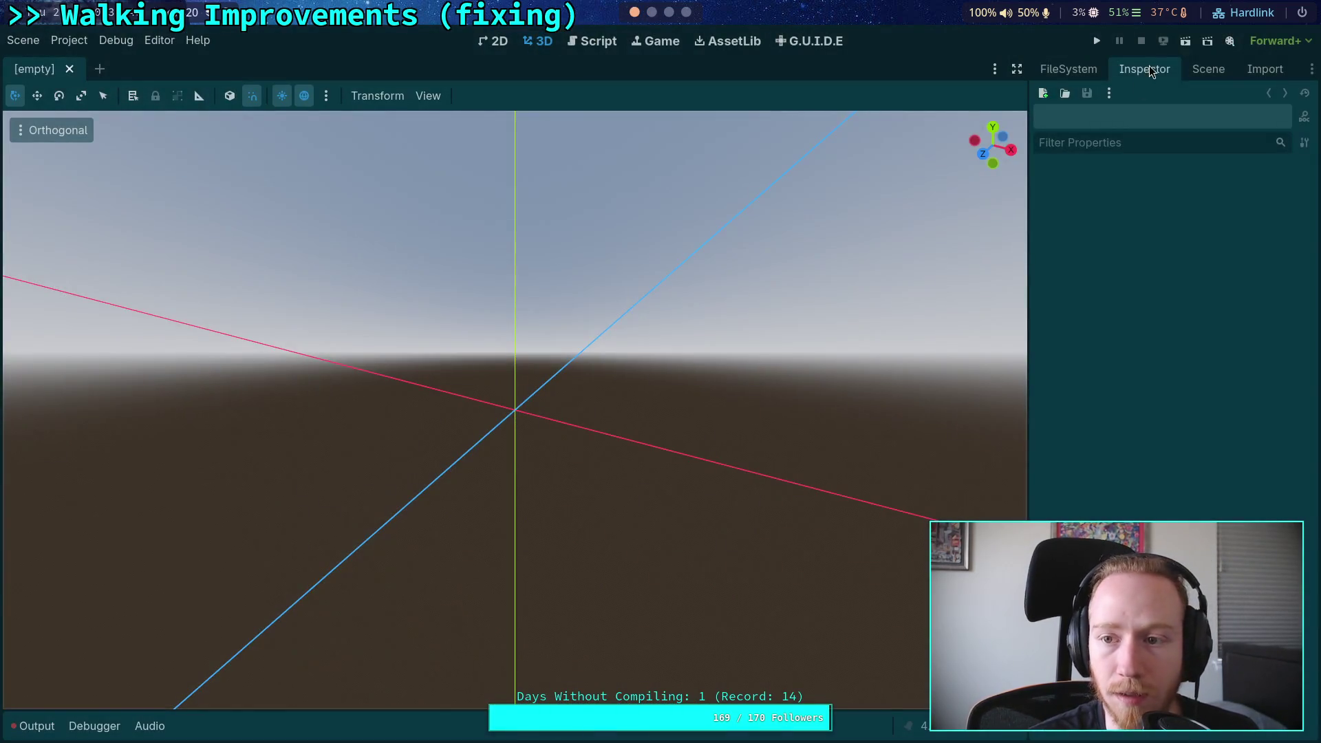
Step: Reopen the test_world scene from the FileSystem dock
left_click(1209, 69)
left_click(1073, 70)
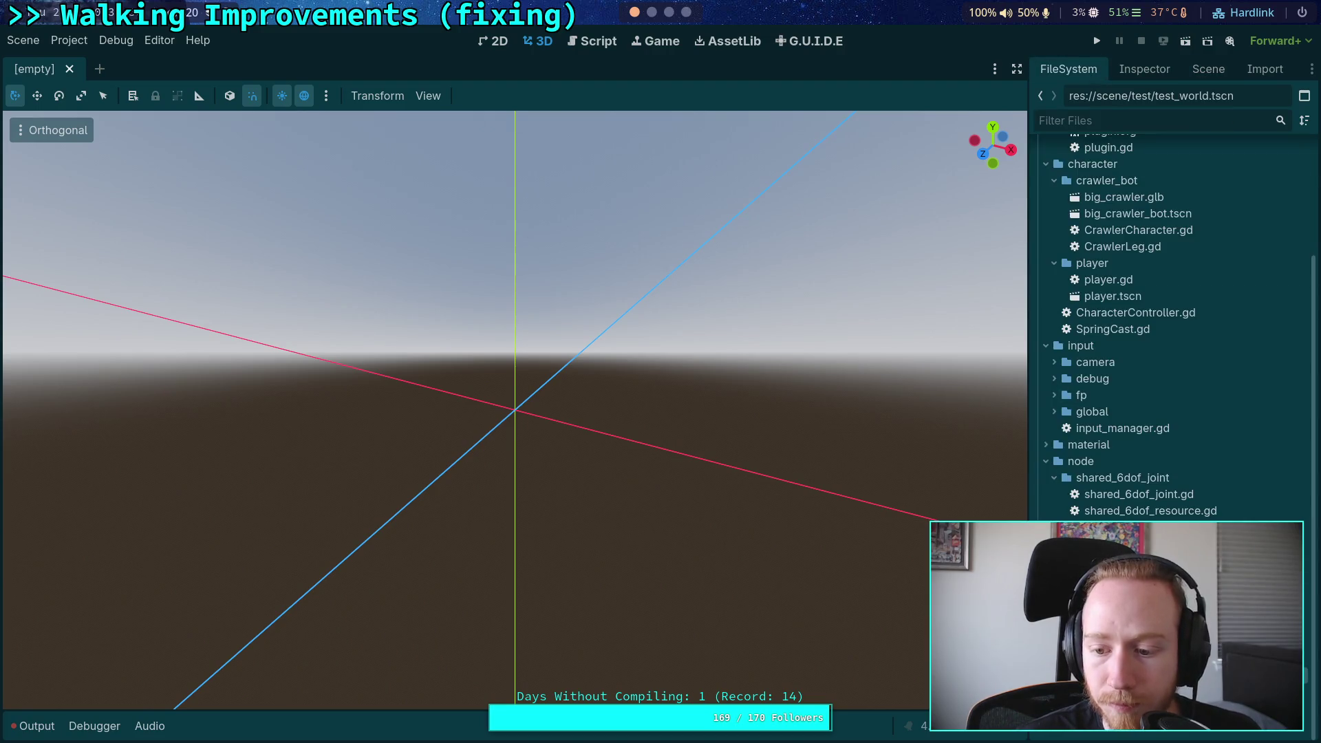
key("Return")
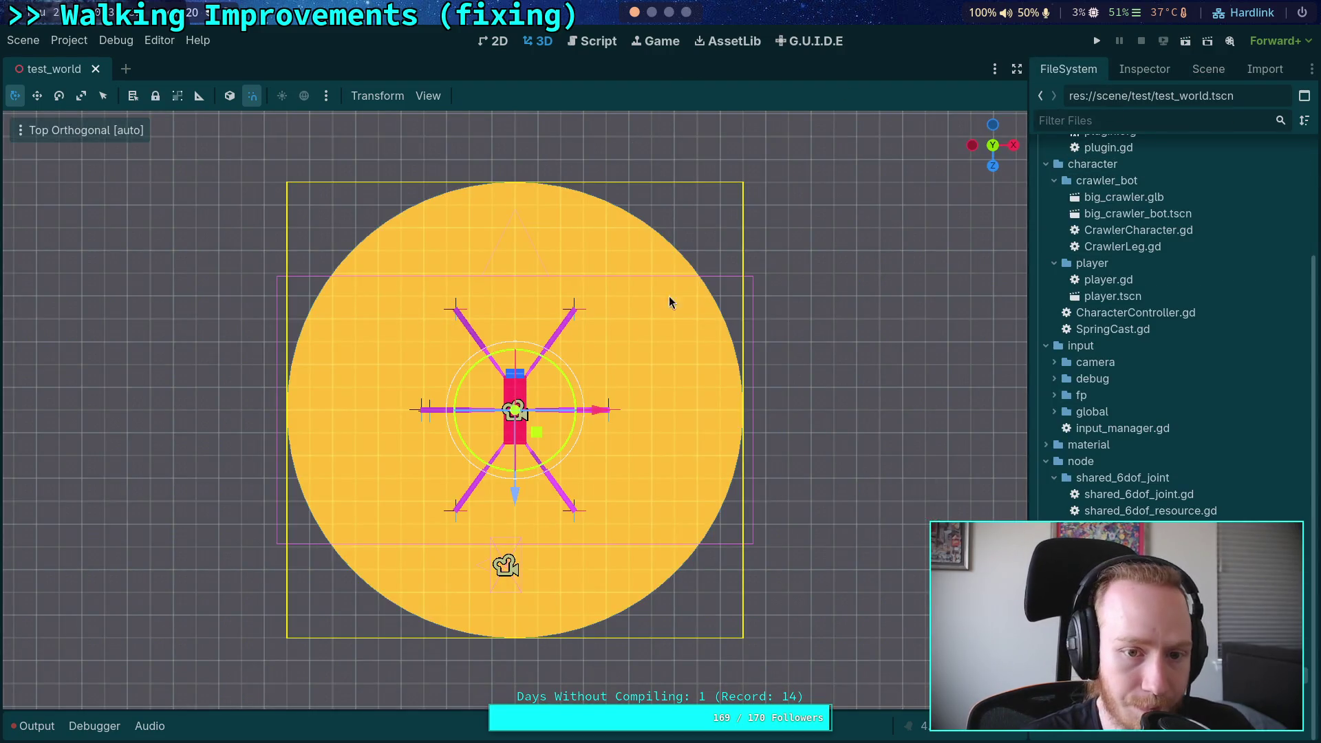
Step: Set the CrawlerBot Camera3D position x to 1, back to 0, then recall the terminal diff
left_click(1144, 69)
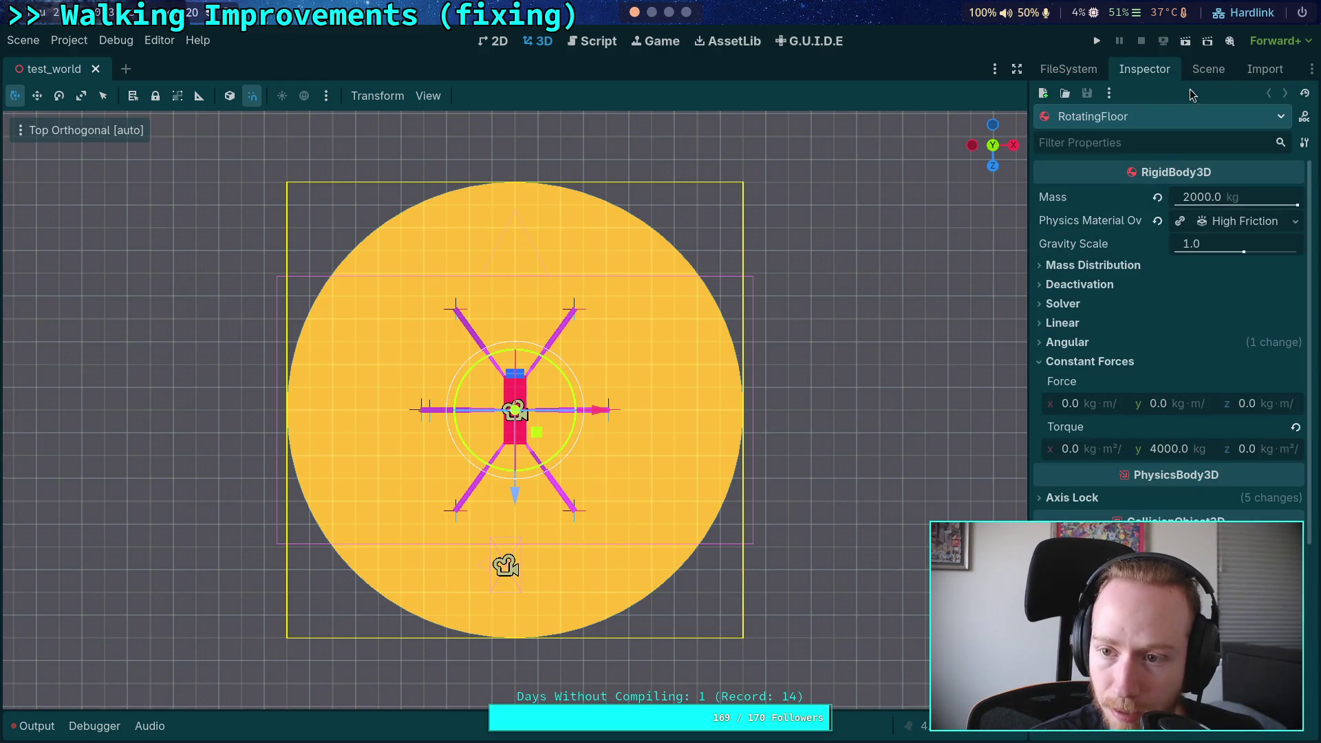
left_click(1209, 68)
left_click(1112, 438)
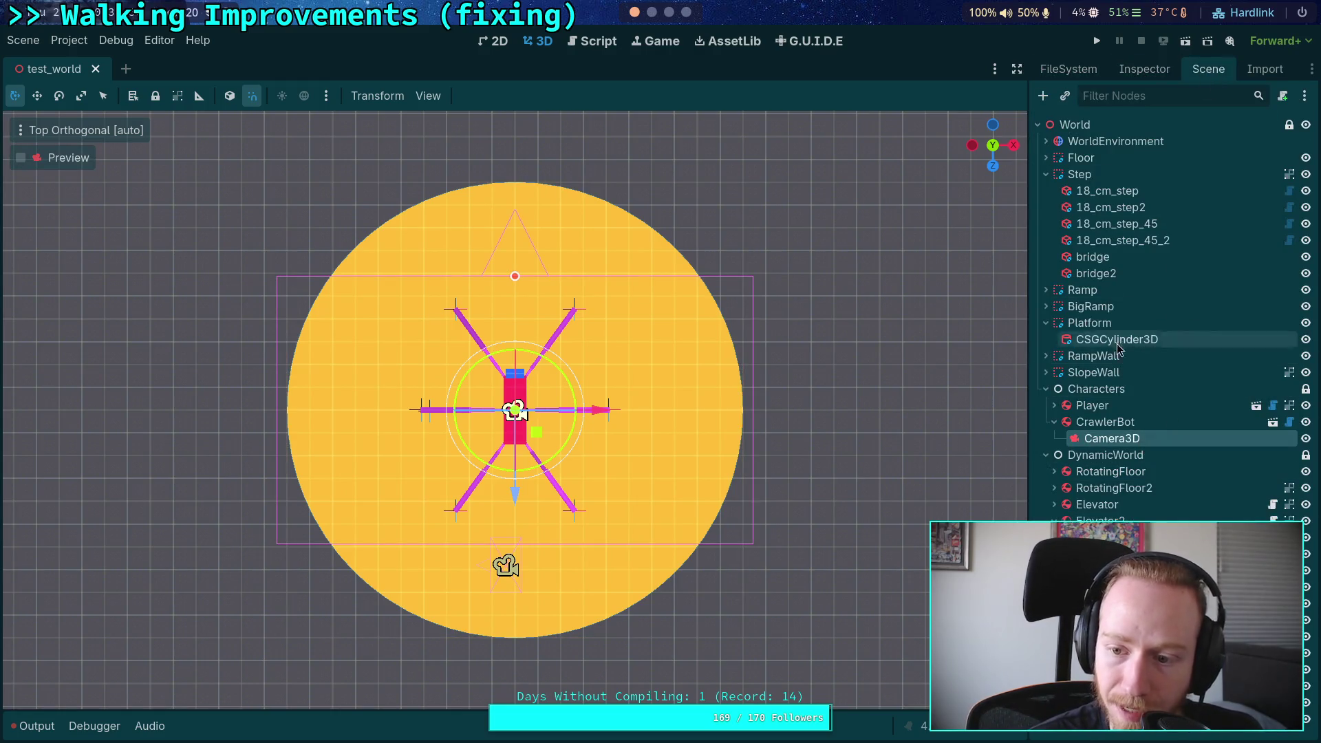
left_click(1145, 69)
scroll(1128, 344, "down", 5)
left_click(1112, 379)
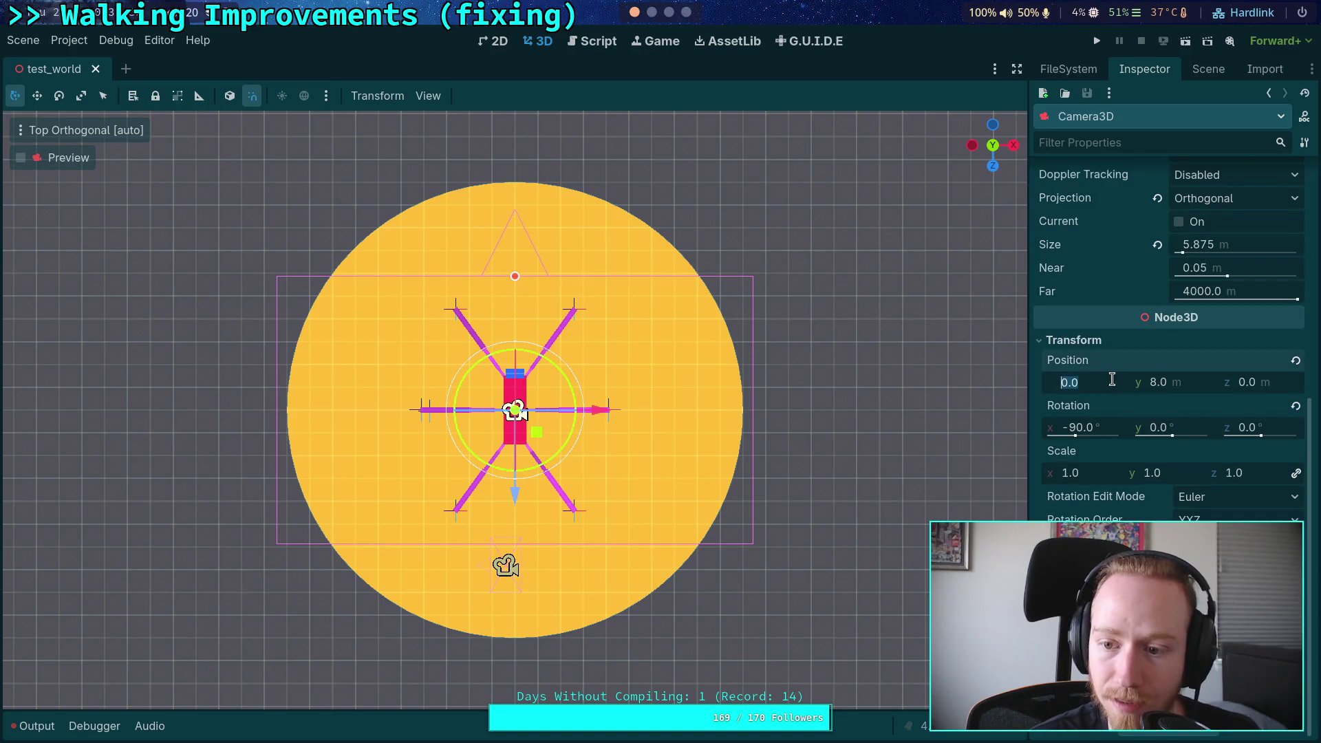
type("1")
key("Return")
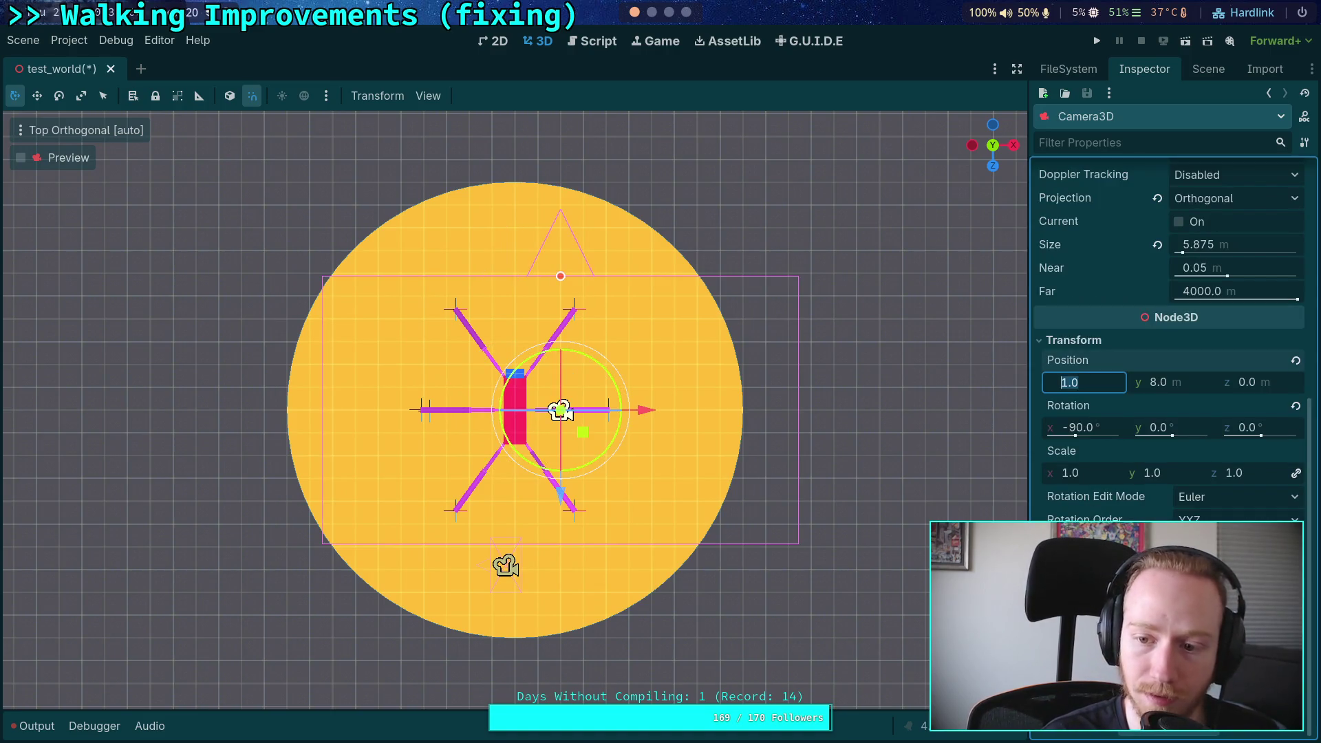
type("0")
key("Return")
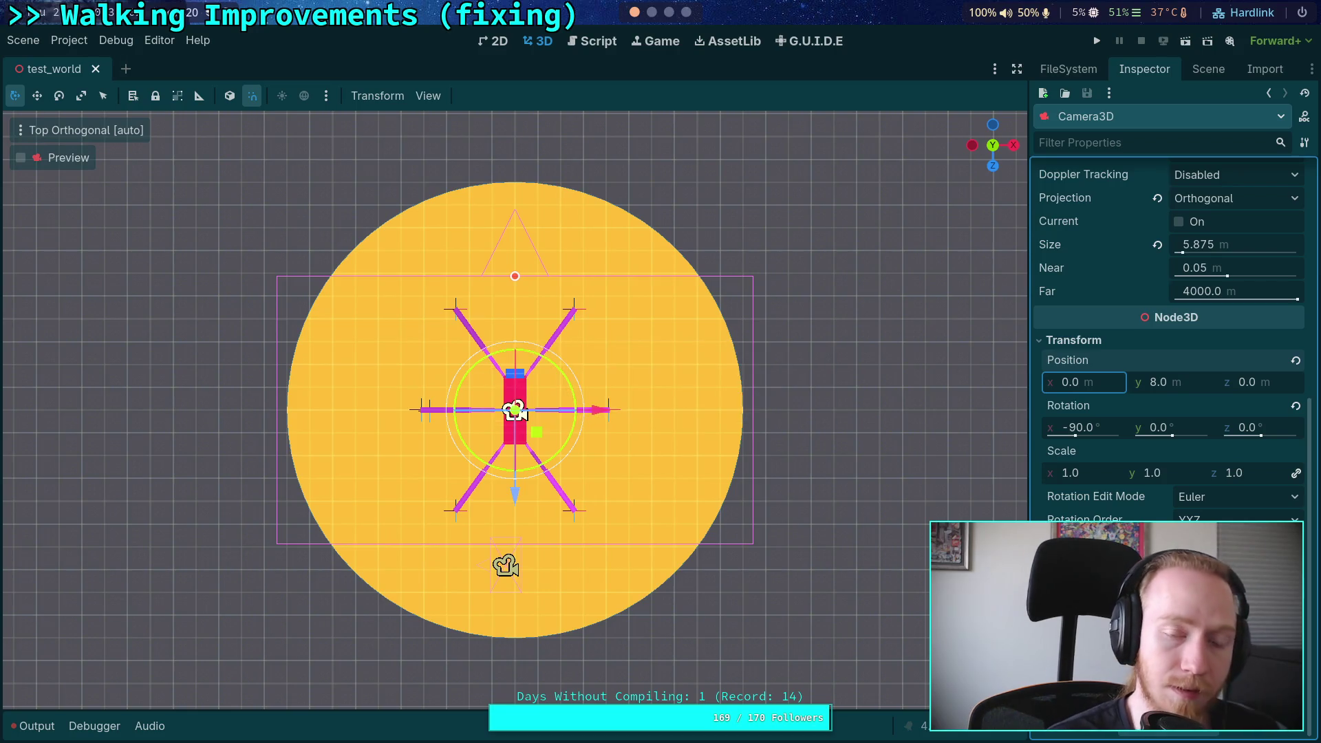
left_click(651, 11)
key("Up")
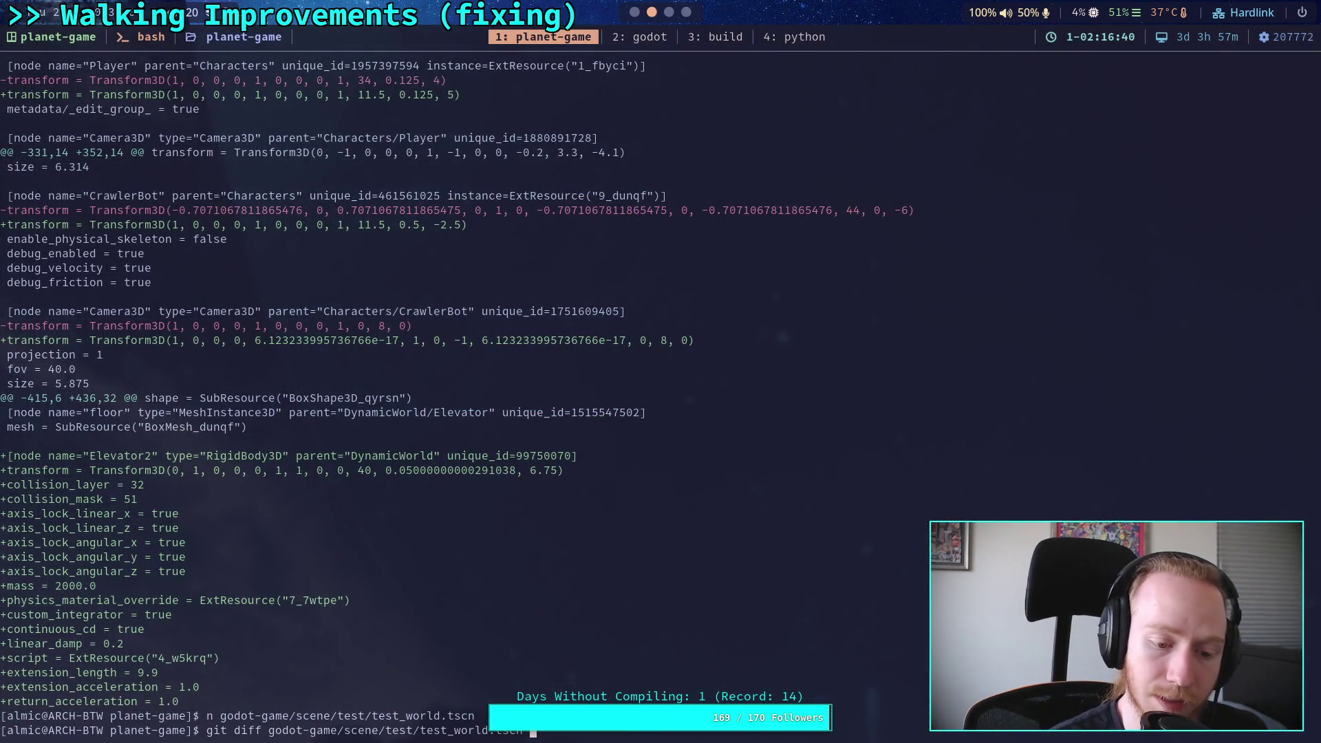
Step: Rerun and page through the test_world.tscn diff to its end, then quit less
key("Return")
key("space")
key("space")
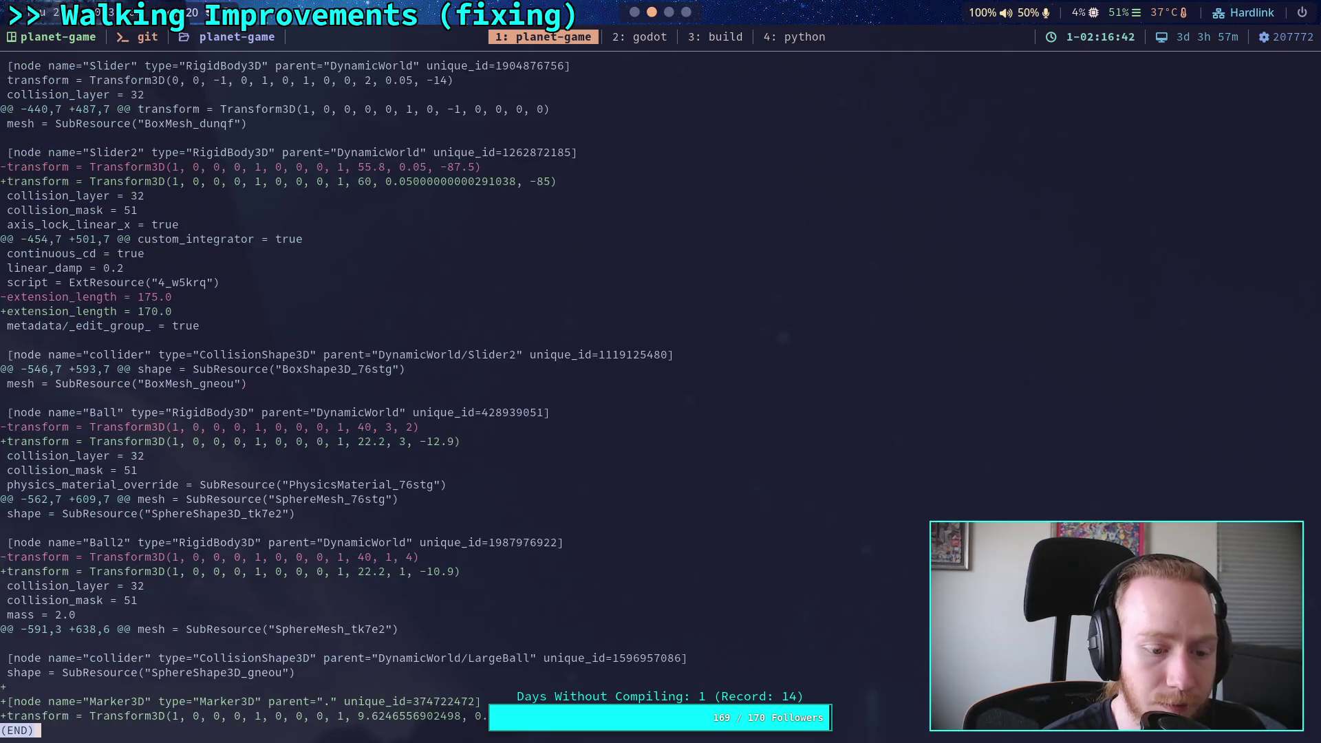
key("b")
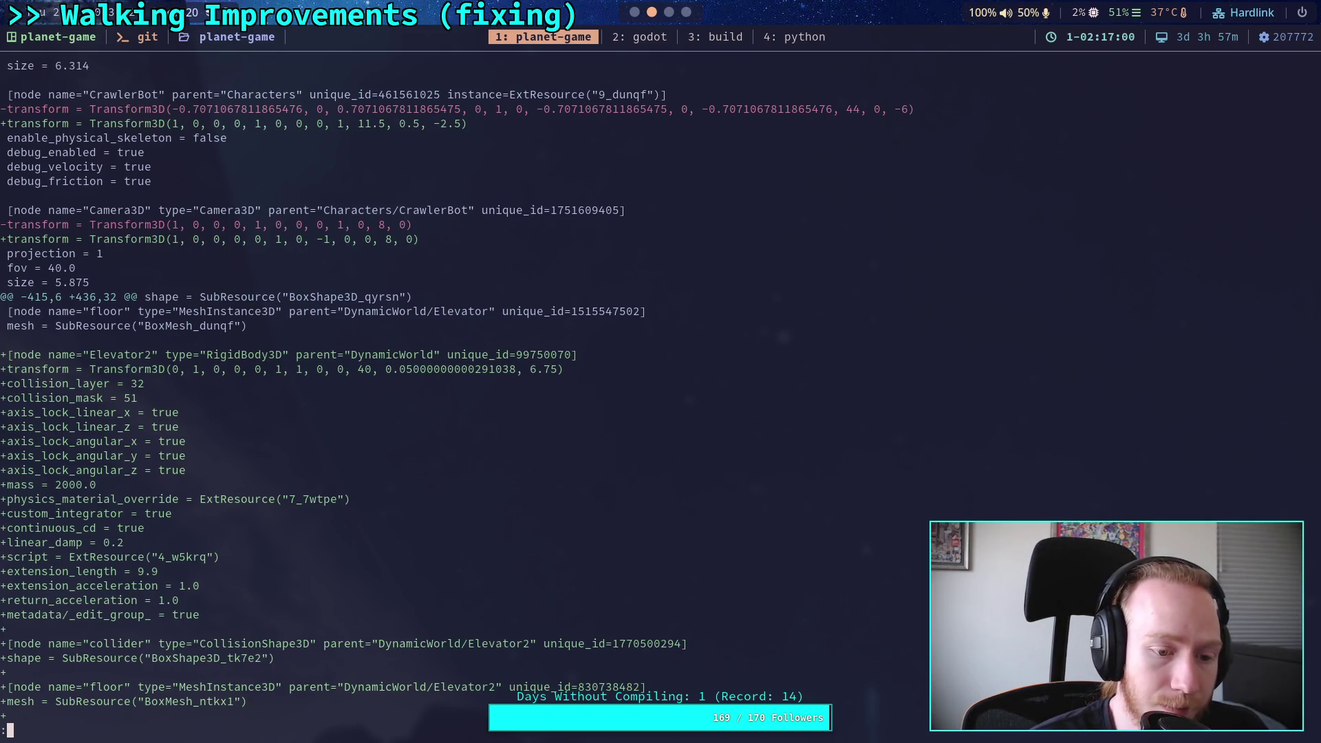
key("G")
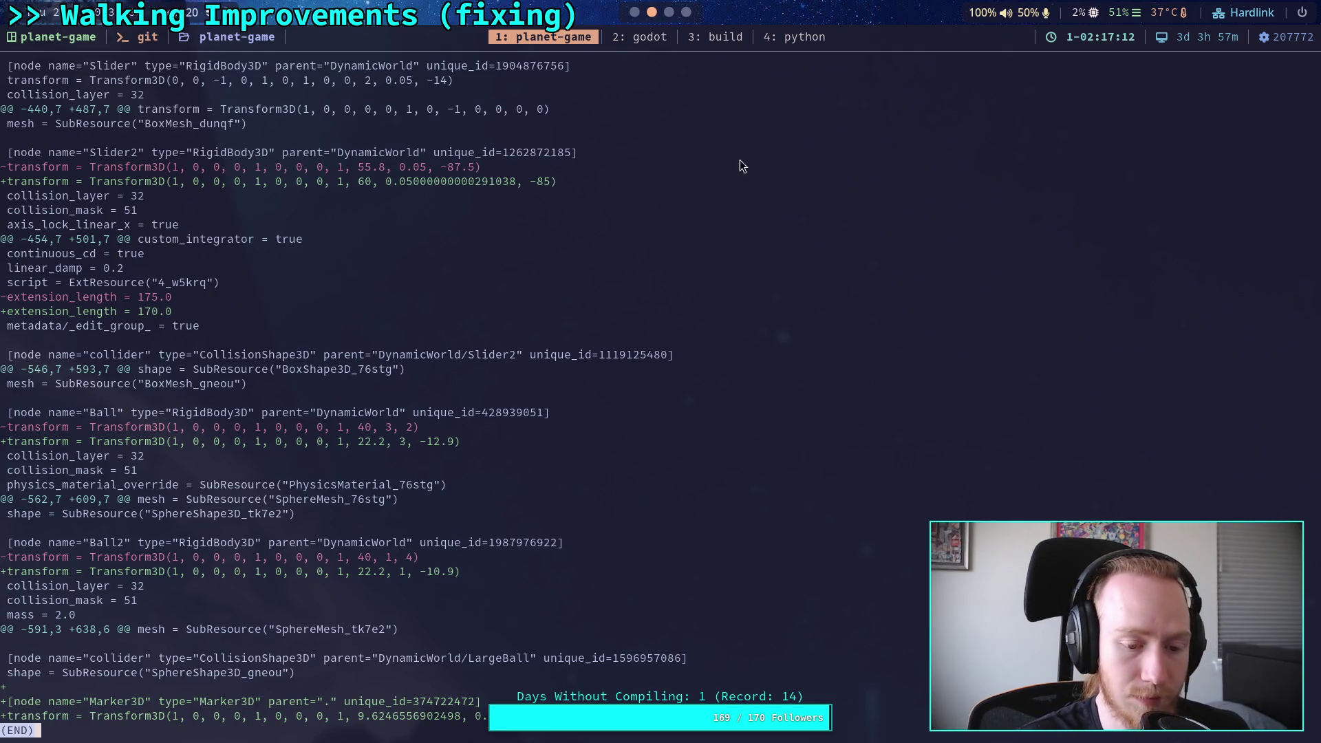
key("q")
Step: Close the test_world scene tab in Godot
left_click(640, 15)
left_click(652, 13)
left_click(640, 15)
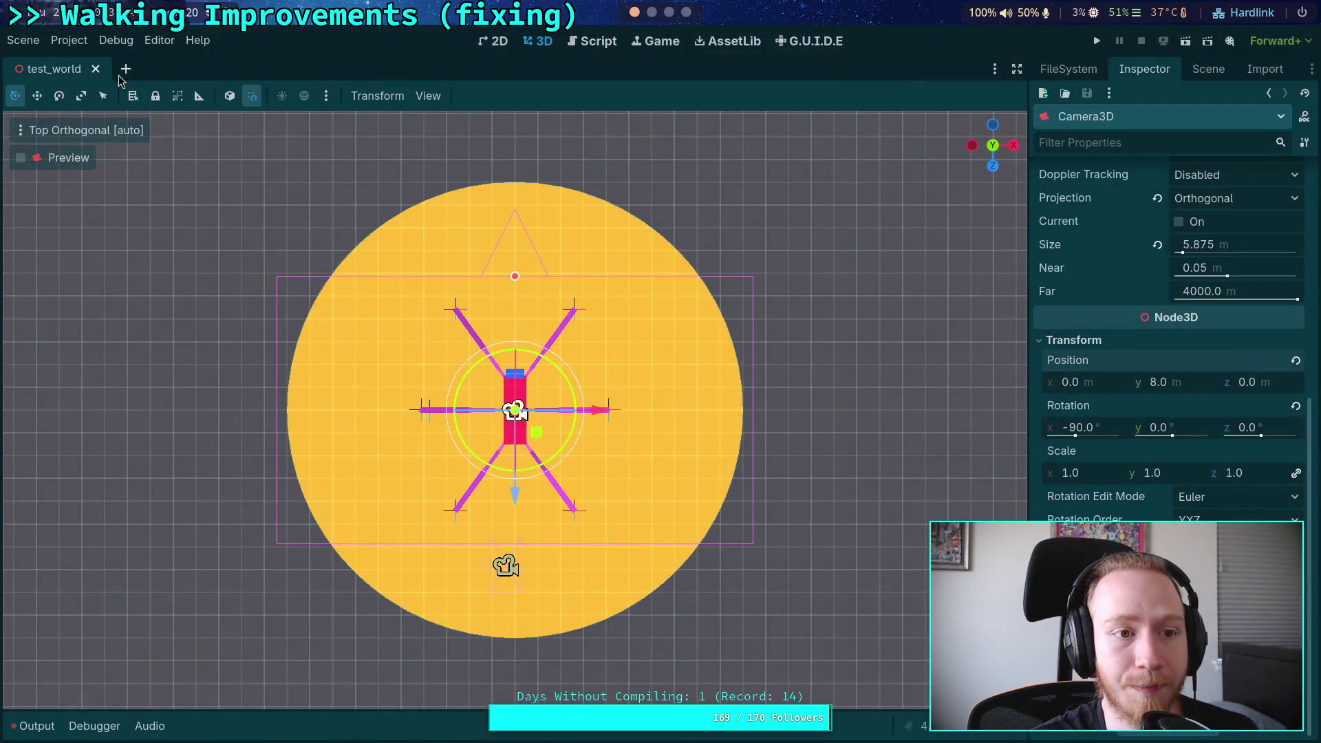
left_click(95, 68)
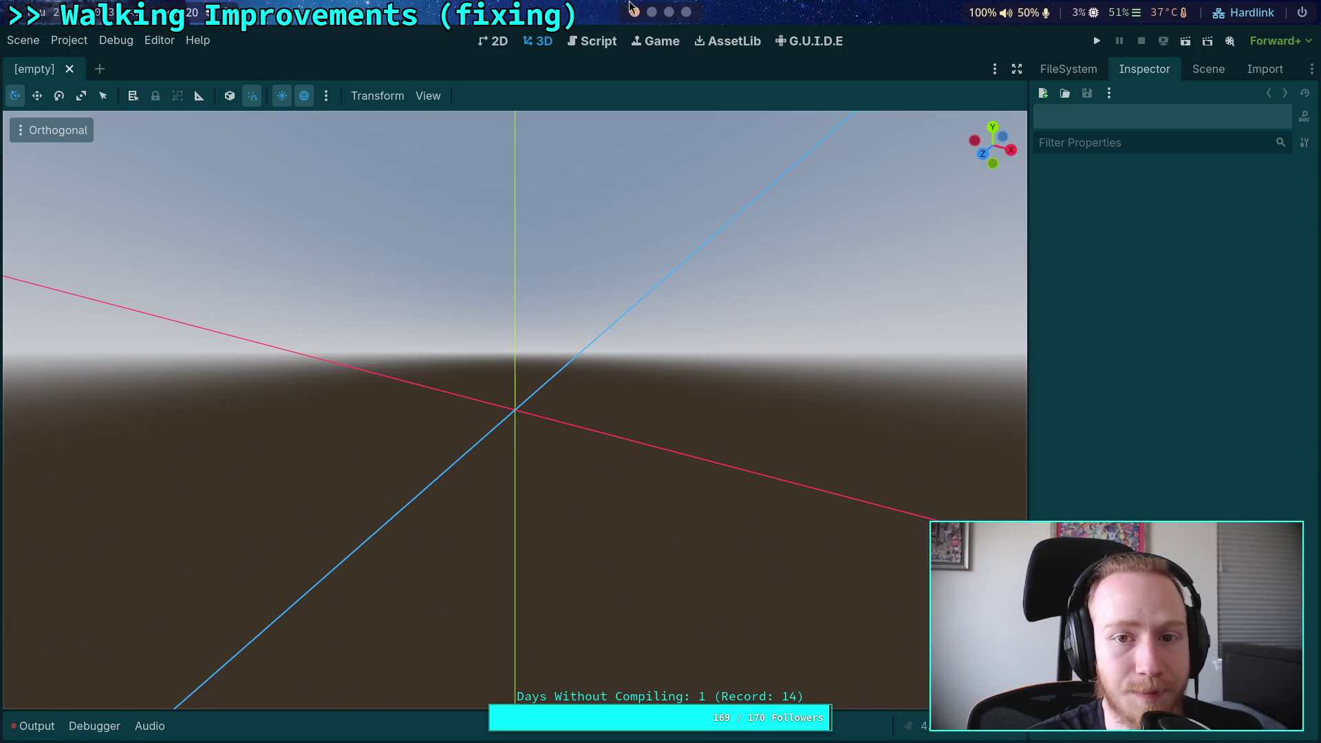
Step: Open godot-game/scene/test/test_world.tscn in Neovim with the n command
left_click(652, 12)
type("n godot-game/scene/test/test_world.tscn")
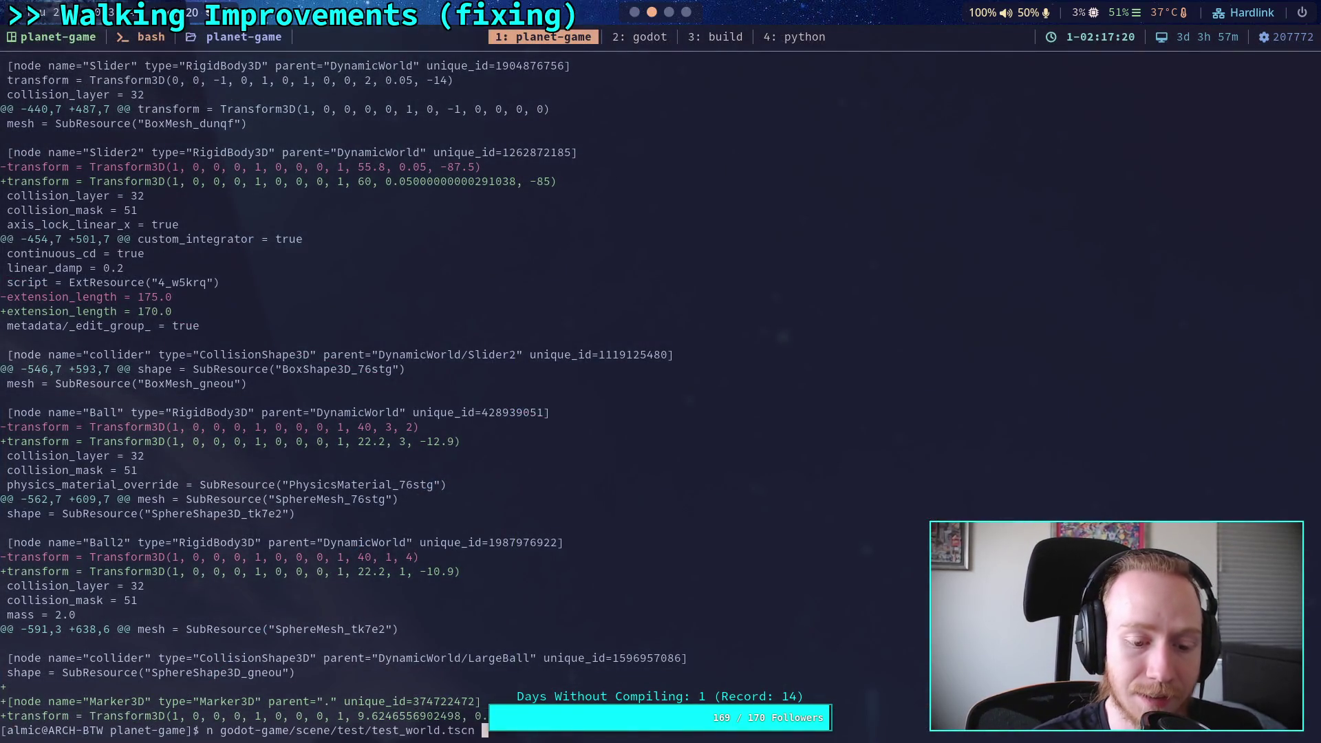
key("Return")
scroll(357, 378, "down", 20)
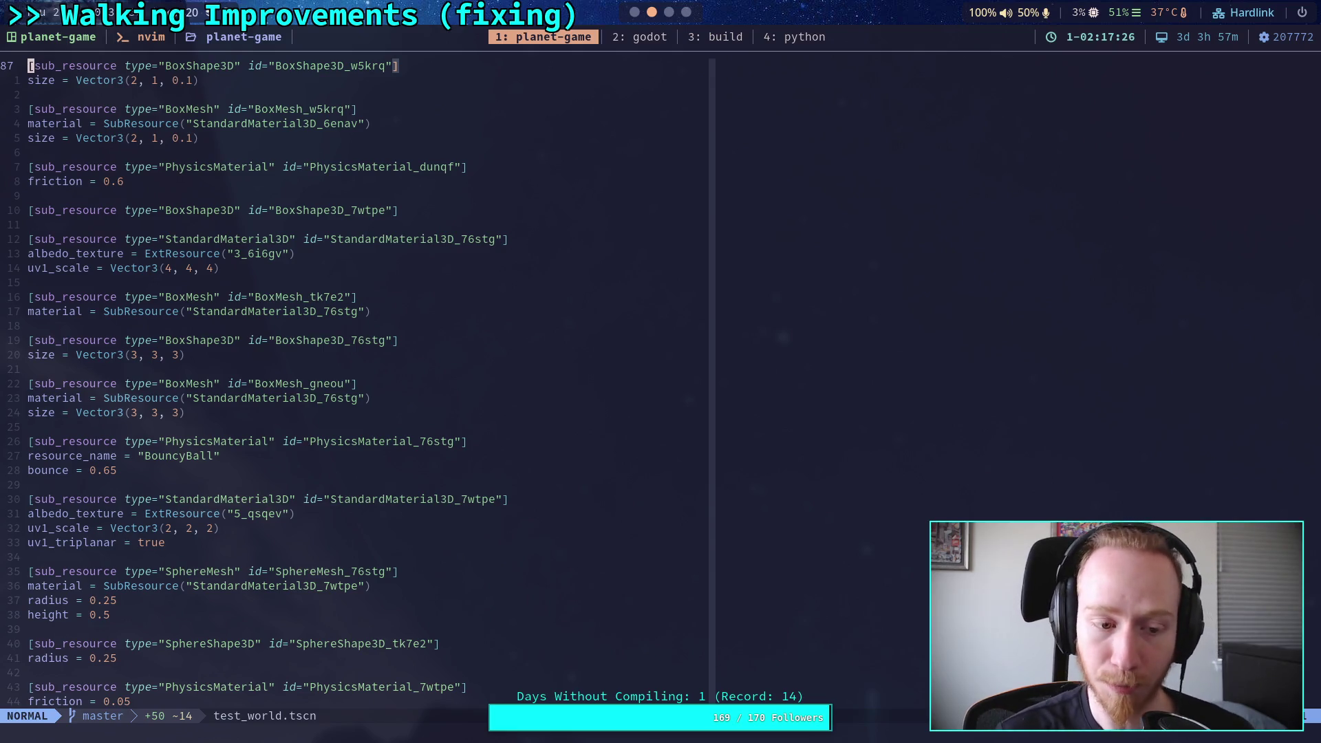
Step: Trim the trailing digits on Elevator2's transform so its y value reads 0.05
scroll(358, 379, "down", 14)
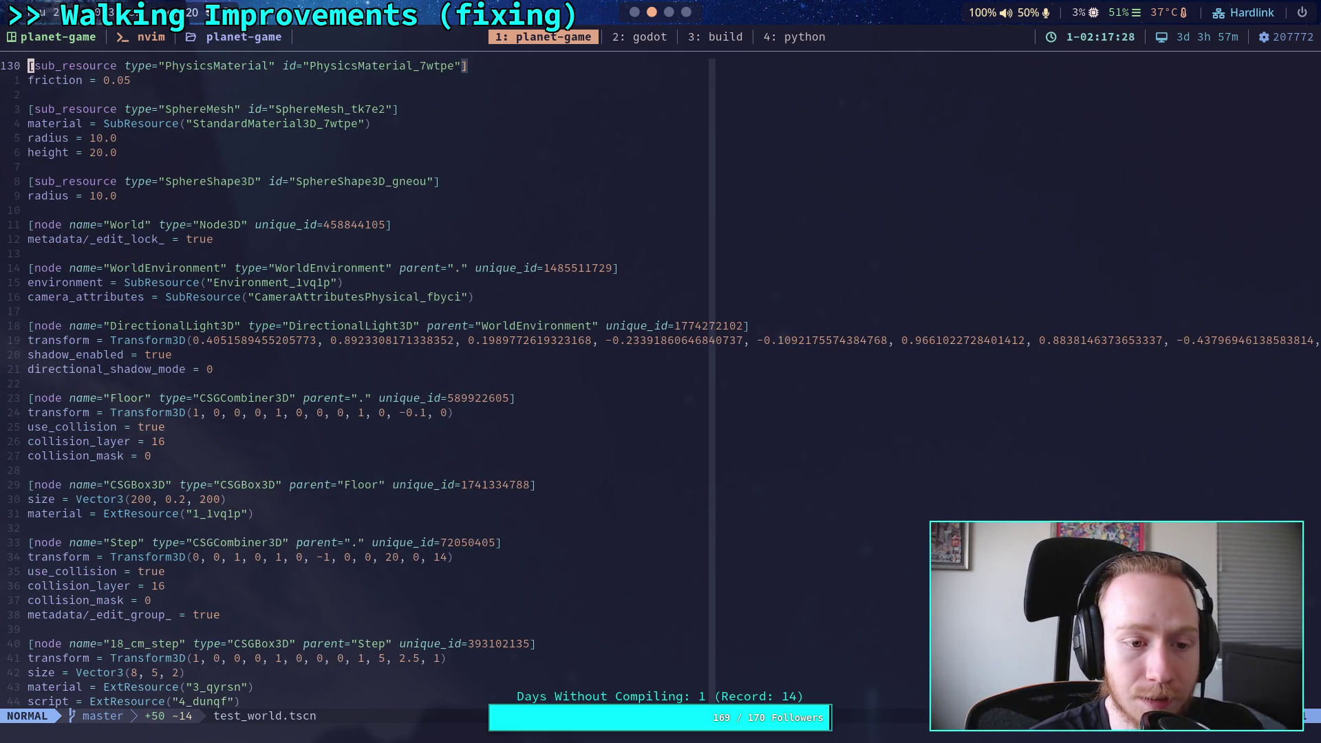
scroll(358, 378, "down", 12)
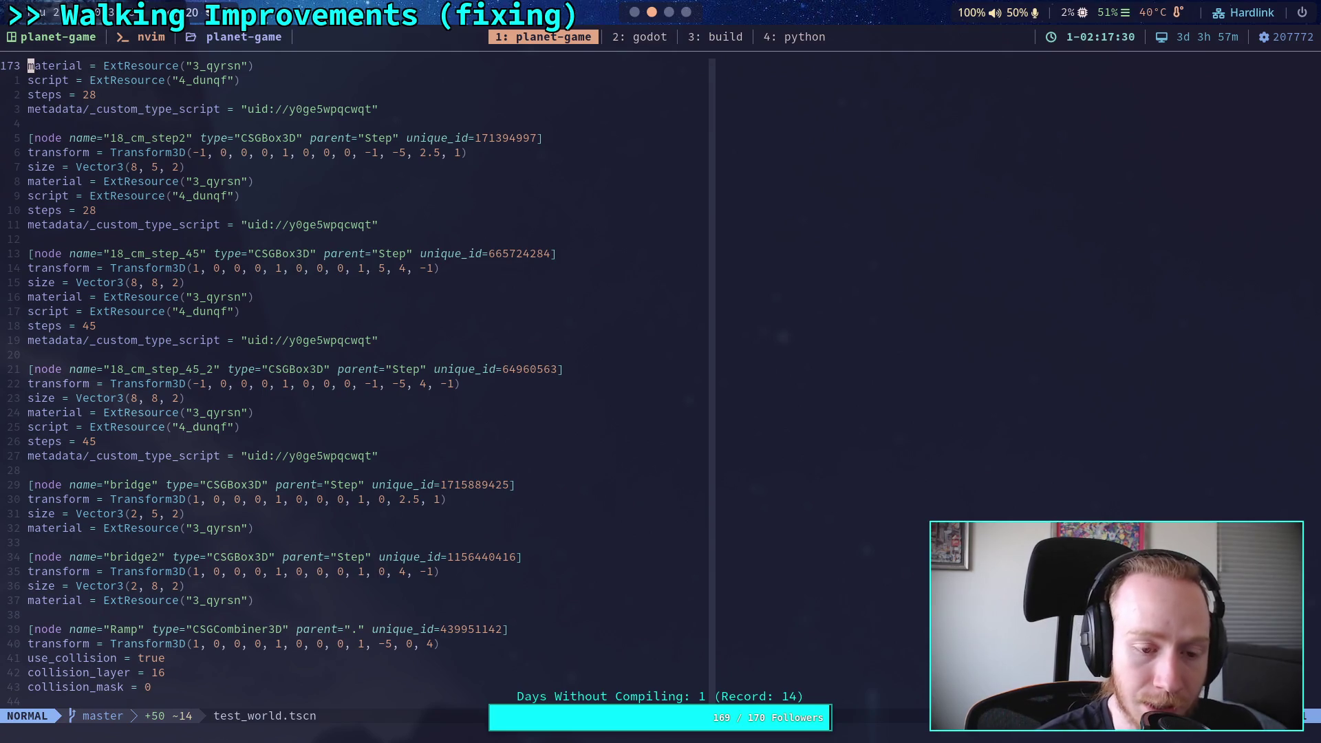
scroll(358, 378, "down", 17)
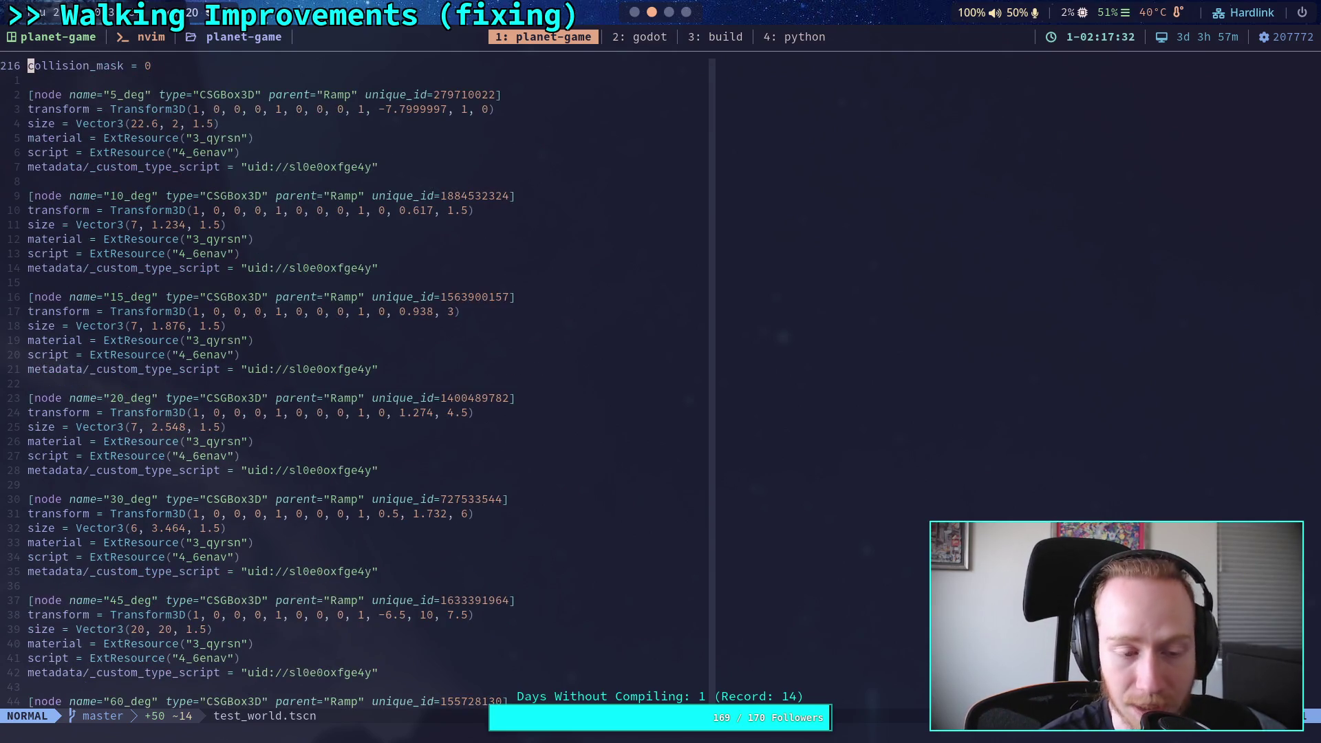
scroll(358, 379, "down", 14)
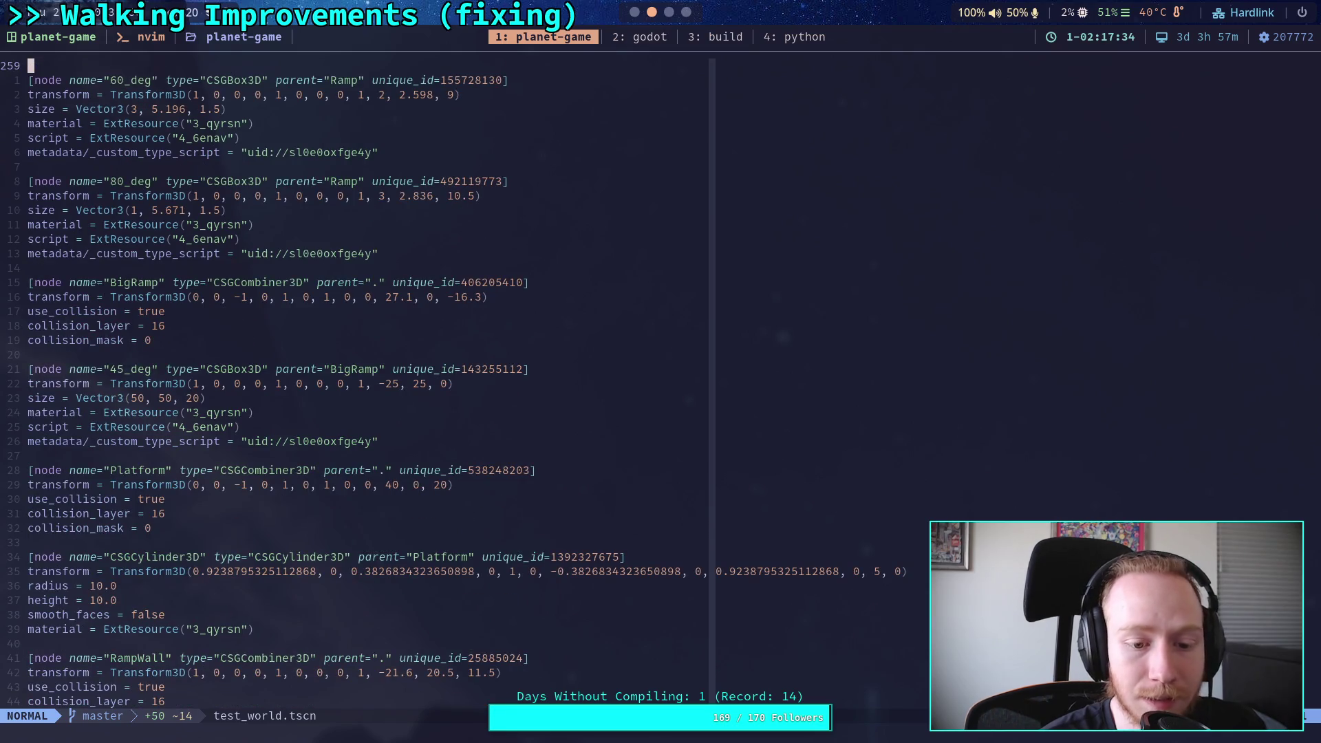
key("ctrl+f")
key("ctrl+f")
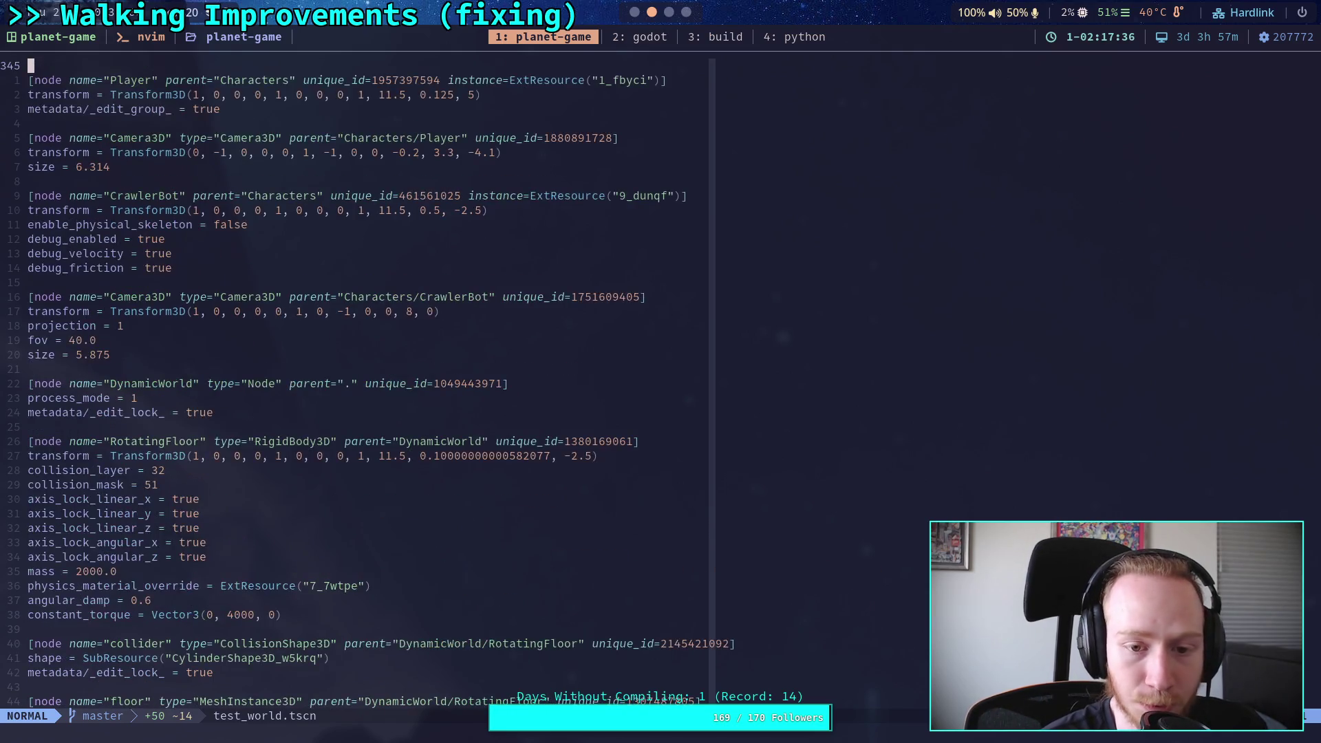
key("j")
key("j")
key("j")
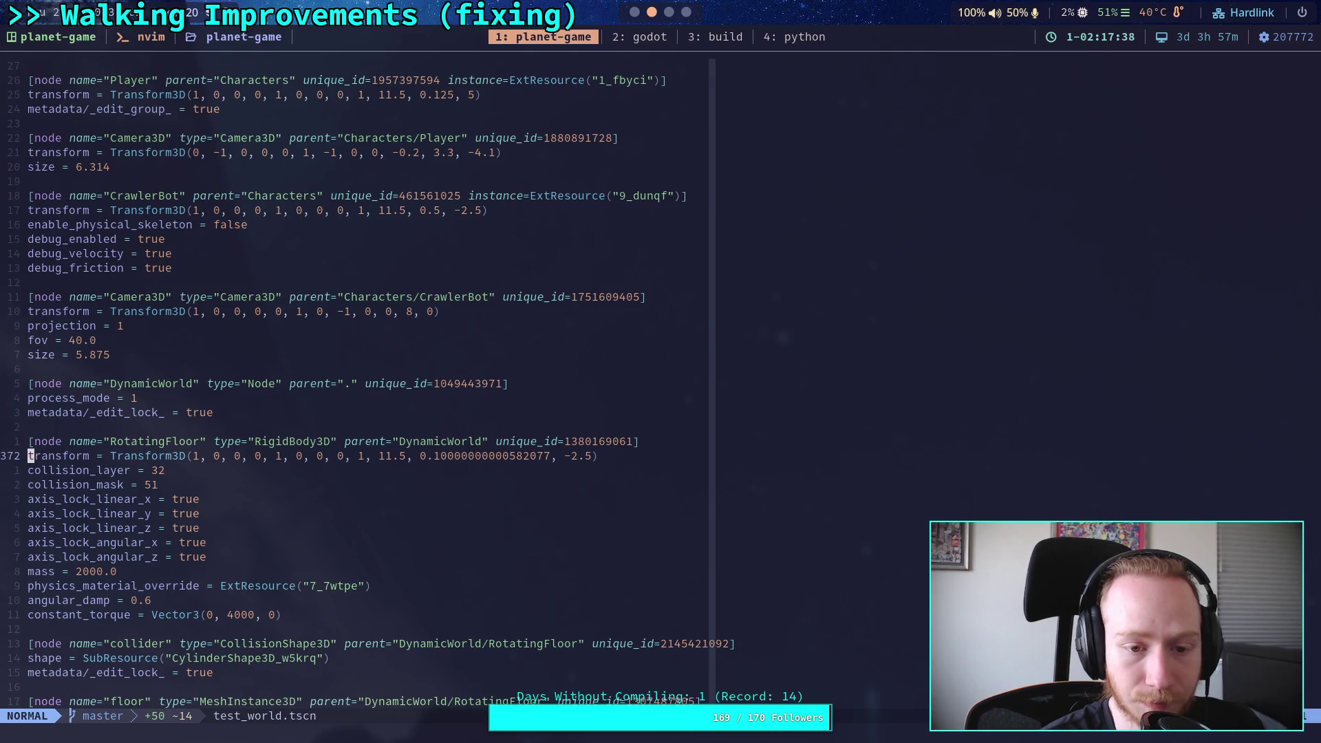
key("ctrl+f")
key("ctrl+f")
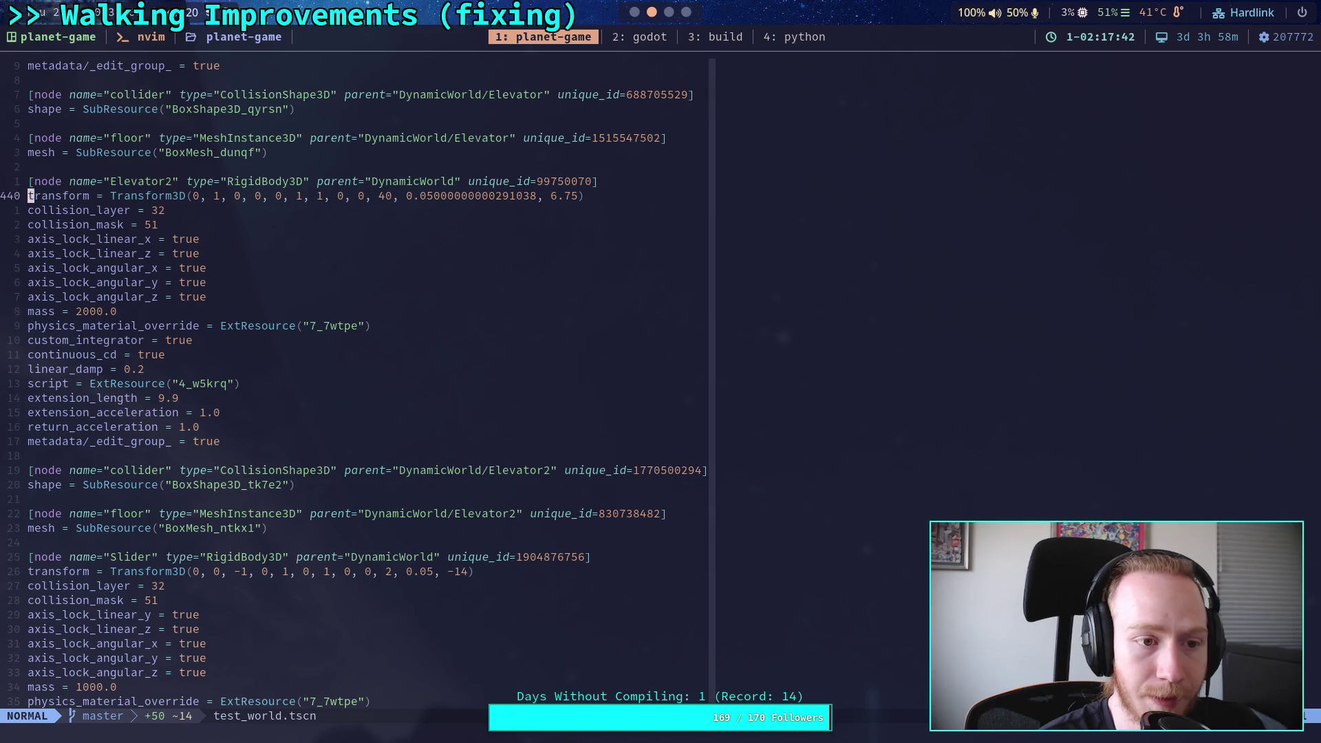
left_click(182, 196)
key("l")
key("l")
key("l")
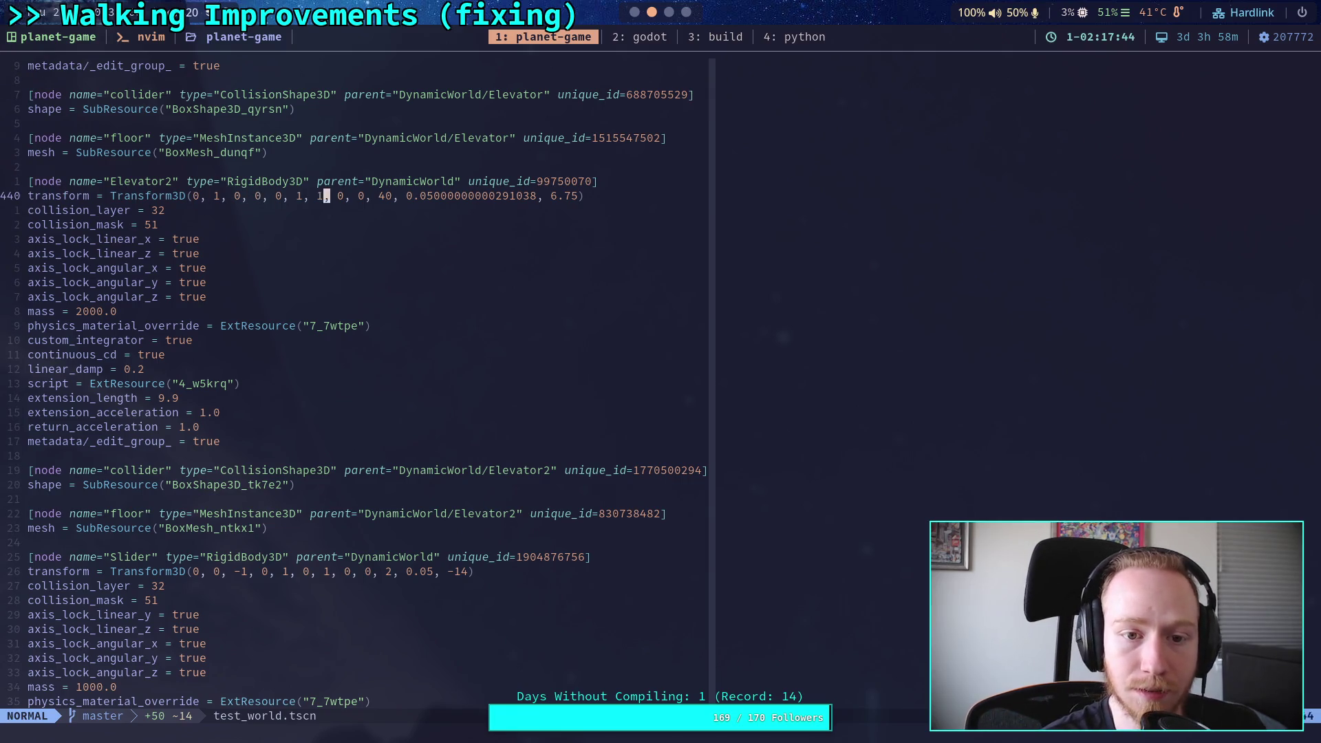
key("h")
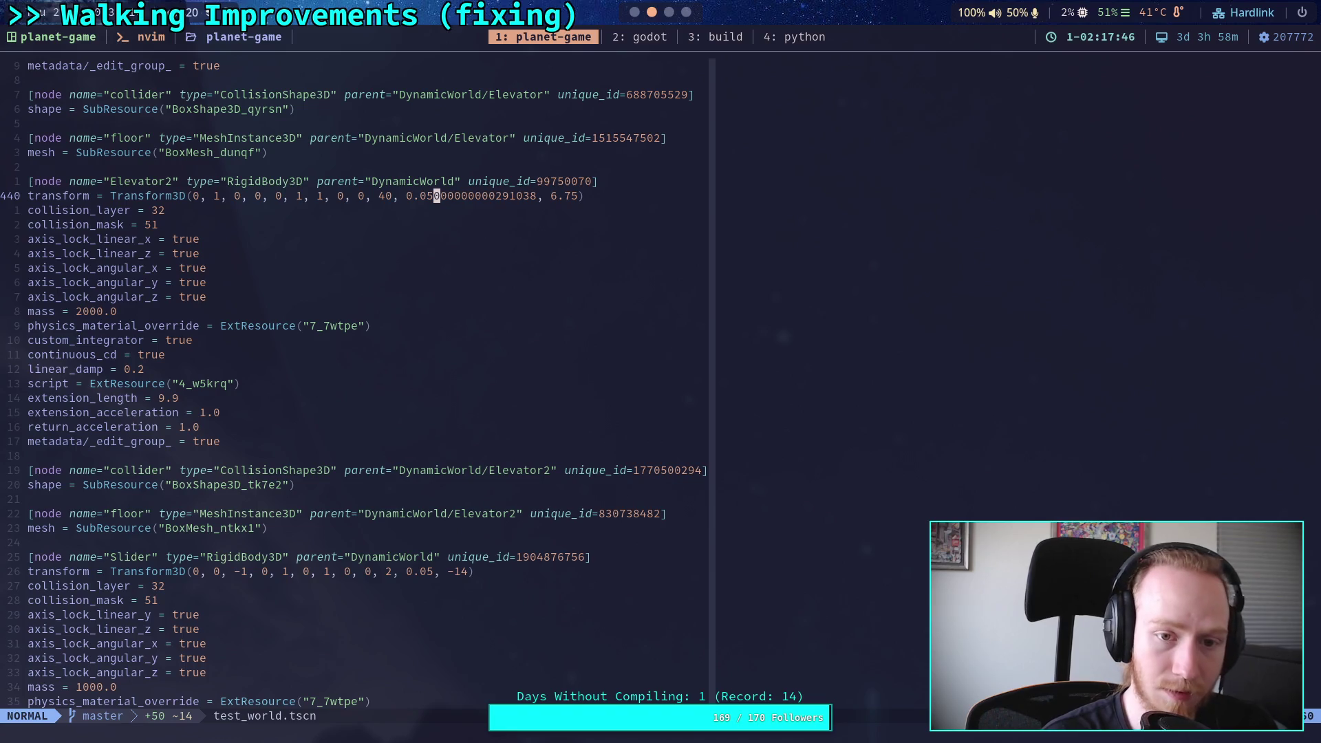
key("v")
key("e")
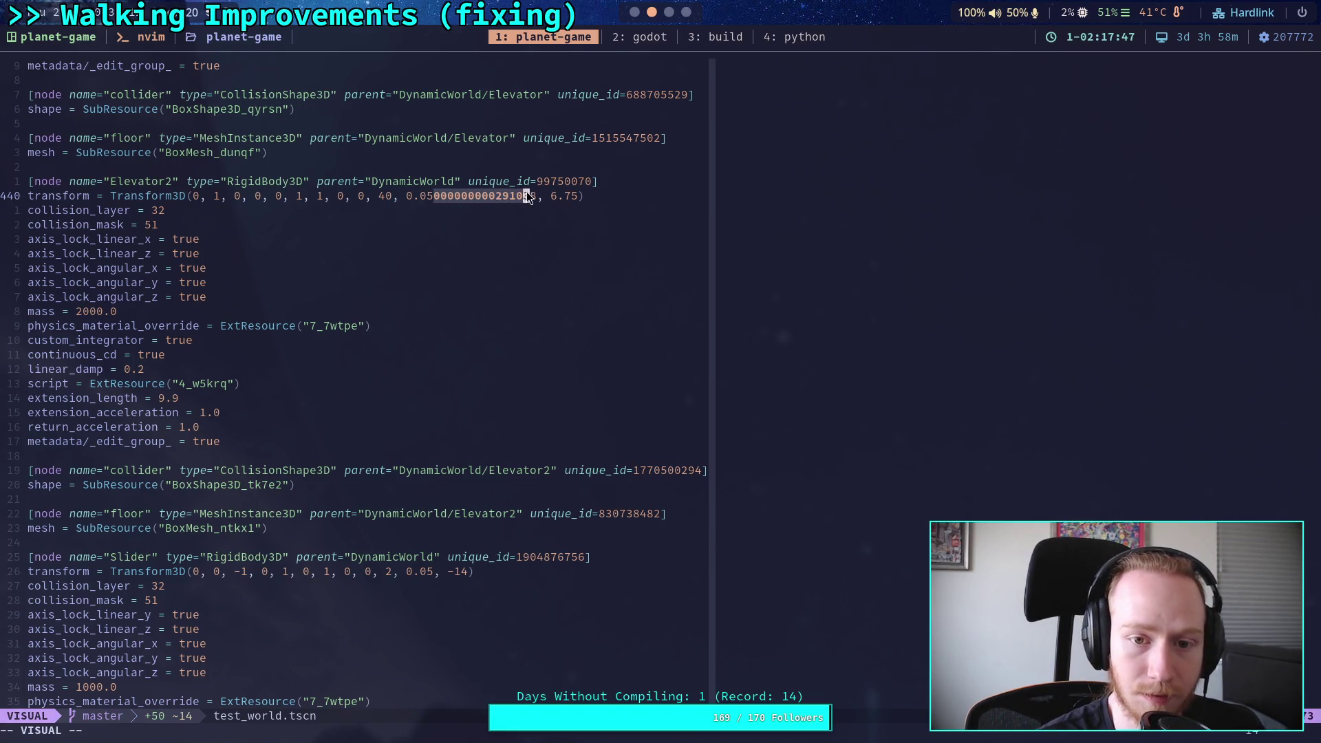
key("d")
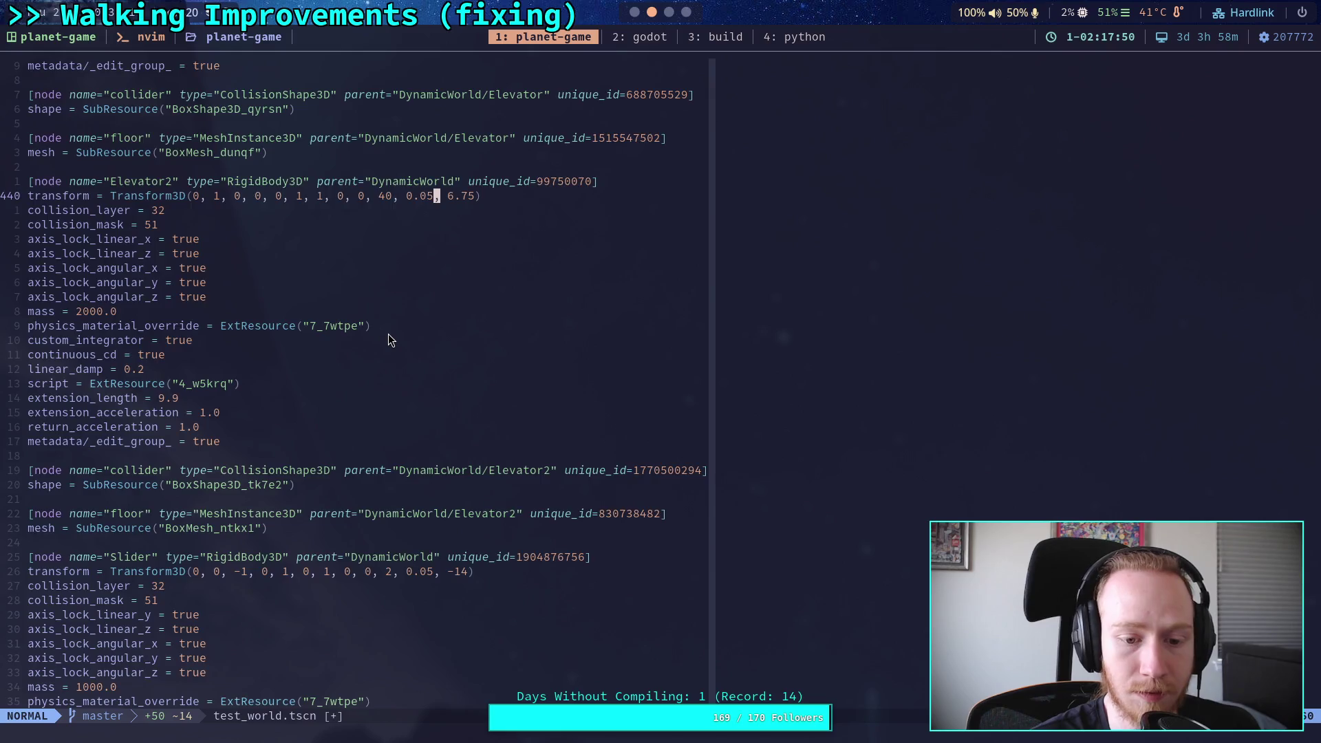
Step: Trim Slider2's y value to 0.05 and save the file with :wq
scroll(389, 337, "down", 10)
left_click_drag(435, 455, 528, 455)
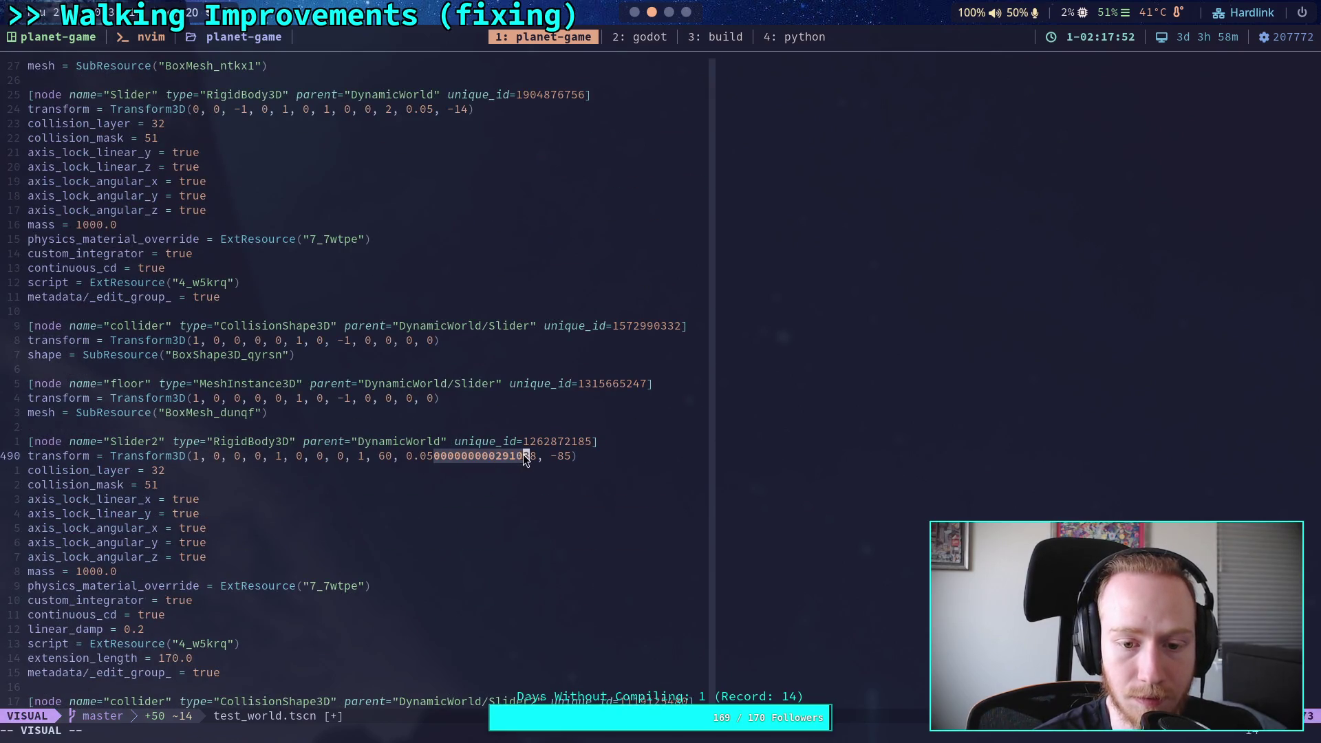
key("d")
scroll(407, 419, "down", 4)
scroll(406, 419, "down", 1)
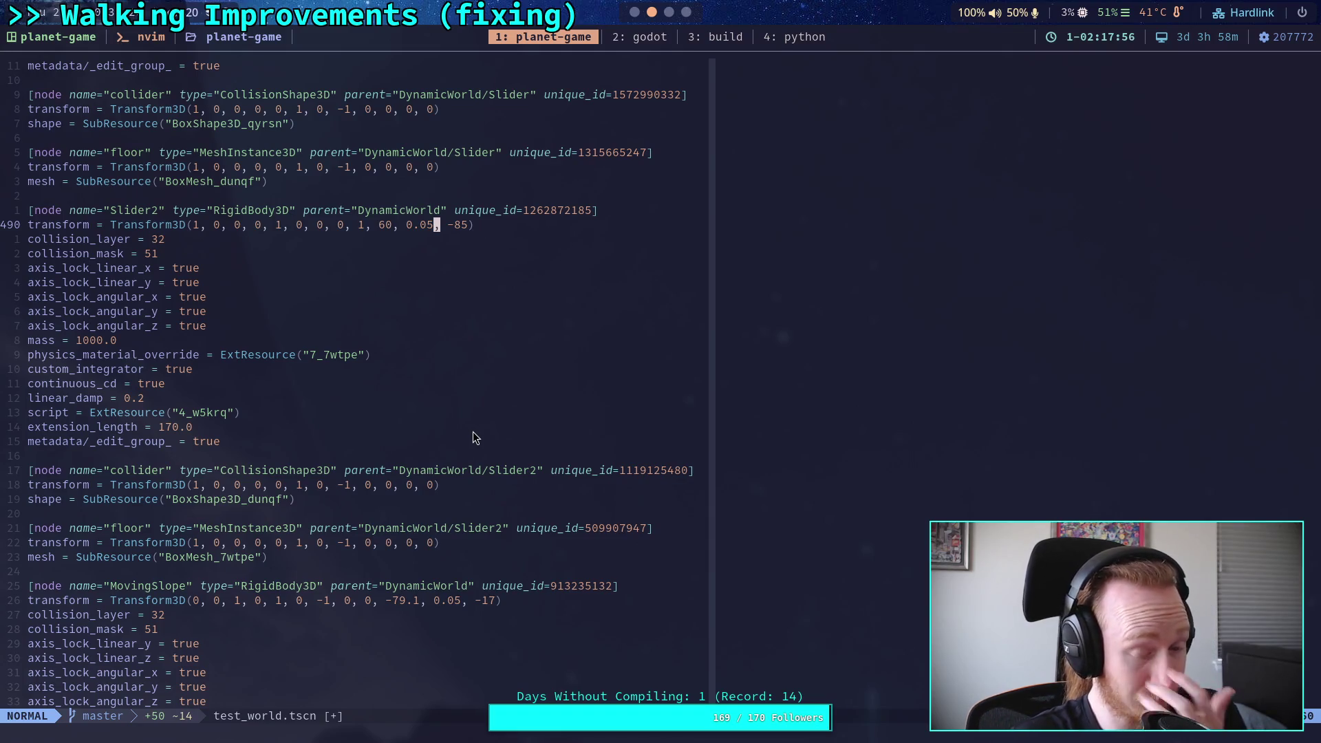
scroll(473, 431, "down", 11)
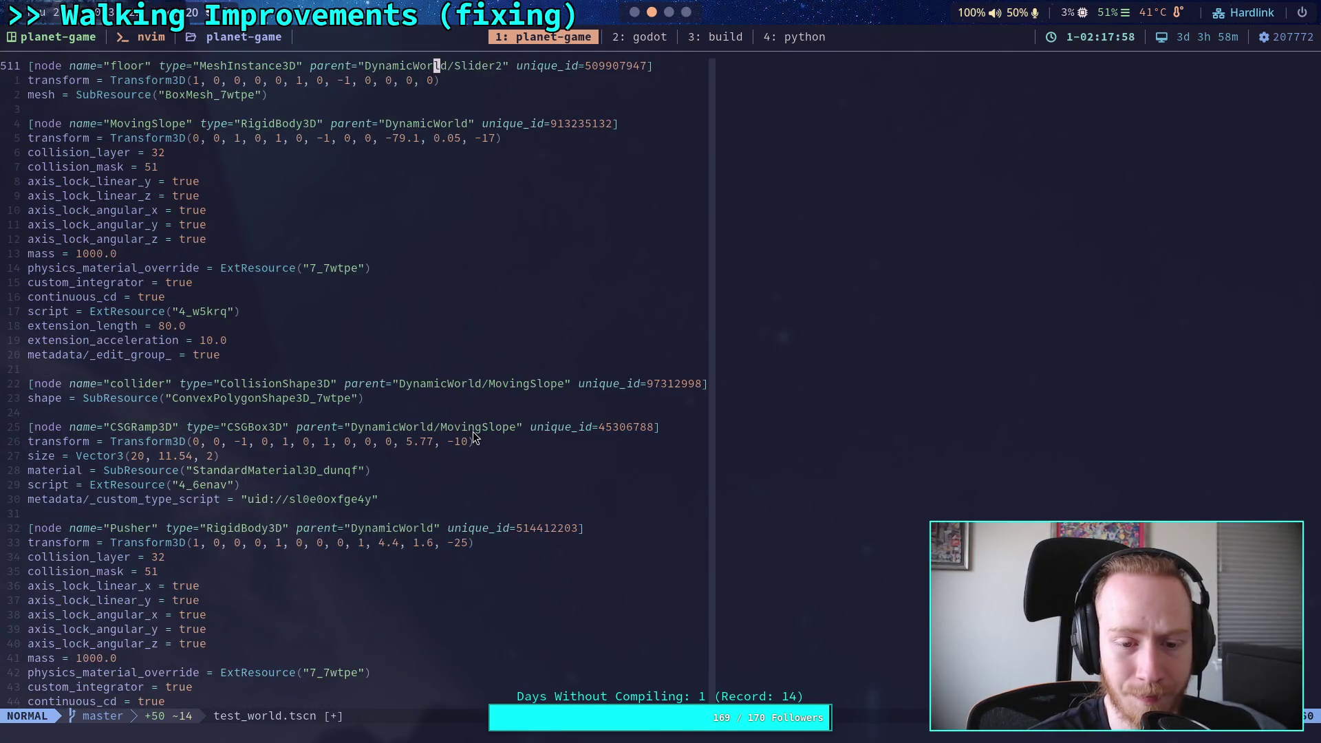
scroll(473, 432, "down", 9)
left_click(456, 399)
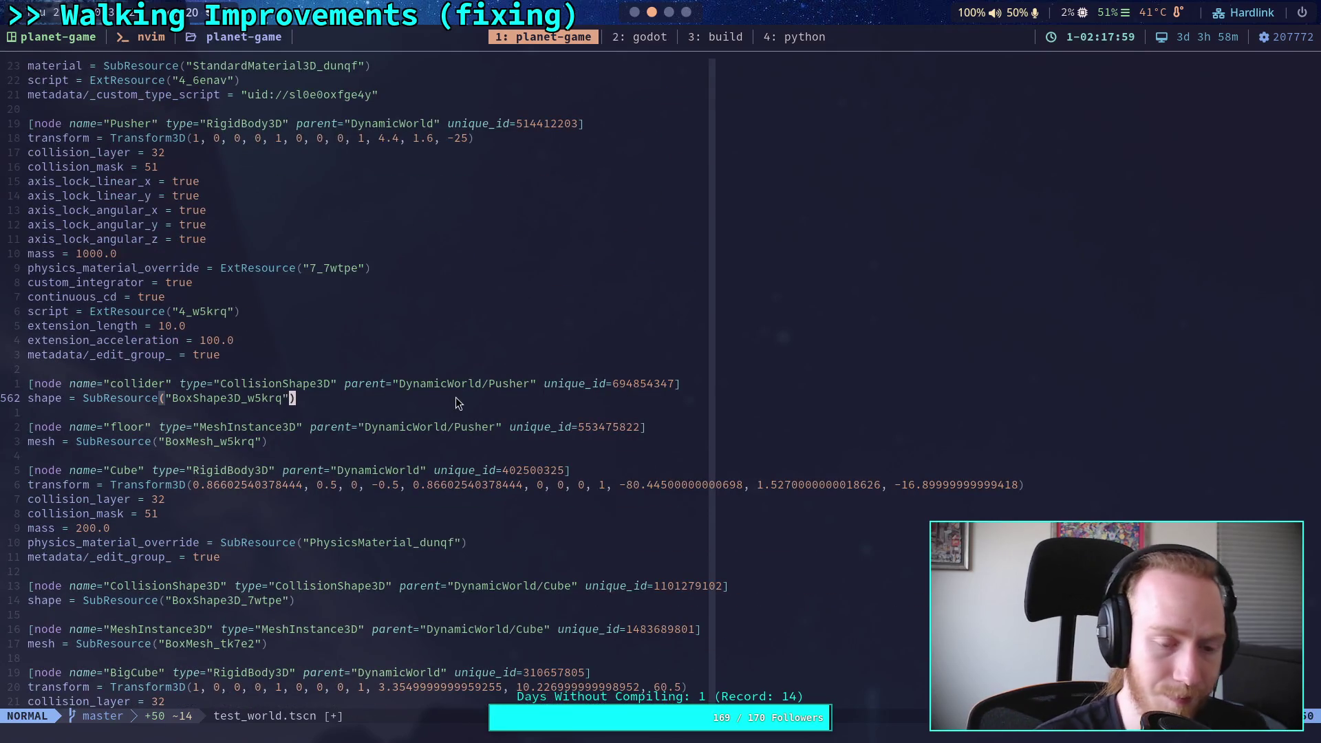
type(":wq")
key("Return")
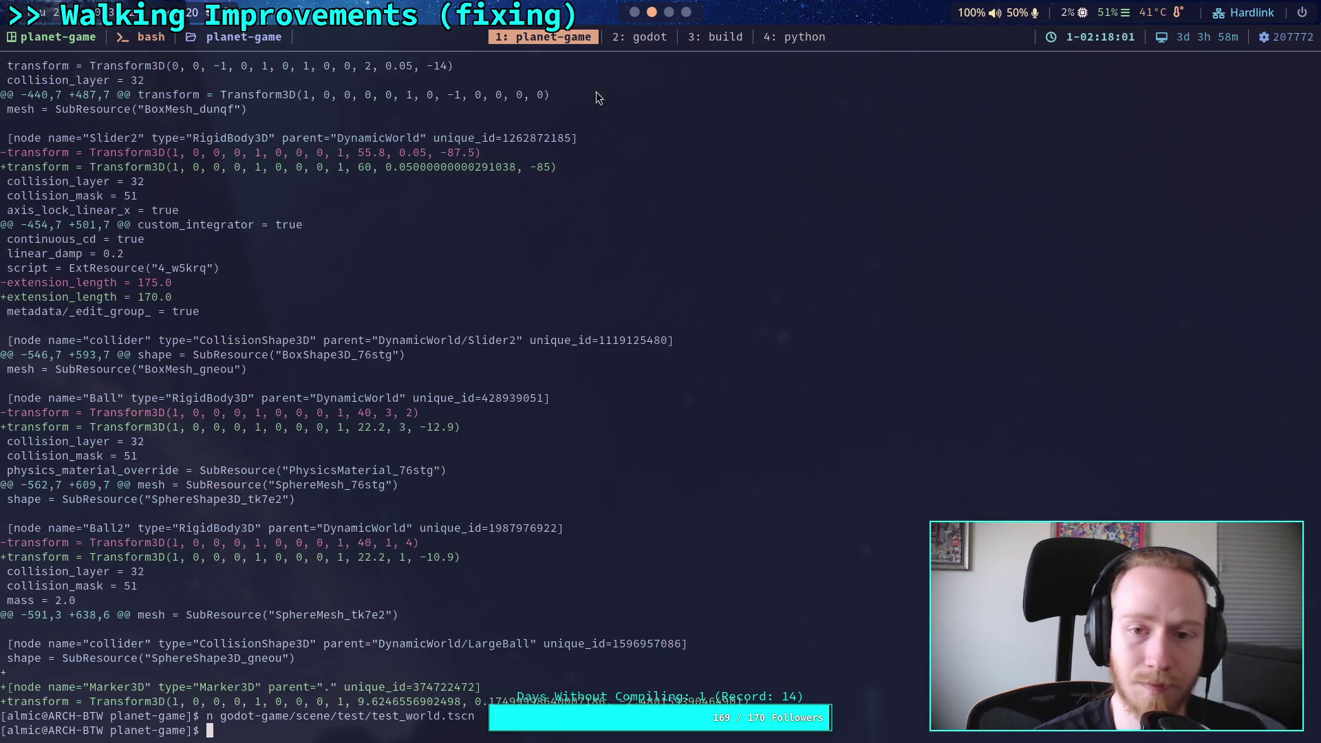
Step: Select Slider2 in Godot and commit 60.0 as its position x
key("super+2")
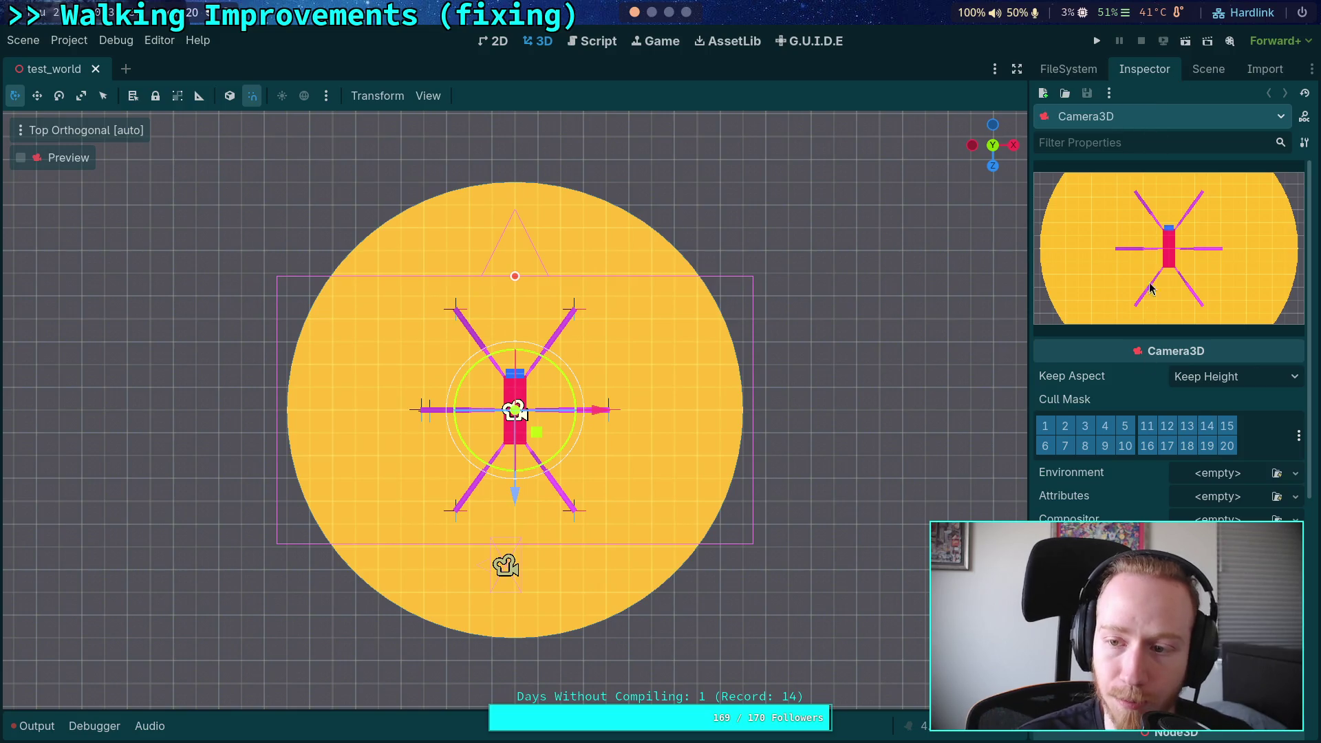
left_click(1211, 72)
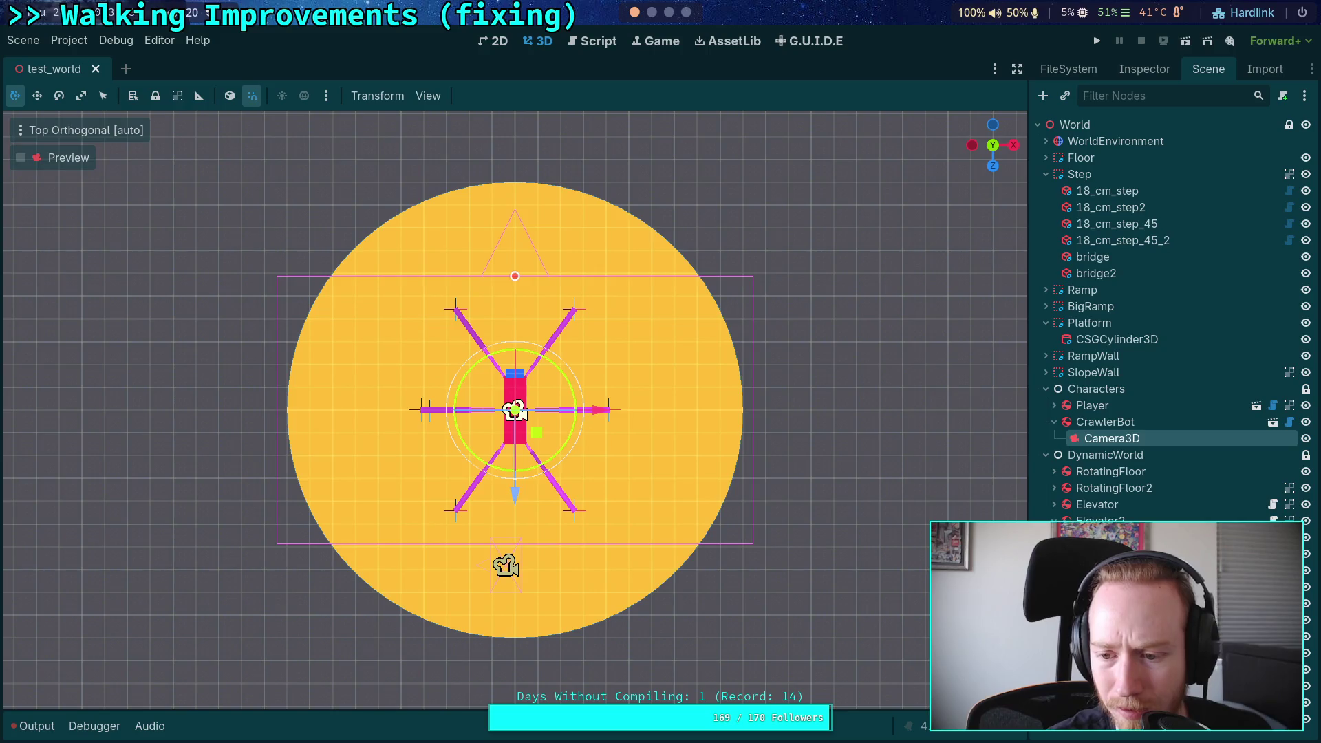
left_click(517, 411)
left_click(1145, 71)
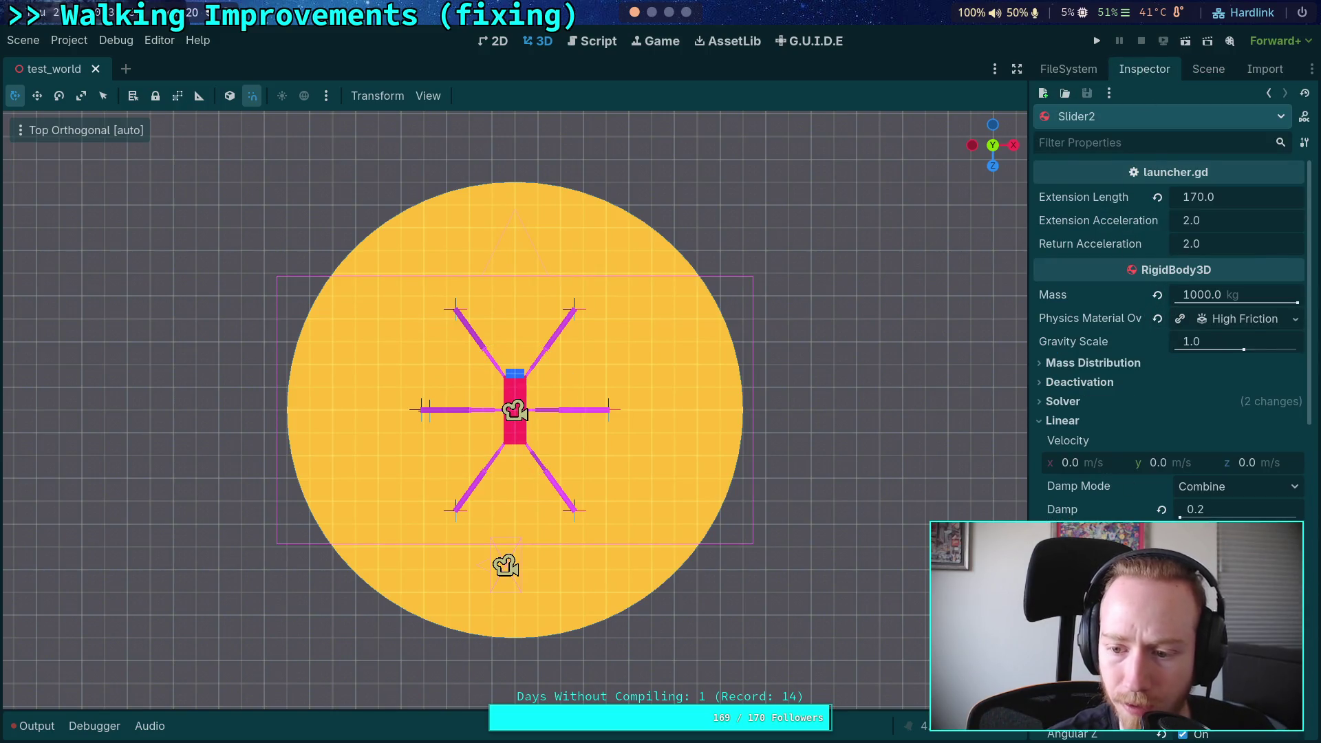
scroll(1170, 413, "down", 10)
left_click(1111, 508)
type("60.1")
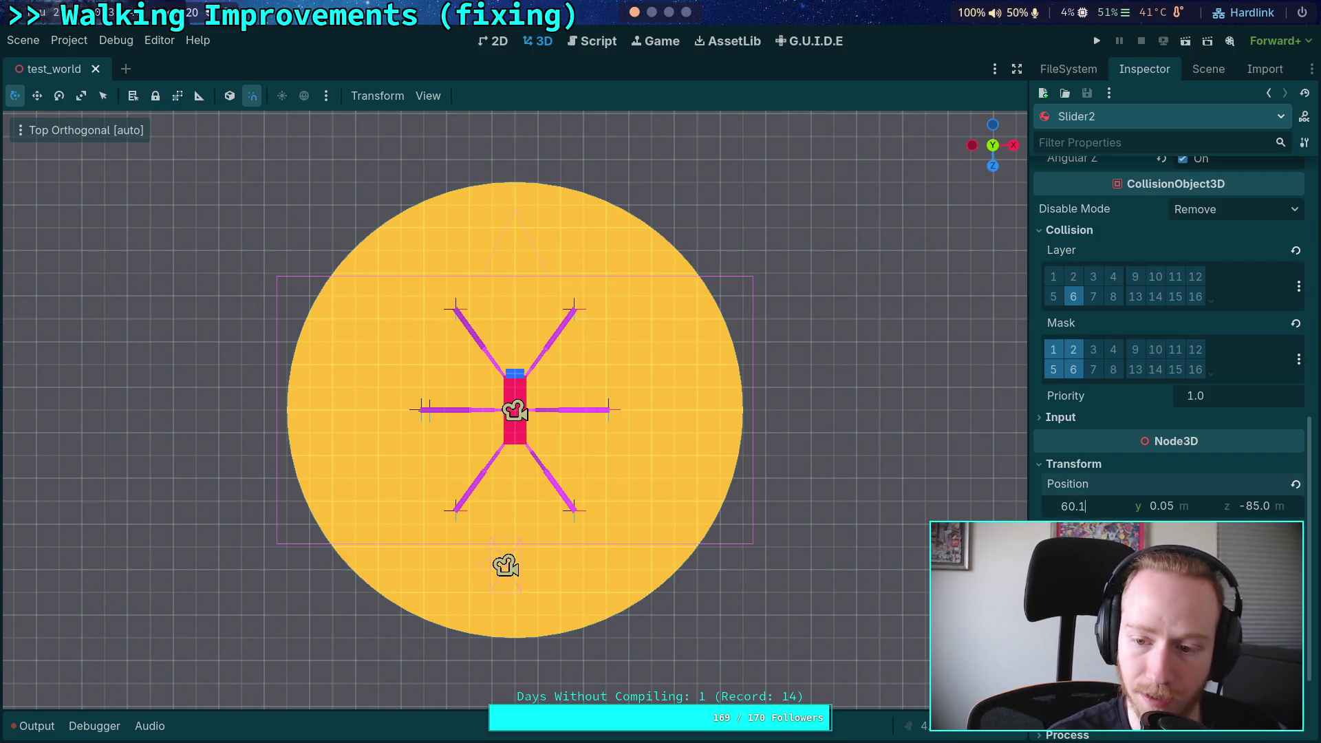
key("BackSpace")
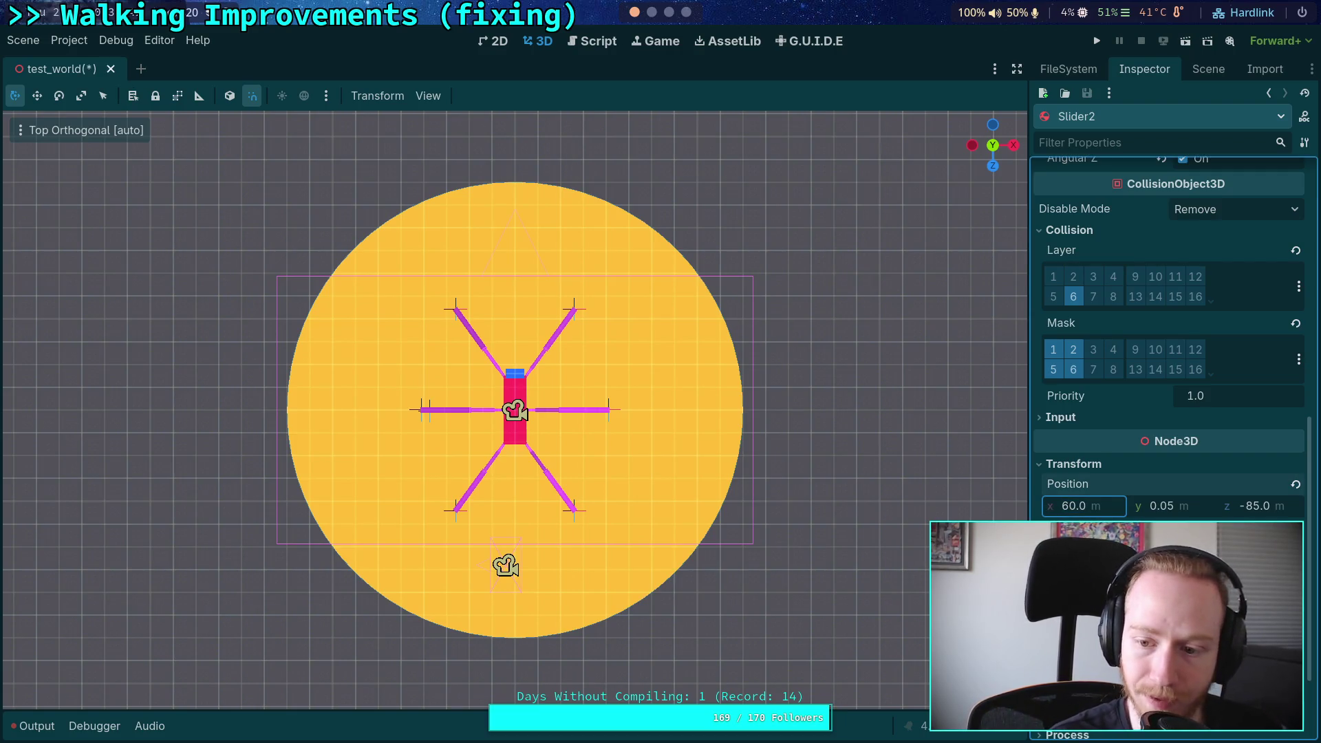
Step: Set Elevator2's position x to 40.0 m, then recall the test_world diff in the terminal
left_click(1208, 69)
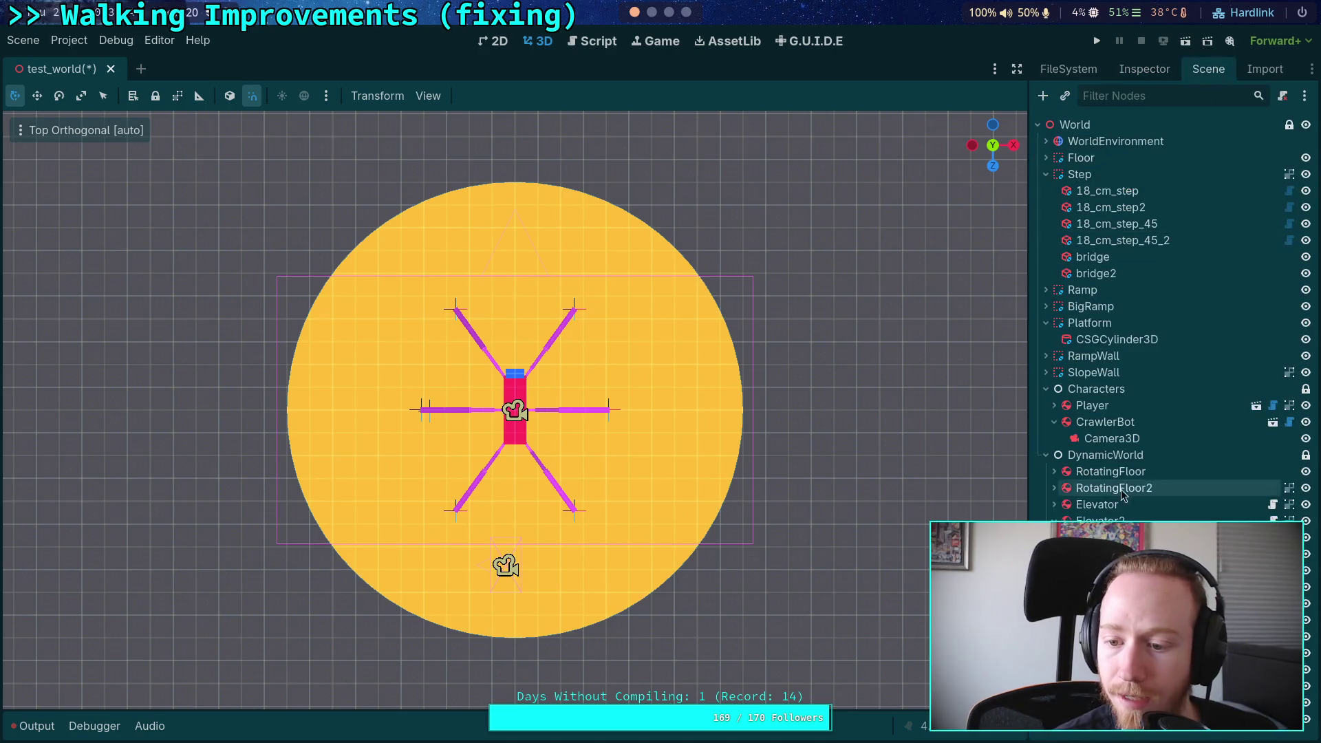
left_click(1101, 521)
left_click(1144, 69)
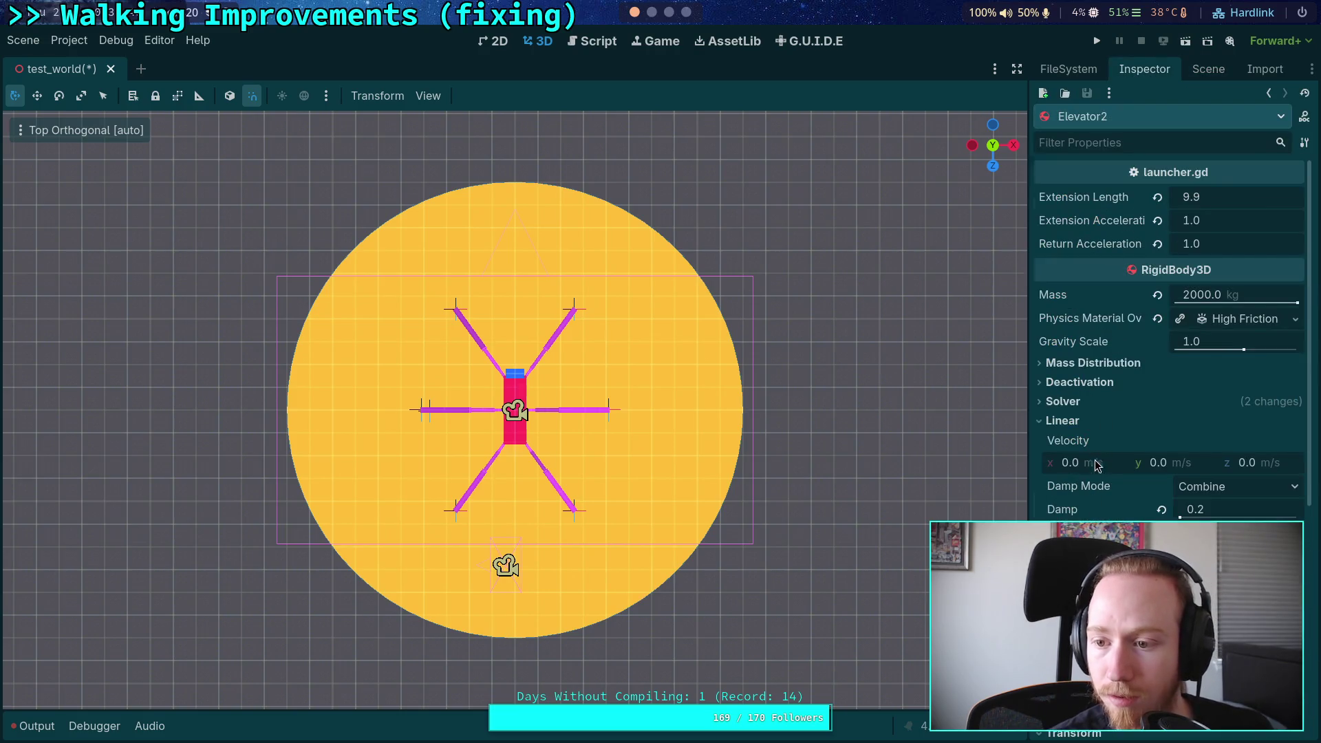
scroll(1095, 461, "down", 5)
left_click(1101, 383)
type("40.1")
key("BackSpace")
type("0")
key("Return")
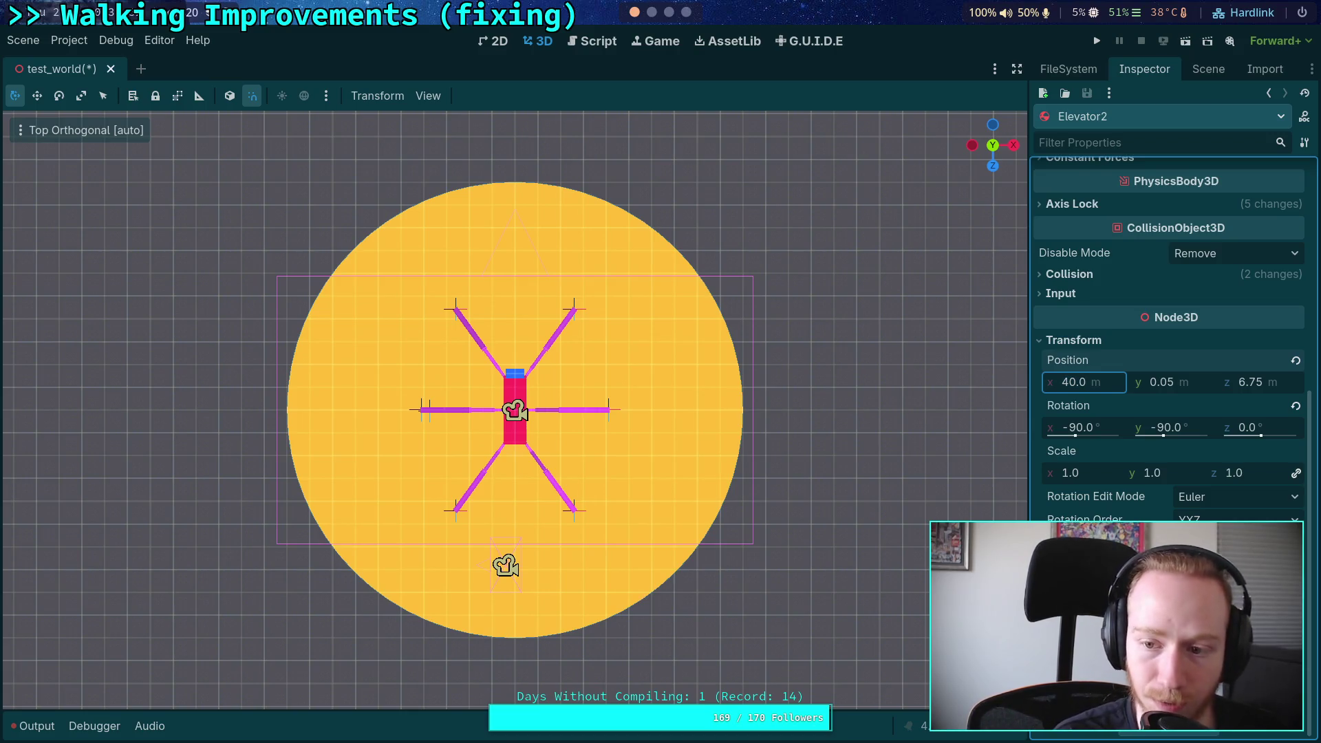
key("super+2")
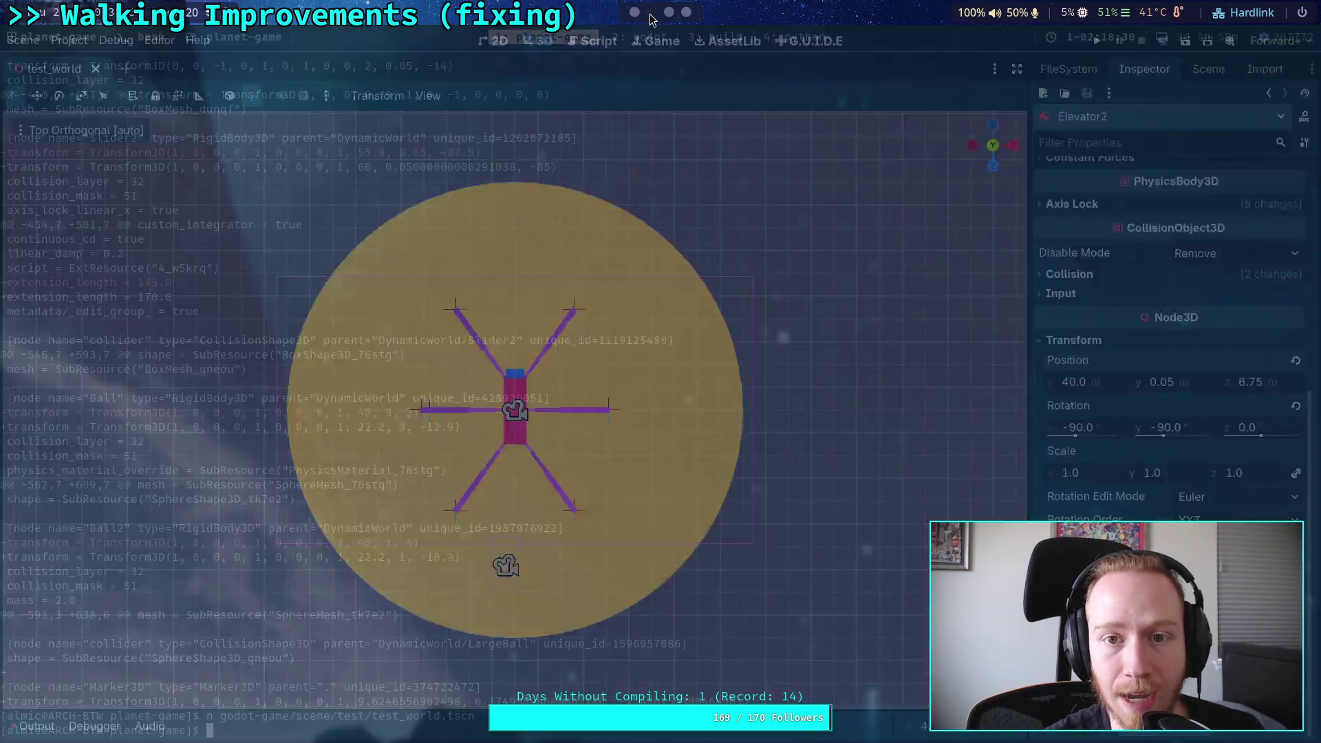
key("Up")
key("Up")
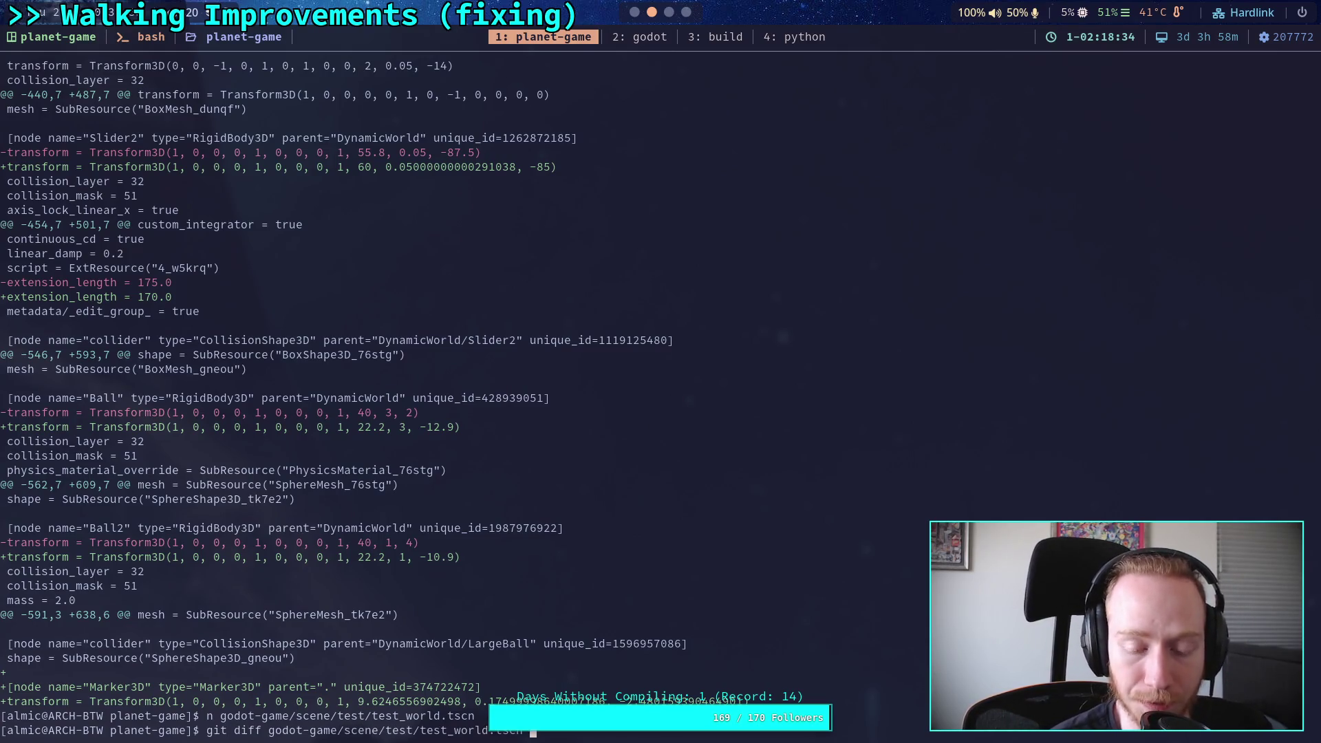
Step: Review the test_world.tscn diff through the Elevator2, Slider2 and Marker3D changes
key("Return")
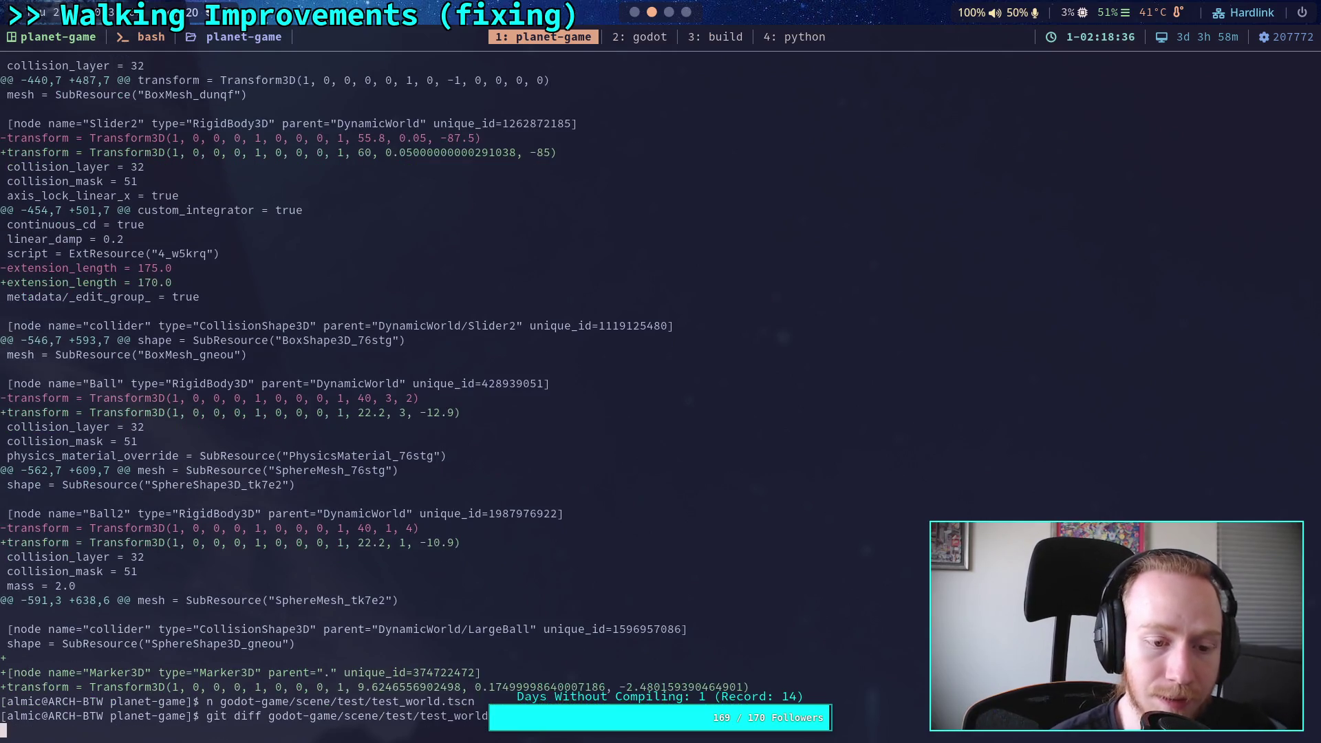
key("space")
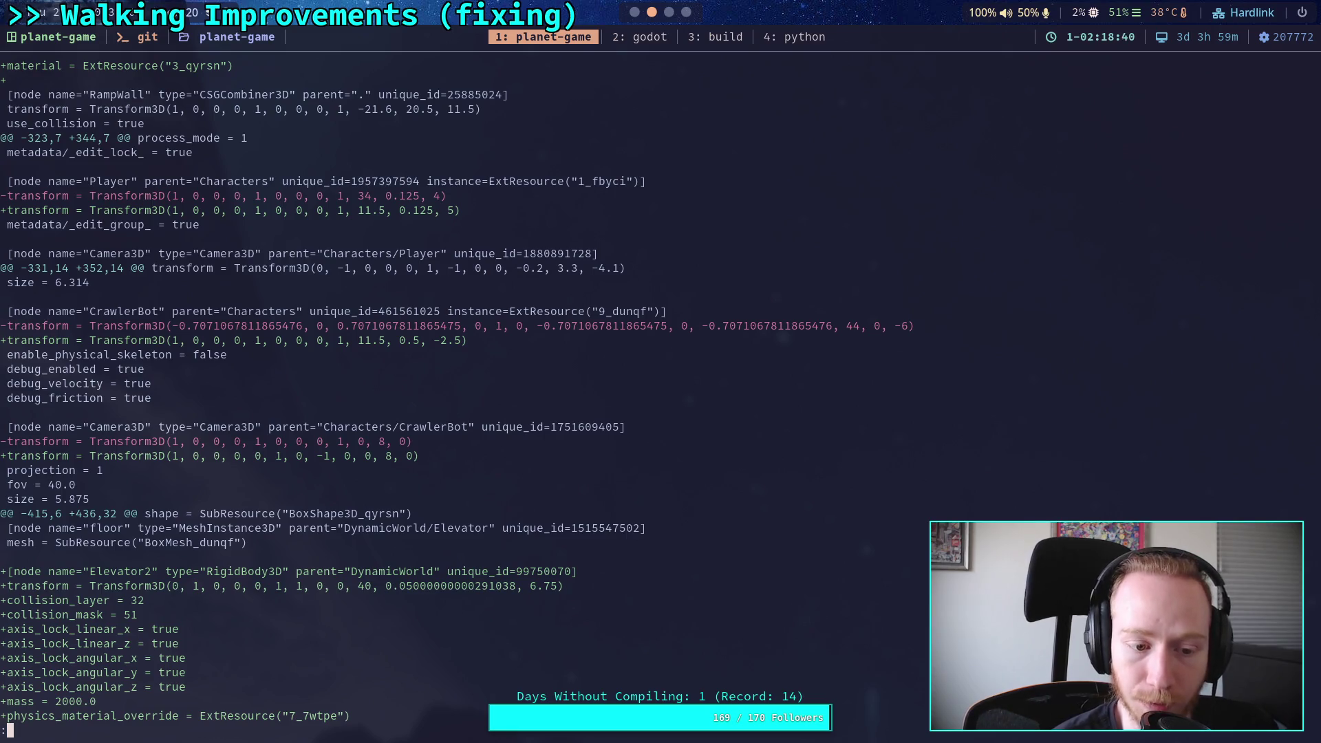
key("space")
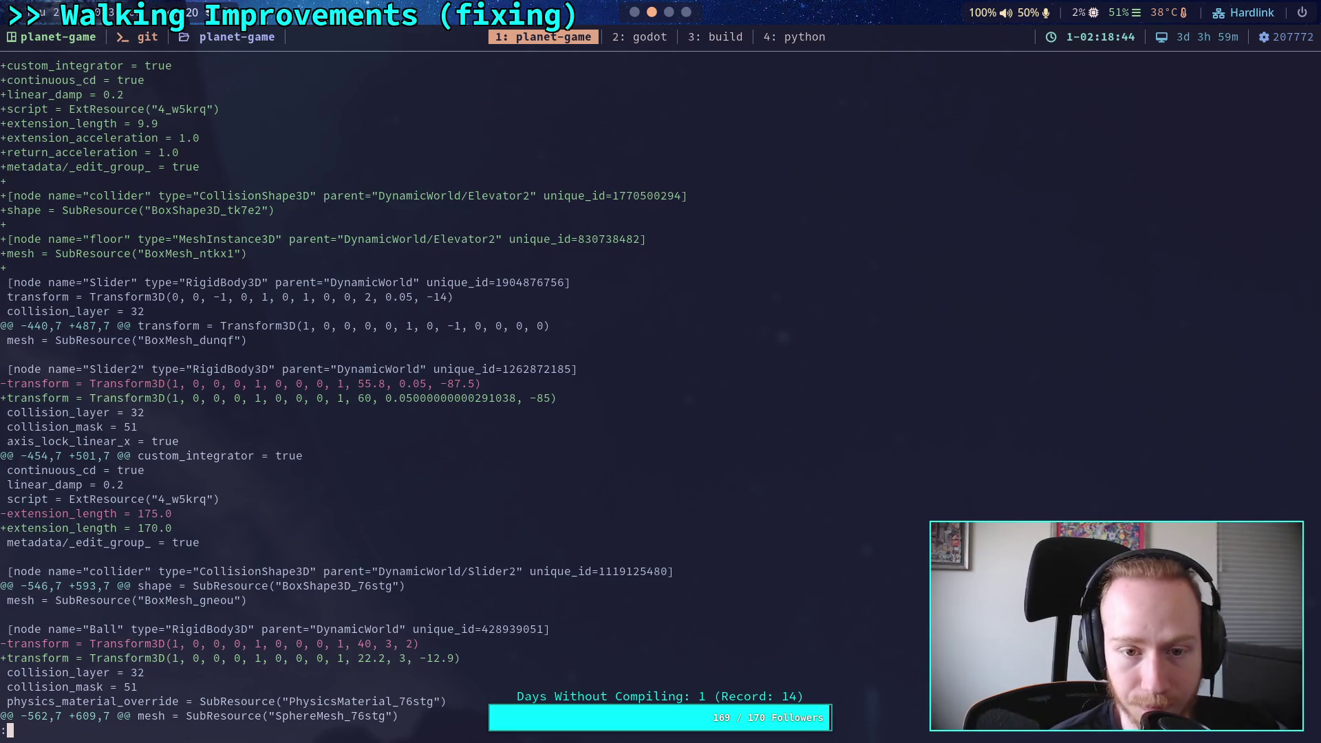
key("b")
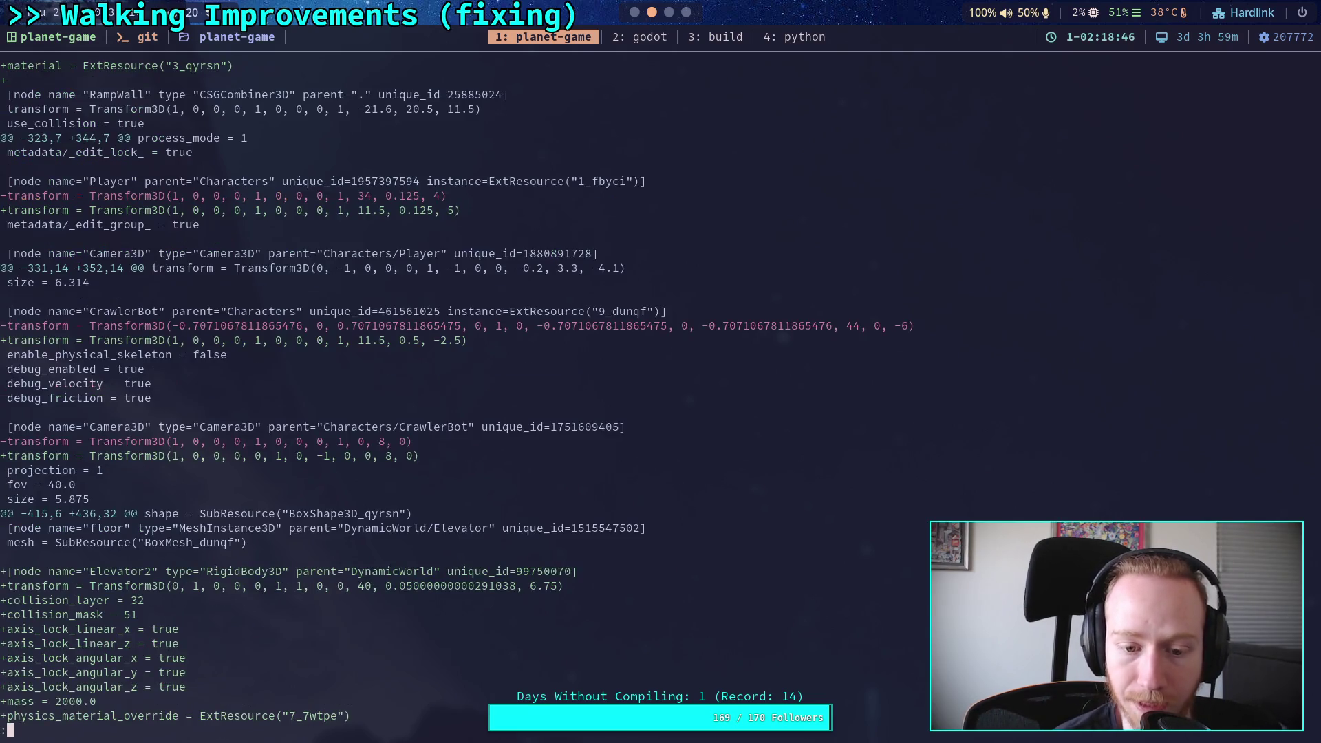
key("space")
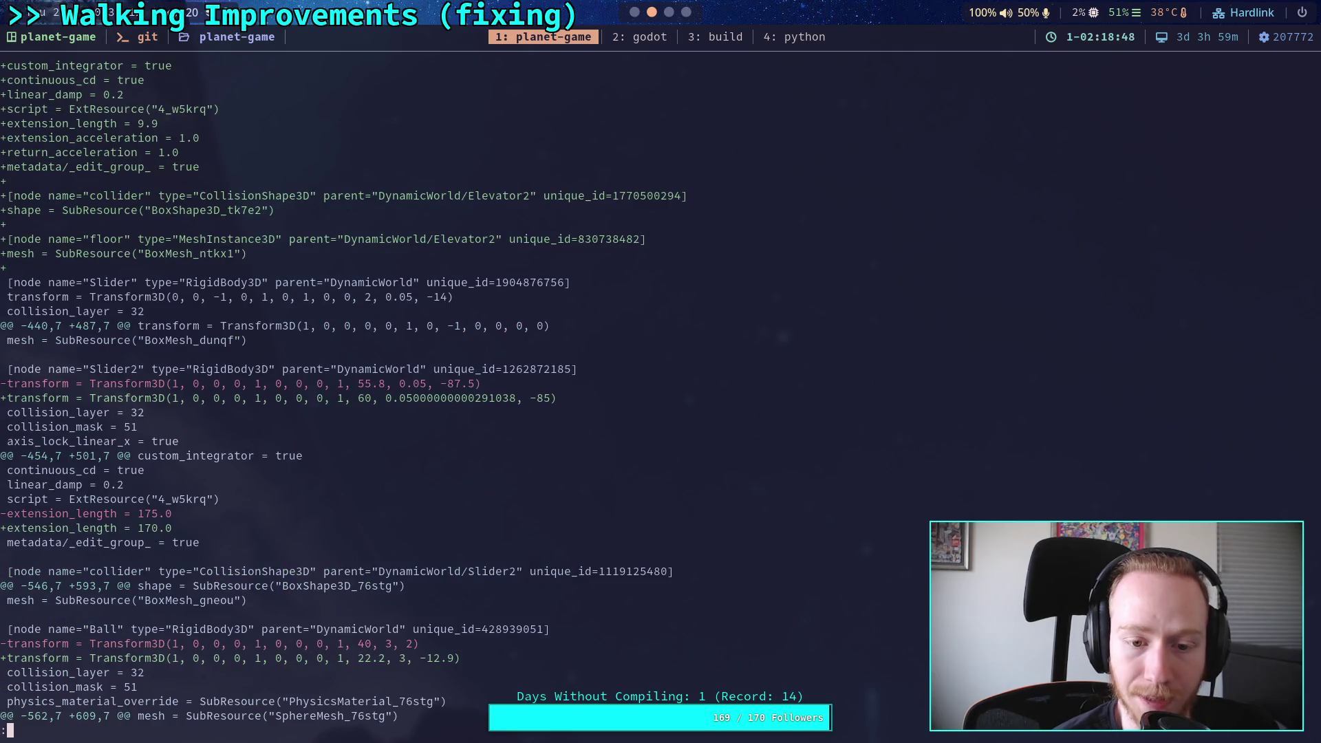
key("space")
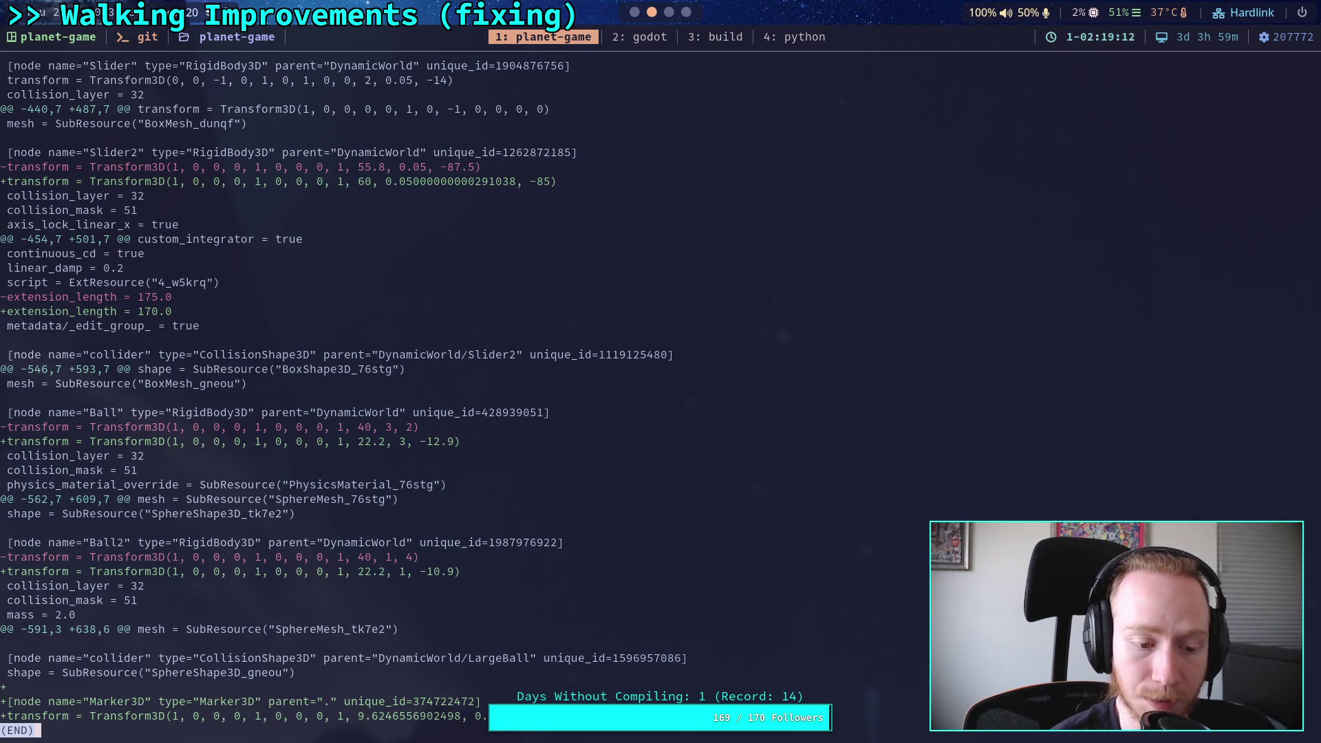
key("q")
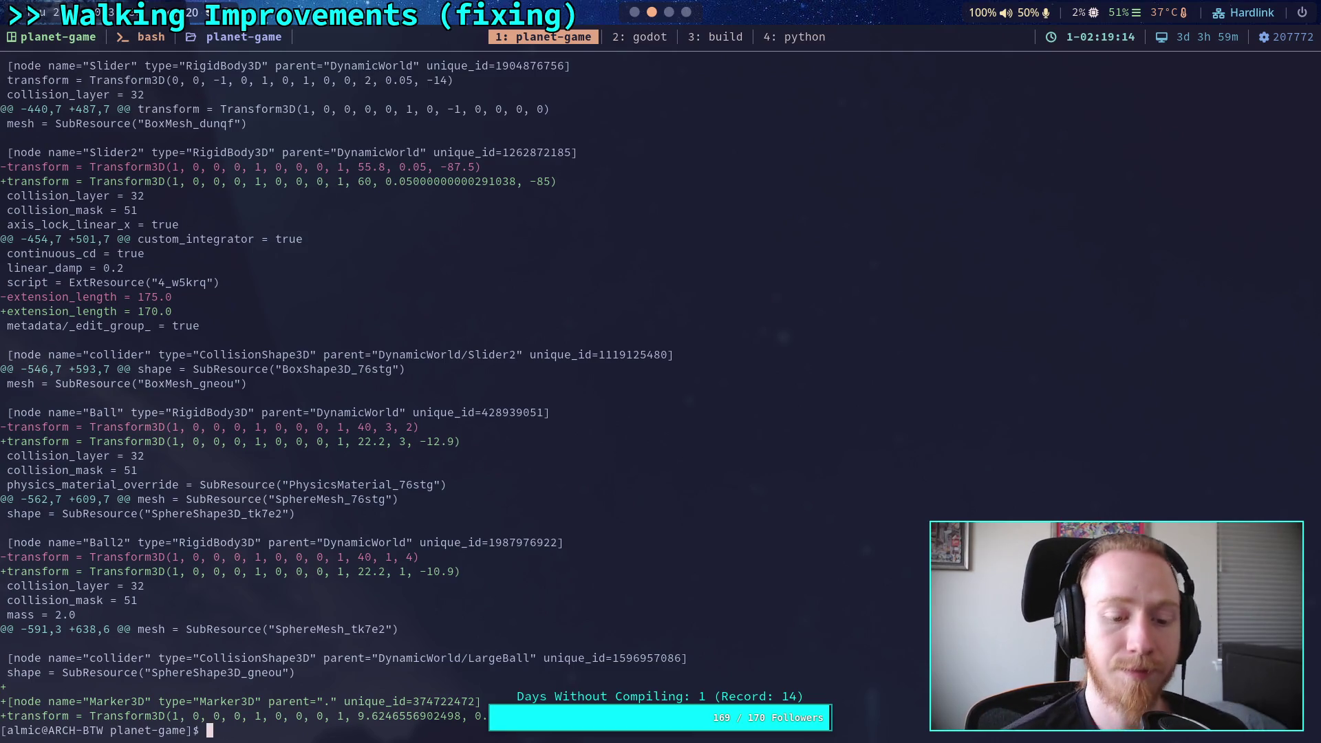
Step: Delete the Marker3D node from the scene in Godot
key("super+1")
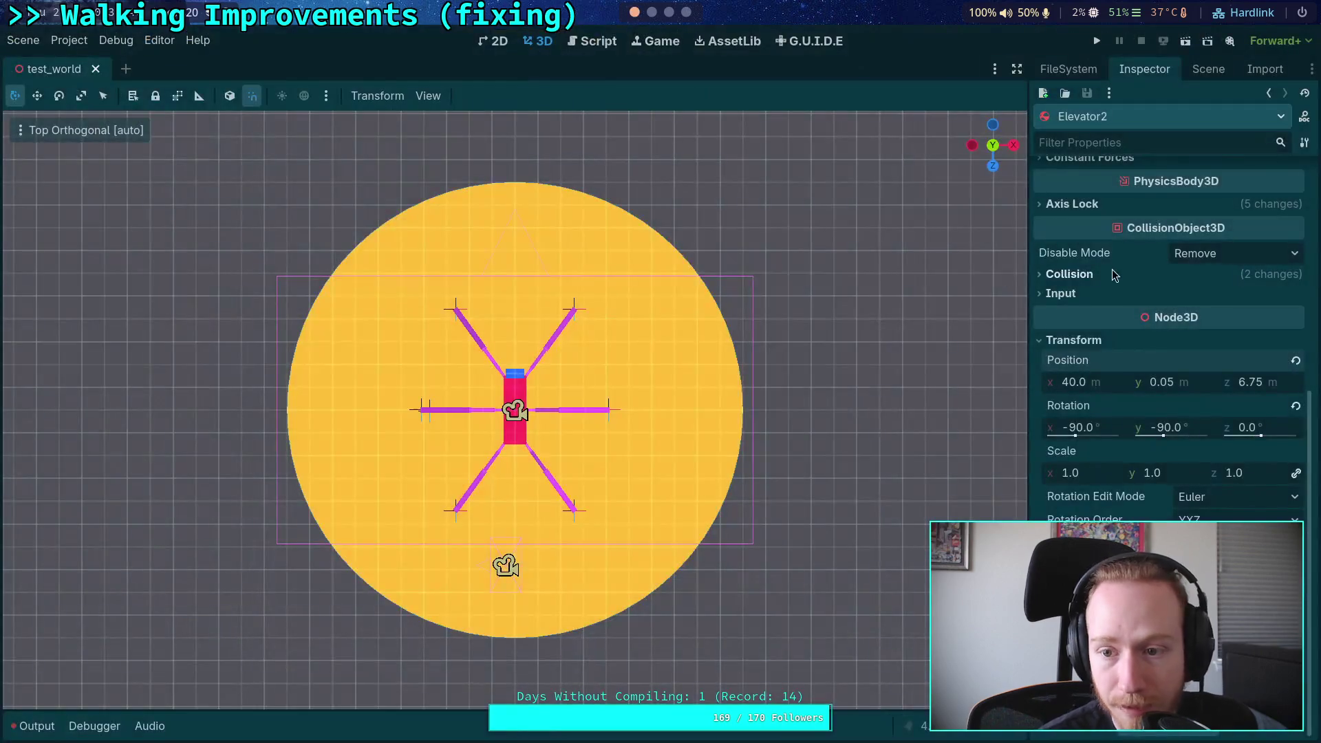
left_click(1208, 68)
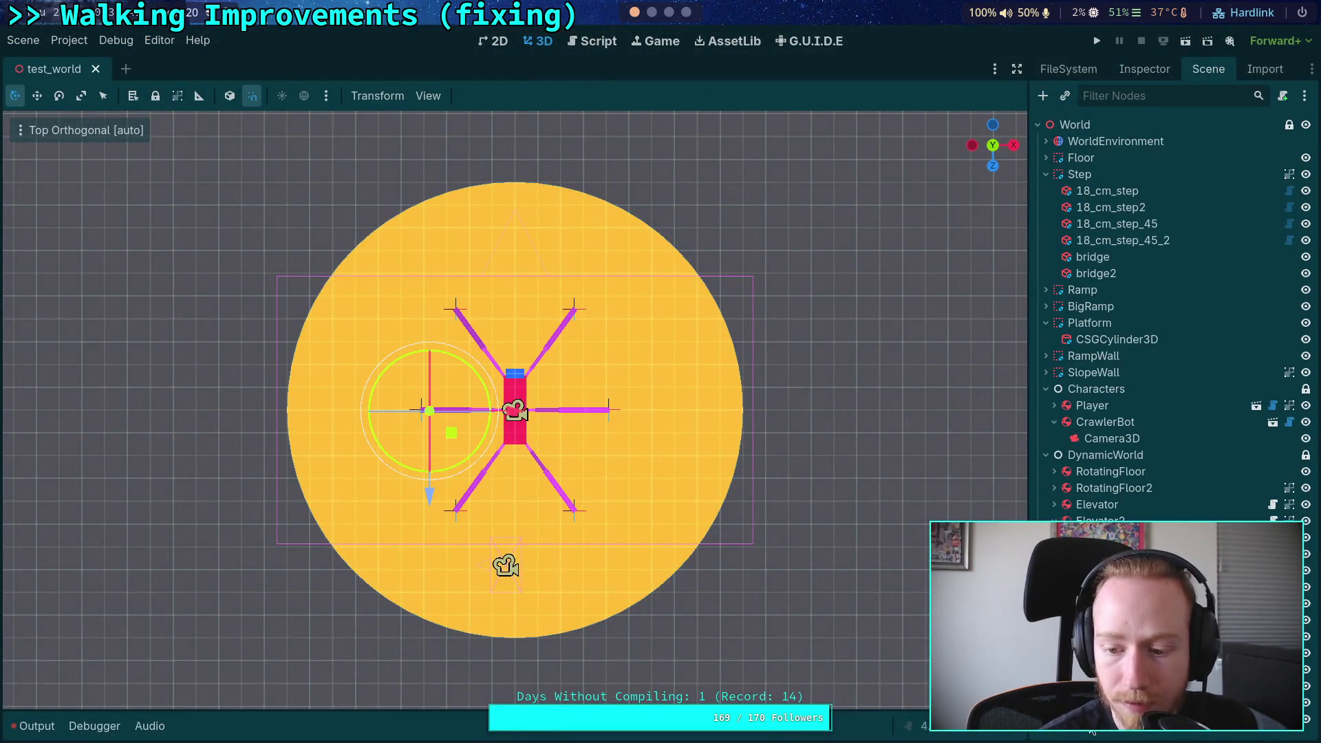
key("Delete")
key("Return")
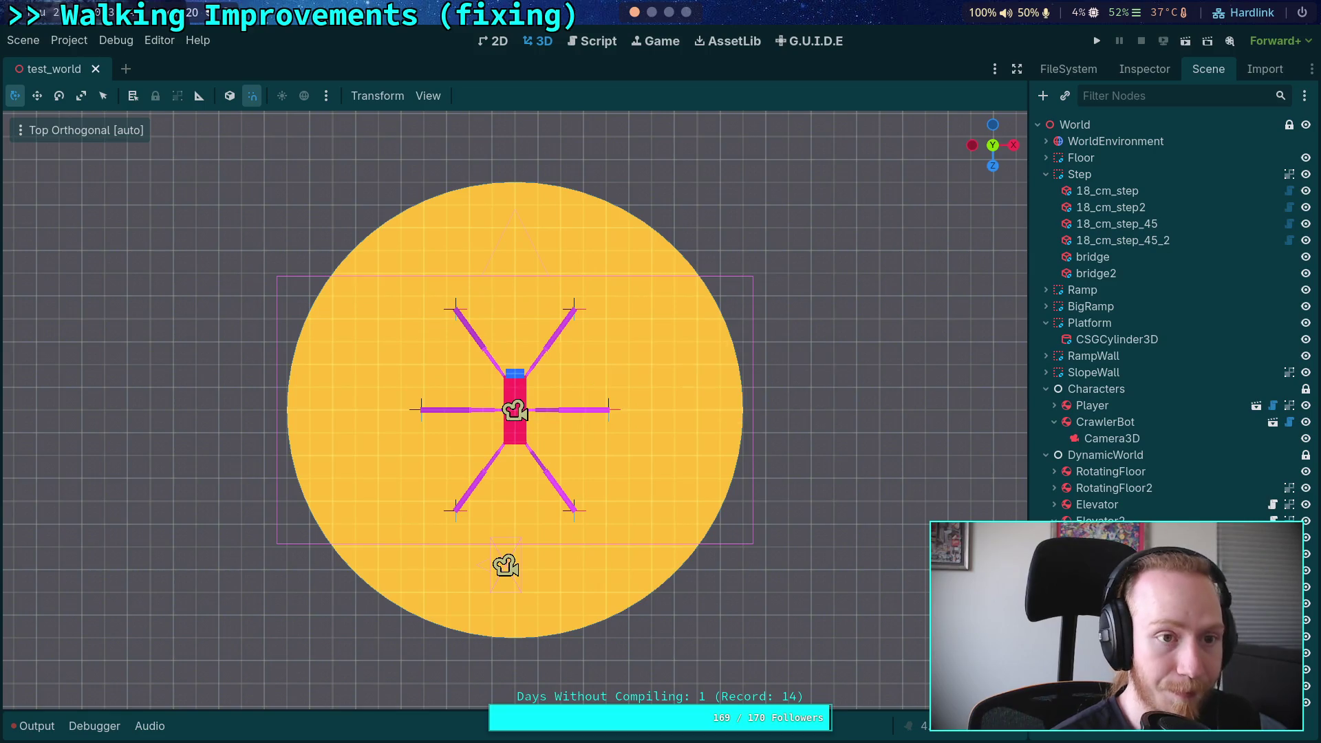
Step: Rerun the test_world.tscn diff and read it to the end
key("super+2")
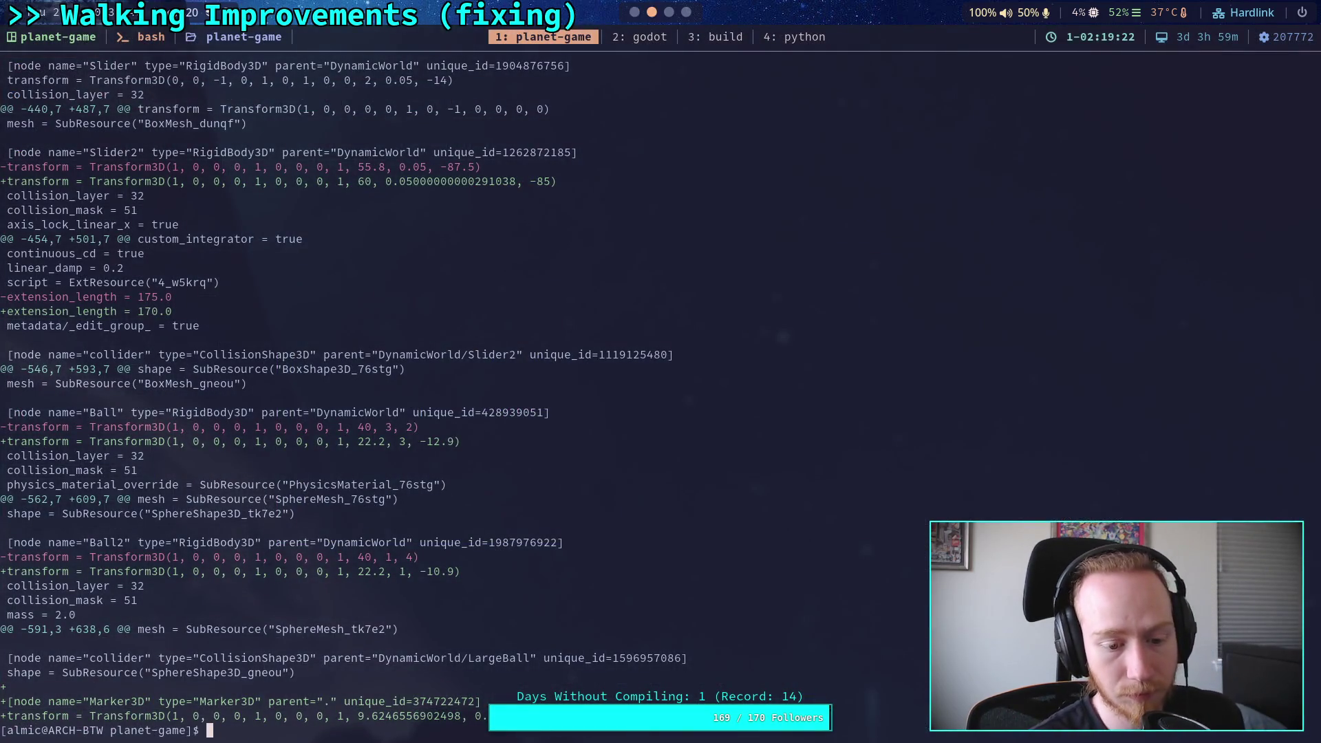
key("Up")
key("Return")
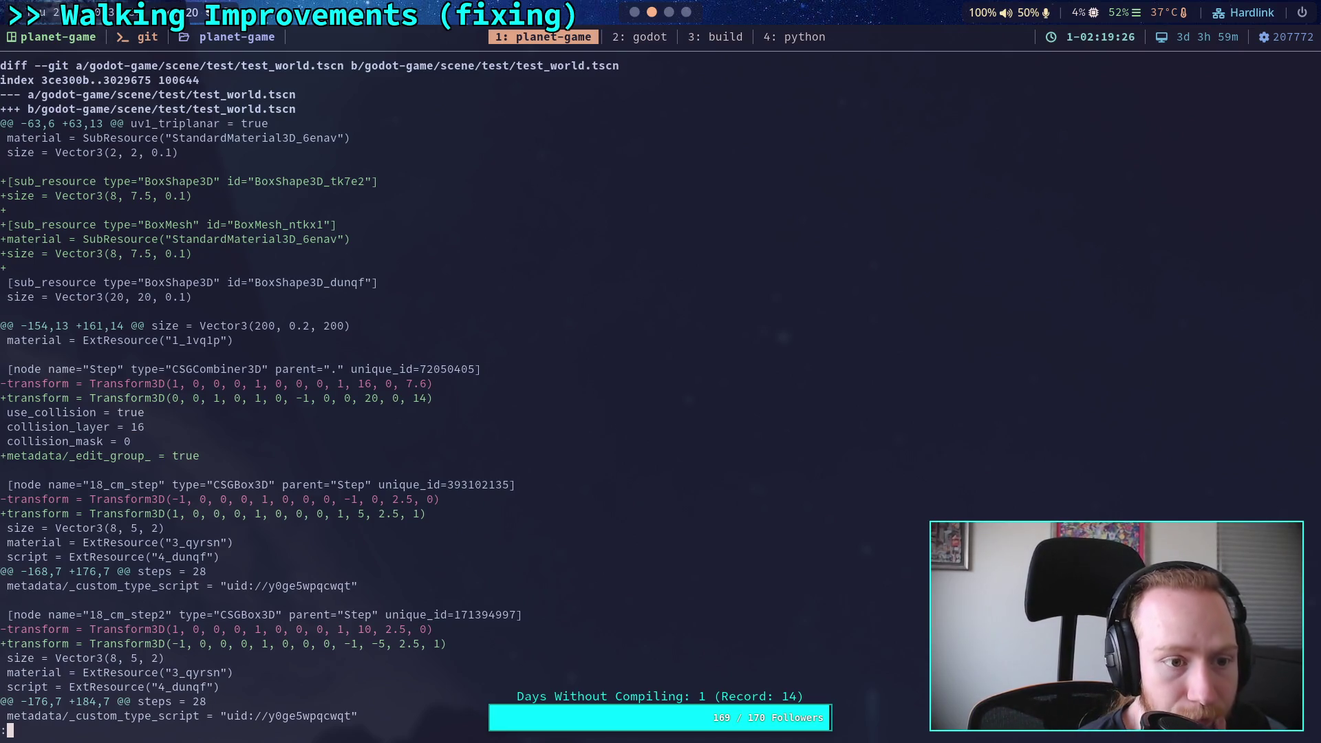
key("space")
key("space")
key("space")
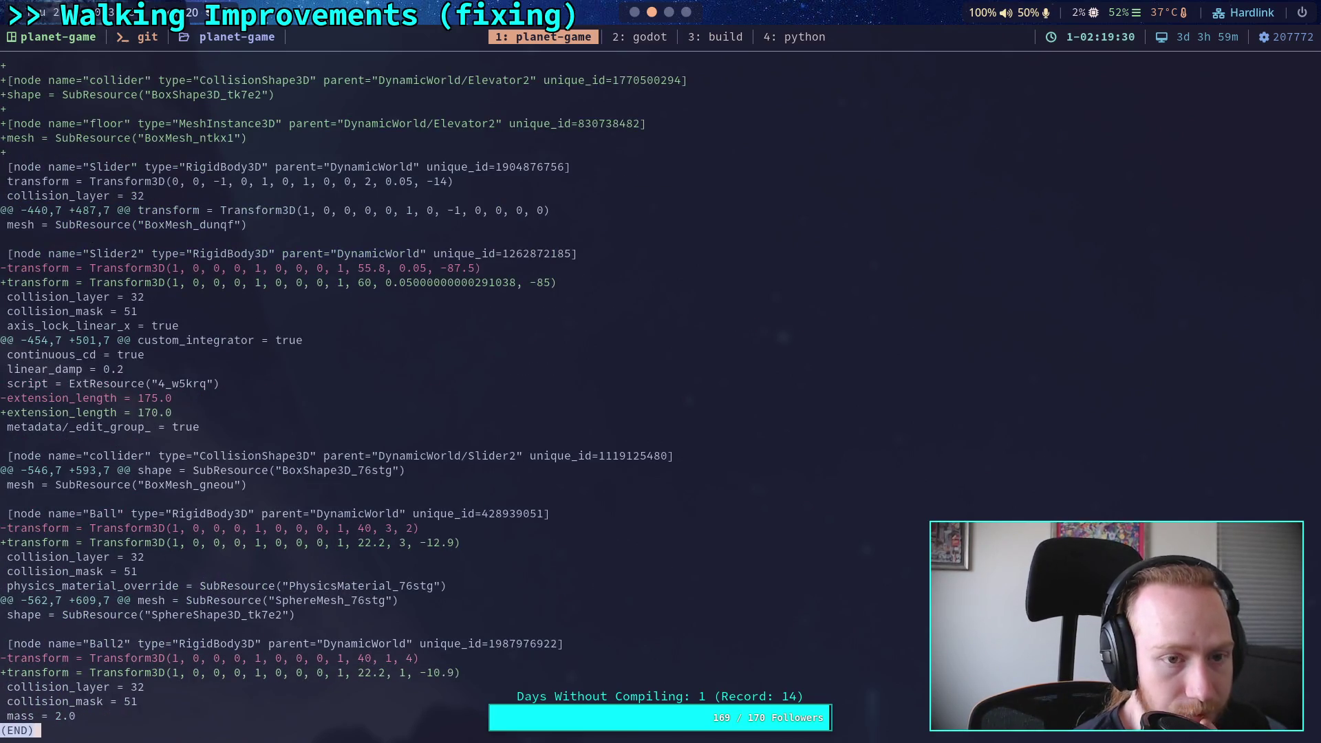
Step: Check git status and review the full git diff, including the CrawlerLeg.gd changes
type("qgit status")
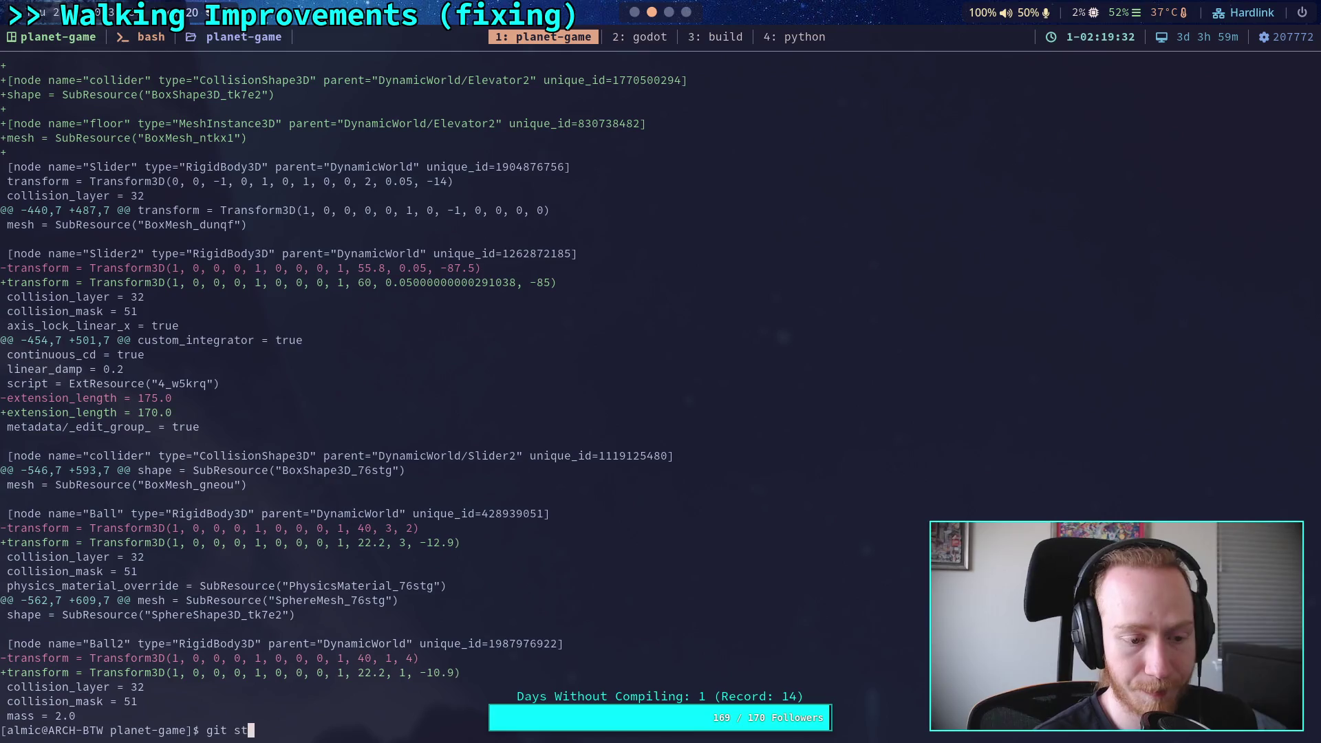
key("Return")
type("git diff")
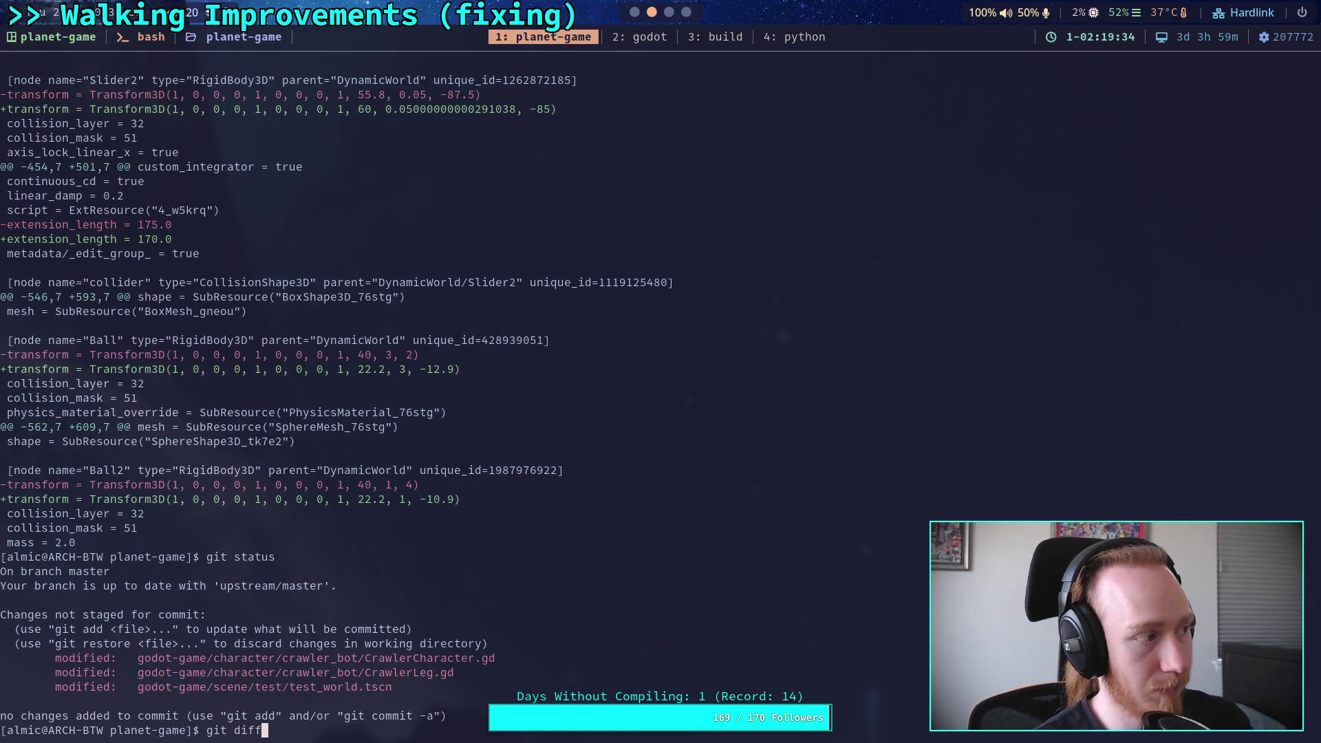
key("Return")
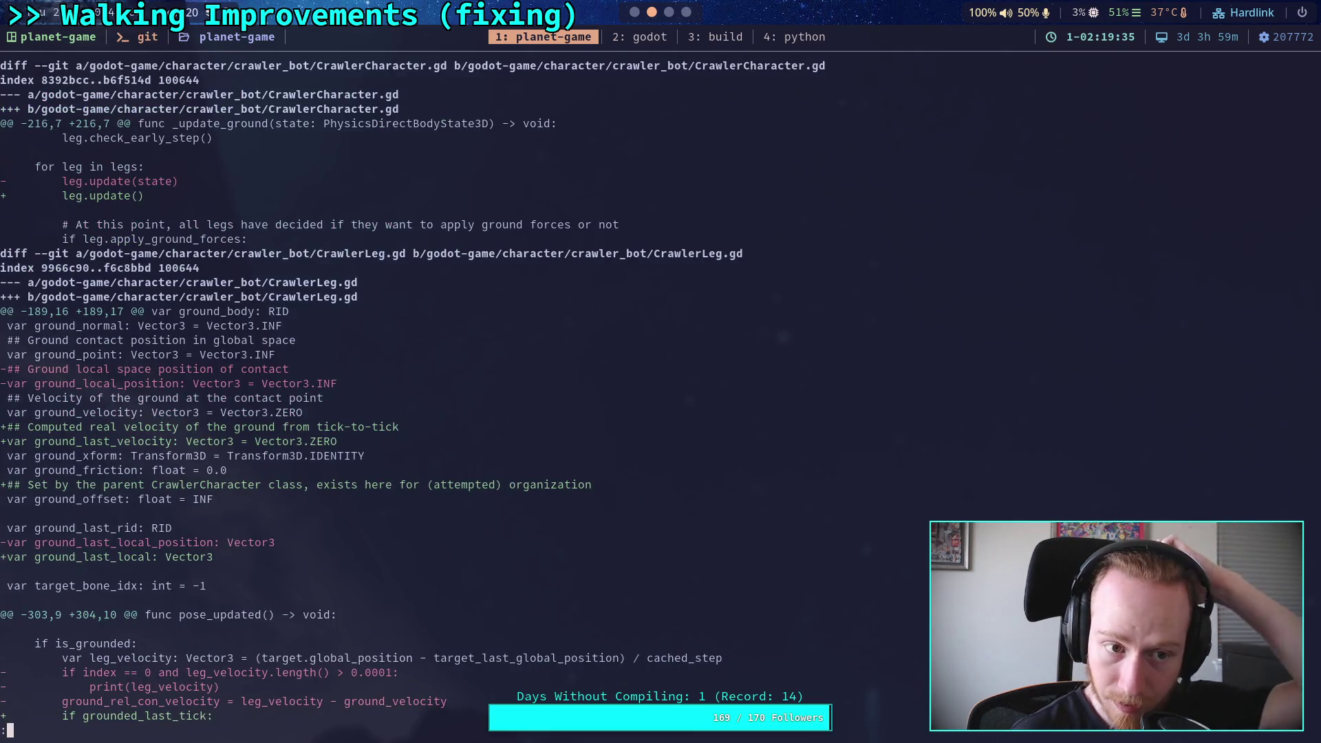
key("space")
key("b")
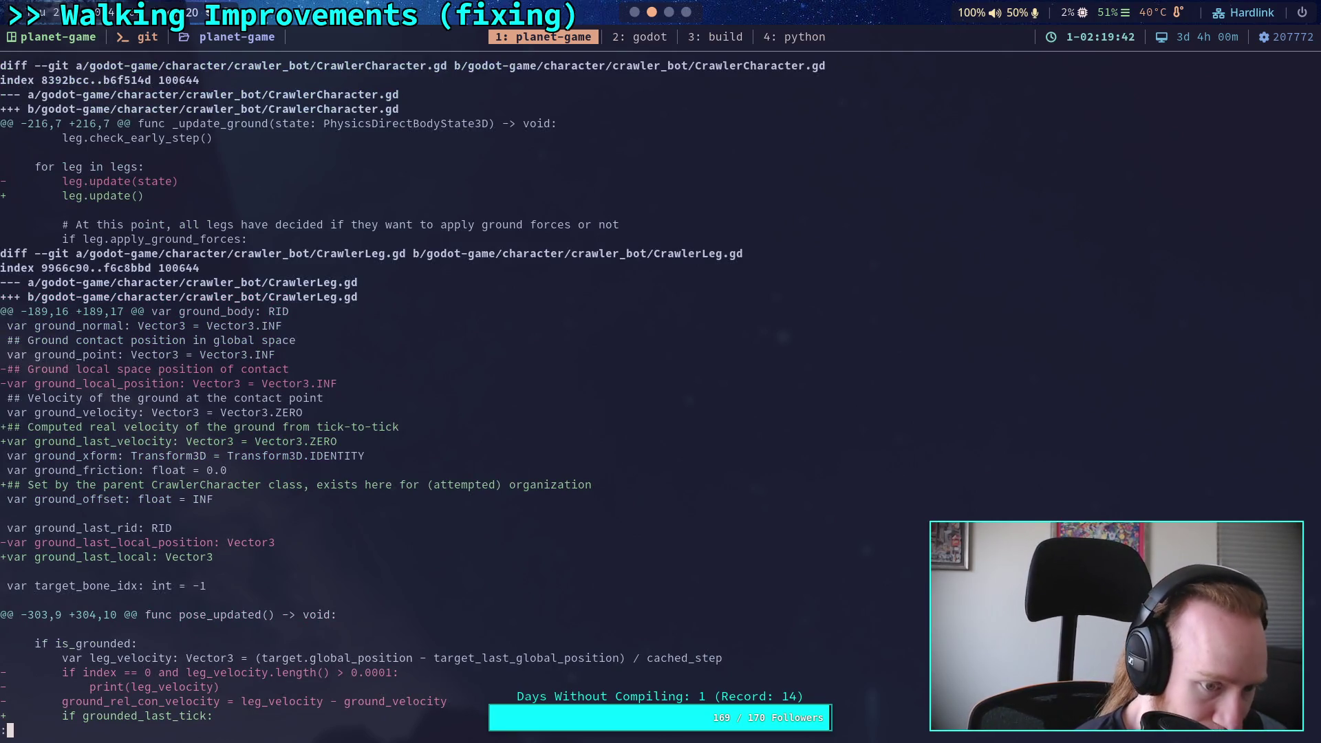
key("space")
key("space")
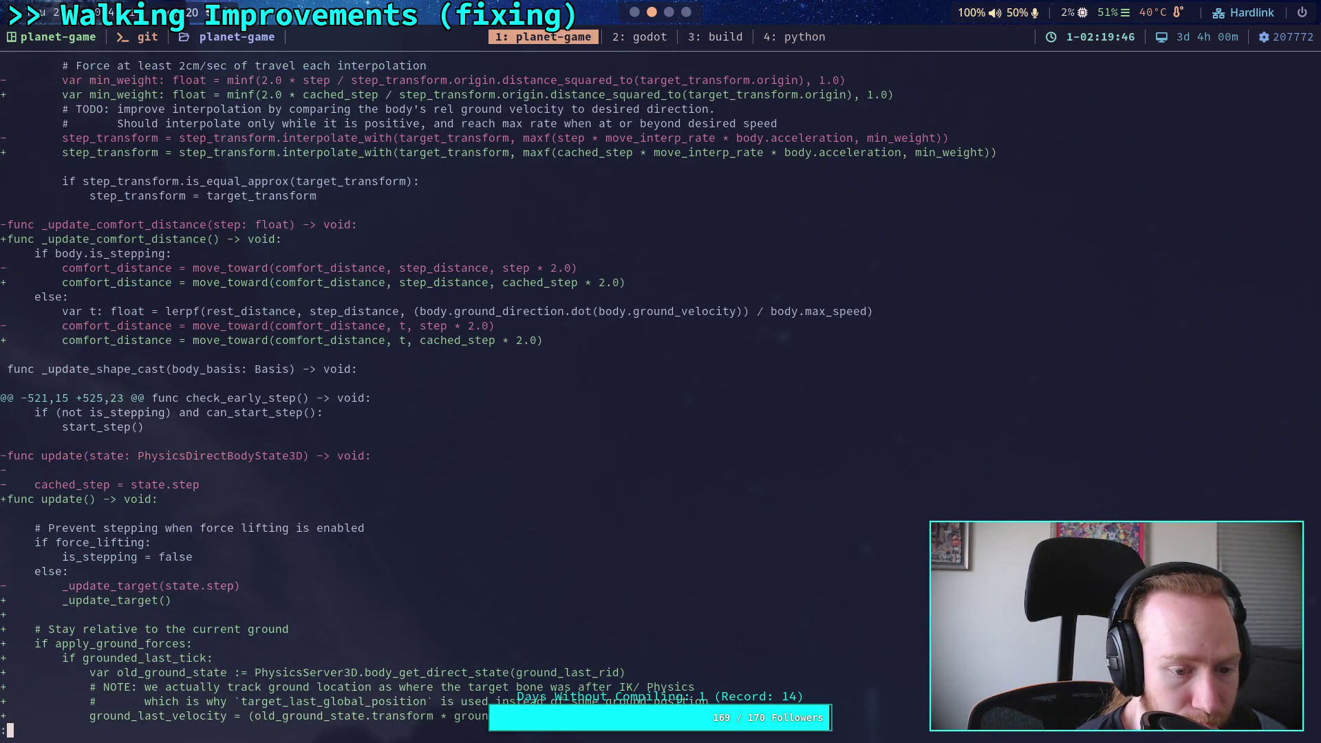
key("space")
key("space")
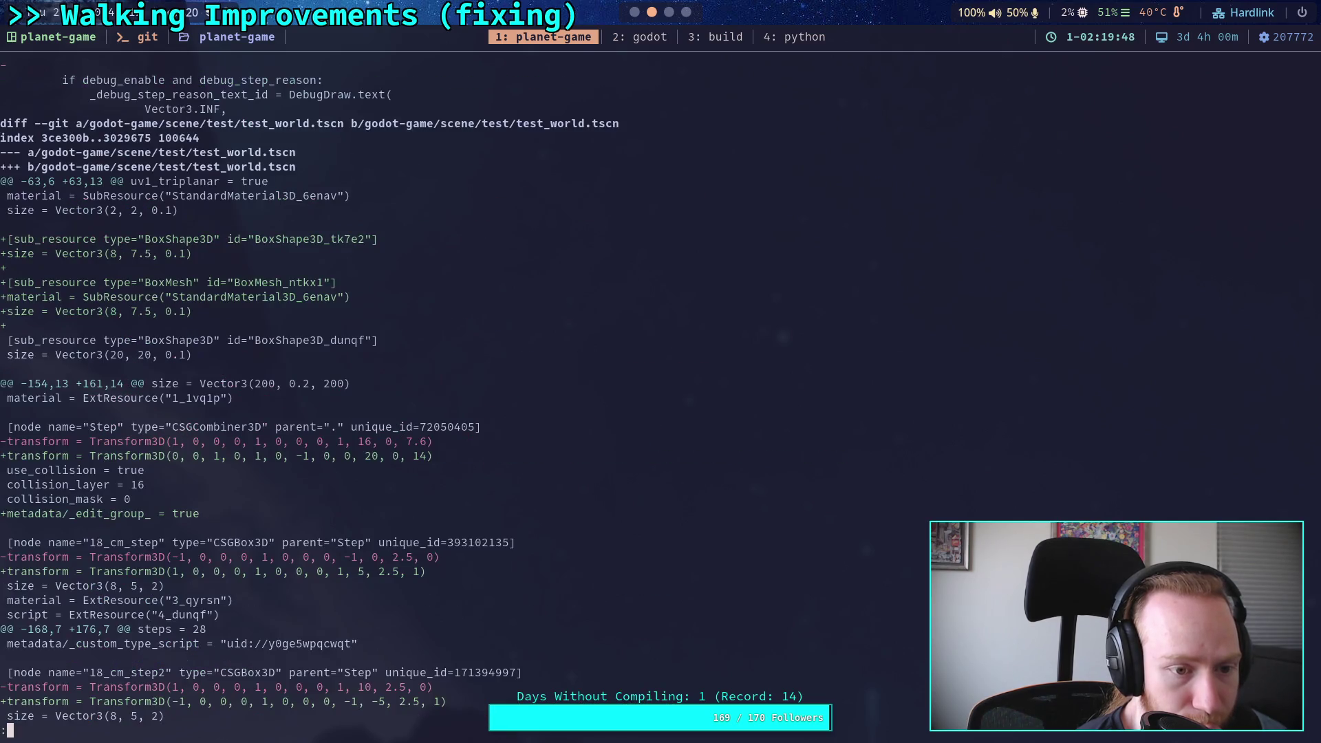
Step: Stage all modified files with git add . and start git commit
type("qgit status")
key("Return")
type("git add .")
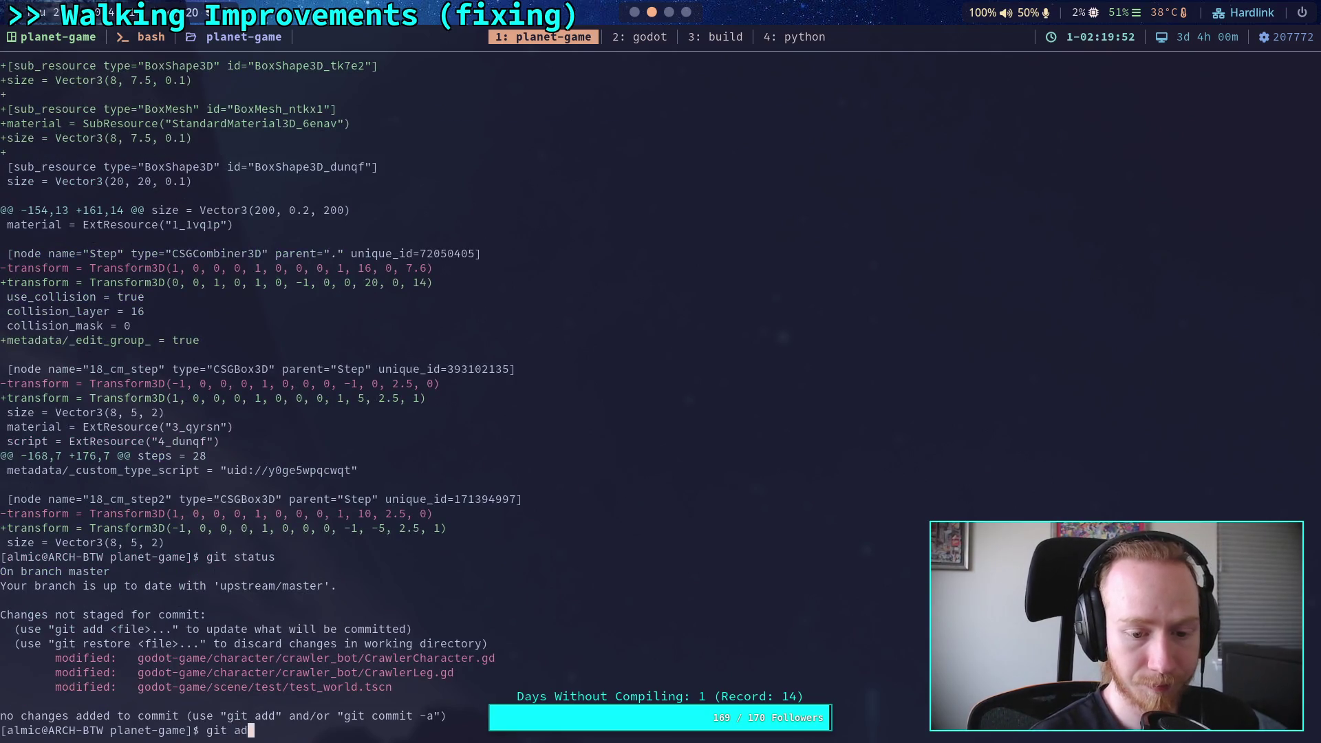
key("Return")
type("git commit")
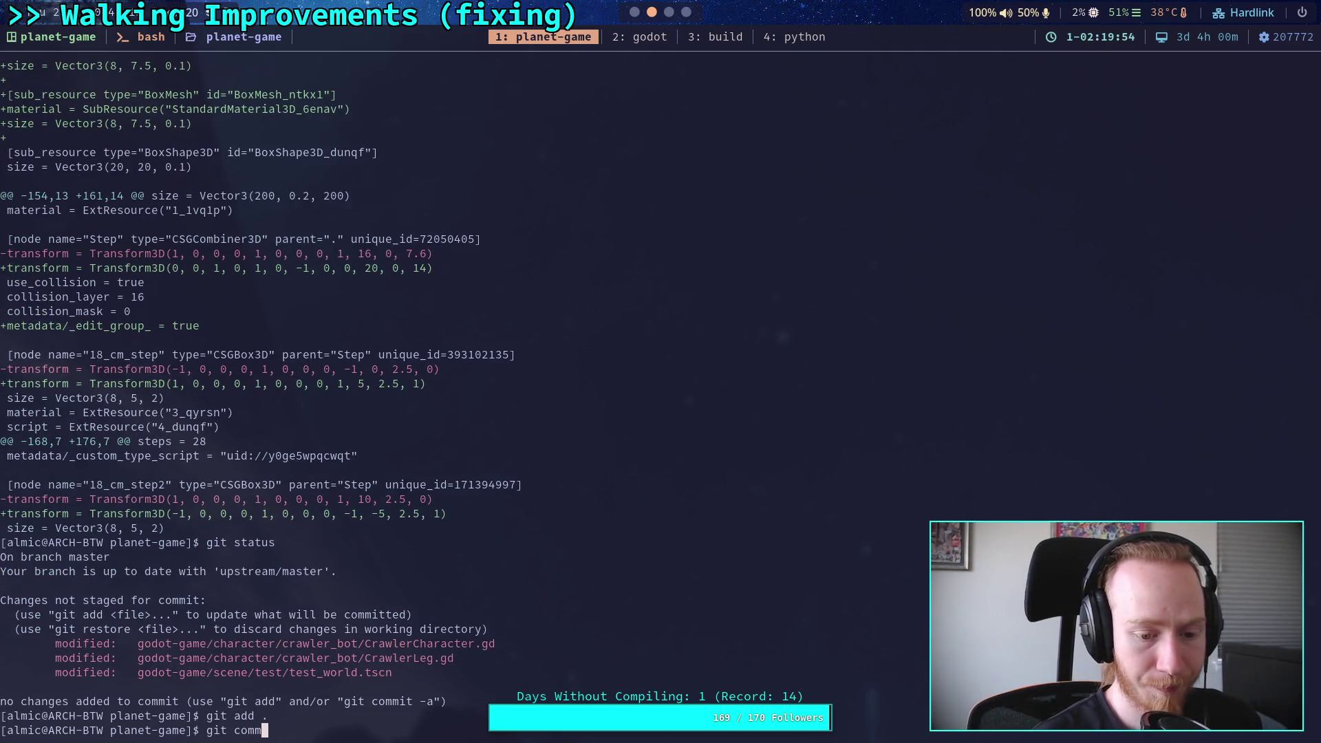
key("Return")
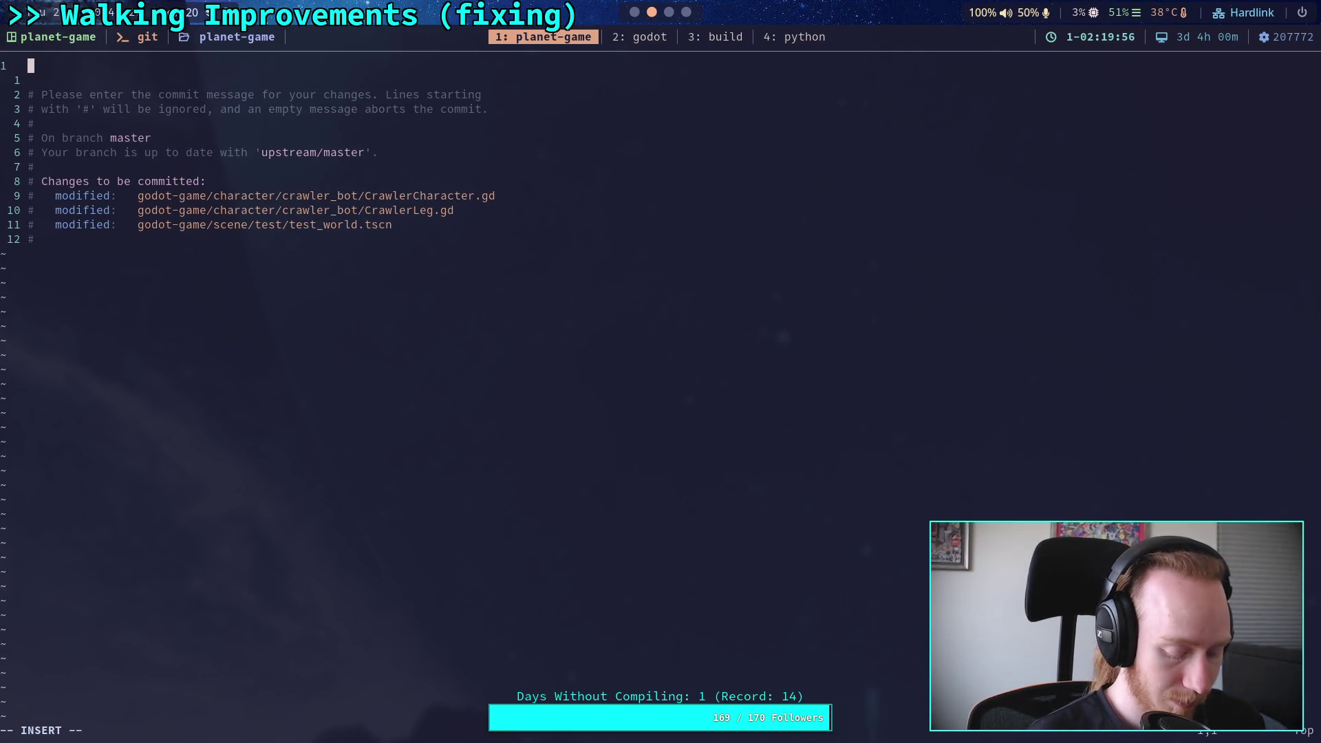
Step: Type the summary line 'Fix leg ground velocities, improve structure'
type("Fix ")
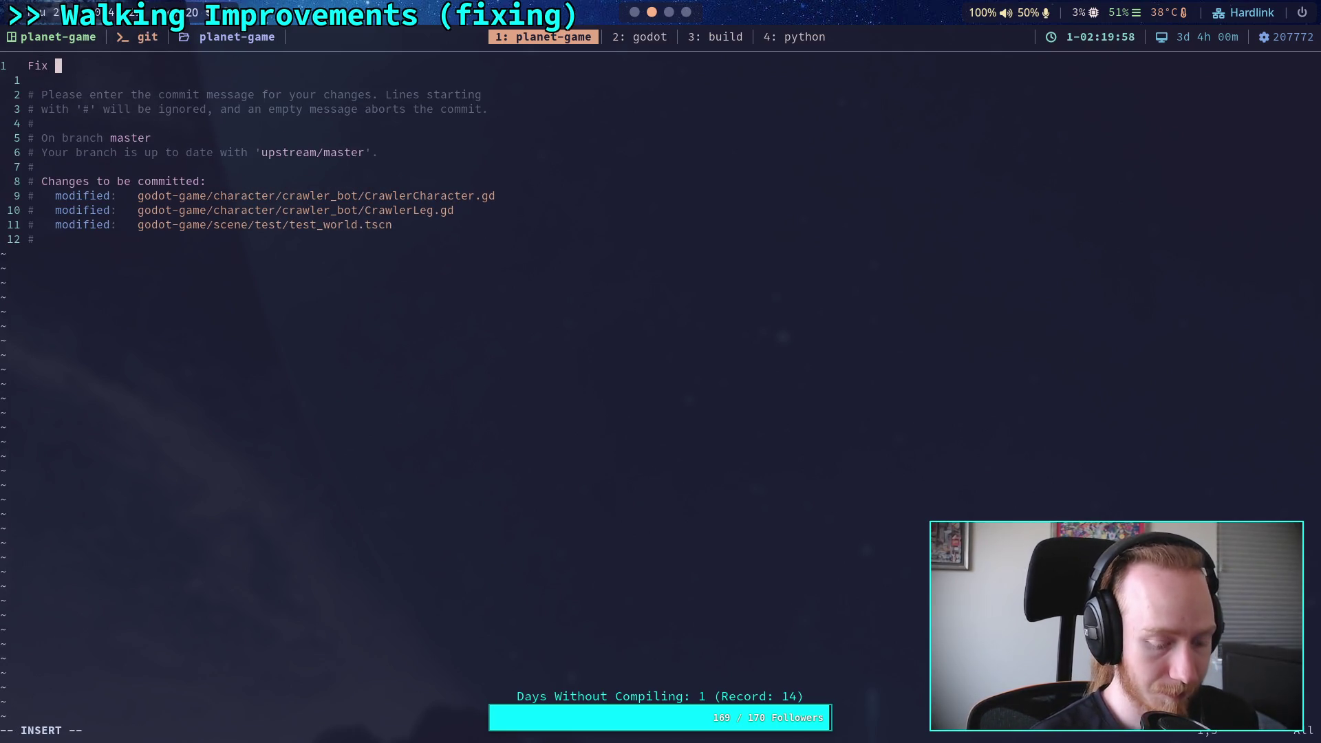
type("leg ground fr")
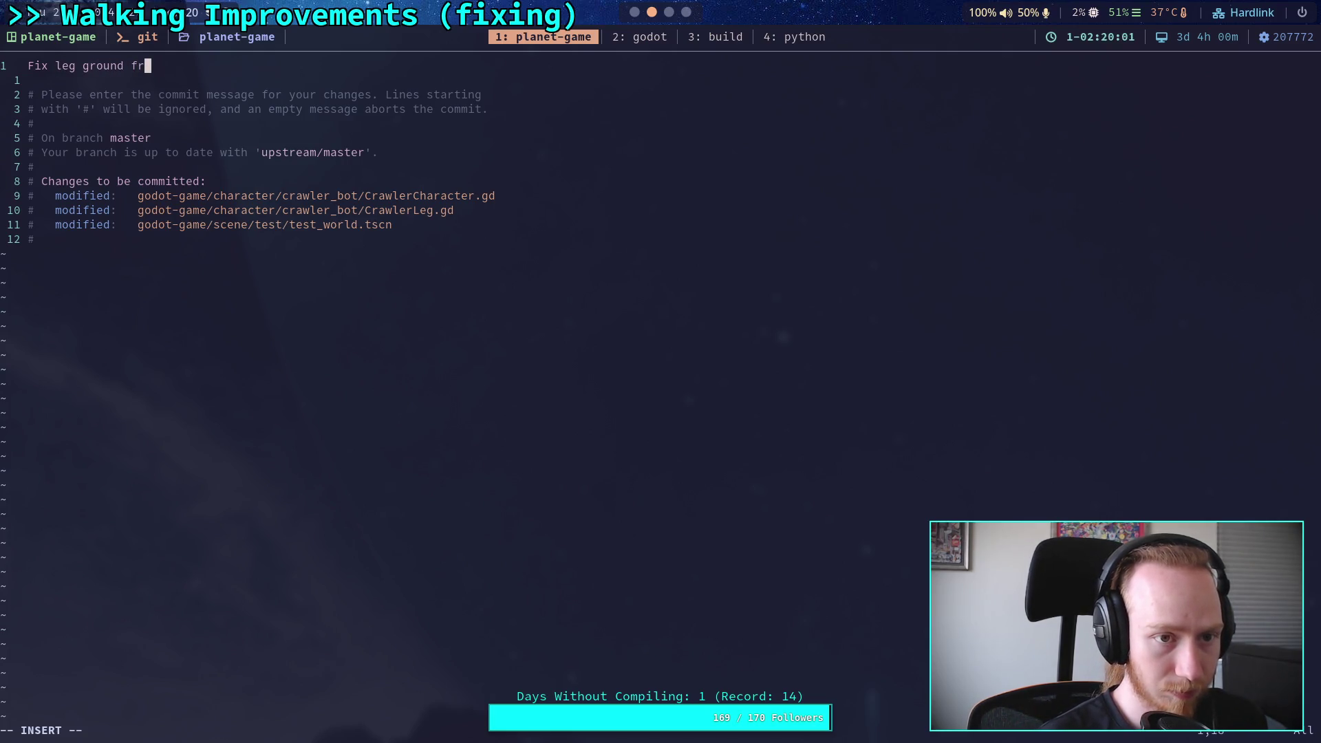
key("BackSpace")
type("velocit")
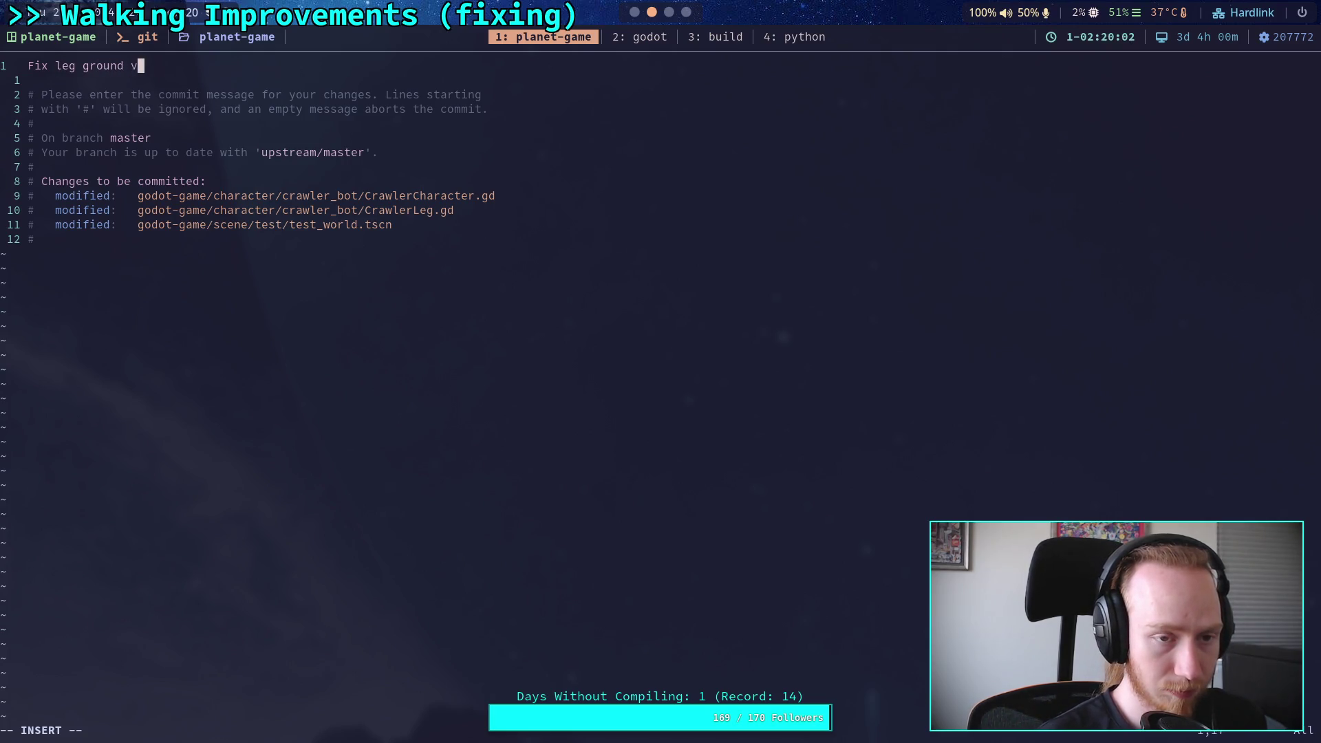
type("ies, s")
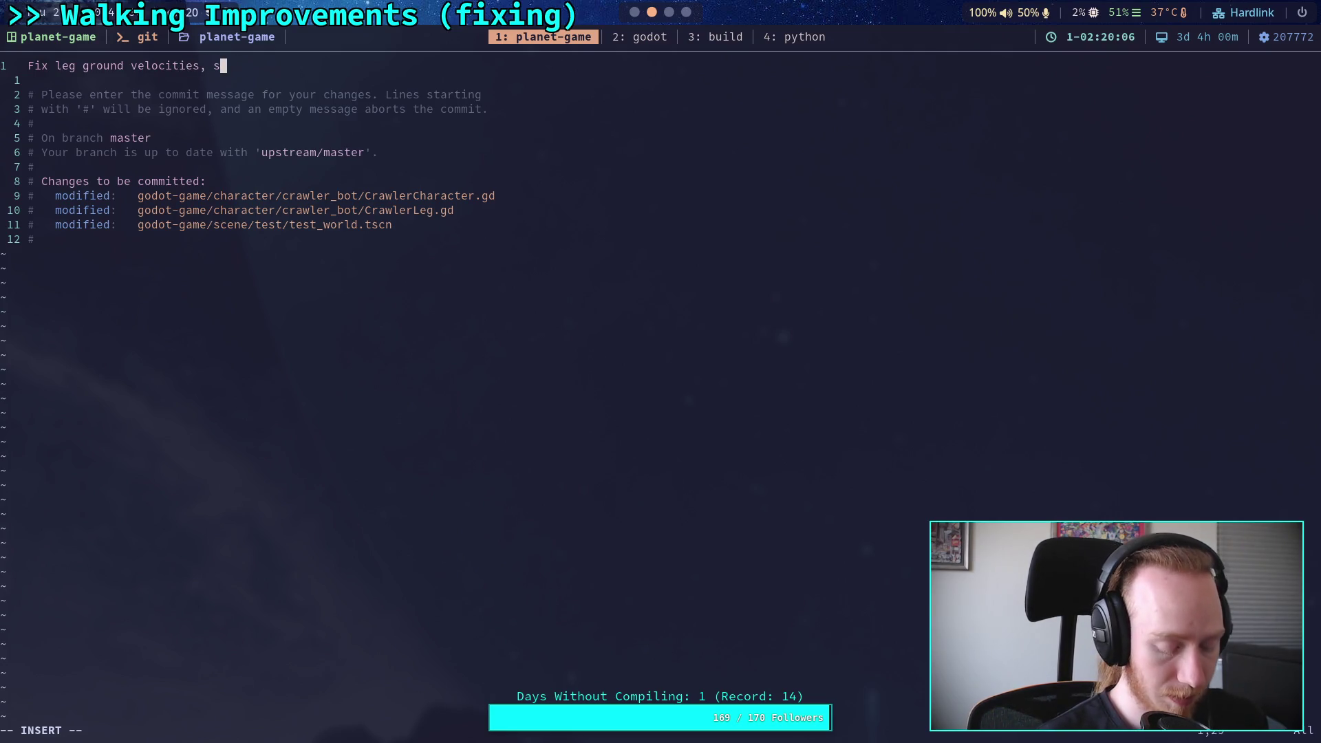
key("BackSpace")
type("improve")
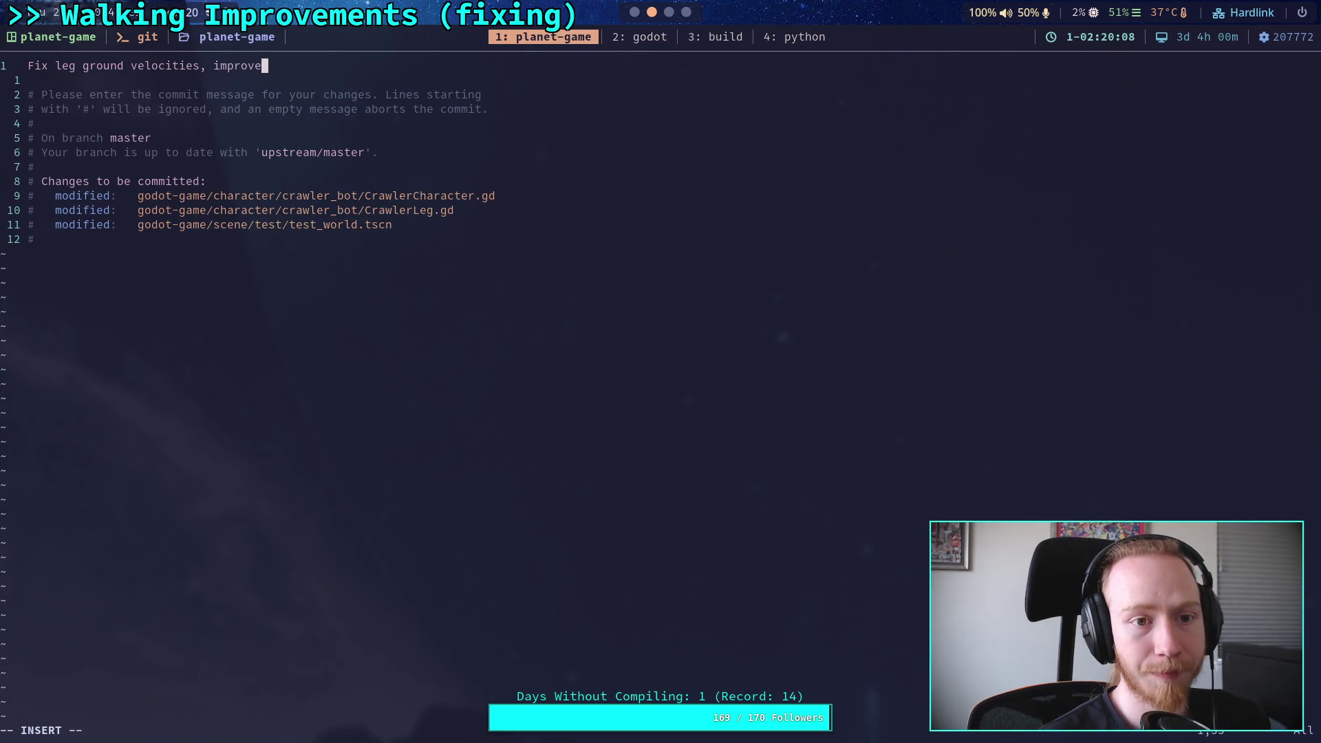
type(" structure")
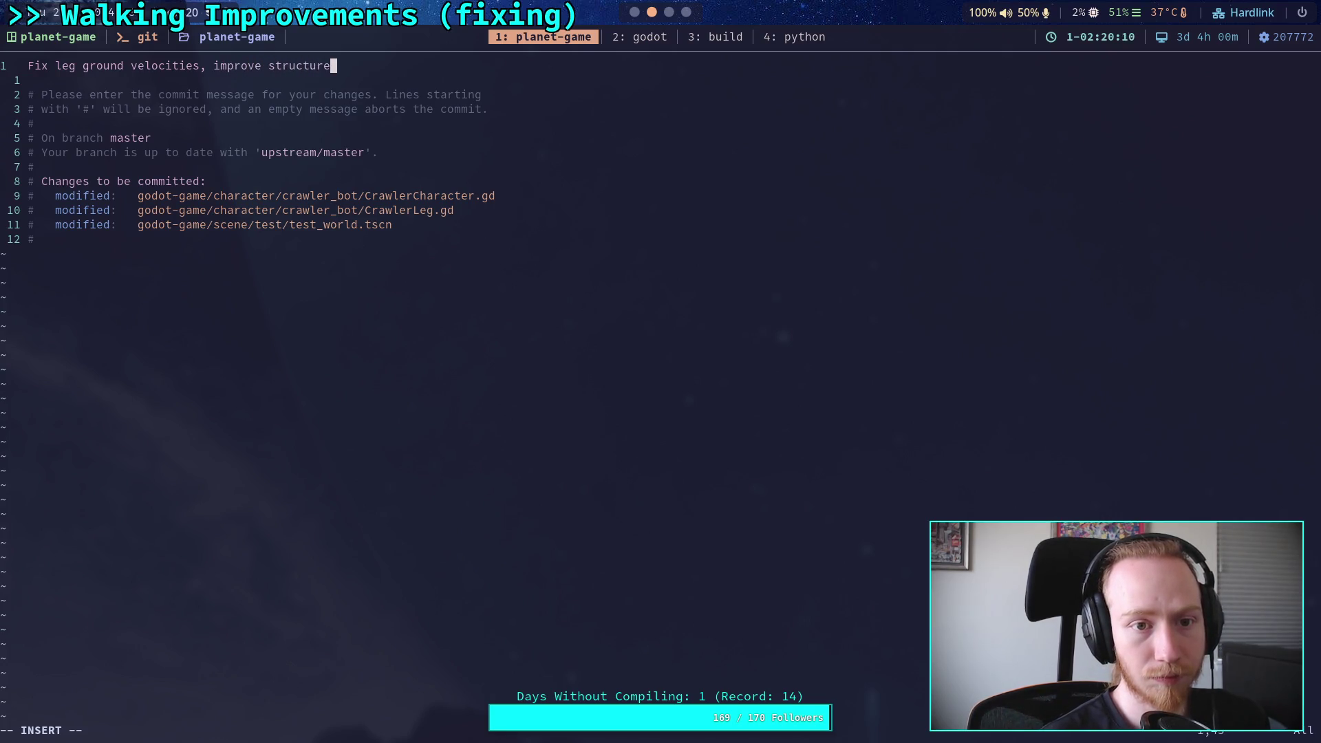
Step: Add a wrapped bullet about caching delta times in pre_update() and begin a second bullet
key("Return")
key("Return")
type("- ")
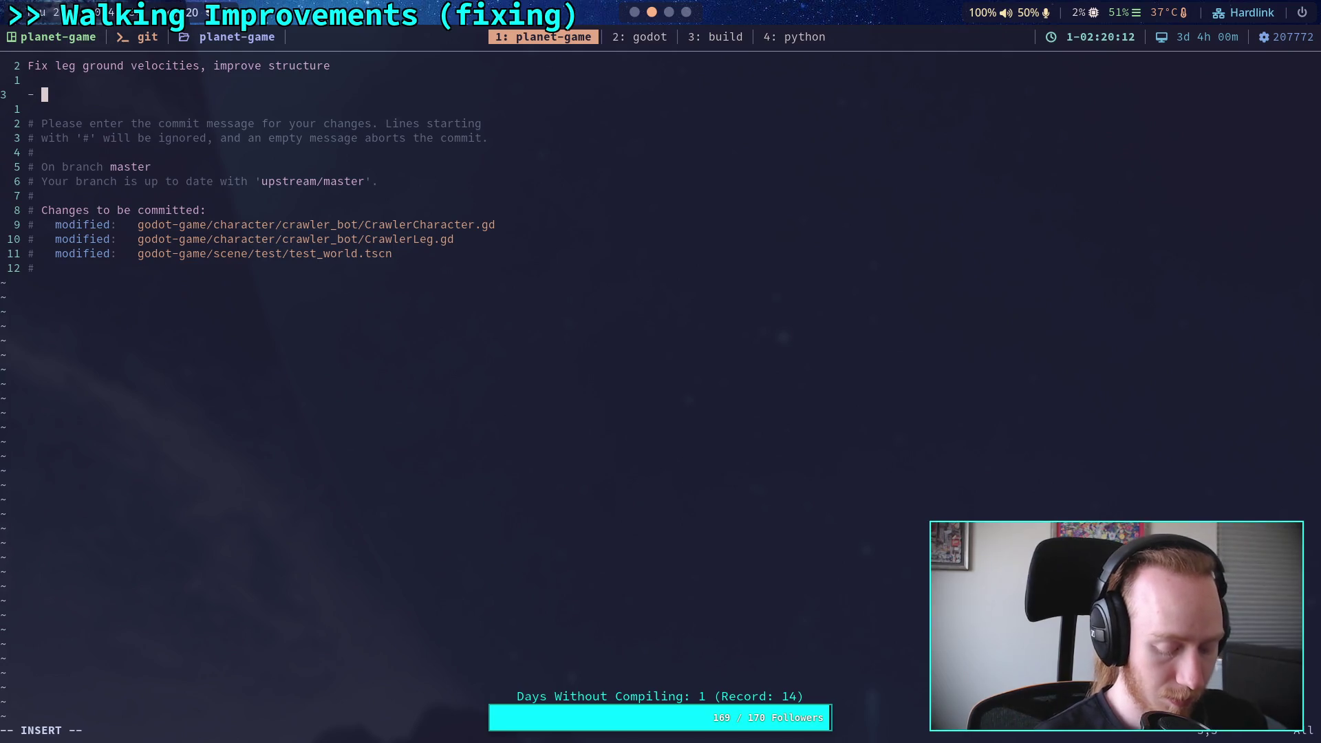
type("Now caches ")
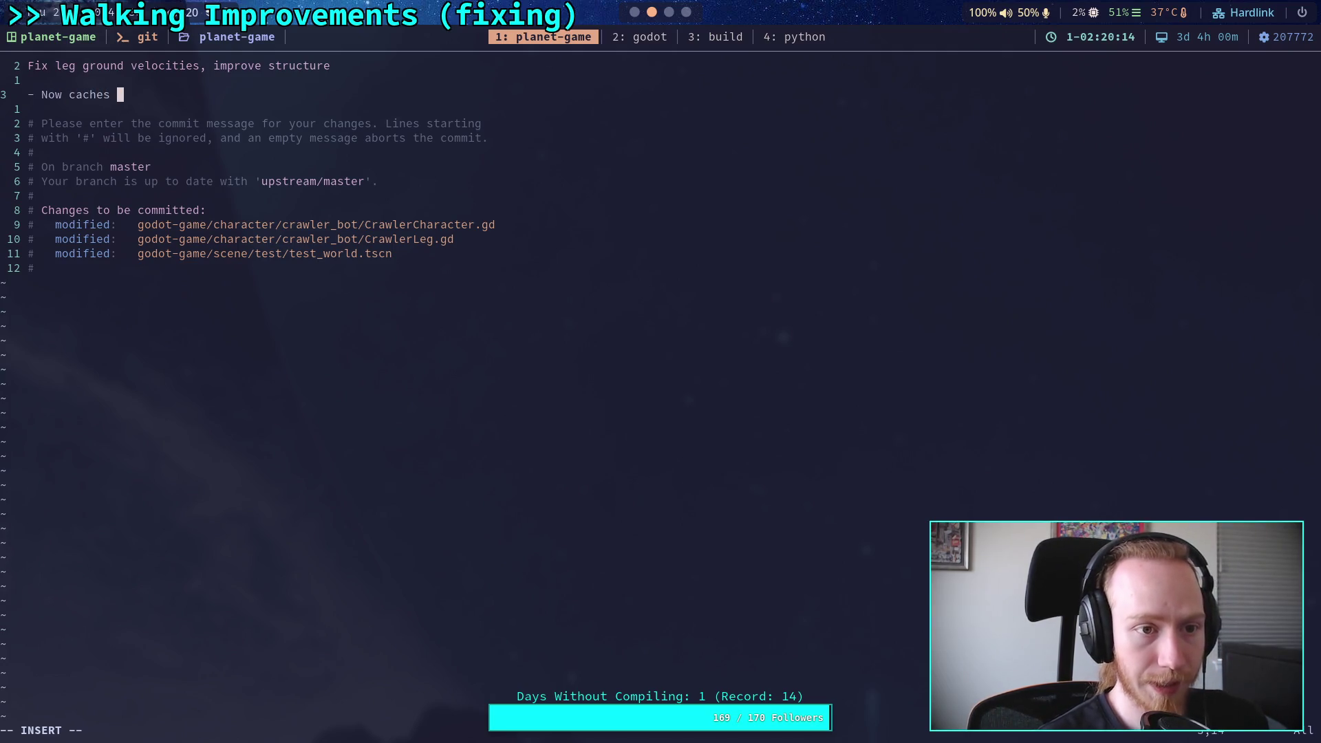
type("del")
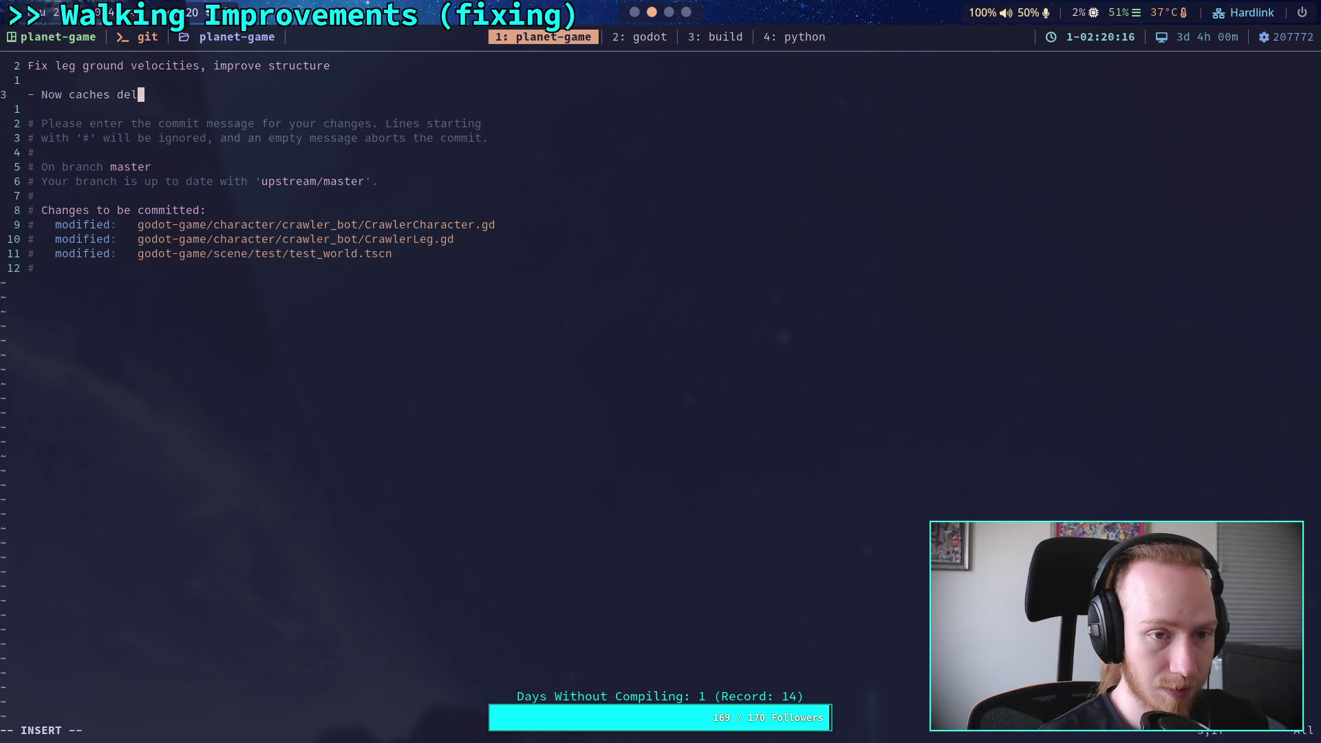
type("ta sim")
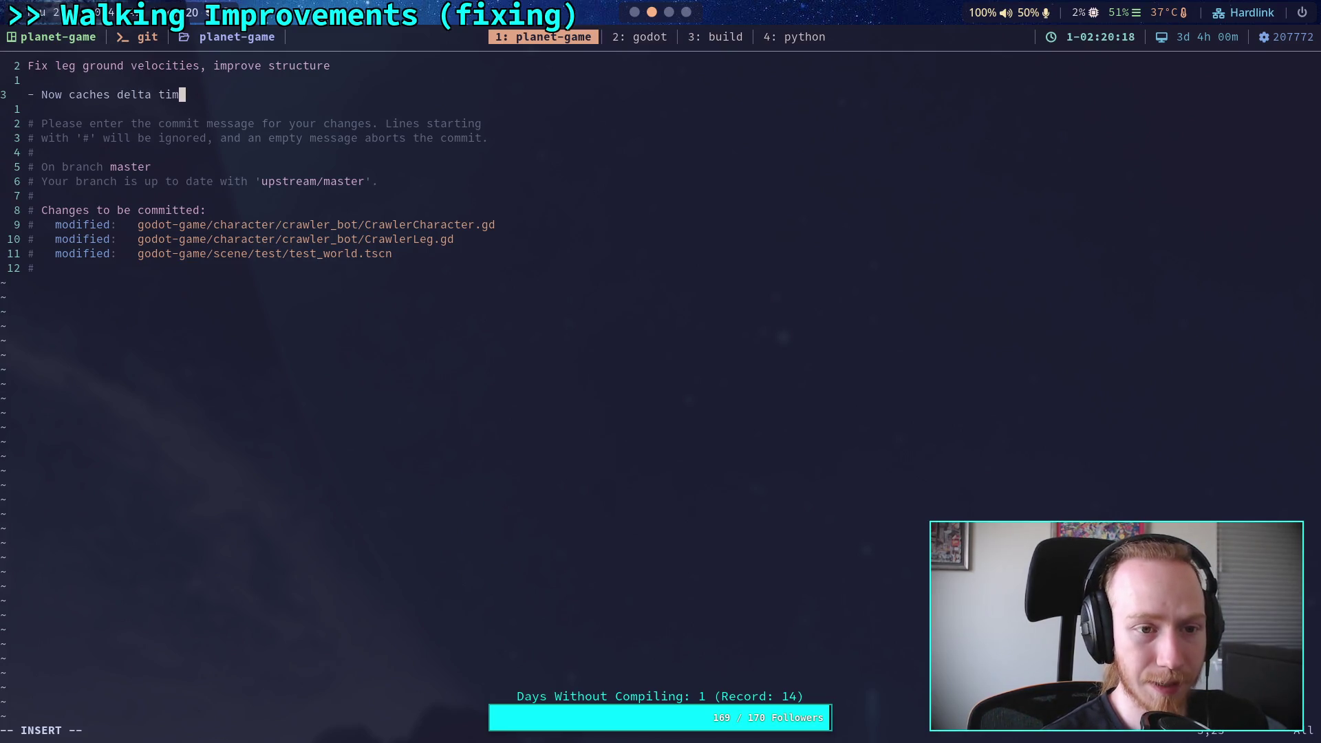
type("es in pre")
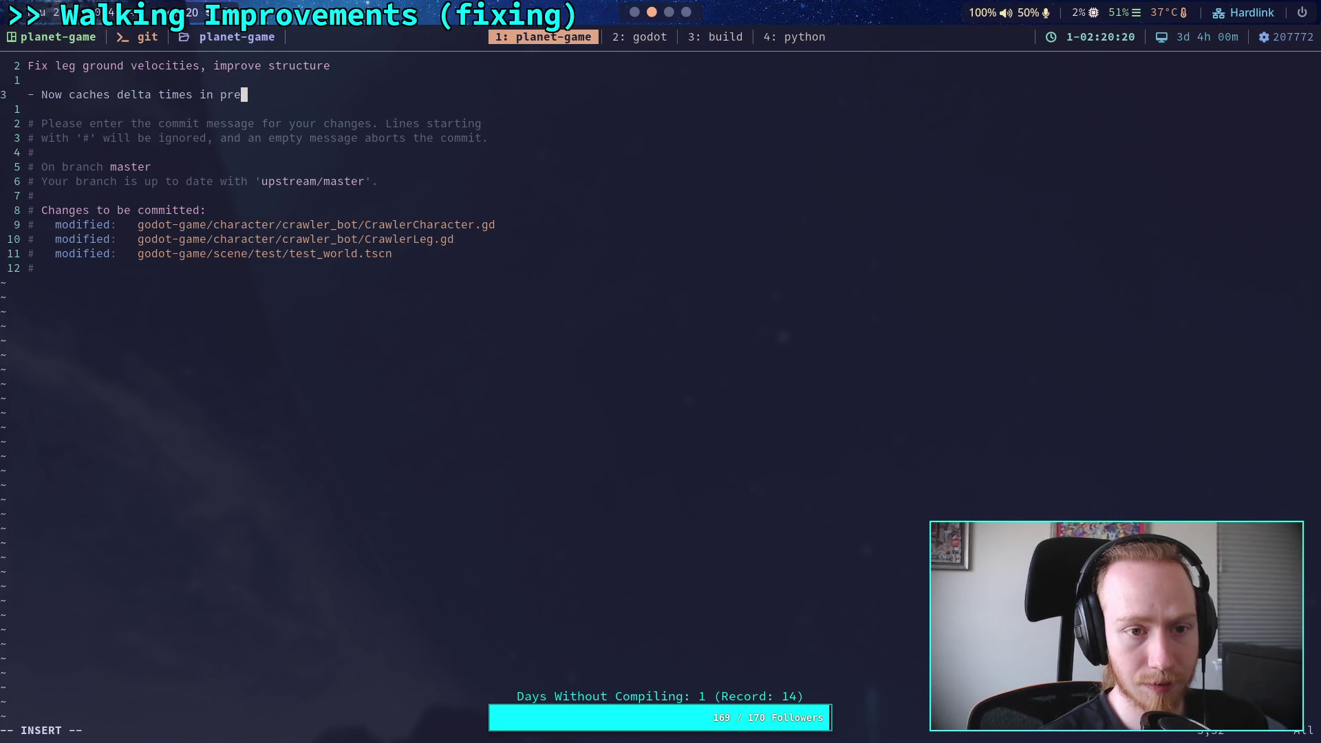
type("_update(), ")
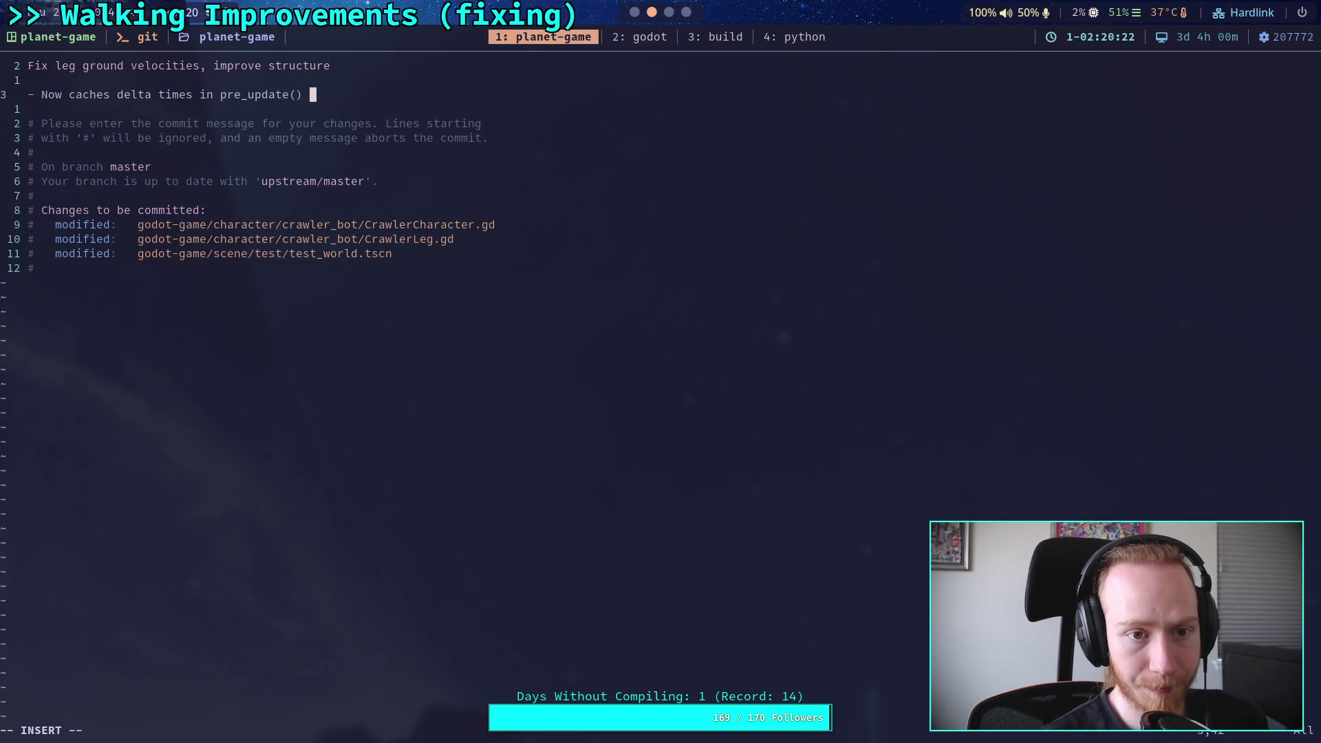
type("remo")
key("BackSpace")
key("BackSpace")
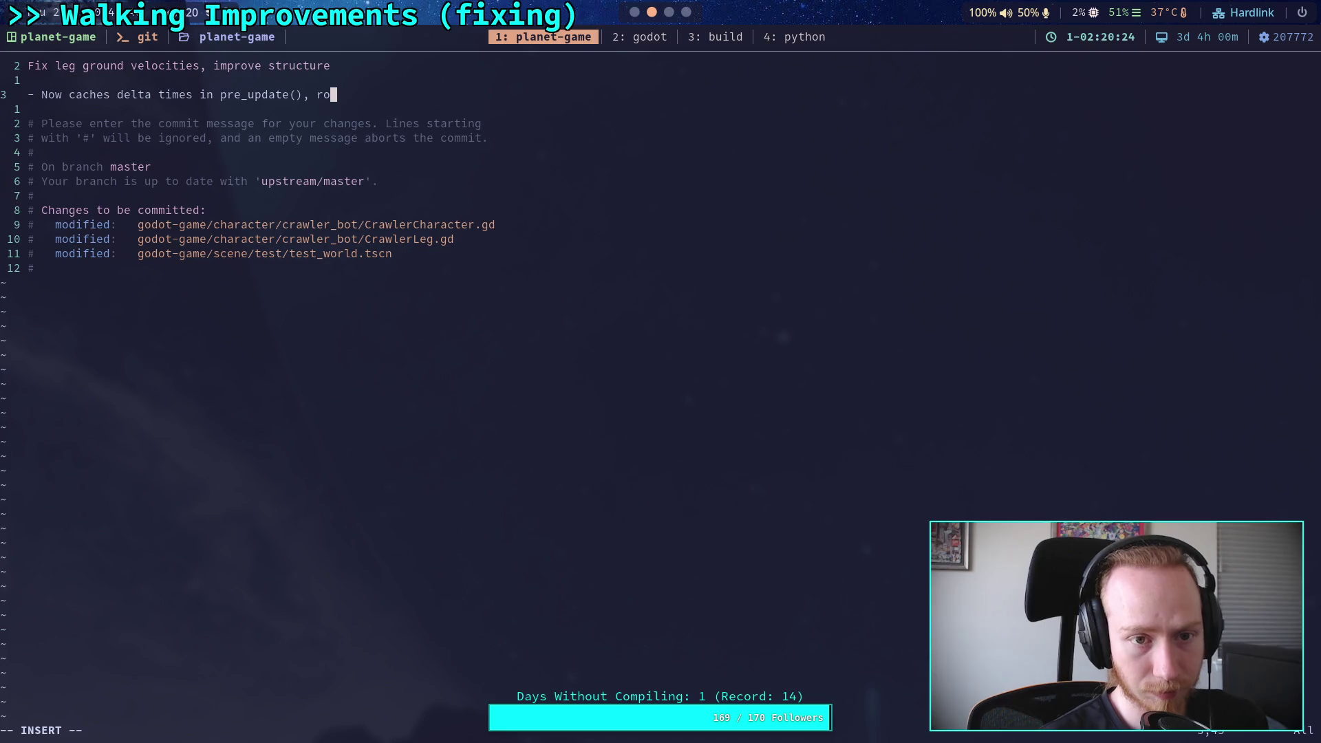
type("moves ")
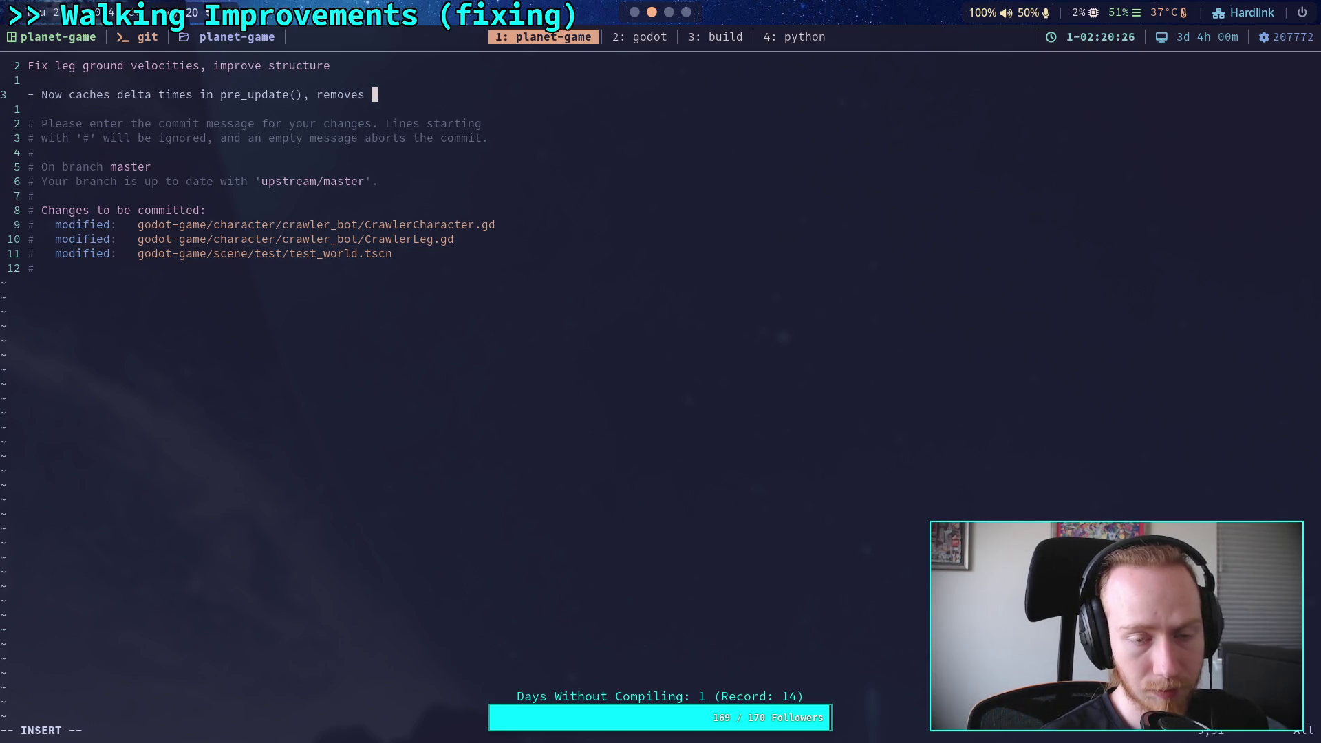
type("ba")
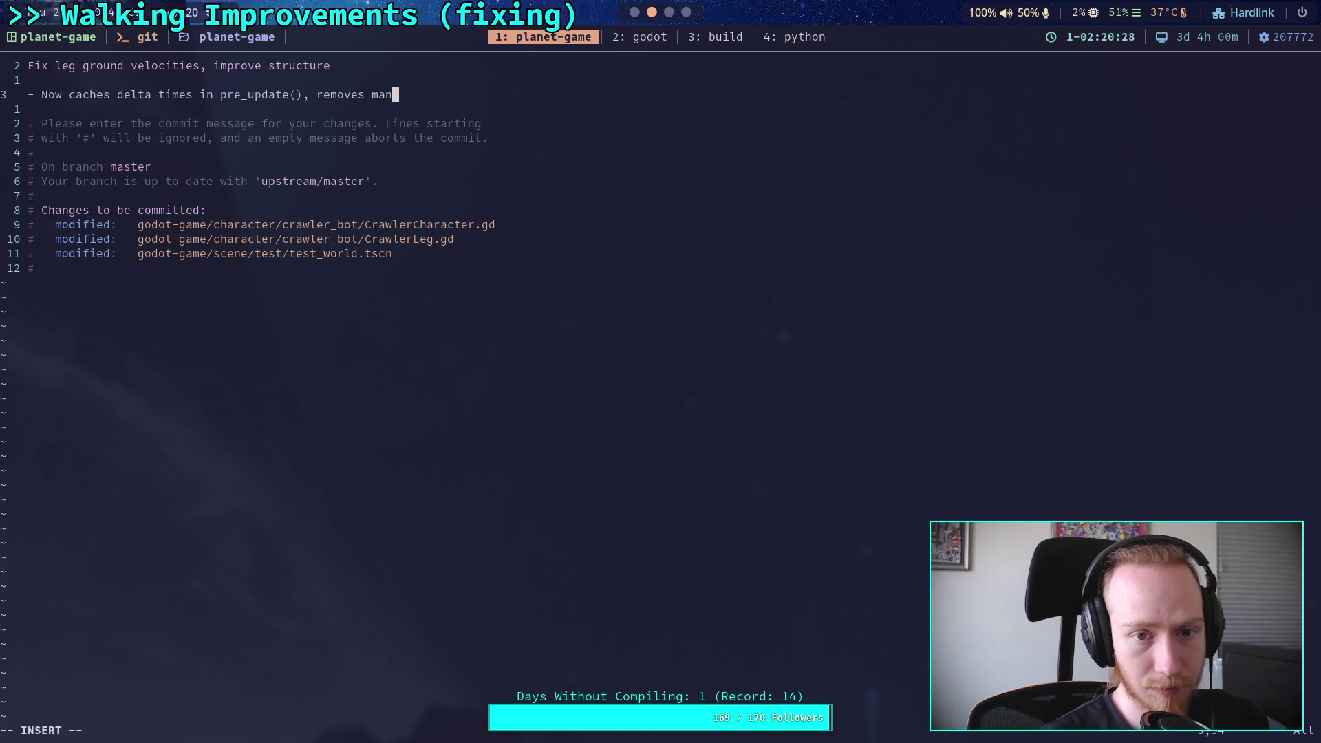
key("BackSpace")
key("BackSpace")
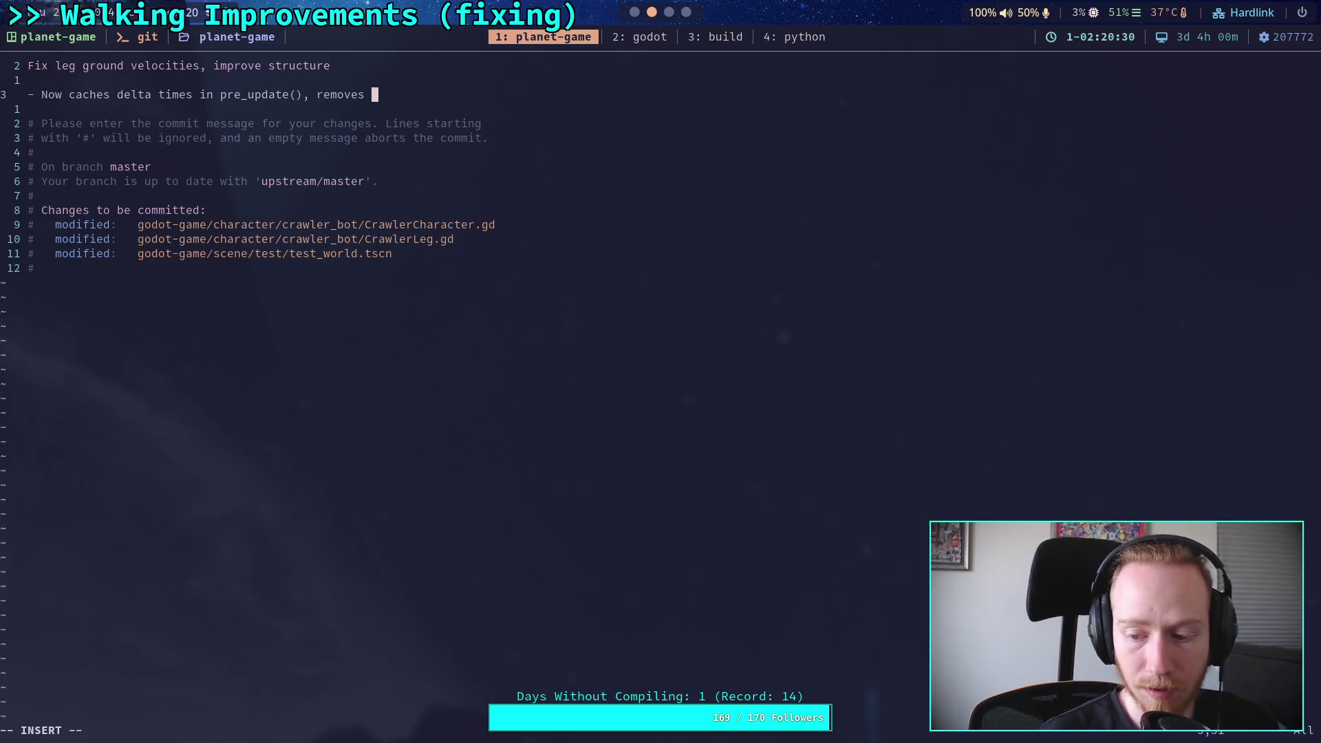
type("ne")
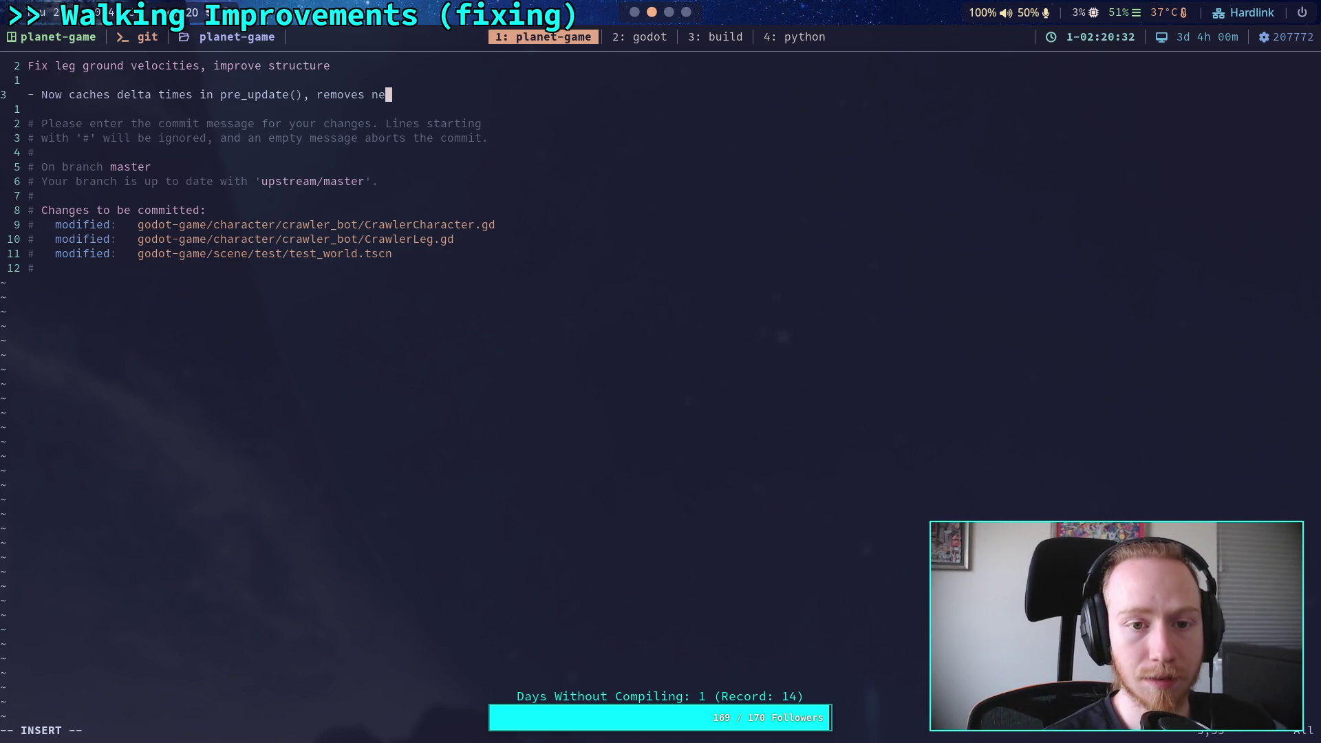
type("ed for")
key("Return")
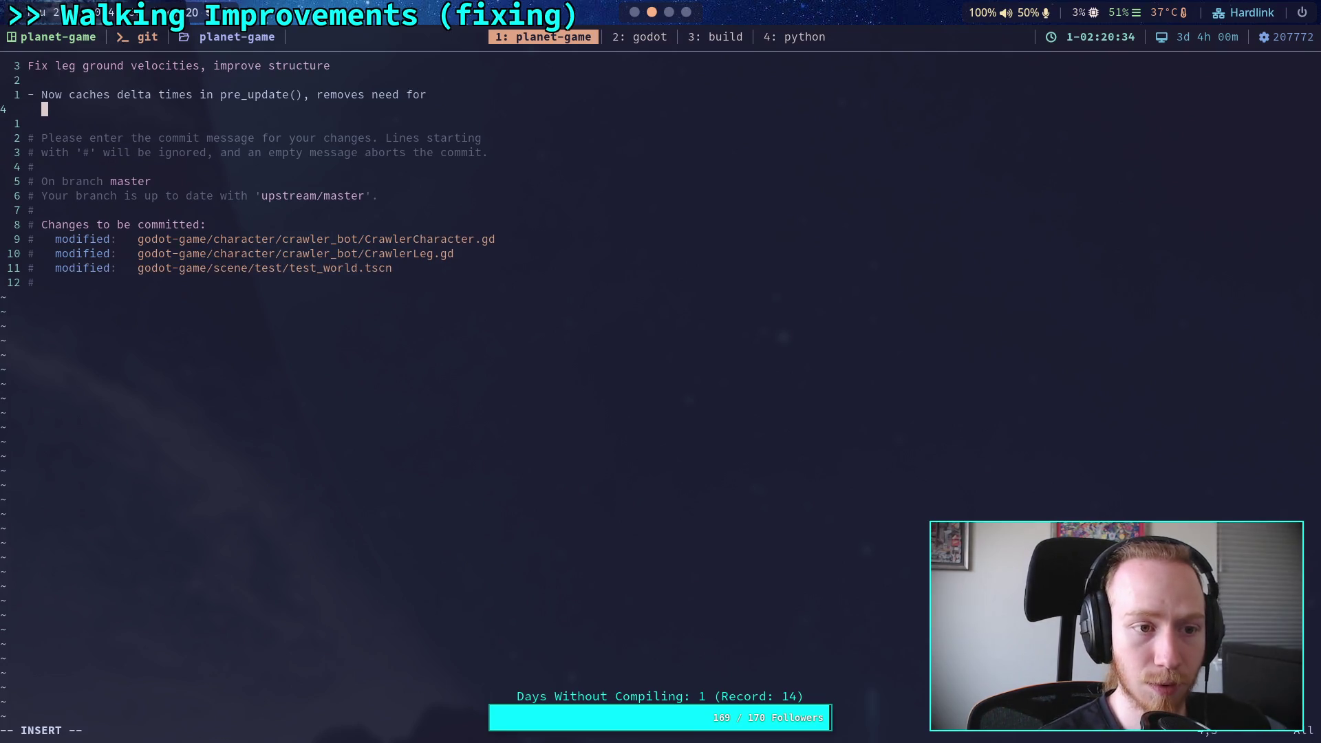
type("passing ")
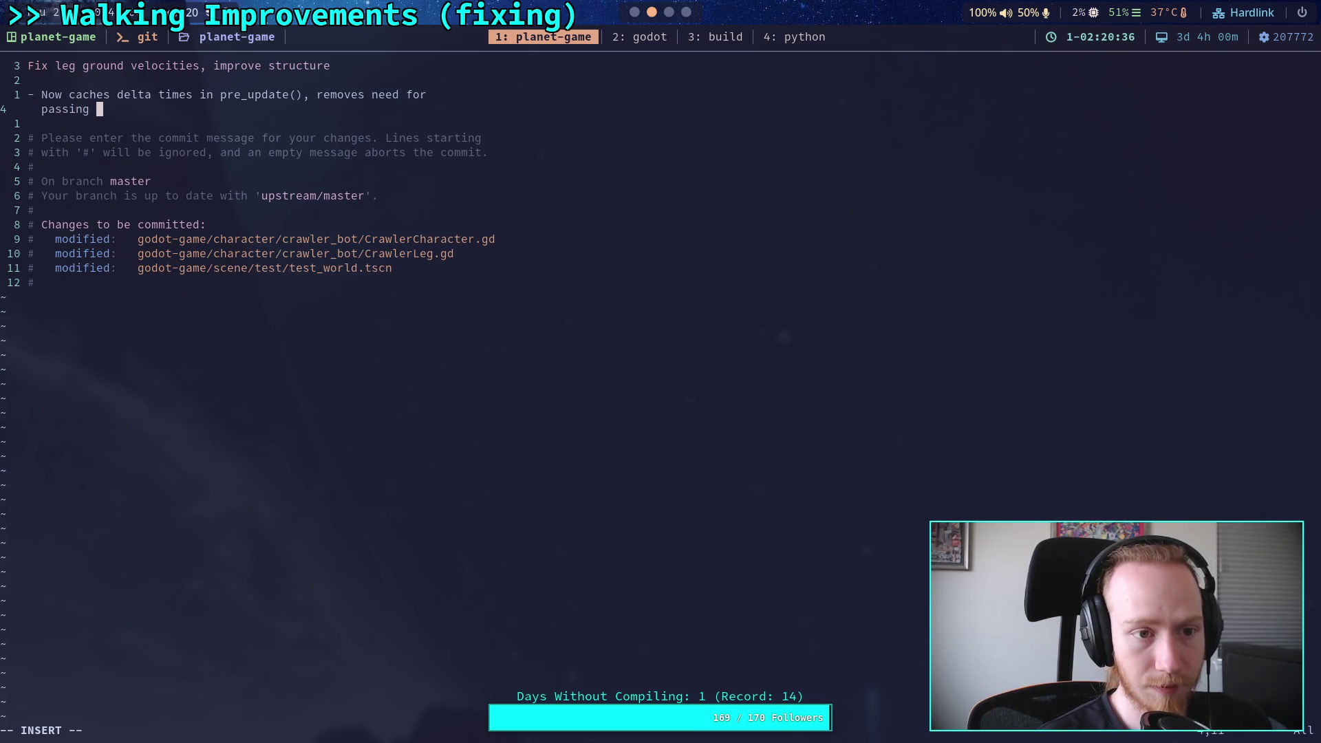
type("state ore")
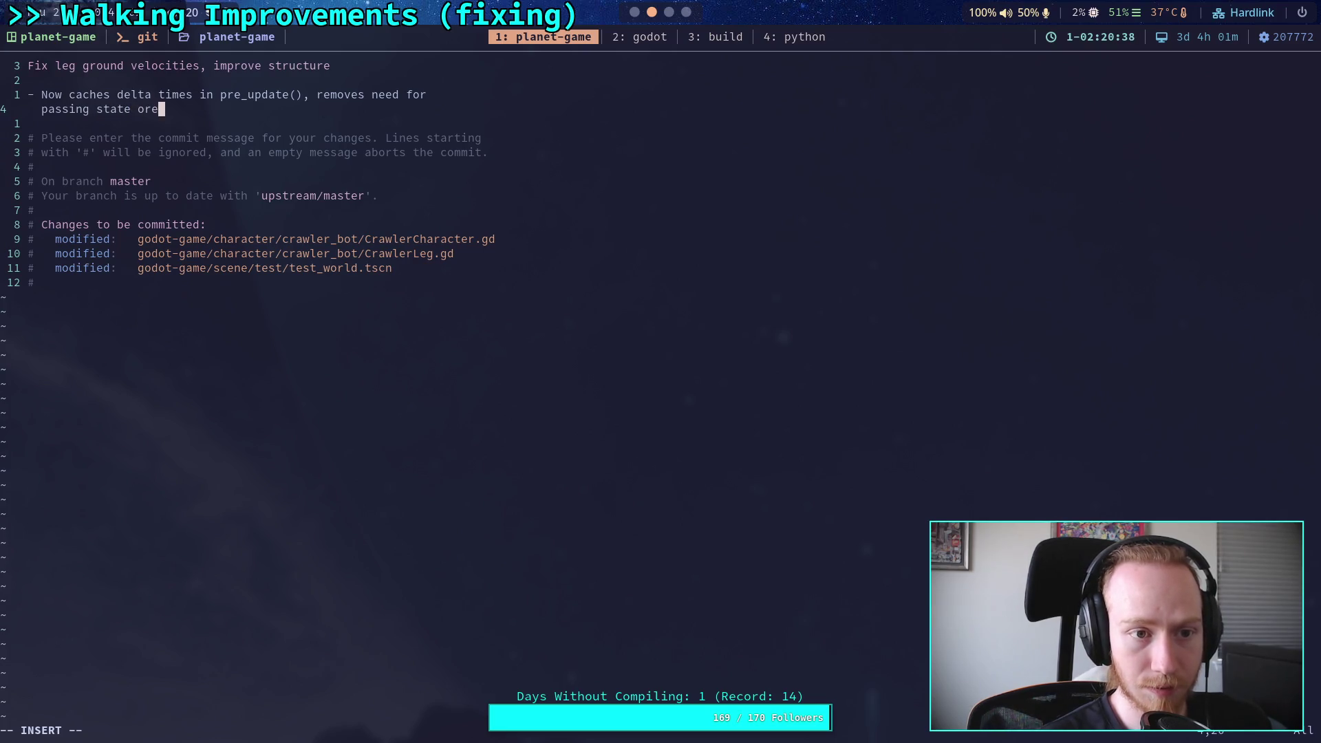
key("BackSpace")
type(" delt")
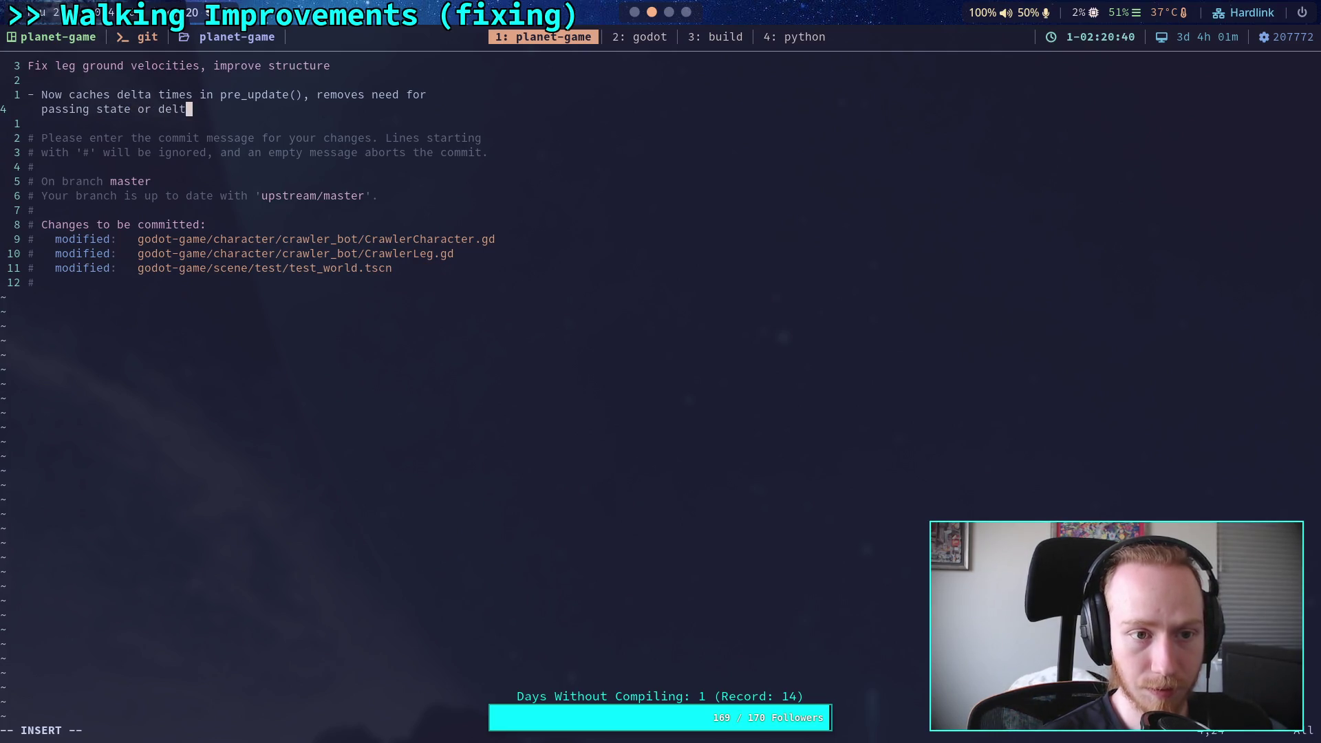
type("as to ")
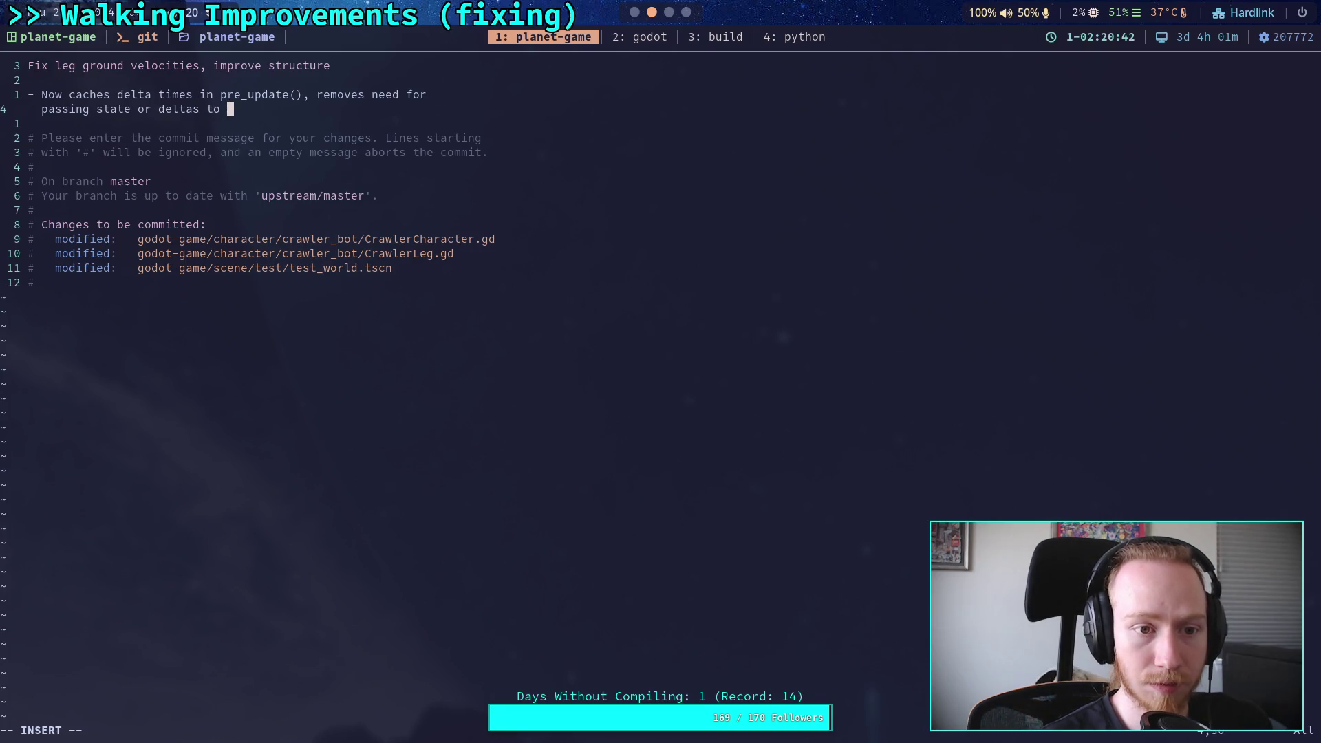
type("several ")
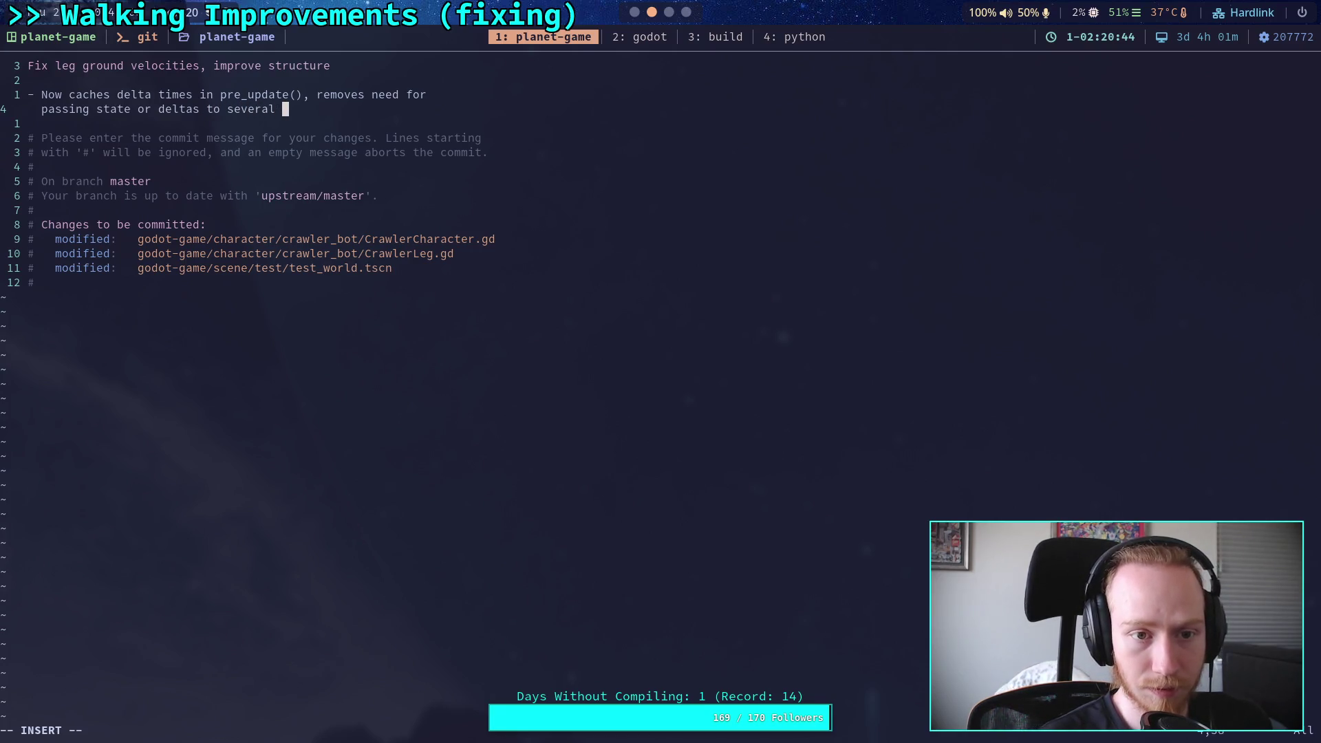
type("functions")
key("Return")
type("- ")
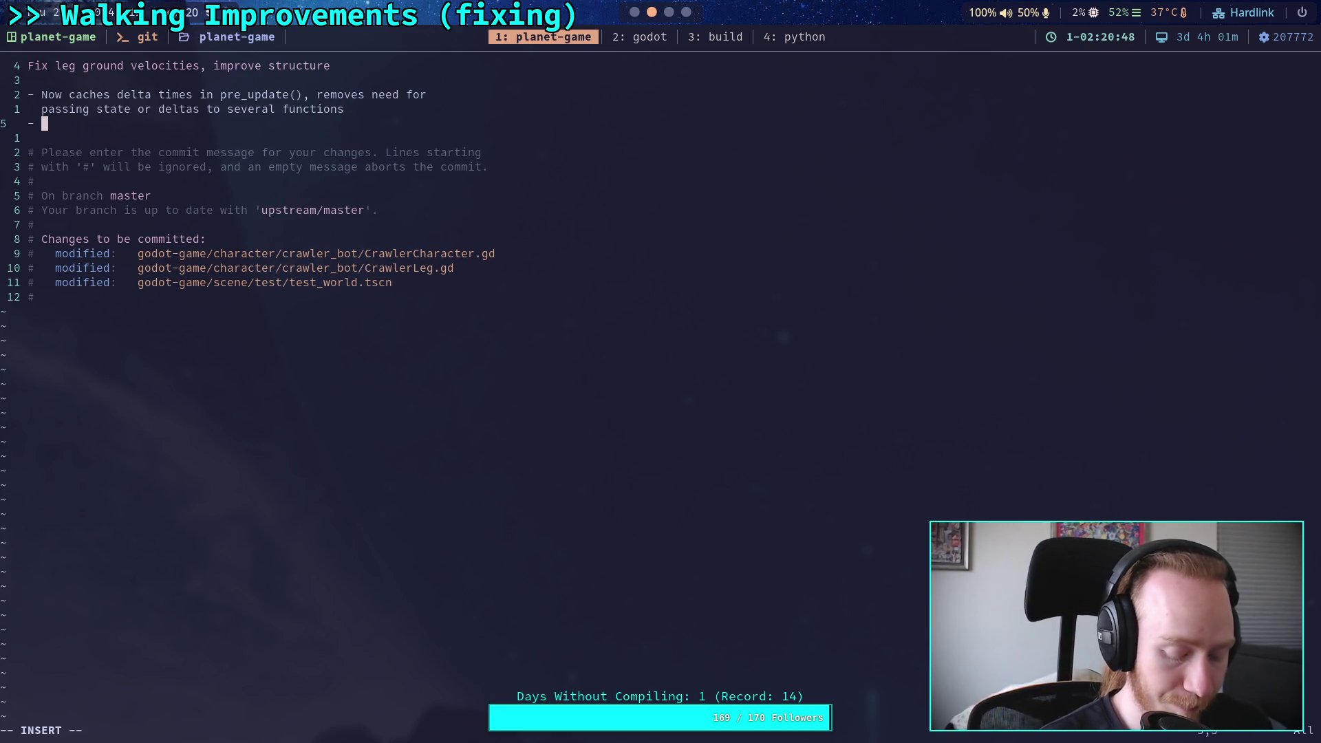
type("Correctly c")
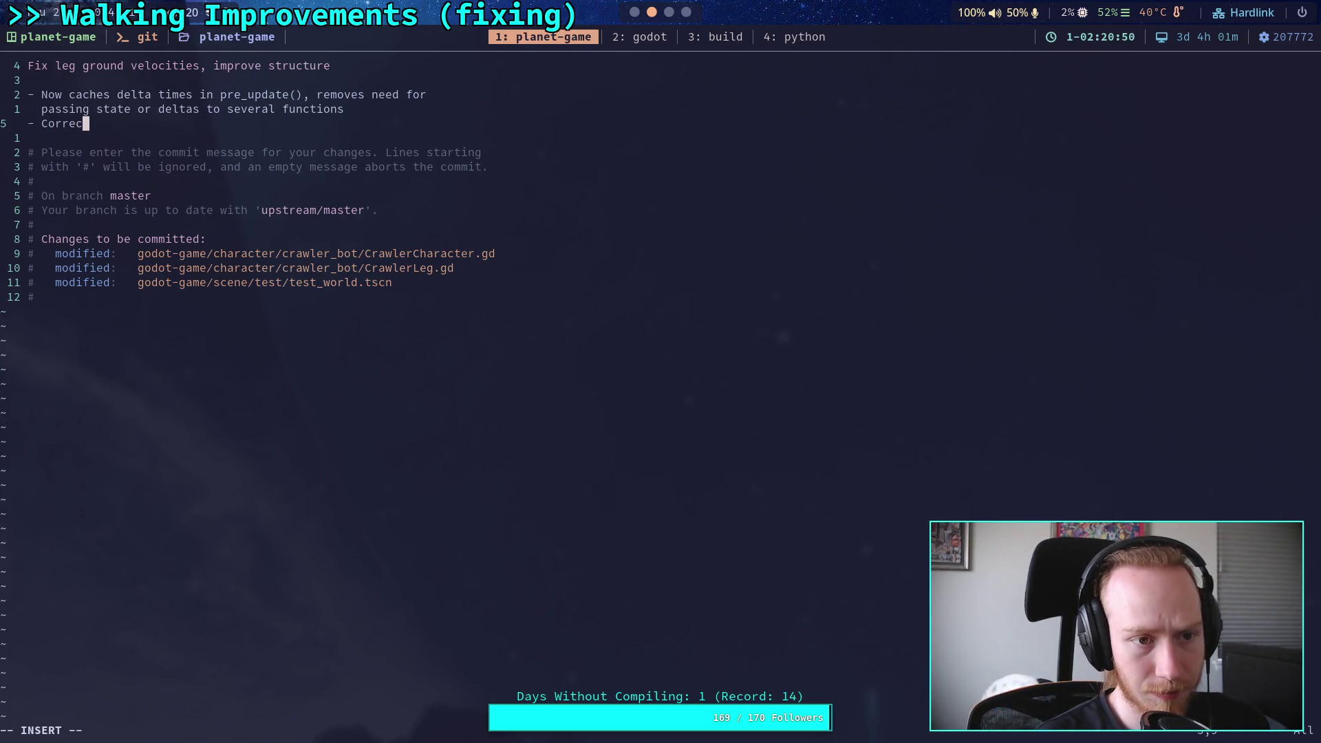
type("alculat")
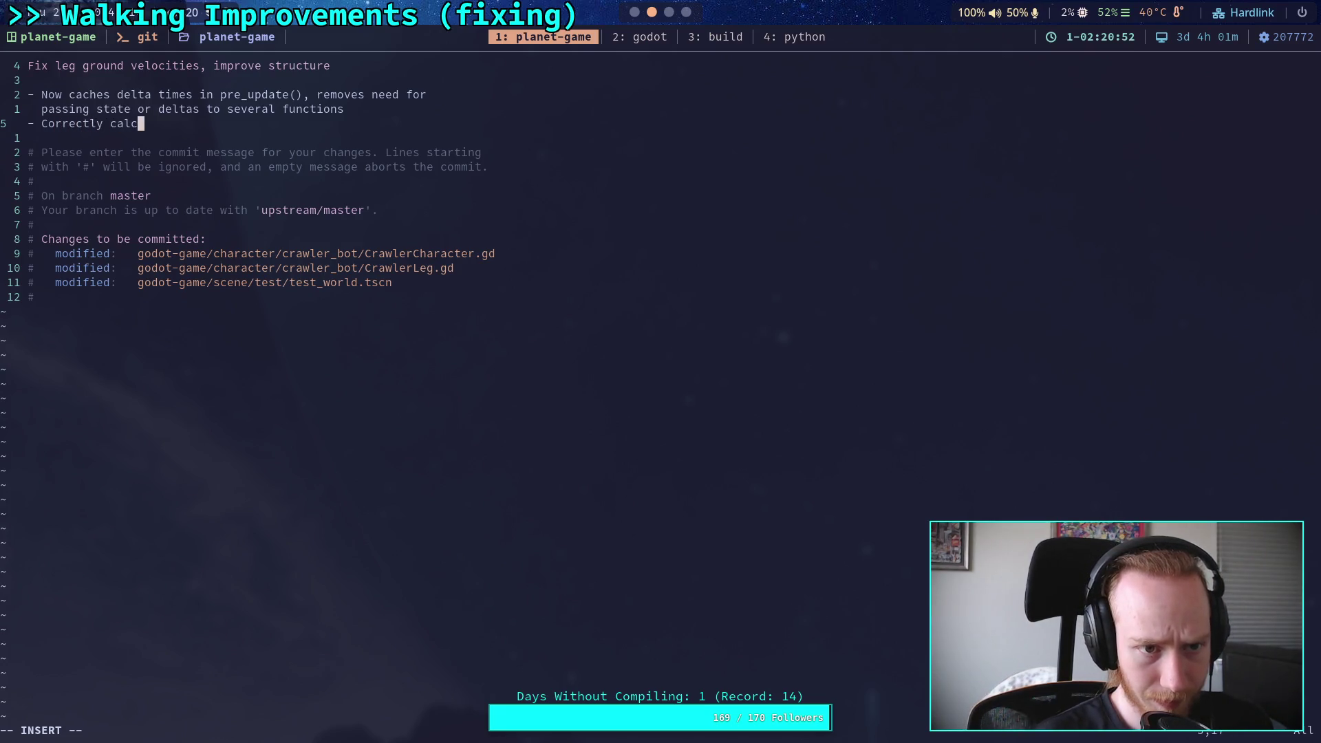
Step: Write the bullet 'Precisely calculate ground velocities from changes in target ground positions instead of from'
key("BackSpace")
key("BackSpace")
key("BackSpace")
key("BackSpace")
key("BackSpace")
key("BackSpace")
type("Precisely calculate ")
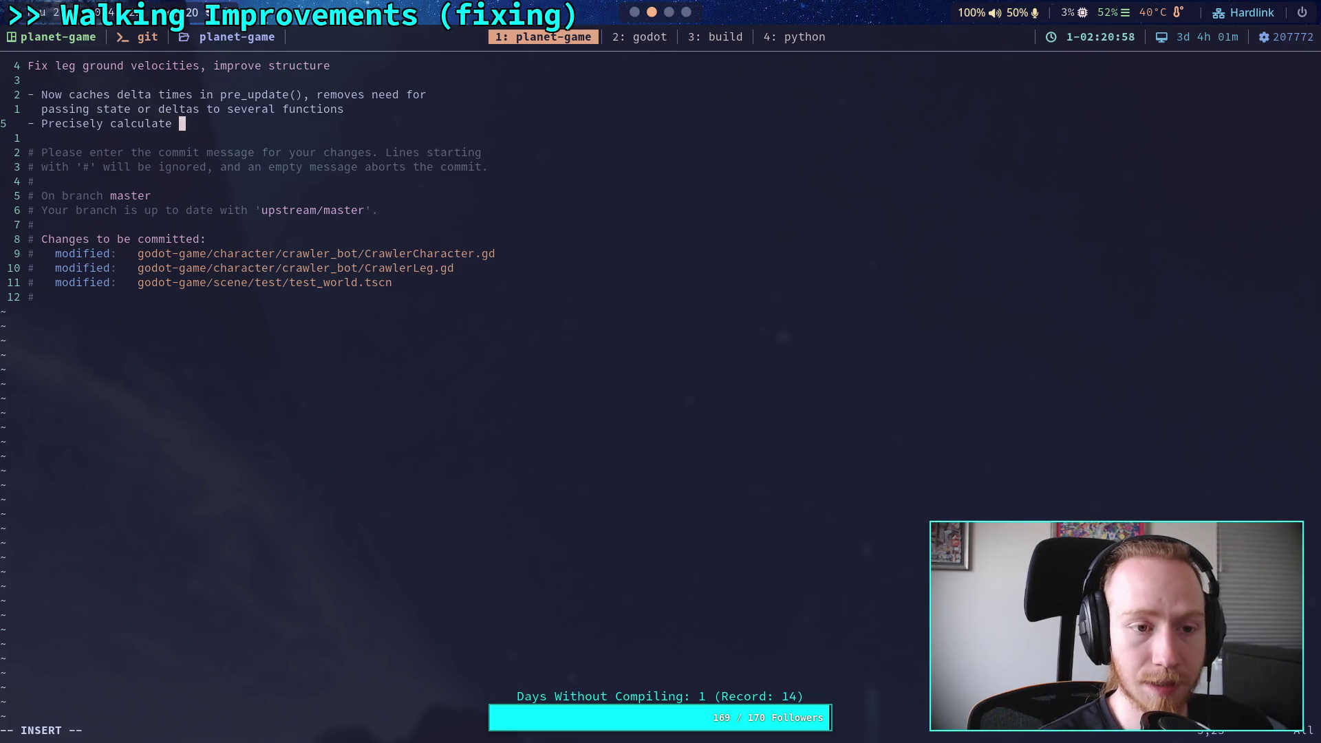
type("ground veloci")
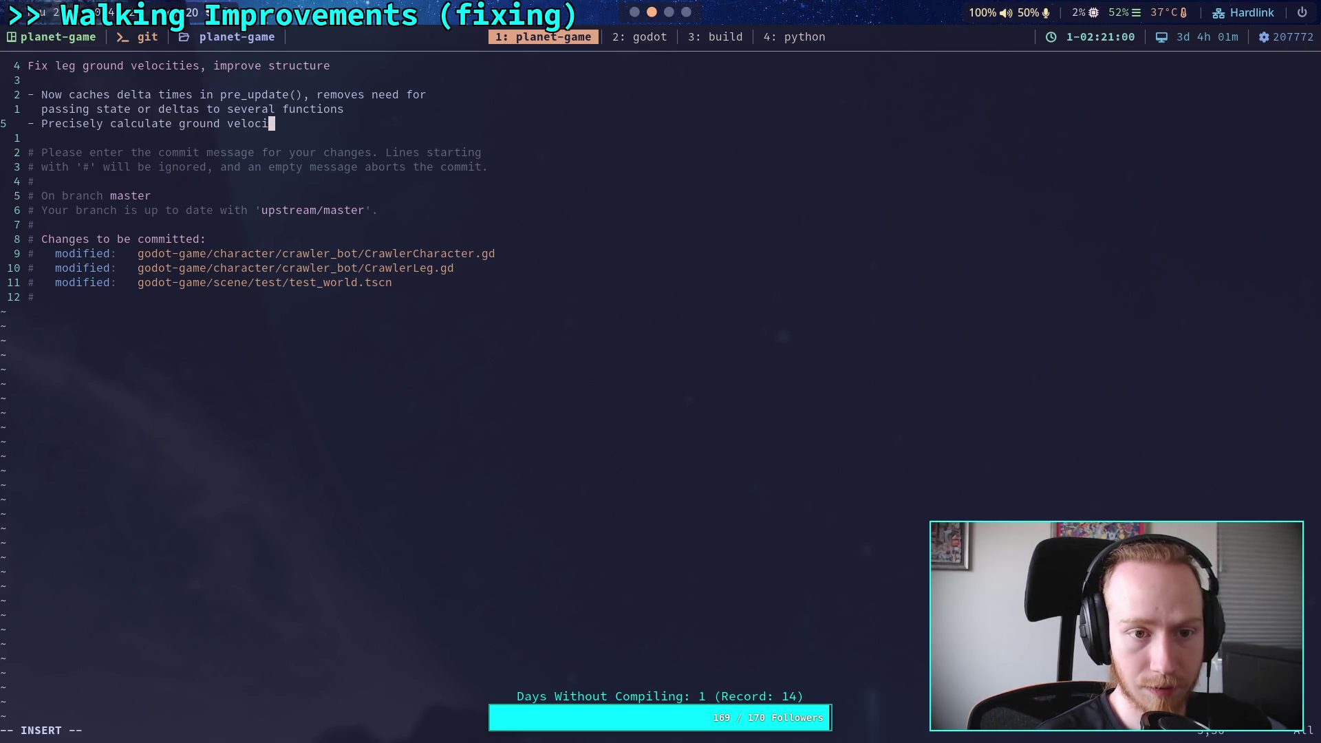
type("ties from")
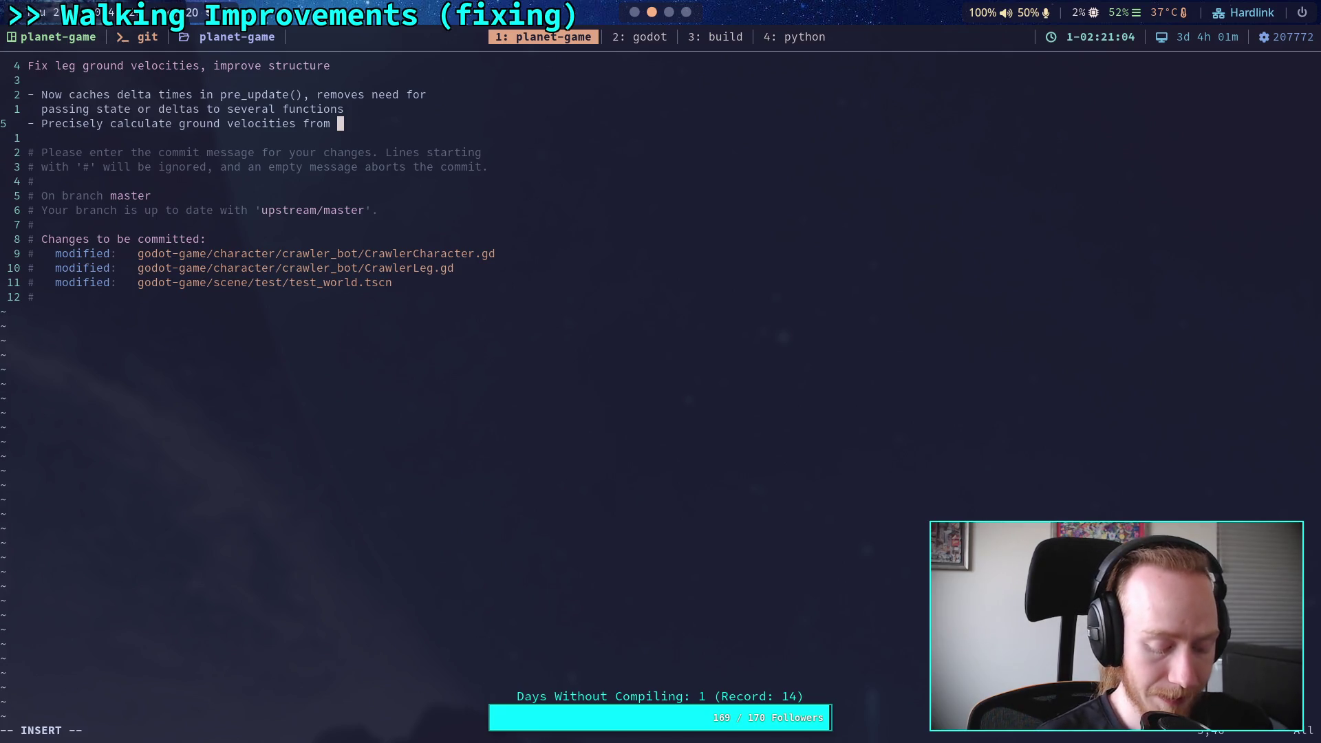
type("positio")
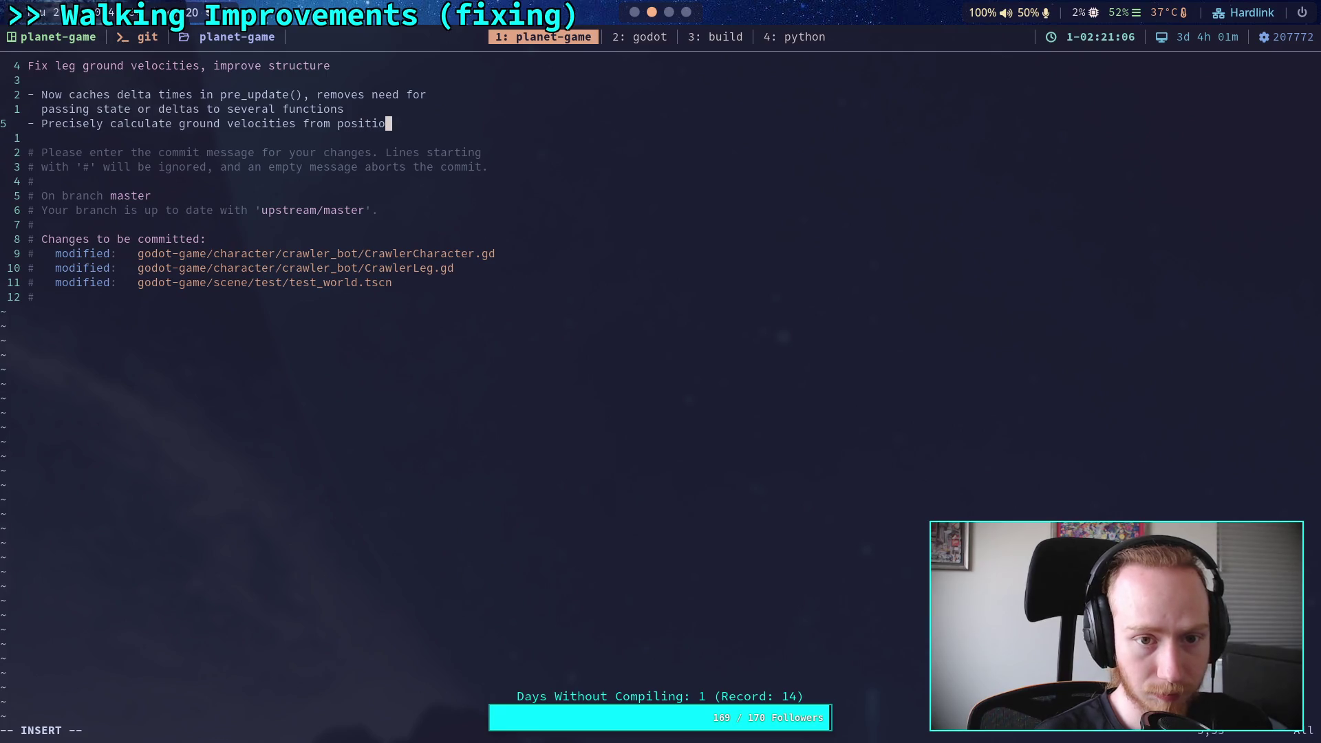
type("n change")
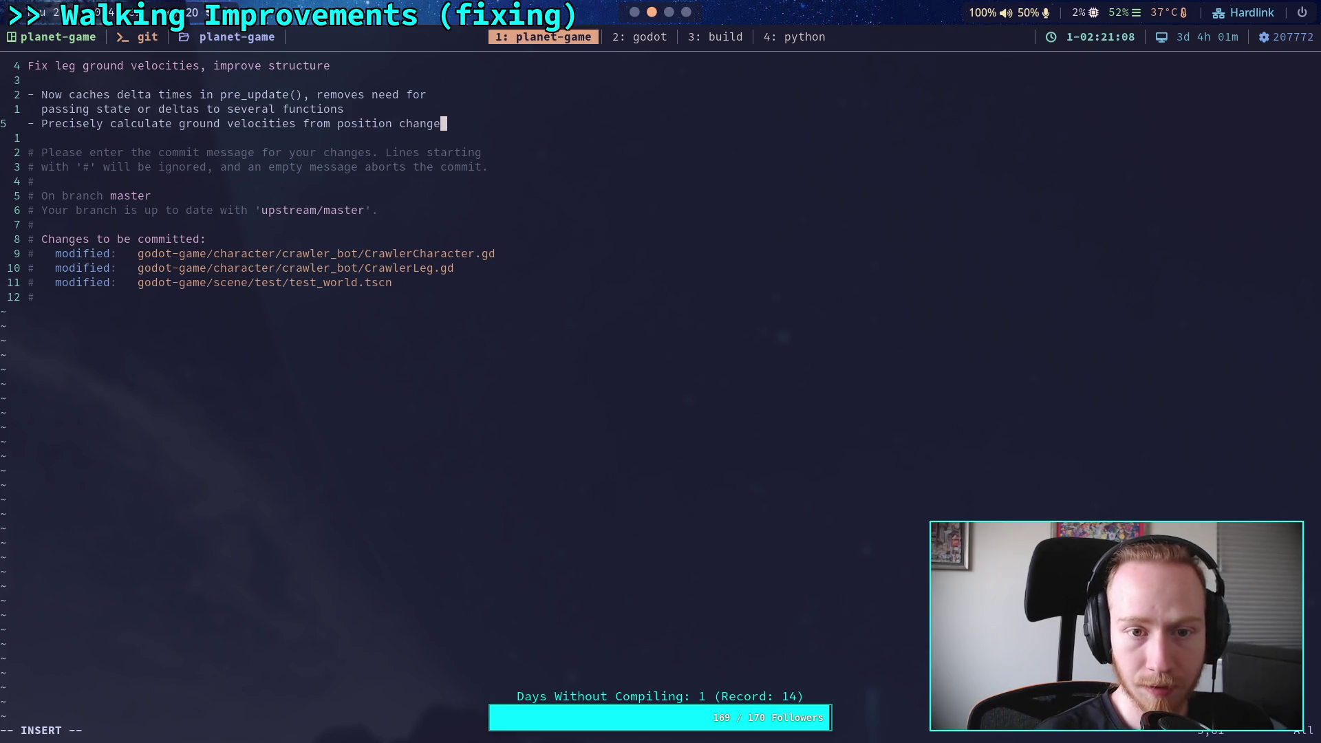
key("BackSpace")
key("BackSpace")
key("BackSpace")
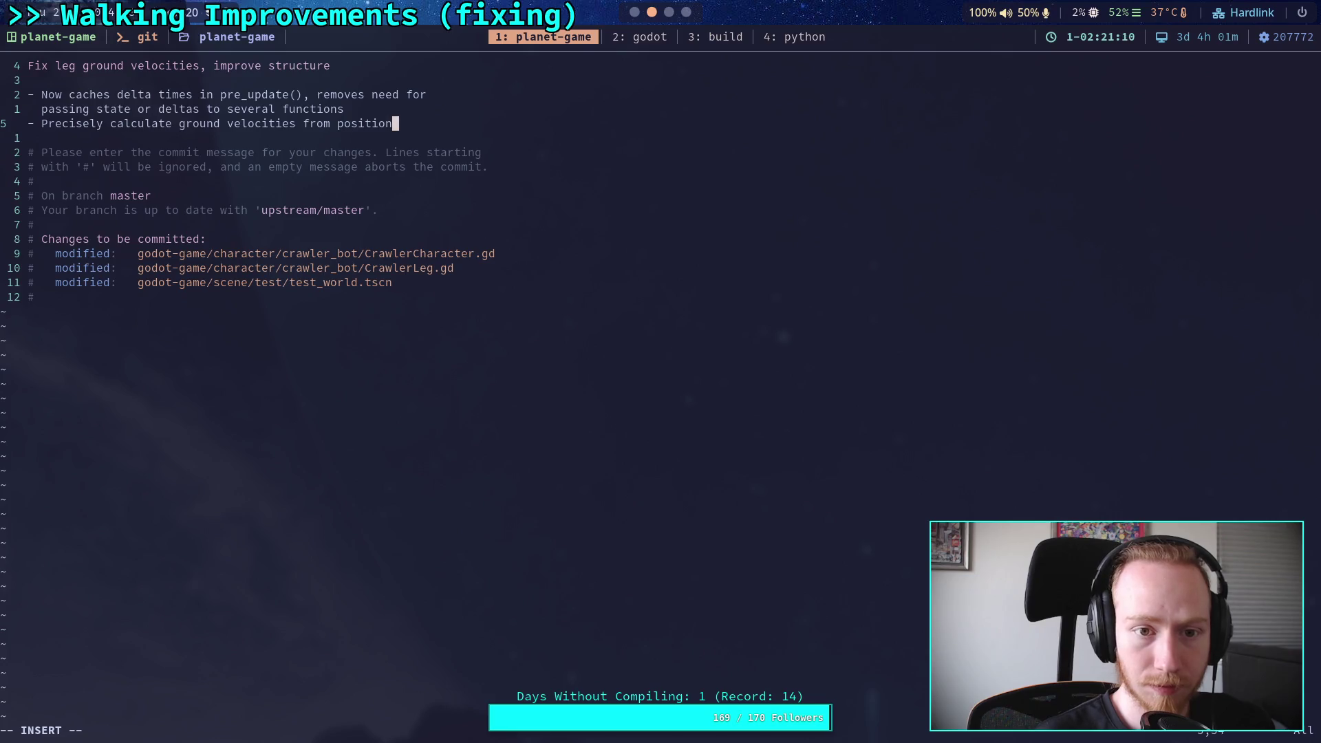
key("Return")
type("changes ")
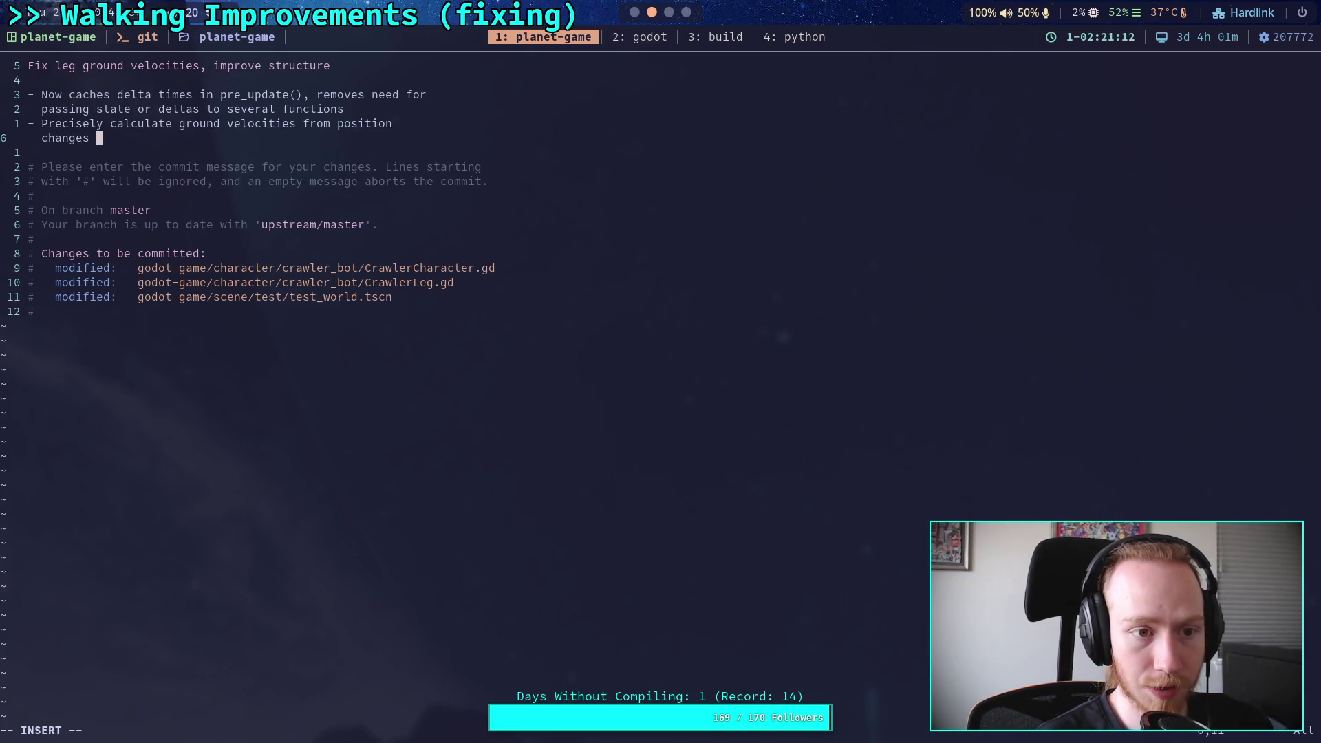
type("in")
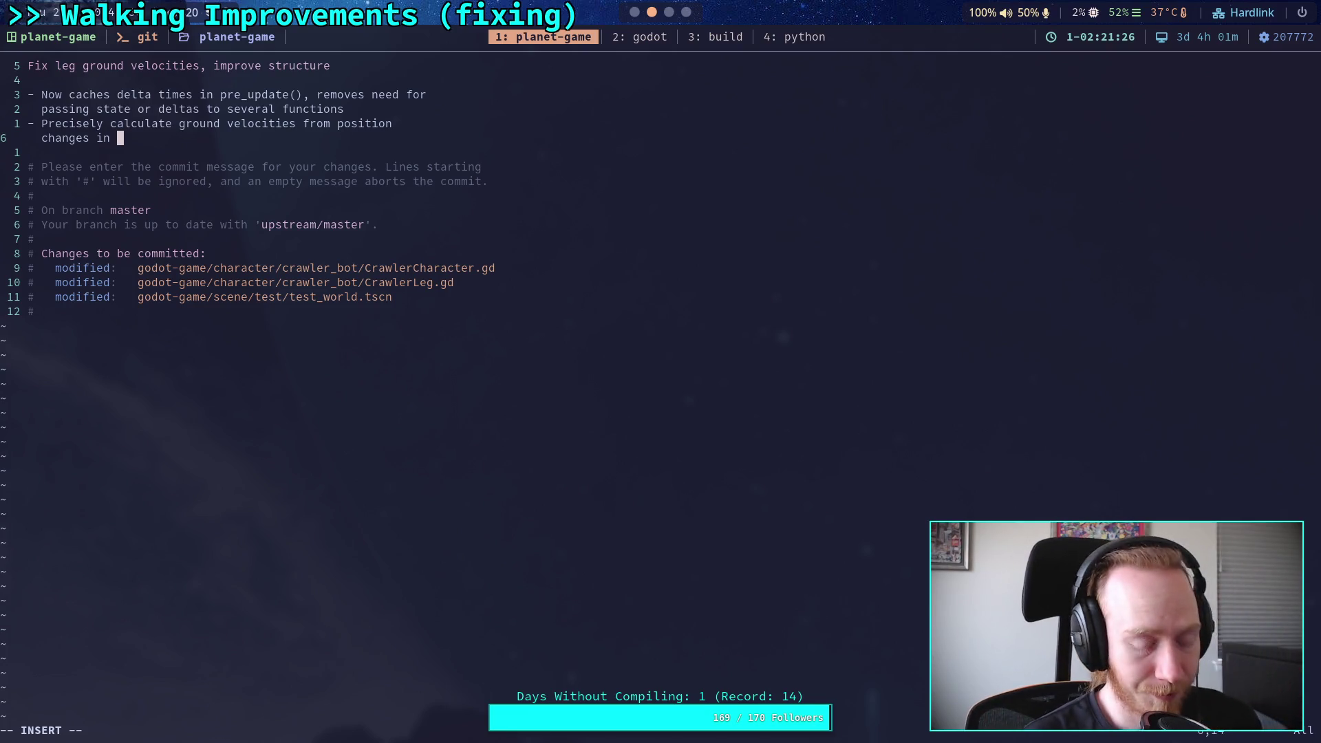
type("target ground ")
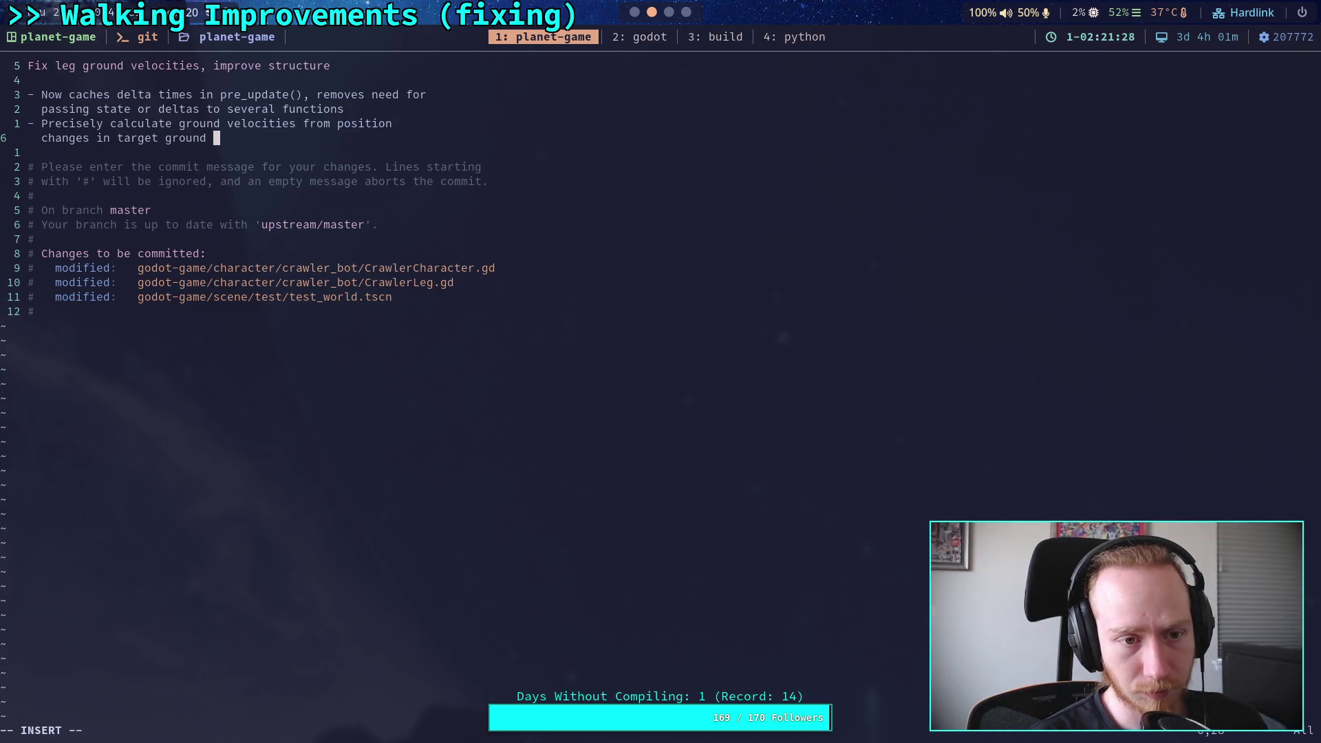
type("position")
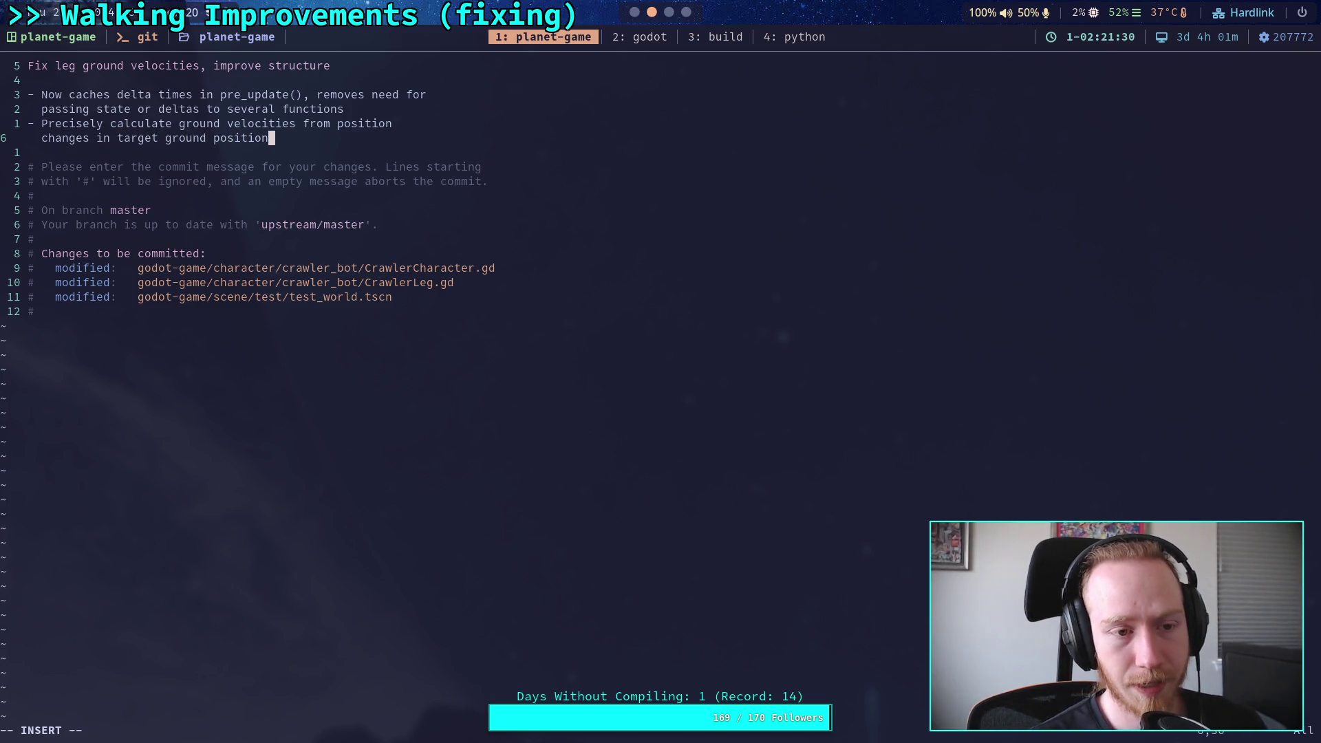
type("s in")
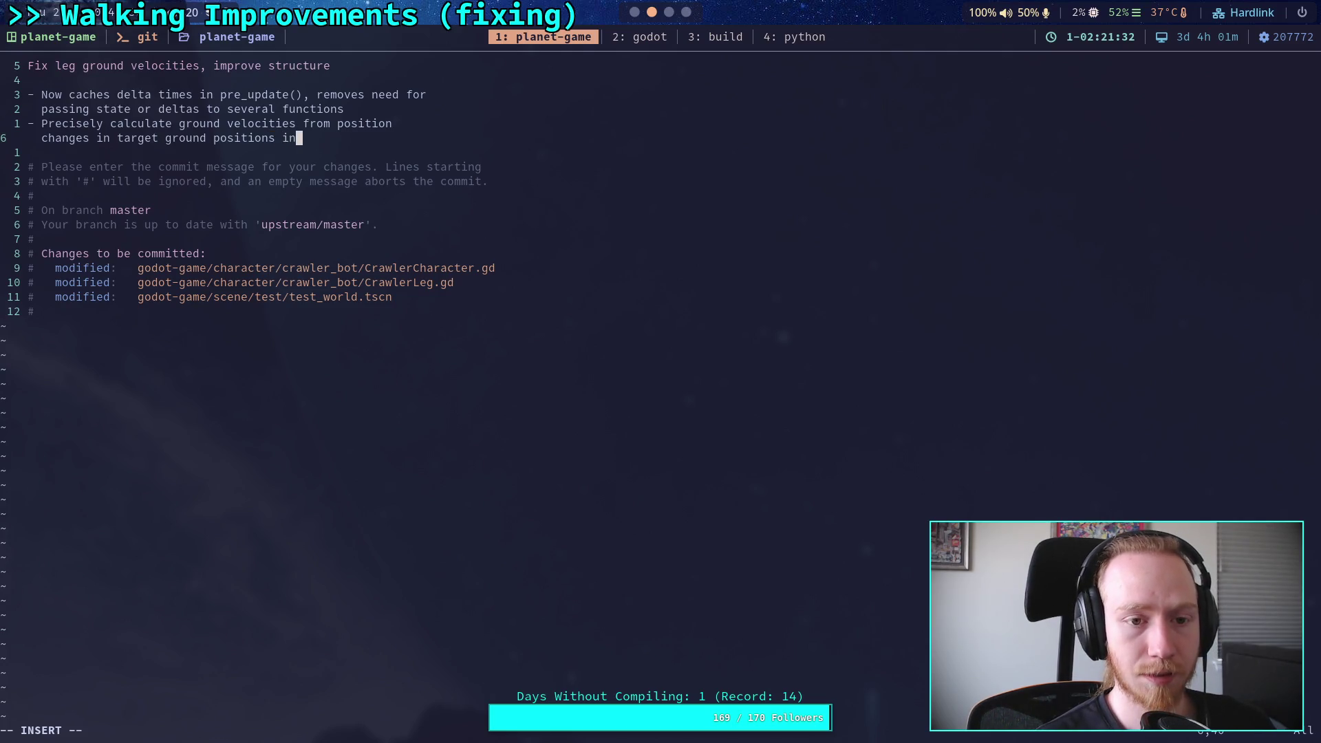
type("stead of from ")
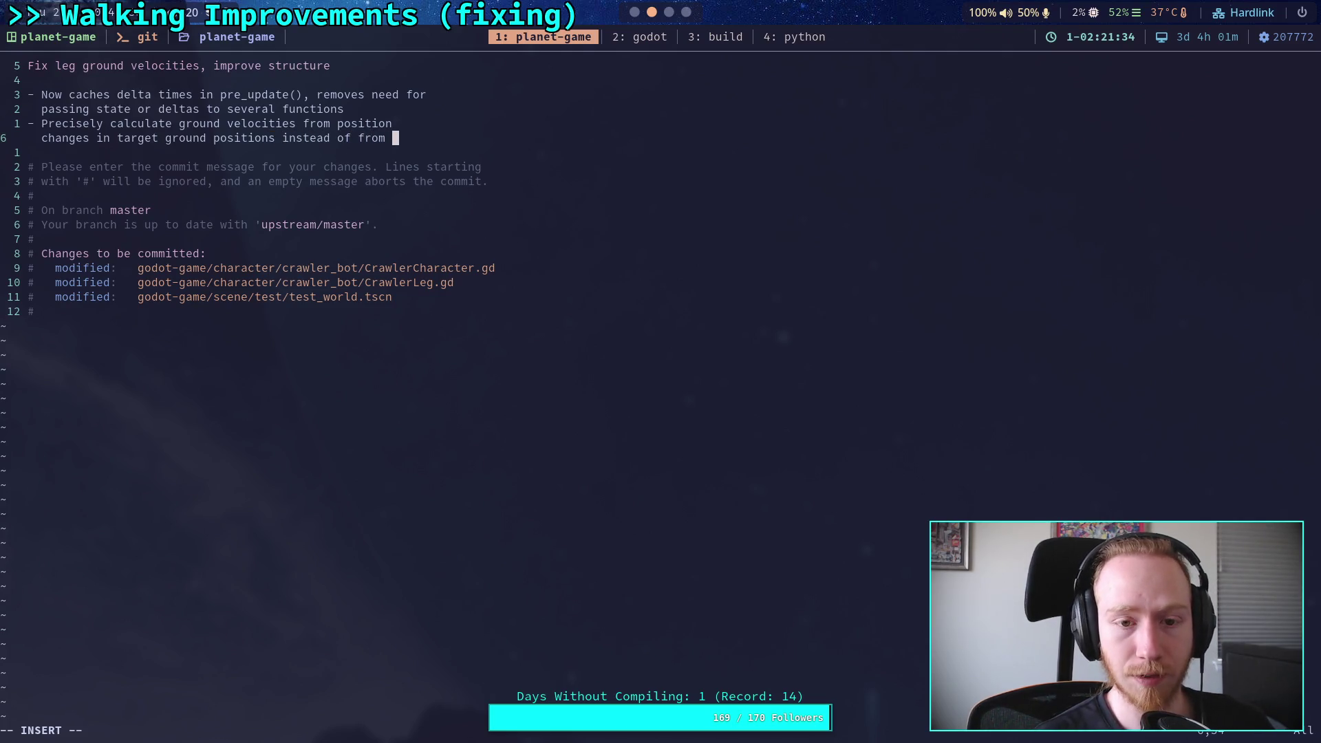
type("ideal")
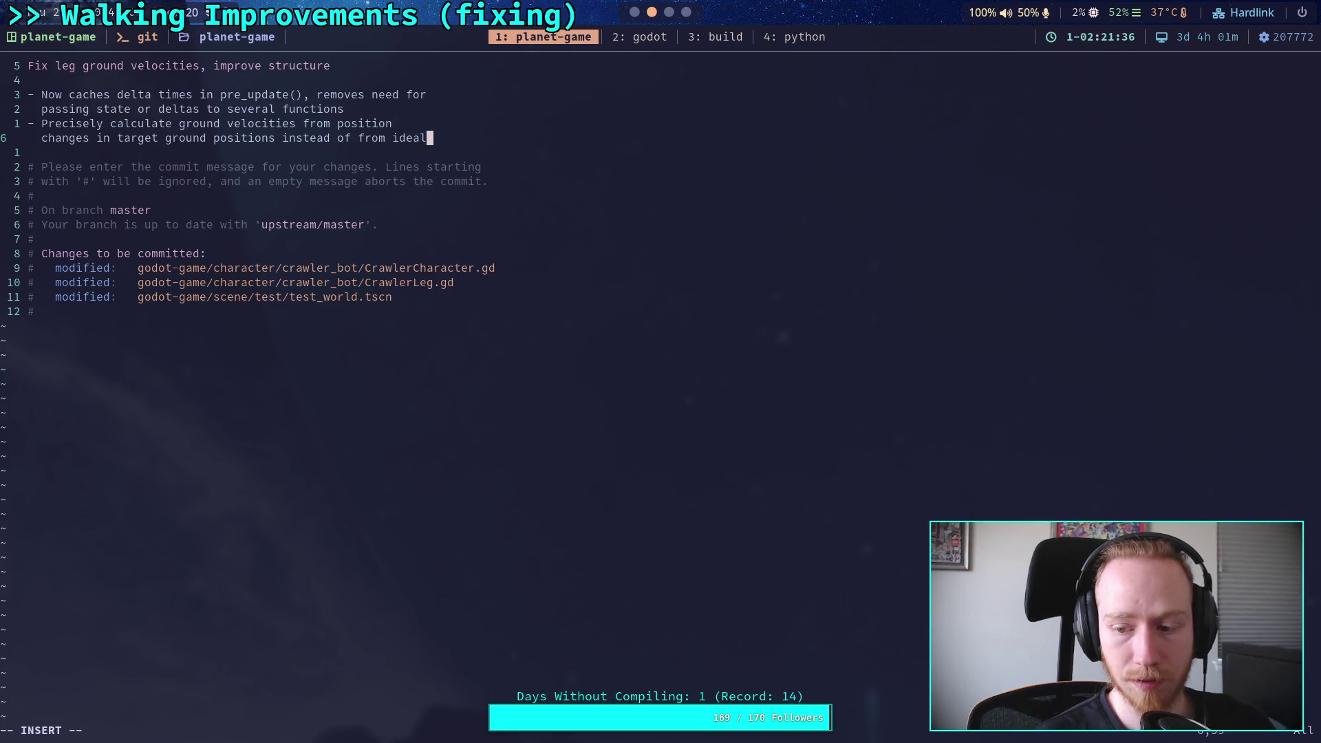
Step: Rework the bullet's ending, discarding 'ideal', 'literal' and 'internal' in favour of 'physics'
key("Return")
key("BackSpace")
key("BackSpace")
key("BackSpace")
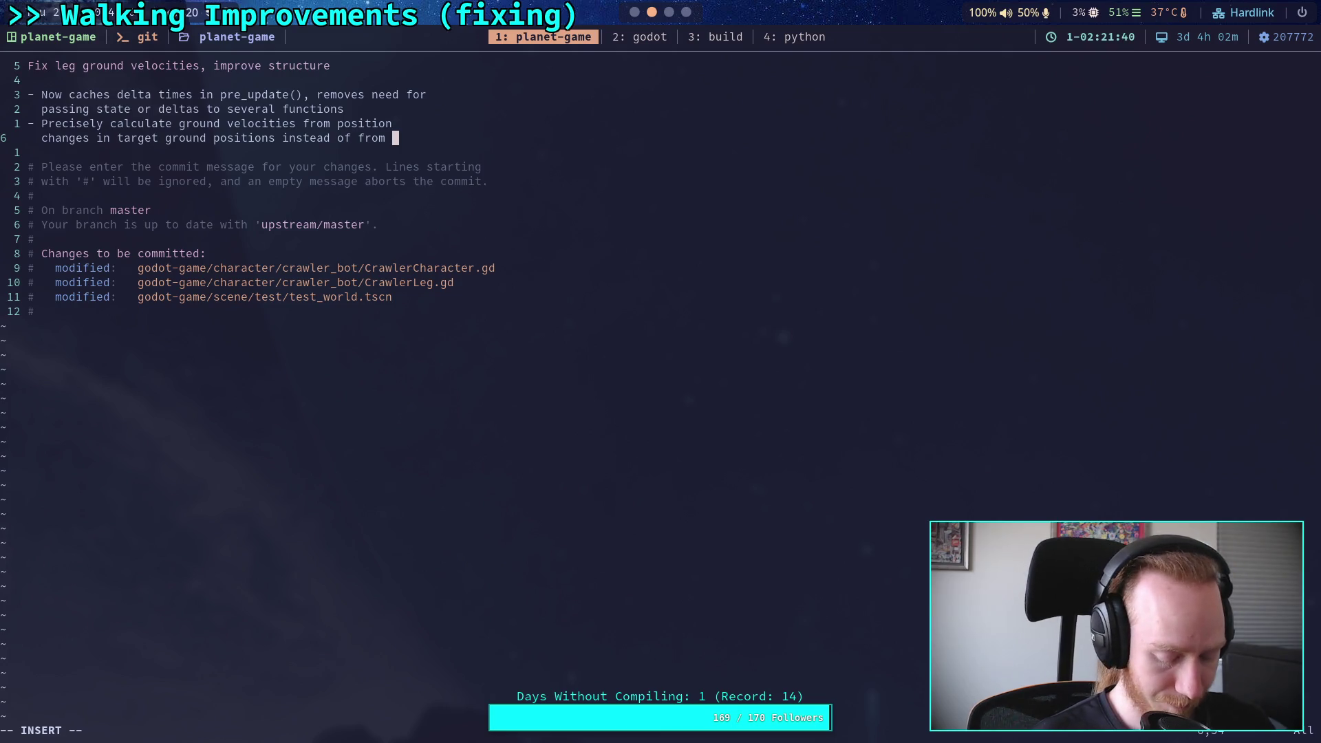
type("literal")
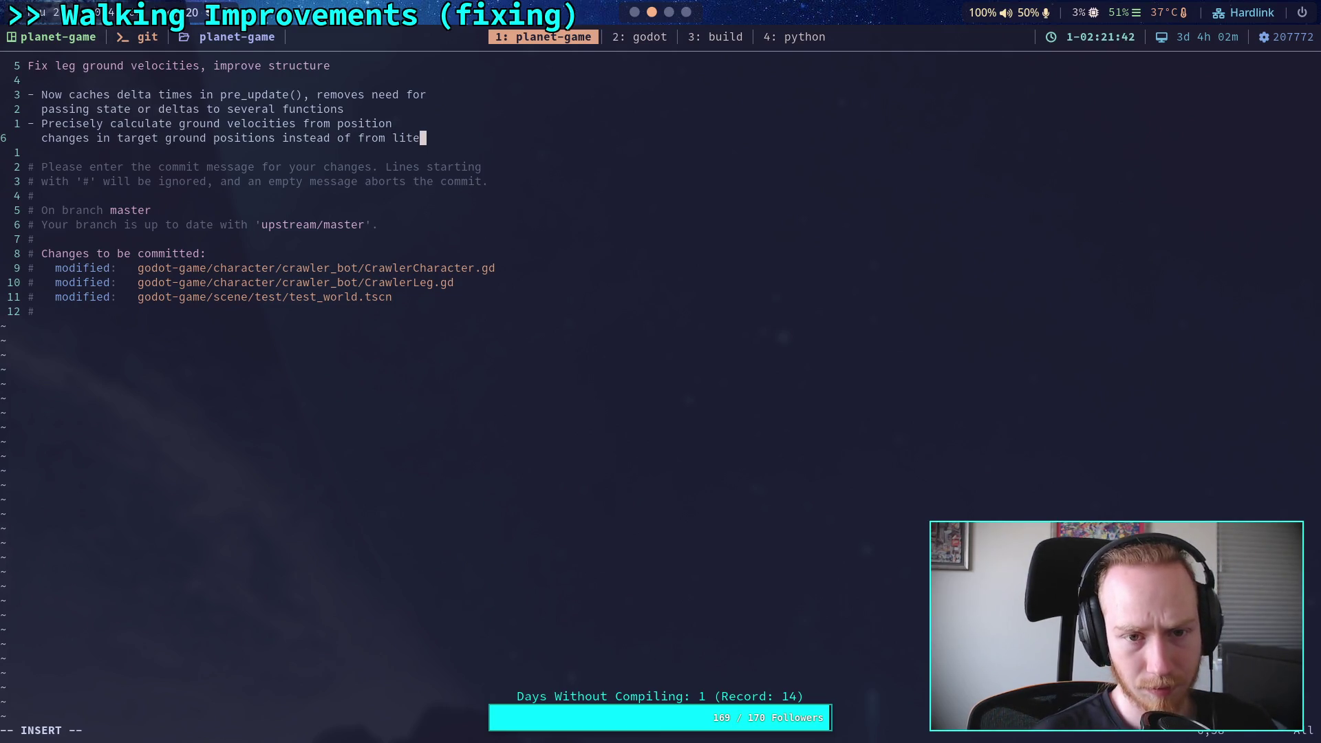
key("BackSpace")
key("BackSpace")
key("BackSpace")
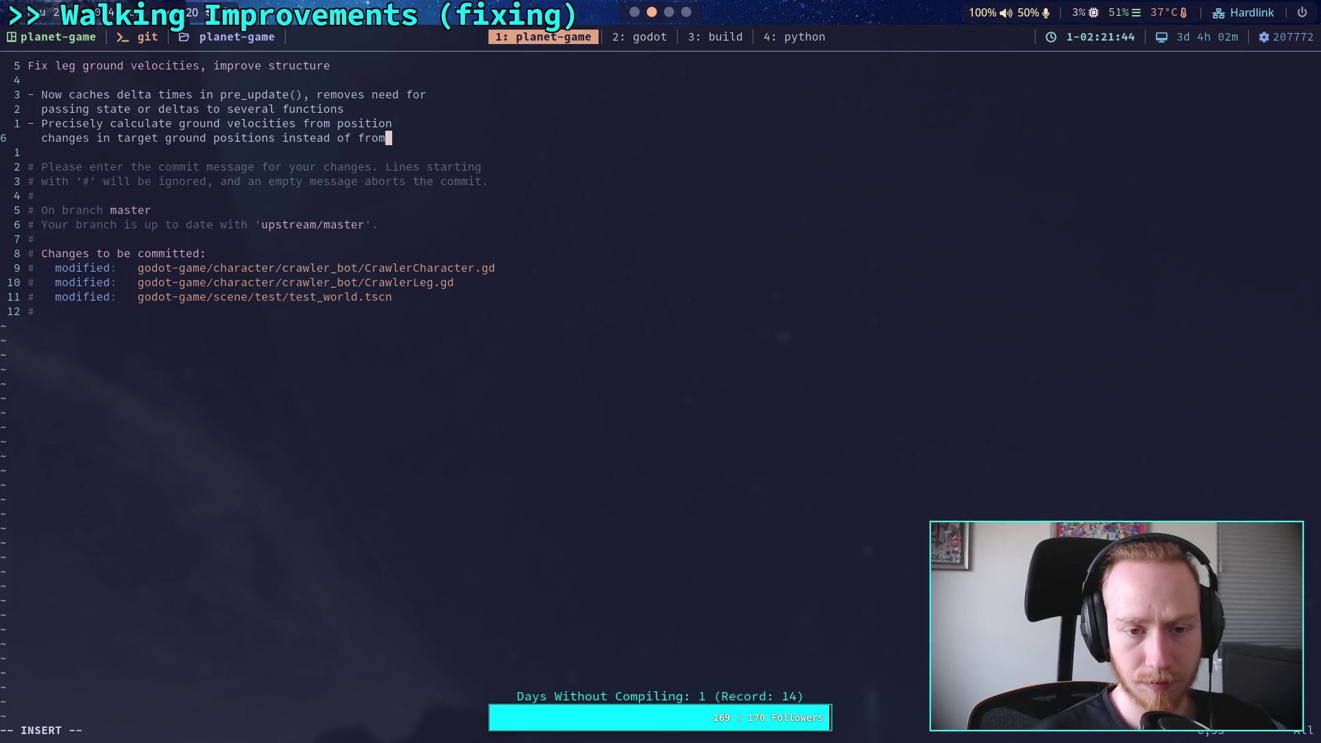
key("Return")
type("inter")
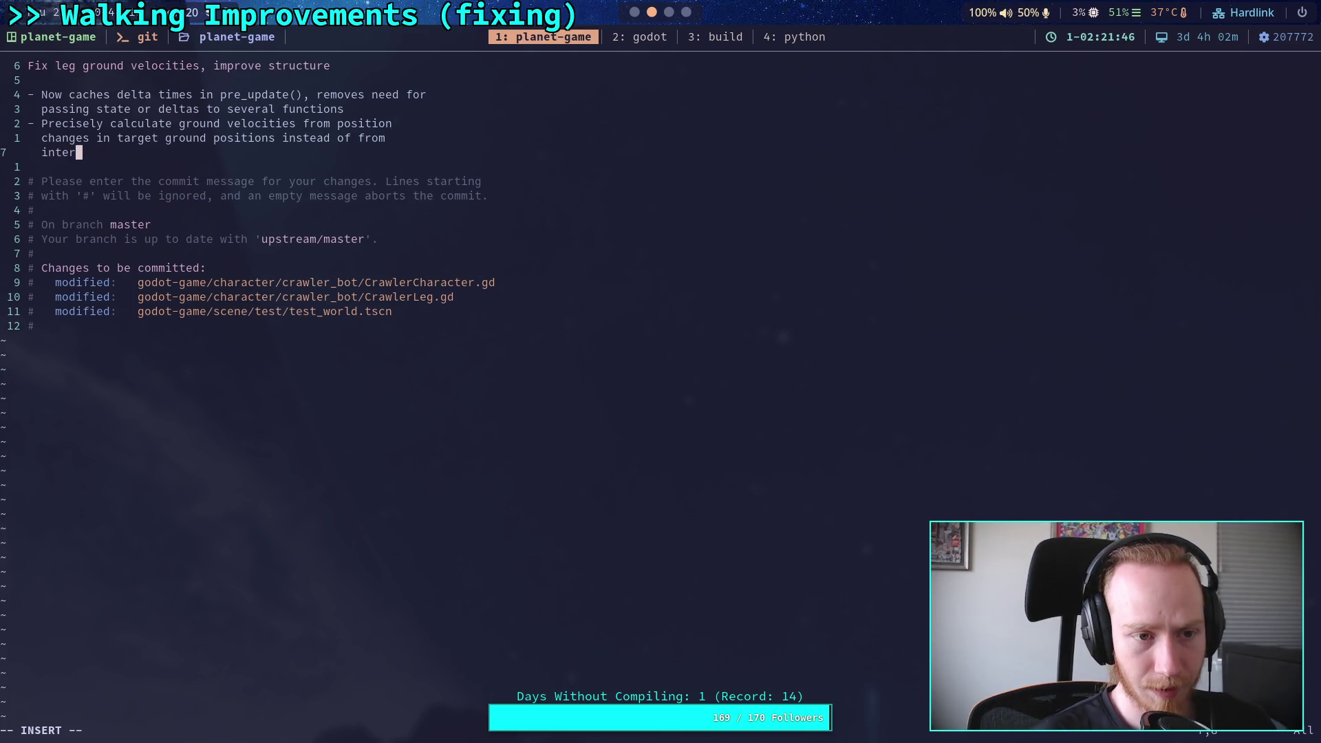
type("nal velocity values")
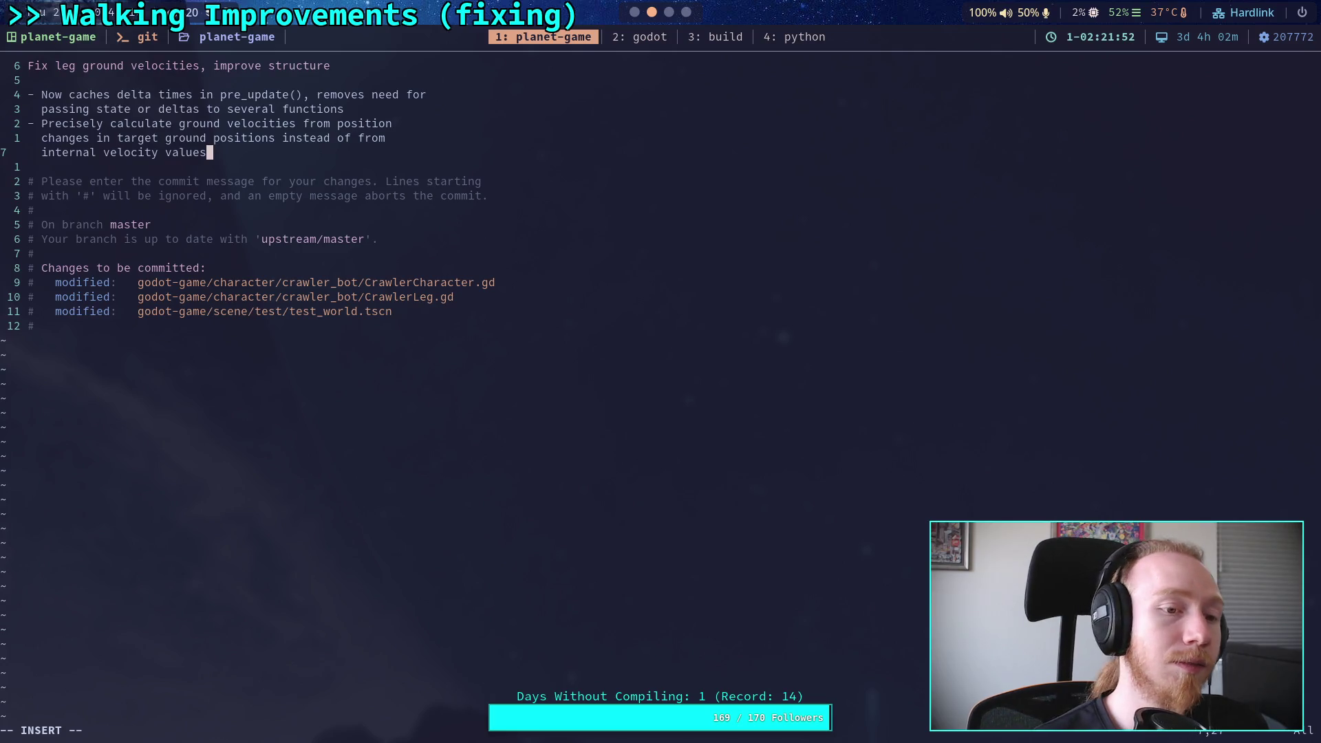
key("Left")
key("Left")
key("Left")
key("BackSpace")
key("BackSpace")
key("BackSpace")
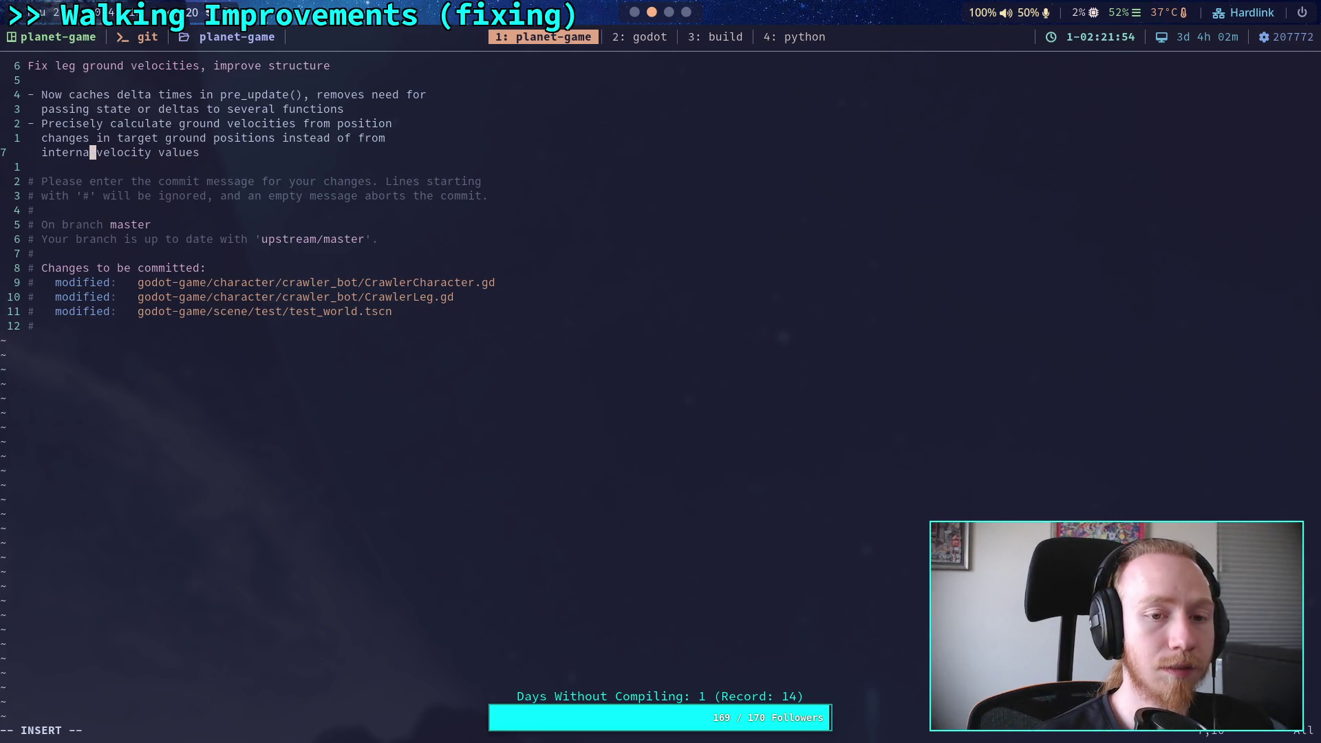
key("BackSpace")
key("BackSpace")
key("BackSpace")
type("physics")
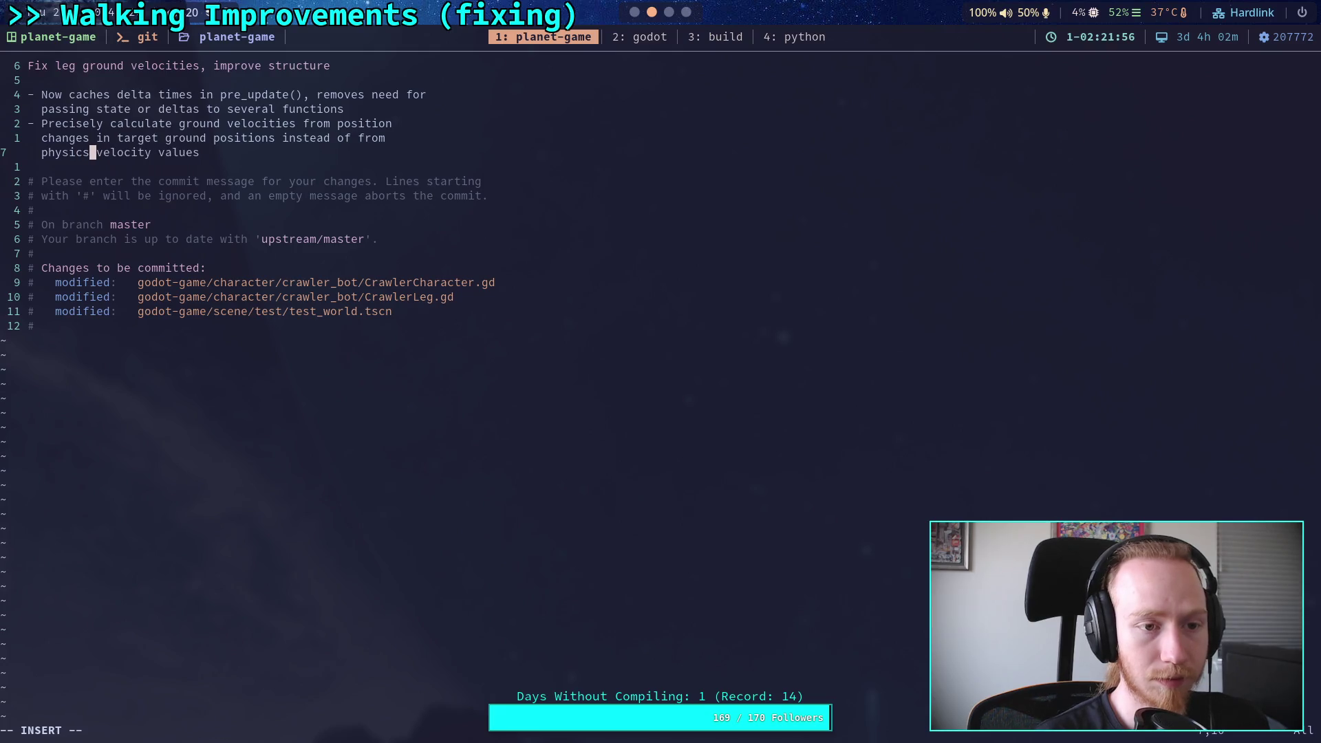
key("BackSpace")
type("s")
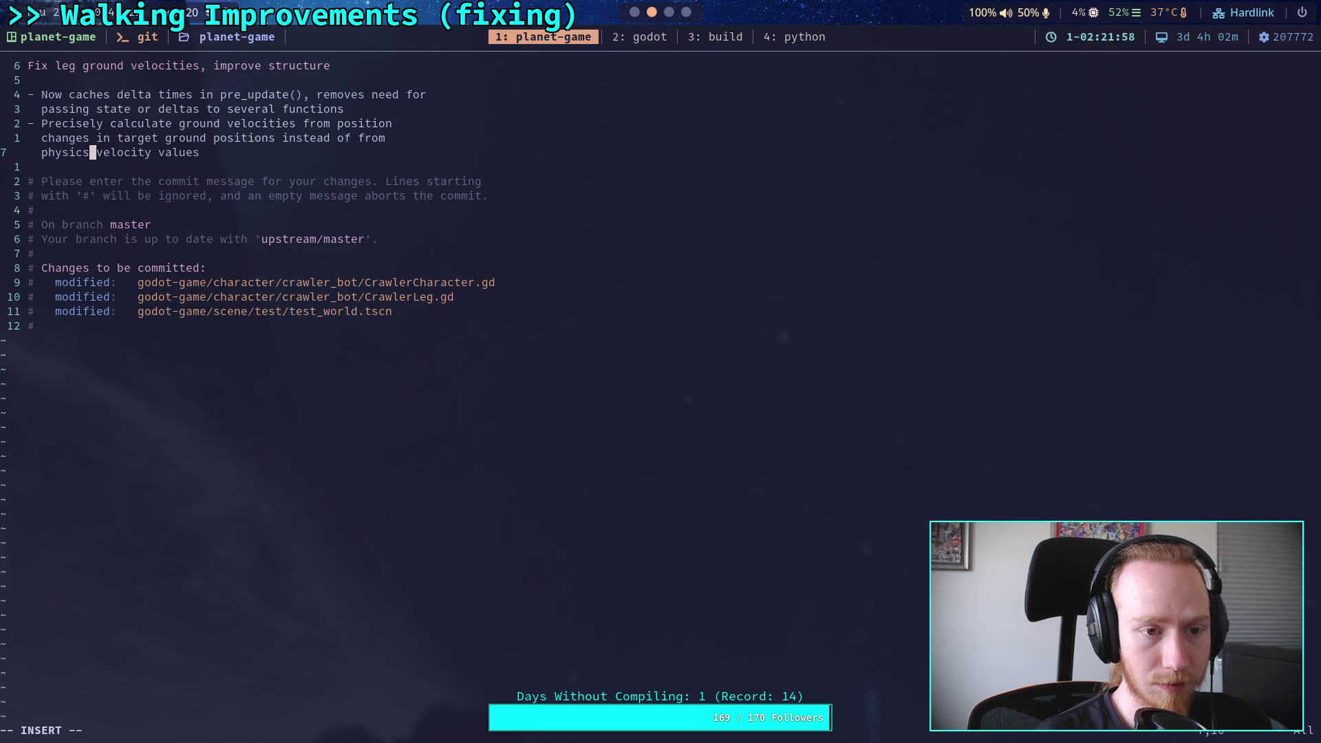
Step: End the bullet with 'physics body state' and remove the unused empty bullet line
key("Down")
key("Up")
key("Down")
key("Return")
key("Up")
type("-")
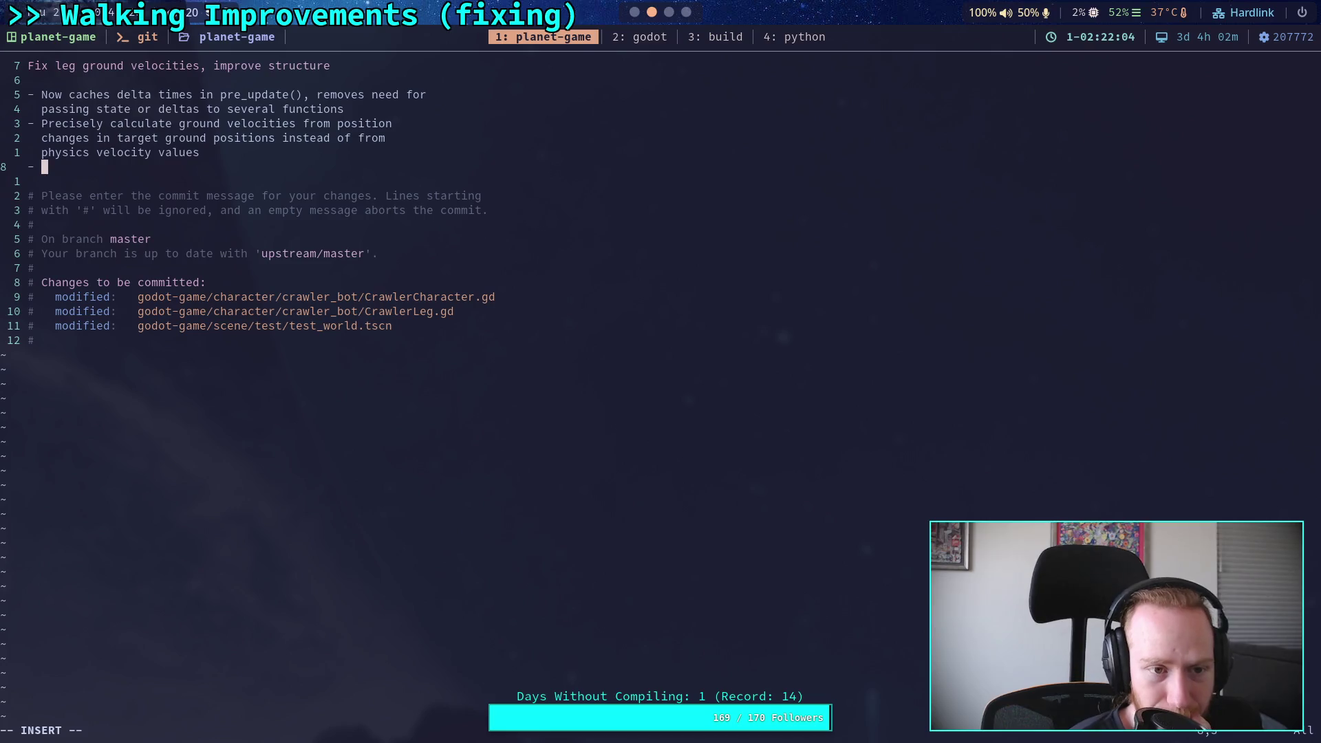
key("BackSpace")
key("BackSpace")
key("BackSpace")
type("body state")
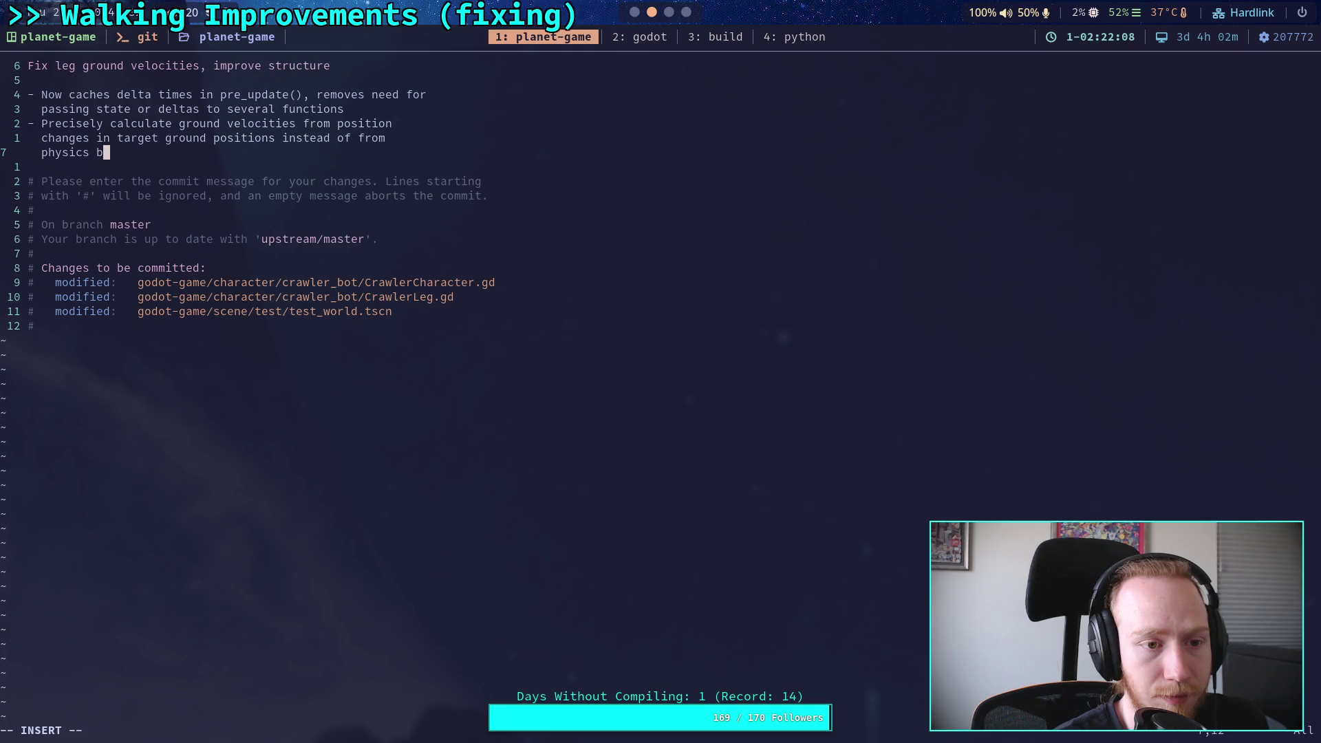
key("Return")
type("-")
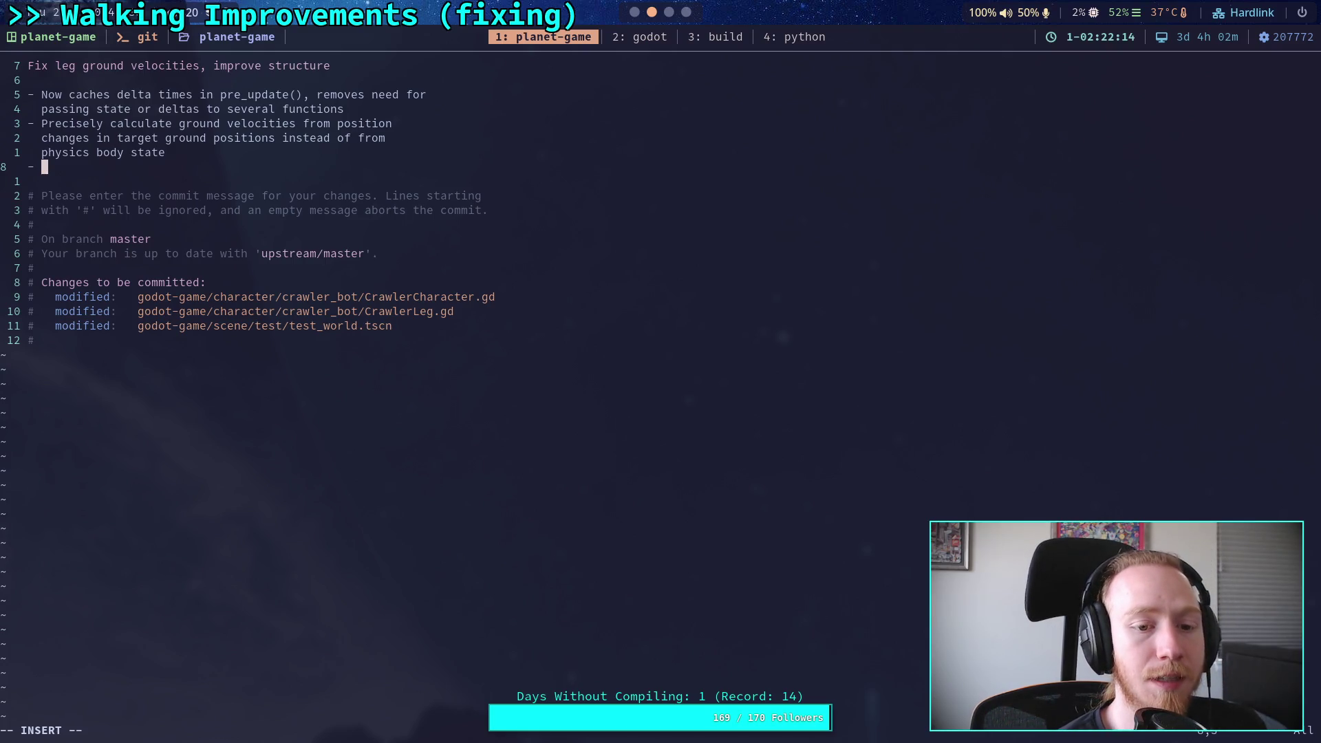
type("Updated")
key("BackSpace")
key("BackSpace")
key("BackSpace")
key("BackSpace")
key("BackSpace")
key("BackSpace")
key("BackSpace")
key("Up")
key("Up")
key("Up")
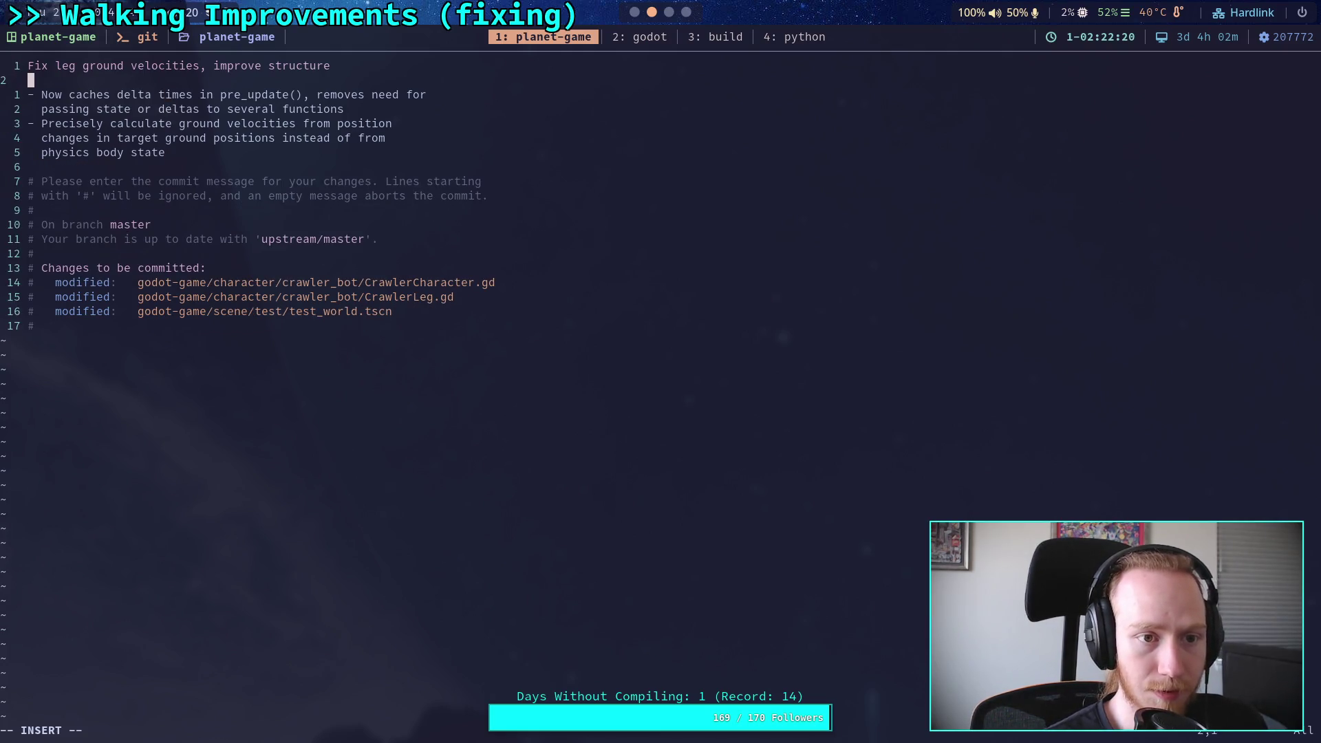
Step: Add a top bullet '- Also update test world, elevated platform with elevator', fixing typos
key("Return")
type("- Al")
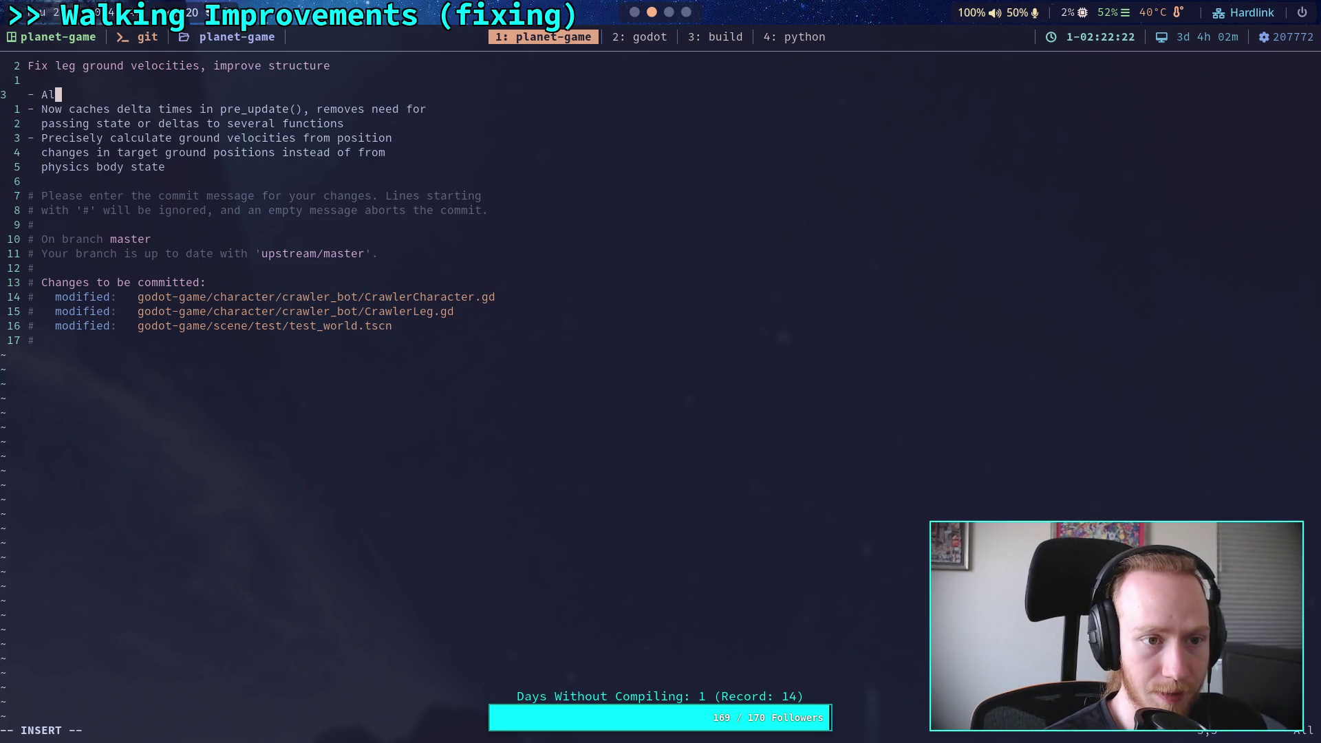
type("so update ")
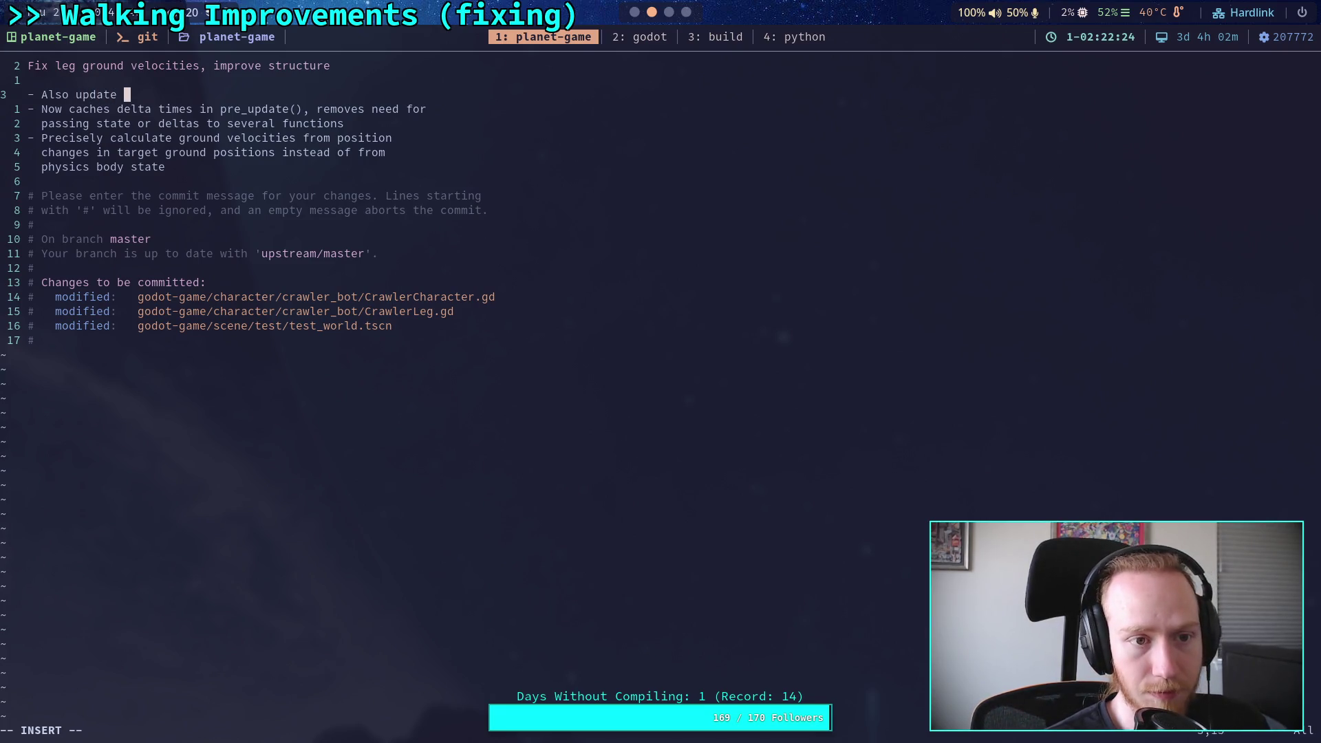
type("test o")
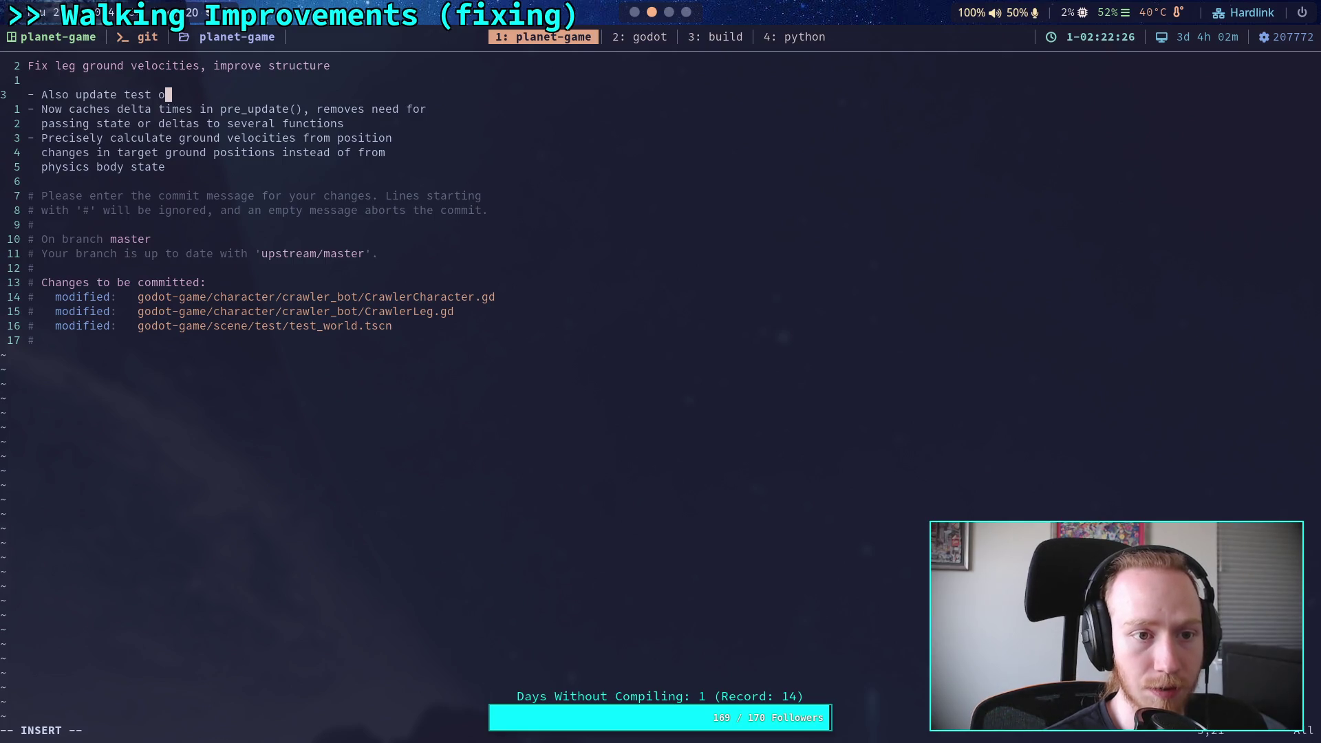
key("BackSpace")
type("world")
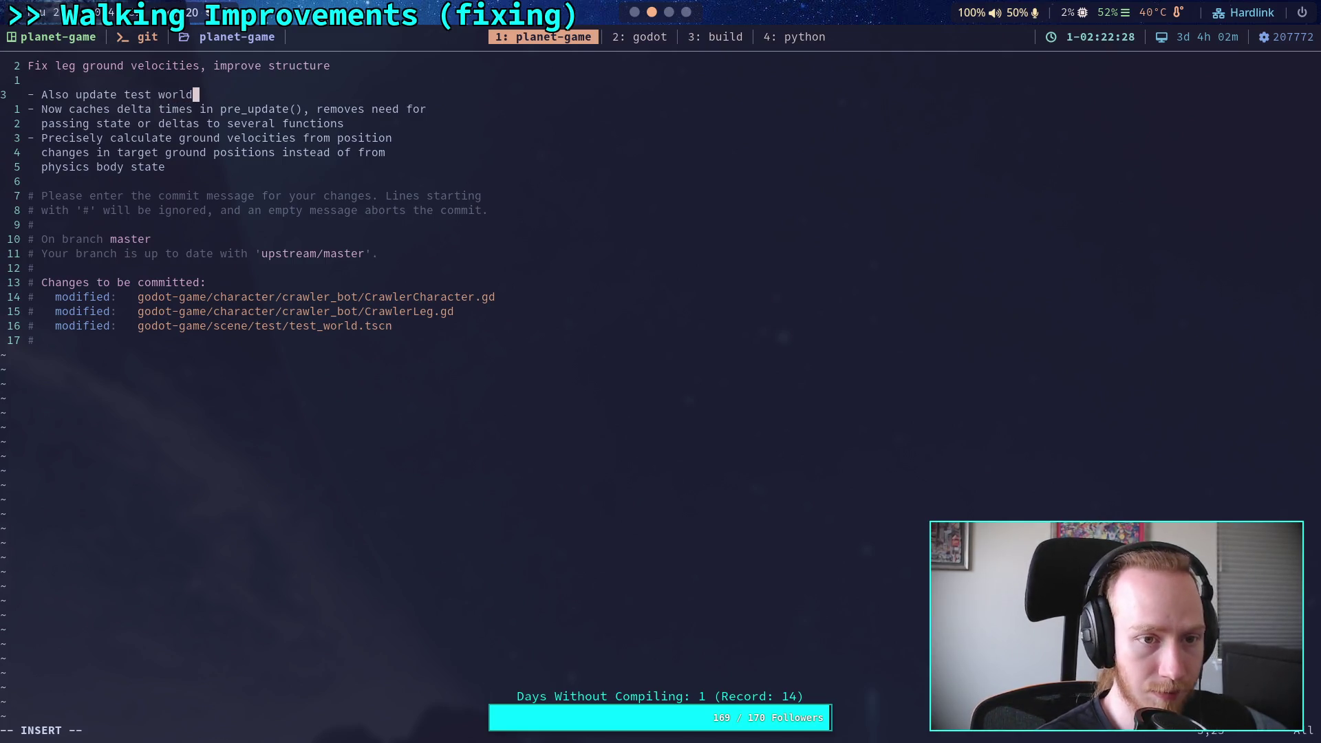
type(", elevated platform with movengi")
key("BackSpace")
key("BackSpace")
key("BackSpace")
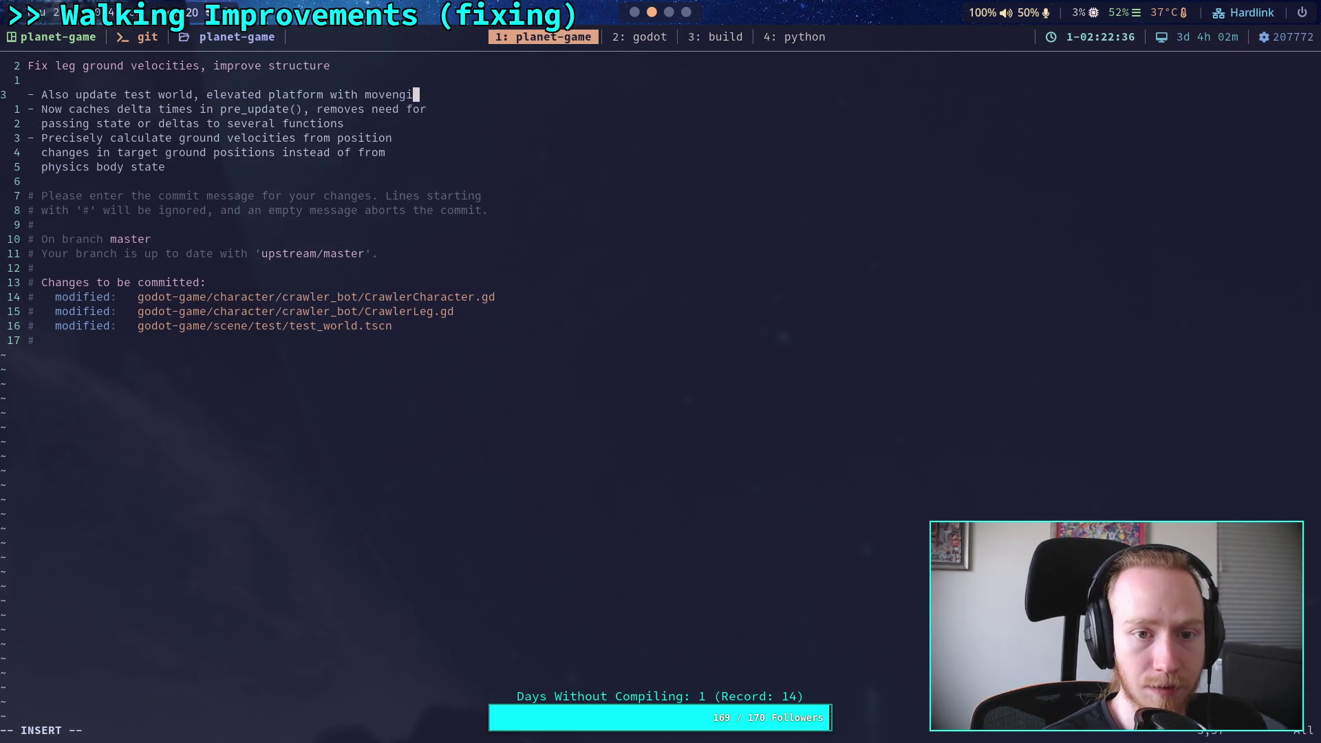
type("ig")
key("BackSpace")
type("ng")
key("BackSpace")
key("BackSpace")
key("BackSpace")
key("BackSpace")
type("elevator")
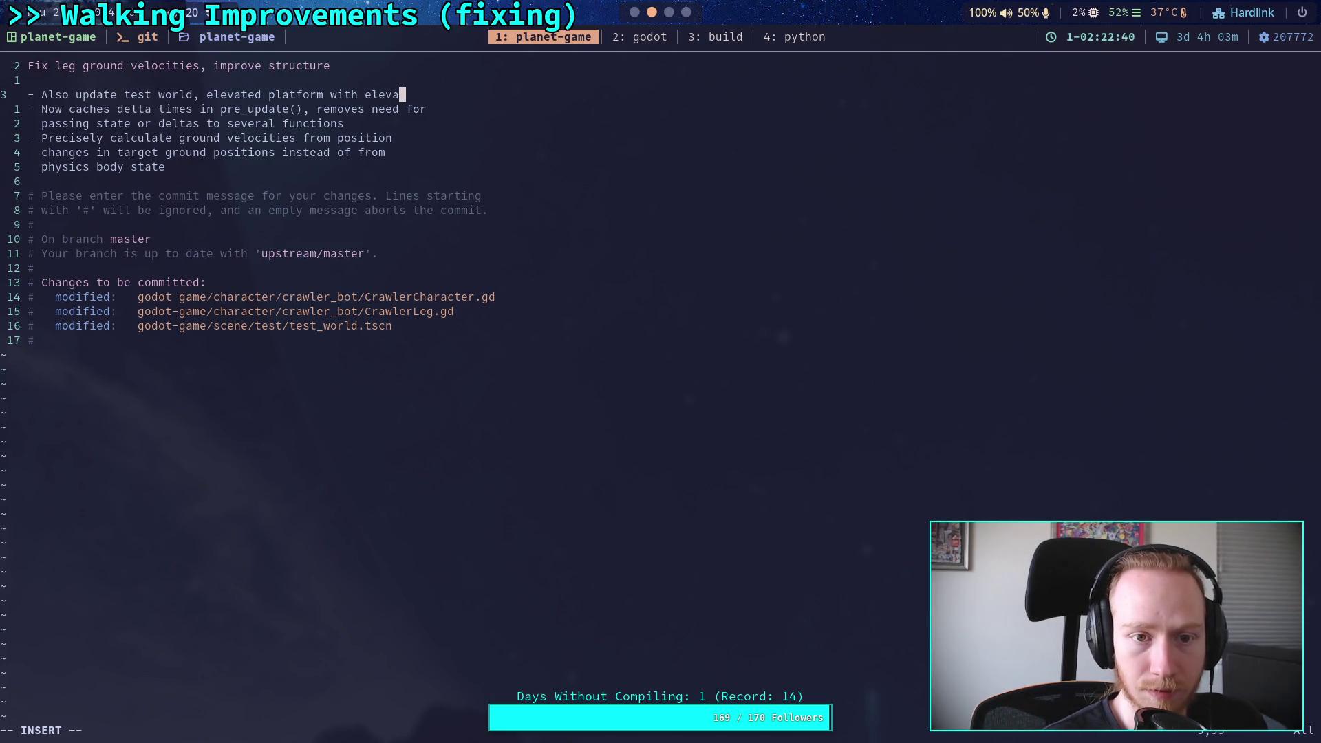
key("Return")
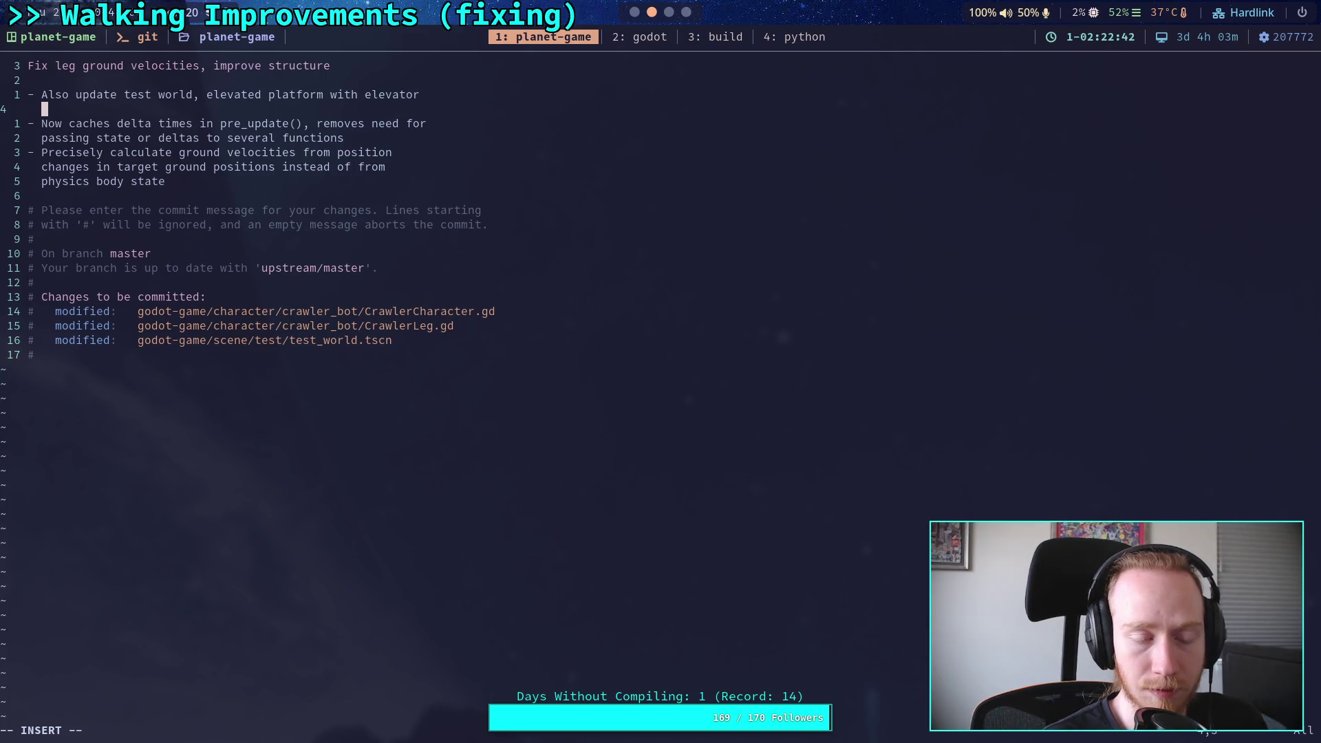
key("BackSpace")
key("BackSpace")
Step: Replace 'elevated' with 'added' in the new test world bullet
key("BackSpace")
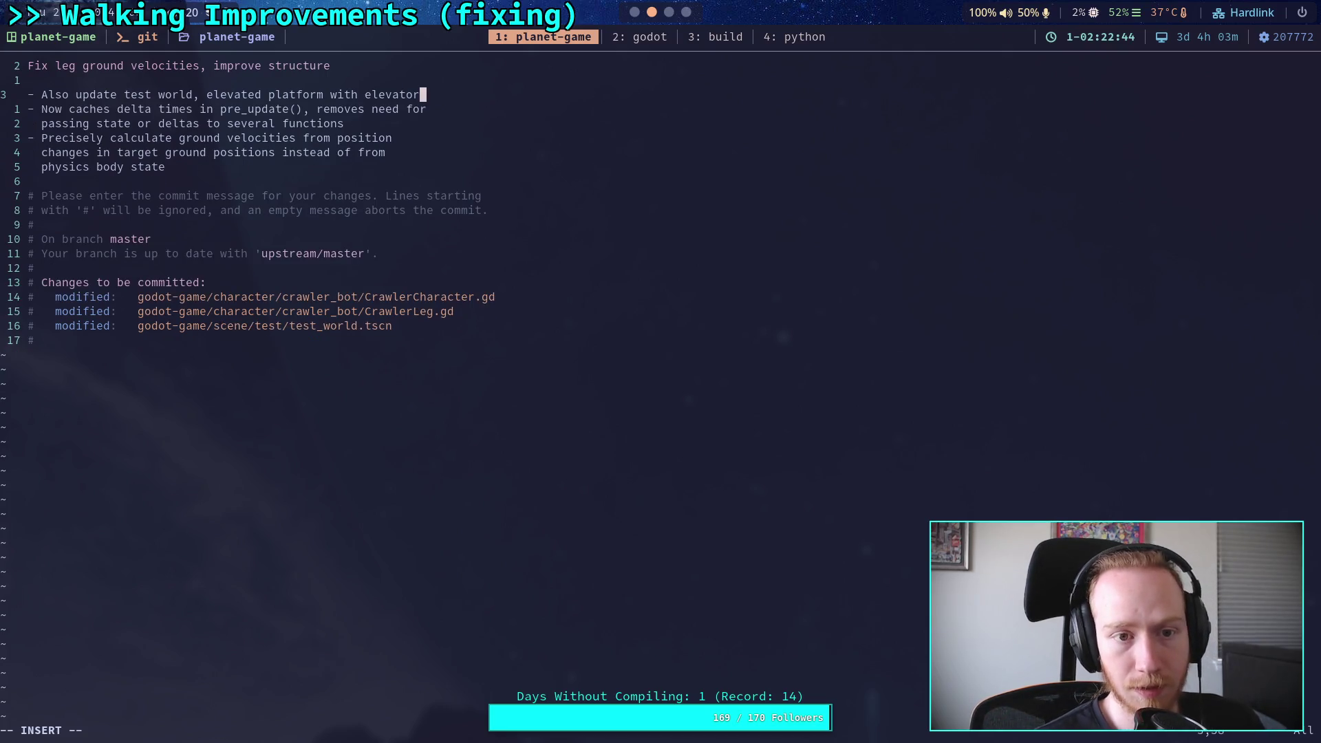
key("Left")
key("Left")
key("Left")
key("Left")
key("Left")
key("Left")
key("BackSpace")
key("BackSpace")
key("BackSpace")
type("added")
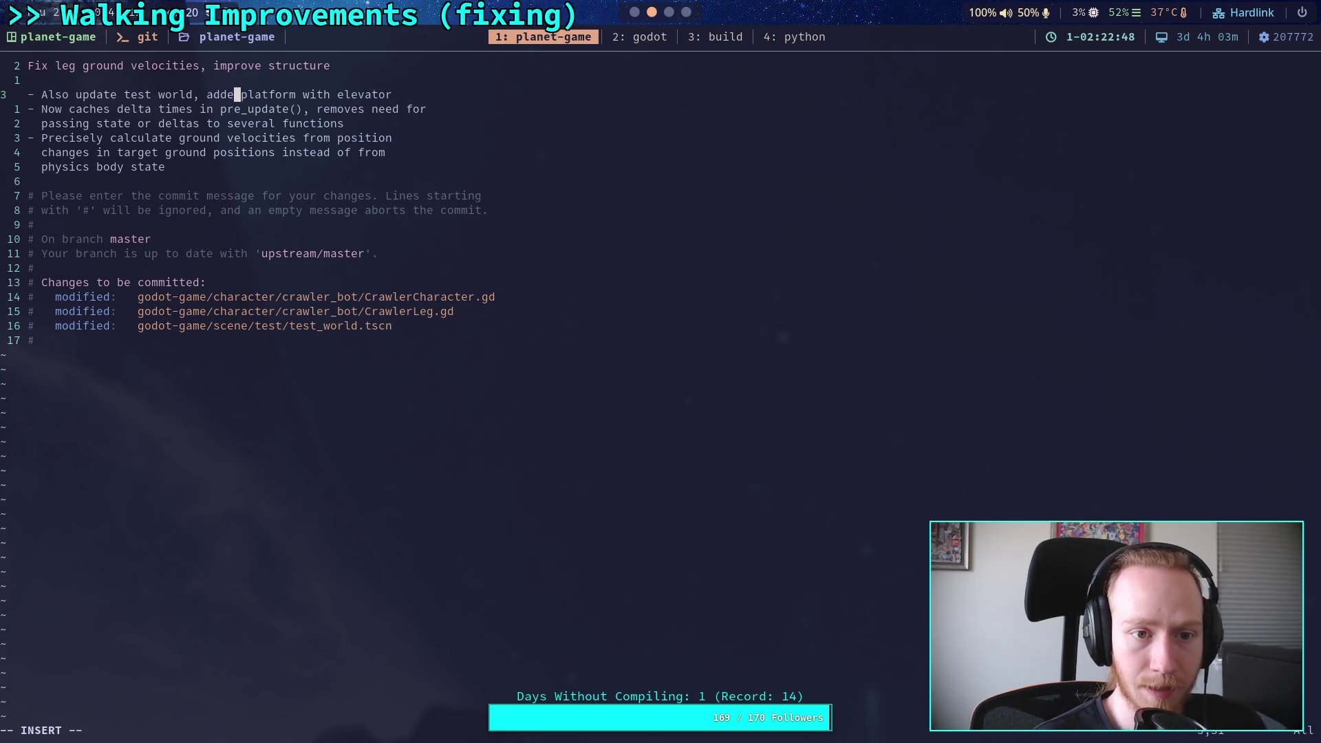
key("Up")
key("Up")
key("Right")
key("Right")
key("End")
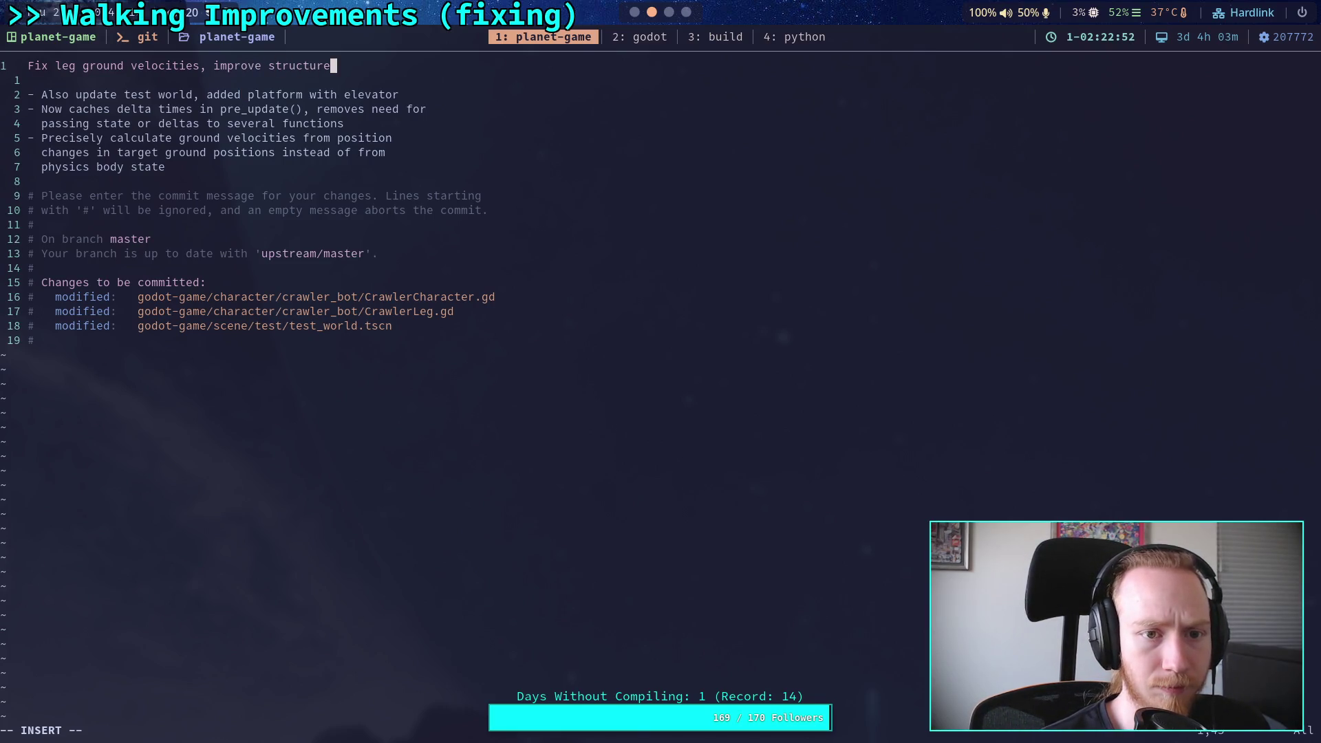
Step: Replace 'improve structure' in the commit title with 'update test world'
key("ctrl+w")
key("ctrl+w")
type("update")
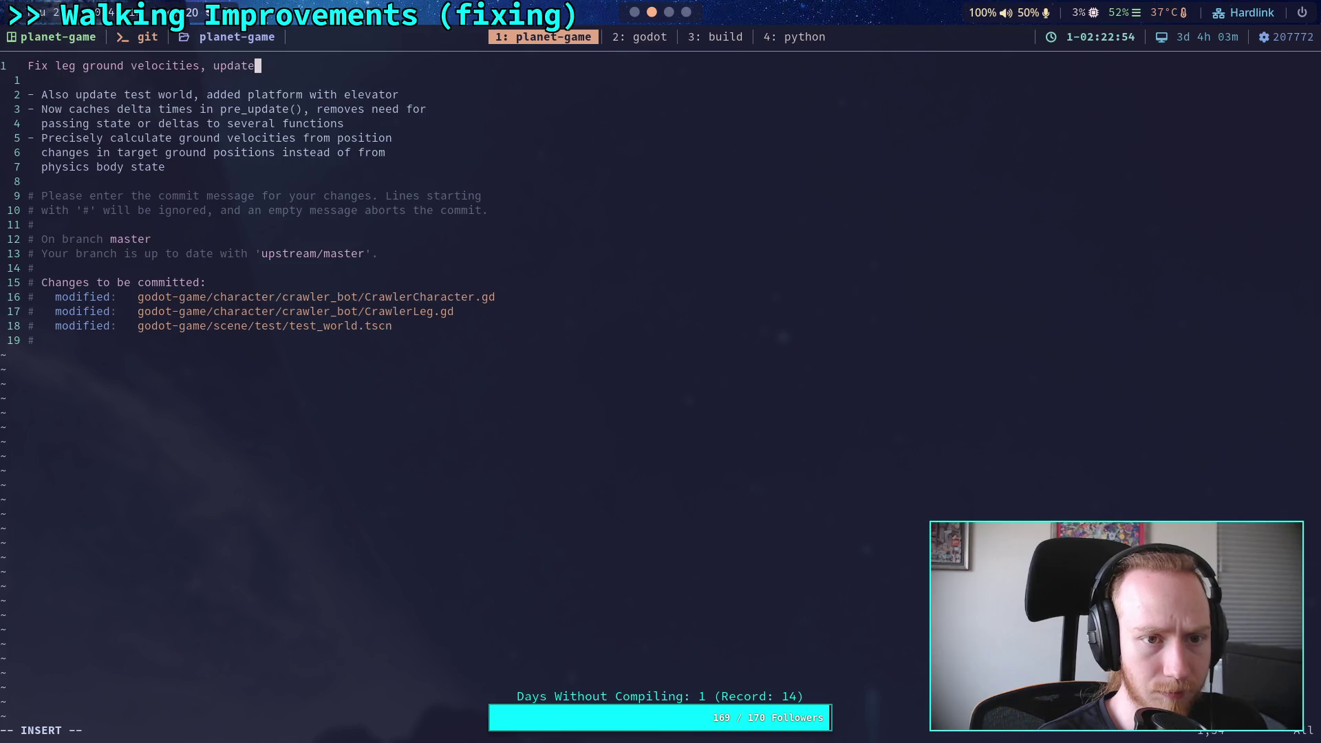
type(" test world")
key("Down")
key("Down")
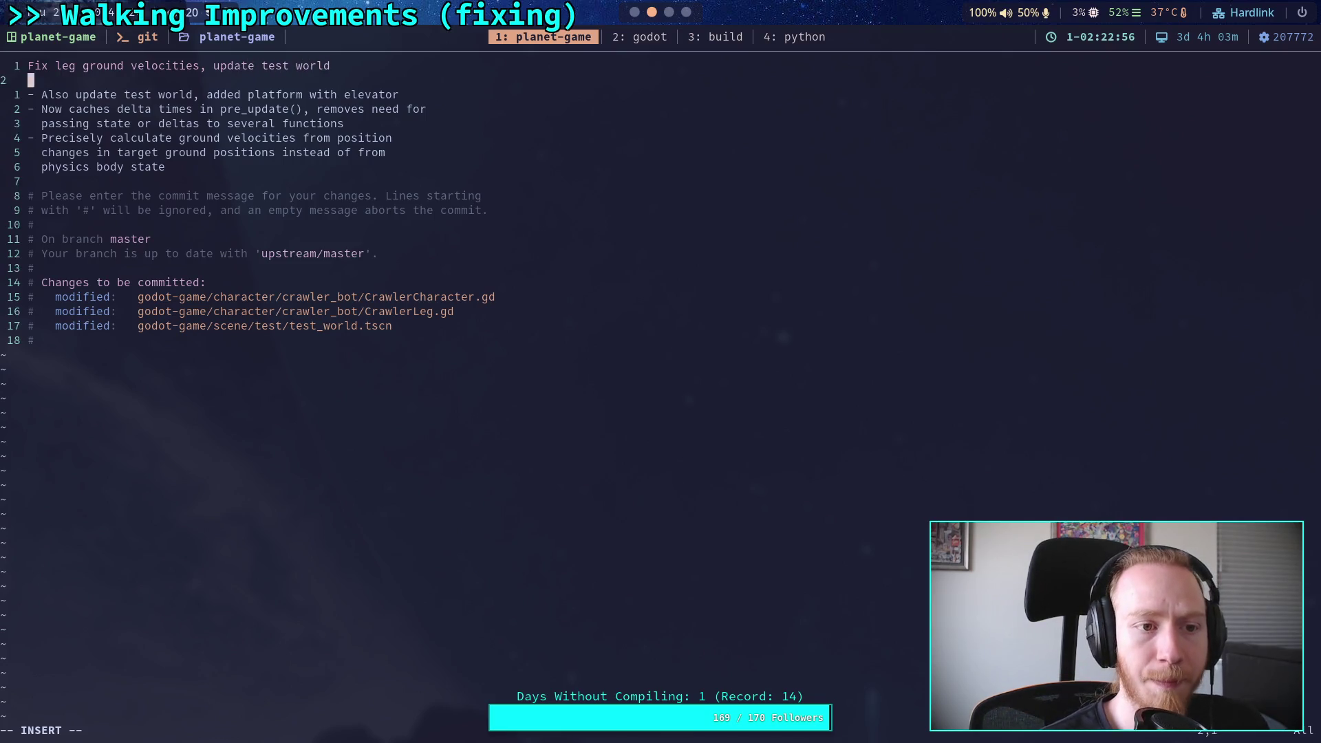
key("Left")
key("Left")
key("Left")
key("Left")
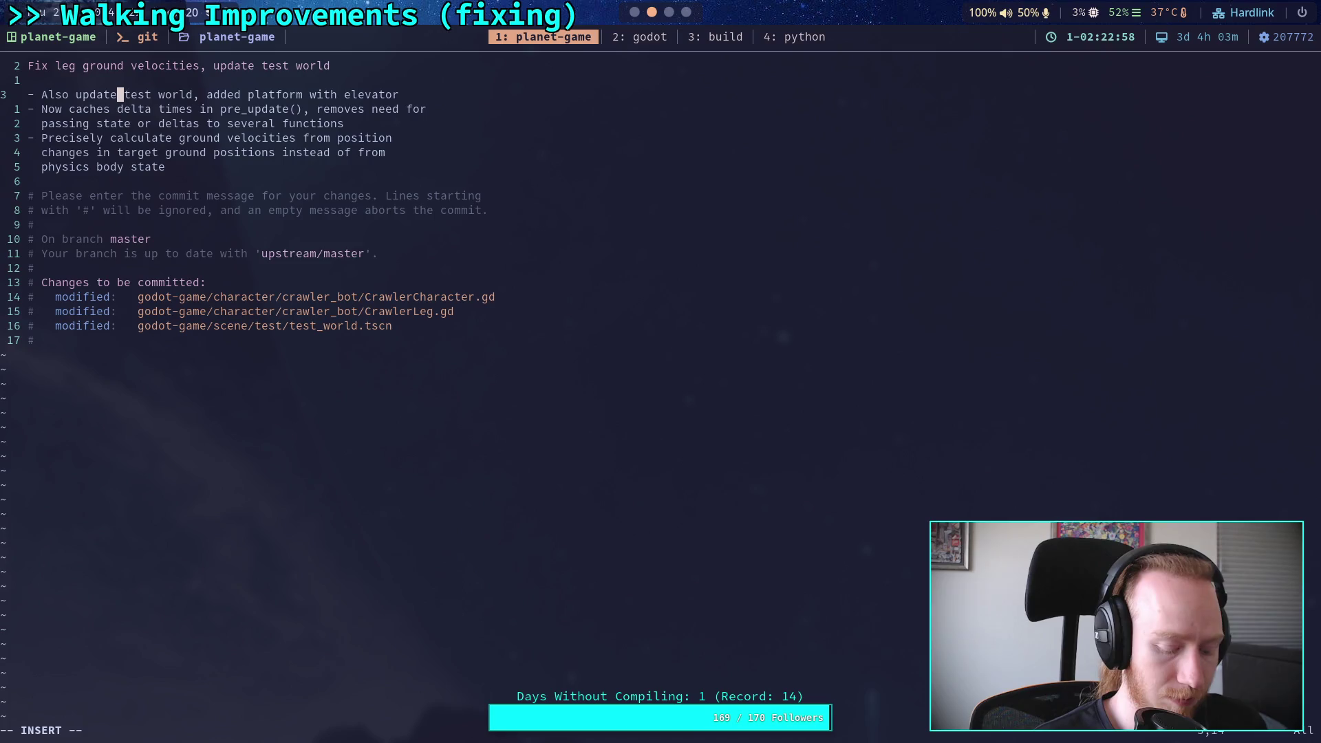
Step: Move the test world bullet below the delta times bullet
key("Escape")
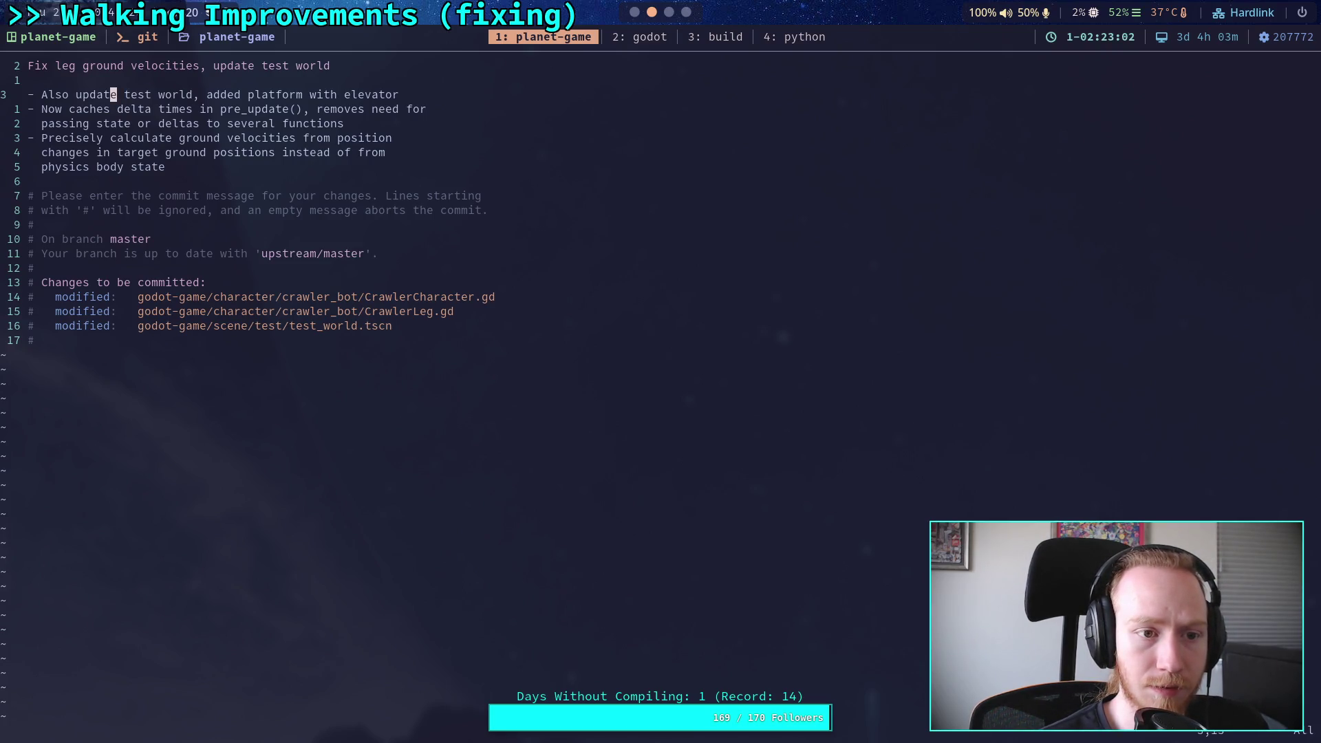
key("d")
key("d")
key("j")
key("p")
key("k")
key("j")
Step: Start the test world bullet with 'Added' instead of 'Also update test world, a'
key("a")
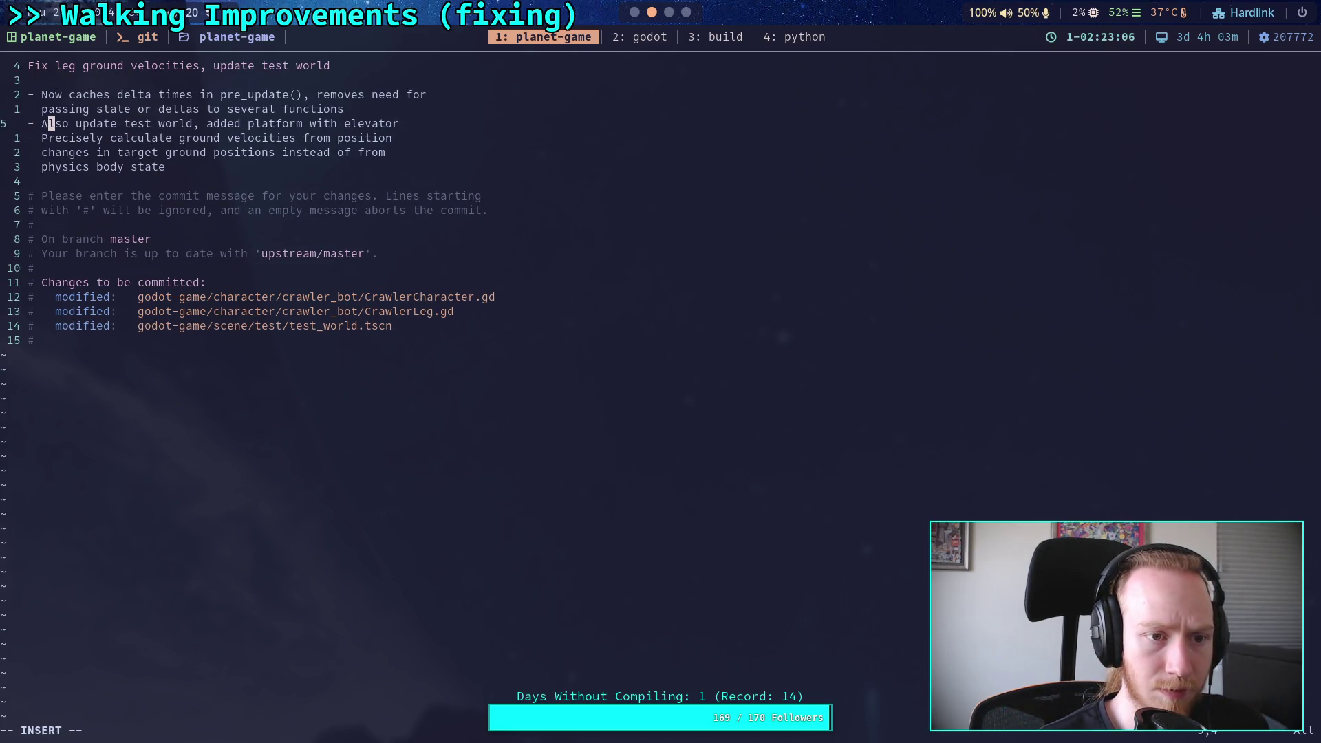
key("Delete")
key("Delete")
key("Delete")
key("Delete")
type("U")
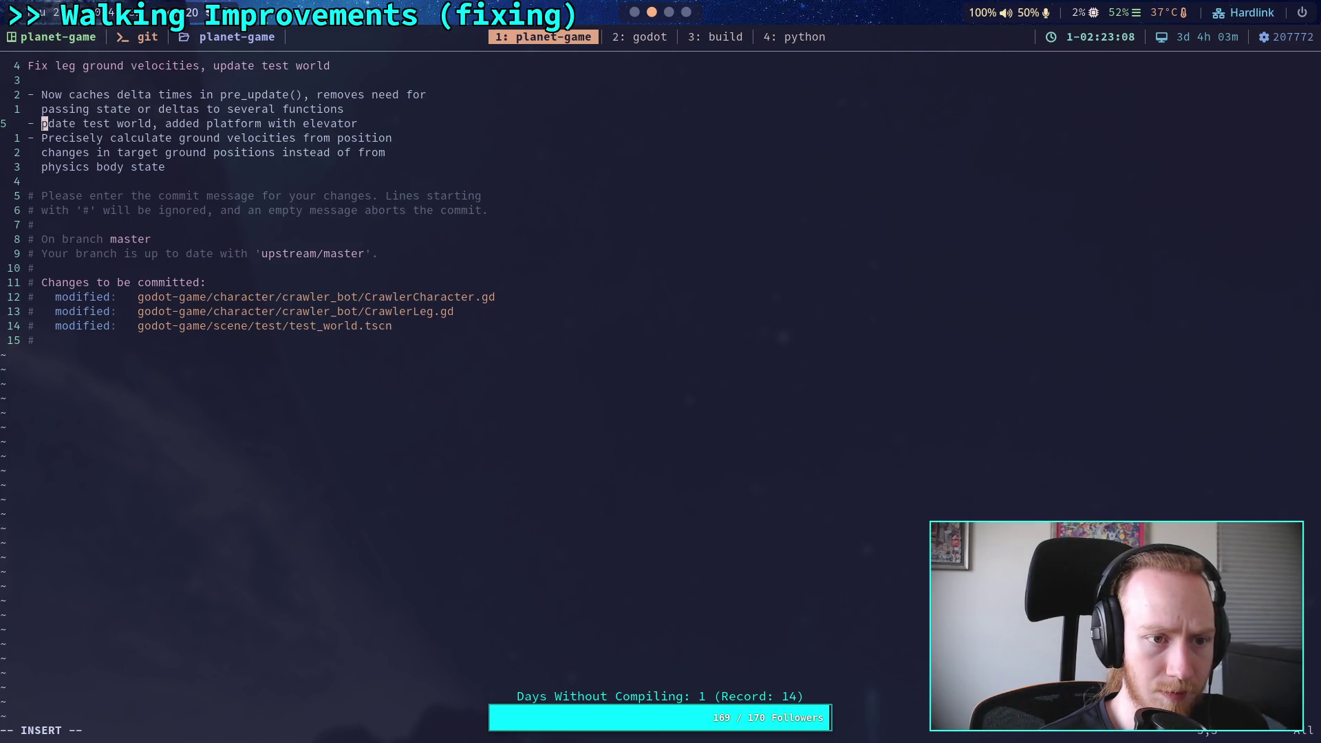
key("BackSpace")
key("Delete")
key("Delete")
key("Delete")
type("A")
Step: Append ' to test world' to the elevator bullet
key("ctrl+Right")
key("ctrl+Right")
key("ctrl+Right")
type("to")
type(" test world")
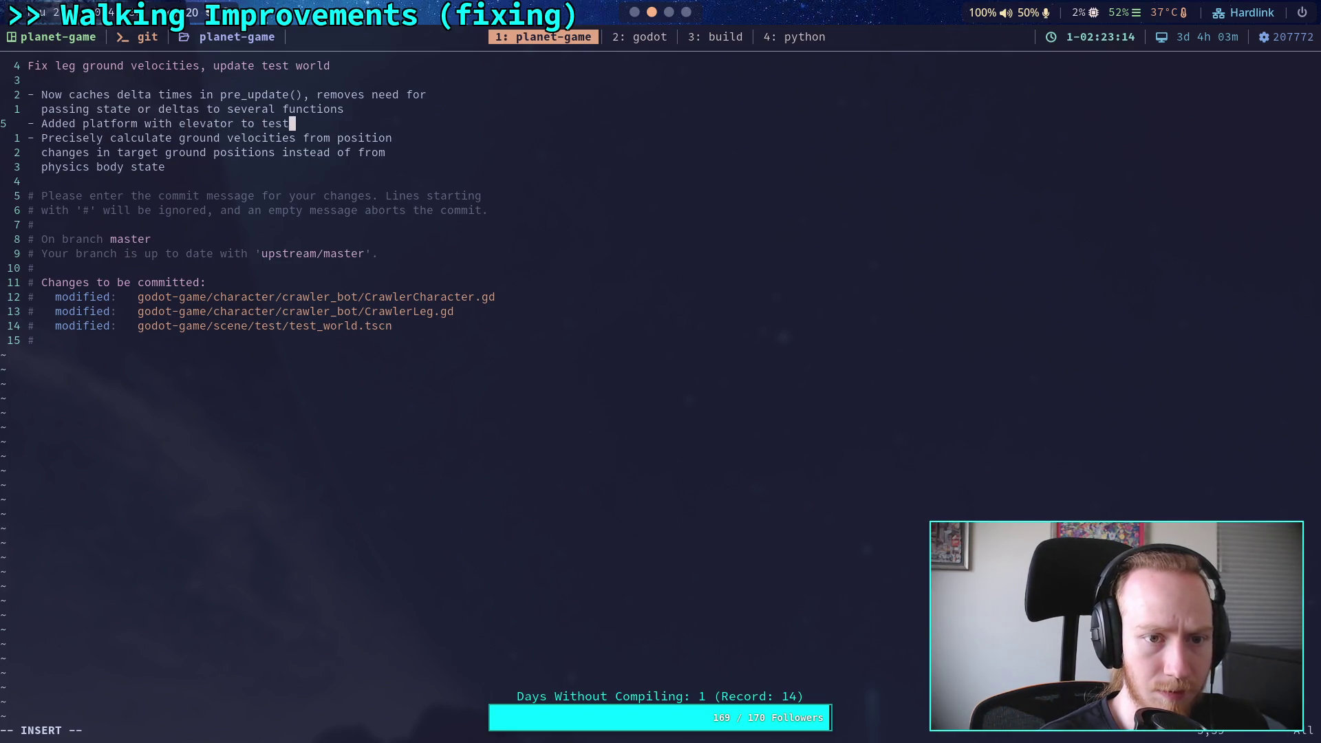
key("Up")
key("Up")
key("Down")
key("Down")
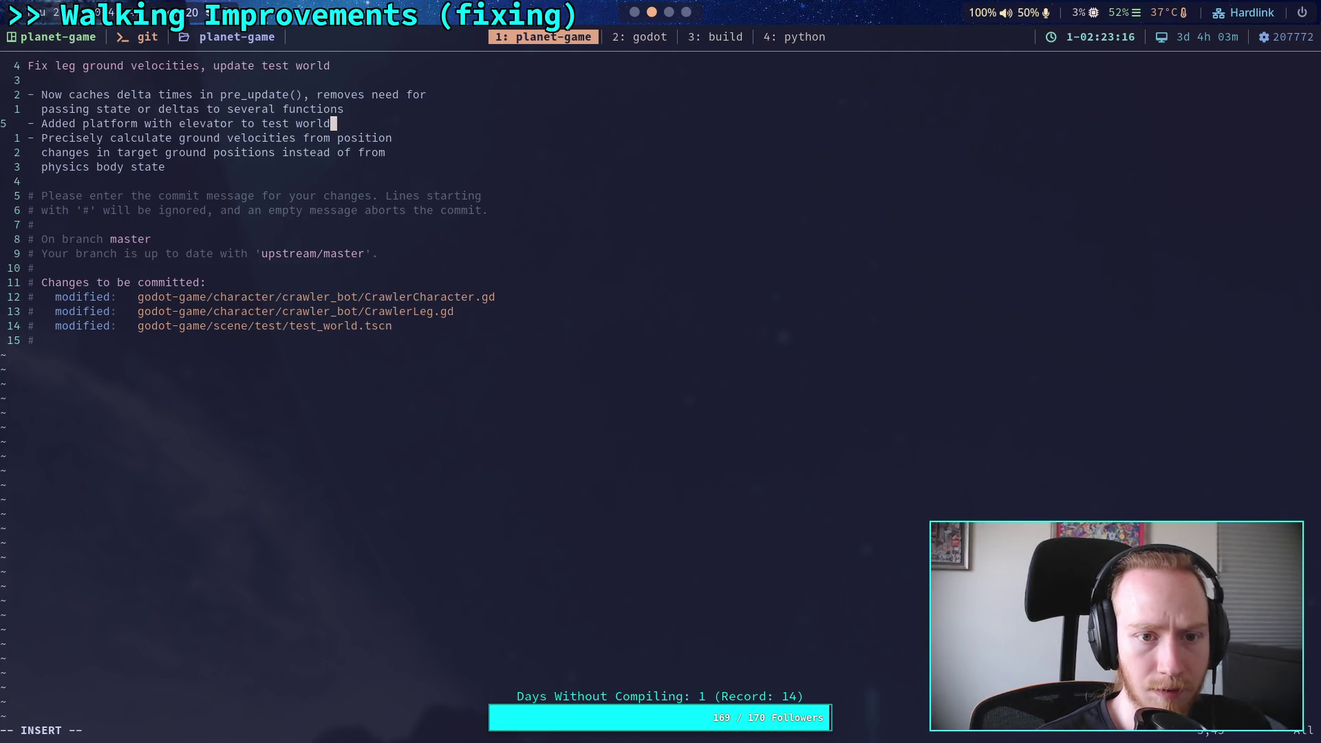
key("BackSpace")
type("h")
key("Up")
key("Up")
key("Left")
key("Left")
key("Left")
key("Left")
key("Left")
key("Left")
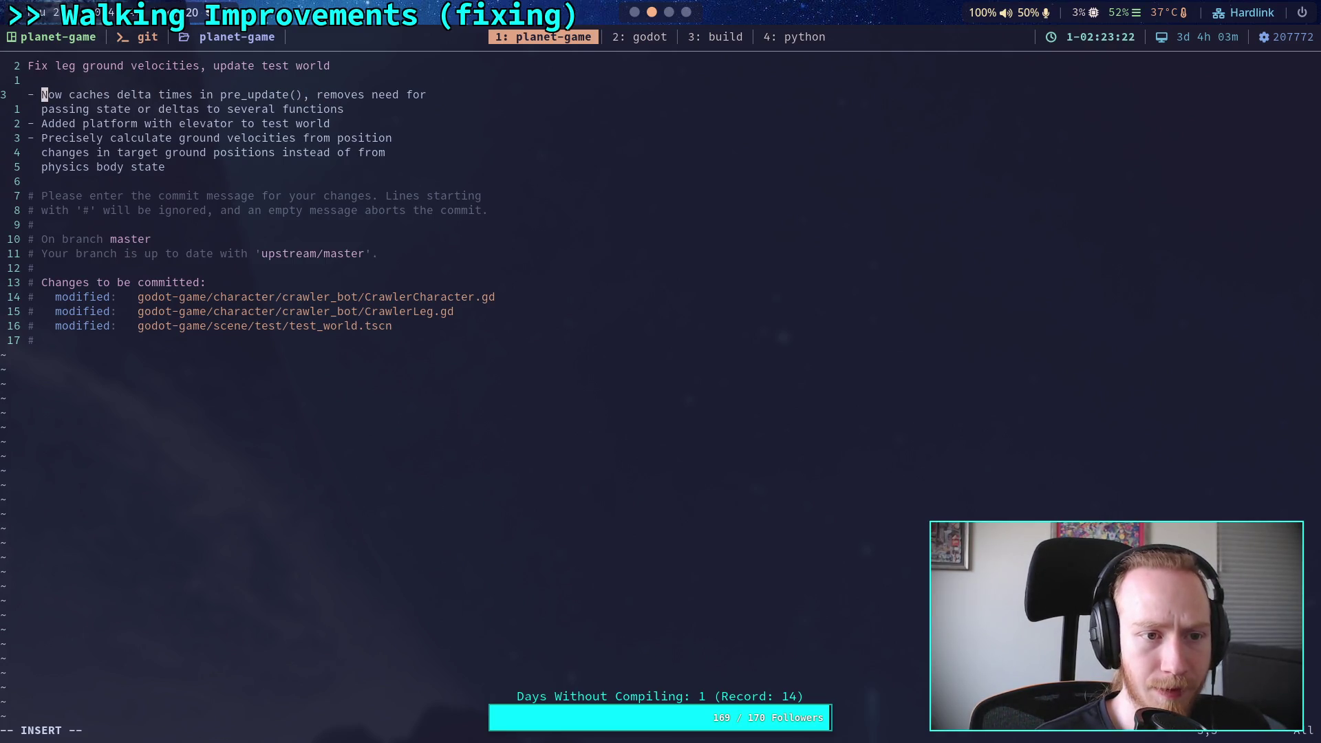
Step: Insert 'CrawlerLeg ' before 'now' in the caching bullet
type("Crawe")
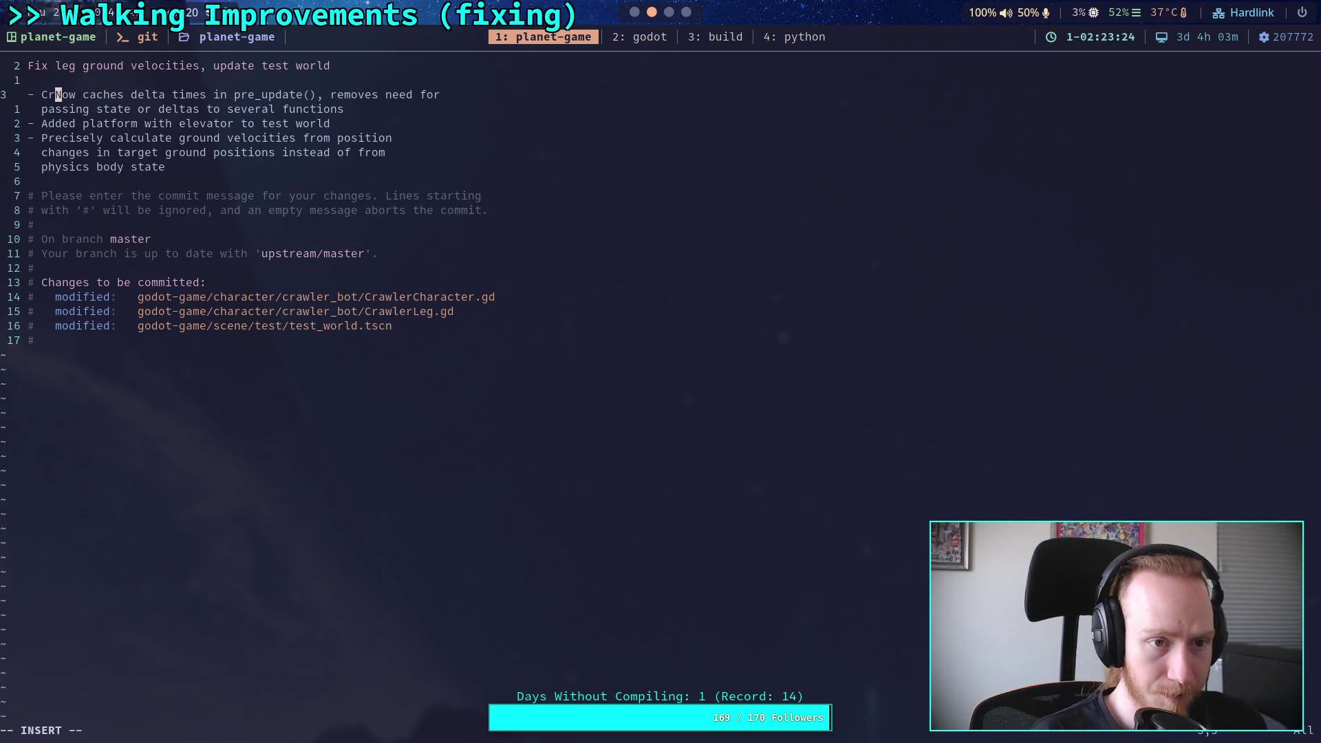
key("BackSpace")
type("lerLeg")
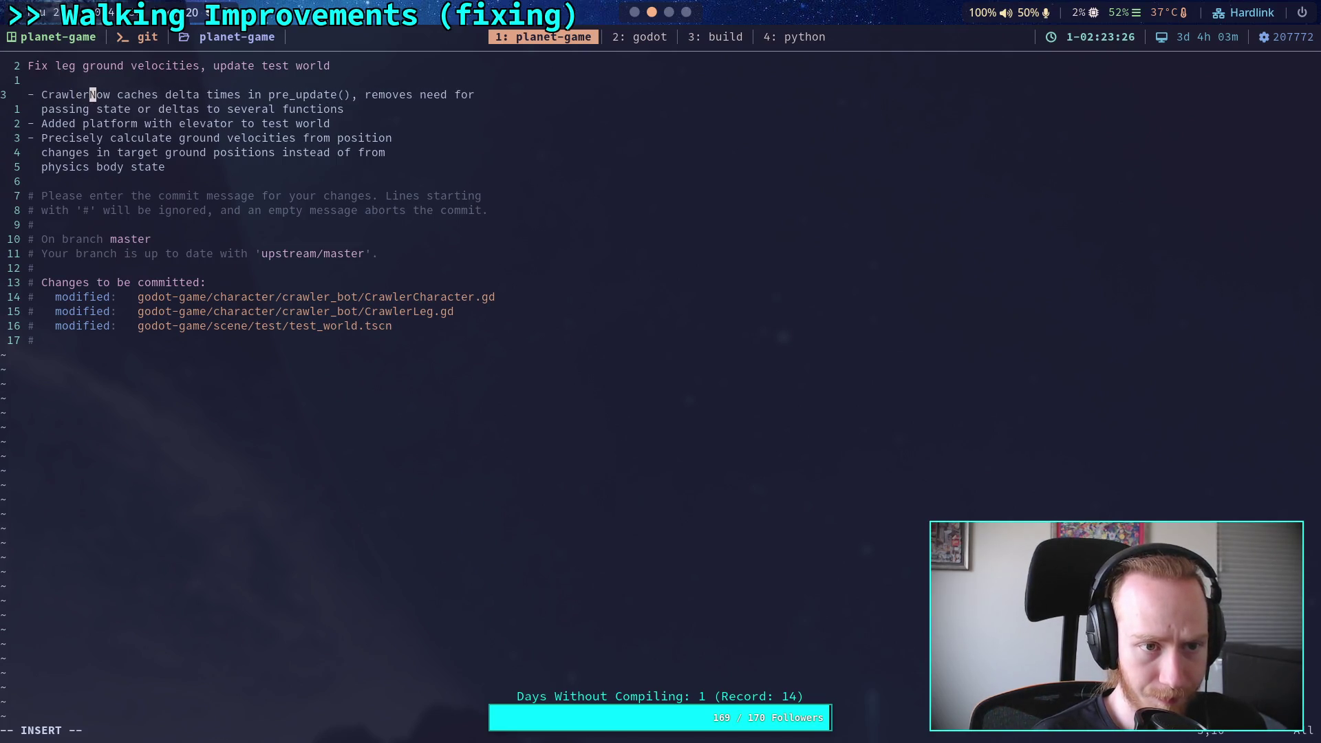
key("Delete")
type("n")
key("Up")
key("Up")
key("Left")
key("Left")
key("Left")
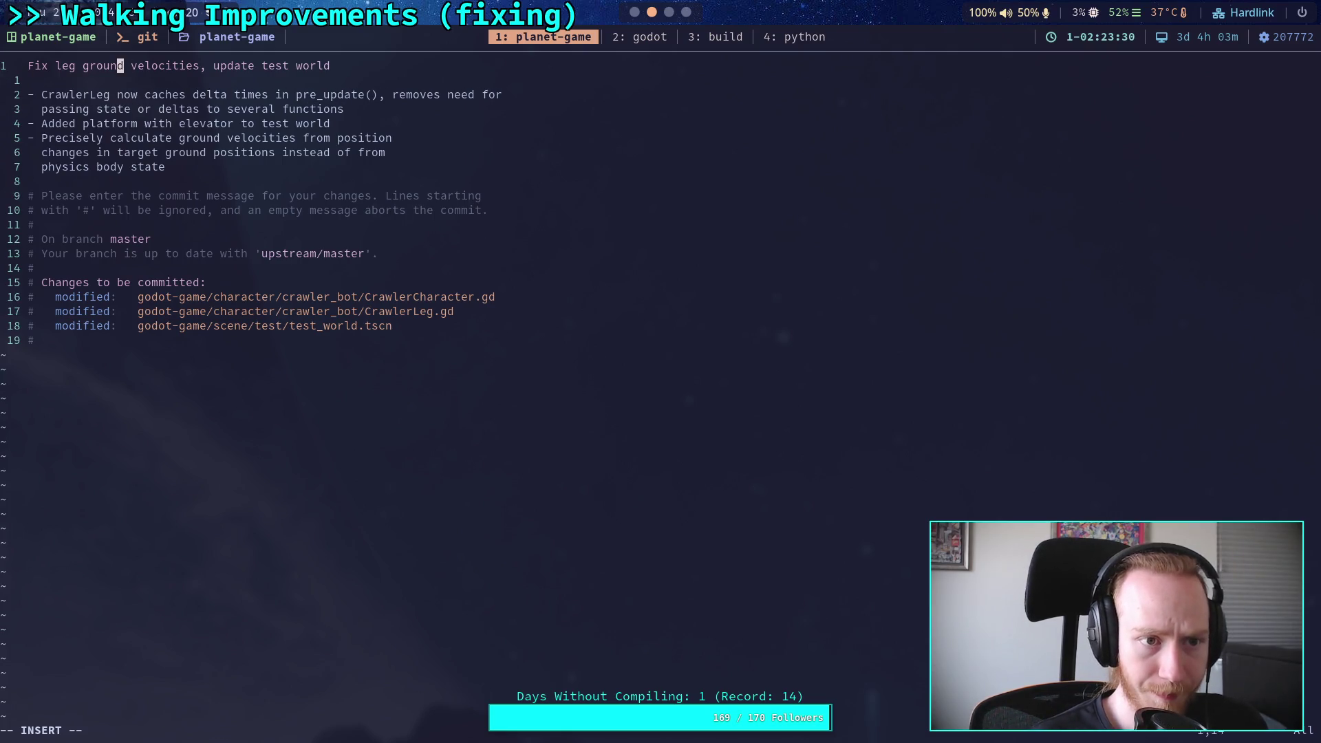
key("Right")
key("Right")
key("Right")
key("Escape")
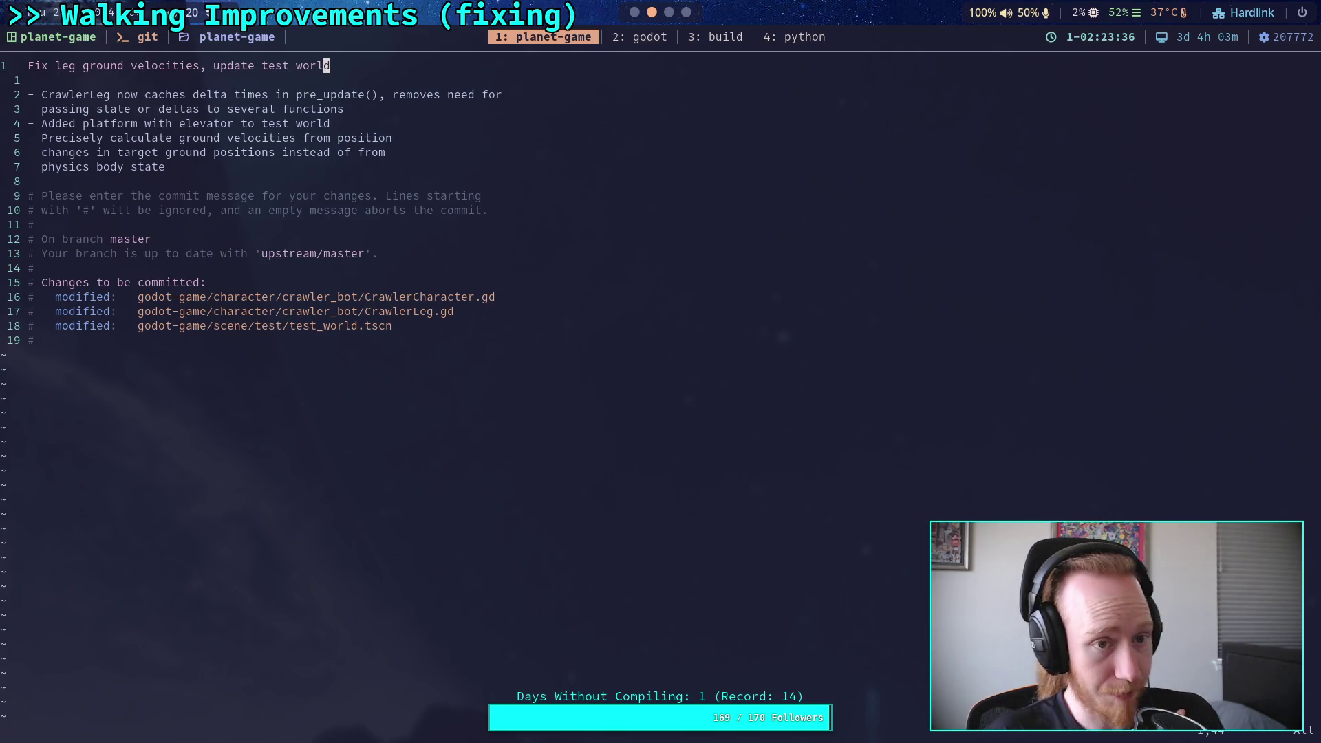
Step: Rewrap the caching bullet's lines and delete 'need for' after 'removes'
left_click(546, 97)
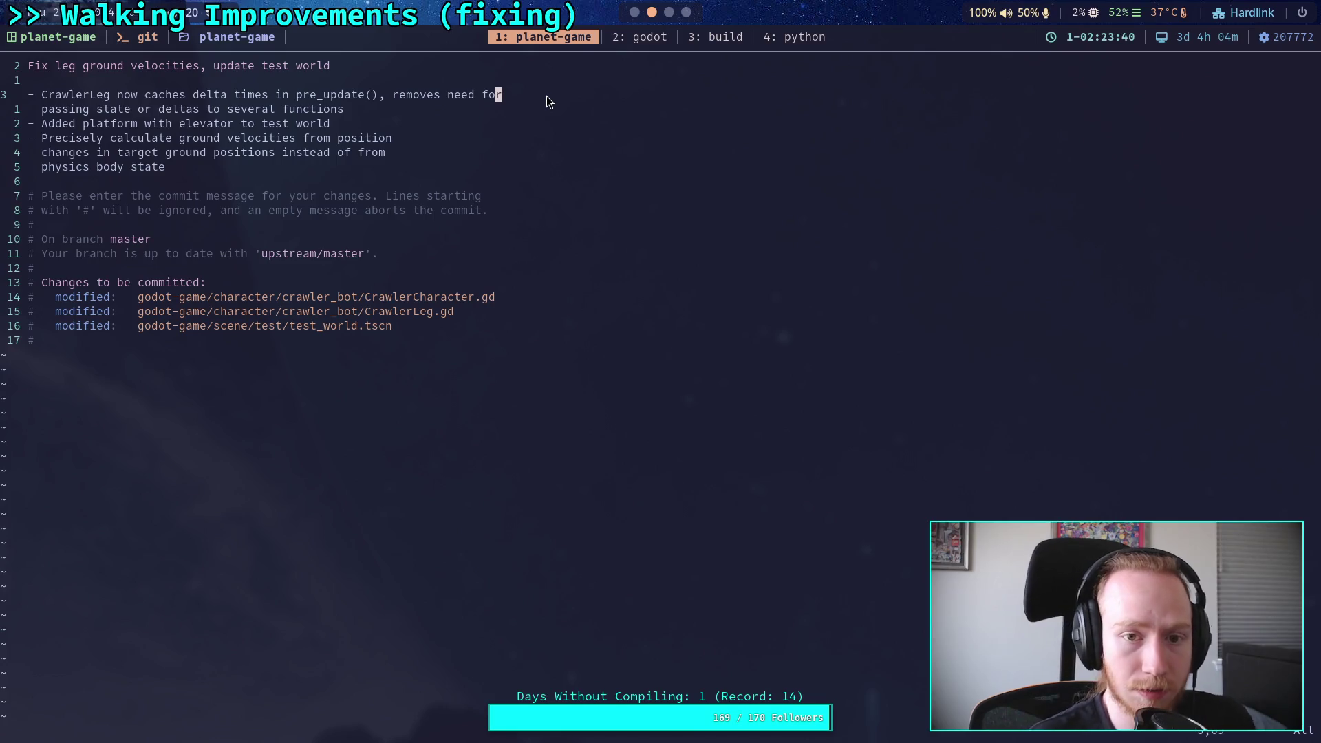
key("i")
key("Left")
key("Left")
key("Left")
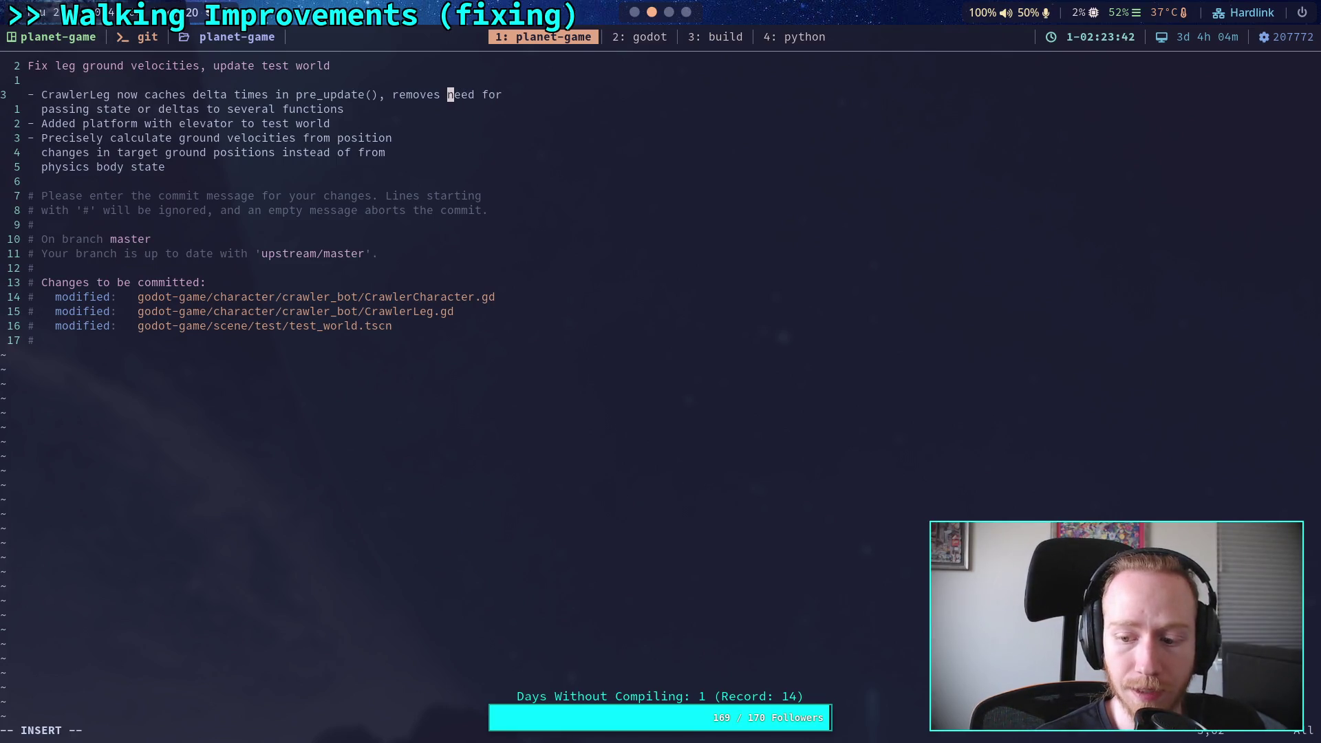
key("Left")
key("Left")
key("Left")
key("Left")
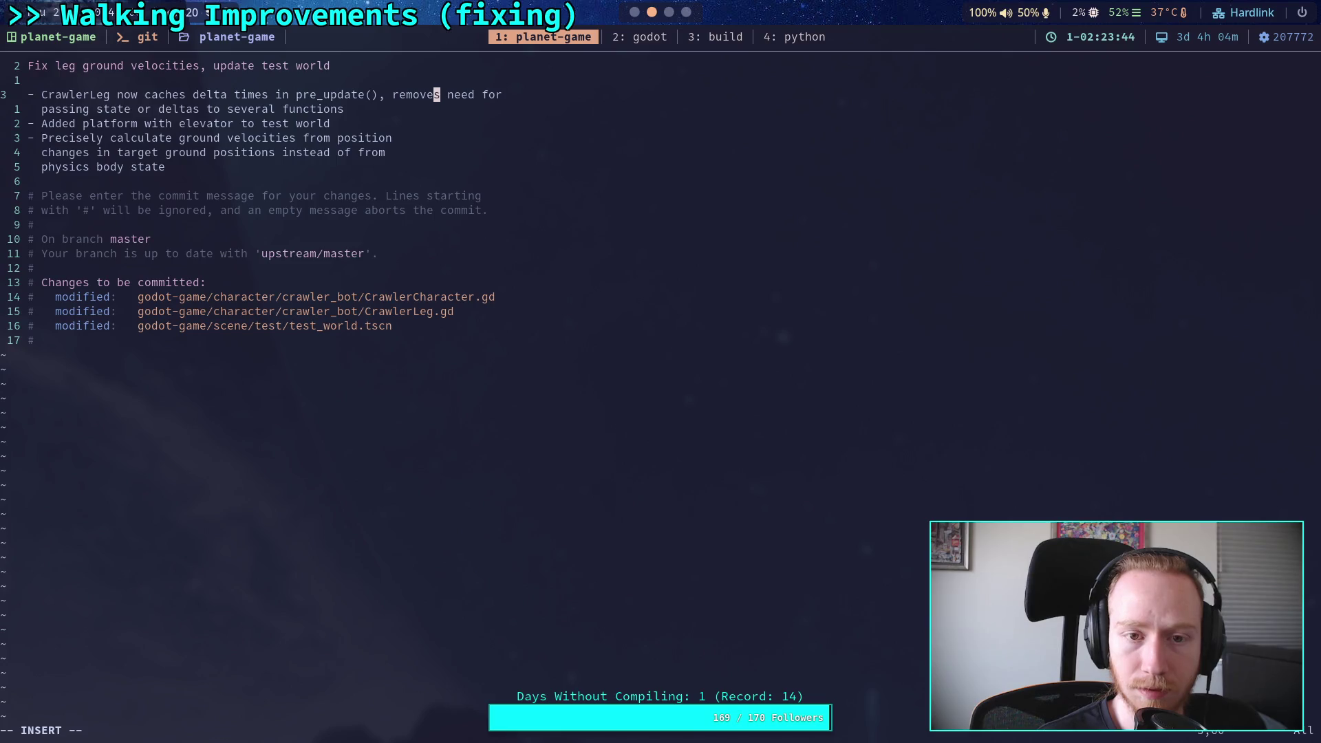
key("Return")
key("Down")
key("BackSpace")
key("BackSpace")
key("BackSpace")
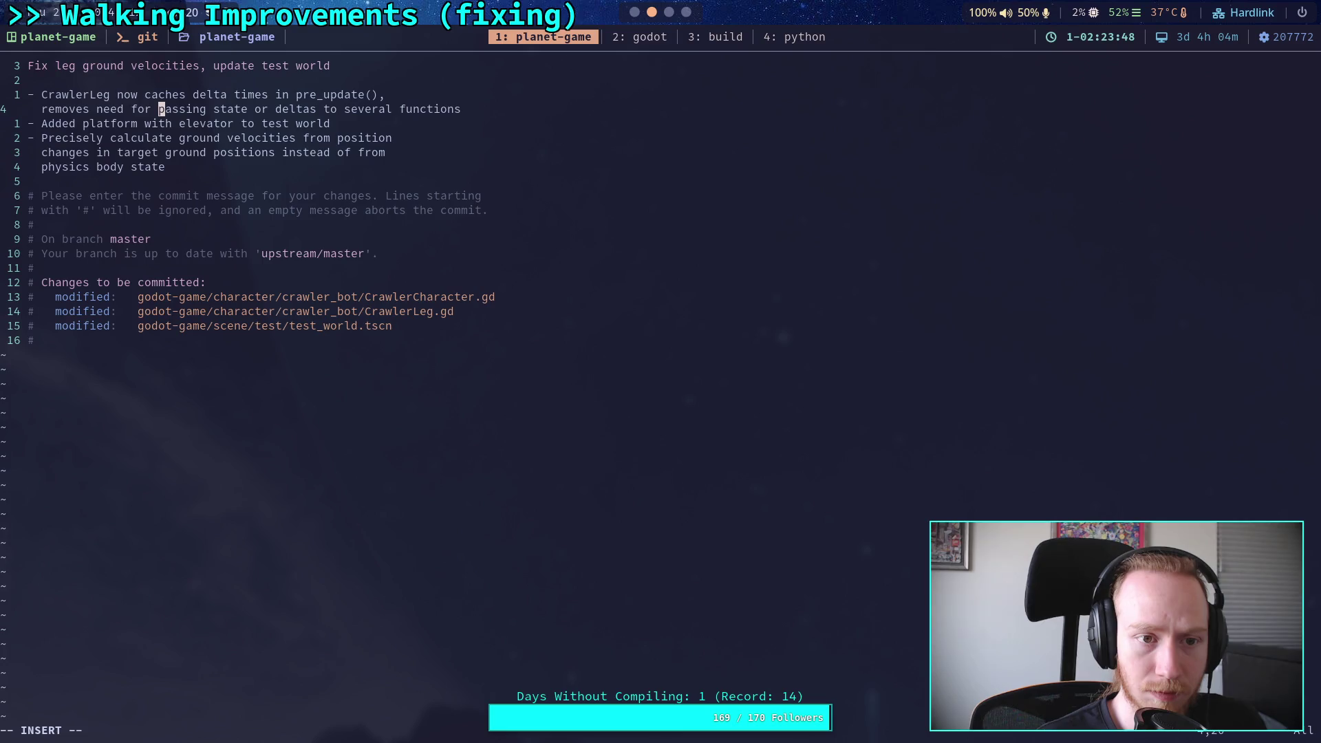
key("Left")
key("Left")
key("Left")
key("Delete")
key("Delete")
key("Delete")
key("Delete")
key("Delete")
key("Delete")
key("Insert")
key("Right")
key("Right")
key("Right")
key("Escape")
key("Right")
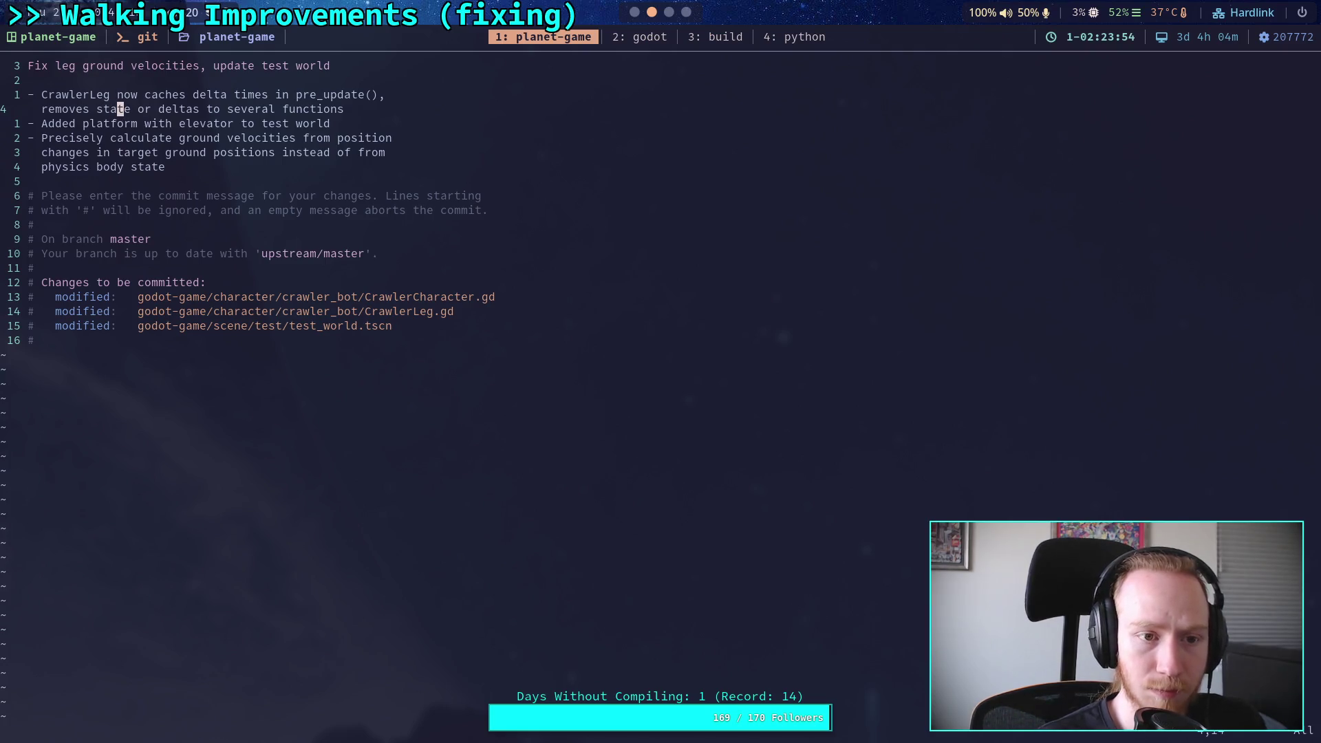
Step: Reword the caching bullet's ending to 'state/ delta parameters of'
key("w")
key("w")
key("w")
key("i")
key("BackSpace")
type("parameter")
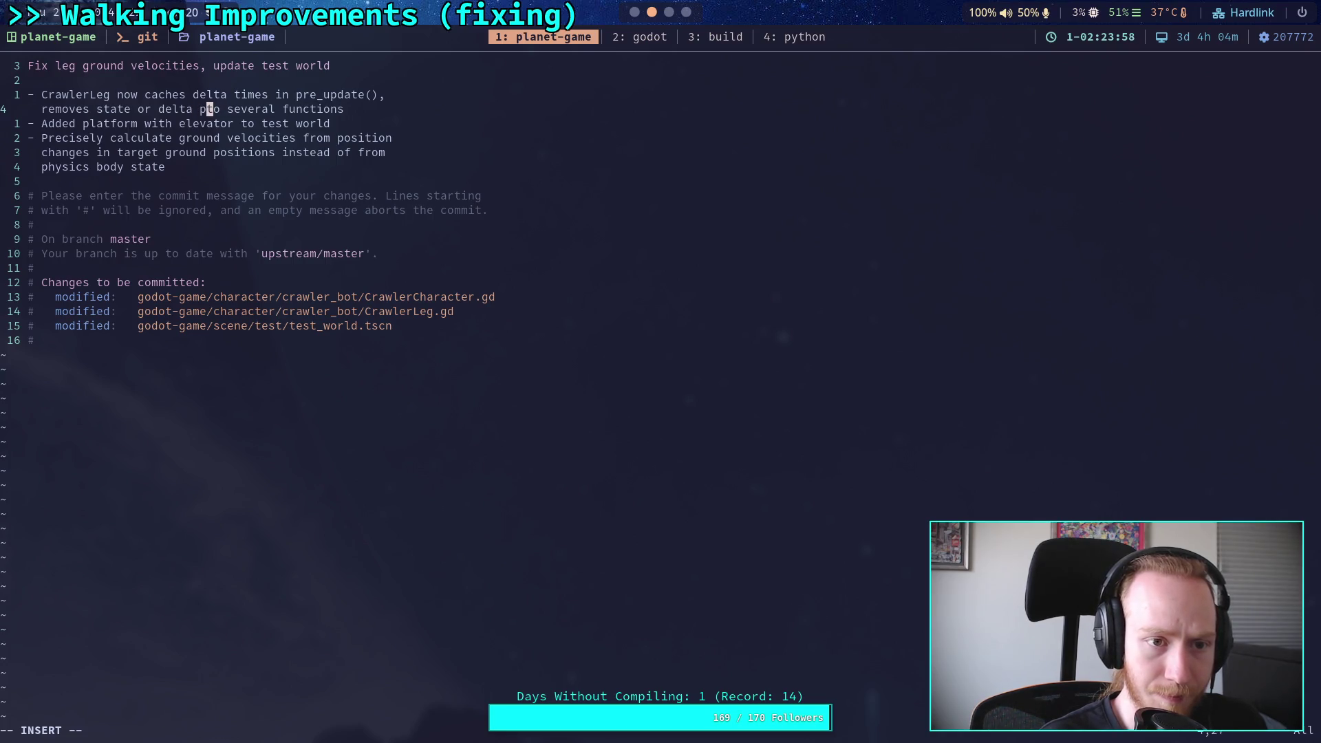
type("s")
key("Delete")
key("Delete")
type("of")
key("Right")
key("Right")
key("Right")
key("Left")
key("Left")
key("Left")
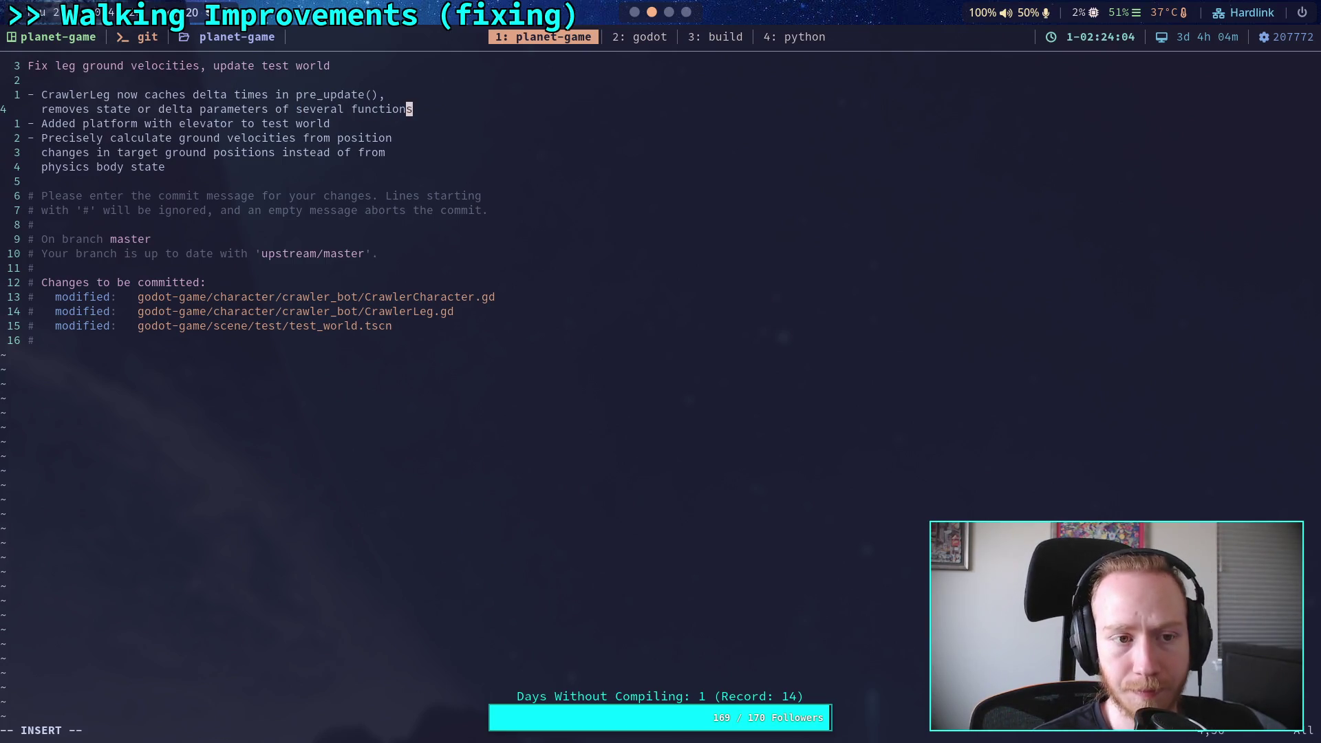
key("Left")
key("Left")
key("Left")
key("BackSpace")
key("BackSpace")
key("BackSpace")
type("/")
Step: Change 'of' to 'from' after 'parameters' in the caching bullet
key("Down")
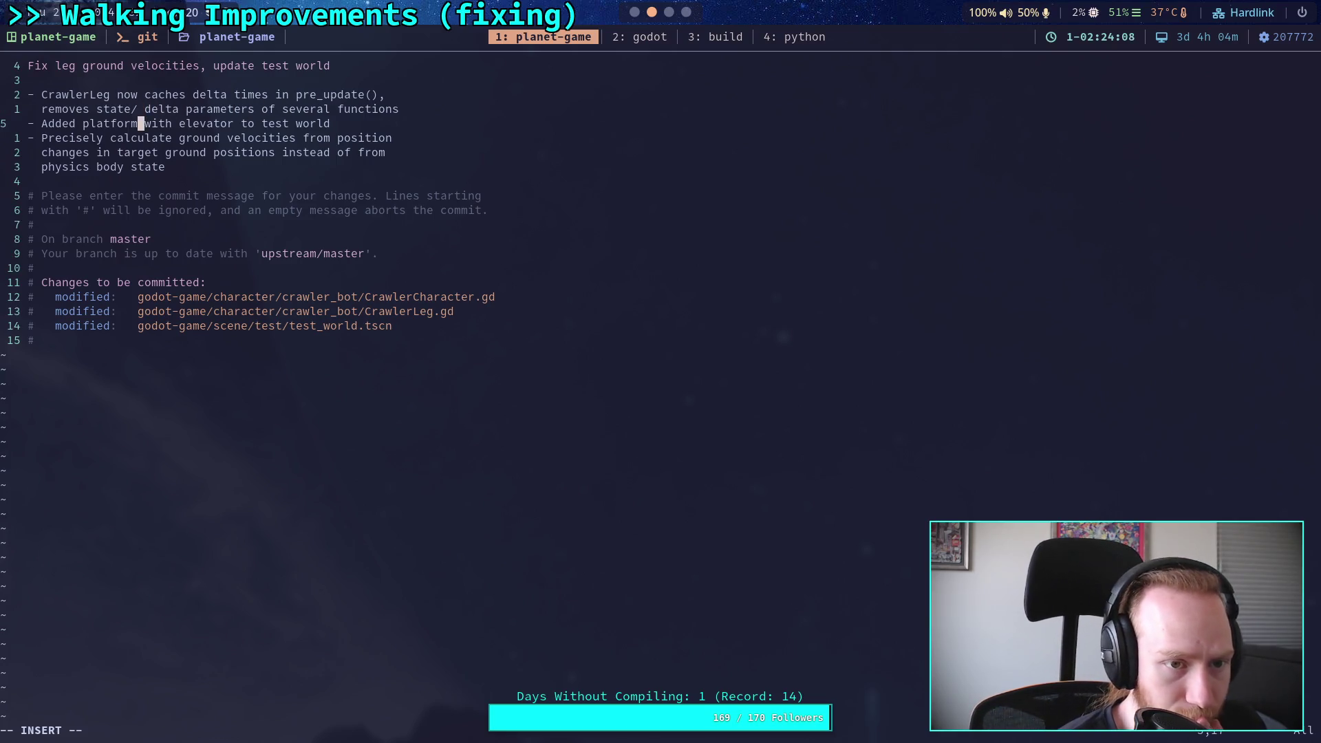
key("Up")
key("Right")
key("Right")
key("Right")
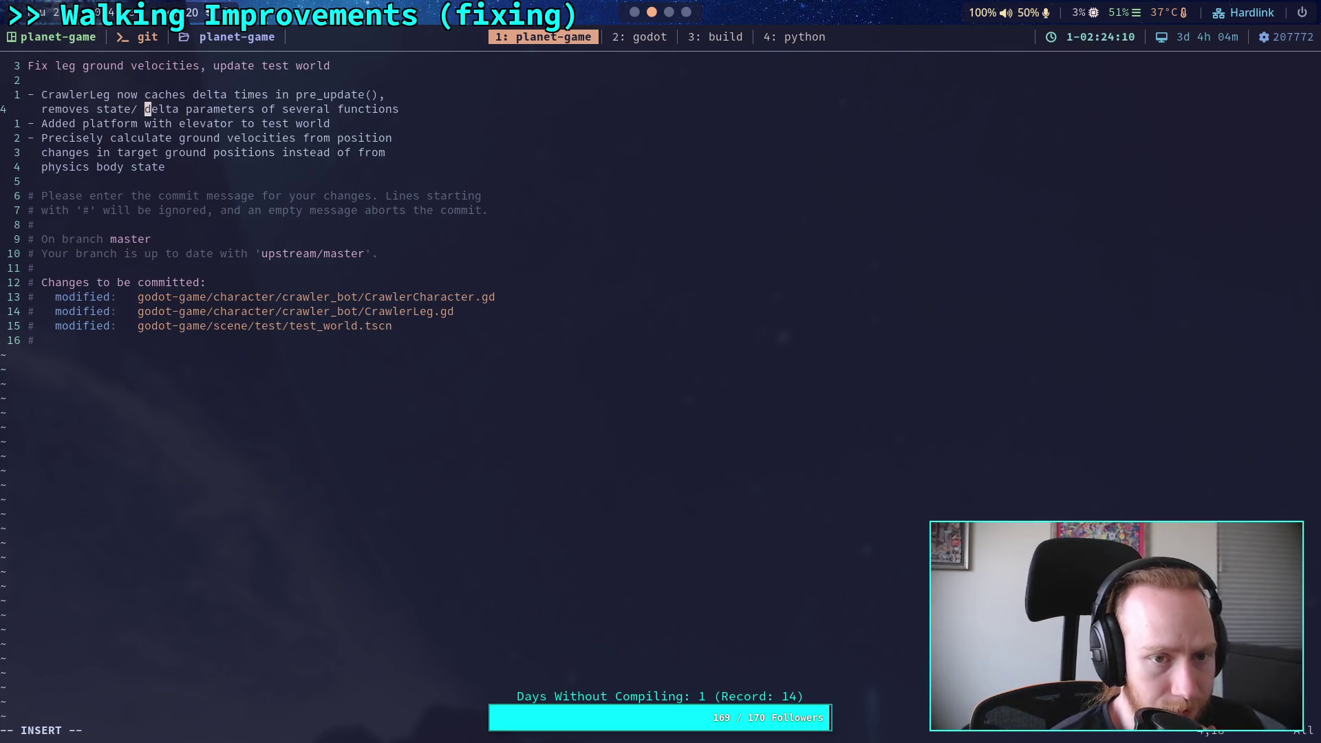
key("BackSpace")
key("BackSpace")
key("BackSpace")
type("from")
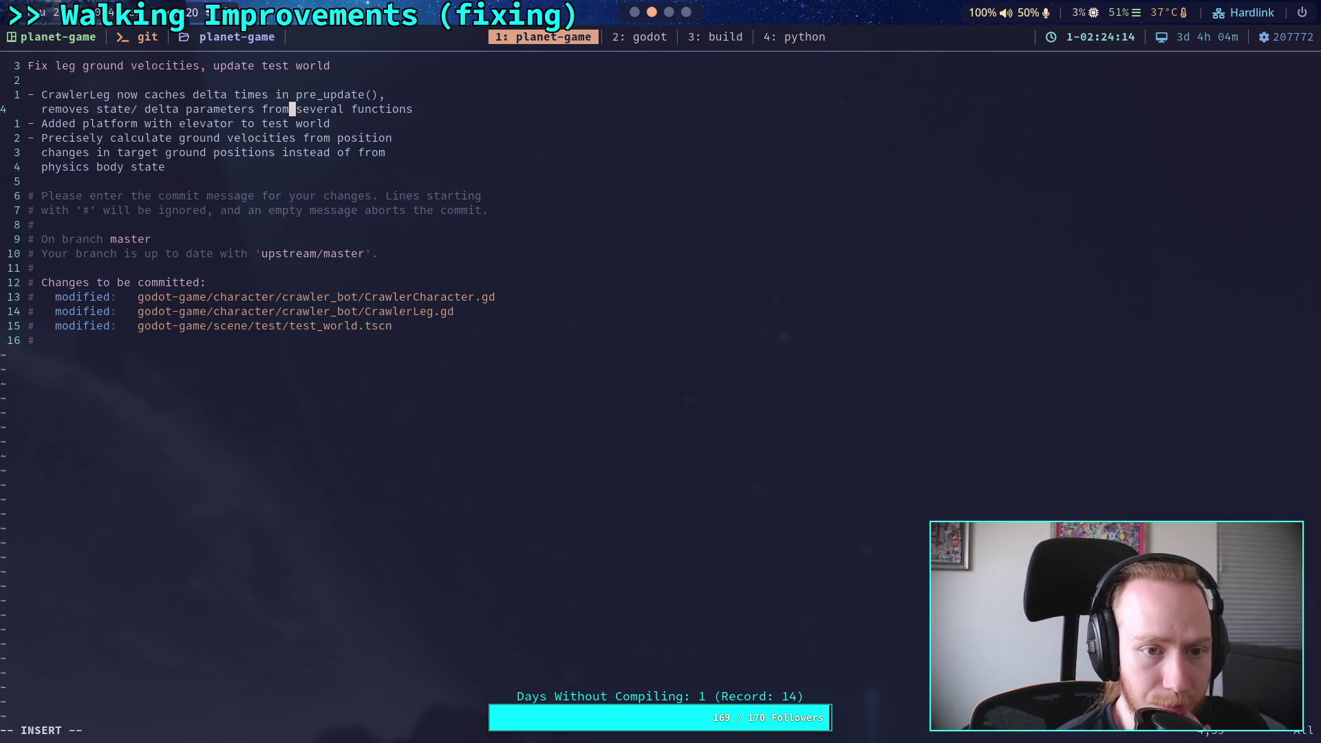
Step: Start a line-wise selection on the ground-velocity bullet
key("Down")
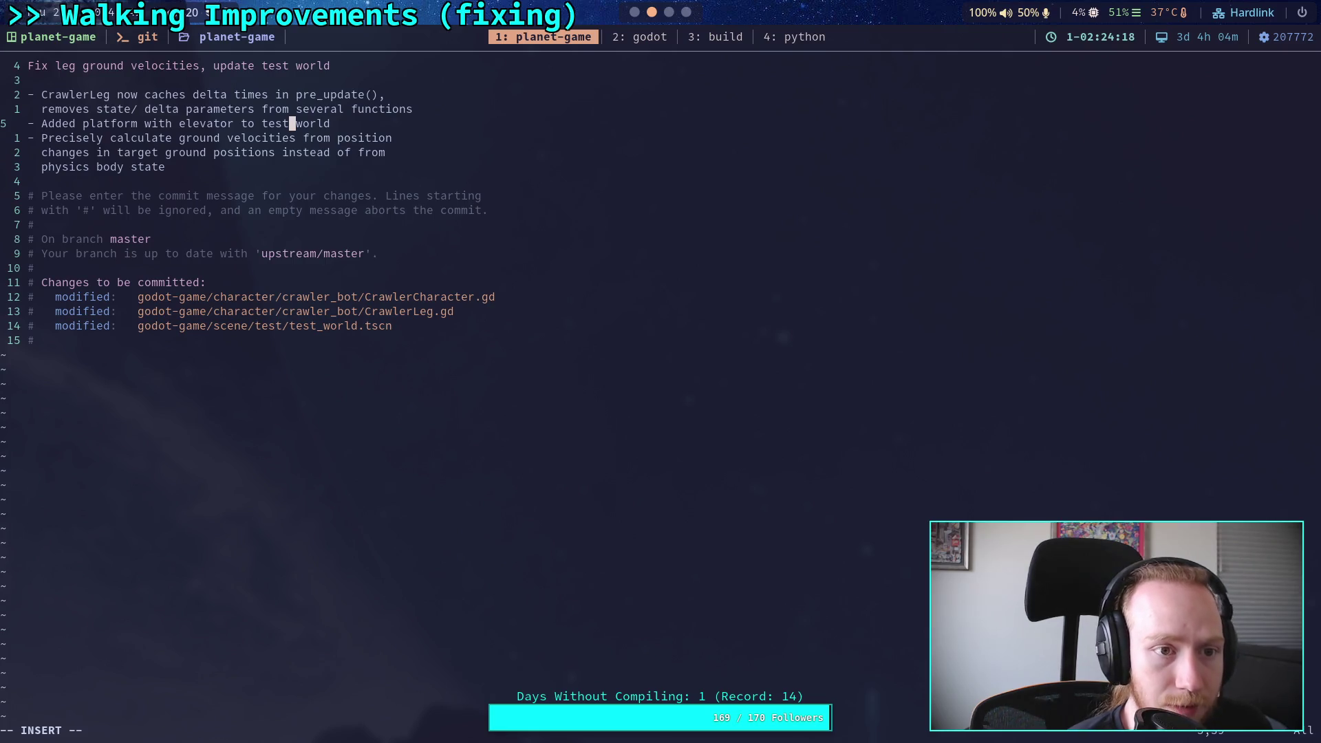
key("Down")
key("Down")
key("Down")
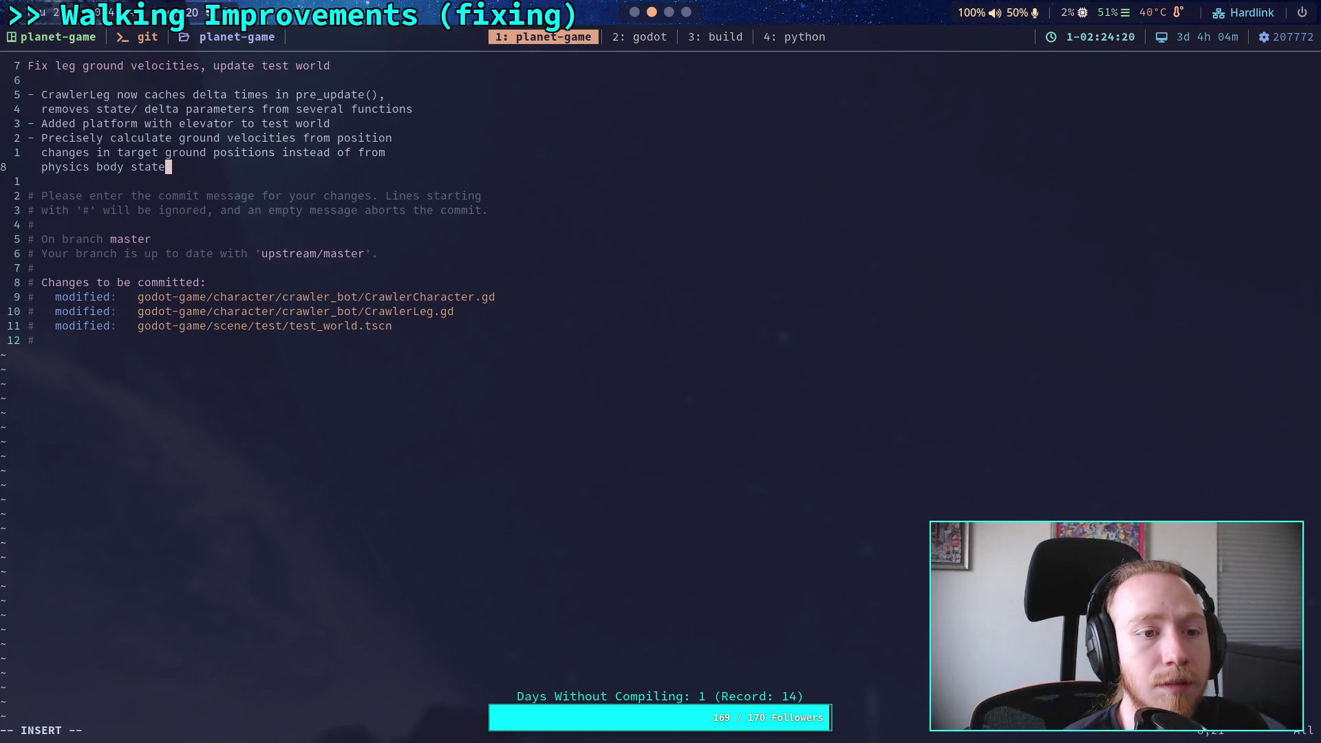
key("Escape")
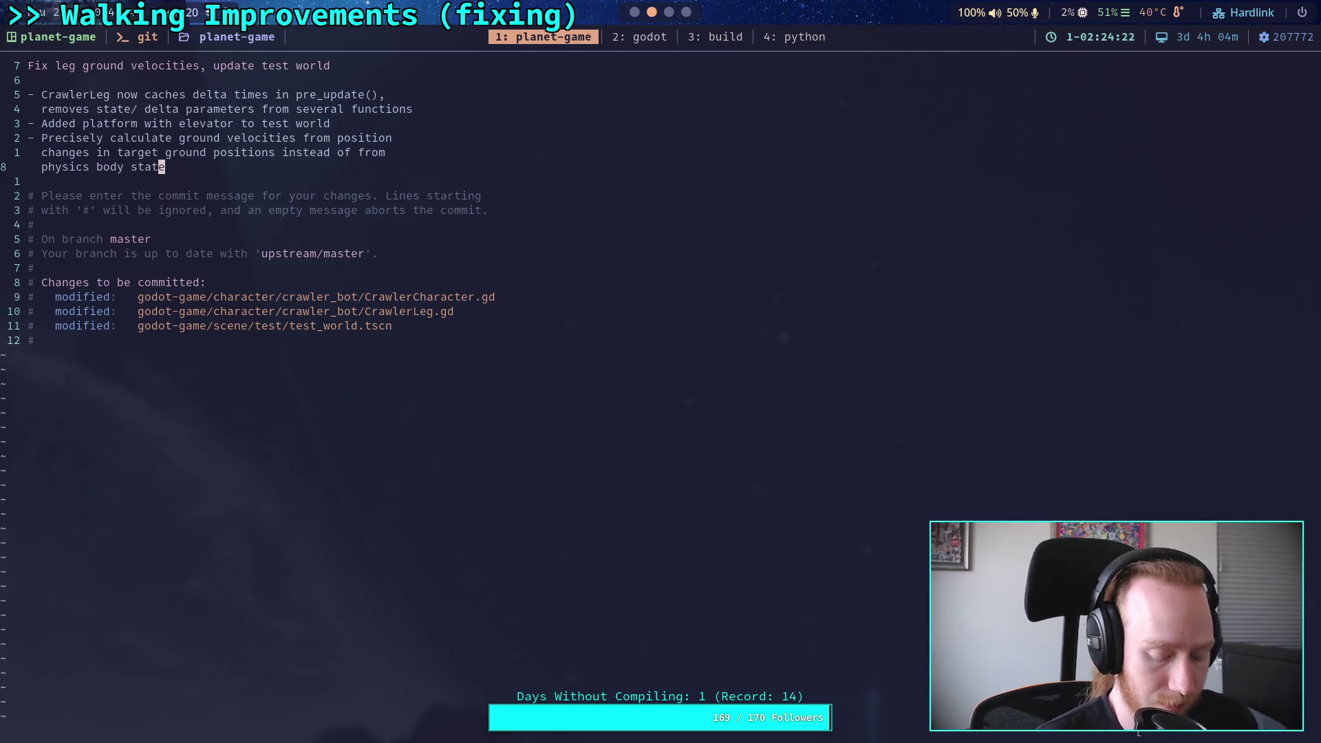
key("shift+v")
Step: Move the three-line ground-velocity bullet above the CrawlerLeg bullet
key("k")
key("k")
key("d")
key("k")
key("k")
key("k")
key("P")
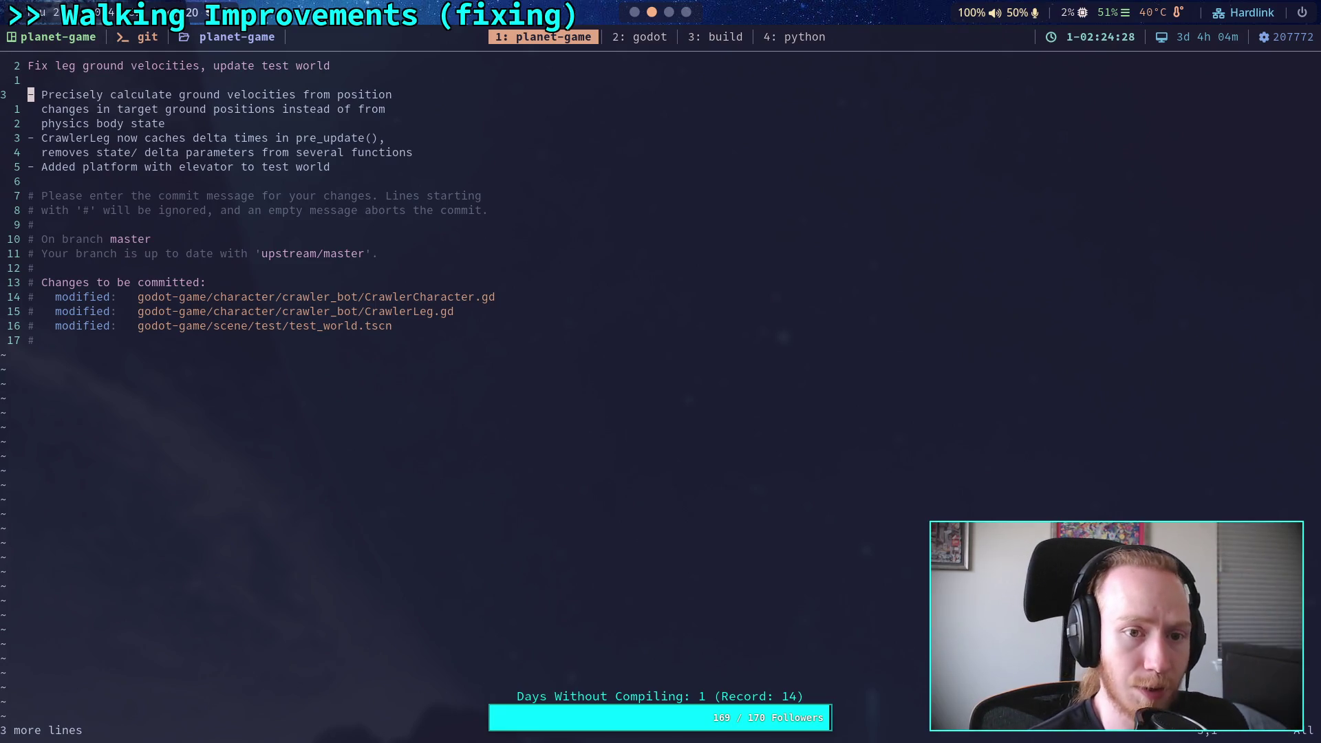
Step: Append ', making leg friction ideal' after 'physics body state'
key("j")
key("j")
type("lA, making ")
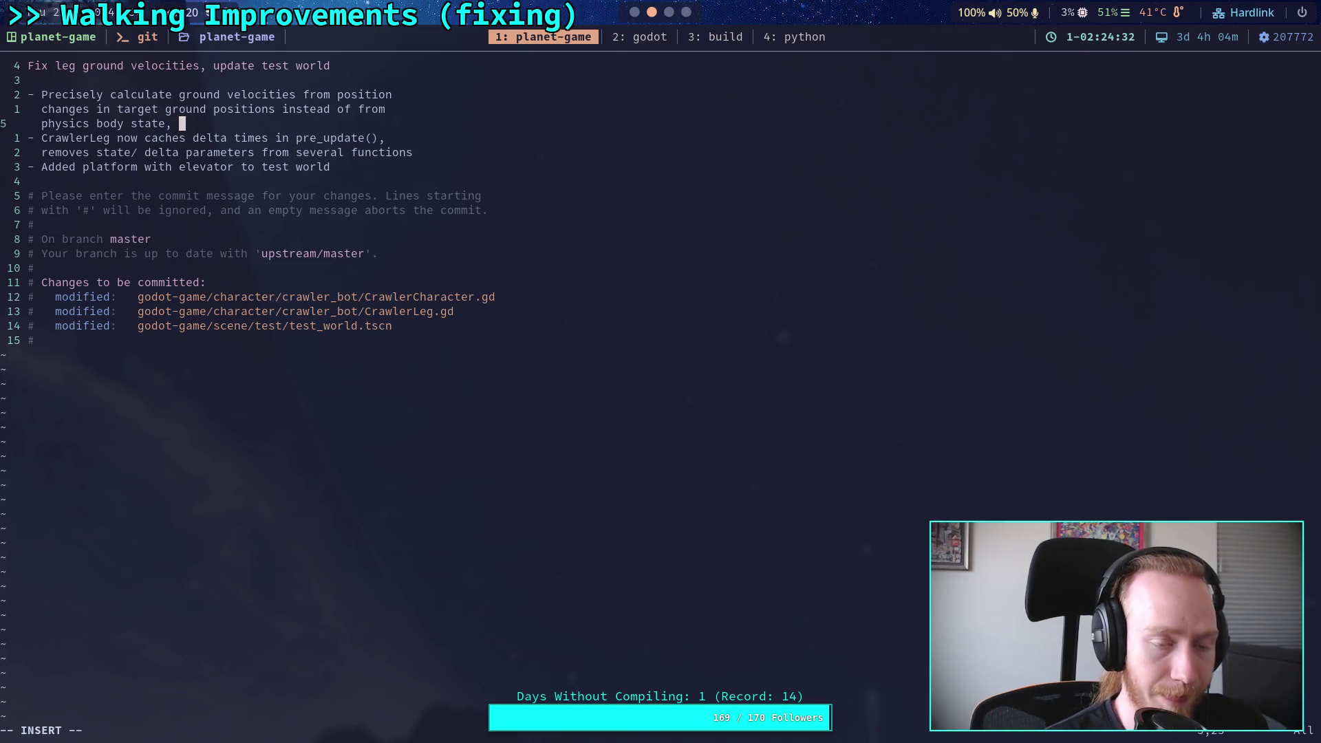
type("leg friction ")
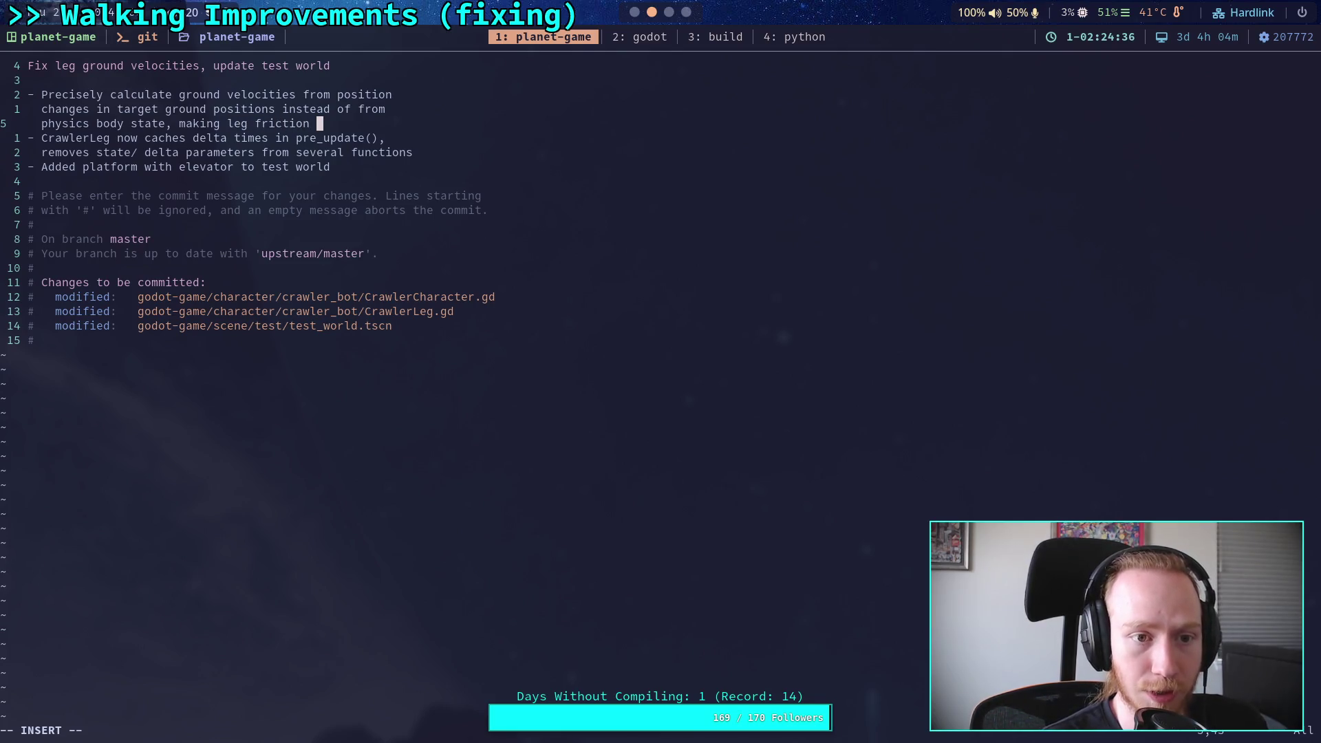
type("ideal")
key("BackSpace")
key("BackSpace")
key("BackSpace")
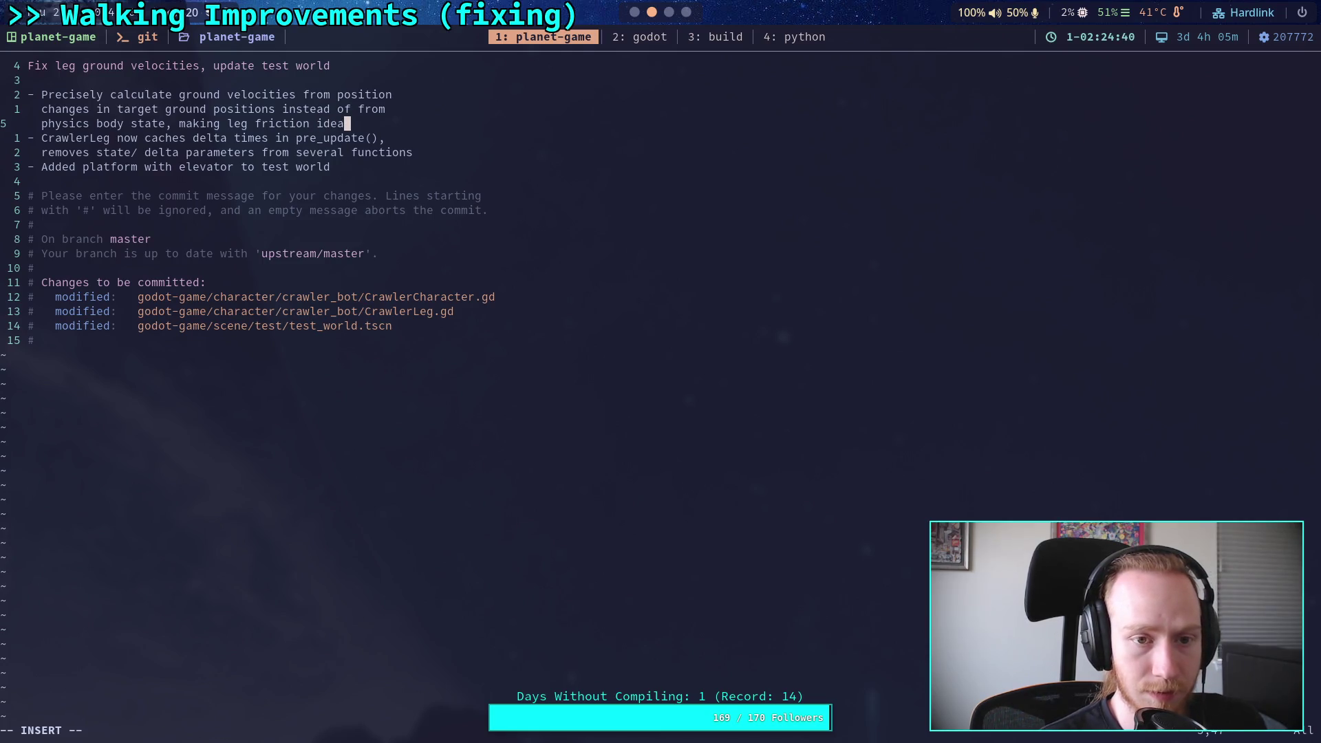